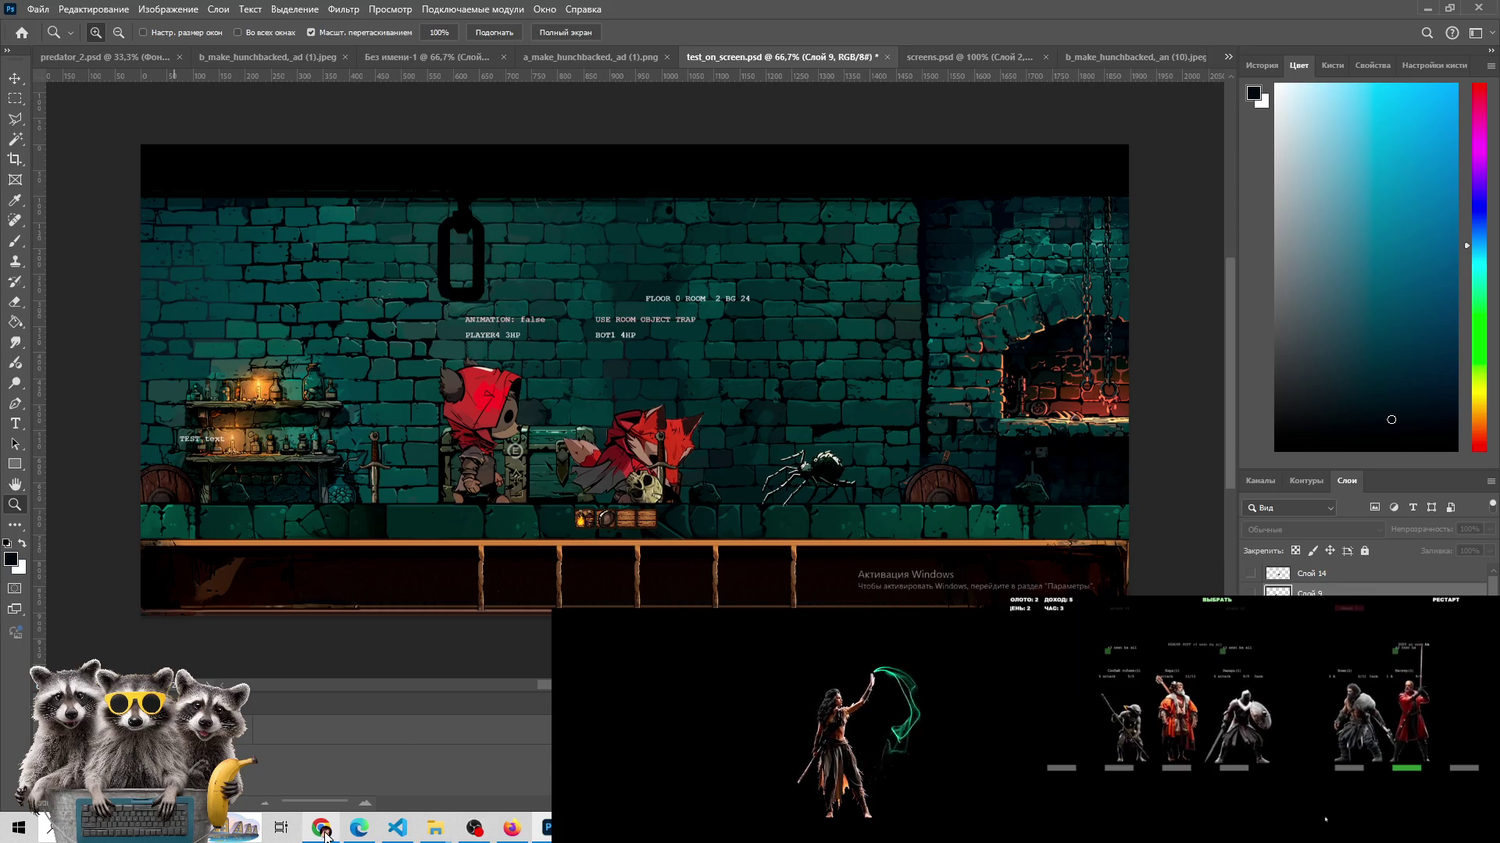
# - Call up Chrome's taskbar window previews, including the 'Underboard в Steam' page
pyautogui.moveTo(326, 834)
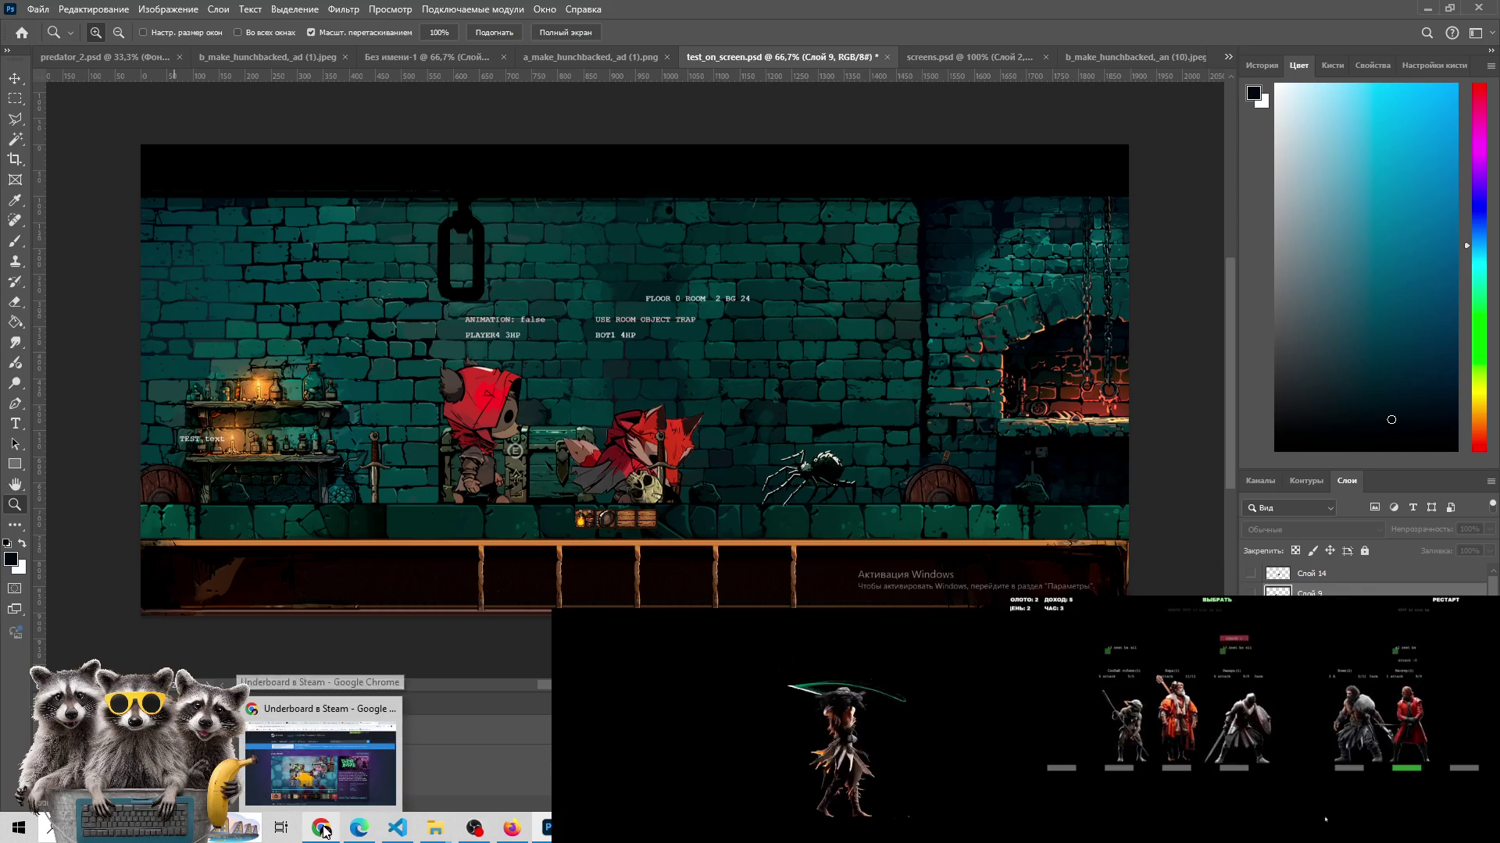
# - Bring up the Underboard Steam window, return the YouTube tab to the medieval music video, then go back to Photoshop
pyautogui.click(320, 761)
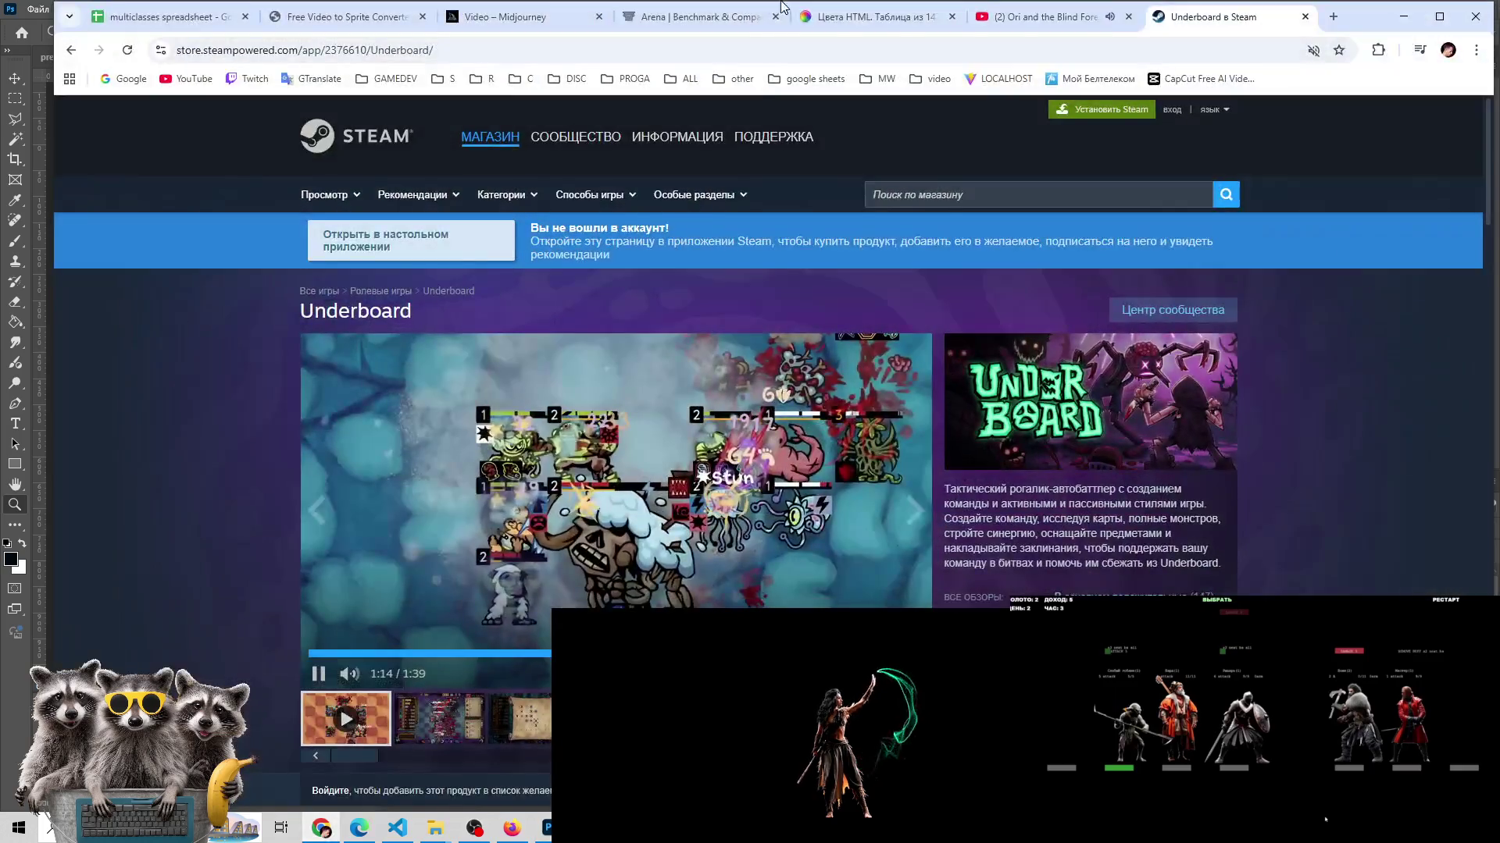
pyautogui.click(1044, 21)
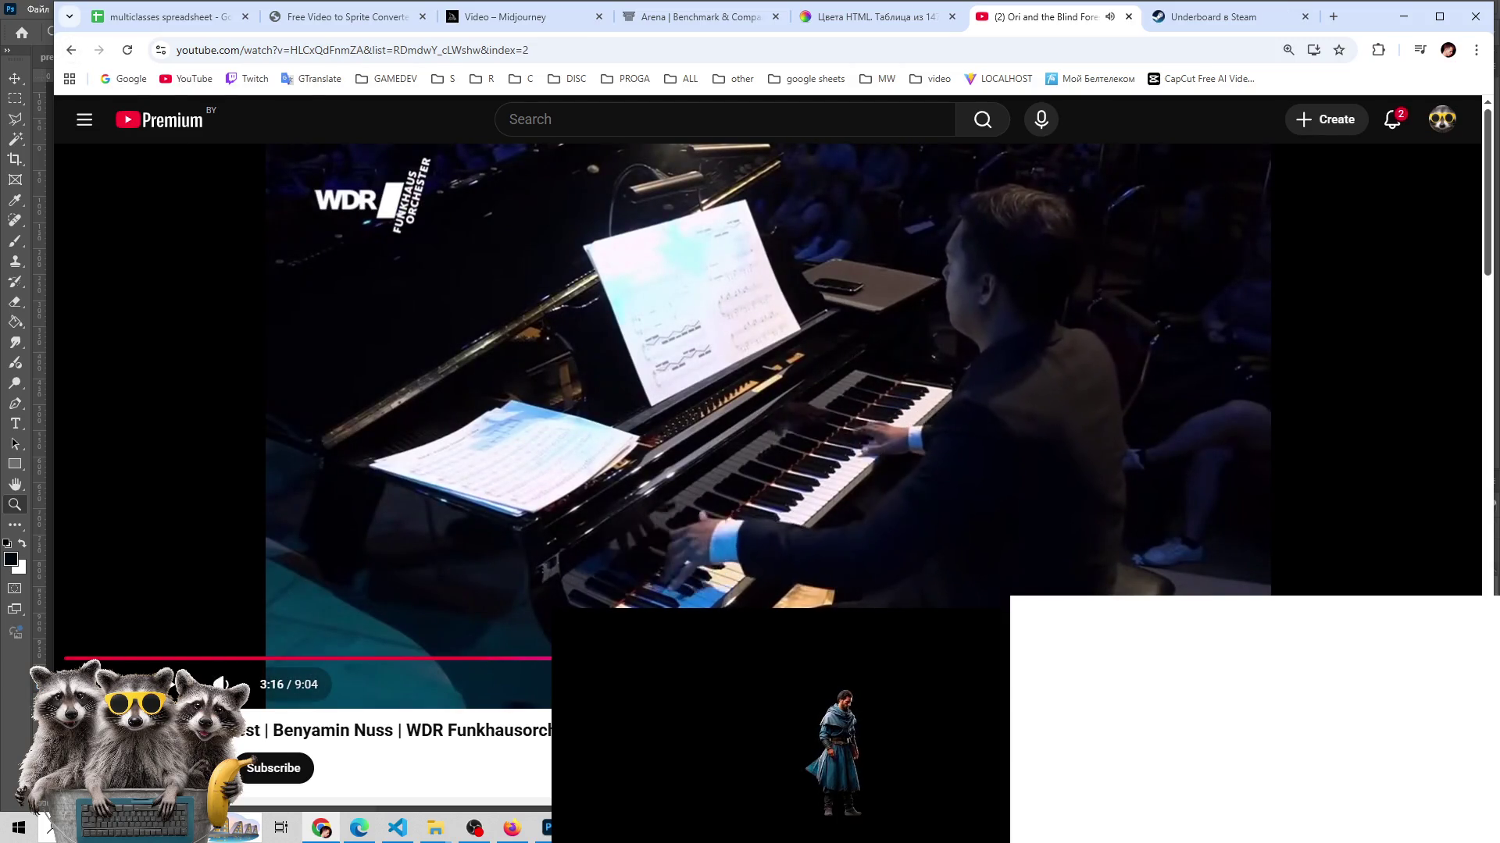
pyautogui.hotkey('alt', 'Left')
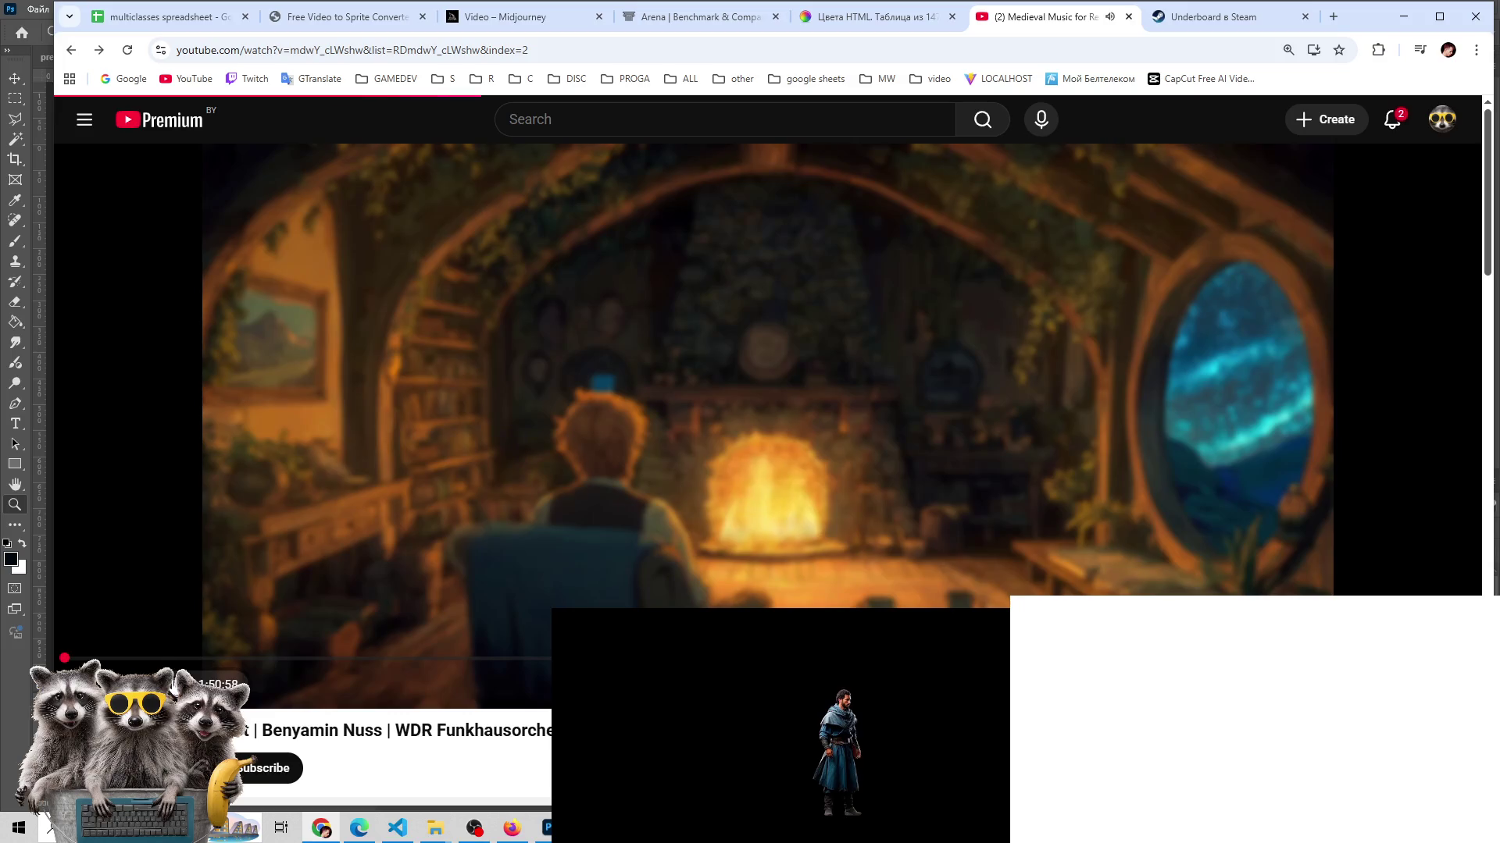
pyautogui.click(1185, 24)
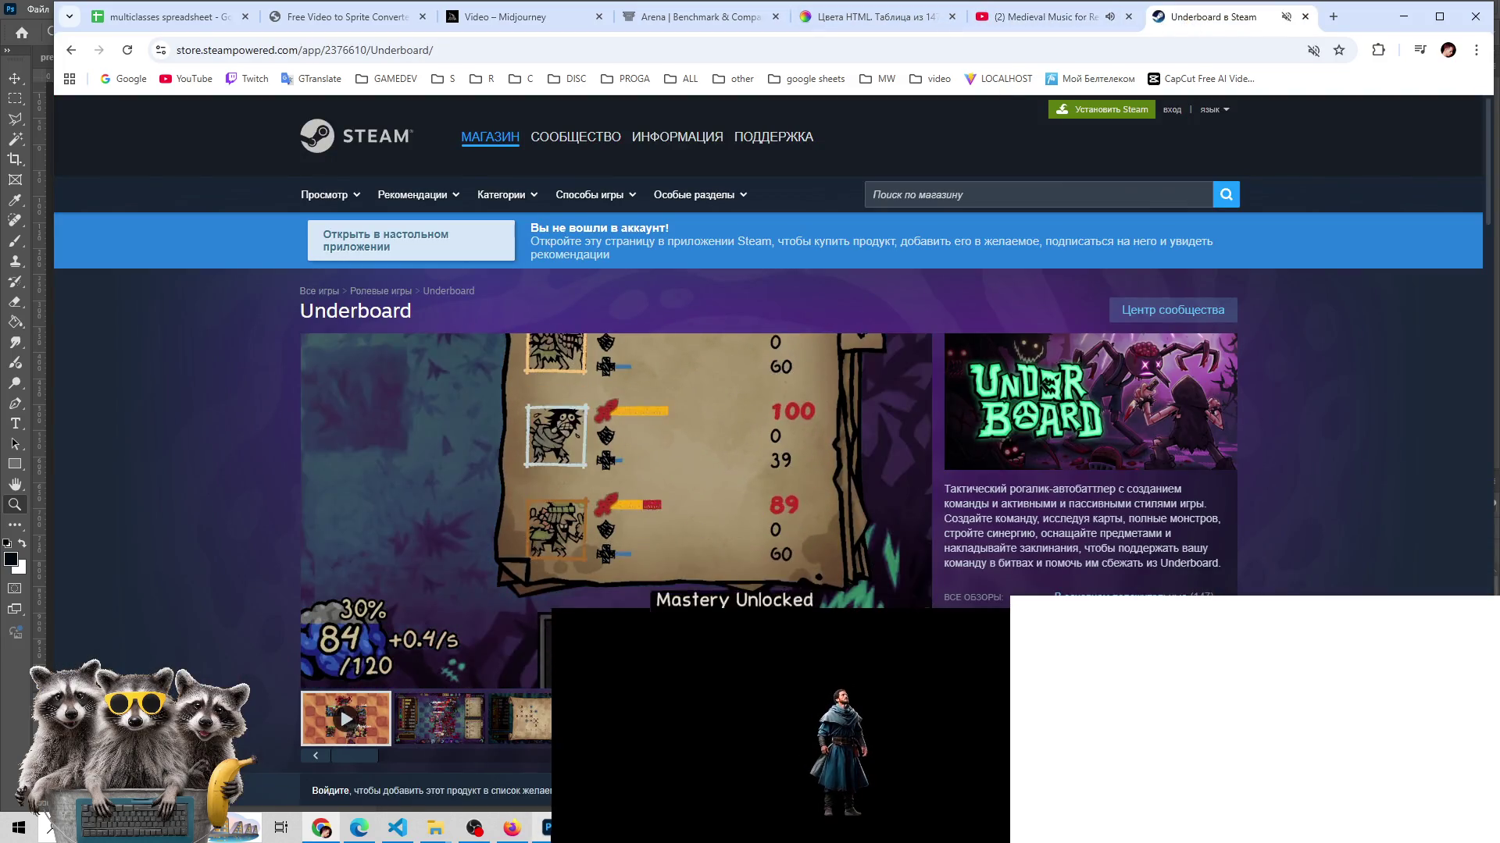
pyautogui.hotkey('alt', 'Tab')
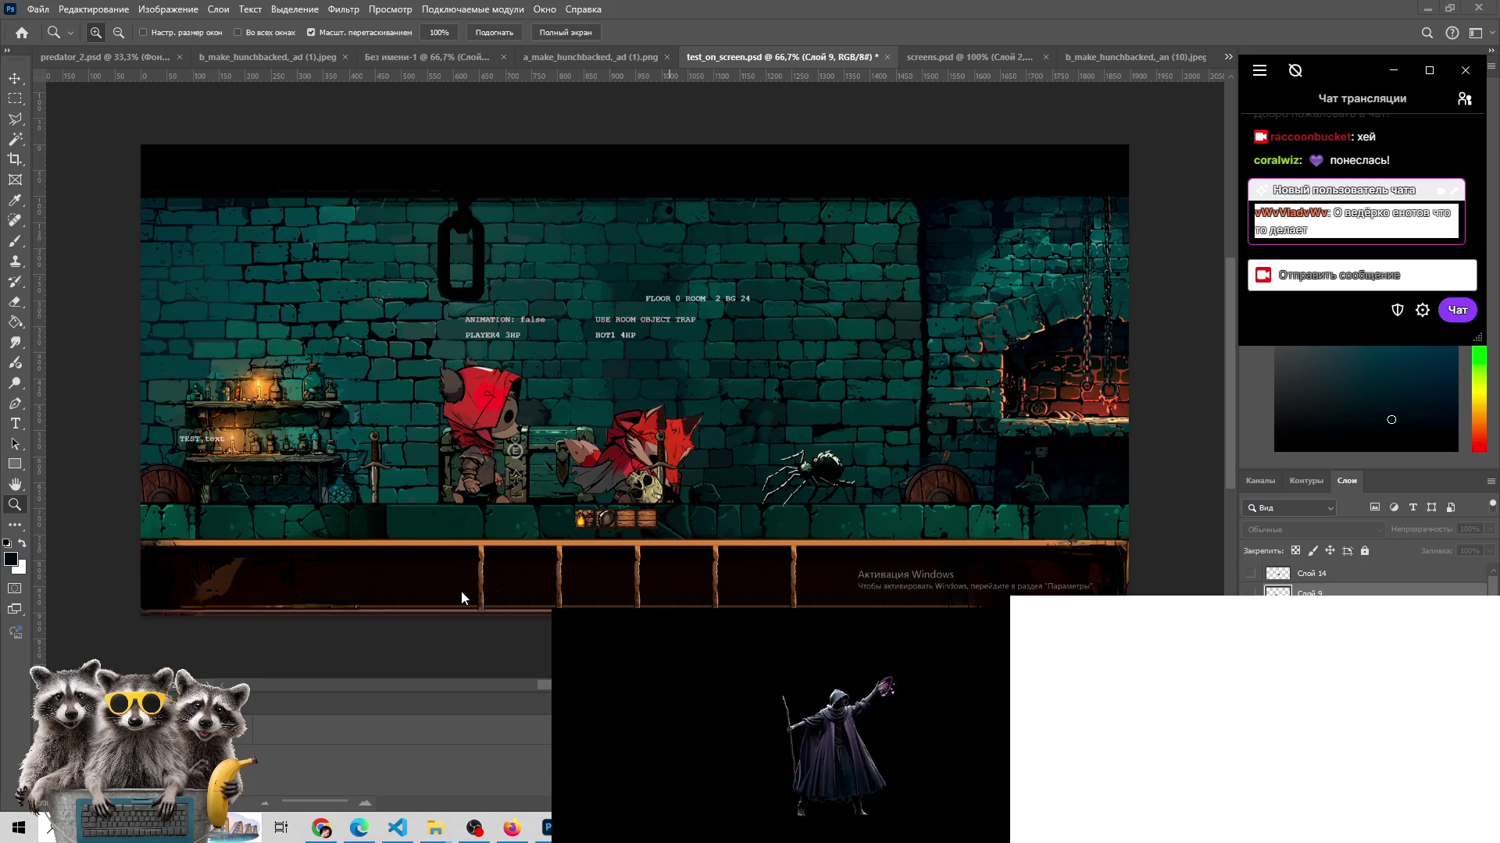
# - Close screens.psd and move through the creature jpeg to the Без имени-1 composite
pyautogui.click(936, 56)
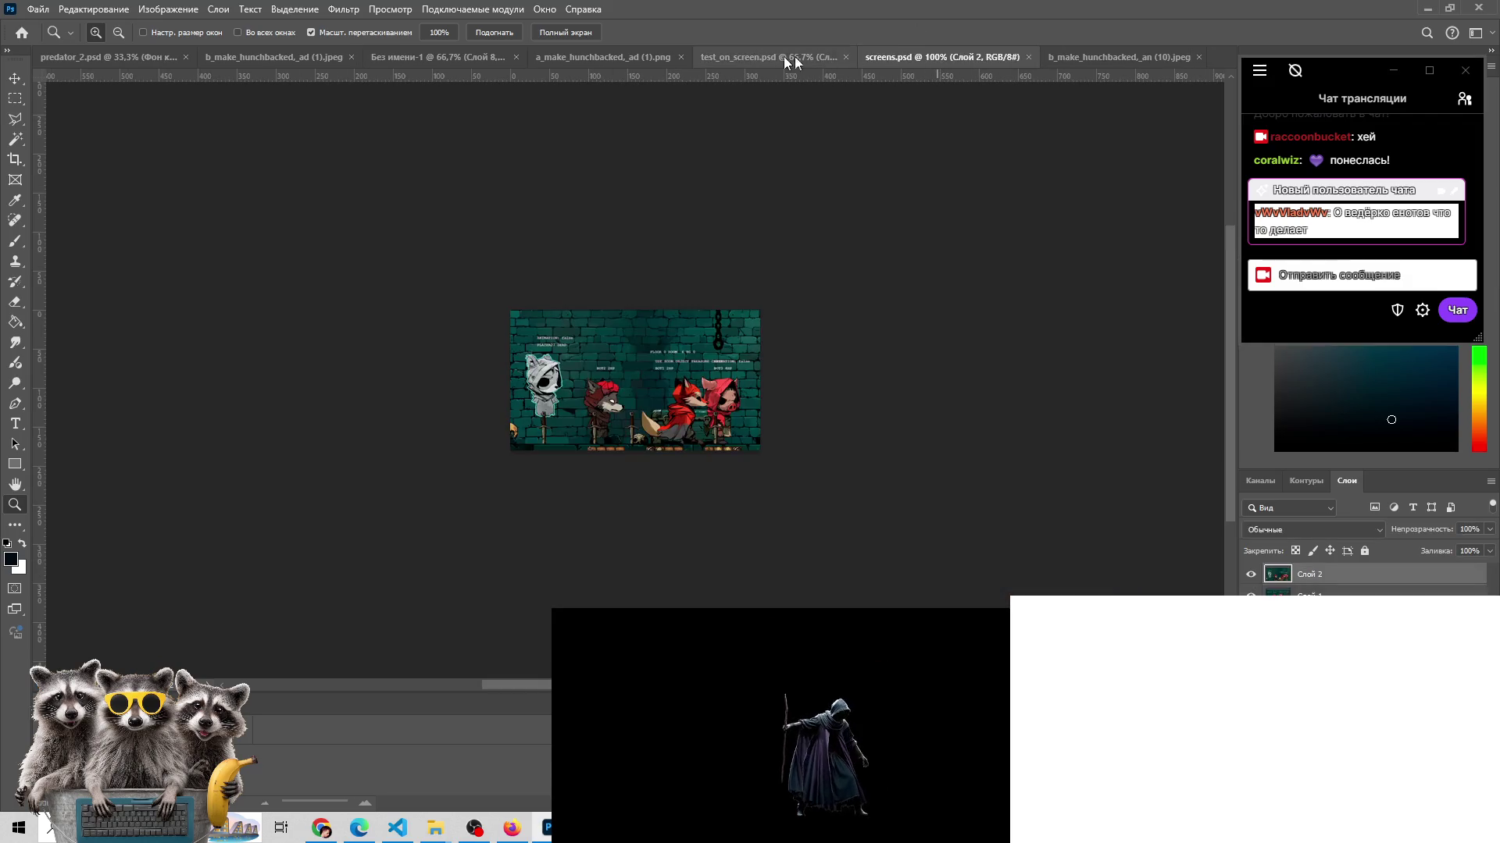
pyautogui.click(1026, 57)
pyautogui.click(1039, 52)
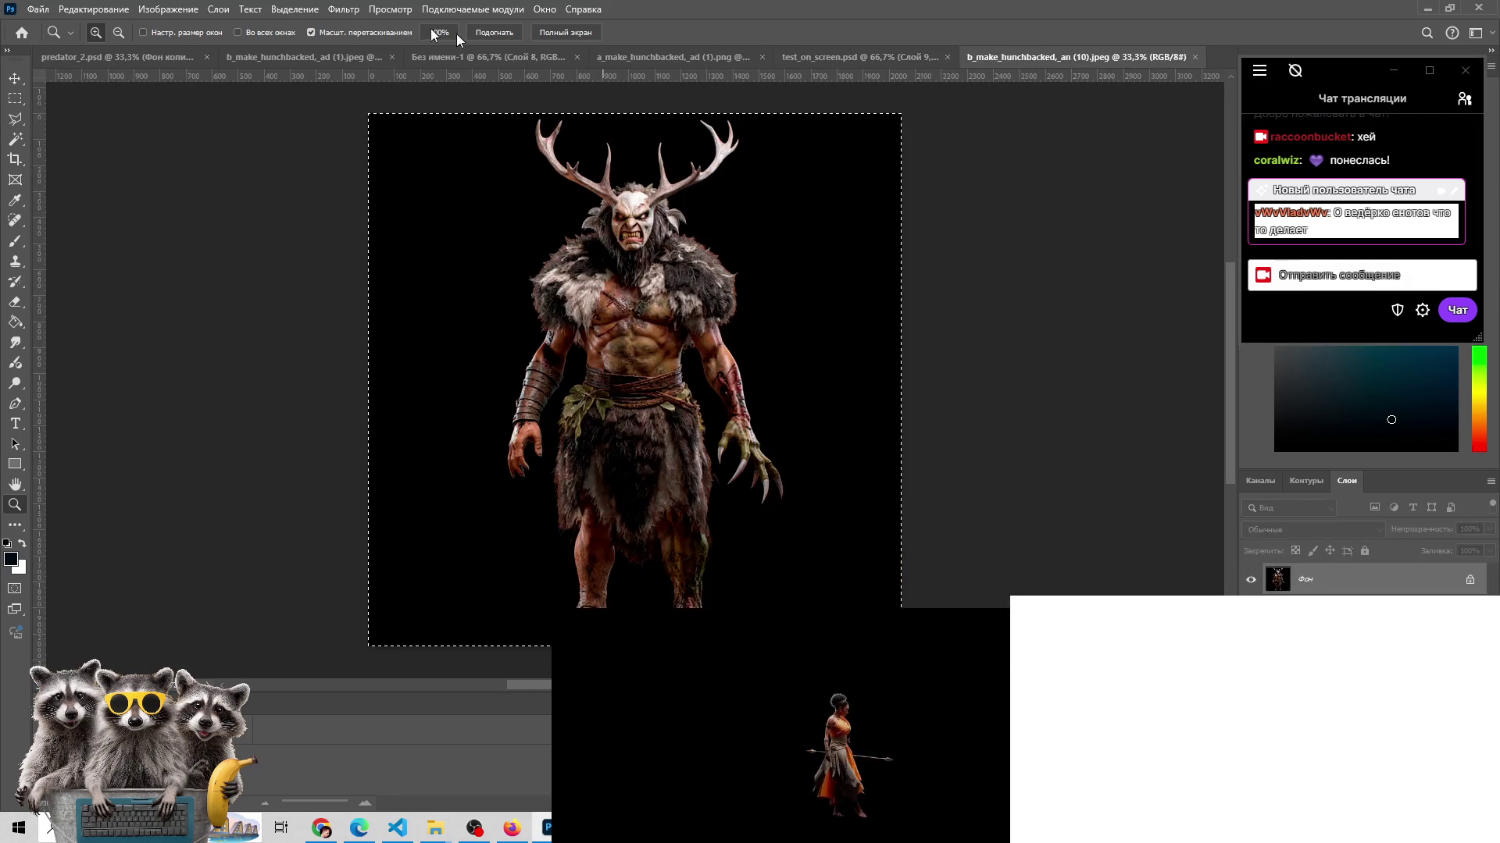
pyautogui.click(297, 57)
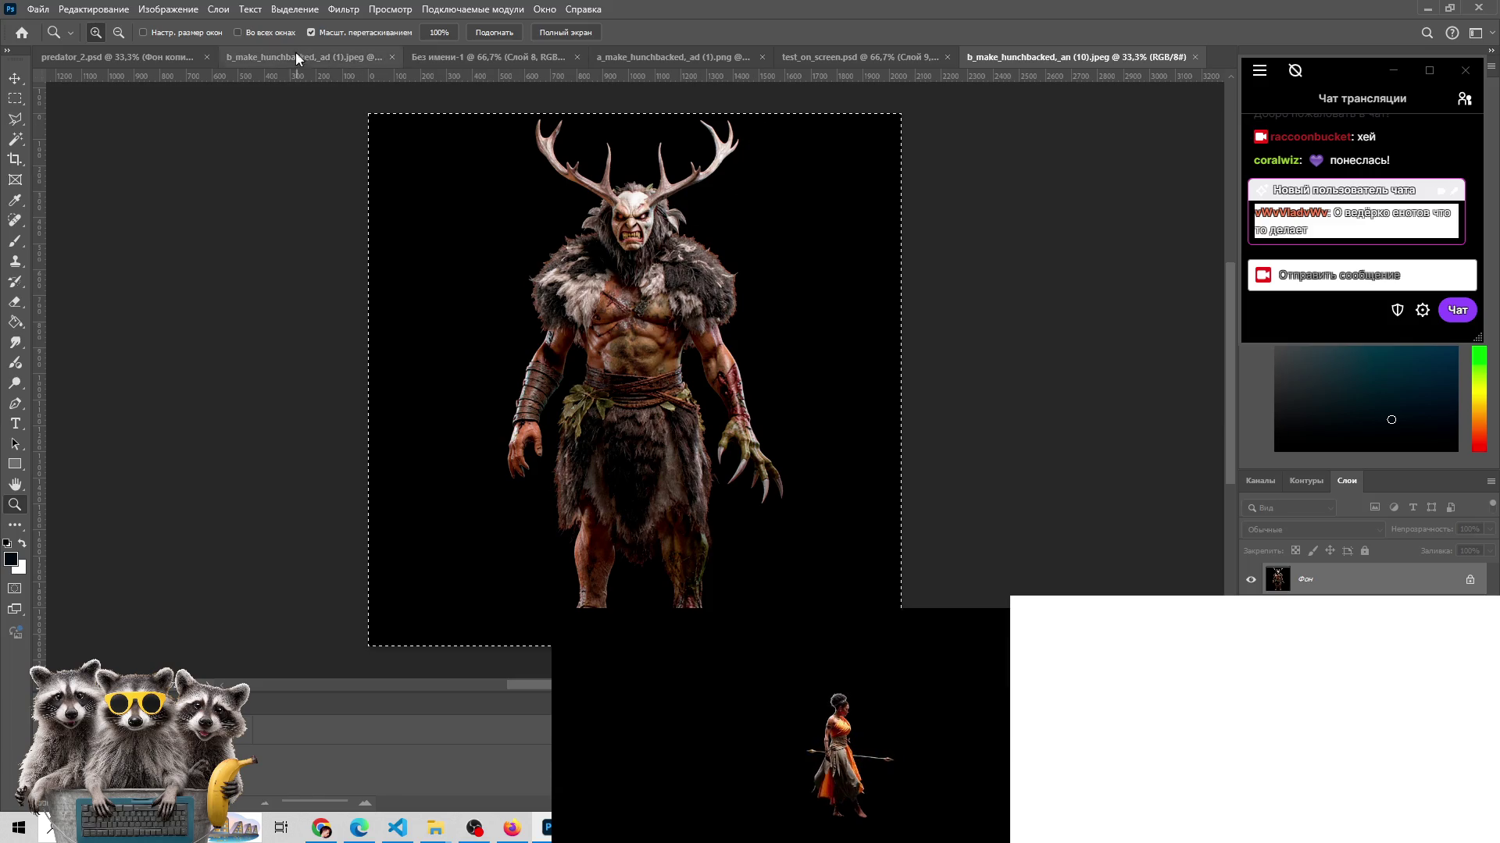
pyautogui.click(500, 58)
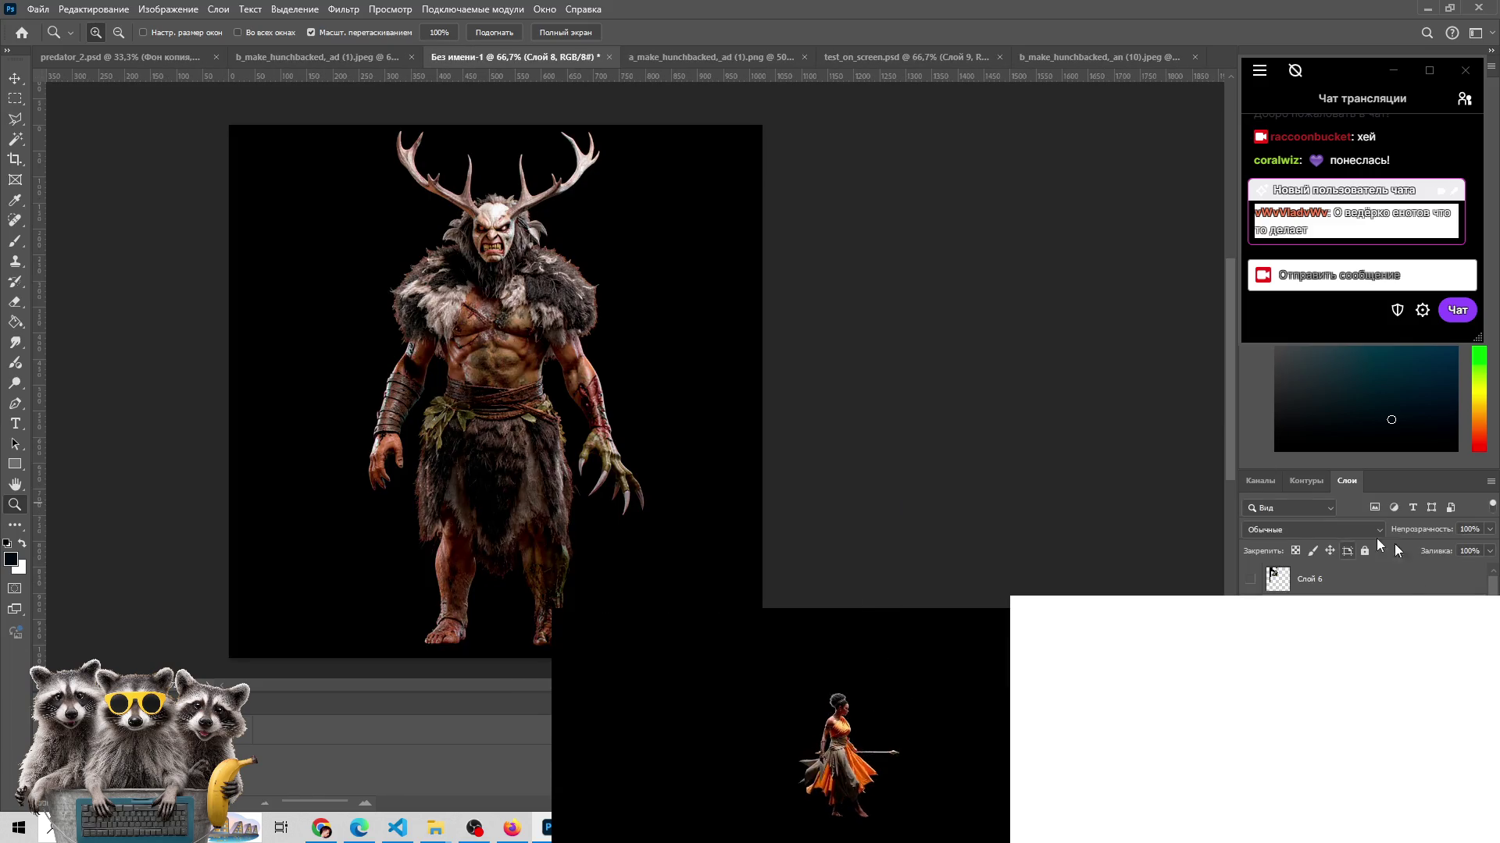
# - Flick Слой 6's shoulder foliage on and off to compare
pyautogui.click(1250, 582)
pyautogui.click(1250, 582)
pyautogui.click(1250, 582)
pyautogui.click(1250, 582)
pyautogui.click(1250, 582)
pyautogui.click(1250, 582)
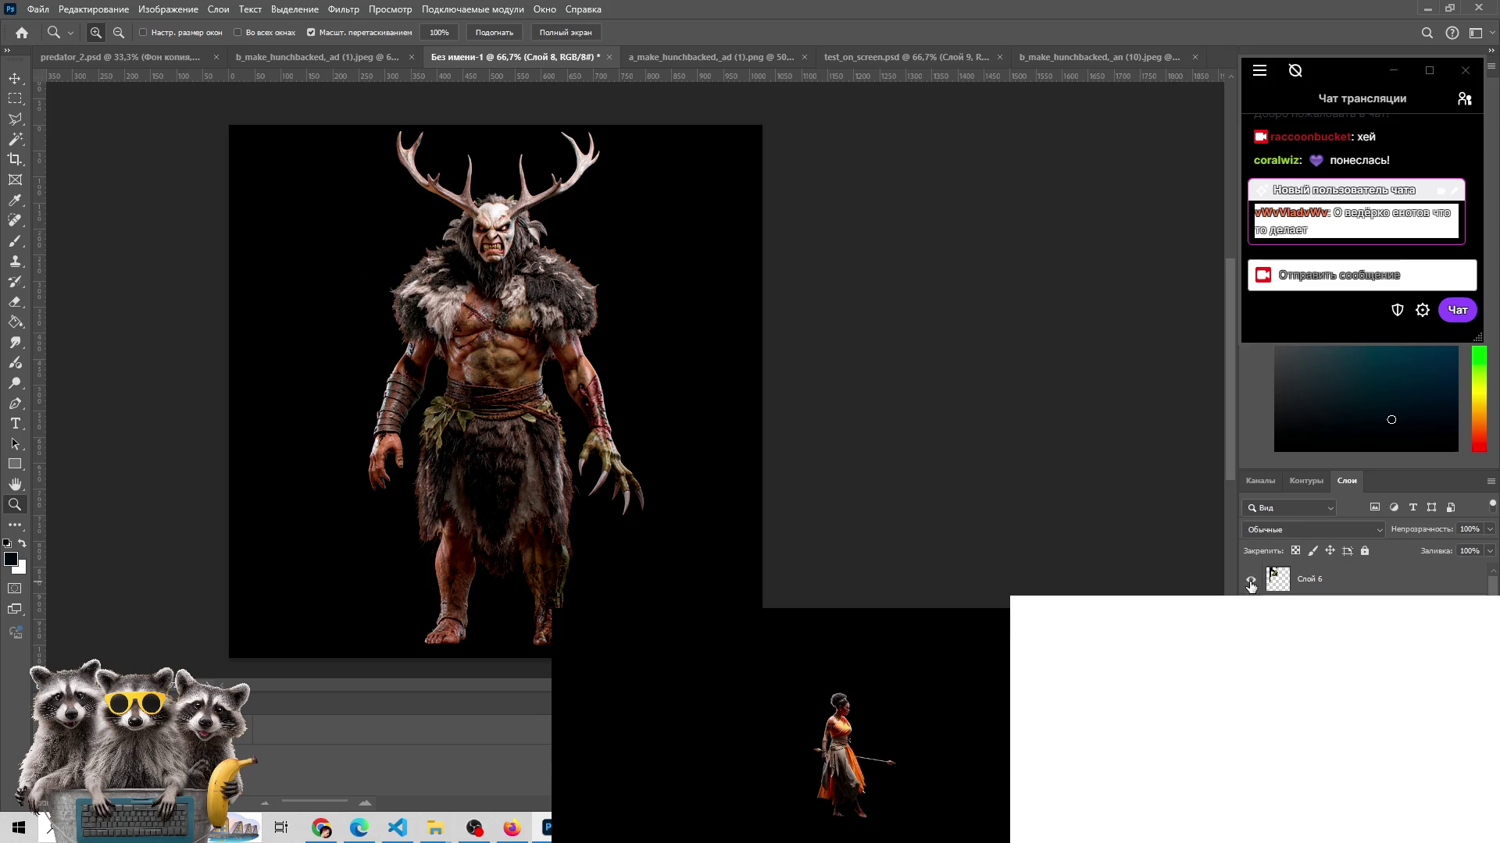
pyautogui.click(1250, 582)
pyautogui.click(1250, 582)
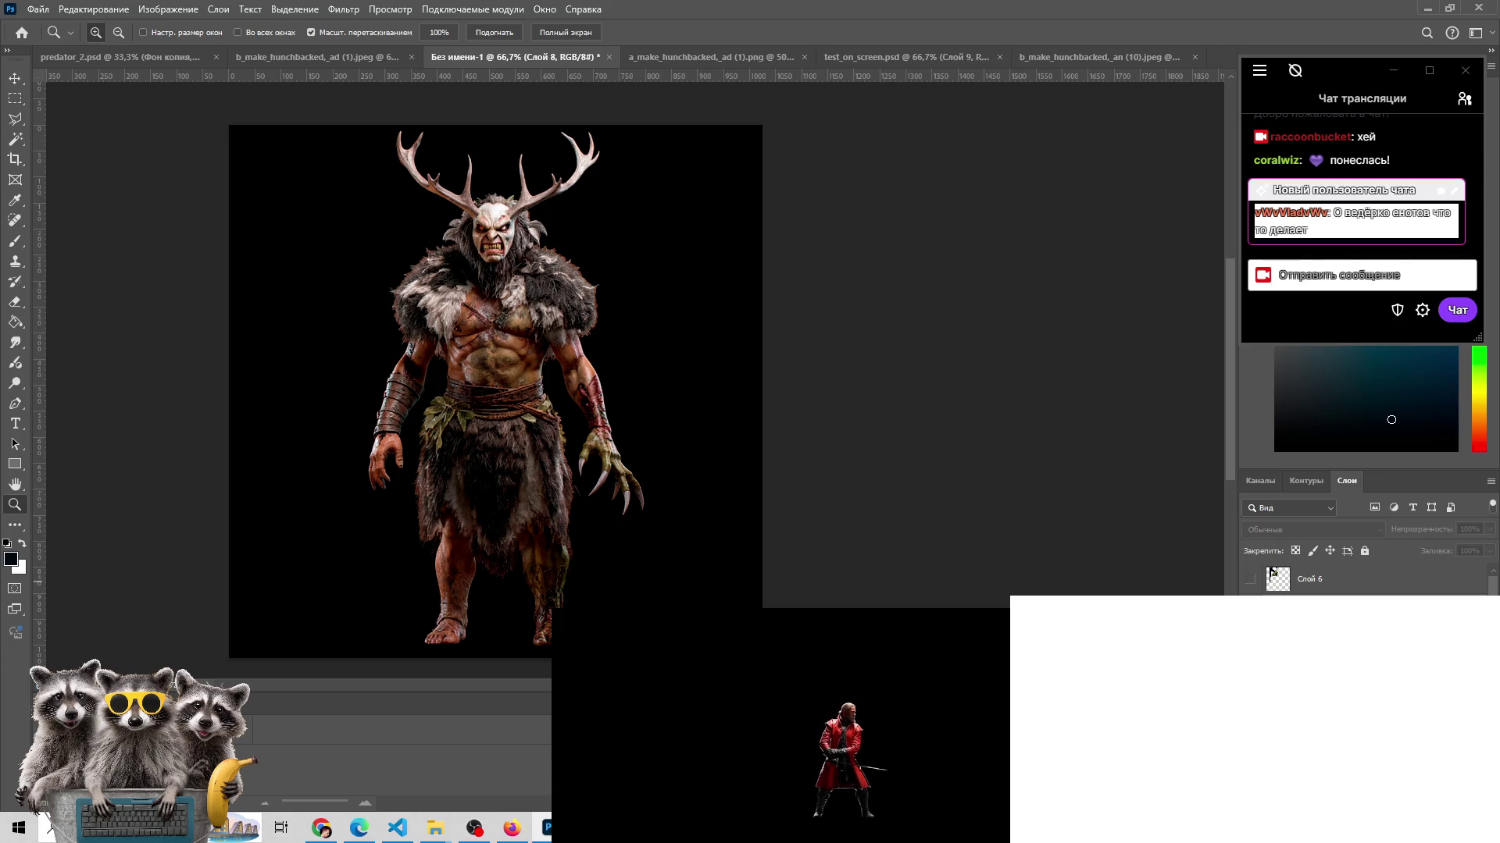
# - Step the active layer between Слой 7 and Слой 9, then hide the top creature layer
pyautogui.hotkey('alt', '[')
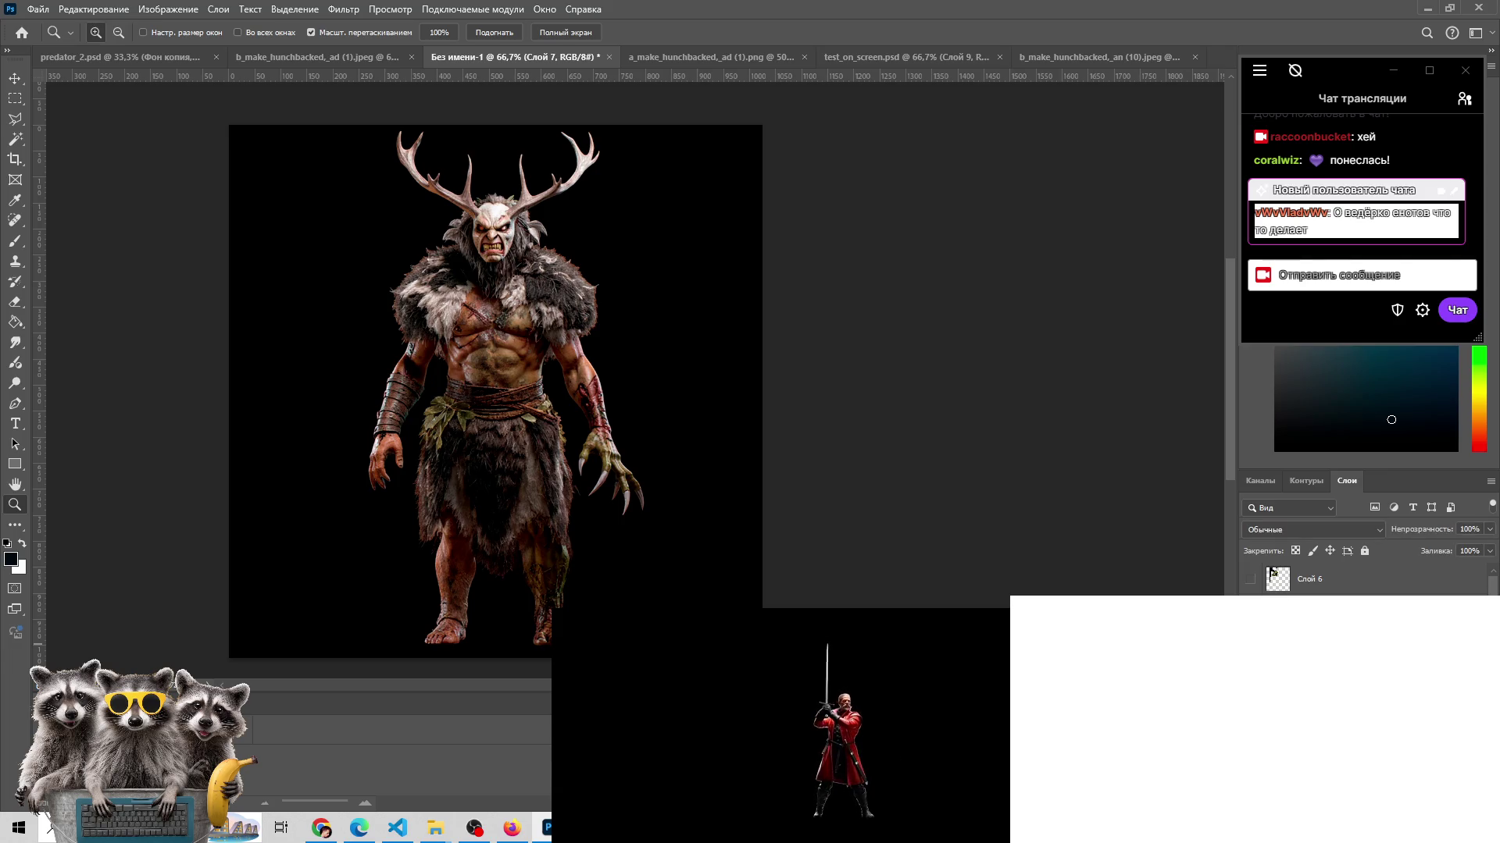
pyautogui.hotkey('alt', ']')
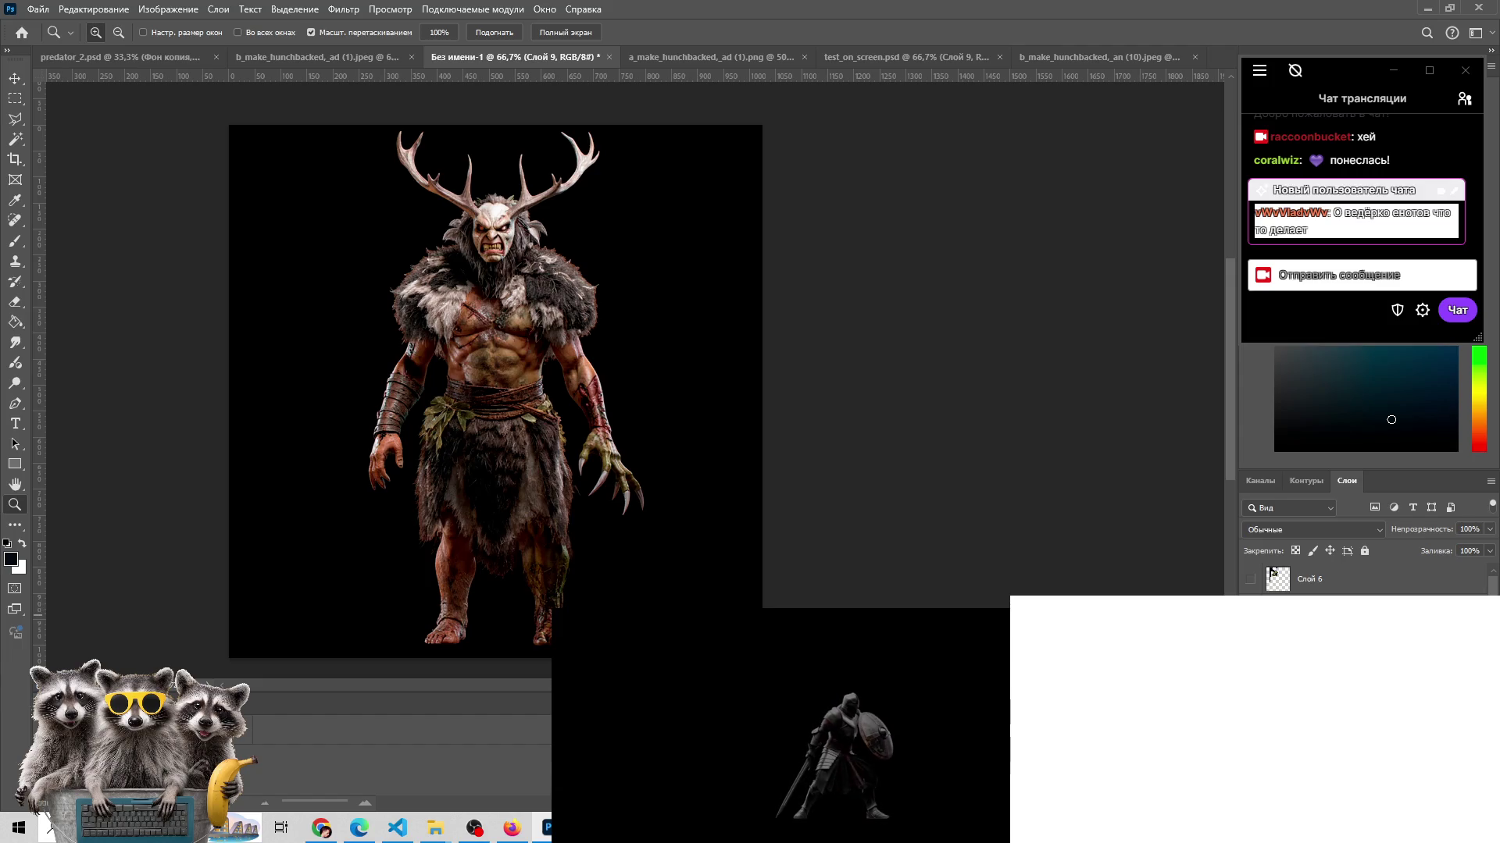
pyautogui.hotkey('ctrl', ',')
pyautogui.hotkey('ctrl', ',')
pyautogui.hotkey('ctrl', ',')
pyautogui.hotkey('ctrl', ',')
pyautogui.hotkey('ctrl', ',')
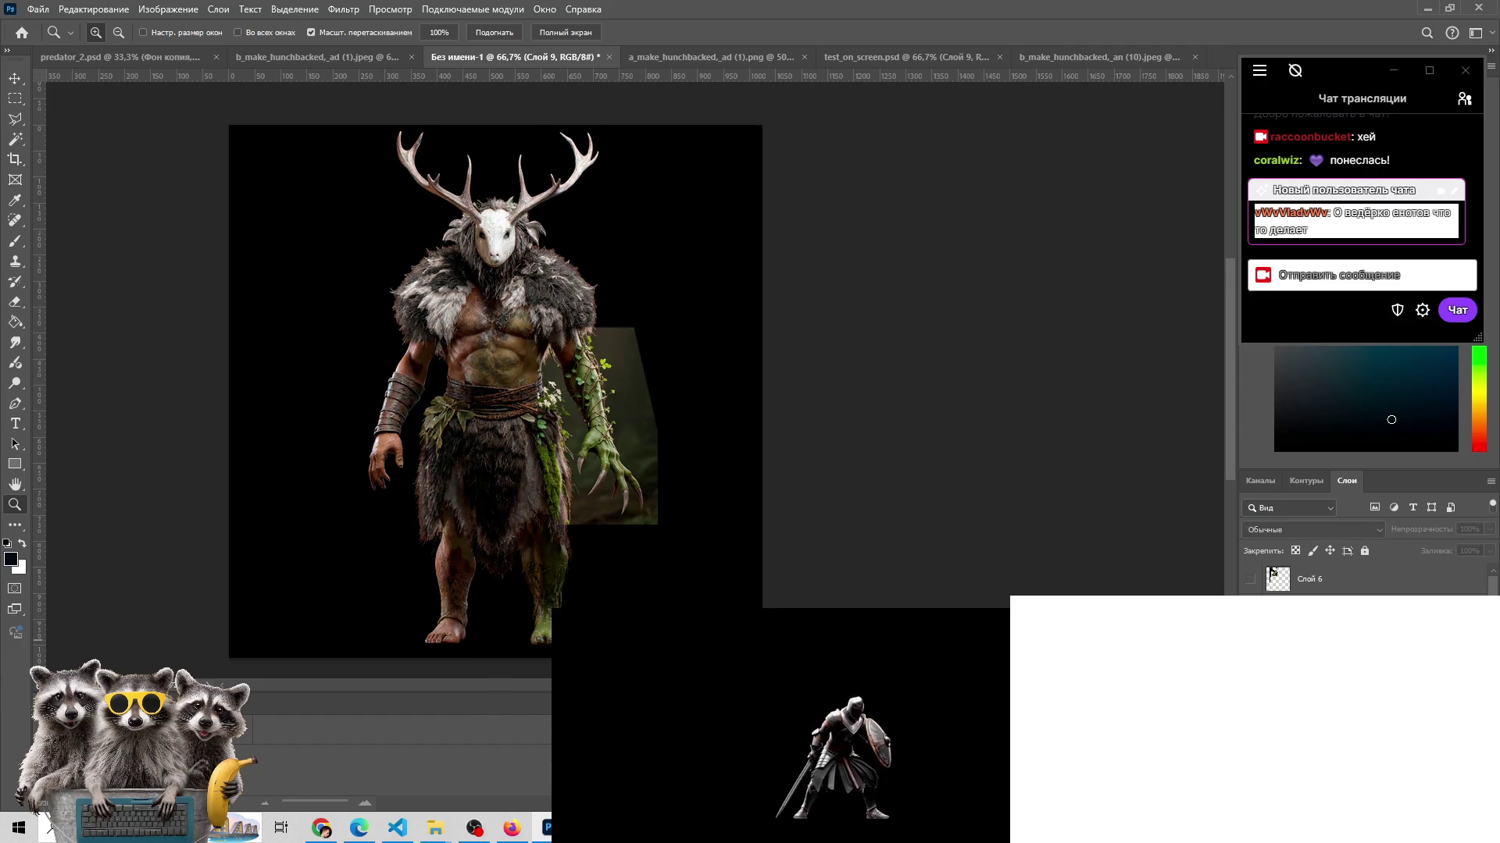
pyautogui.hotkey('ctrl', ',')
# - Make the top creature layer partly transparent and toggle it to compare
pyautogui.click(1489, 530)
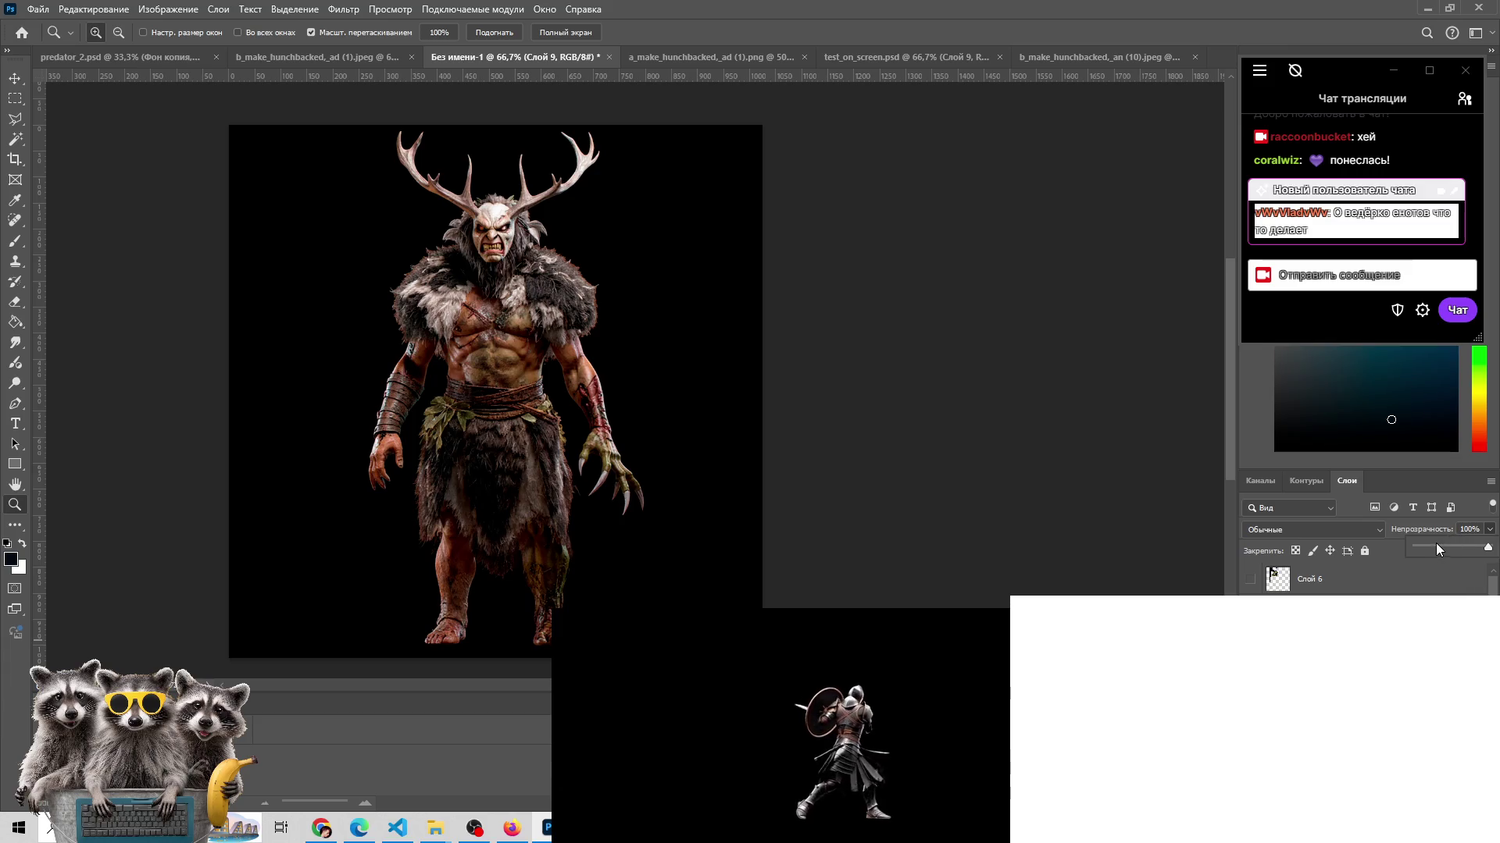
pyautogui.moveTo(1489, 546); pyautogui.dragTo(1435, 547)
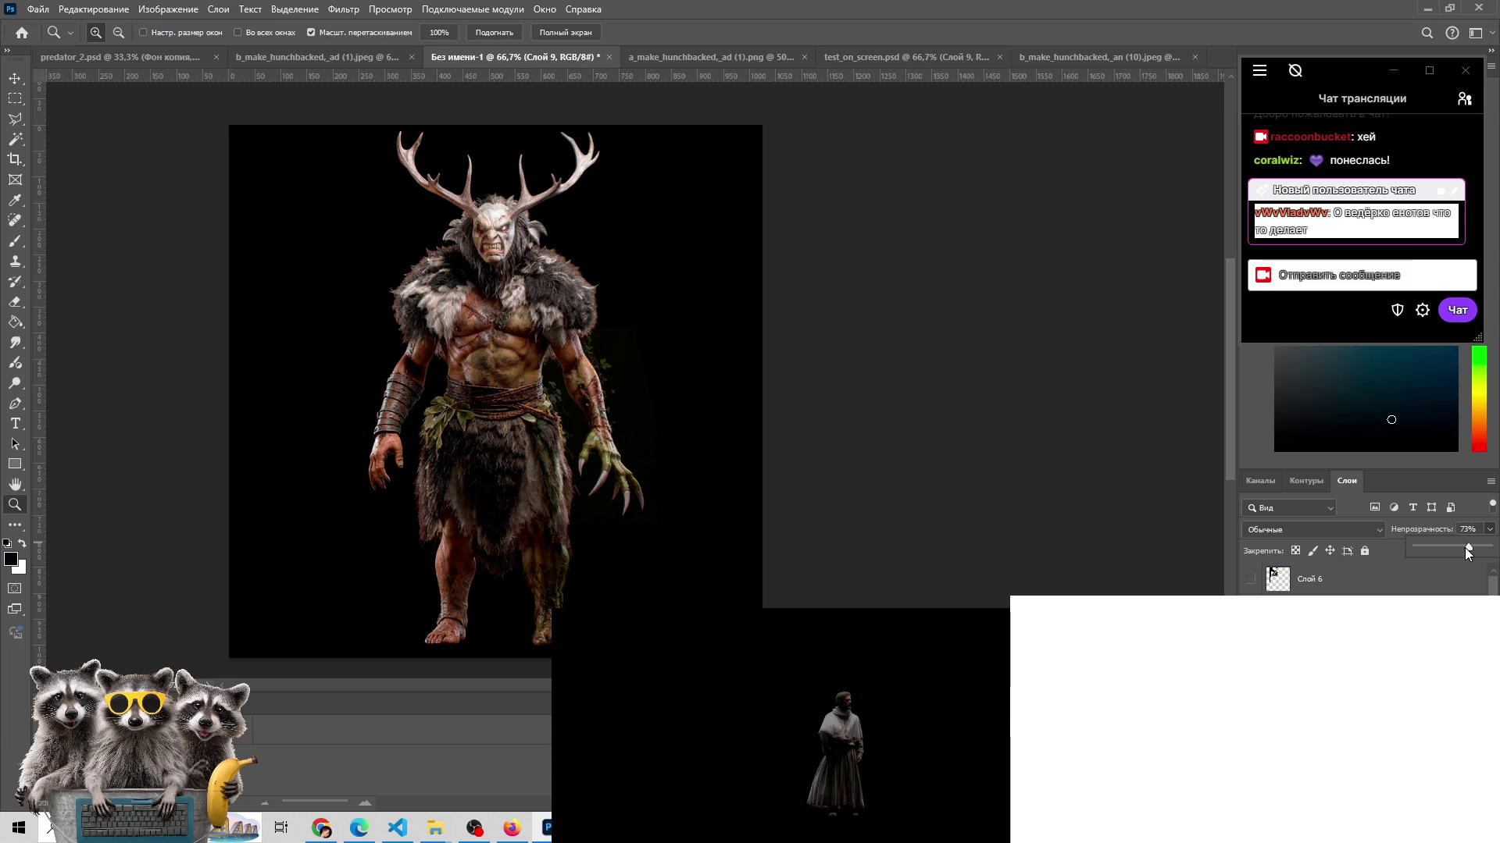
pyautogui.hotkey('ctrl', ',')
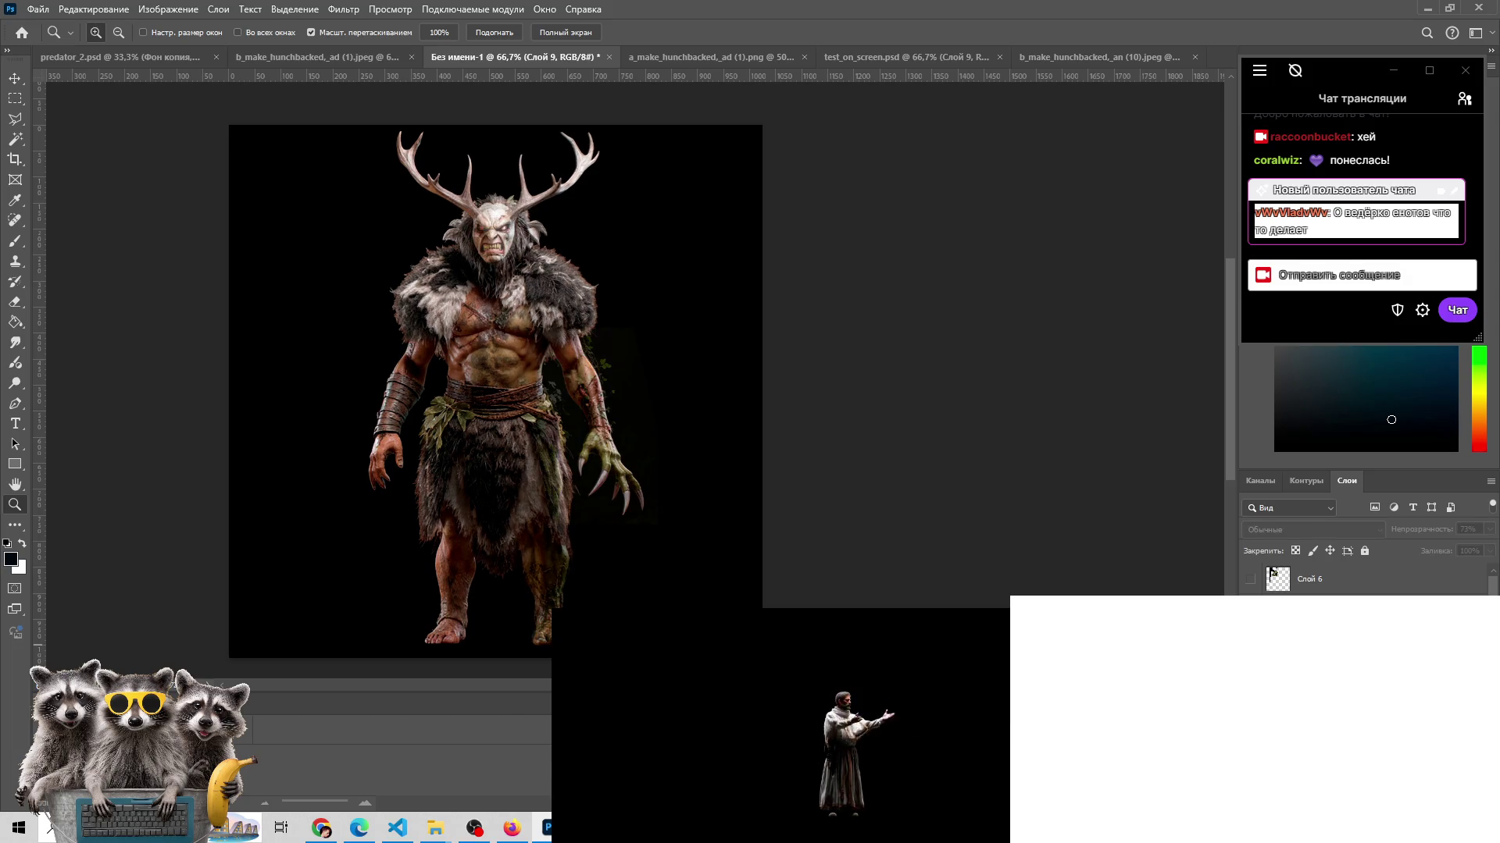
pyautogui.hotkey('ctrl', ',')
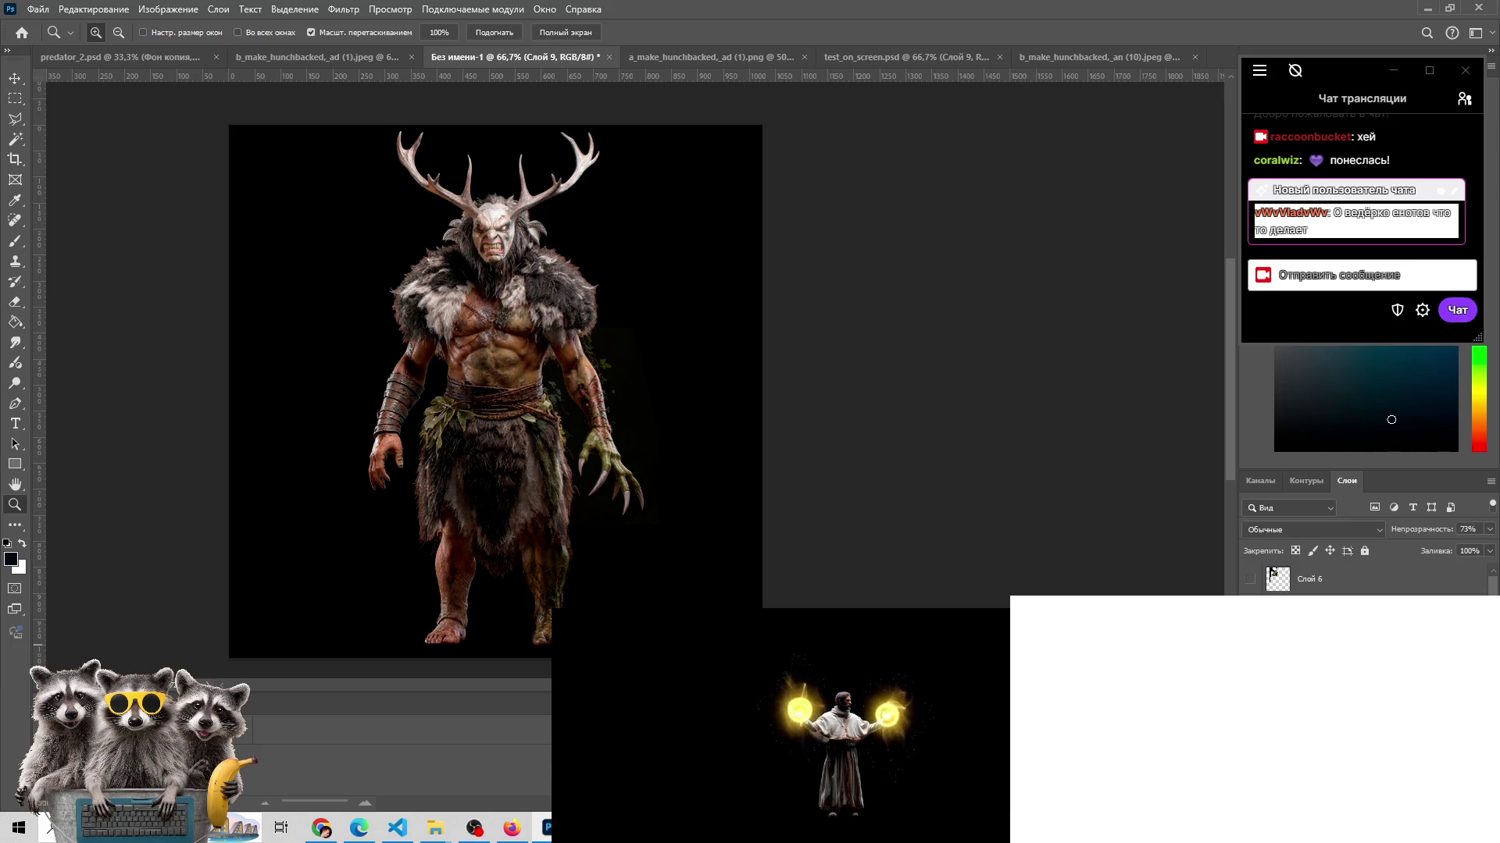
pyautogui.hotkey('ctrl', ',')
pyautogui.hotkey('ctrl', ',')
pyautogui.hotkey('ctrl', ',')
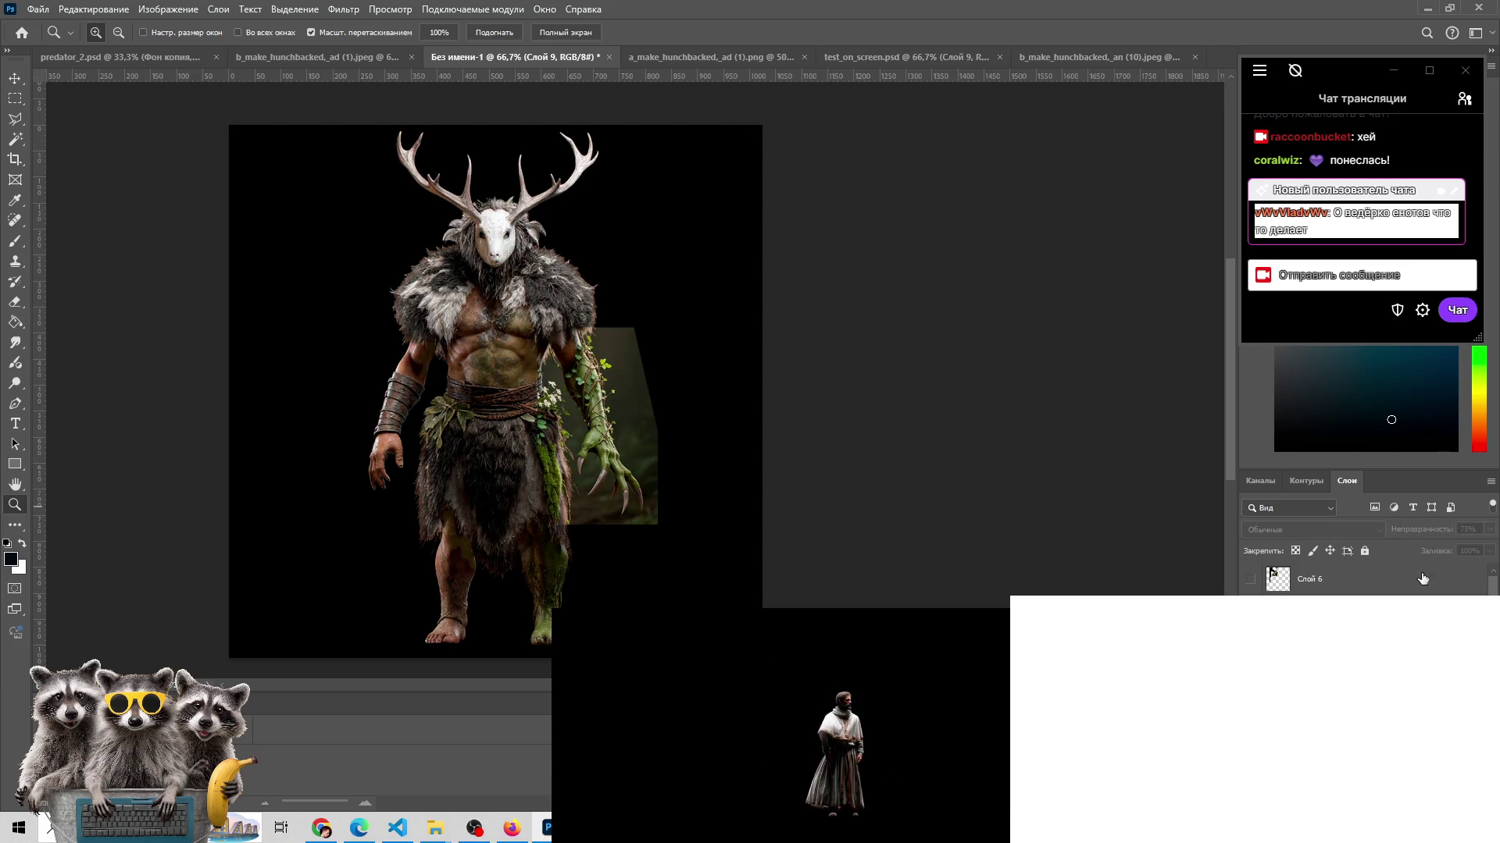
pyautogui.hotkey('ctrl', ',')
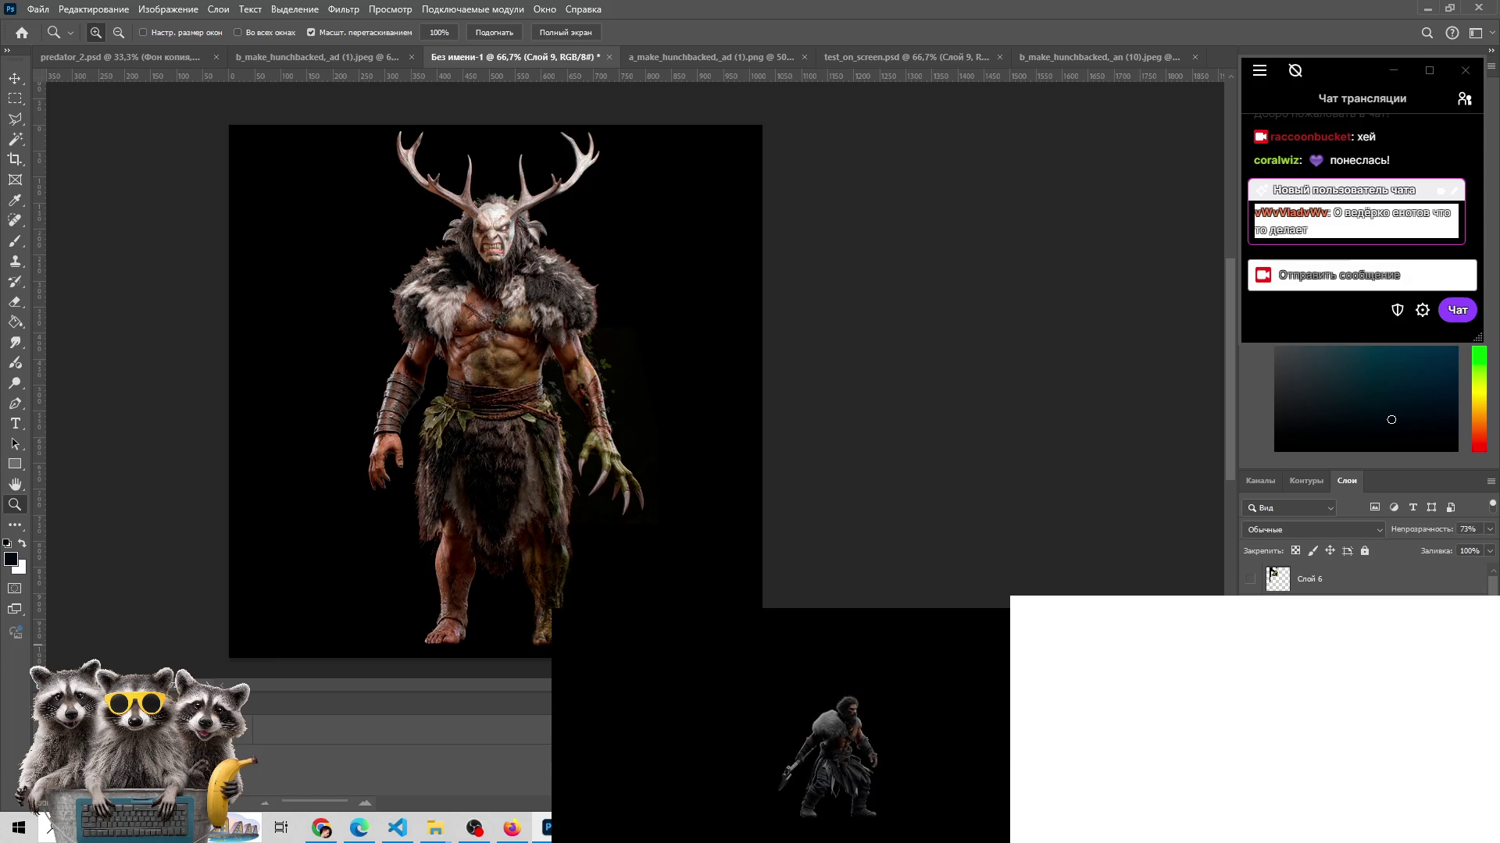
# - Keep toggling the top creature layer on and off to compare the variants
pyautogui.scroll(-2, 1363, 582)
pyautogui.scroll(2, 713, 489)
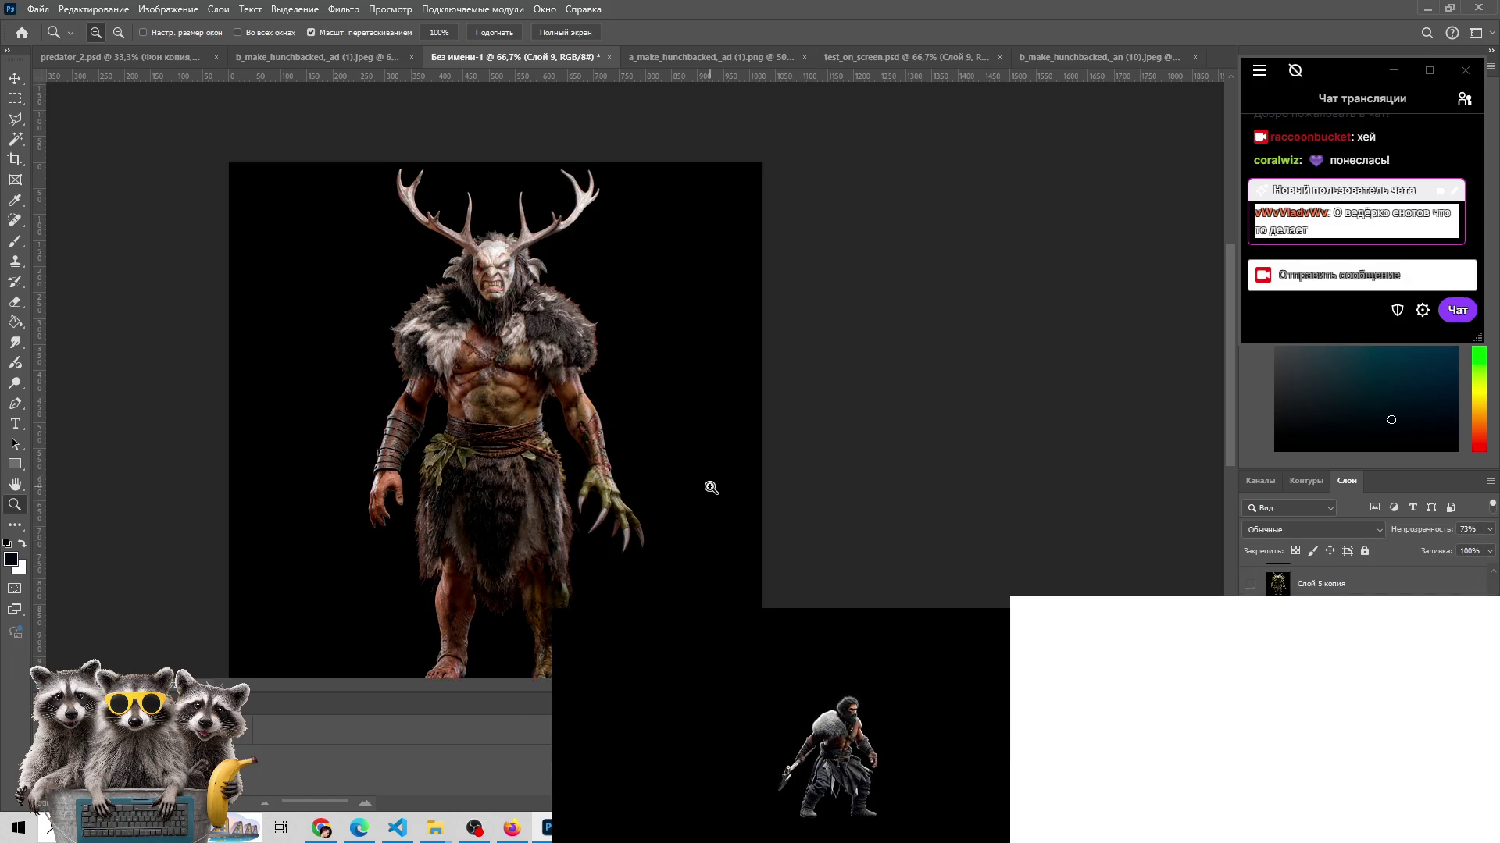
pyautogui.scroll(-2, 670, 542)
pyautogui.scroll(2, 1363, 581)
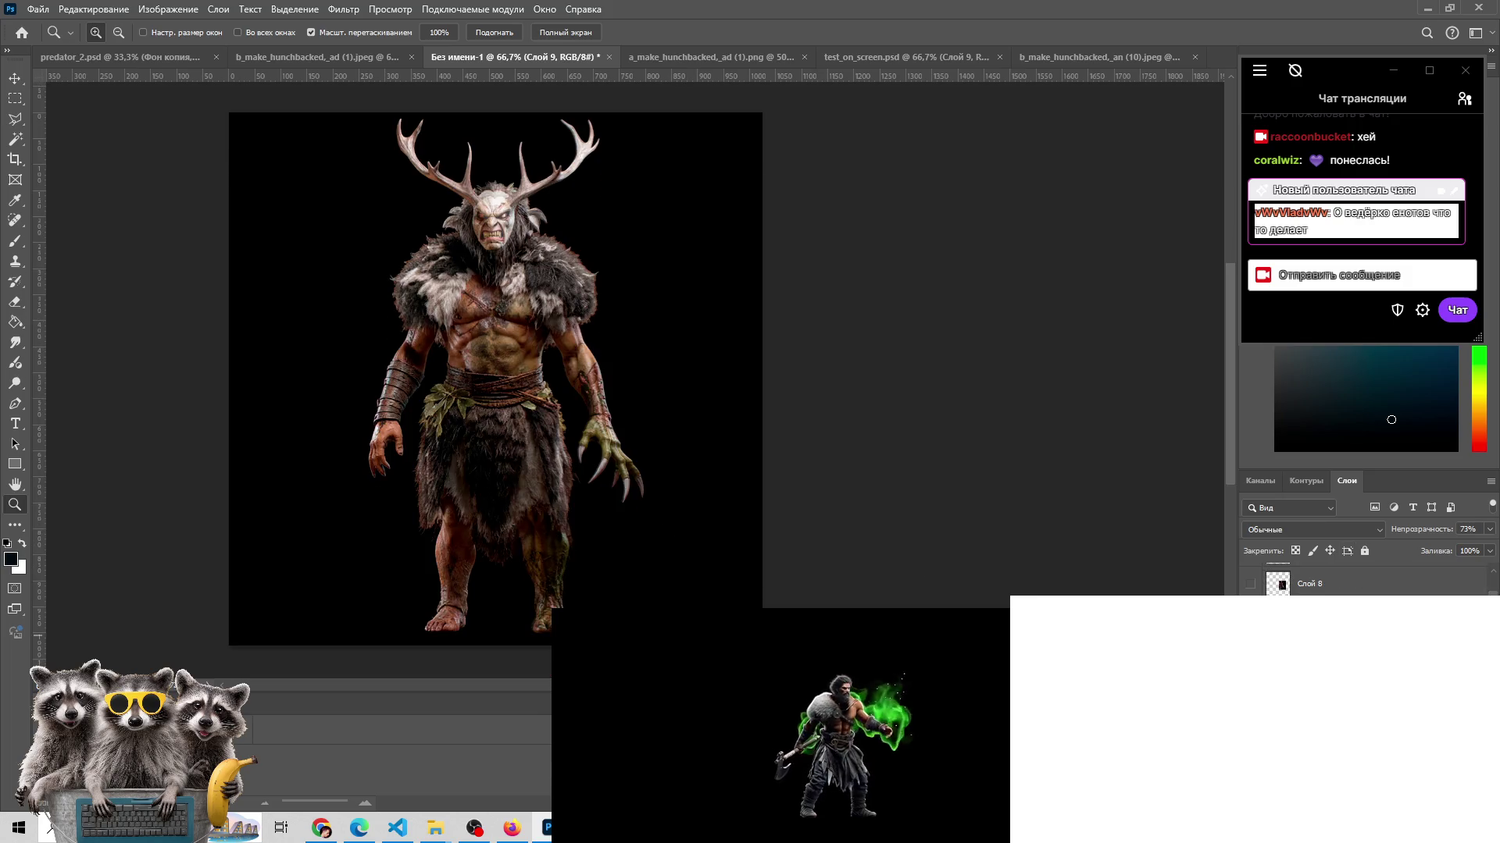
pyautogui.hotkey('ctrl', ',')
pyautogui.hotkey('ctrl', ',')
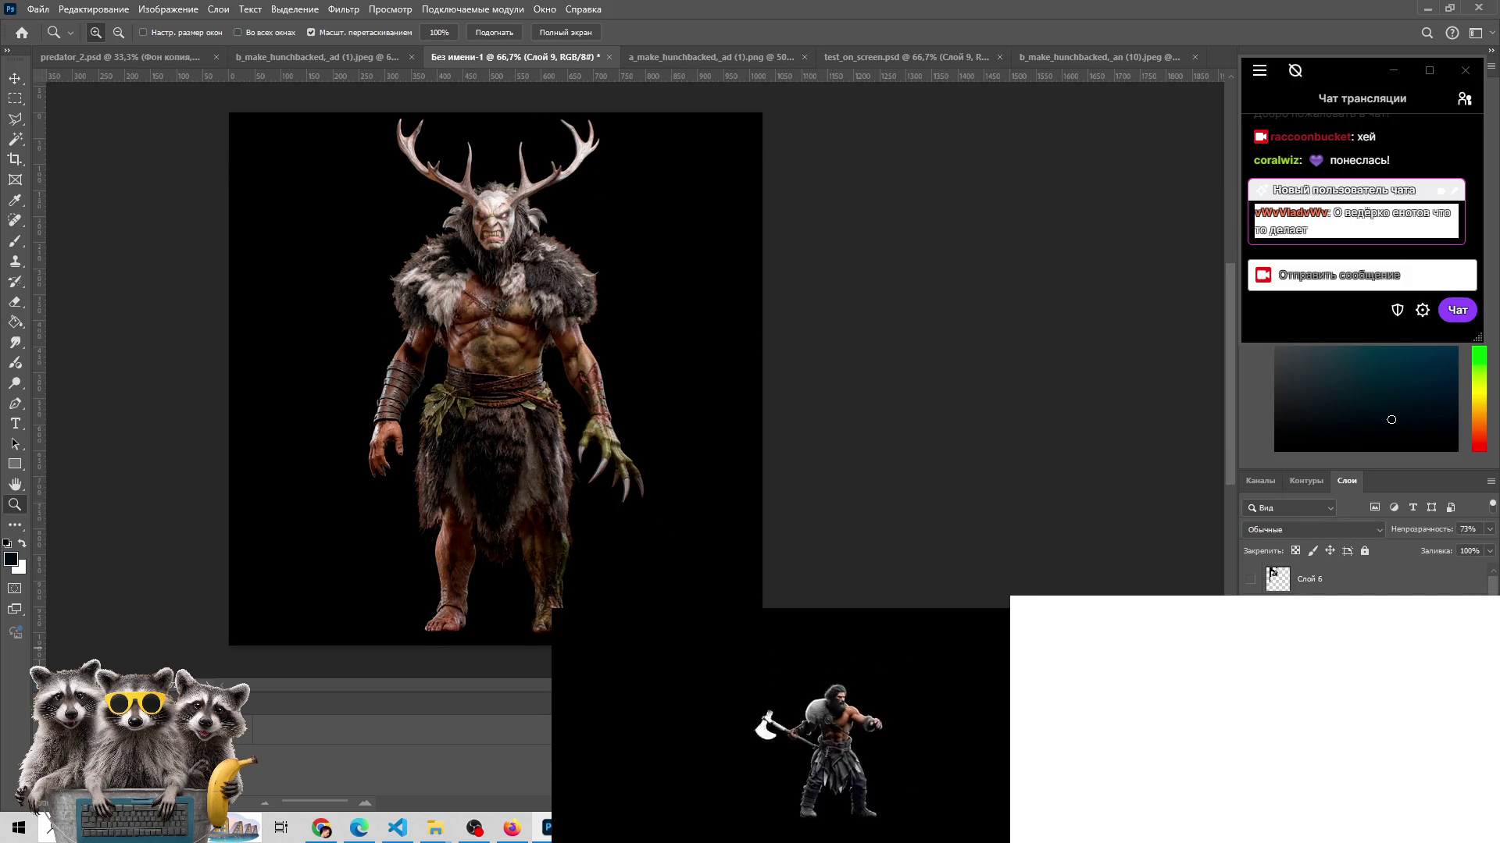
pyautogui.hotkey('ctrl', ',')
pyautogui.hotkey('ctrl', ',')
pyautogui.hotkey('ctrl', ',')
pyautogui.hotkey('ctrl', ',')
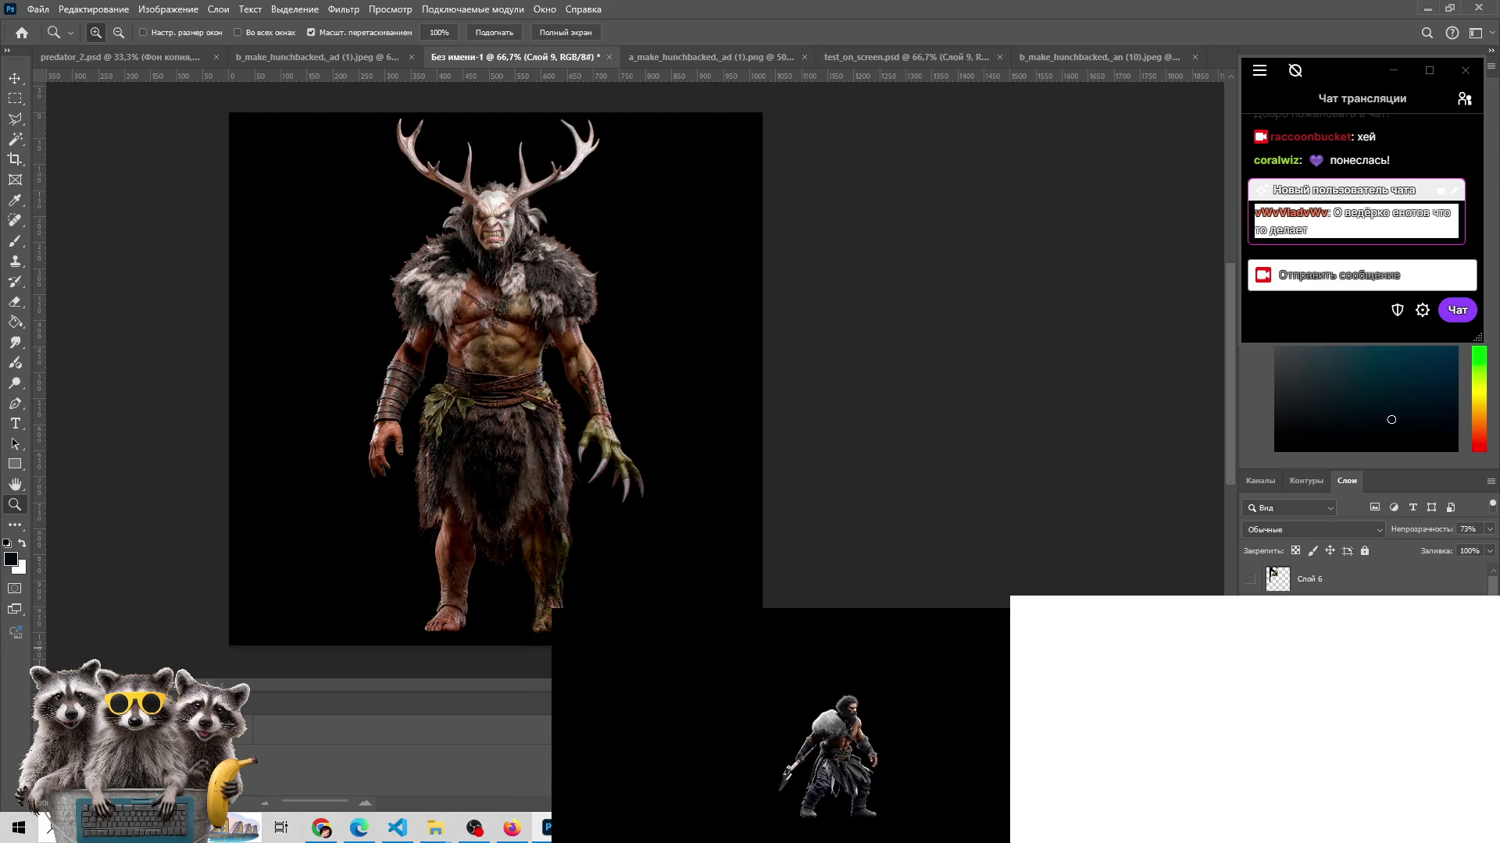
pyautogui.hotkey('ctrl', ',')
pyautogui.hotkey('ctrl', ',')
pyautogui.hotkey('ctrl', ',')
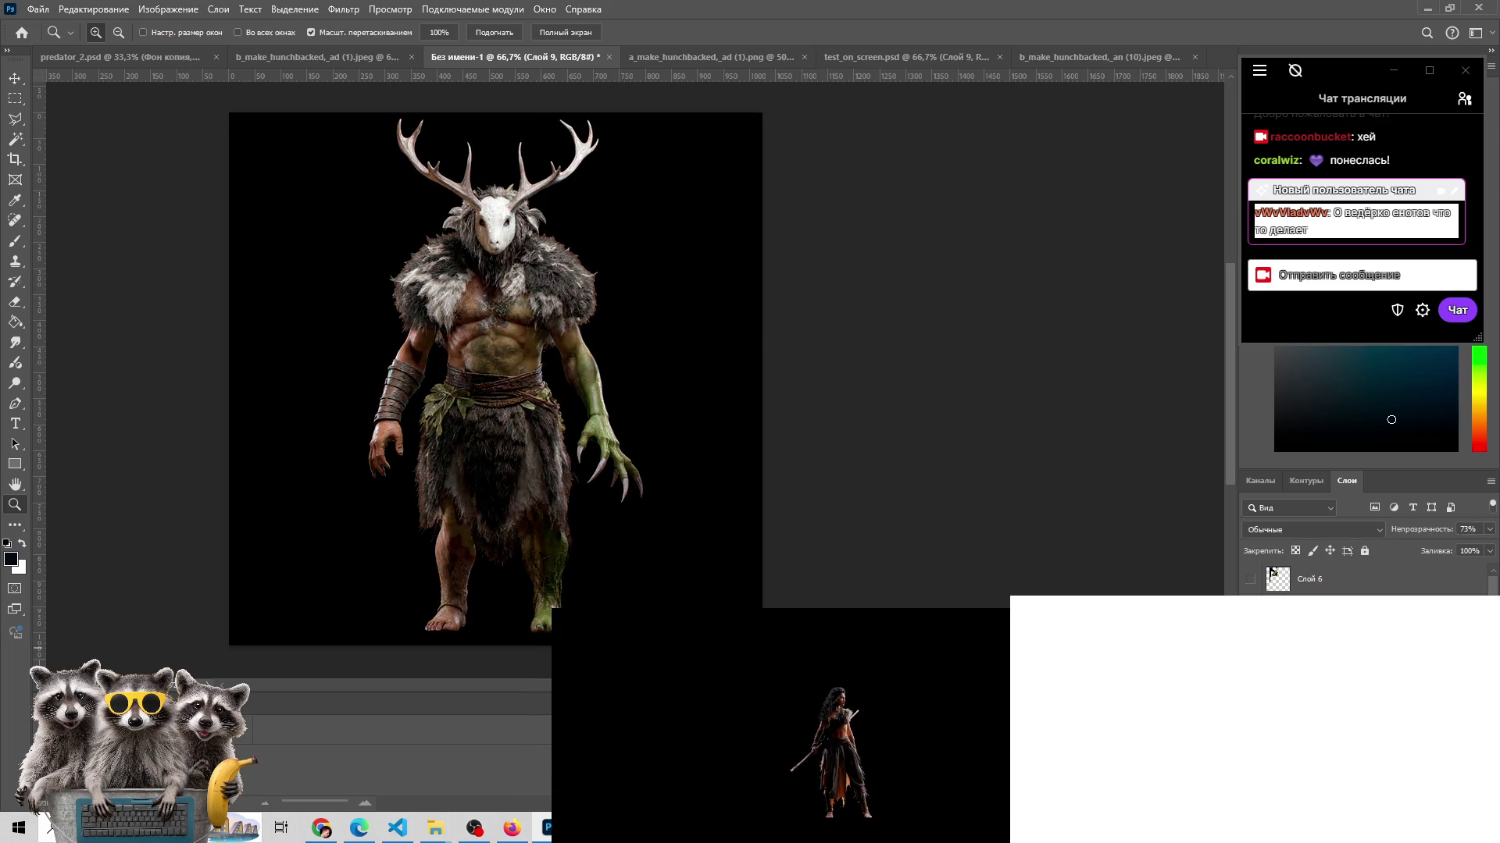
pyautogui.hotkey('ctrl', ',')
pyautogui.hotkey('ctrl', ',')
pyautogui.hotkey('ctrl', ',')
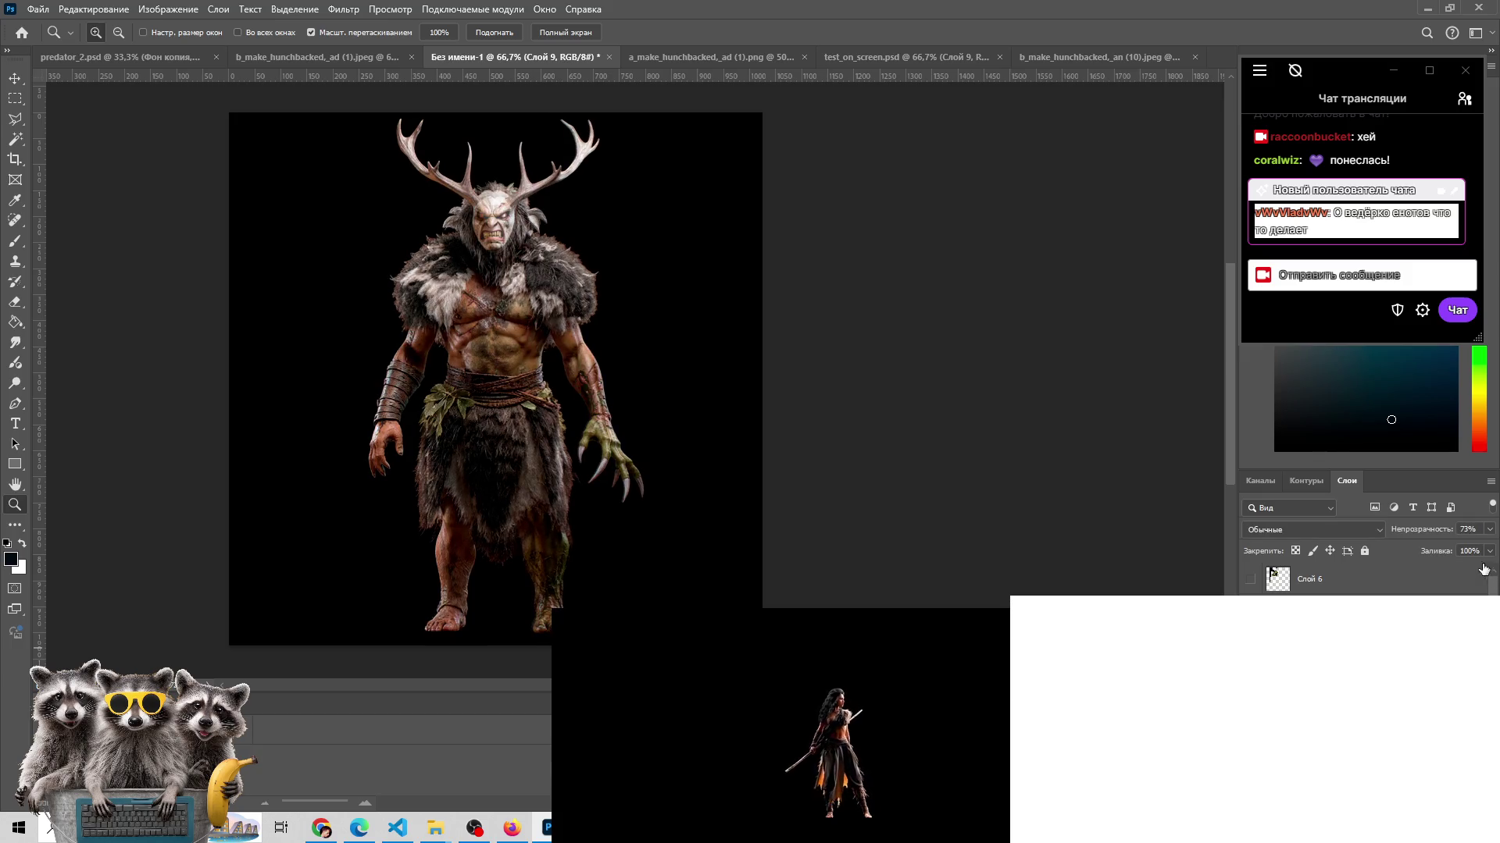
# - Set the top layer's opacity to 79% and pick the Eraser tool
pyautogui.click(1490, 529)
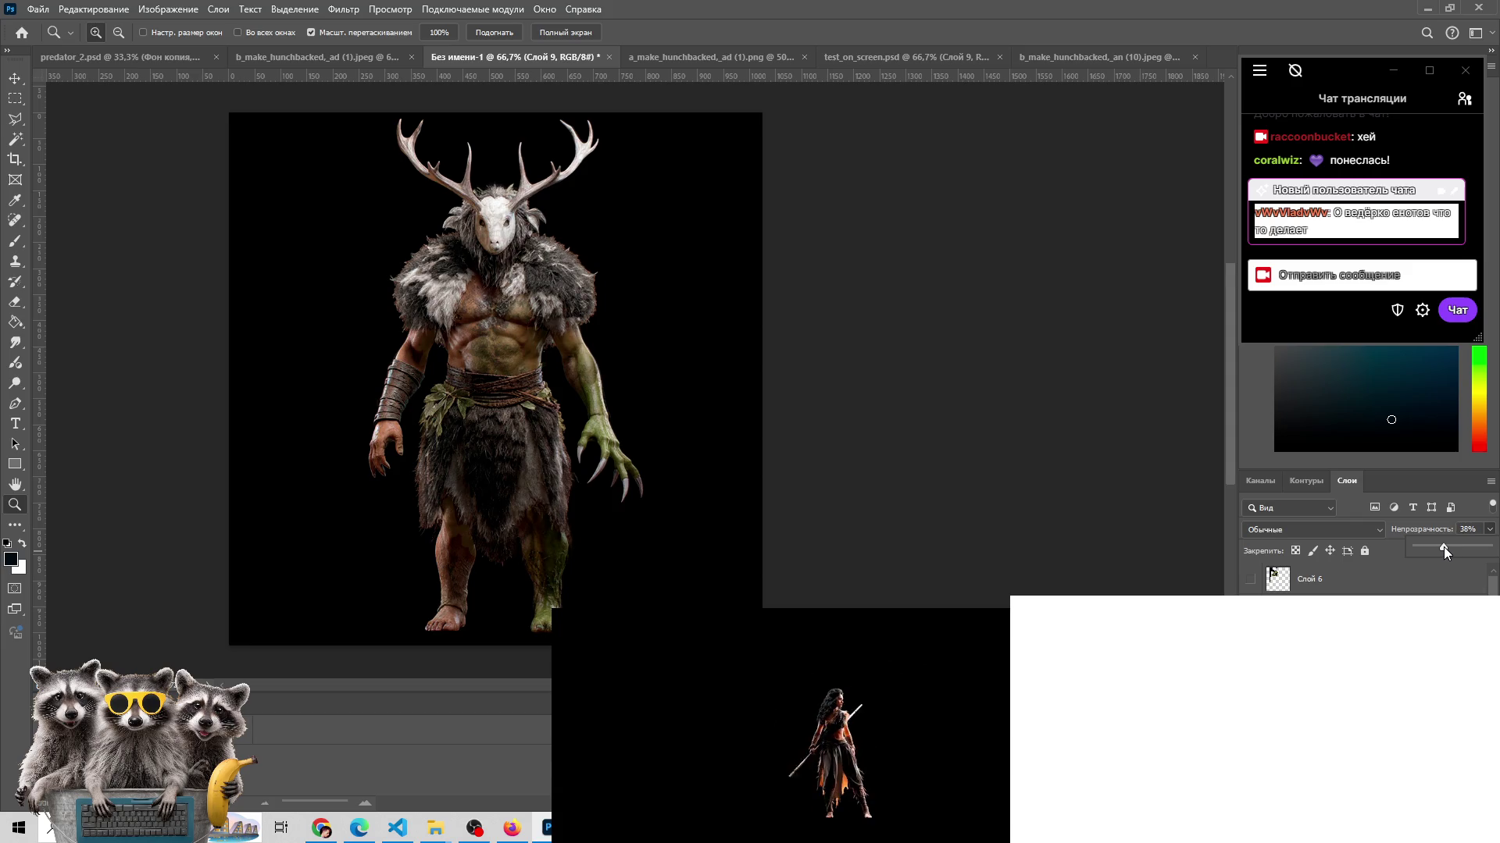
pyautogui.moveTo(1443, 549); pyautogui.dragTo(1474, 549)
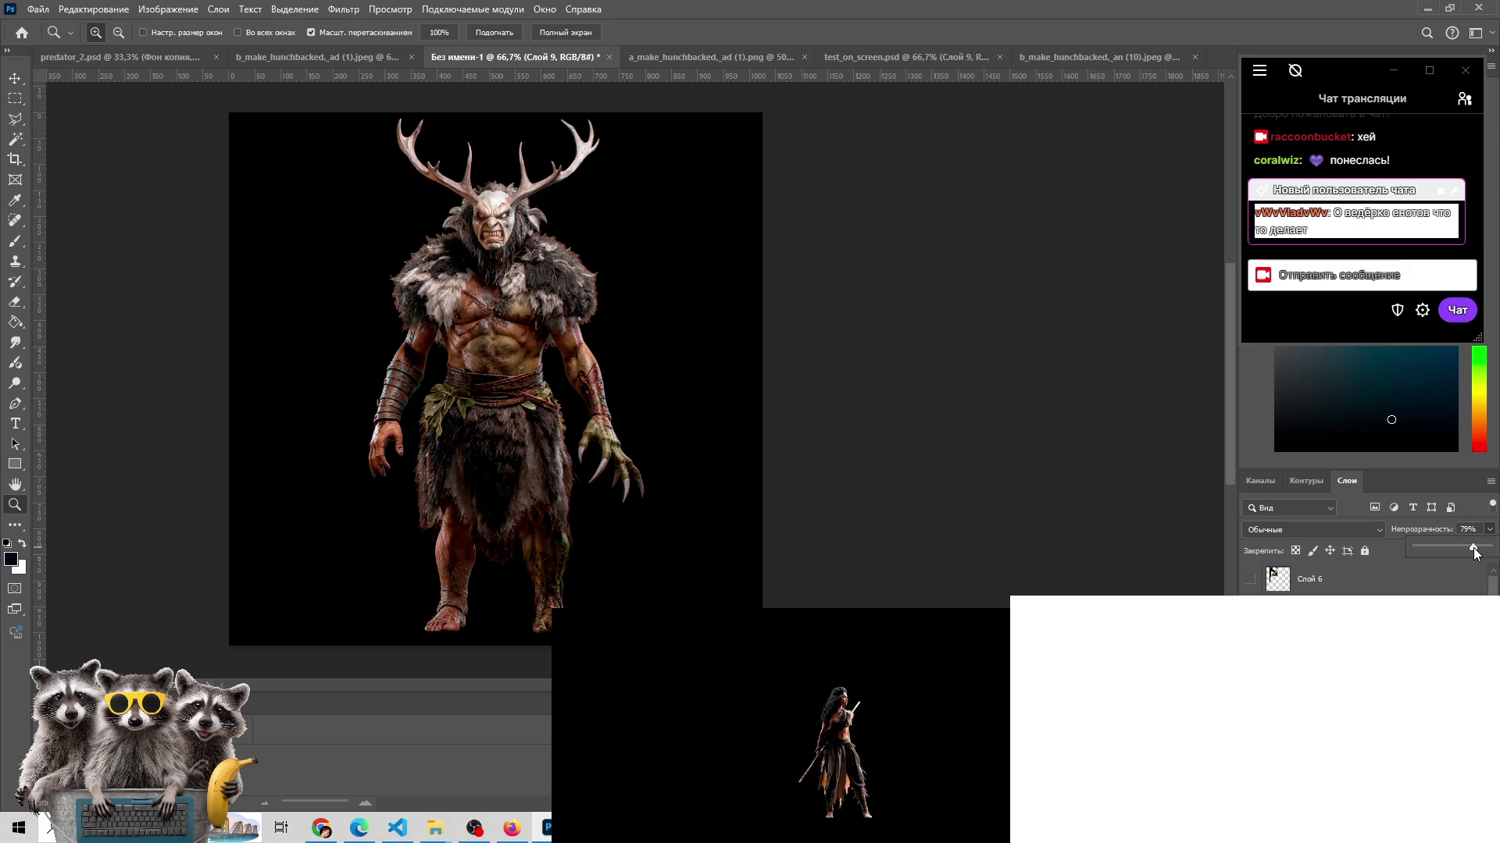
pyautogui.press('e')
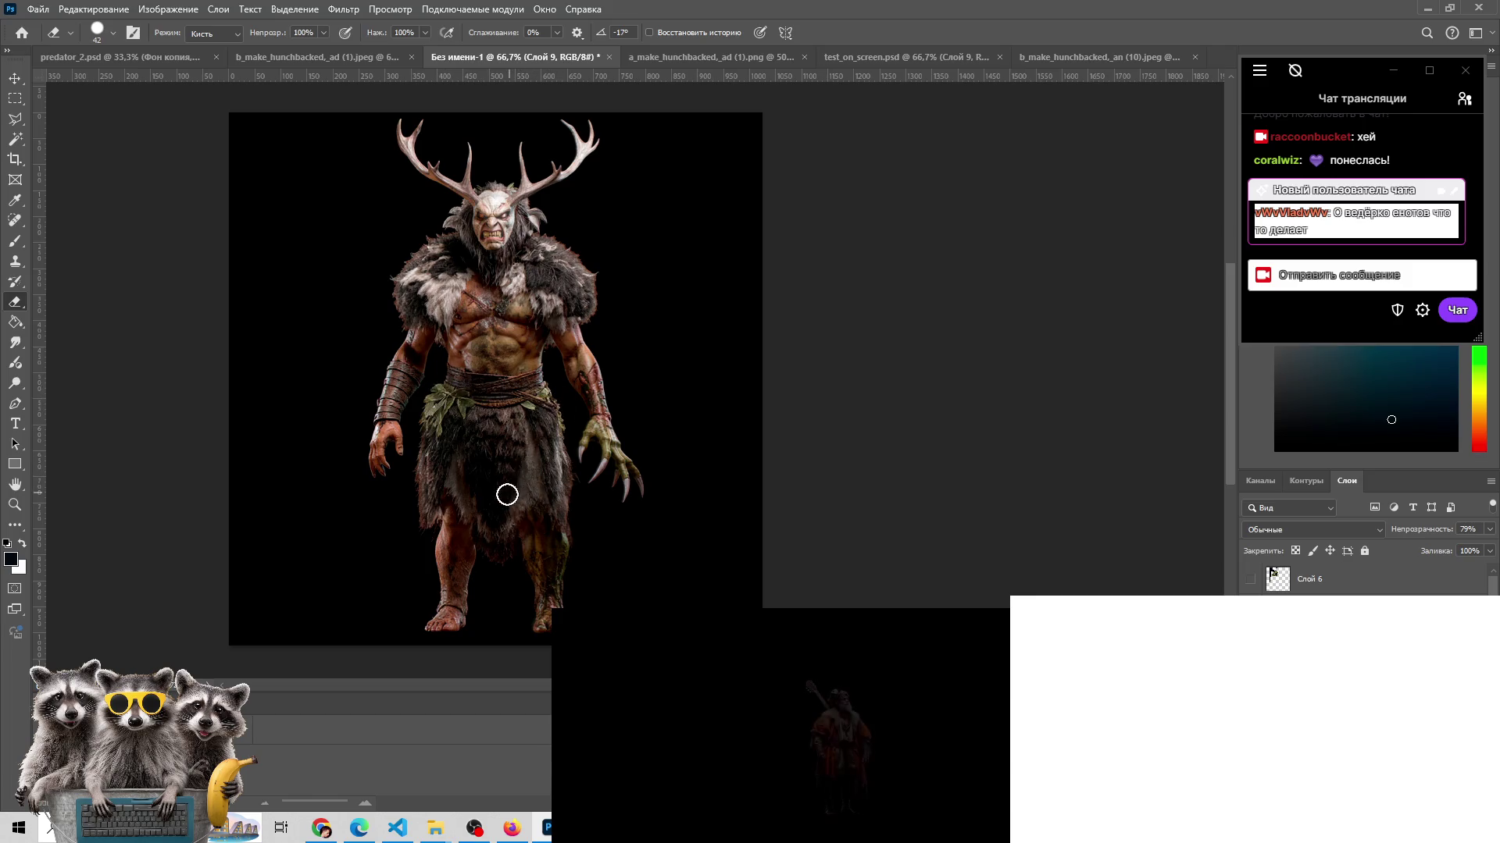
# - Check the skull mask beneath, then erase the orc face from the top layer
pyautogui.hotkey('ctrl', ',')
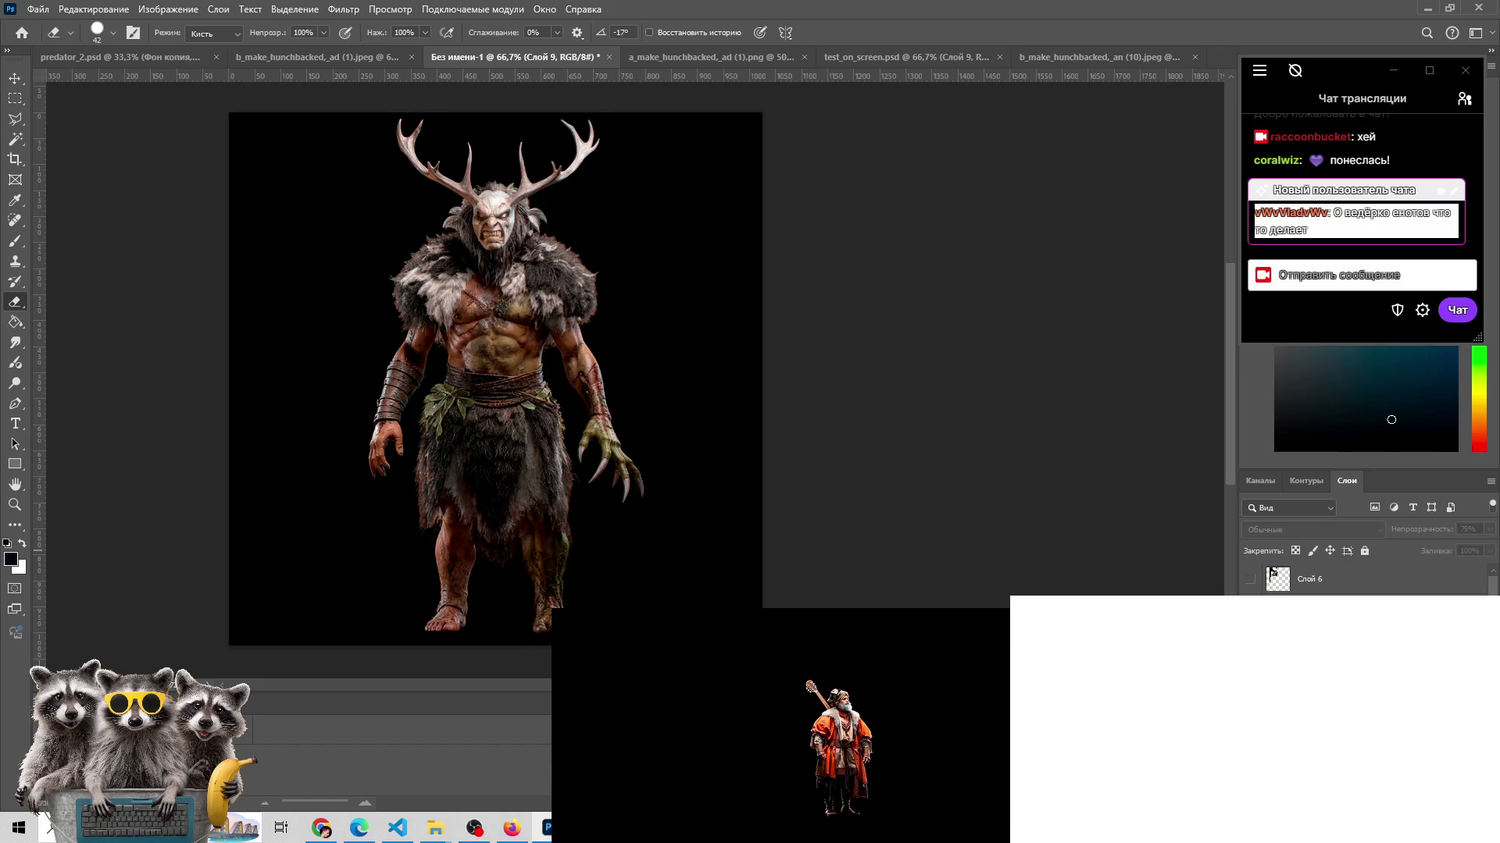
pyautogui.hotkey('ctrl', ',')
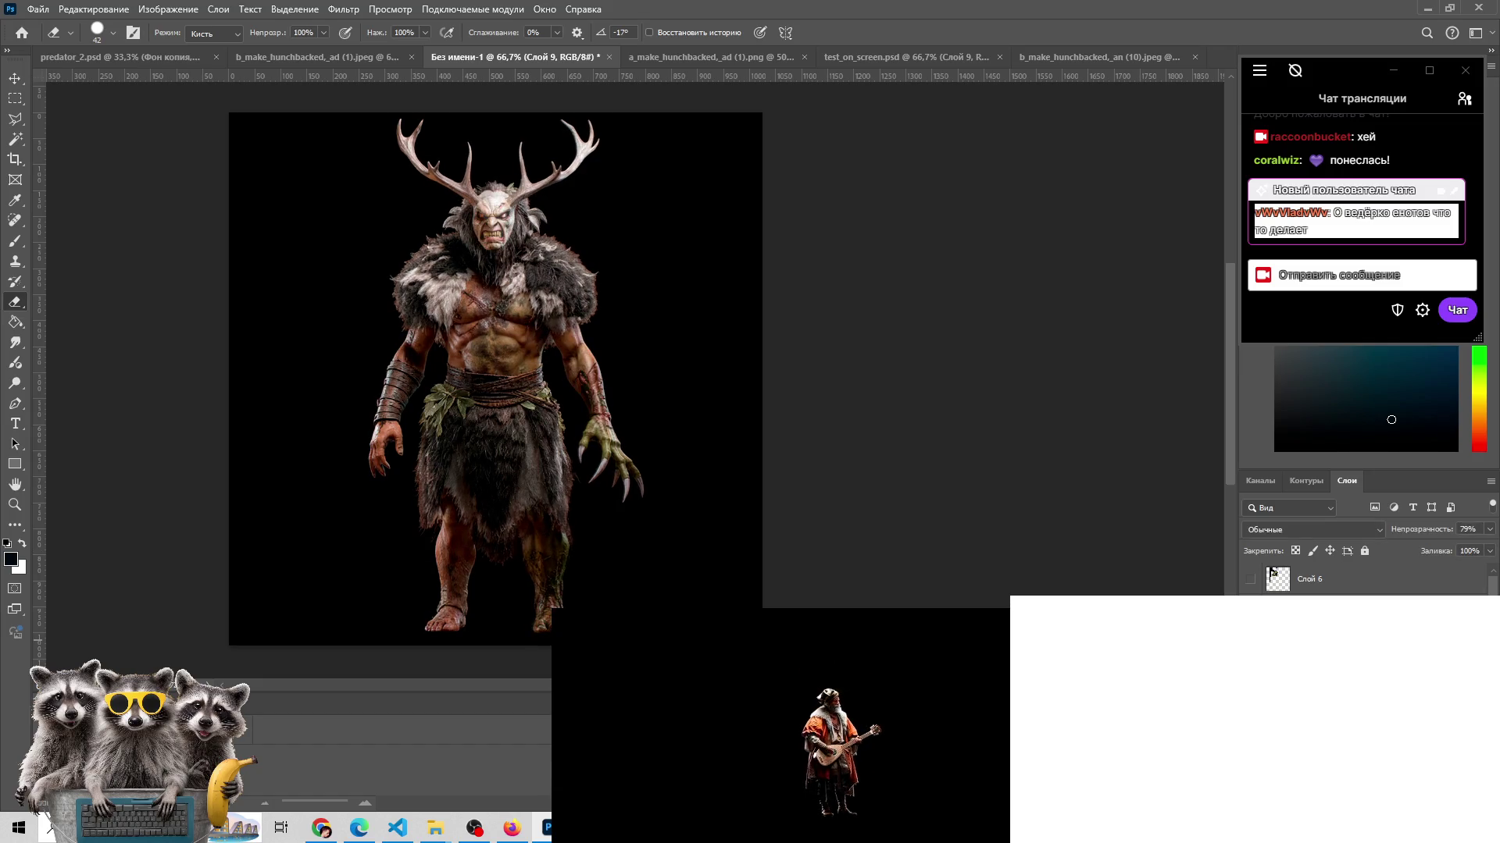
pyautogui.hotkey('ctrl', ',')
pyautogui.hotkey('ctrl', ',')
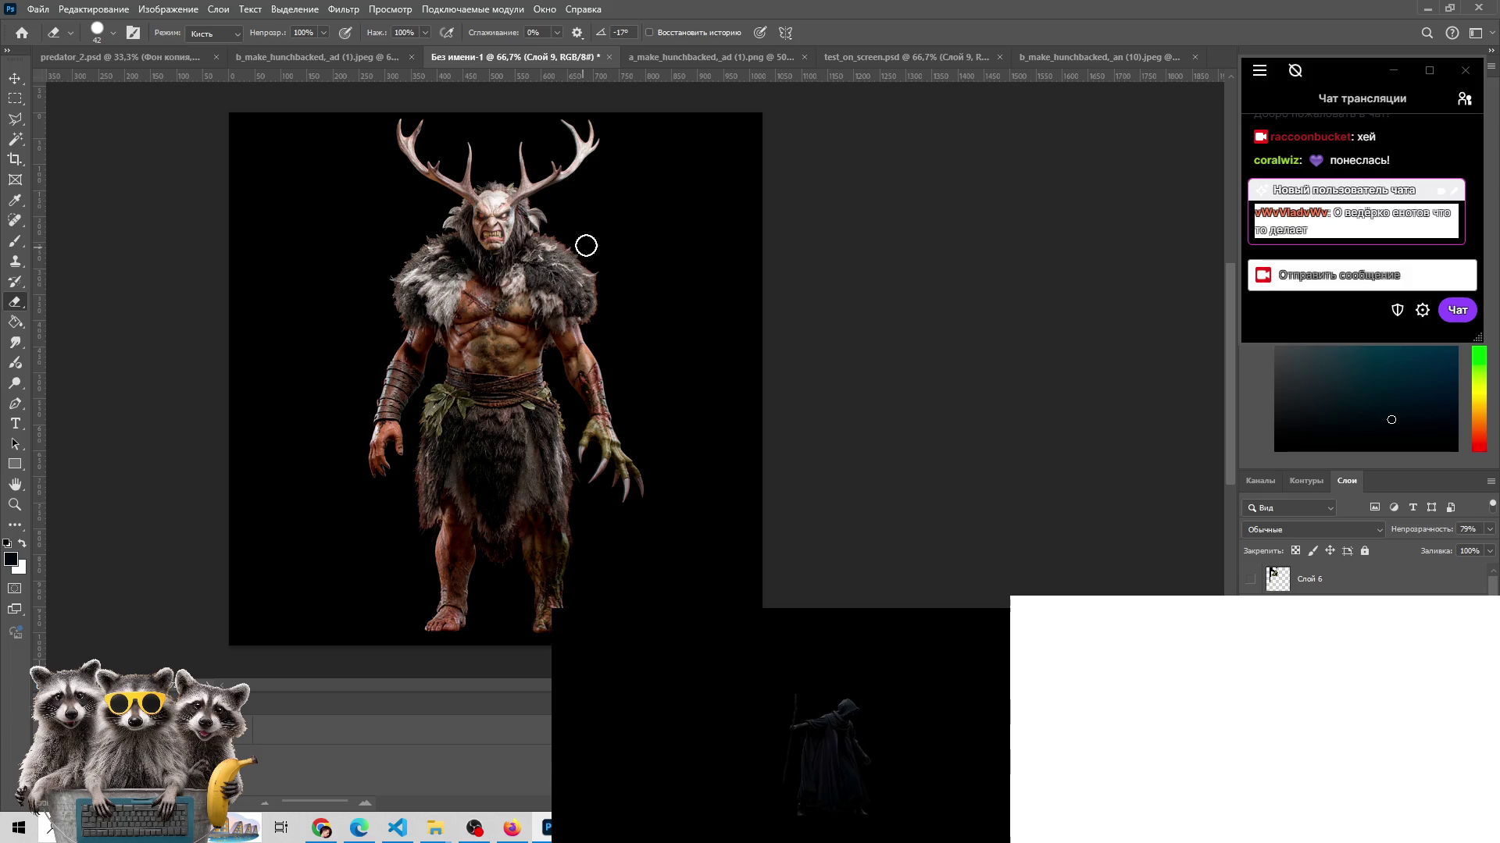
pyautogui.moveTo(539, 238)
pyautogui.mouseDown()
pyautogui.moveTo(489, 235)
pyautogui.moveTo(505, 160)
pyautogui.mouseUp()
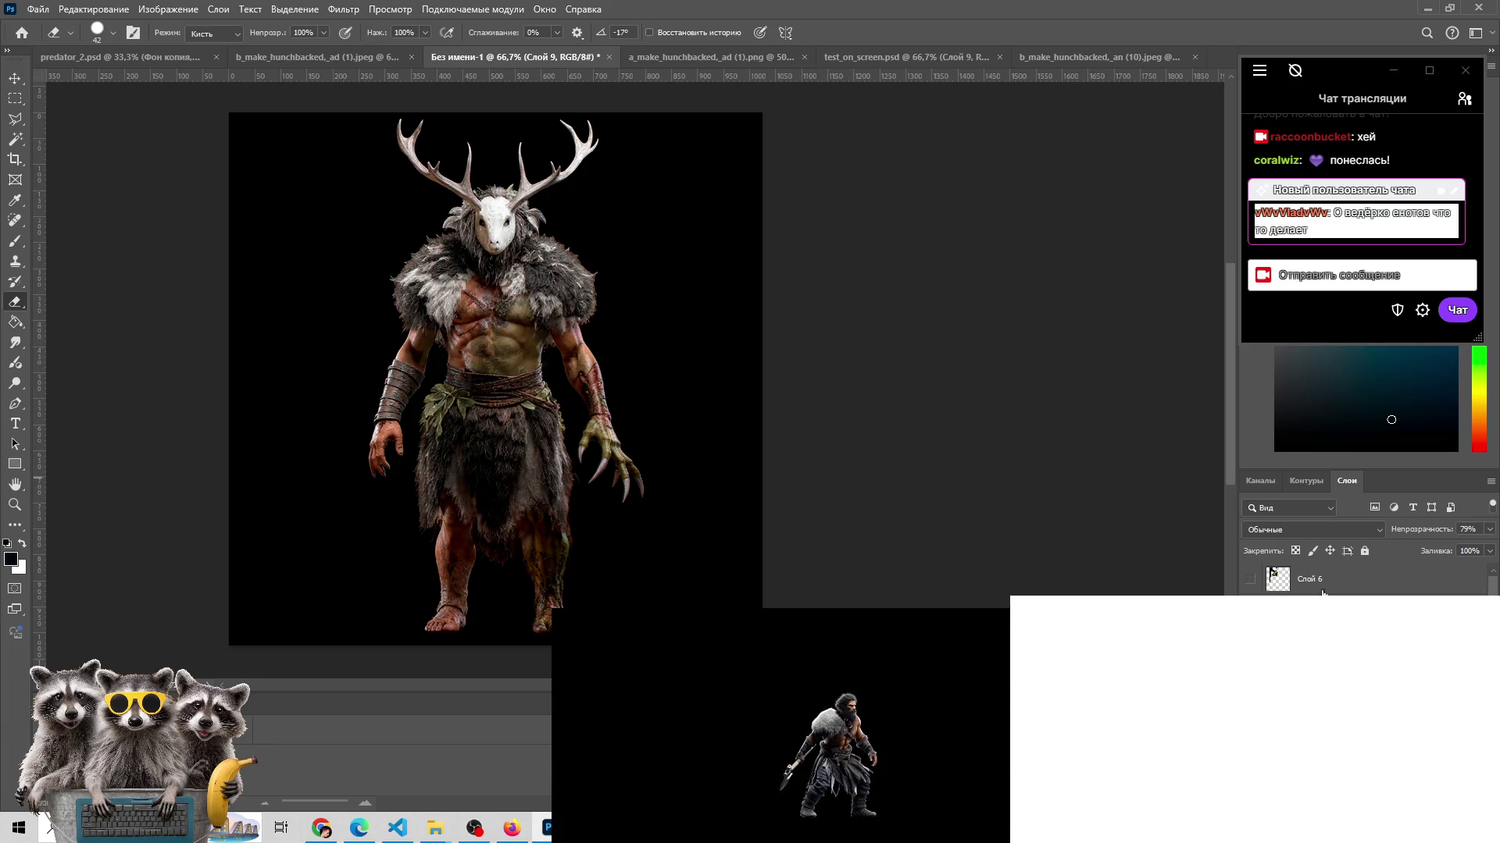
pyautogui.click(1251, 601)
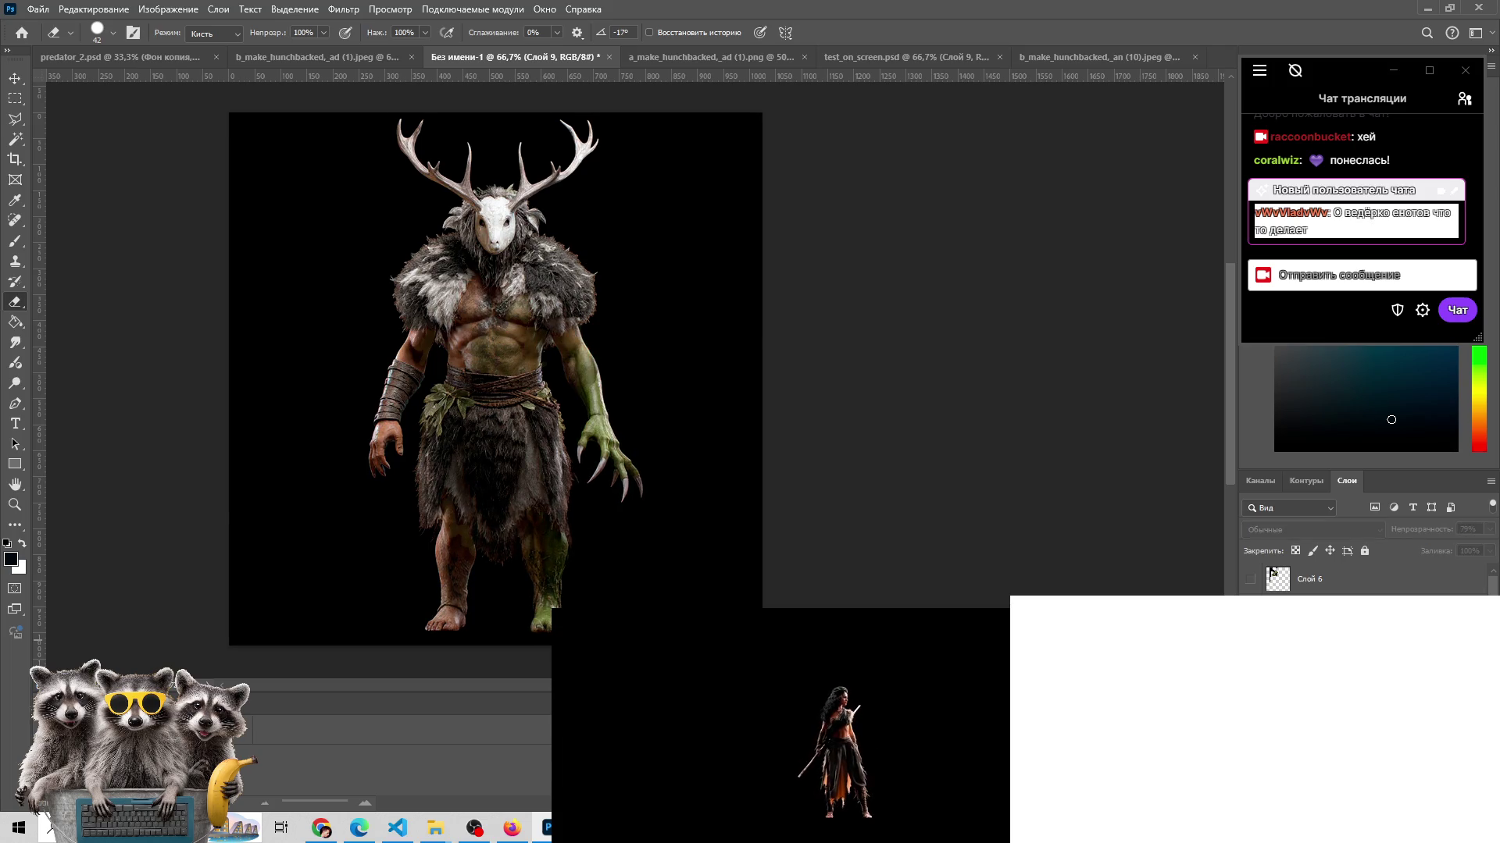
pyautogui.click(1250, 601)
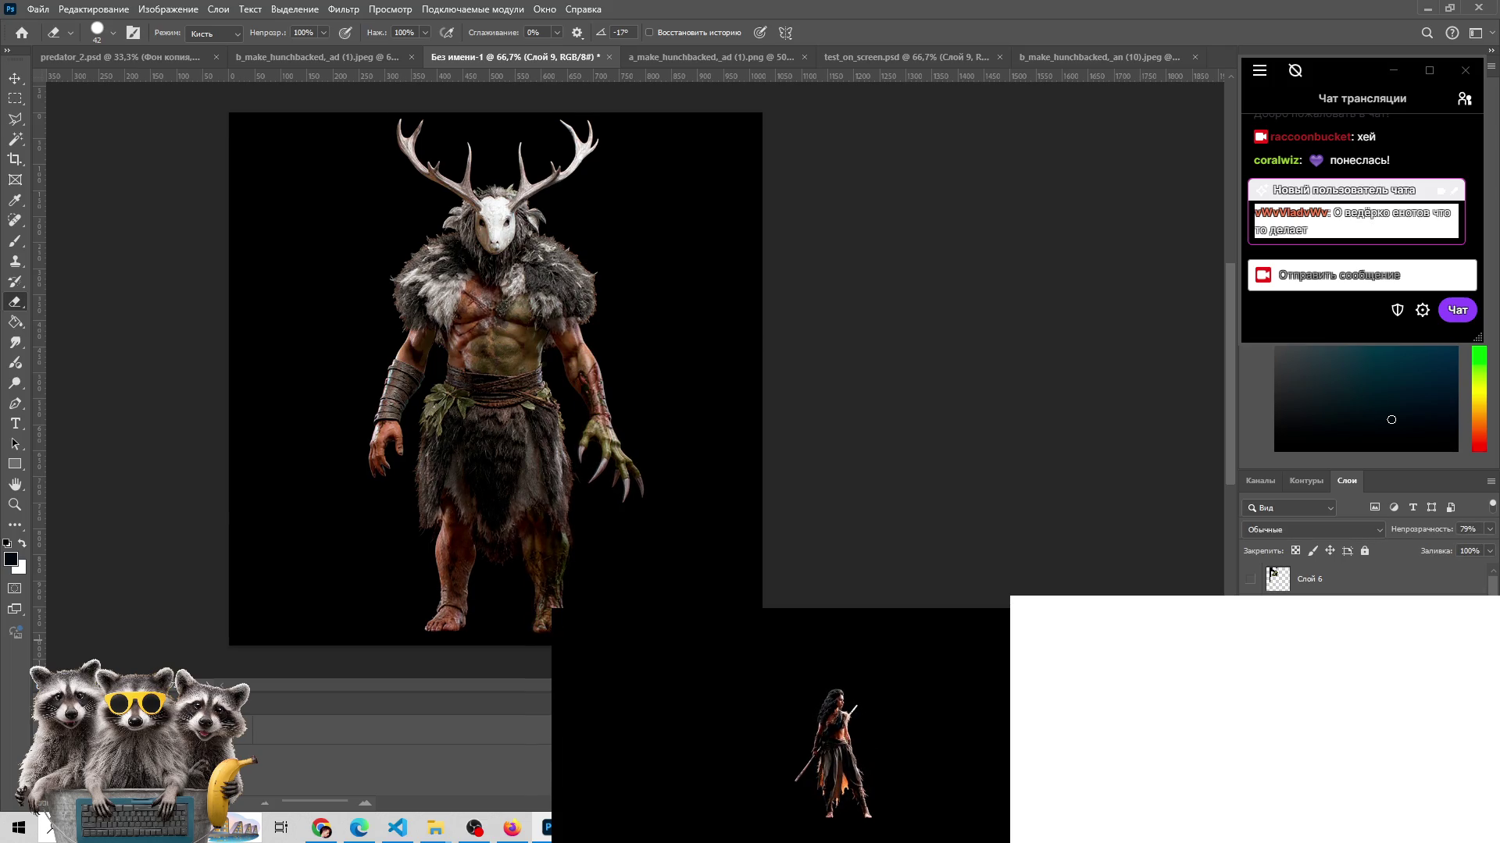
pyautogui.click(1251, 601)
pyautogui.click(1251, 602)
pyautogui.click(1250, 601)
pyautogui.click(1251, 602)
pyautogui.click(1250, 601)
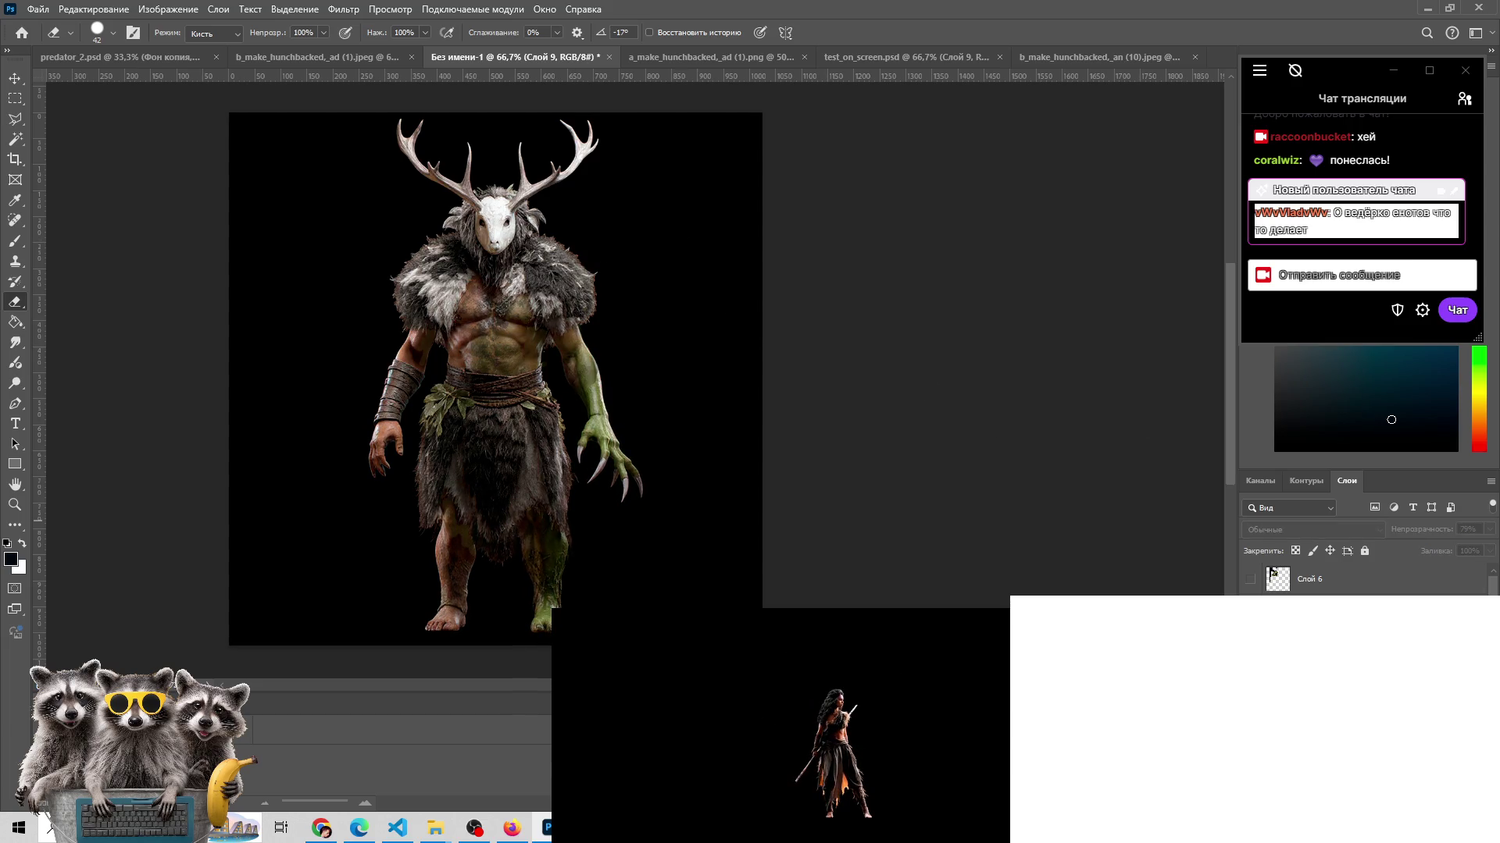
pyautogui.click(1251, 601)
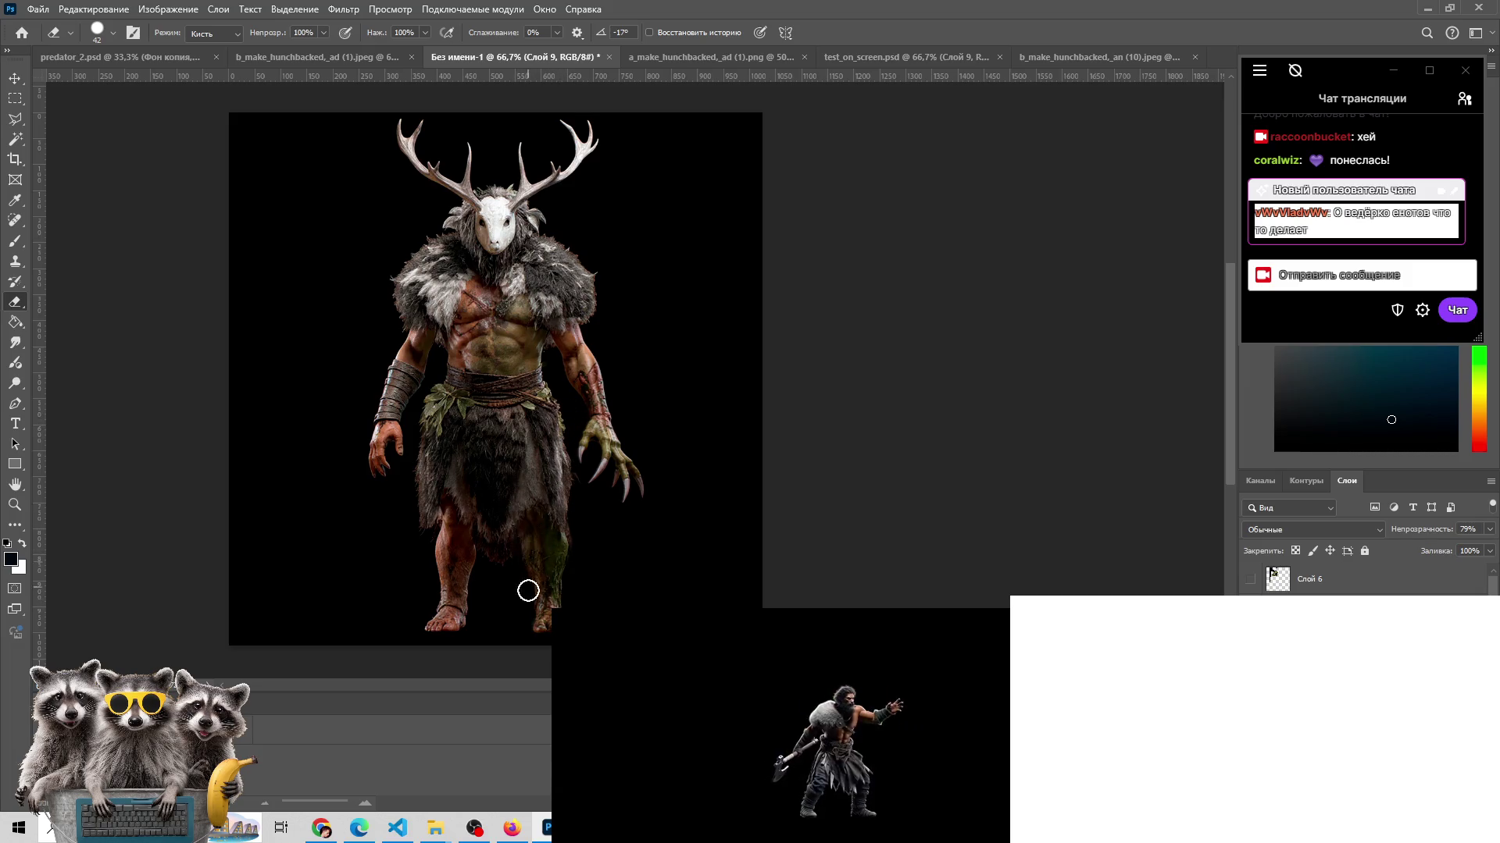
# - Erase both lower legs to expose green beneath, compare via undo/redo, then toggle Слой 6's foliage
pyautogui.moveTo(528, 591); pyautogui.dragTo(556, 602)
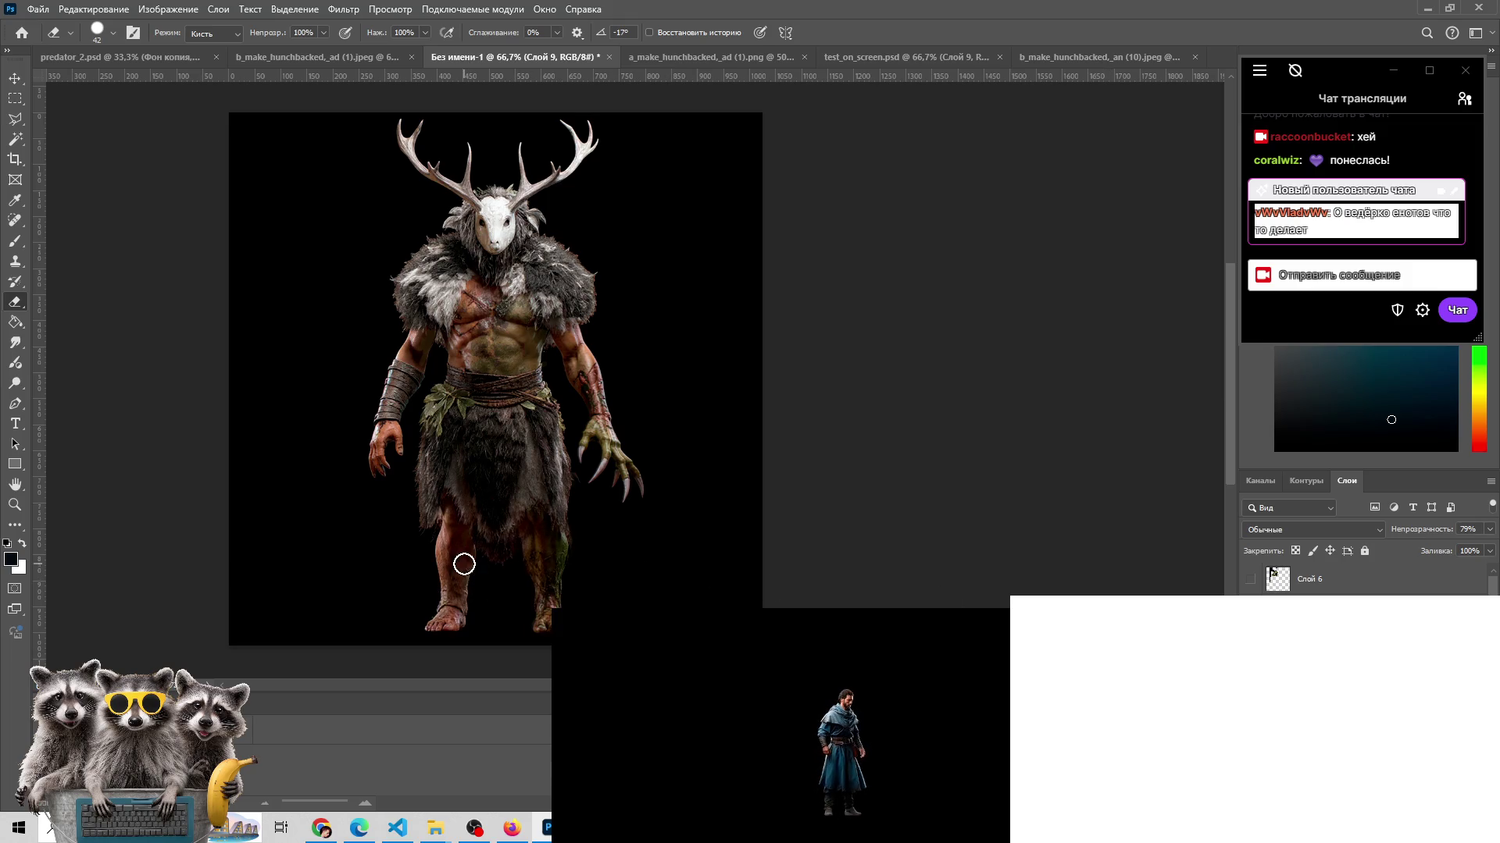
pyautogui.moveTo(549, 586); pyautogui.dragTo(539, 621)
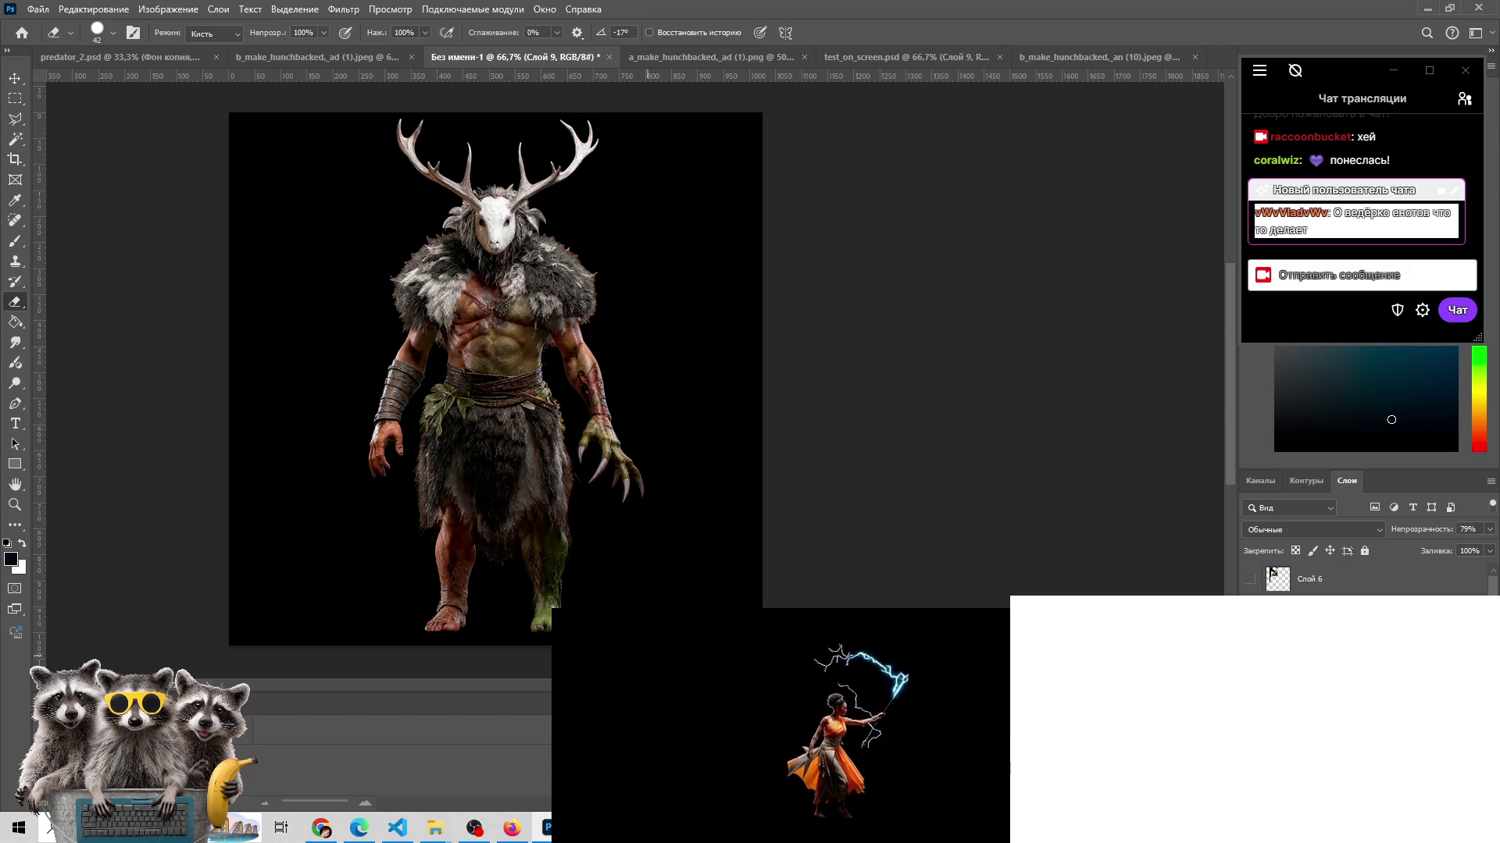
pyautogui.hotkey('ctrl', 'alt', 'z')
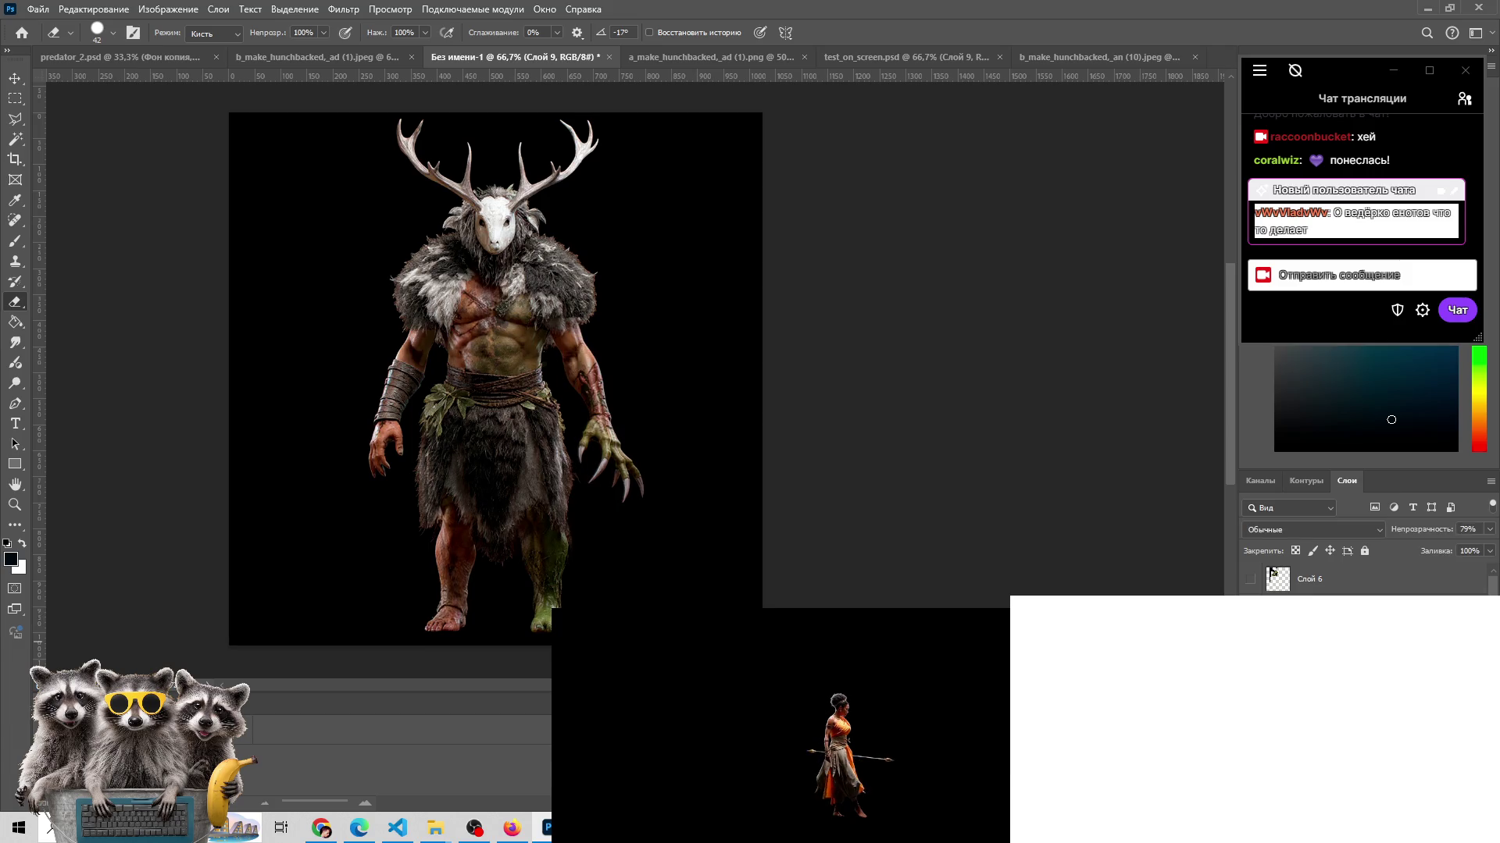
pyautogui.hotkey('ctrl', 'alt', 'z')
pyautogui.hotkey('ctrl', 'alt', 'z')
pyautogui.hotkey('ctrl', 'alt', 'z')
pyautogui.hotkey('ctrl', 'alt', 'z')
pyautogui.hotkey('ctrl', 'z')
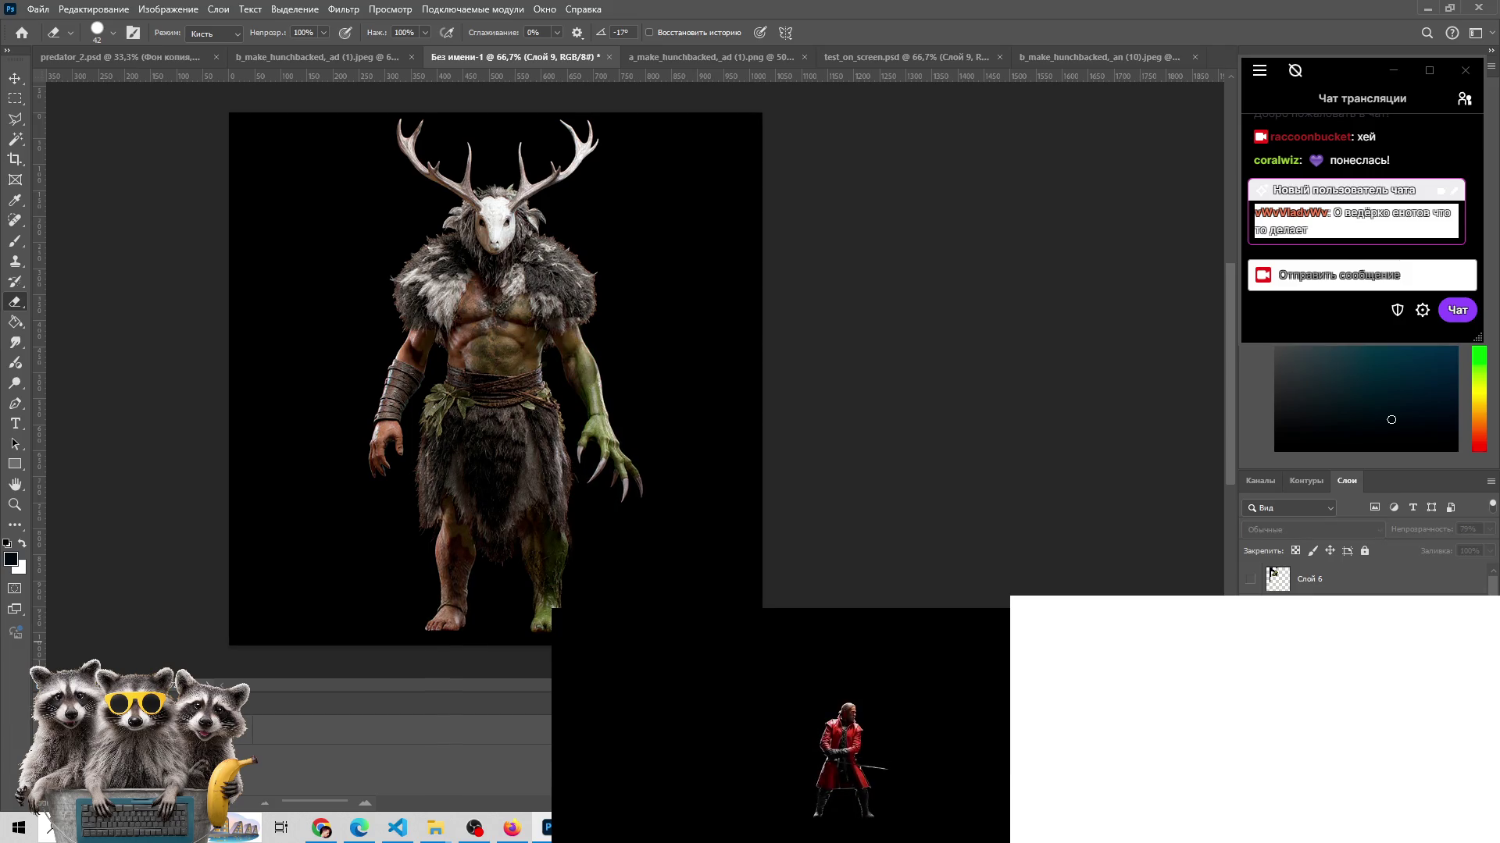
pyautogui.hotkey('ctrl', 'shift', 'z')
pyautogui.hotkey('ctrl', 'z')
pyautogui.hotkey('ctrl', 'shift', 'z')
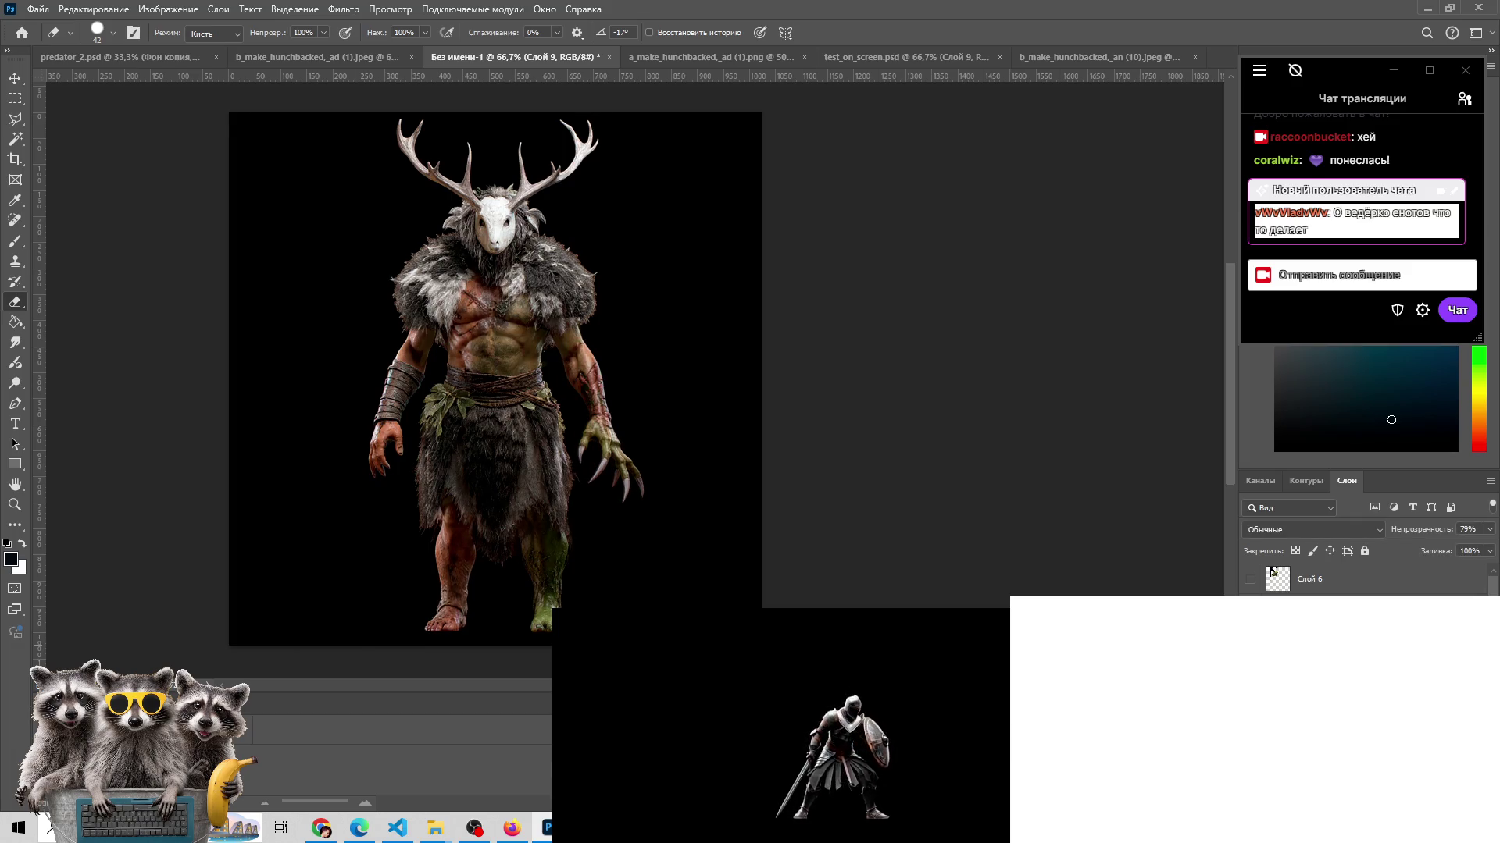
pyautogui.click(1252, 586)
pyautogui.click(1251, 586)
# - Flash the Слой 6 foliage on and off to compare
pyautogui.click(1252, 586)
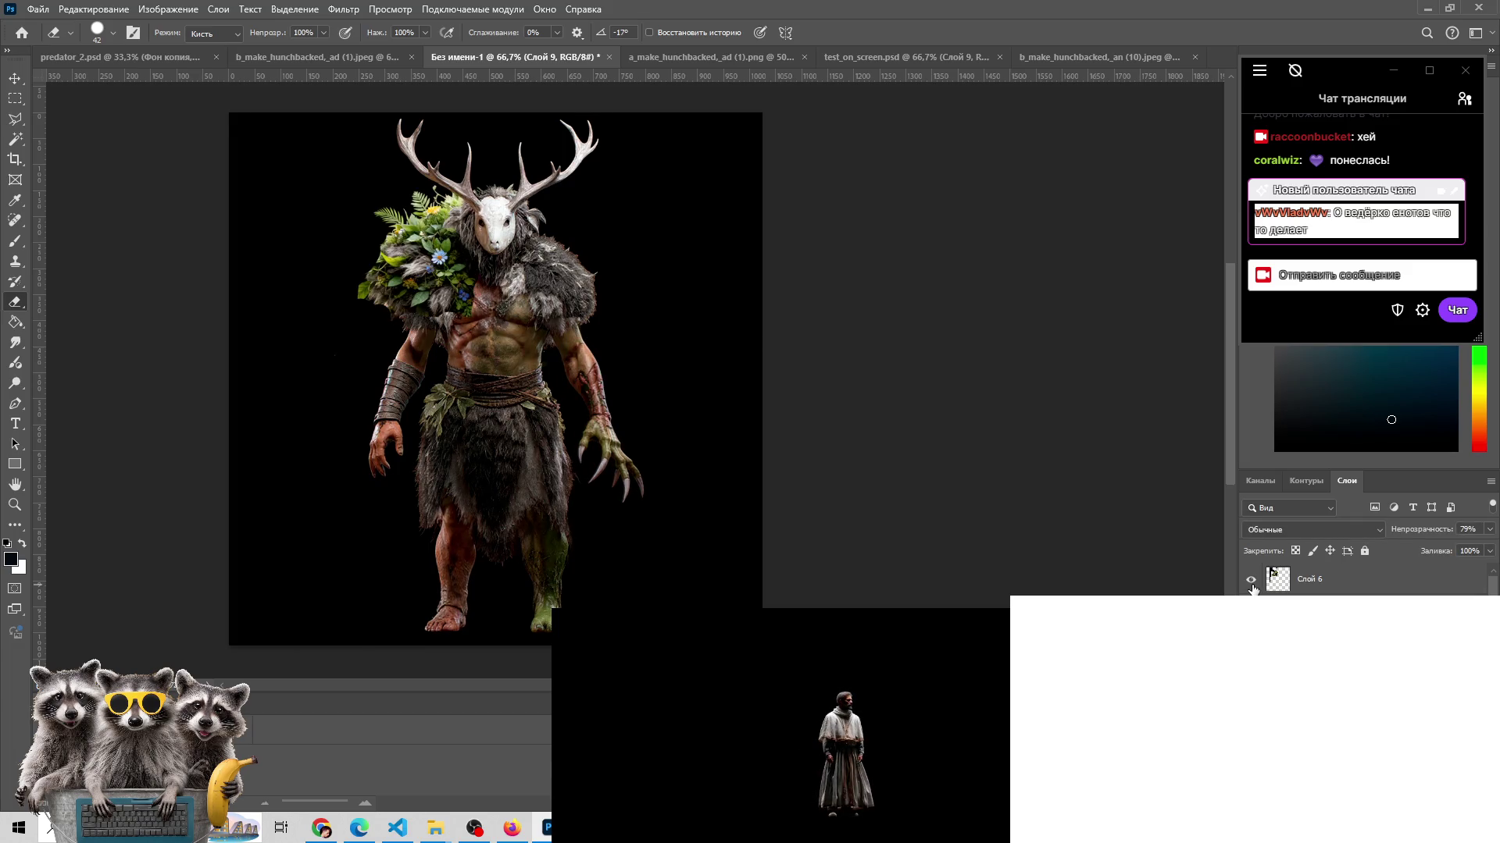
pyautogui.click(1252, 585)
pyautogui.click(1251, 586)
pyautogui.click(1252, 586)
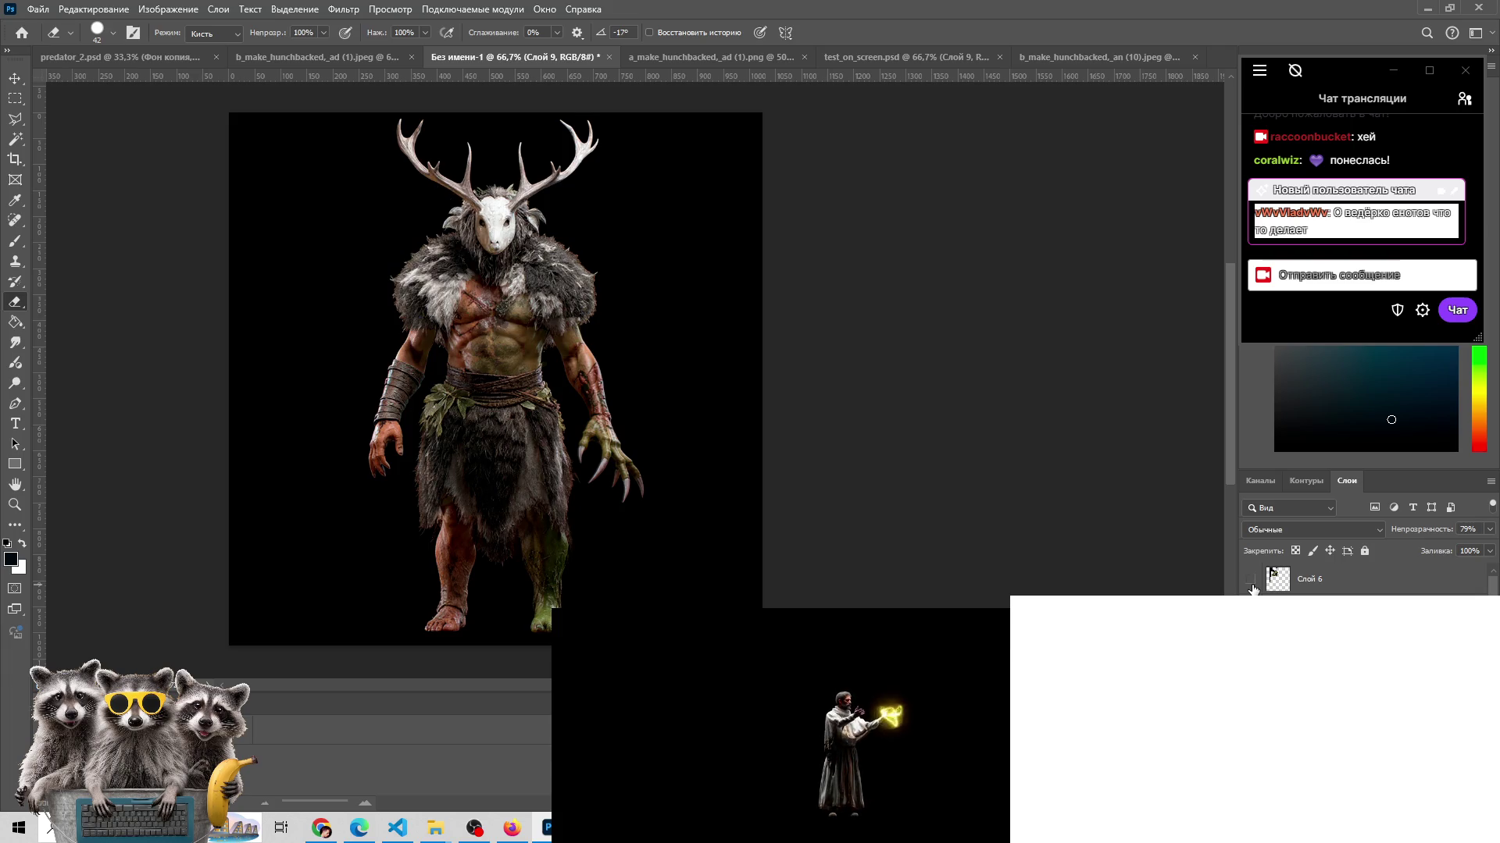
pyautogui.click(1252, 586)
pyautogui.click(1252, 586)
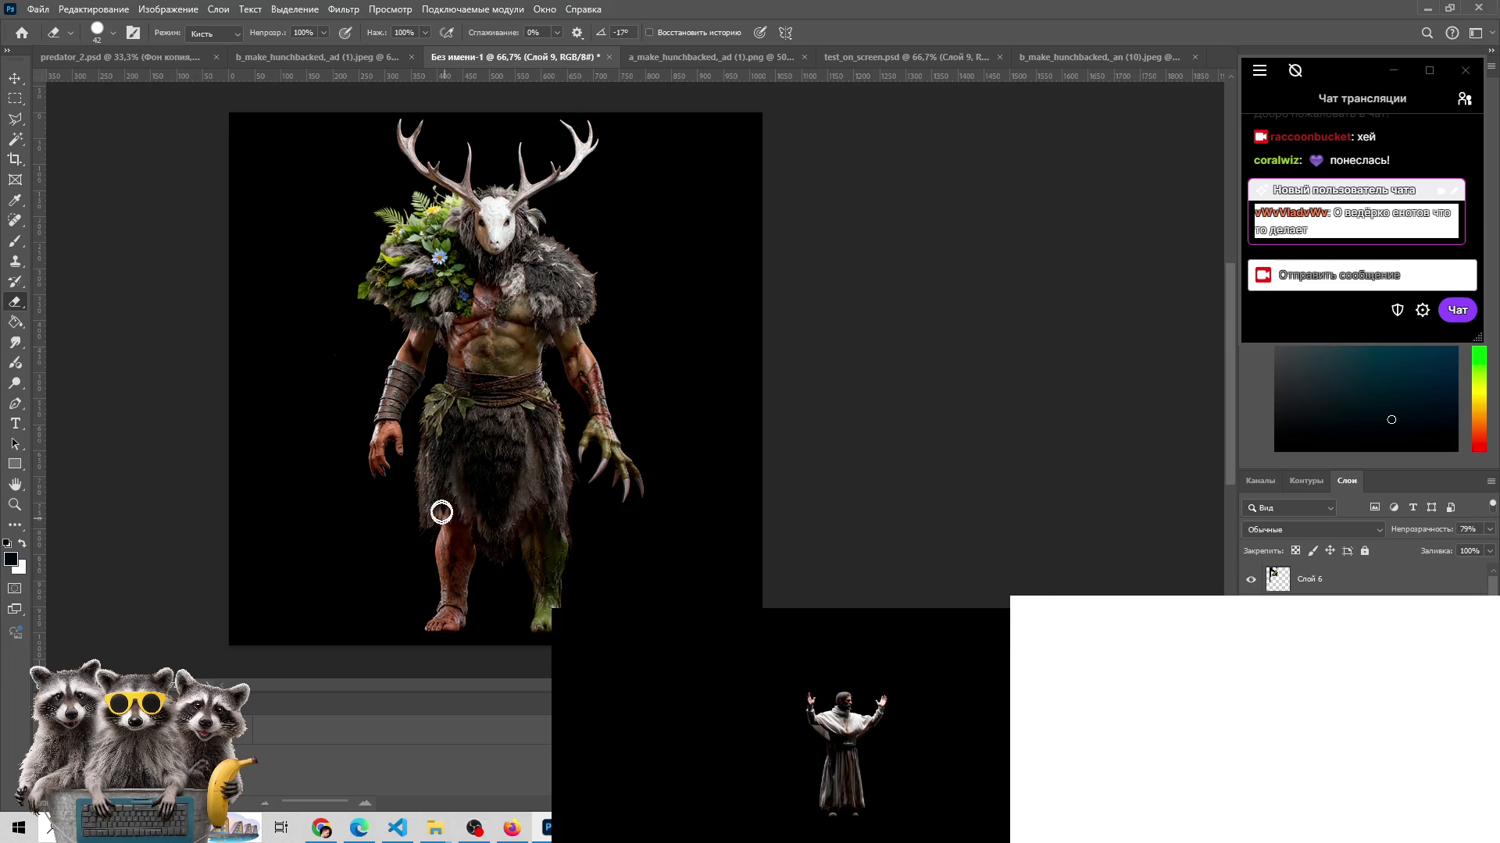
# - Select Слой 6, leave its foliage hidden, and briefly check the chat users list
pyautogui.click(1265, 588)
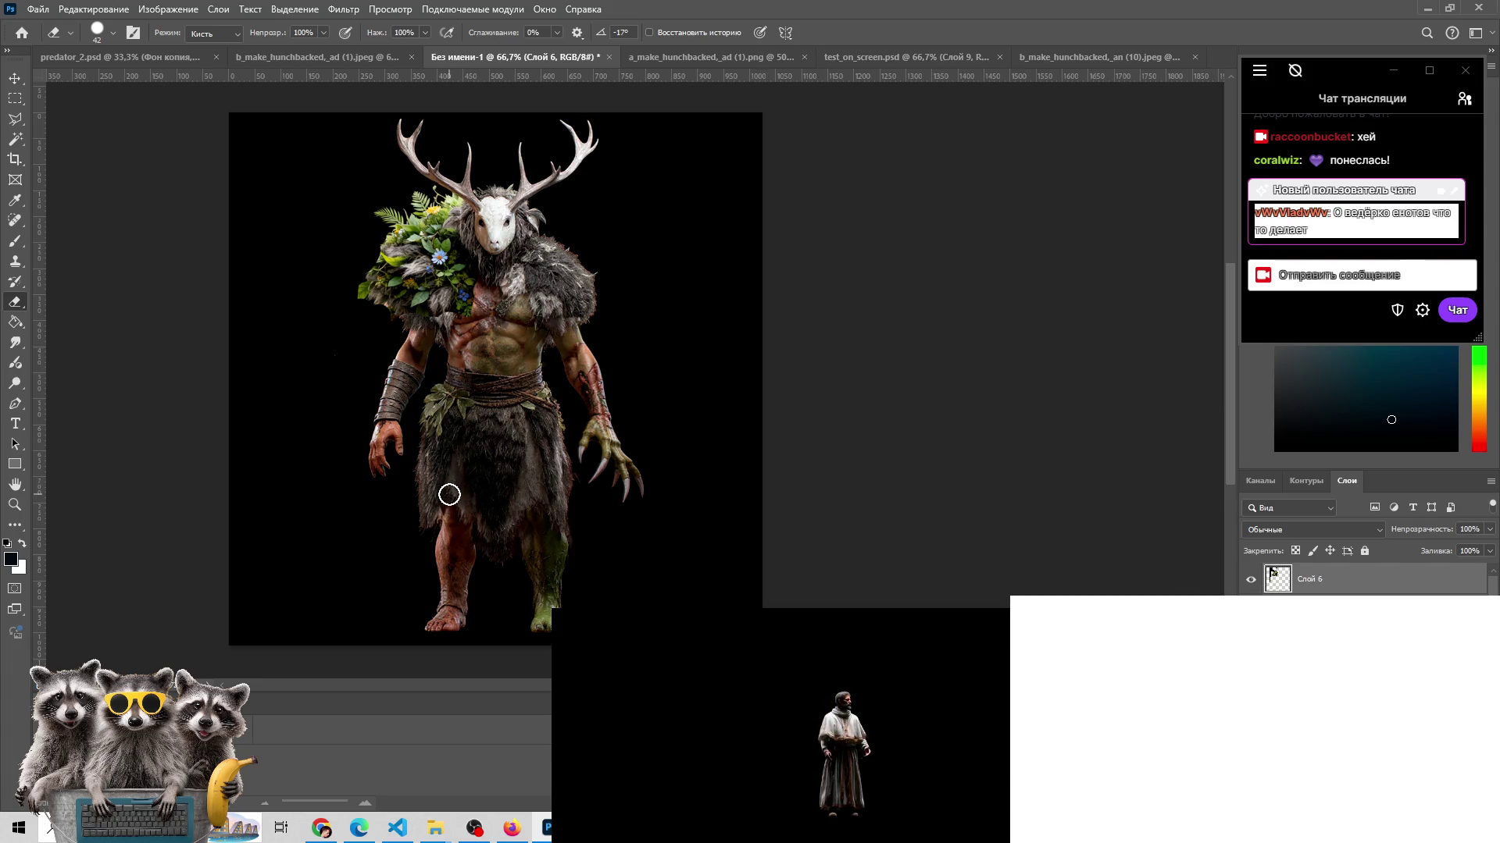
pyautogui.click(1249, 582)
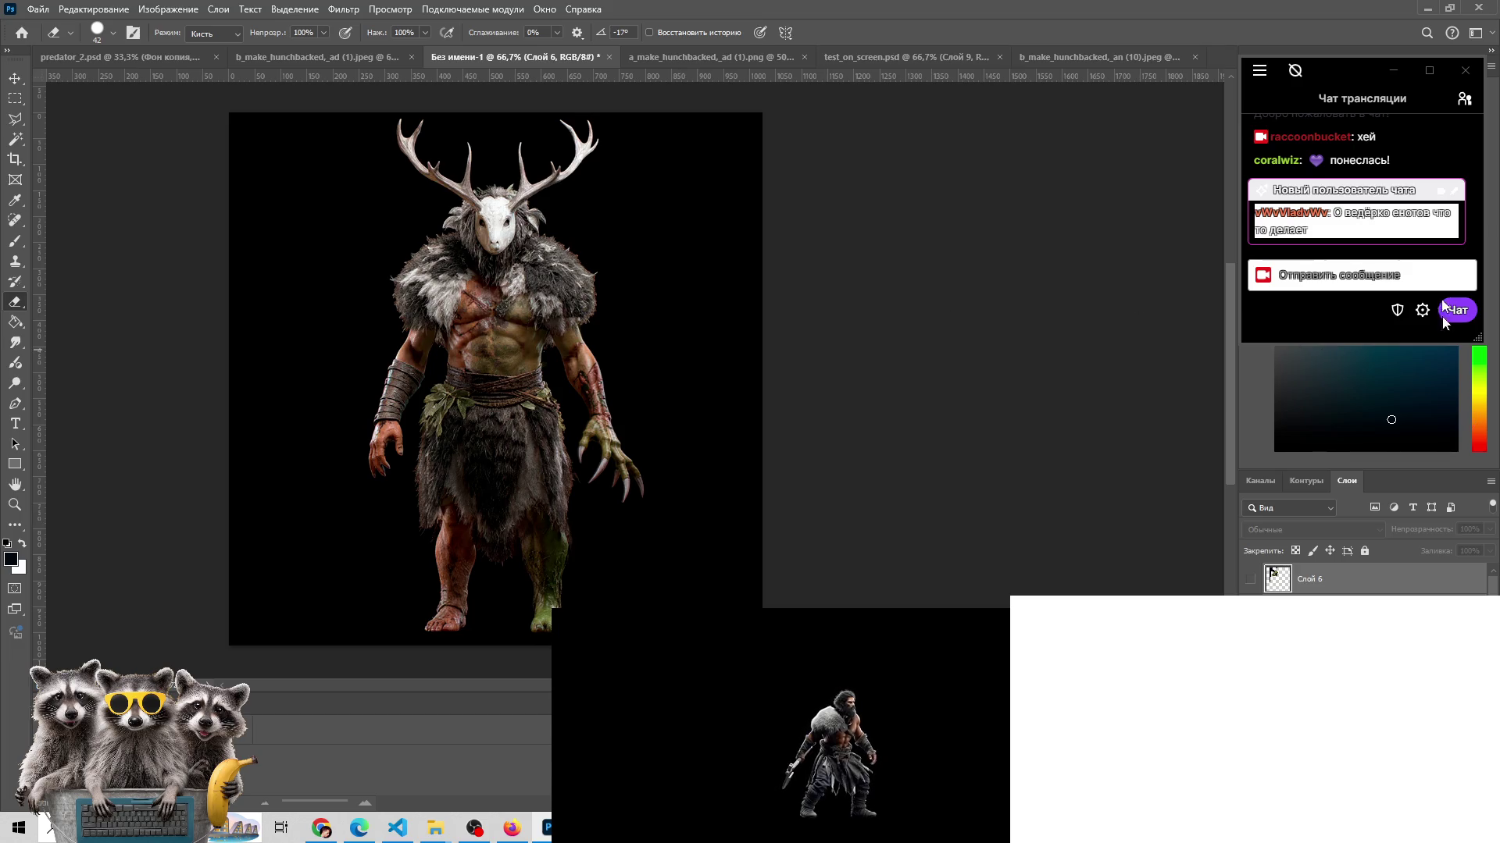
pyautogui.click(1465, 100)
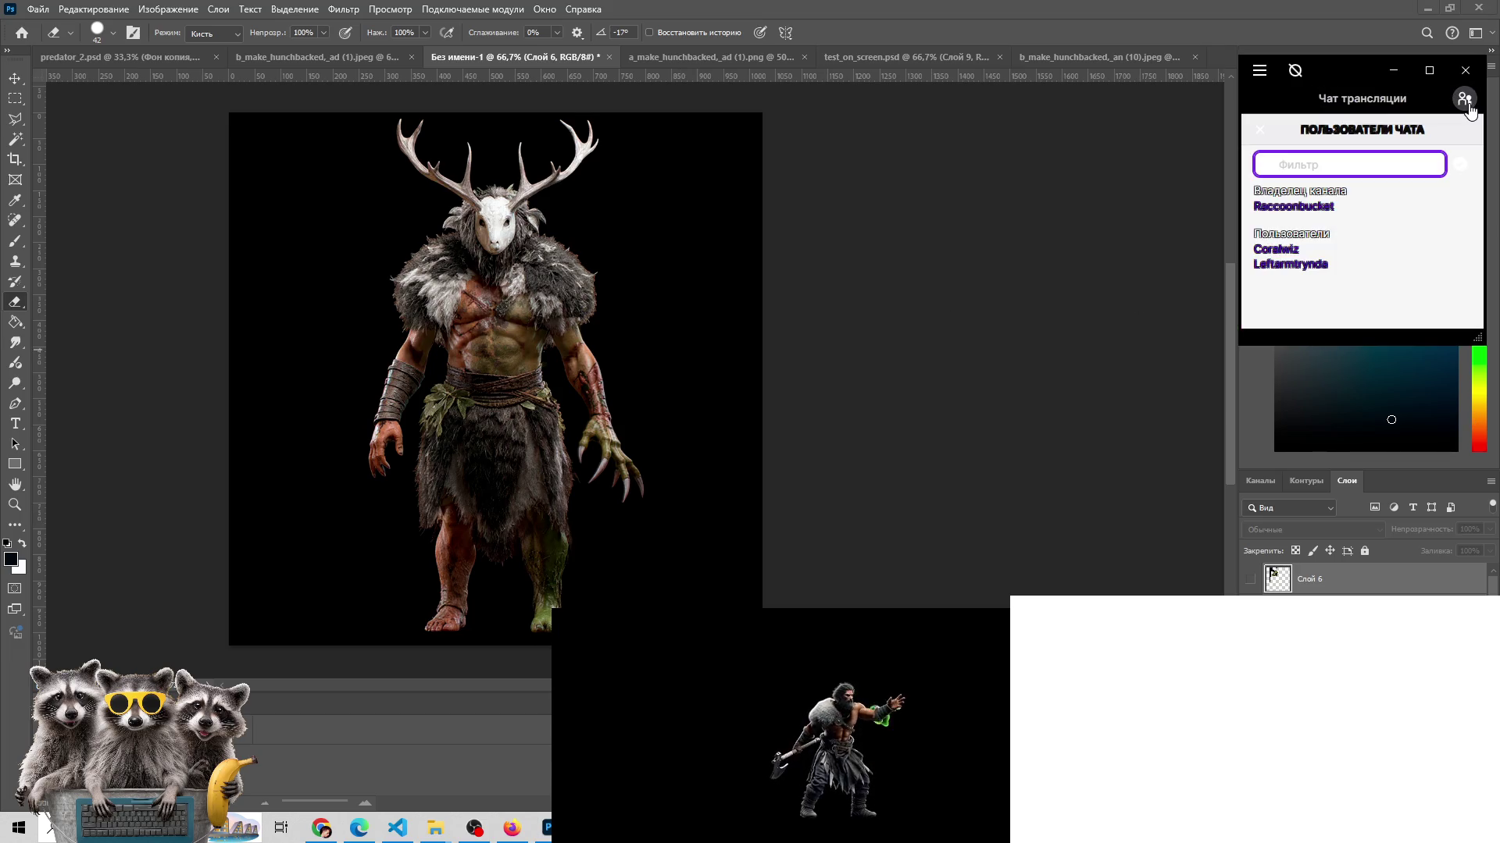
pyautogui.click(1465, 99)
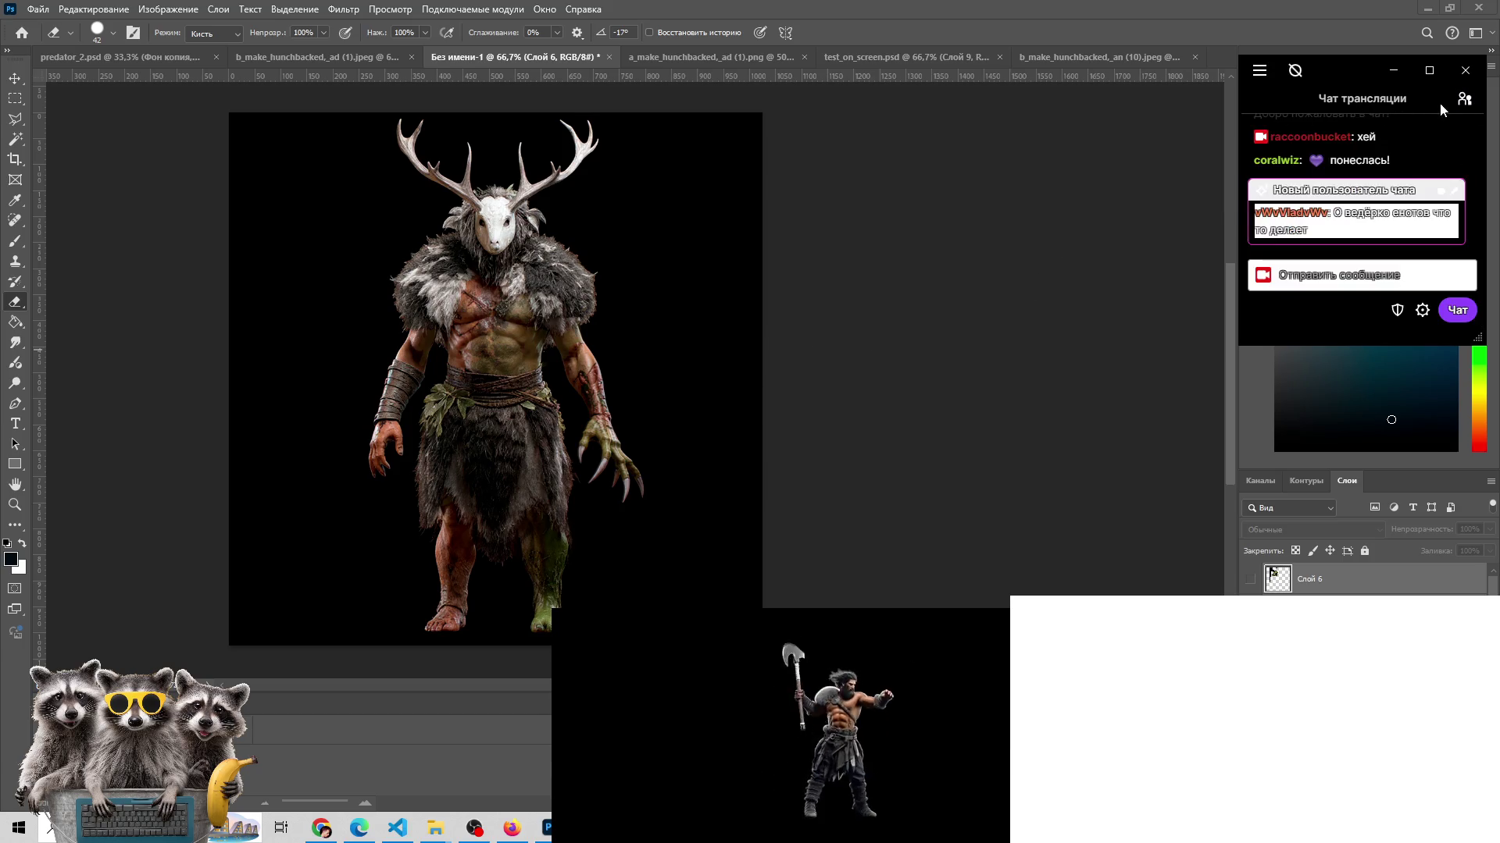
# - Open the creature variants in Photos and step back through the skull-masked and angry-faced versions
pyautogui.moveTo(358, 828)
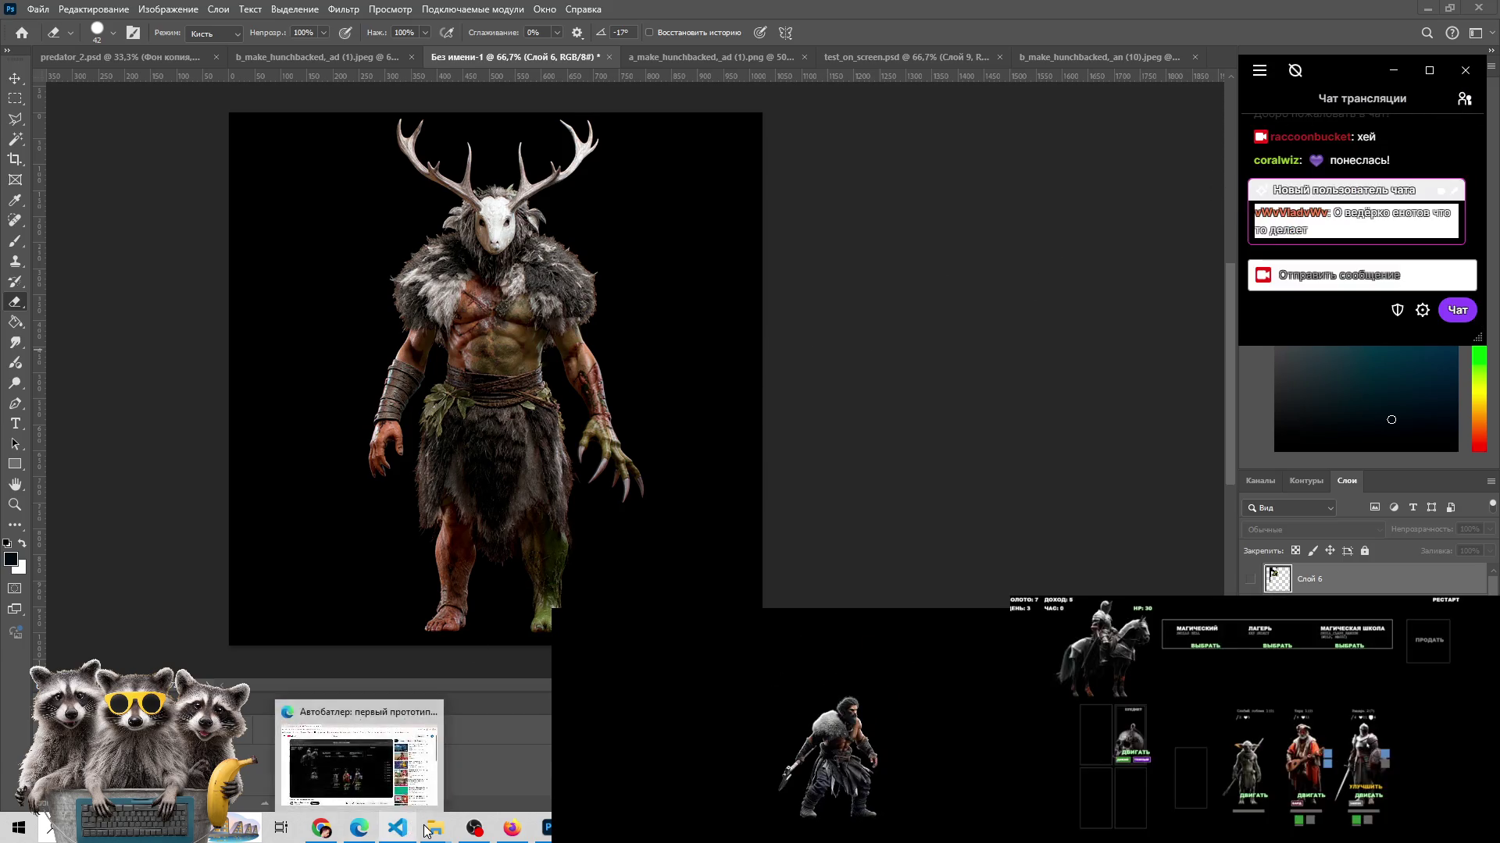
pyautogui.click(500, 750)
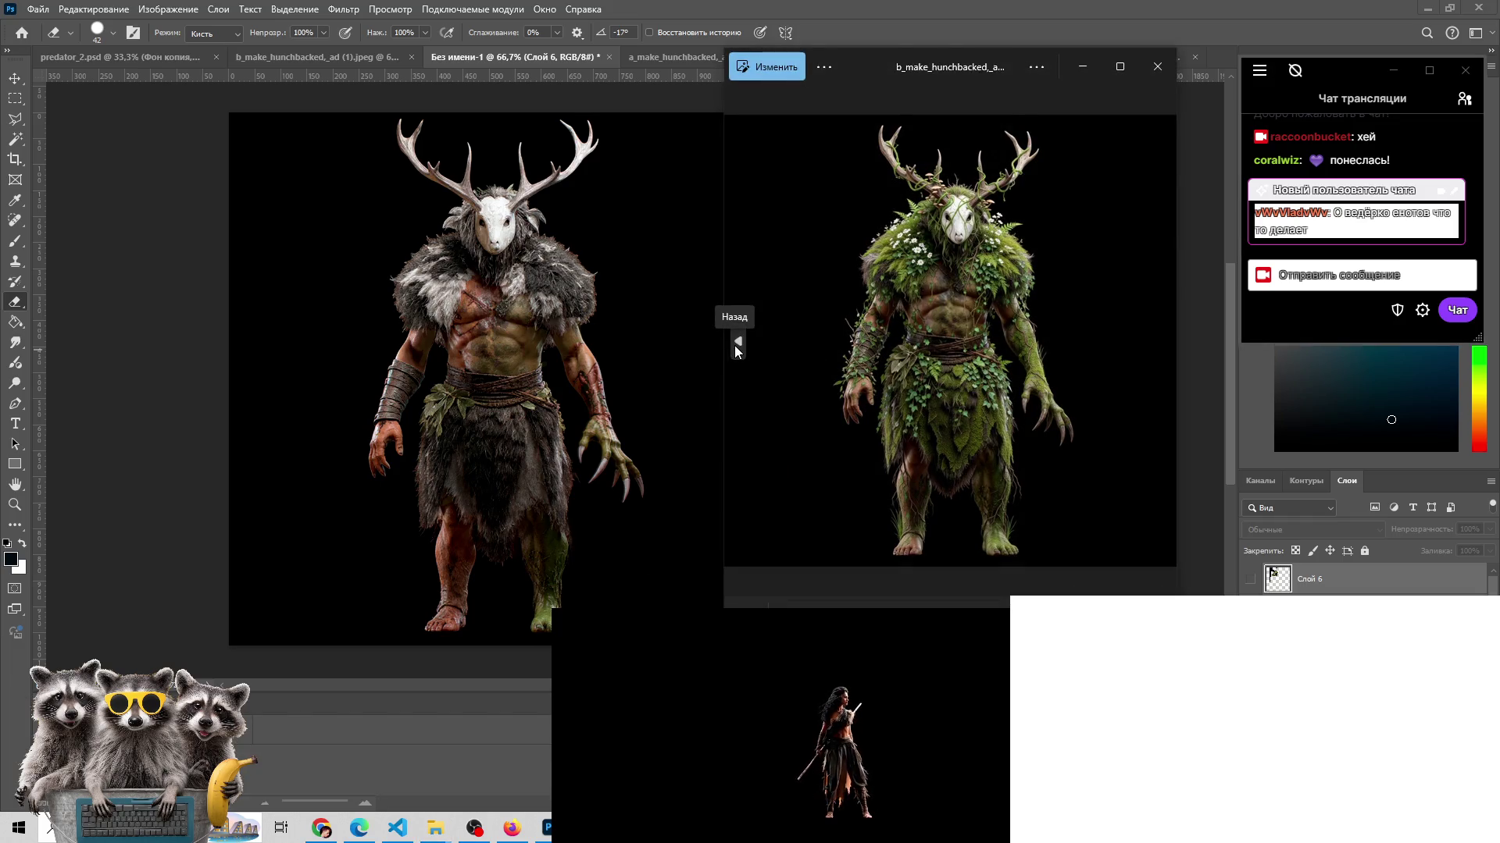
pyautogui.click(734, 345)
pyautogui.click(734, 345)
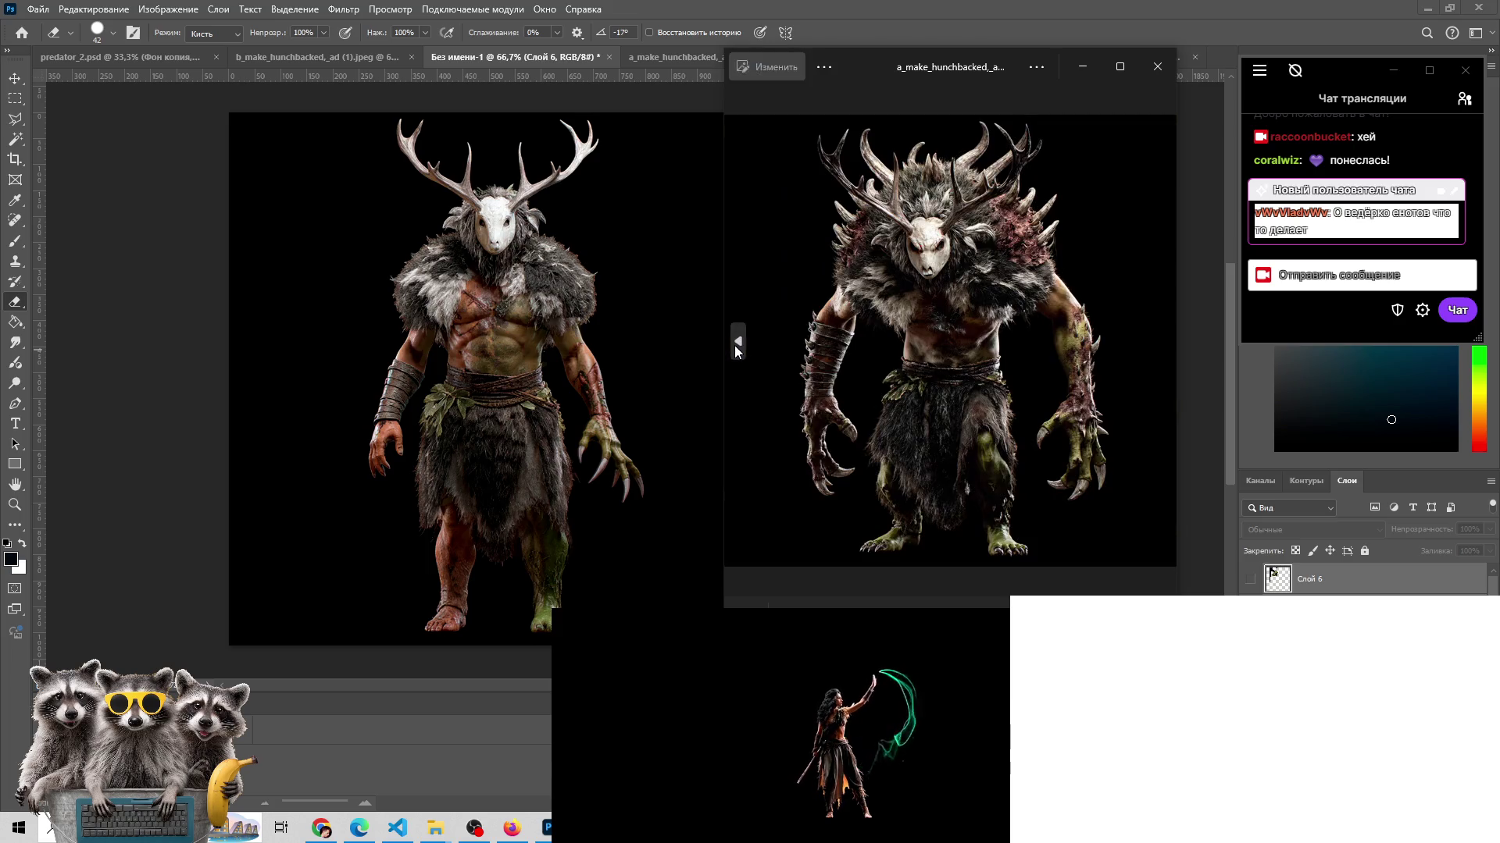
pyautogui.click(734, 345)
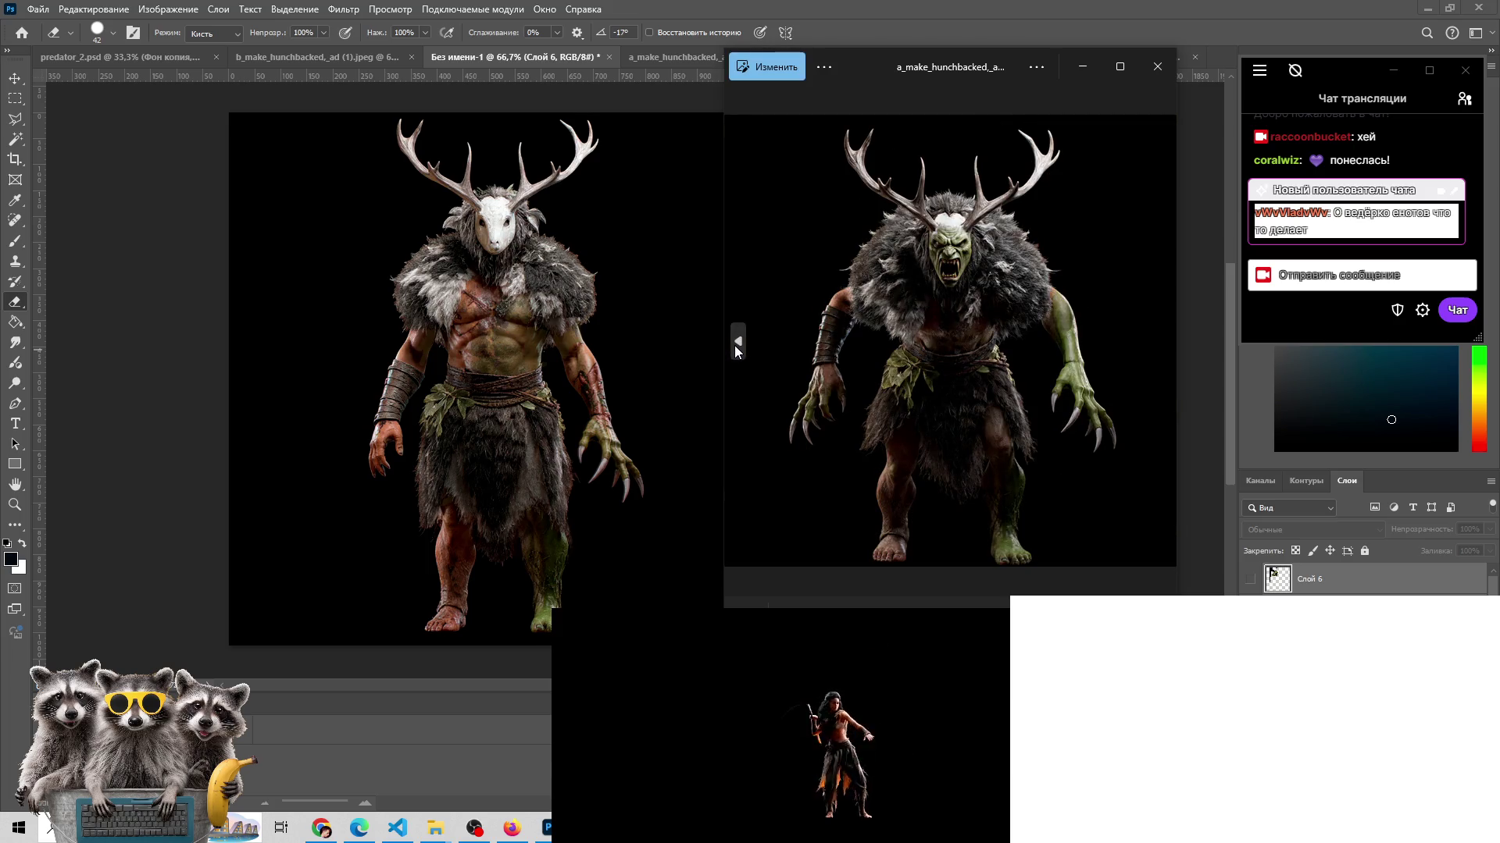
pyautogui.click(734, 345)
pyautogui.click(734, 345)
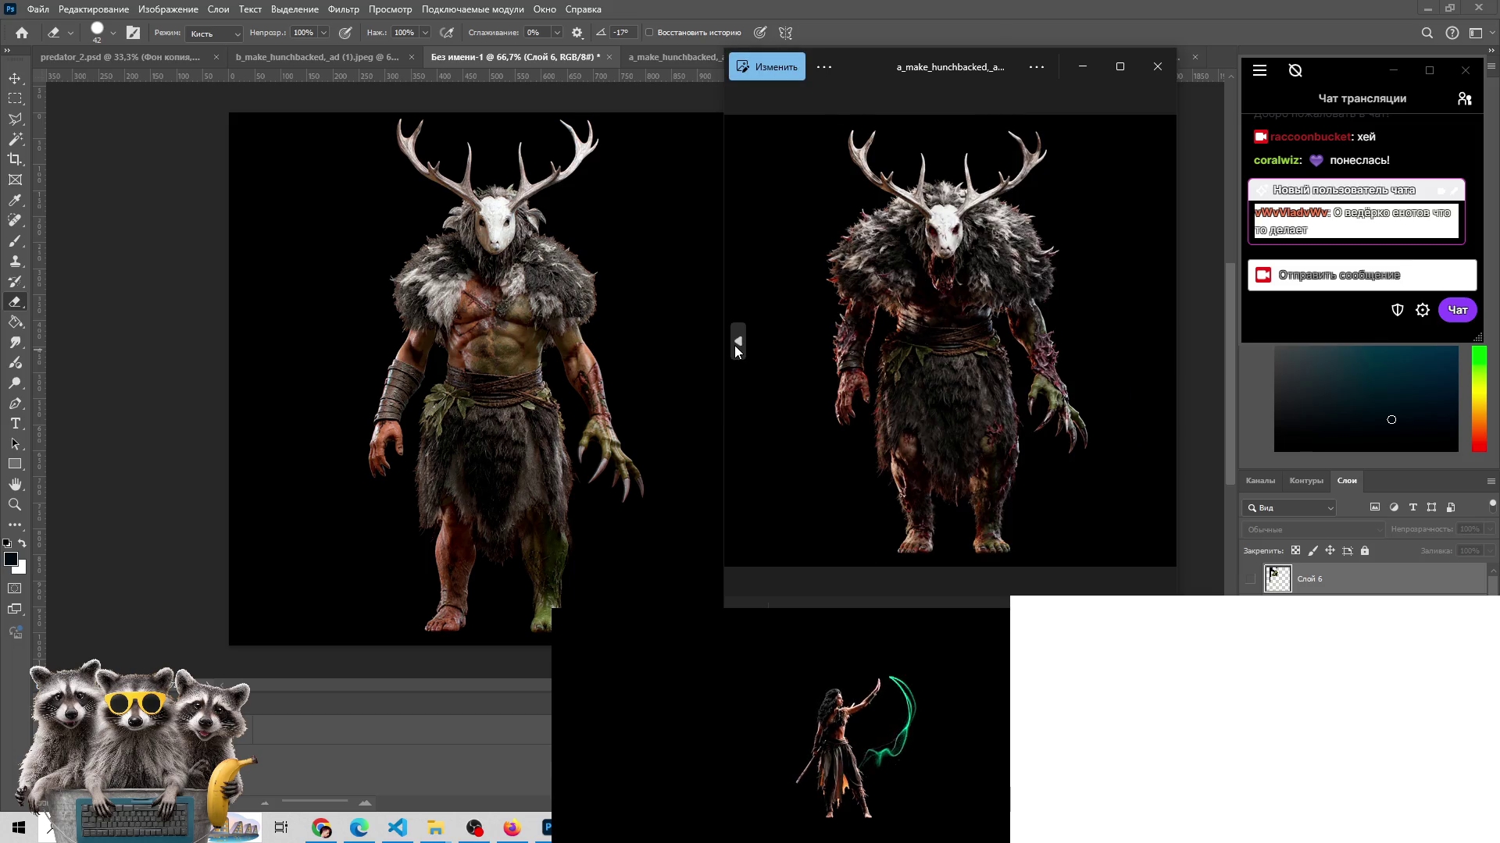
pyautogui.click(734, 345)
pyautogui.click(734, 346)
pyautogui.click(735, 345)
pyautogui.click(734, 345)
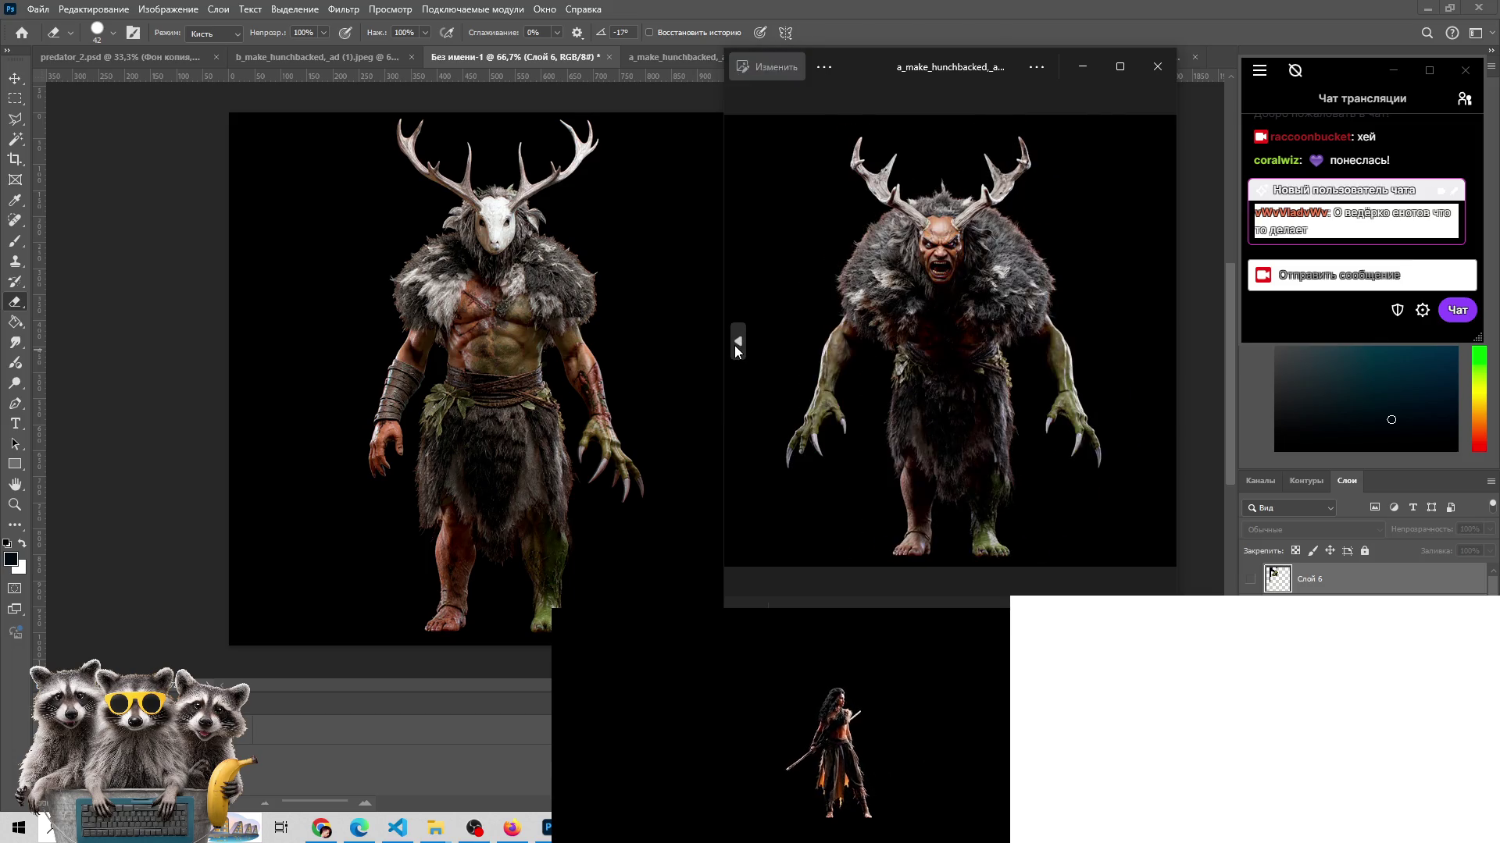
pyautogui.click(734, 345)
pyautogui.click(734, 345)
pyautogui.click(734, 345)
pyautogui.click(734, 345)
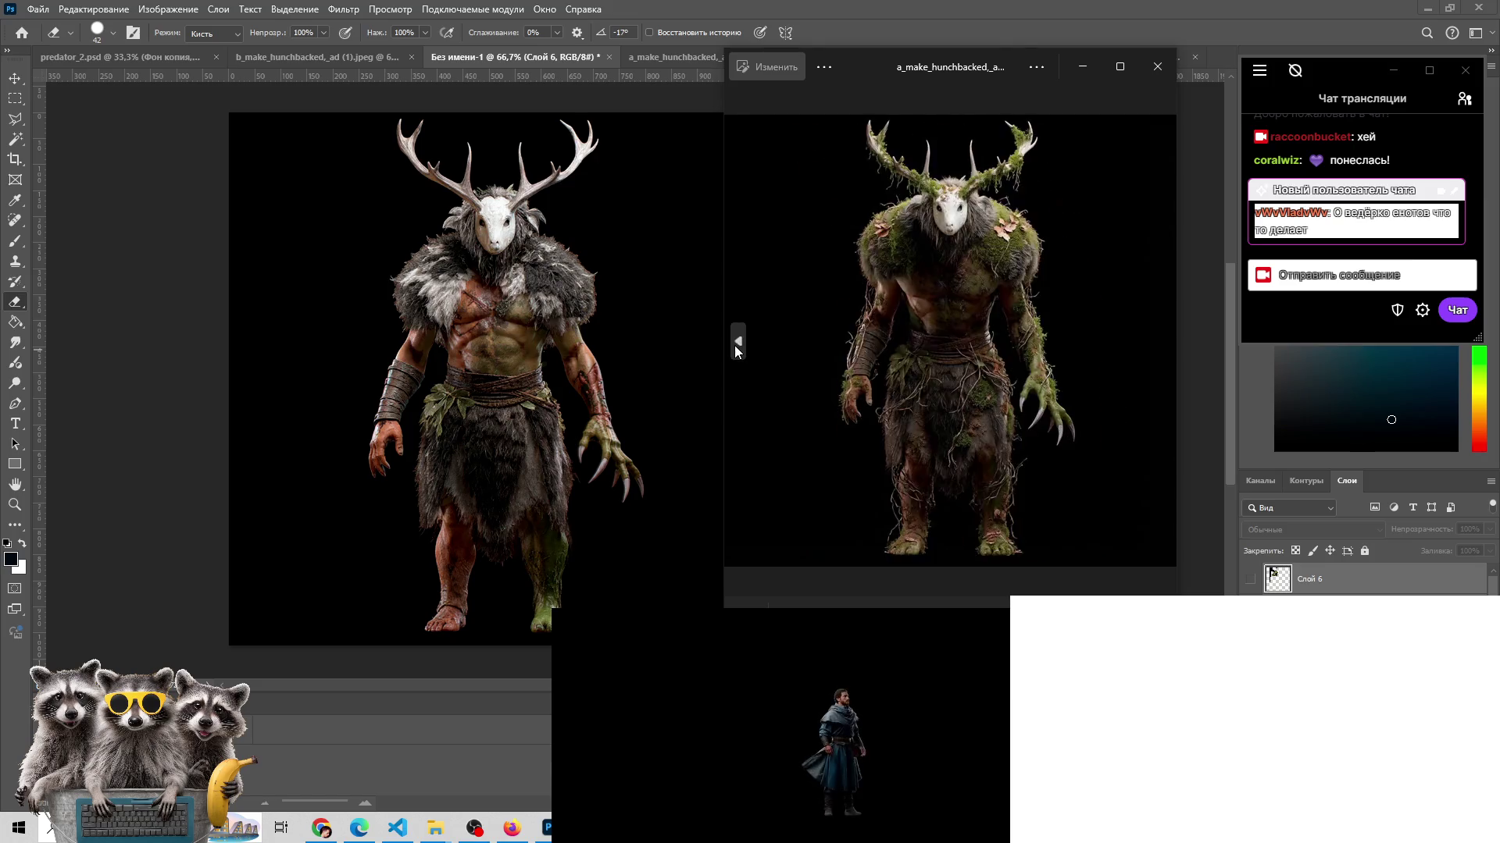
pyautogui.click(734, 346)
pyautogui.click(734, 346)
# - Move forward two images to the moss-covered variant with green hands
pyautogui.scroll(2, 734, 346)
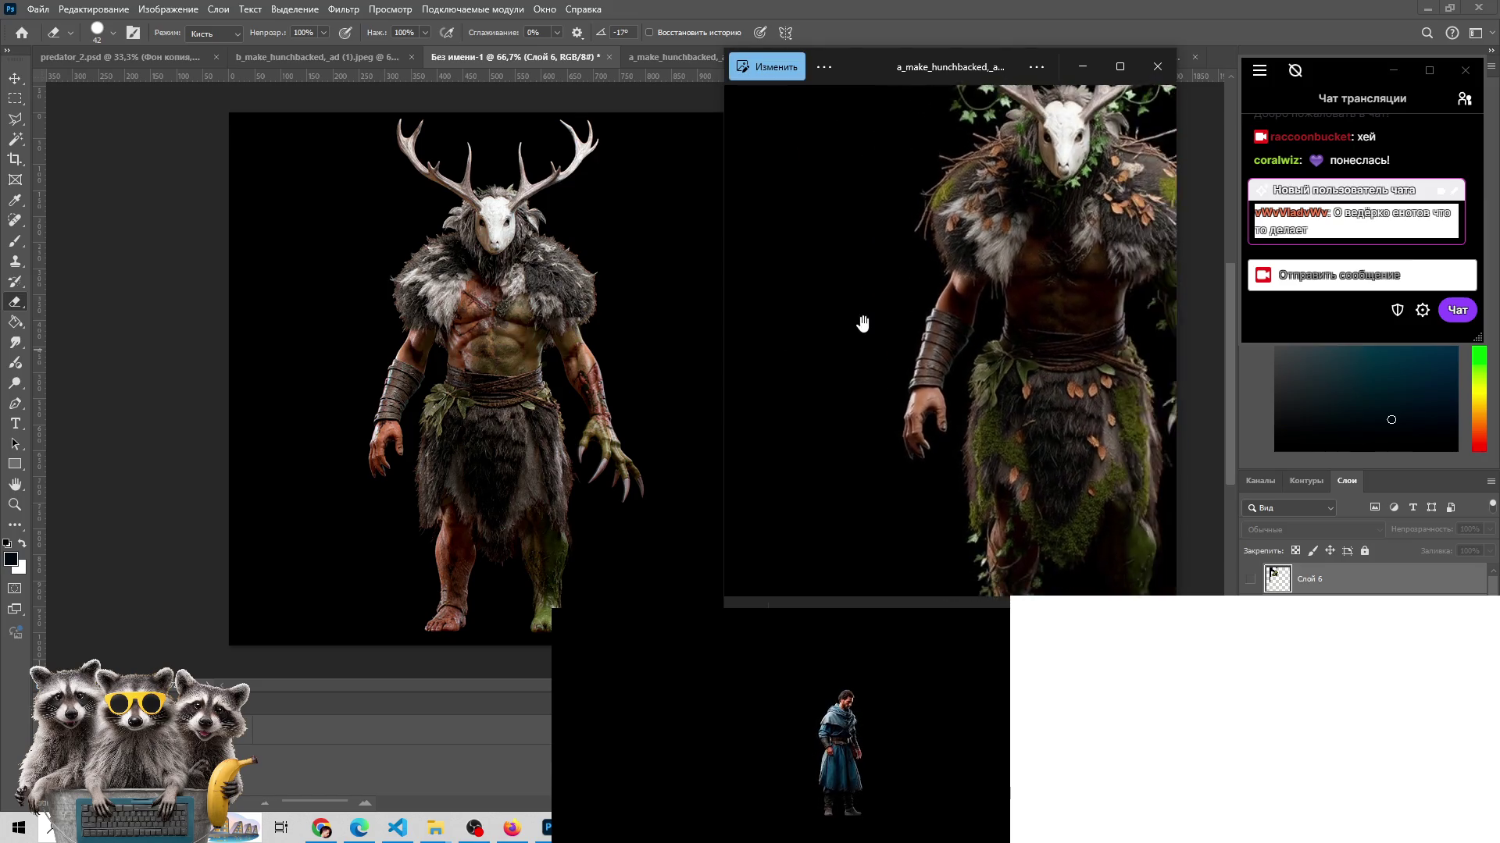
pyautogui.scroll(-2, 862, 323)
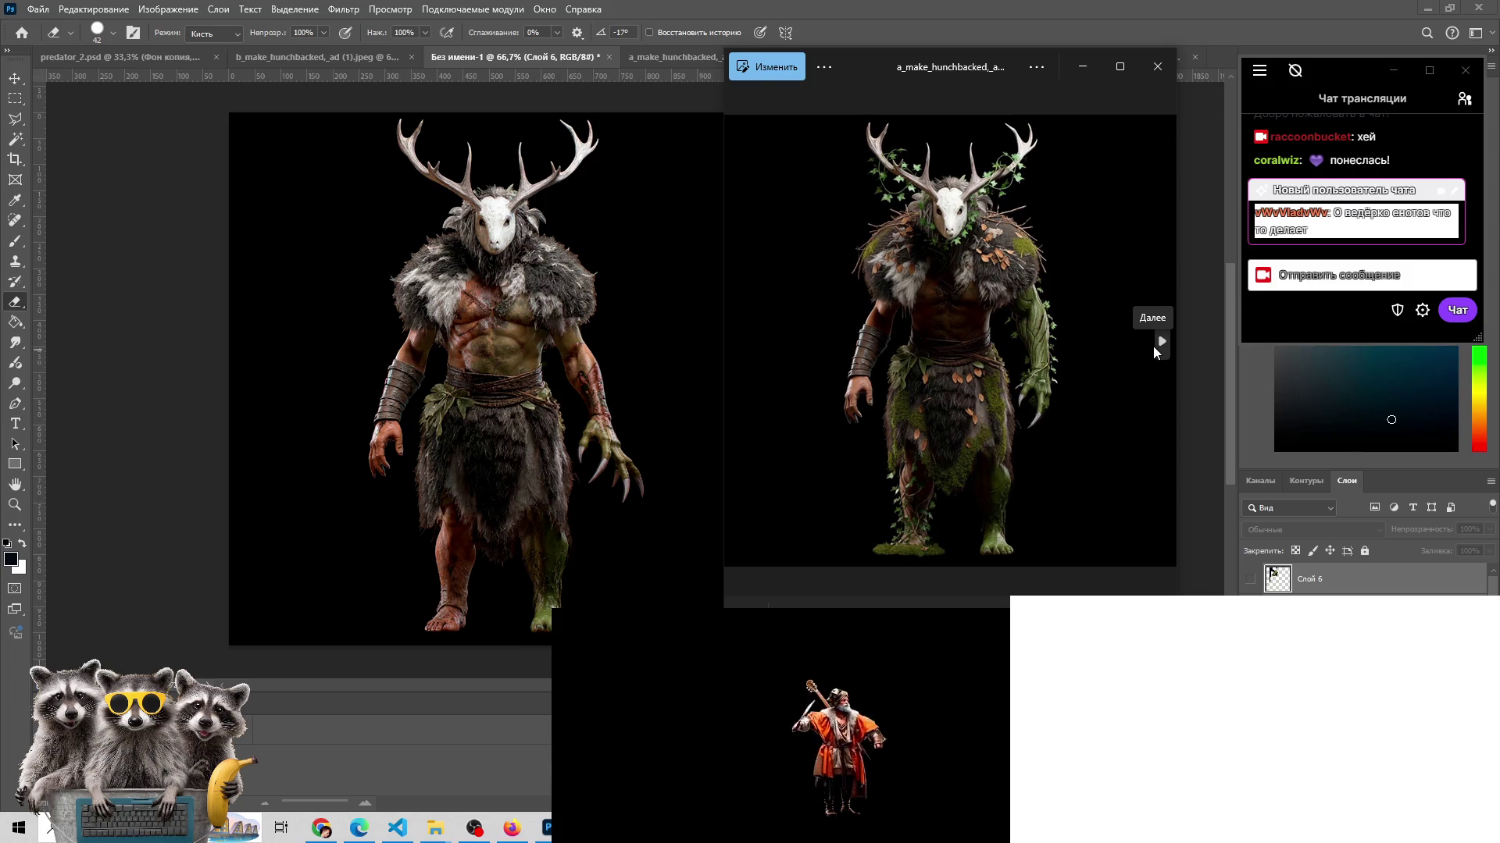
pyautogui.click(1161, 341)
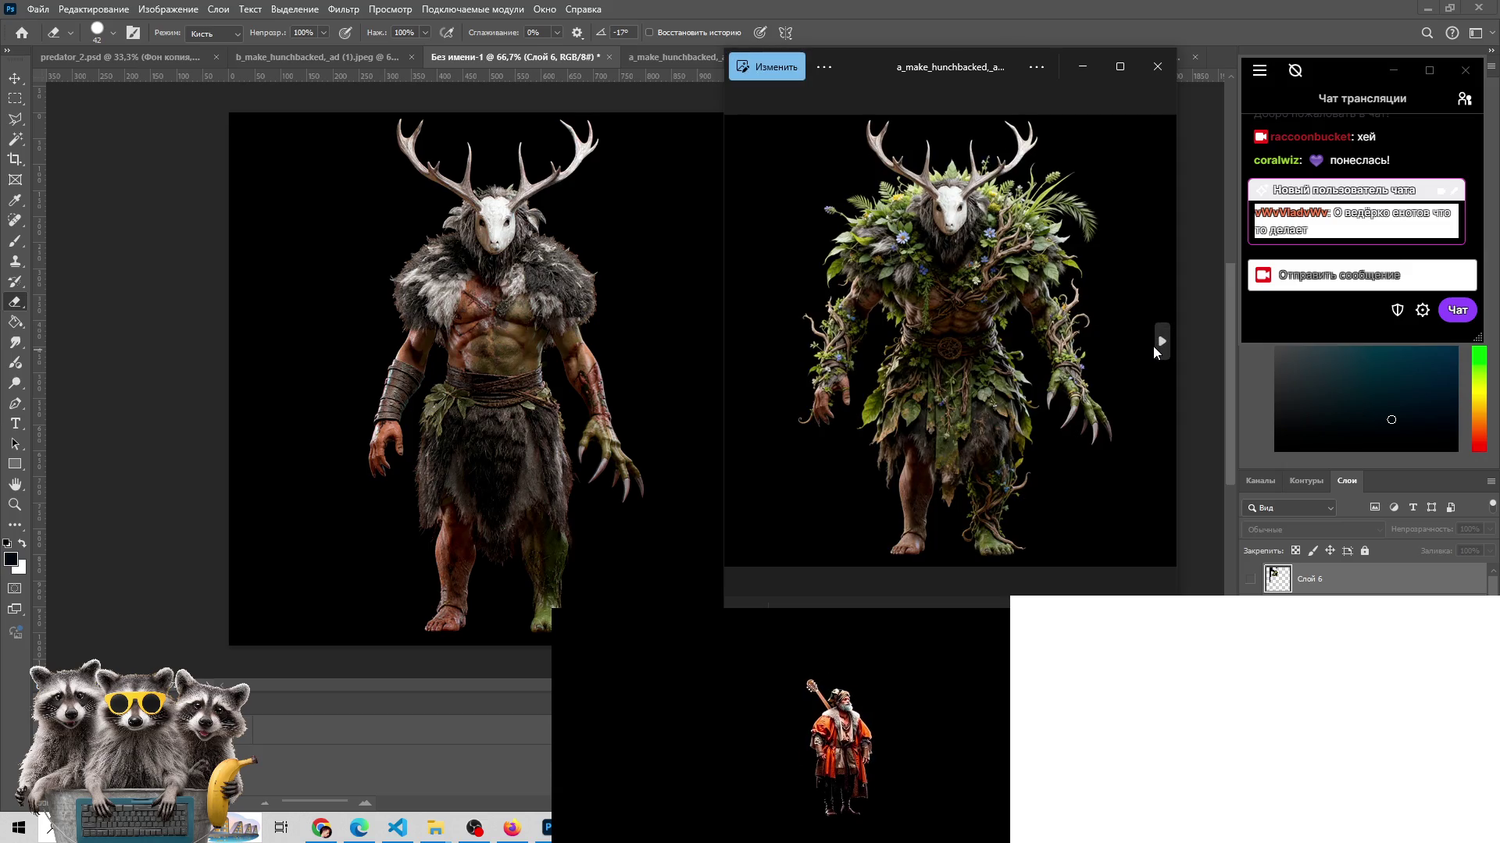
pyautogui.click(1170, 344)
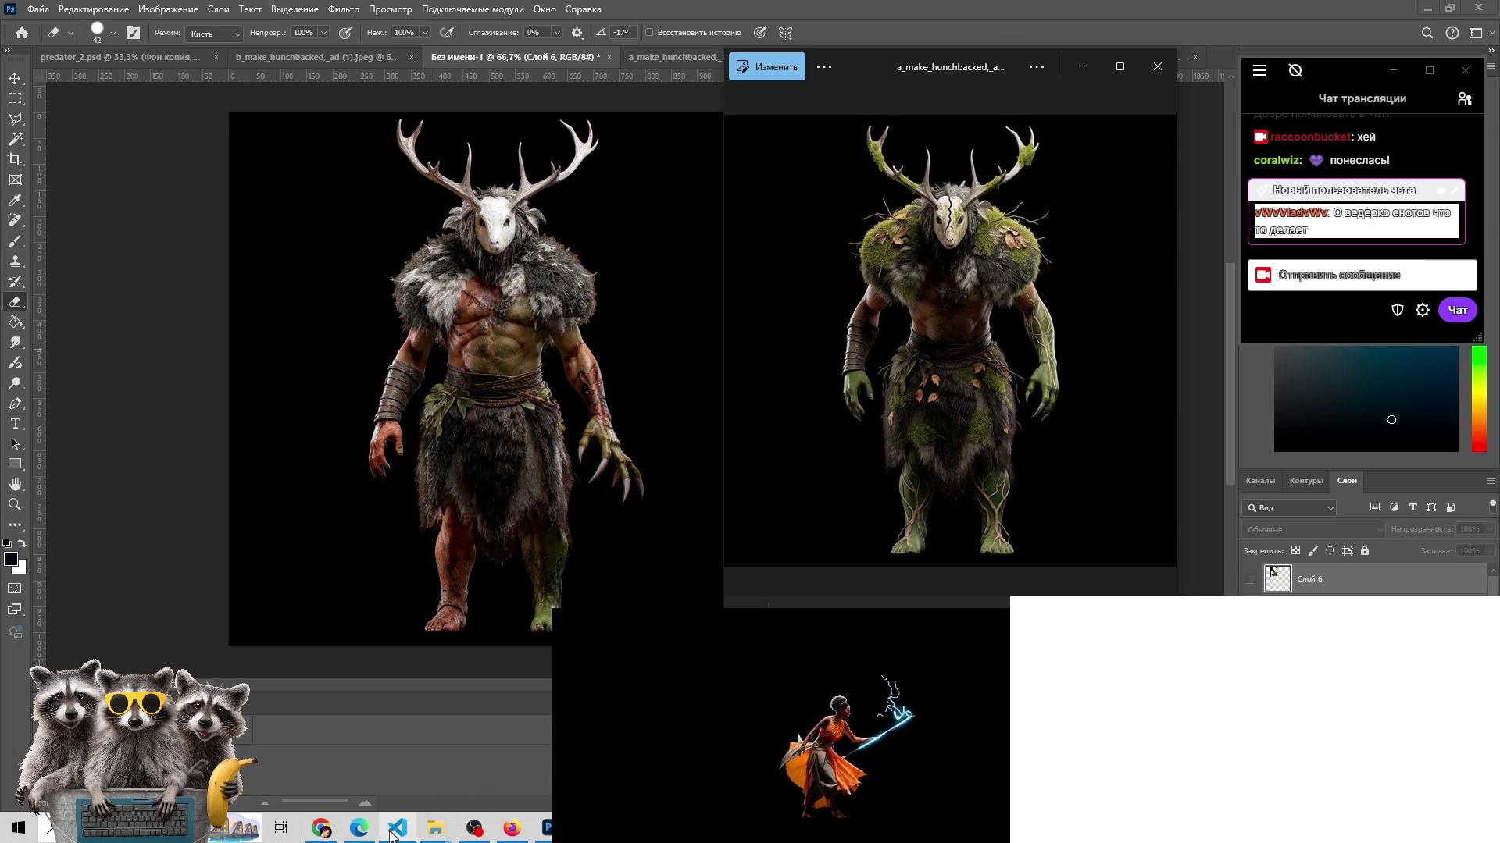
# - Switch between the browser, Photoshop and the image viewer from the taskbar
pyautogui.click(358, 827)
pyautogui.click(544, 831)
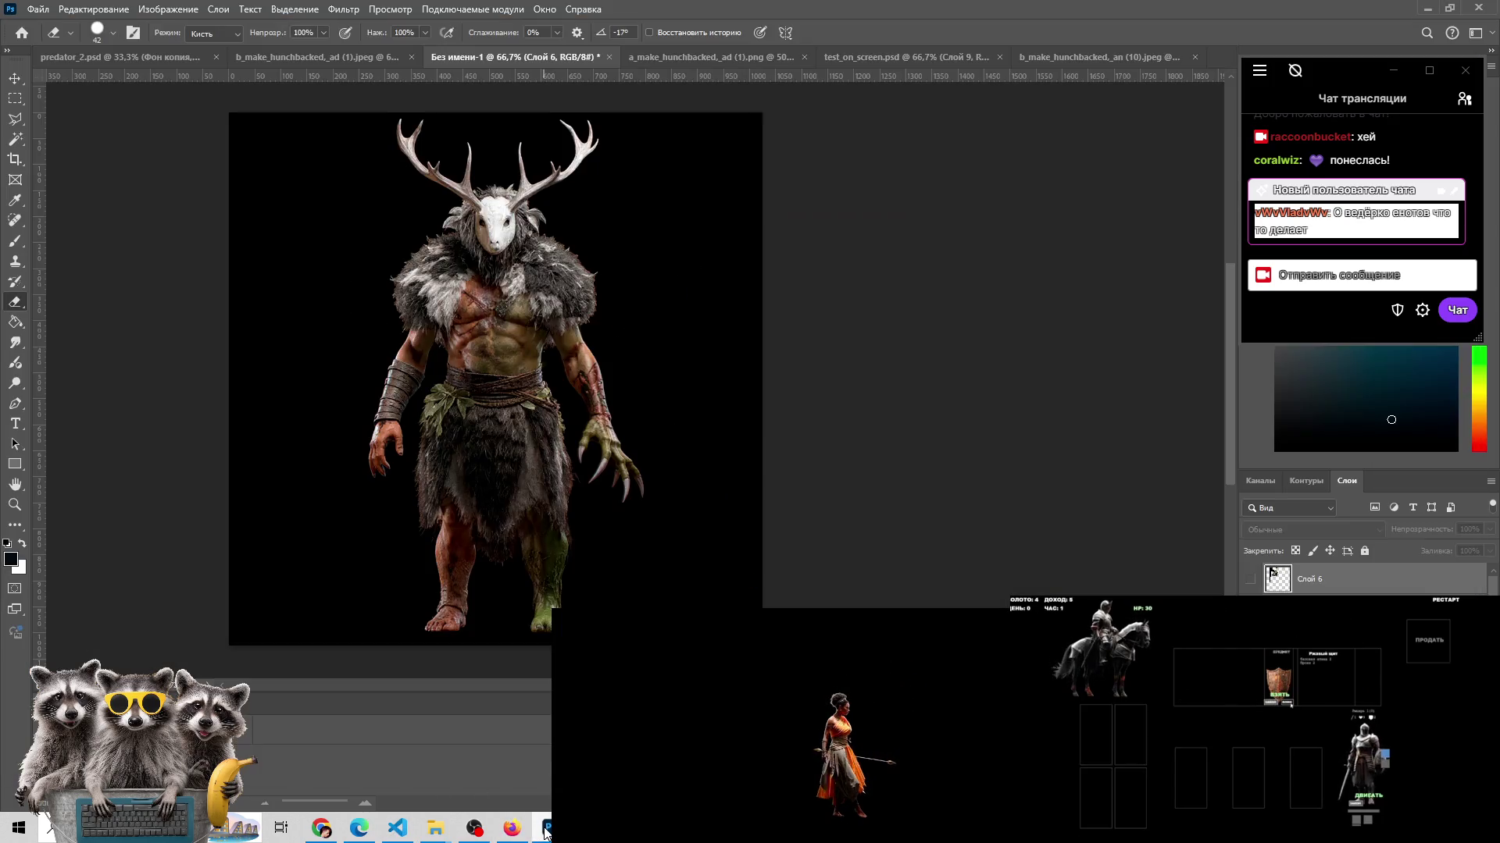
pyautogui.click(582, 828)
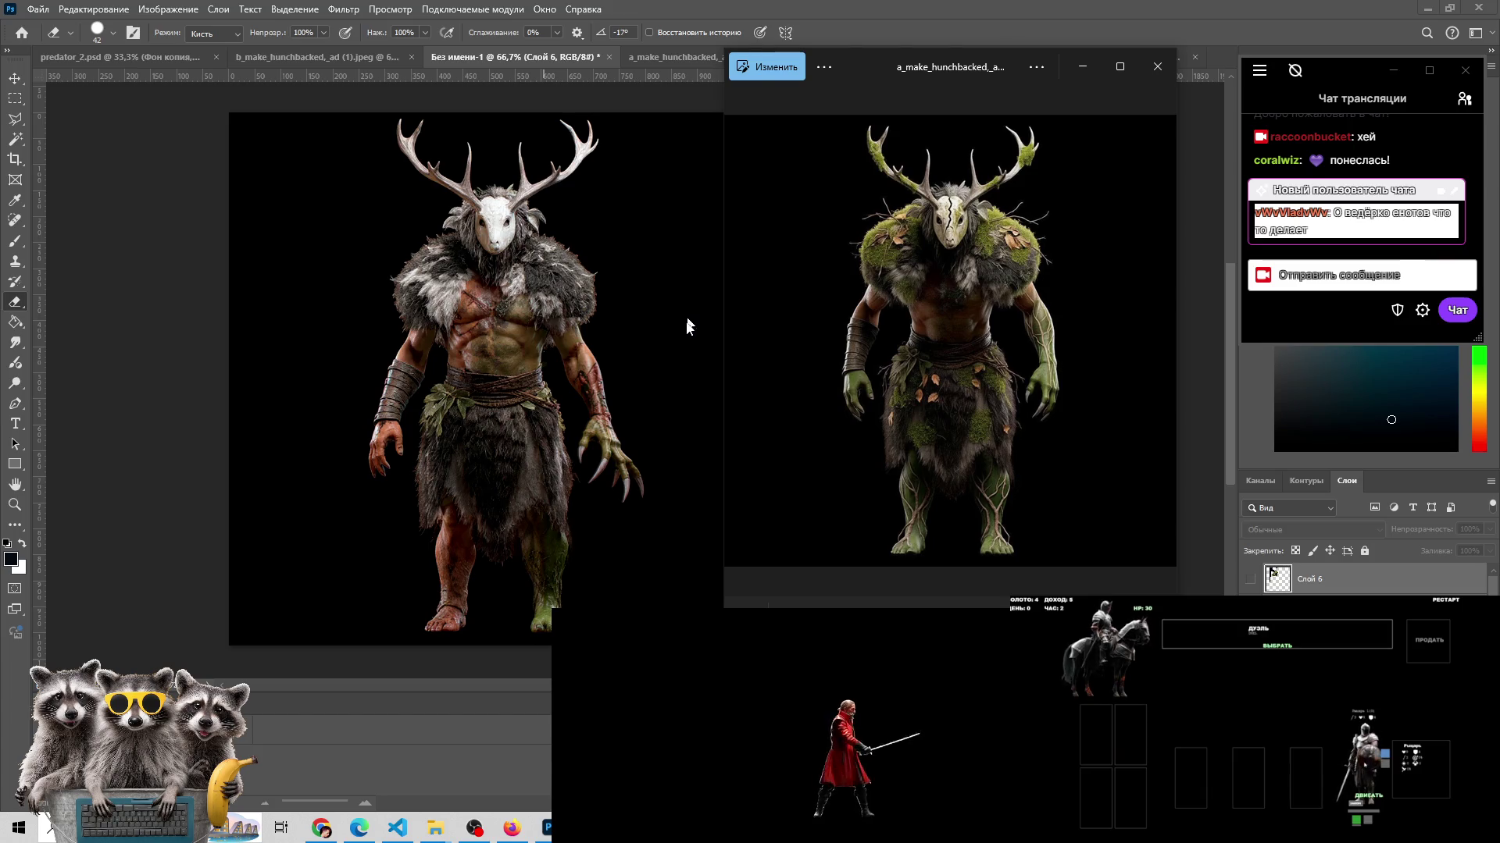
pyautogui.moveTo(443, 834)
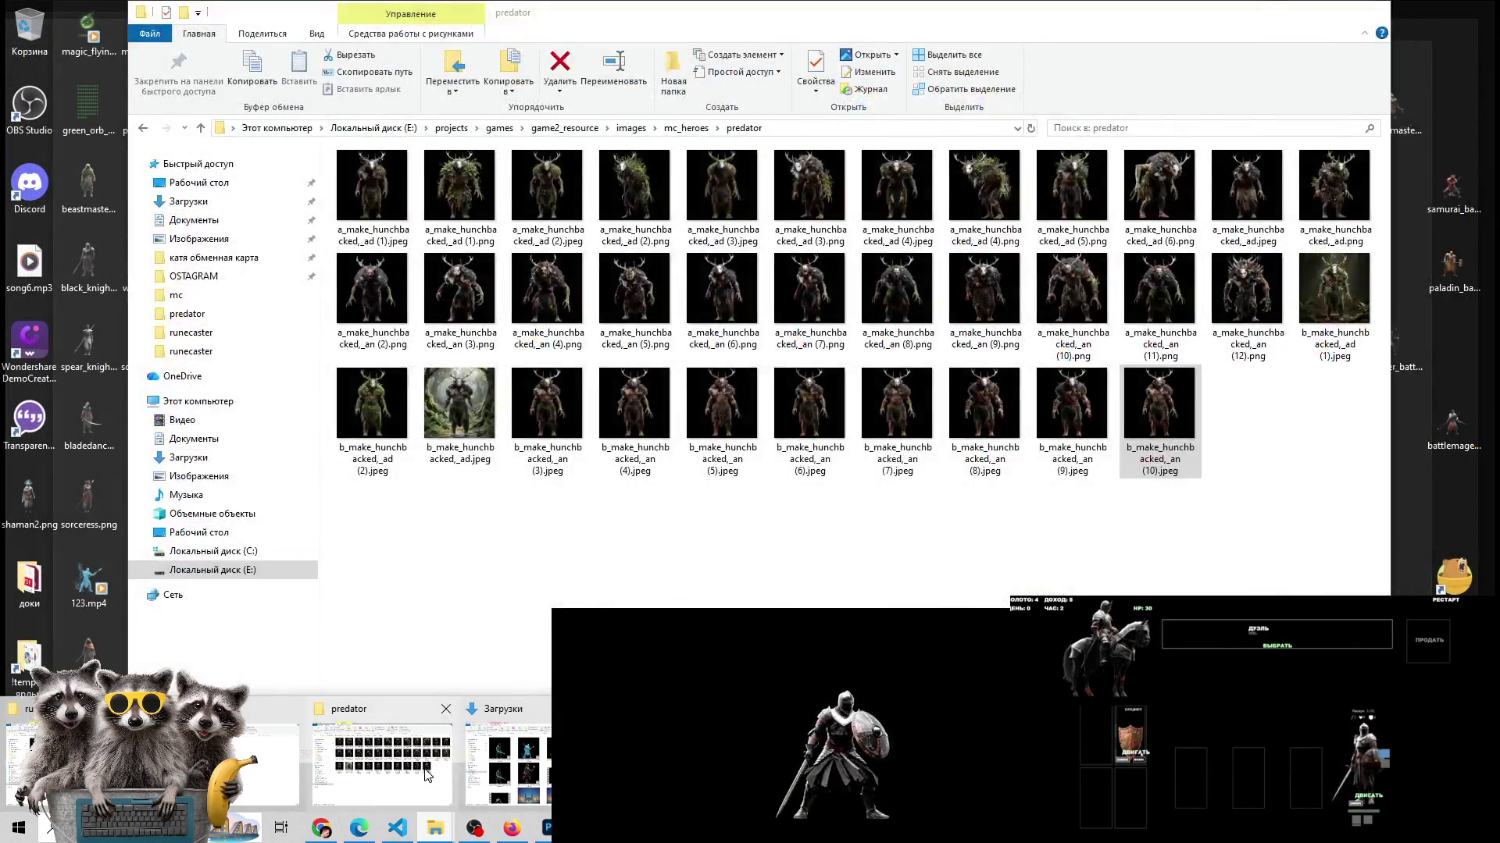
# - In the predator folder, step the selection from (4).png back to a_make_hunchbacked,_ad (3).jpeg
pyautogui.click(427, 774)
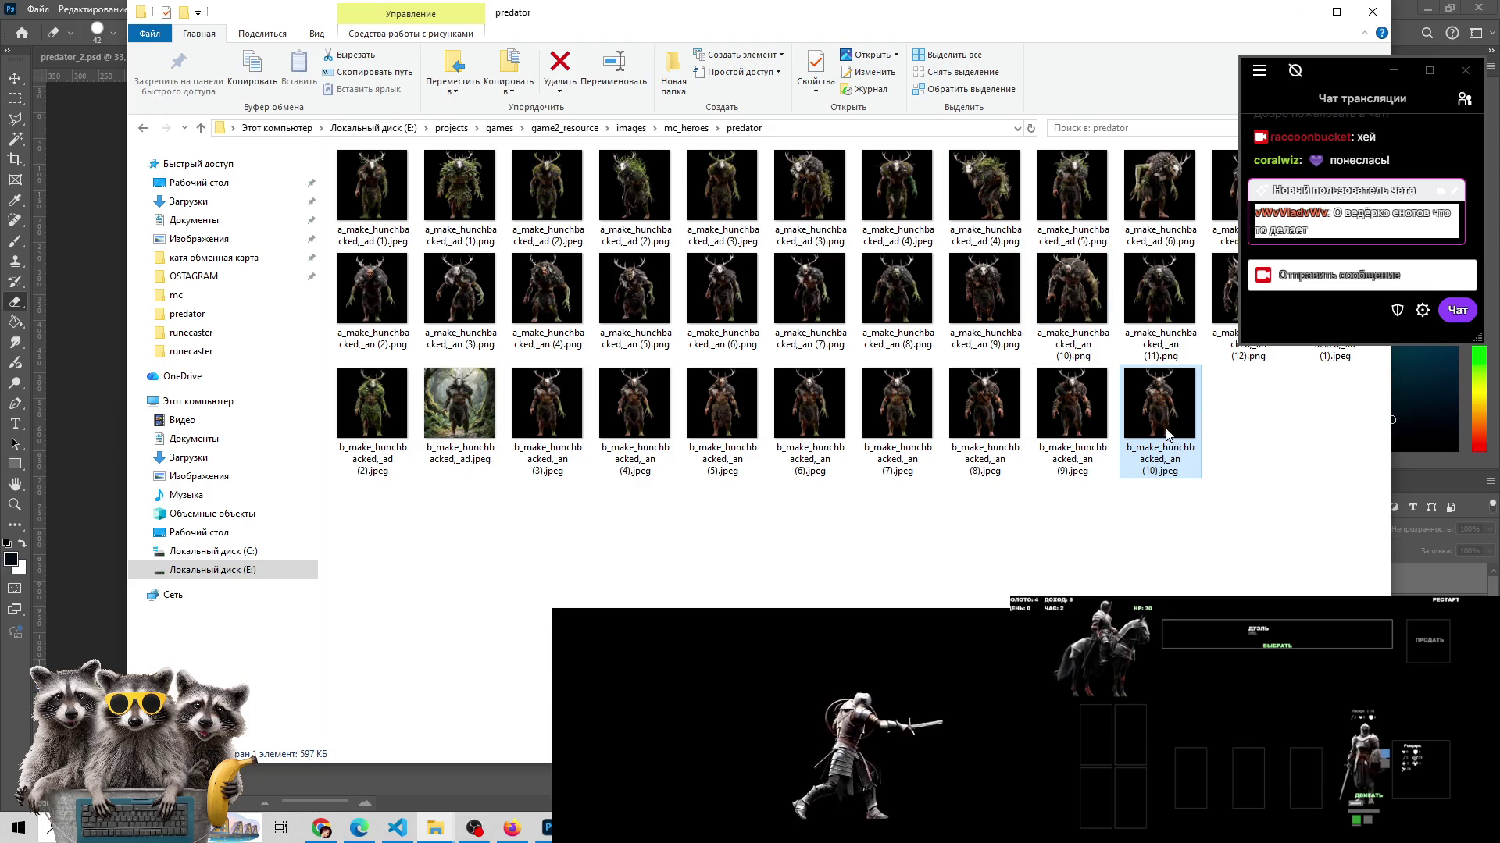
pyautogui.click(989, 188)
pyautogui.click(899, 192)
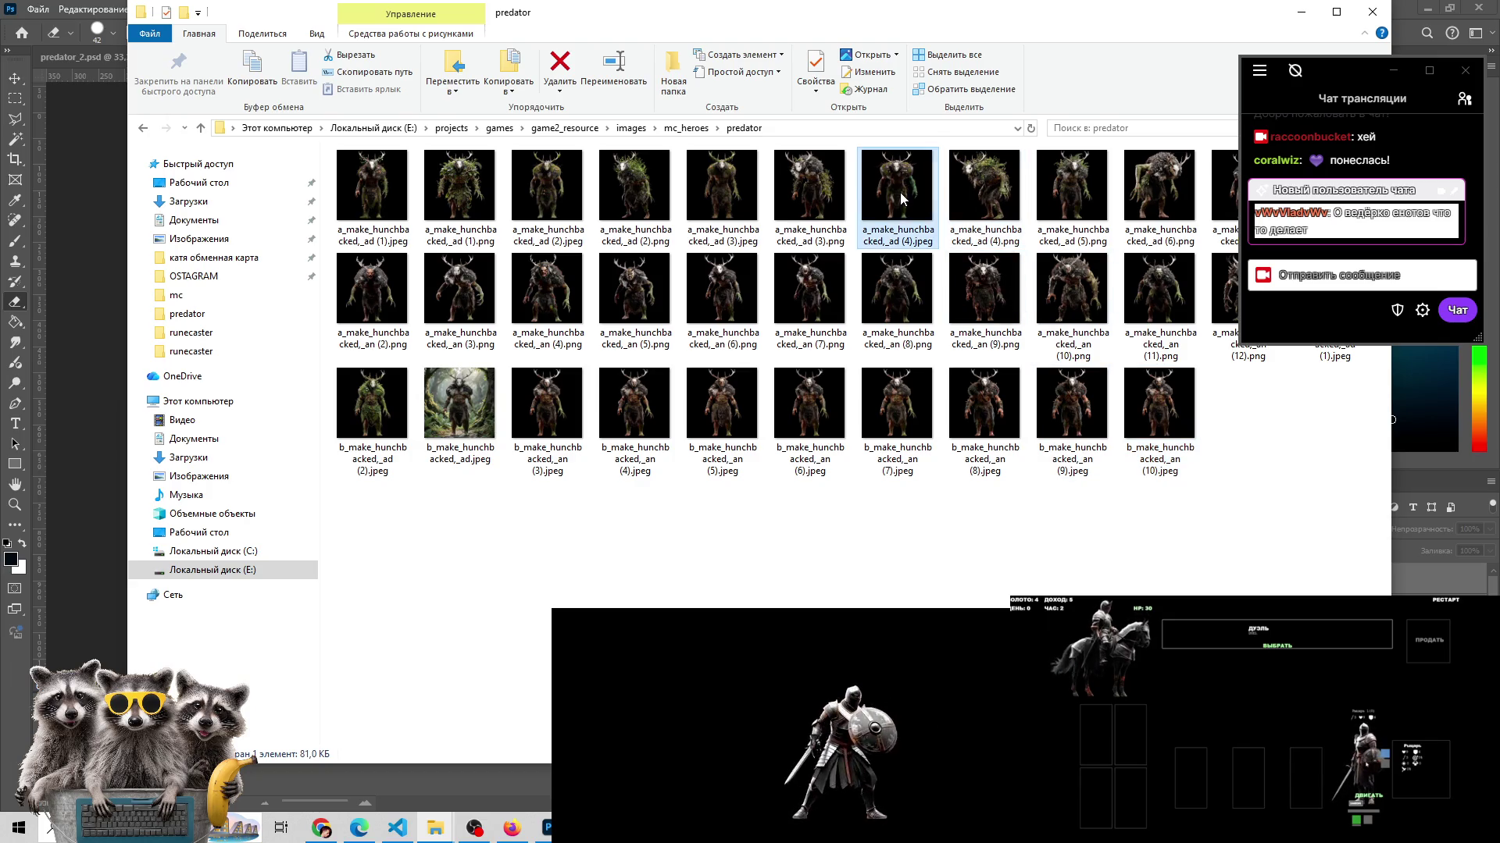
pyautogui.click(810, 192)
pyautogui.click(721, 192)
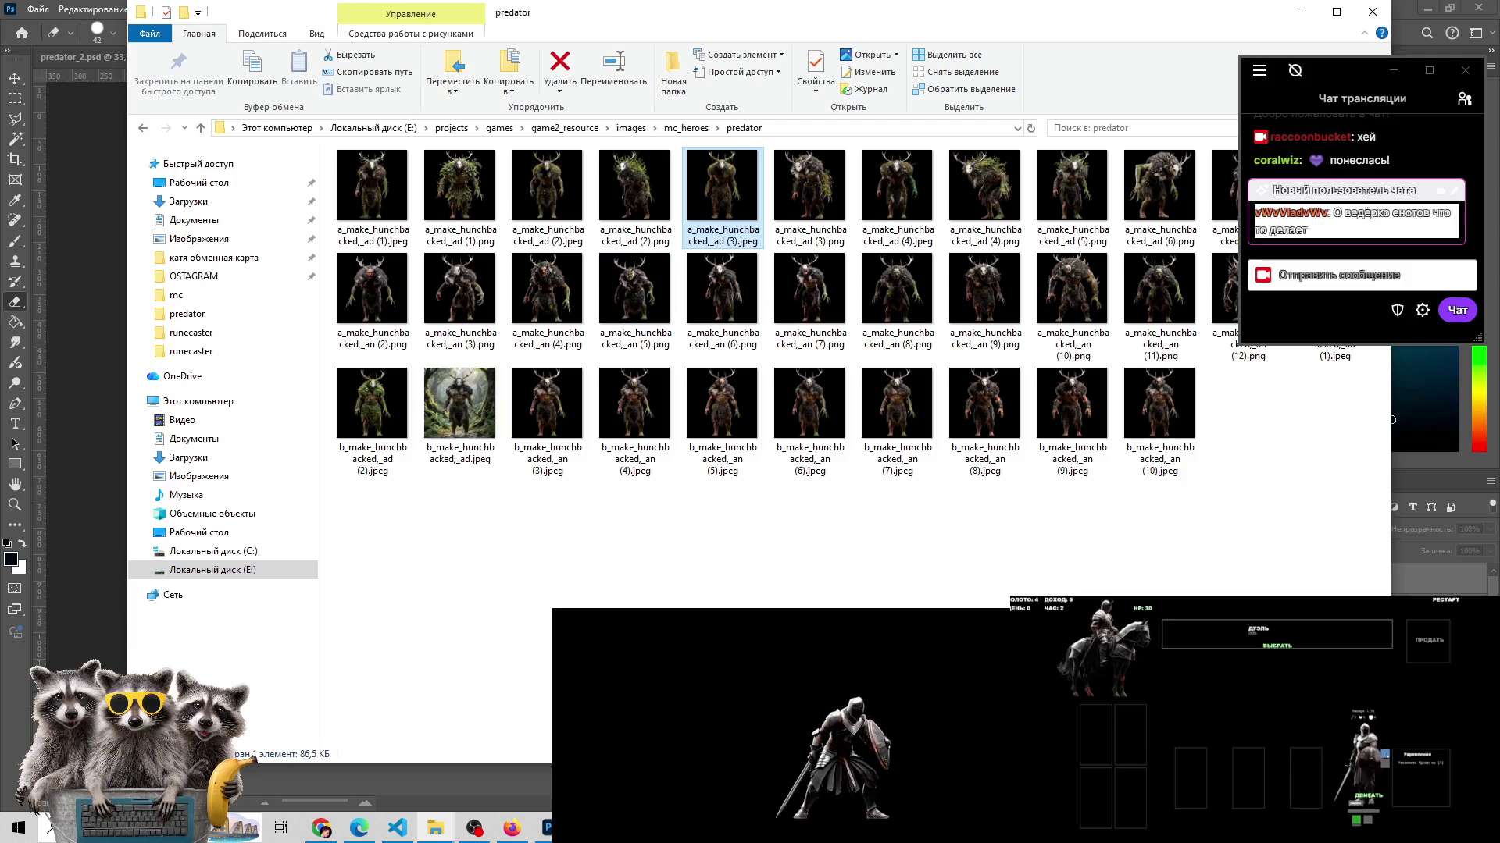
pyautogui.moveTo(1421, 758); pyautogui.dragTo(1130, 738)
# - Preview the variants, settle on a_make_hunchbacked,_ad (2).jpeg and drag it toward Photoshop
pyautogui.doubleClick(722, 188)
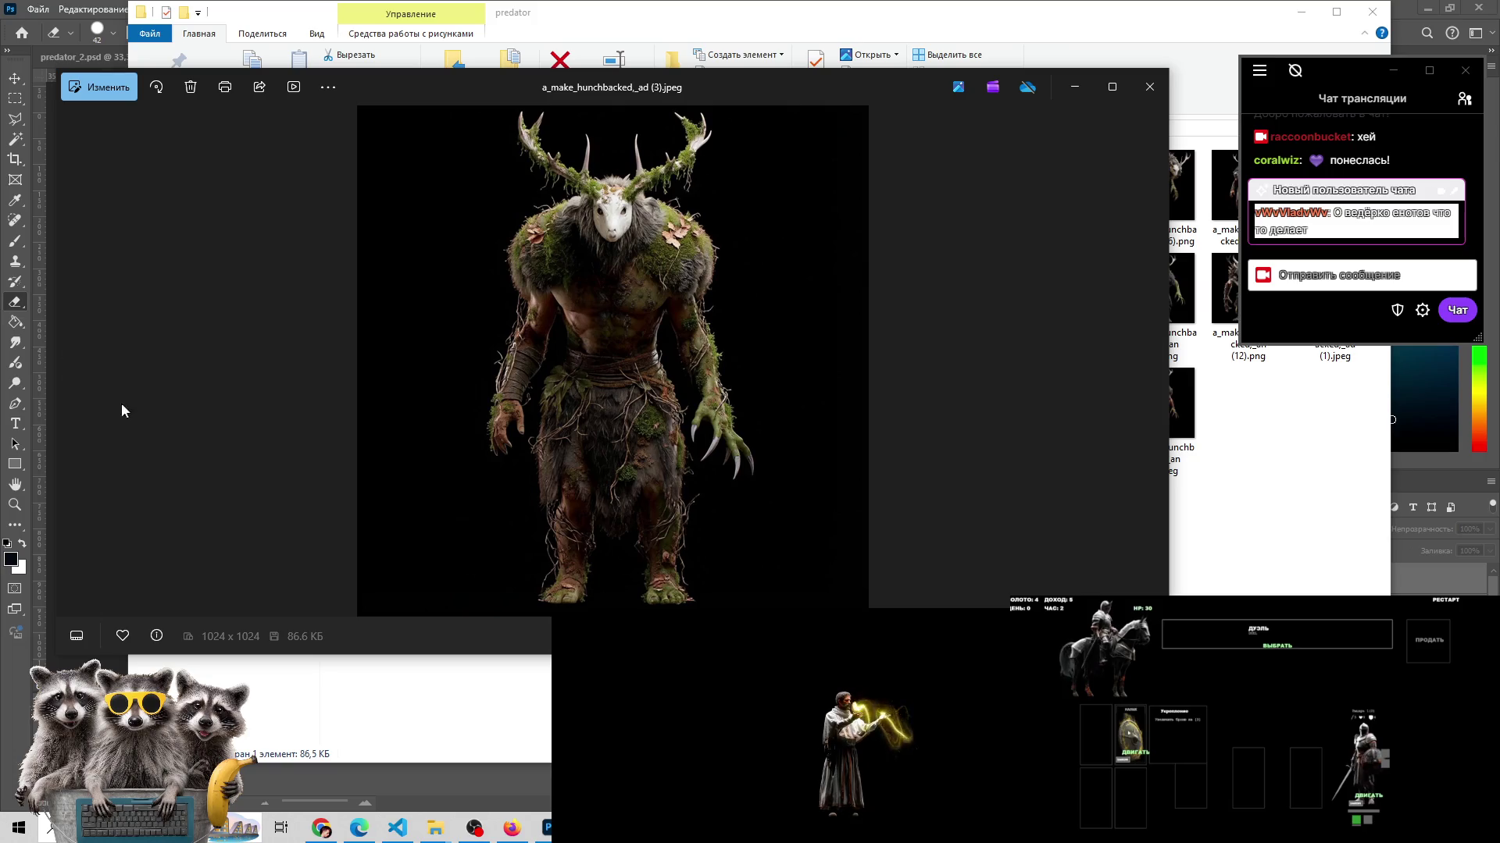
pyautogui.click(73, 372)
pyautogui.click(77, 371)
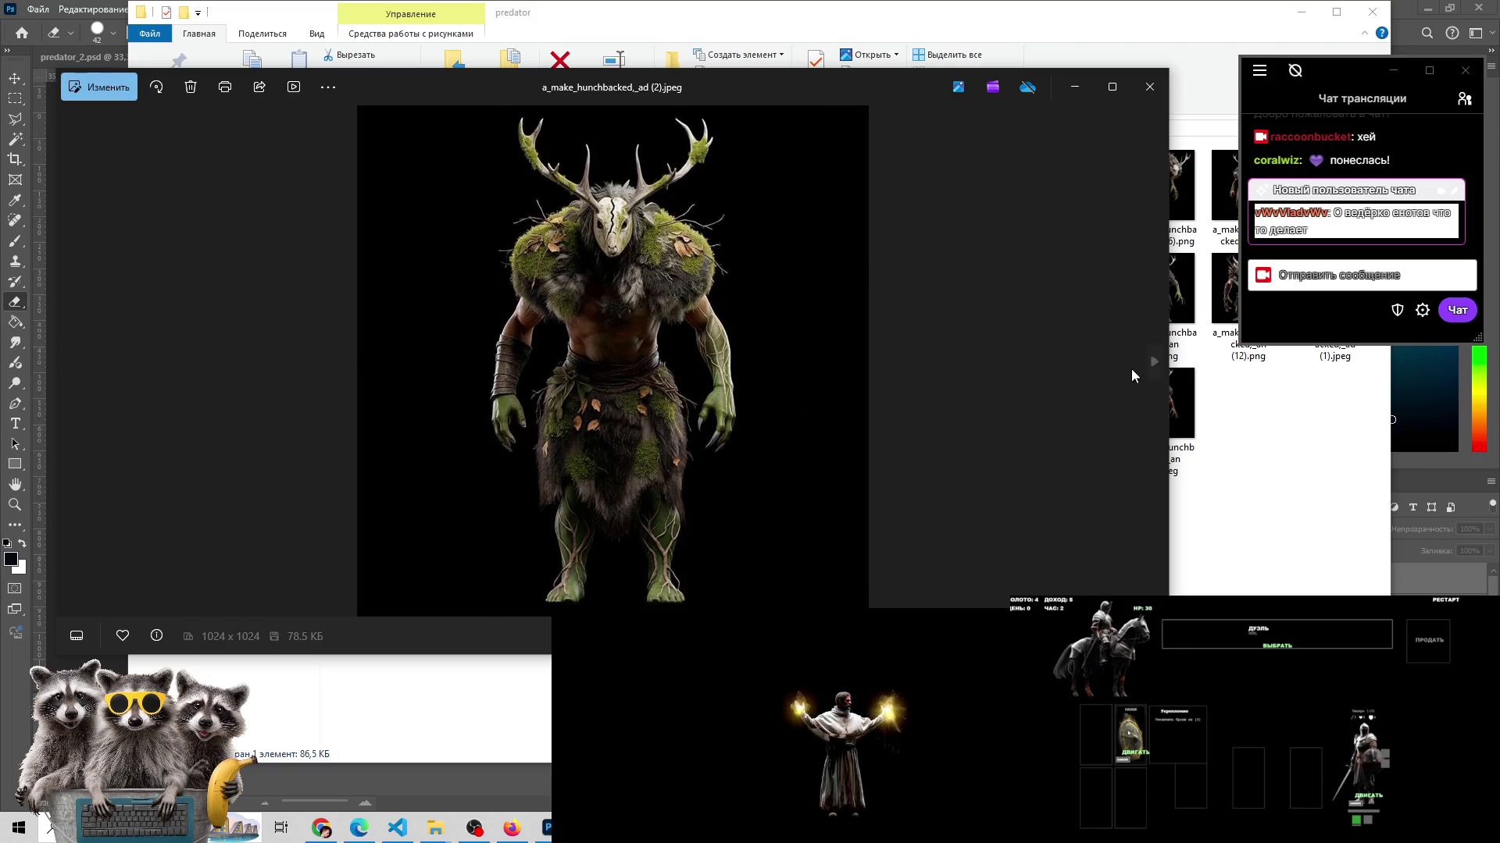
pyautogui.click(1149, 86)
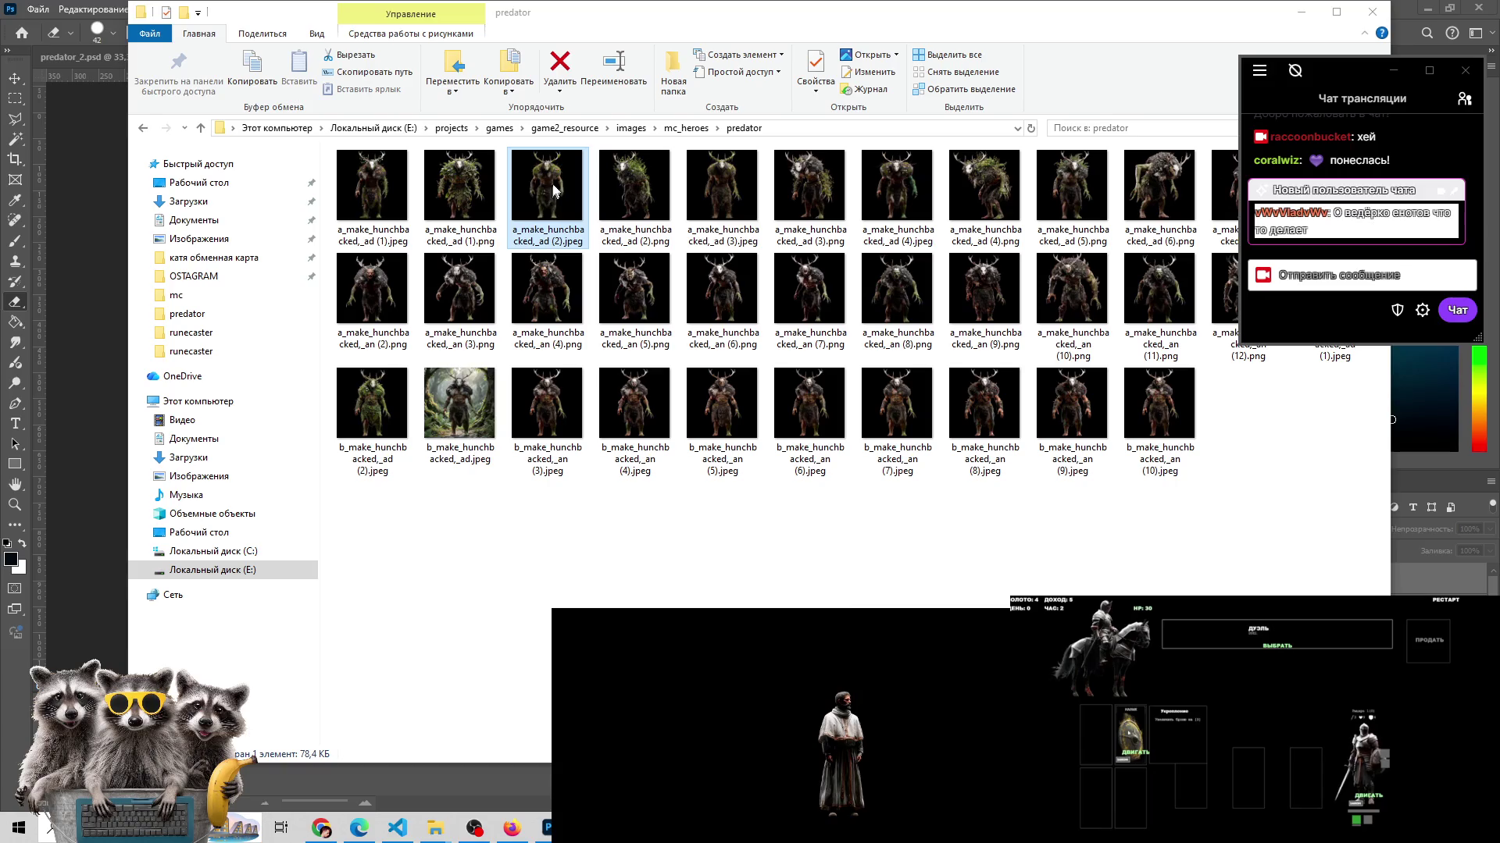
pyautogui.moveTo(549, 233)
pyautogui.mouseDown()
pyautogui.moveTo(570, 724)
pyautogui.moveTo(1177, 115)
pyautogui.mouseUp()
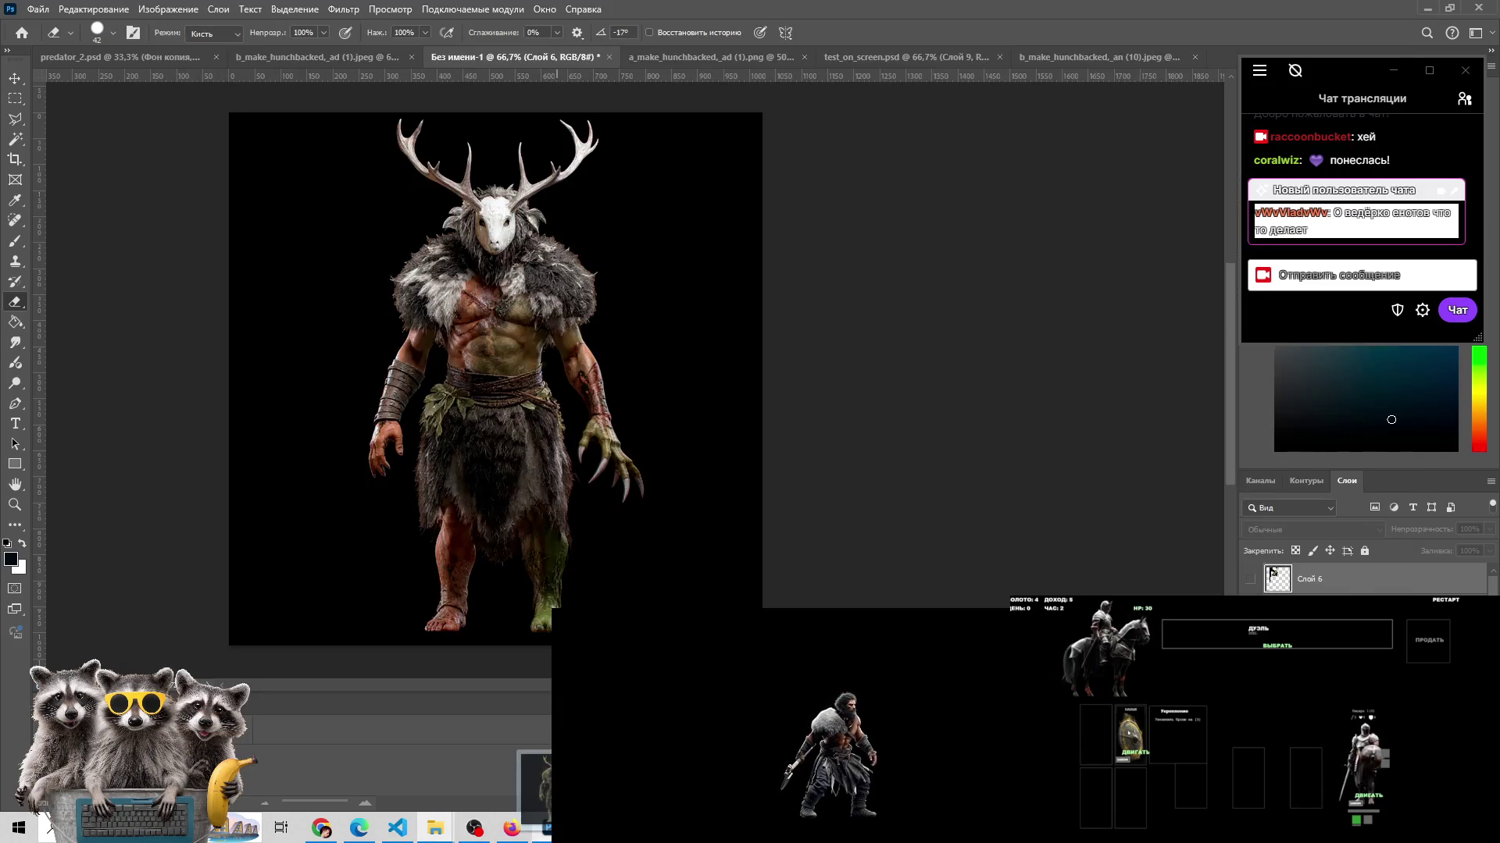
# - Open a_make_hunchbacked,_ad (2).jpeg without colour management and paste it into Без имени-1 as Слой 10
pyautogui.moveTo(1177, 115); pyautogui.dragTo(1220, 57)
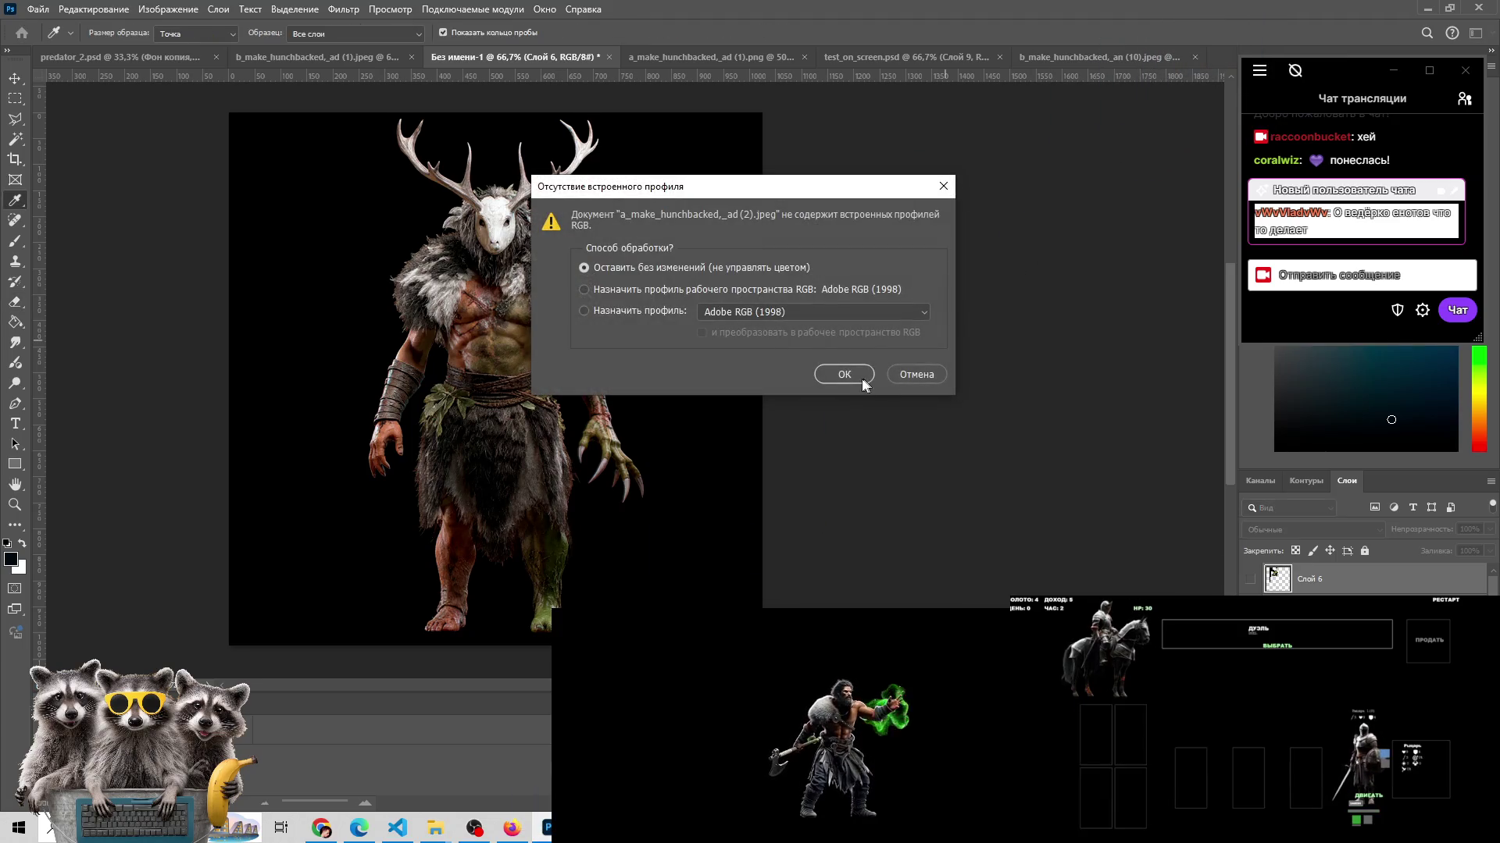
pyautogui.click(860, 381)
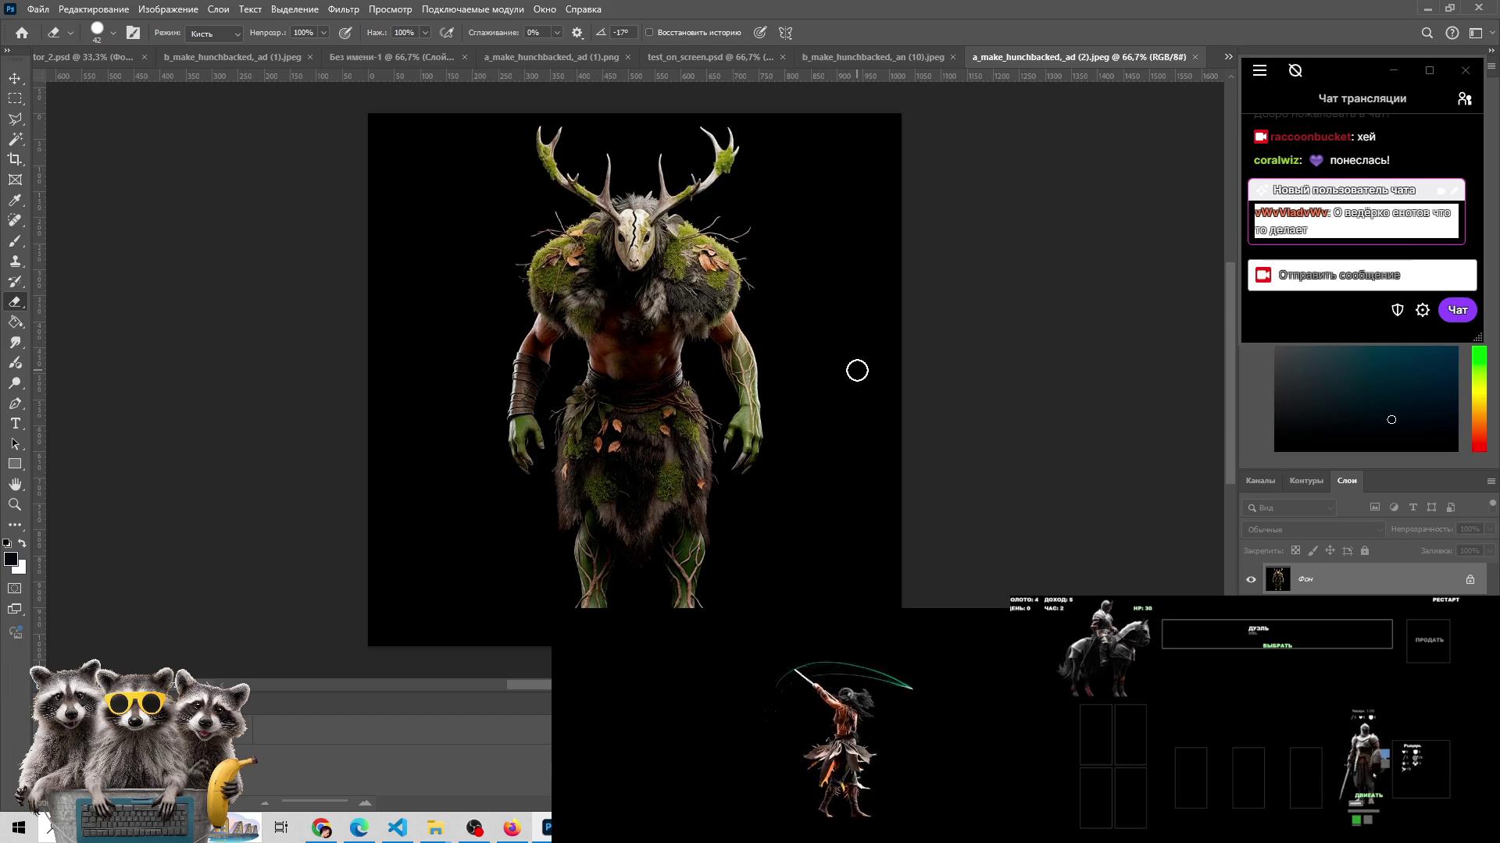
pyautogui.click(15, 98)
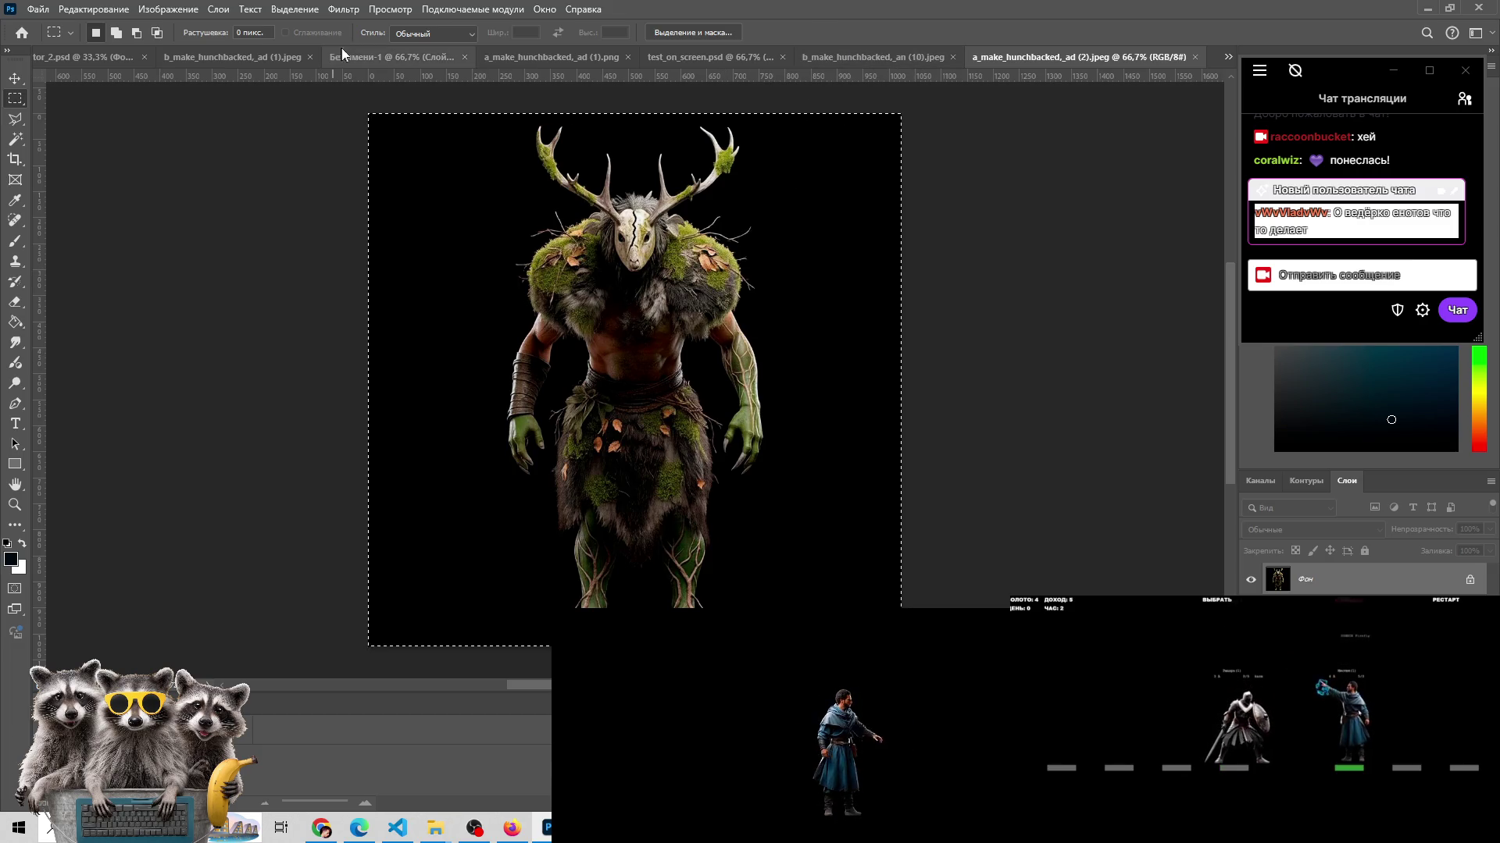
pyautogui.click(367, 56)
pyautogui.hotkey('ctrl', 'v')
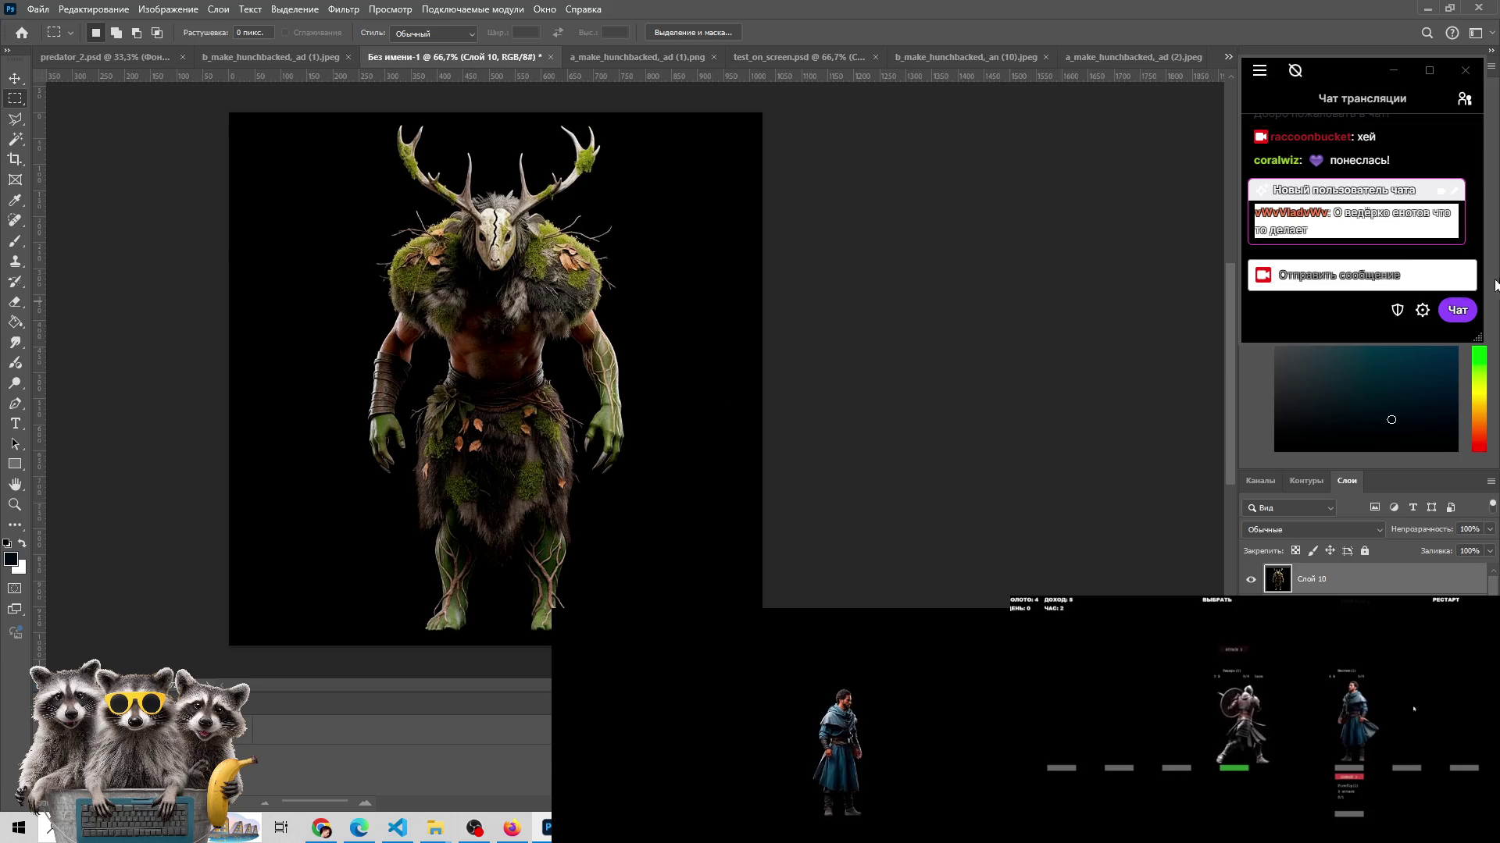
# - Toggle Слой 10 on and off repeatedly to compare the mossy monster with the original beast
pyautogui.click(1249, 581)
pyautogui.click(1250, 580)
pyautogui.click(1250, 581)
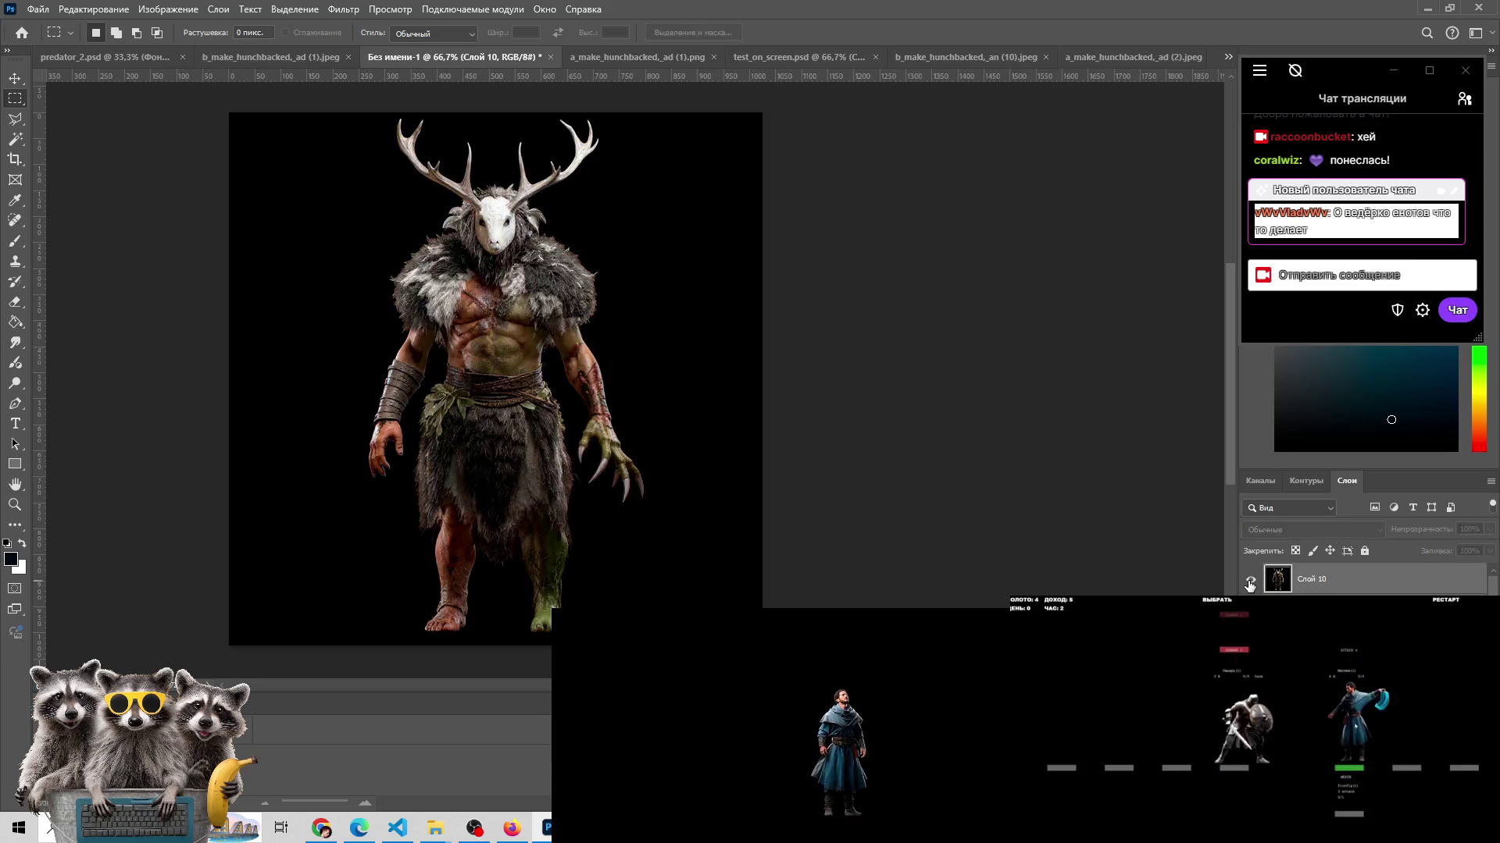
pyautogui.click(1250, 580)
pyautogui.click(1250, 581)
pyautogui.click(1249, 581)
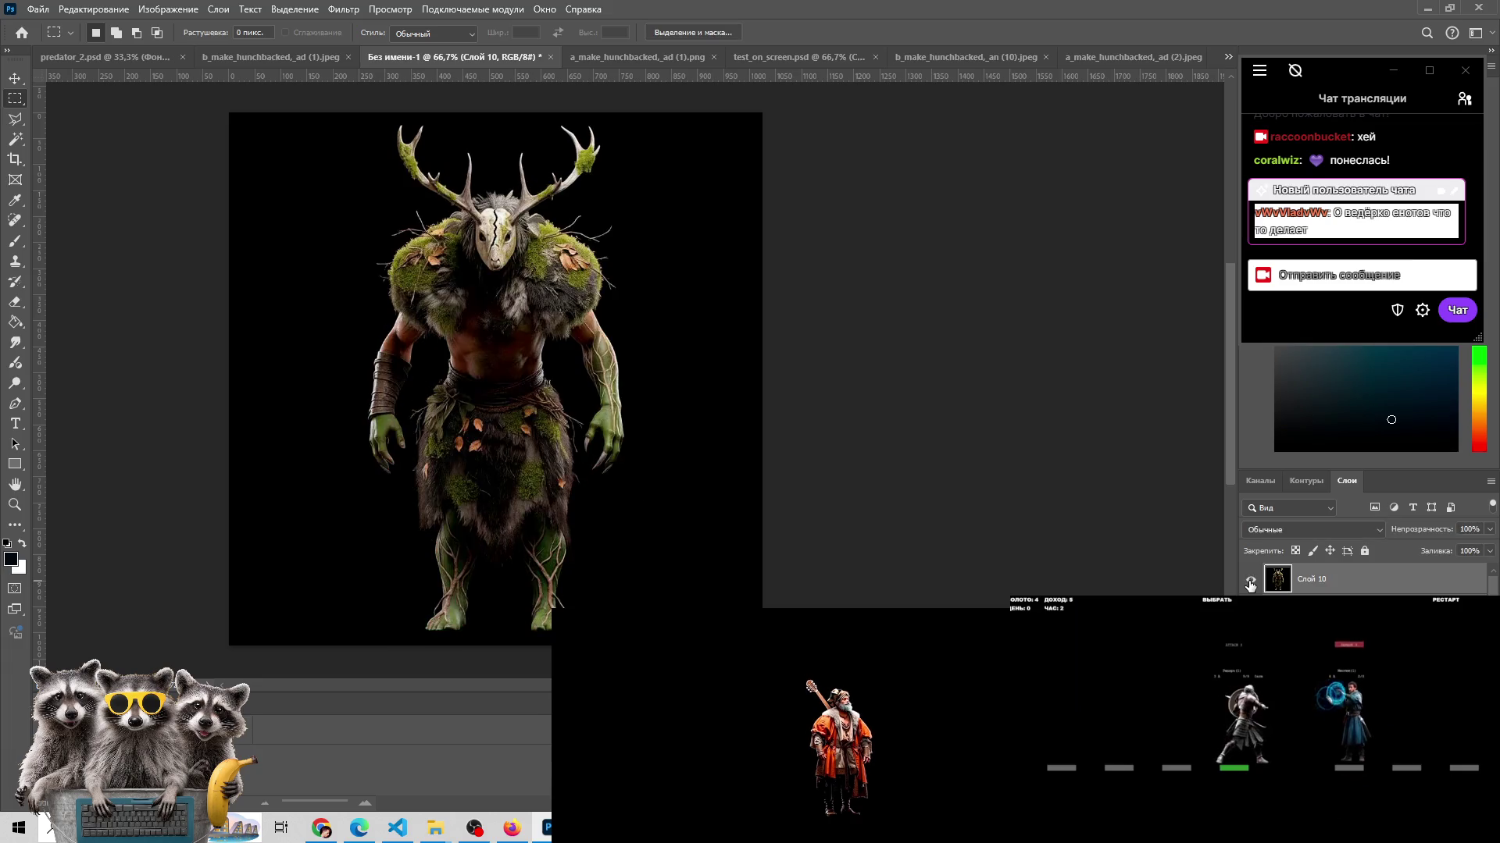
pyautogui.click(1250, 582)
pyautogui.click(1250, 581)
pyautogui.click(1249, 581)
pyautogui.click(1249, 581)
pyautogui.click(1249, 581)
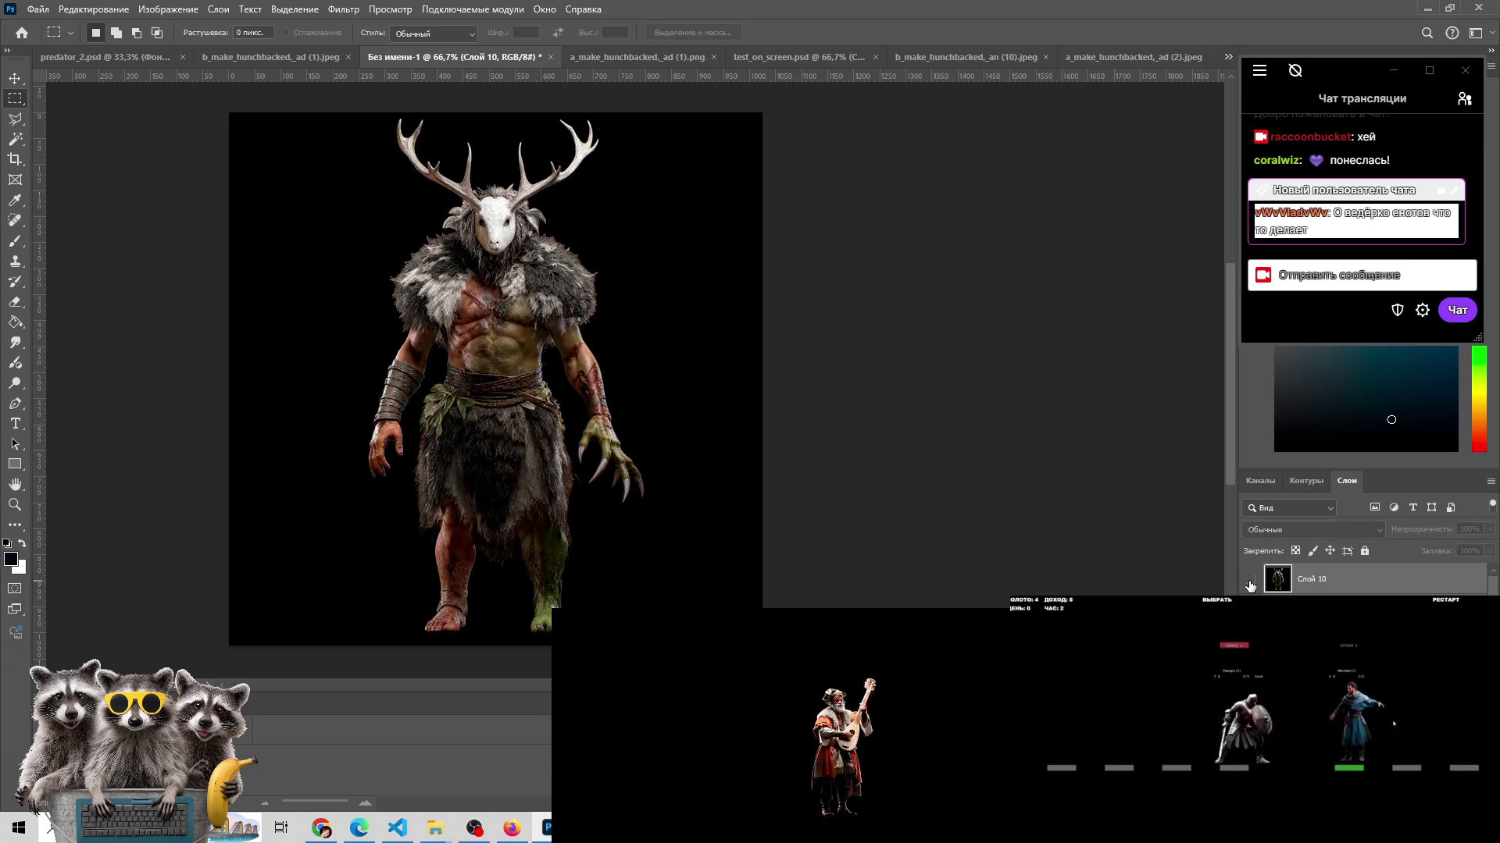
pyautogui.click(1250, 581)
pyautogui.click(1250, 581)
pyautogui.click(1249, 581)
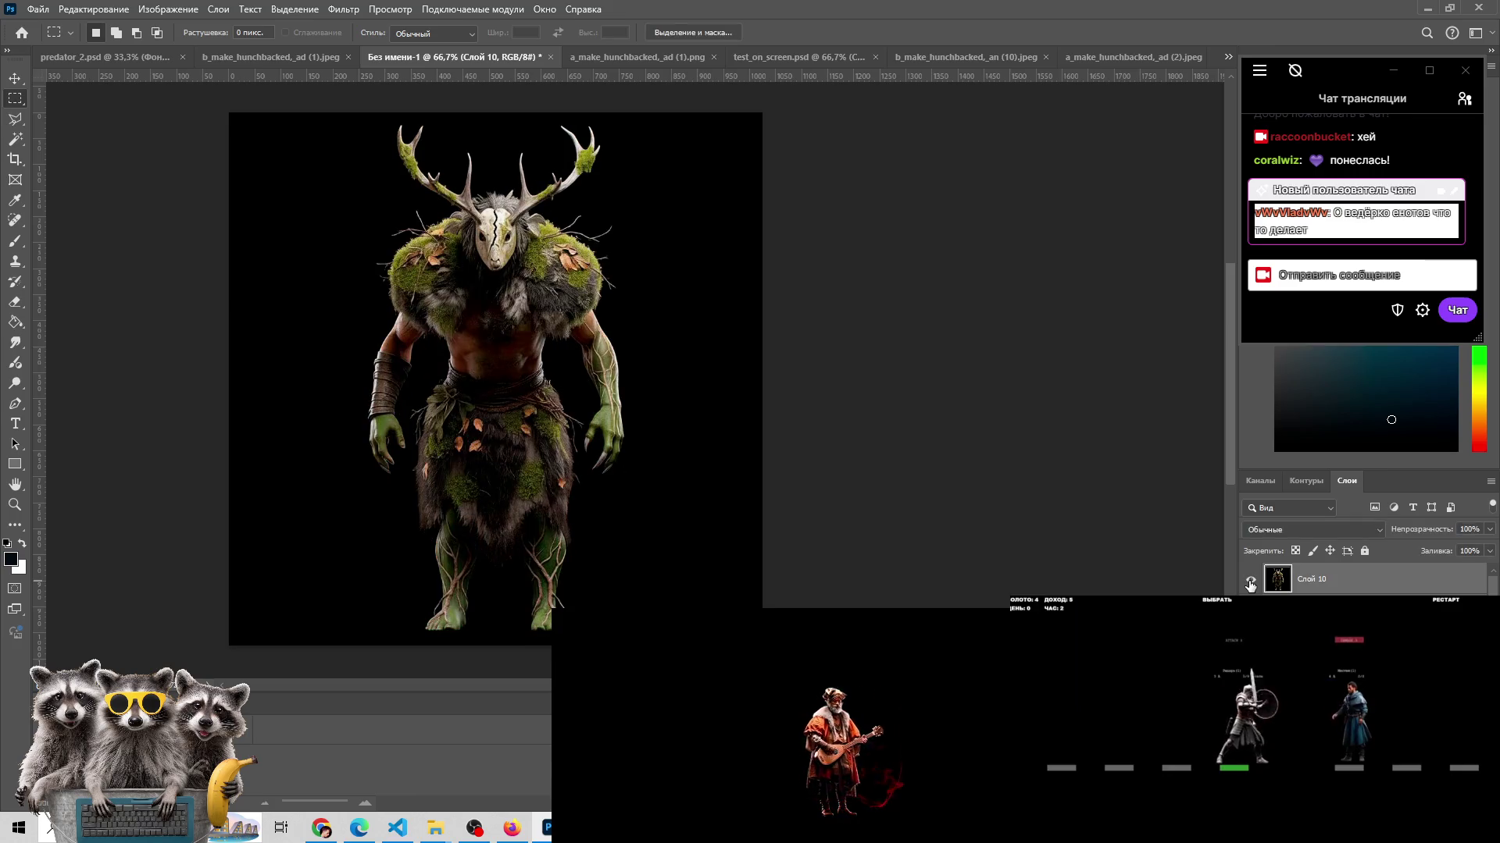
pyautogui.click(1249, 581)
pyautogui.click(1249, 581)
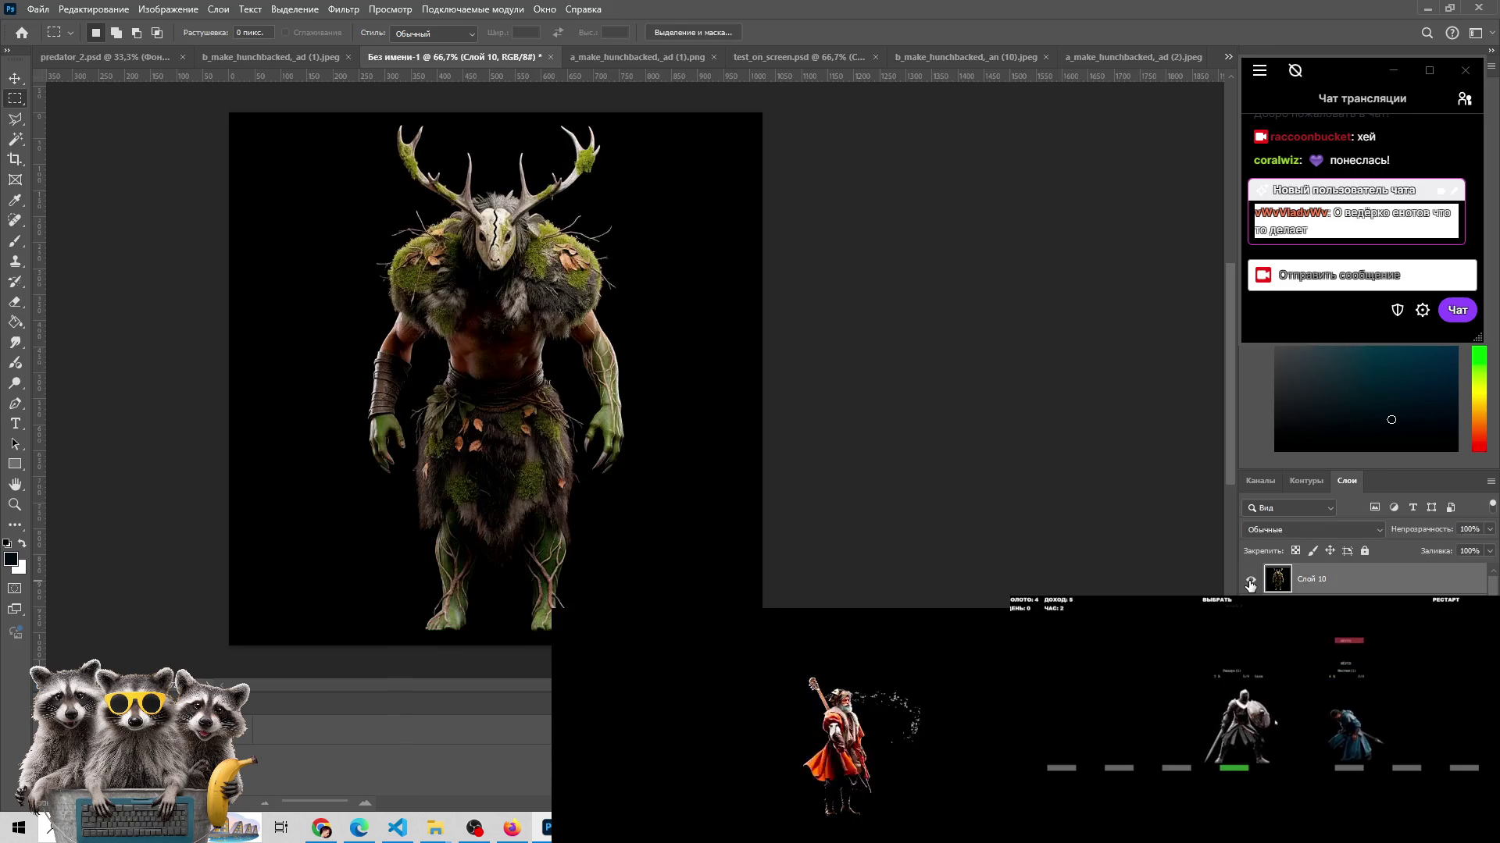
pyautogui.click(1250, 581)
pyautogui.click(1250, 581)
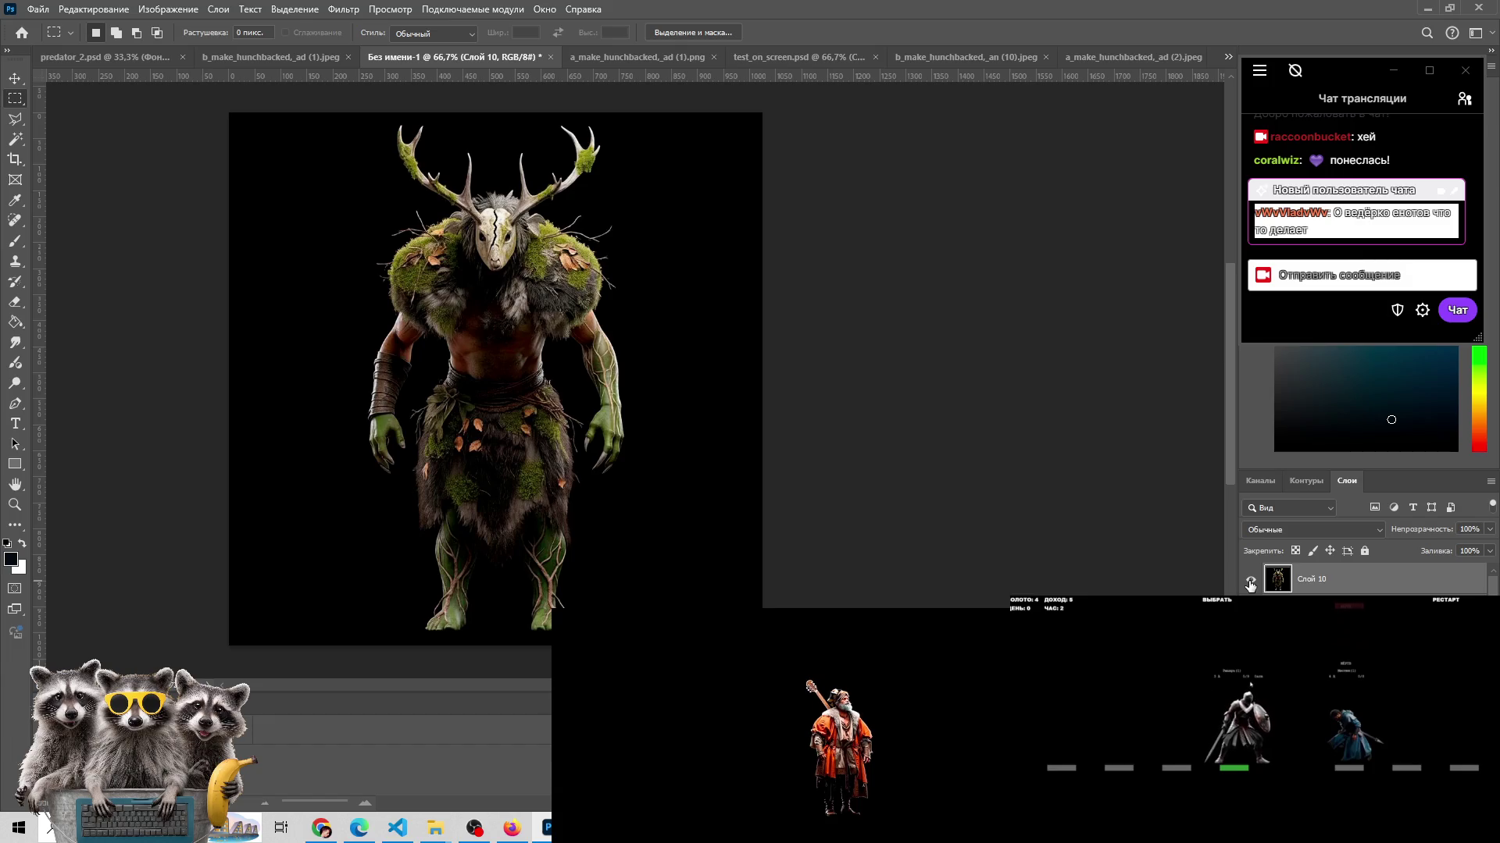
pyautogui.click(1250, 581)
pyautogui.click(1250, 581)
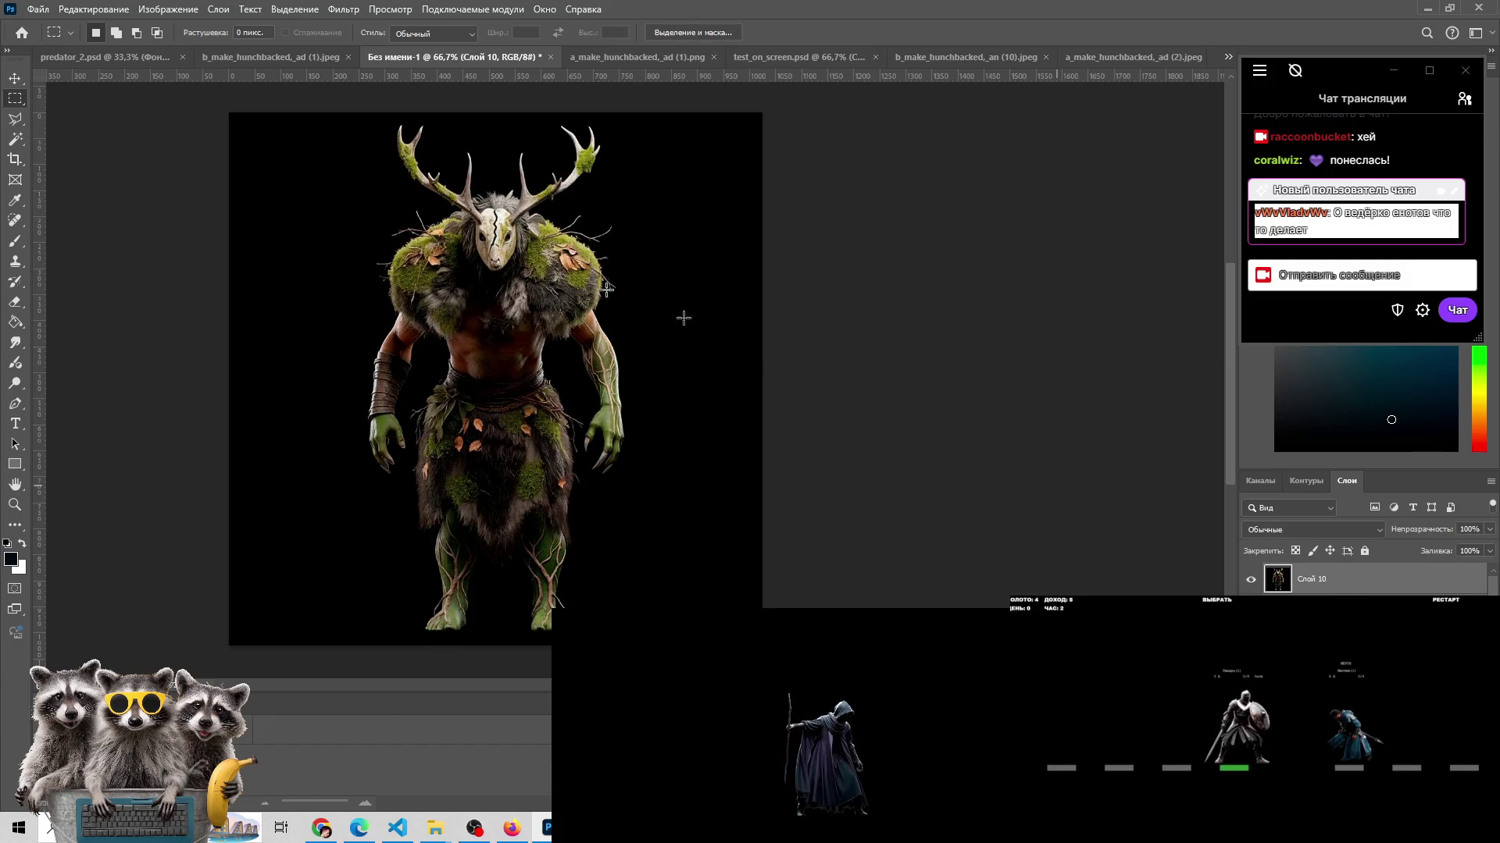
pyautogui.click(1250, 579)
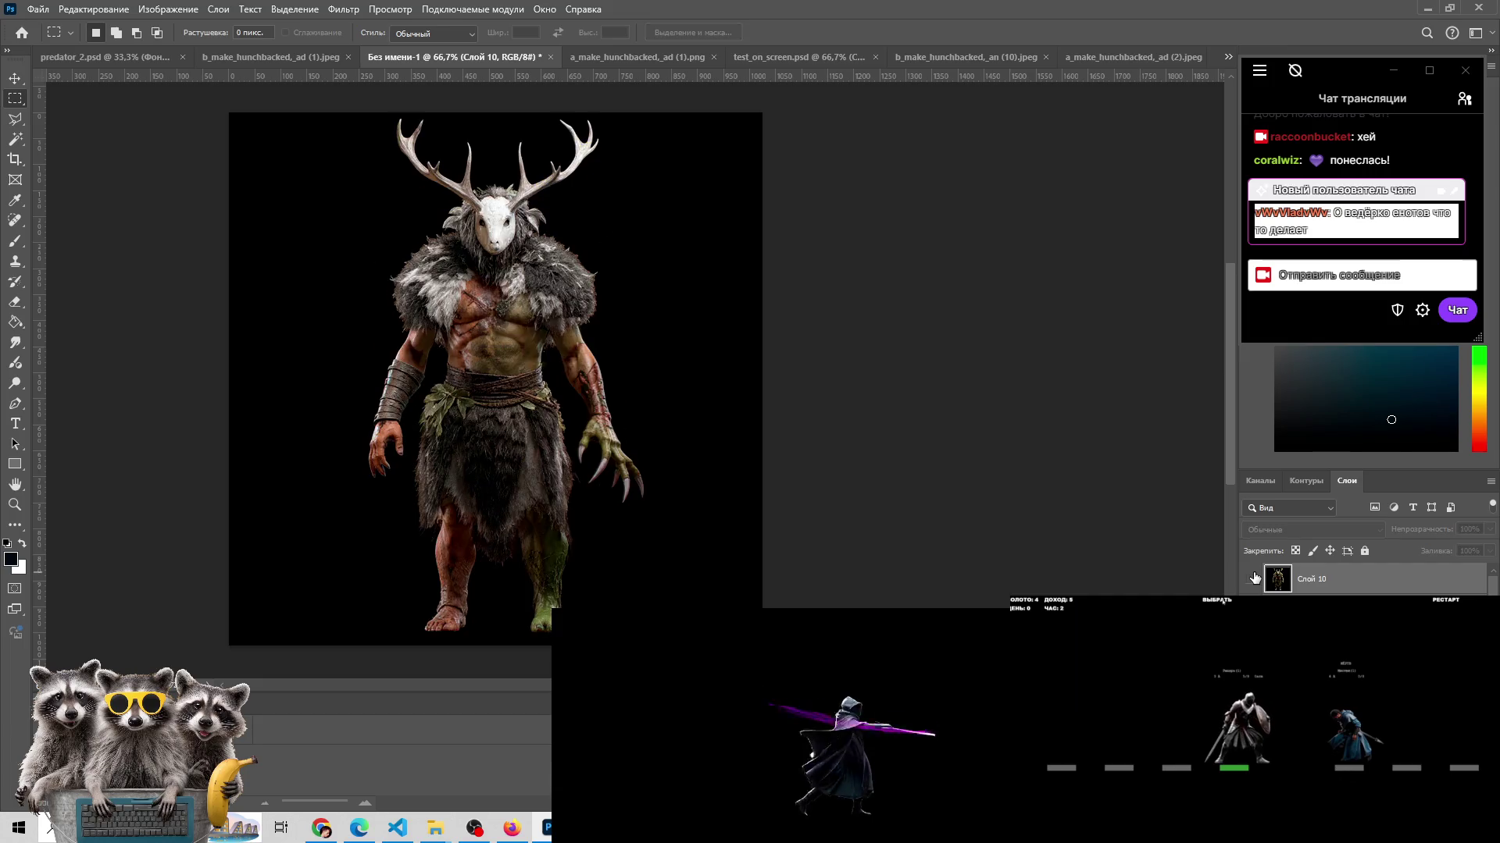
pyautogui.click(1253, 578)
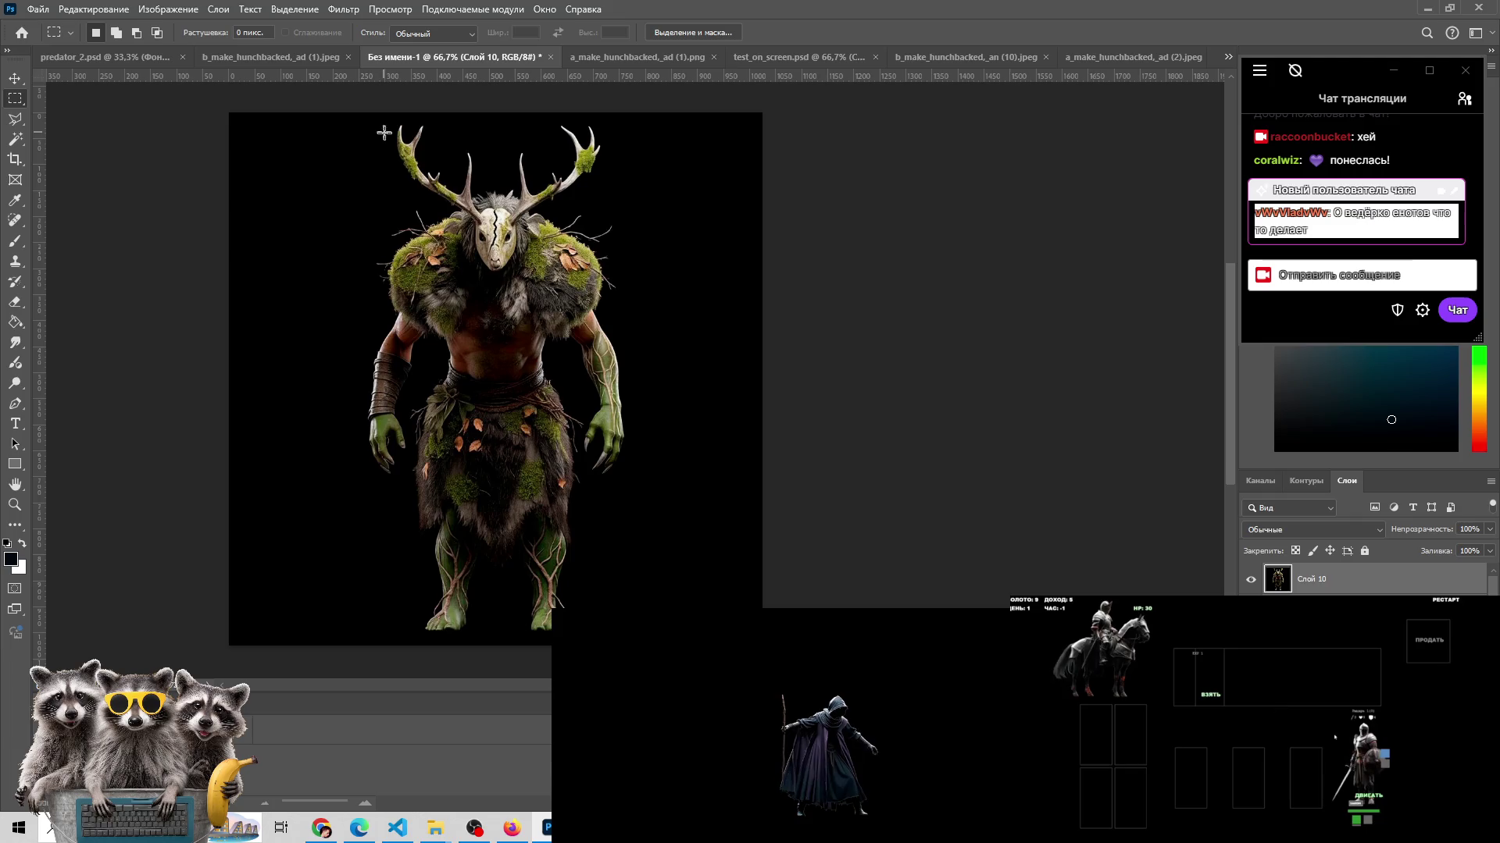
# - Copy the head and antlers onto a new layer, zoom in, and erase its right edge
pyautogui.moveTo(384, 132); pyautogui.dragTo(560, 277)
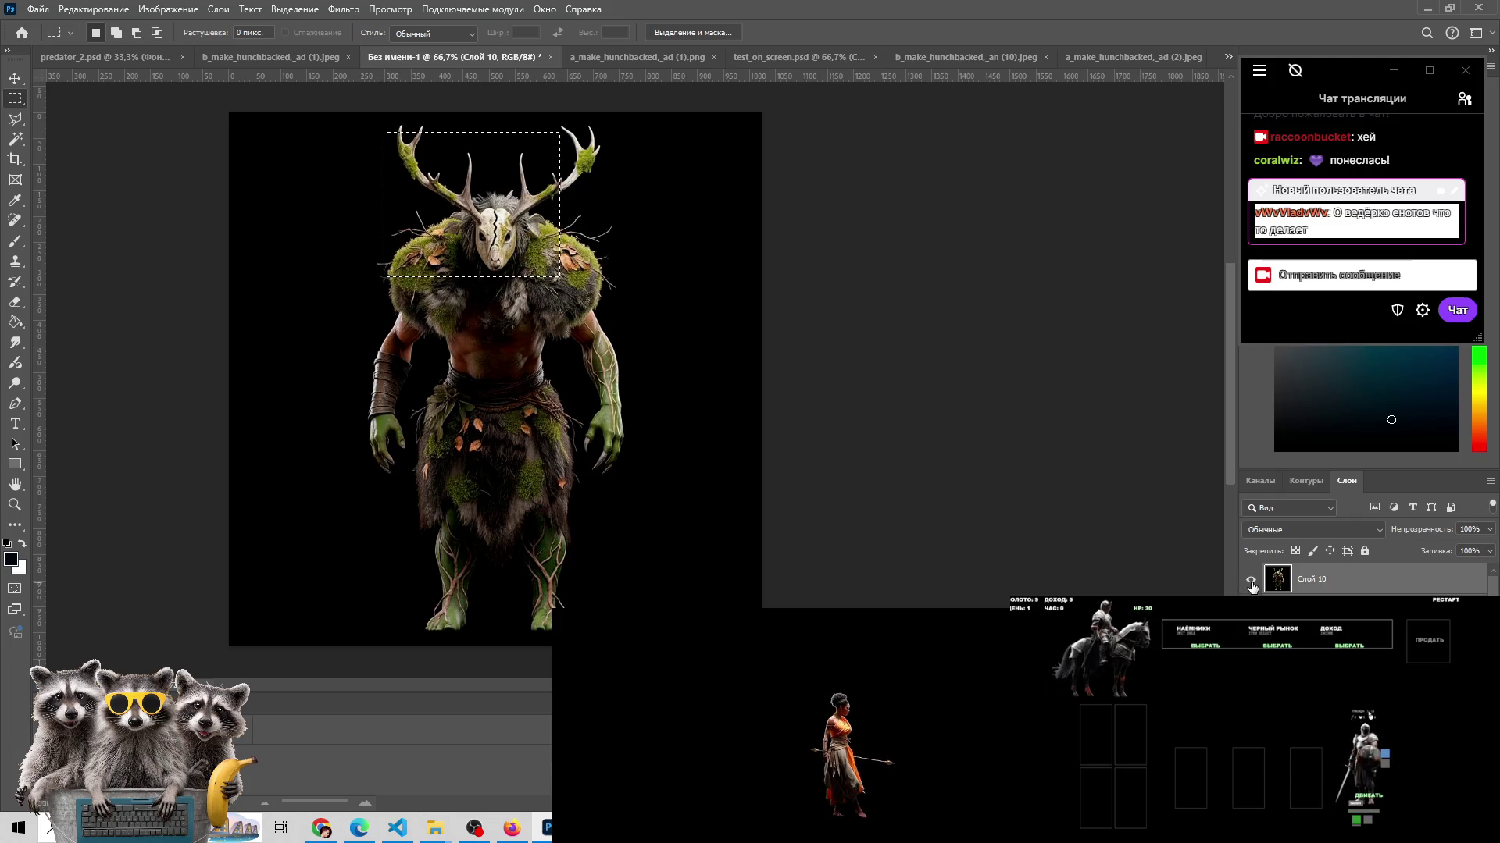
pyautogui.hotkey('ctrl', 'j')
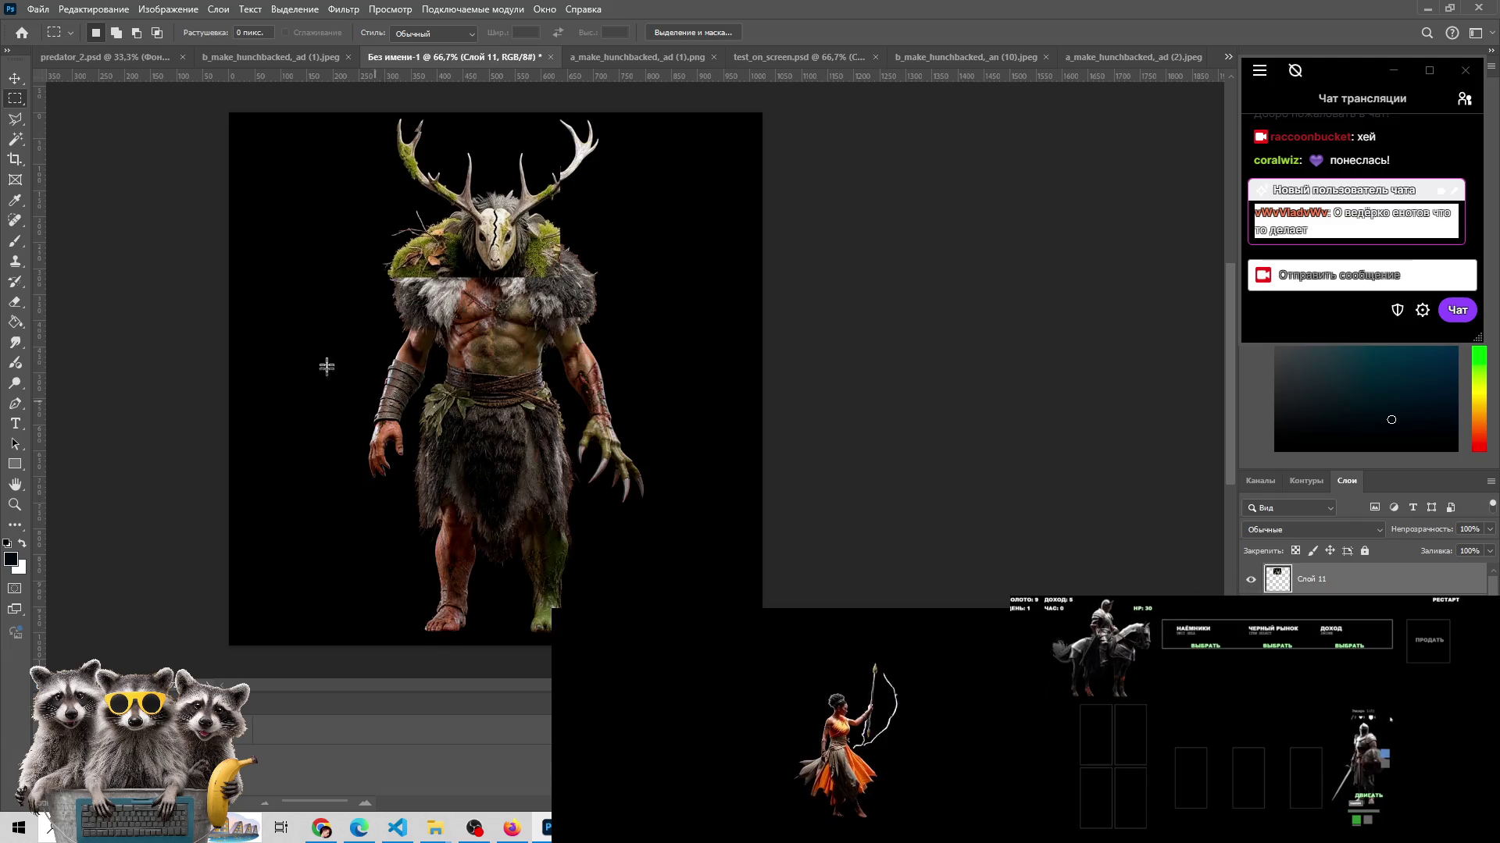
pyautogui.press('z')
pyautogui.click(460, 269)
pyautogui.scroll(3, 571, 227)
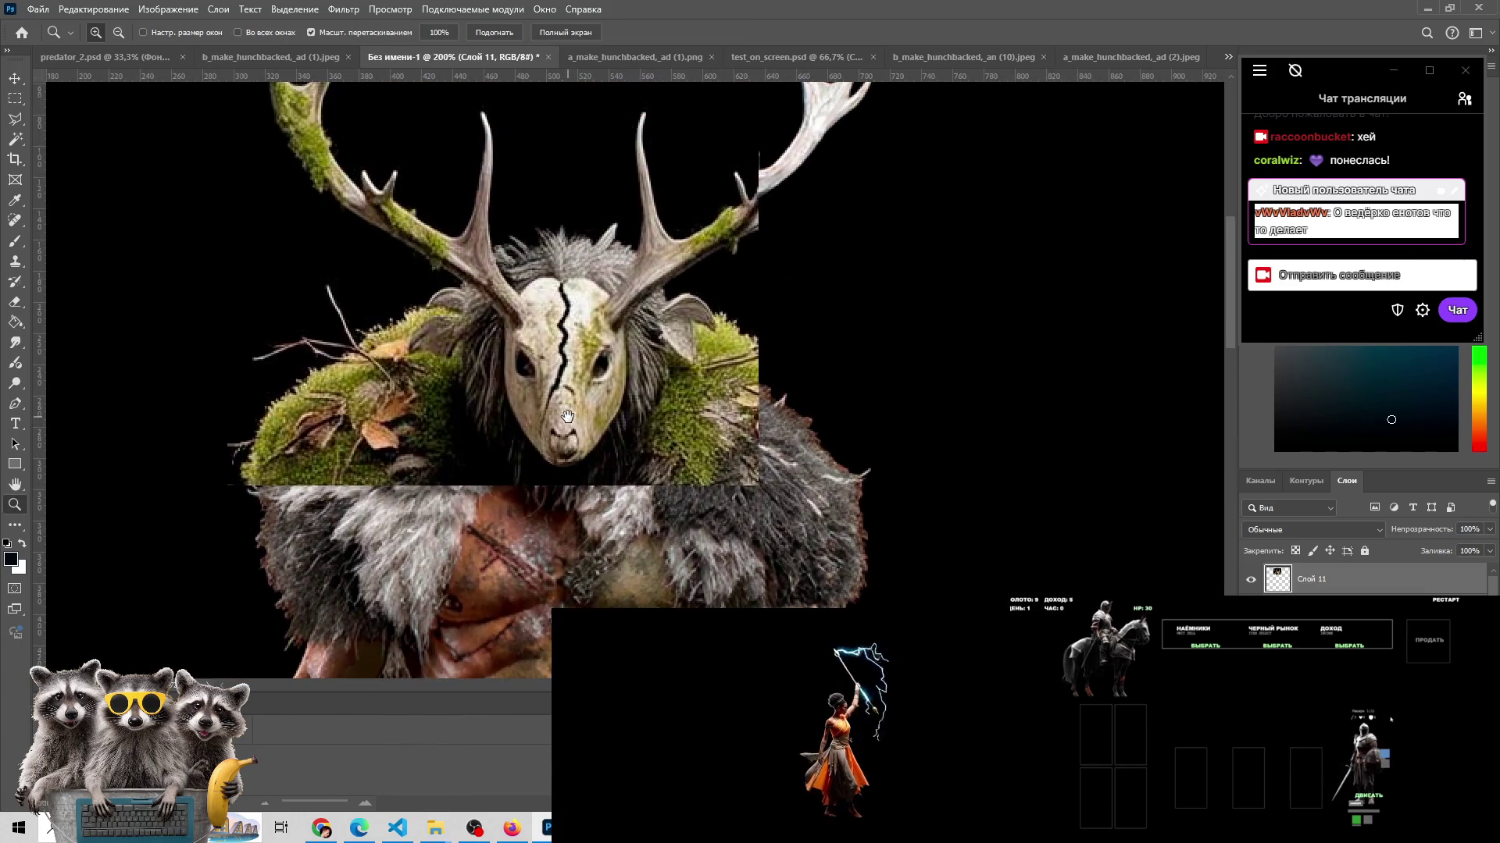
pyautogui.press('e')
pyautogui.moveTo(726, 297)
pyautogui.mouseDown()
pyautogui.moveTo(721, 482)
pyautogui.moveTo(713, 412)
pyautogui.moveTo(694, 415)
pyautogui.moveTo(707, 225)
pyautogui.moveTo(813, 227)
pyautogui.mouseUp()
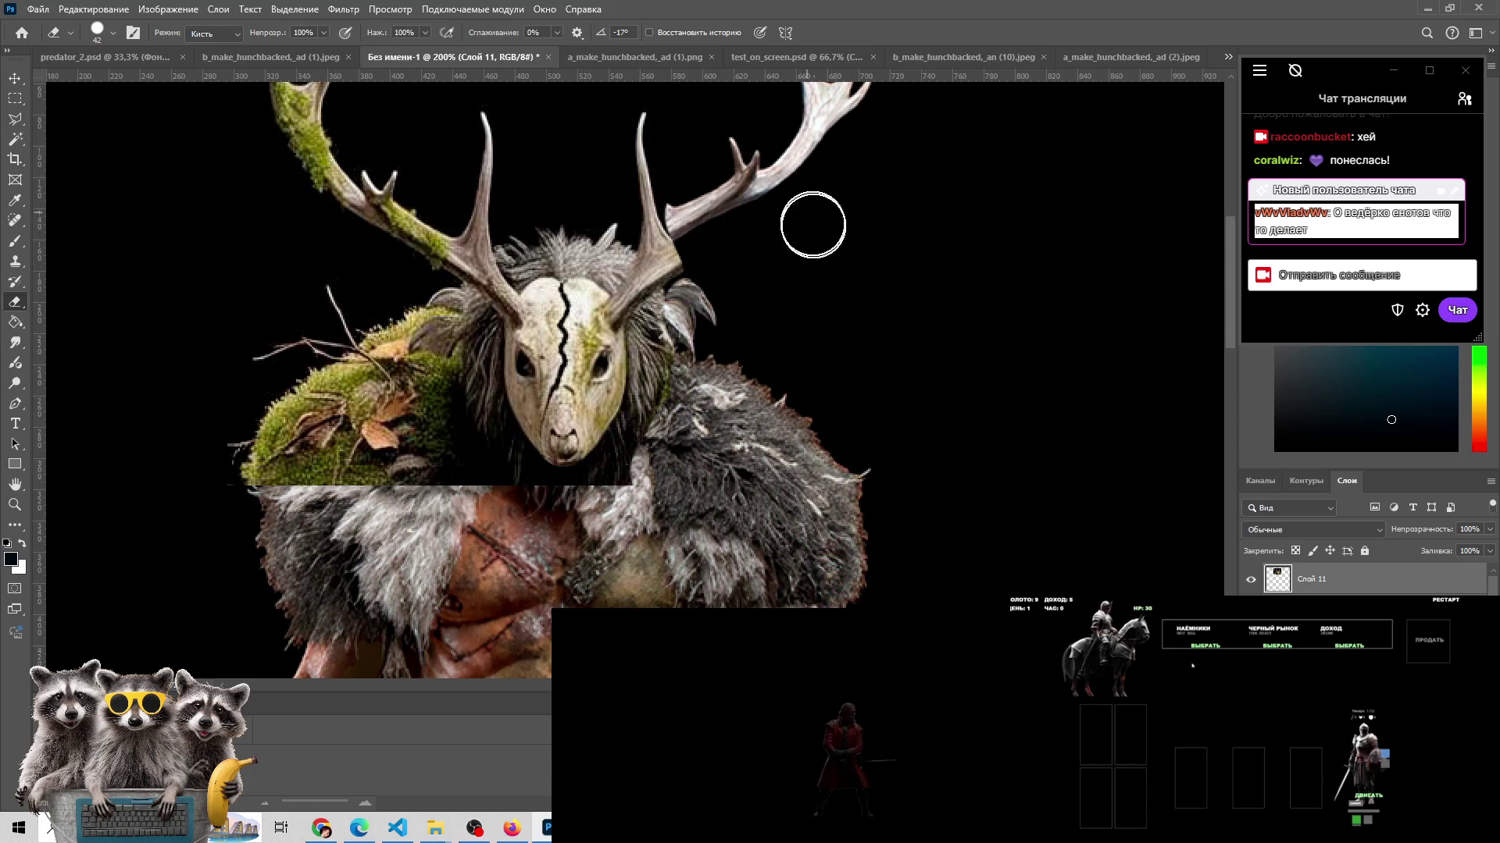
# - Erase the moss from the left antler and left shoulder, then drag Слой 11 down onto the belly
pyautogui.scroll(3, 813, 227)
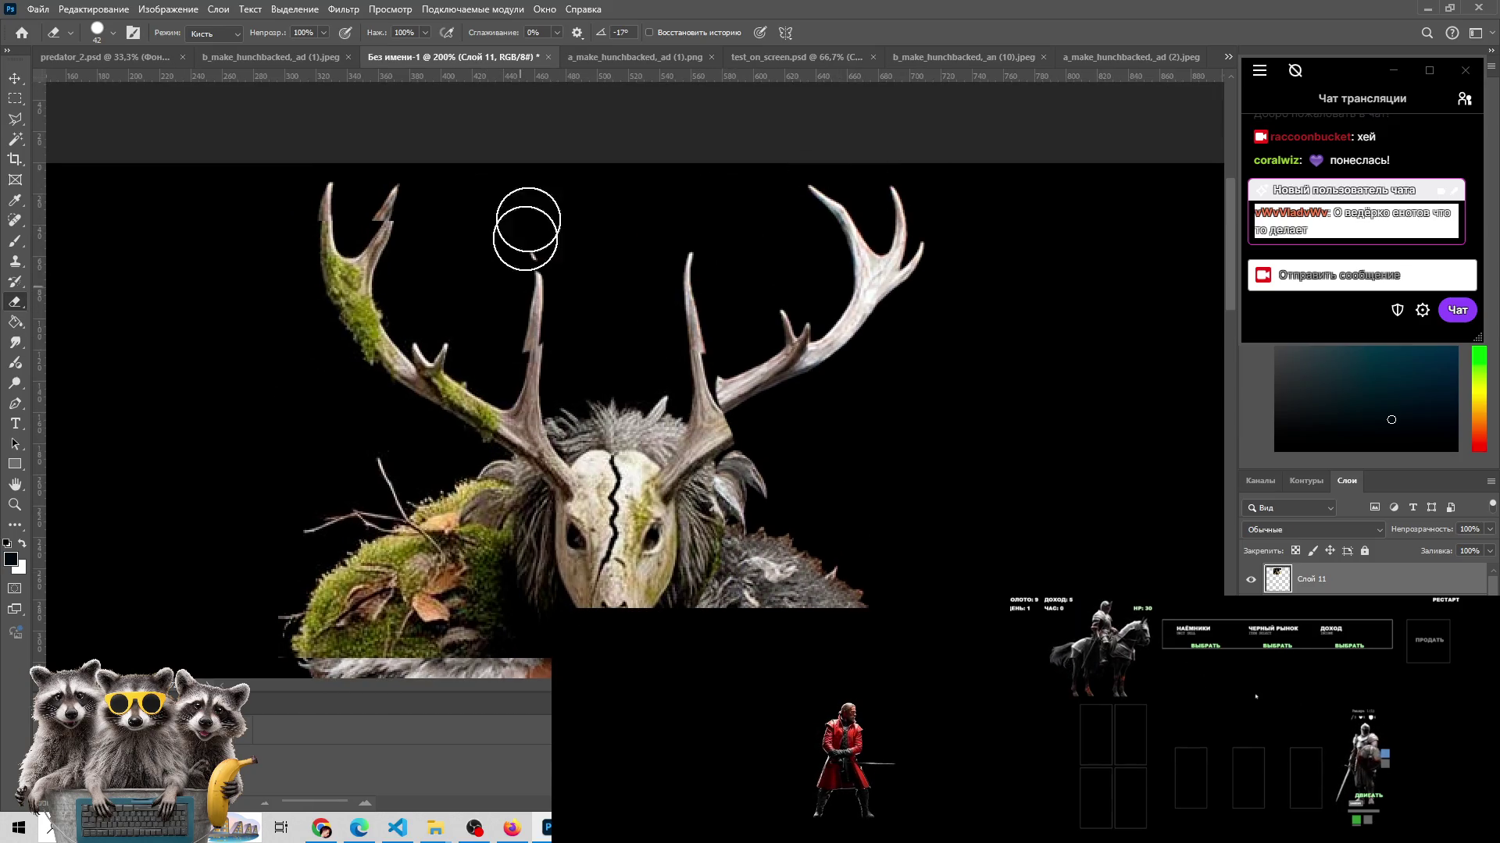
pyautogui.moveTo(526, 227)
pyautogui.mouseDown()
pyautogui.moveTo(291, 224)
pyautogui.moveTo(520, 363)
pyautogui.moveTo(563, 308)
pyautogui.moveTo(519, 341)
pyautogui.moveTo(530, 442)
pyautogui.moveTo(586, 402)
pyautogui.moveTo(688, 407)
pyautogui.moveTo(743, 486)
pyautogui.mouseUp()
pyautogui.moveTo(752, 561); pyautogui.dragTo(761, 406)
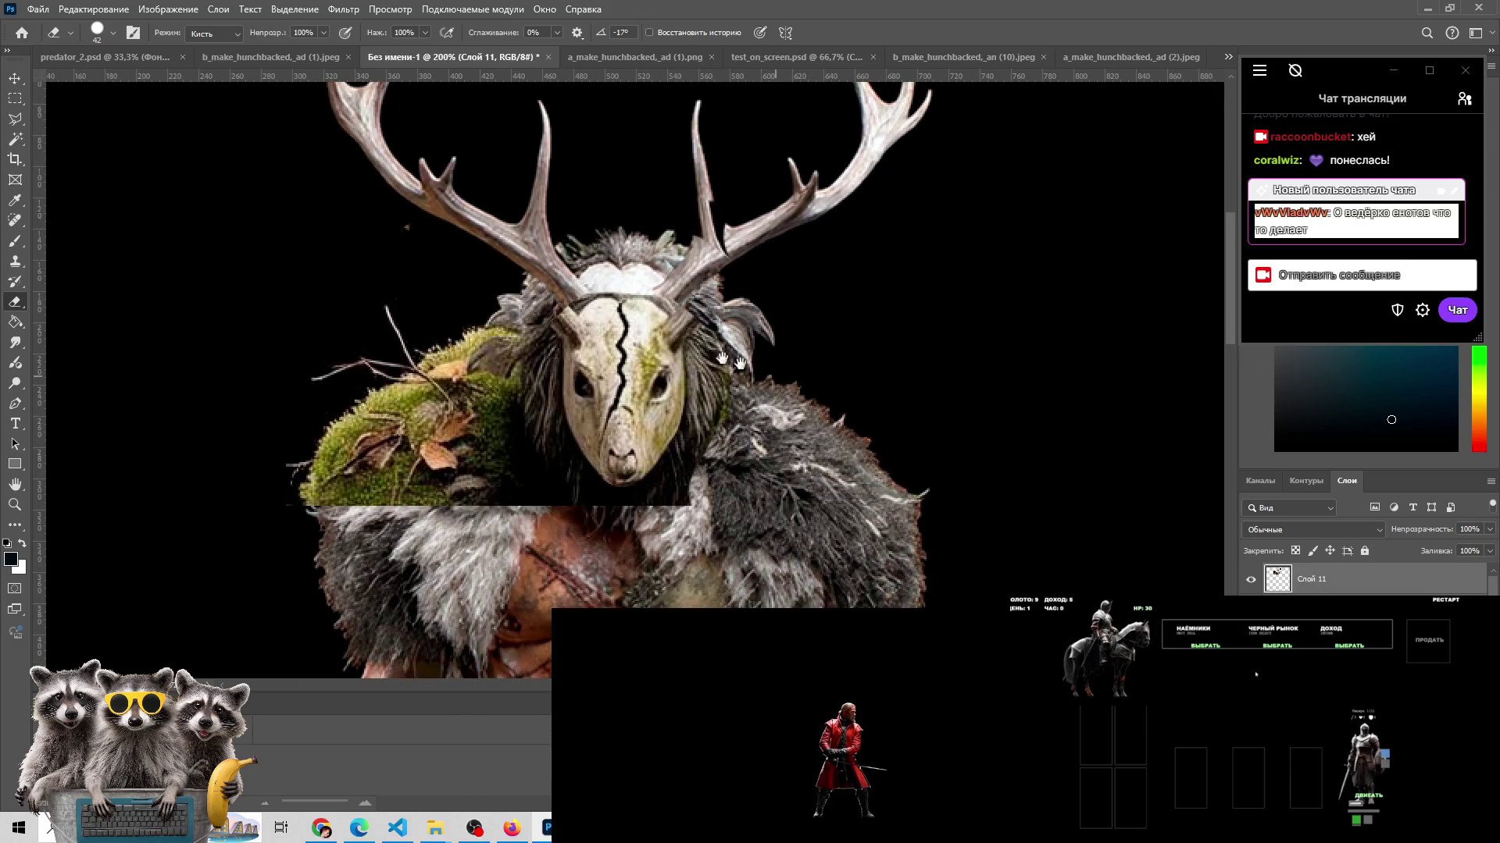
pyautogui.moveTo(500, 328)
pyautogui.mouseDown()
pyautogui.moveTo(401, 519)
pyautogui.moveTo(295, 527)
pyautogui.moveTo(518, 462)
pyautogui.moveTo(512, 344)
pyautogui.moveTo(533, 274)
pyautogui.moveTo(601, 234)
pyautogui.moveTo(742, 324)
pyautogui.moveTo(713, 395)
pyautogui.moveTo(713, 461)
pyautogui.moveTo(664, 512)
pyautogui.moveTo(603, 524)
pyautogui.moveTo(513, 418)
pyautogui.moveTo(510, 275)
pyautogui.mouseUp()
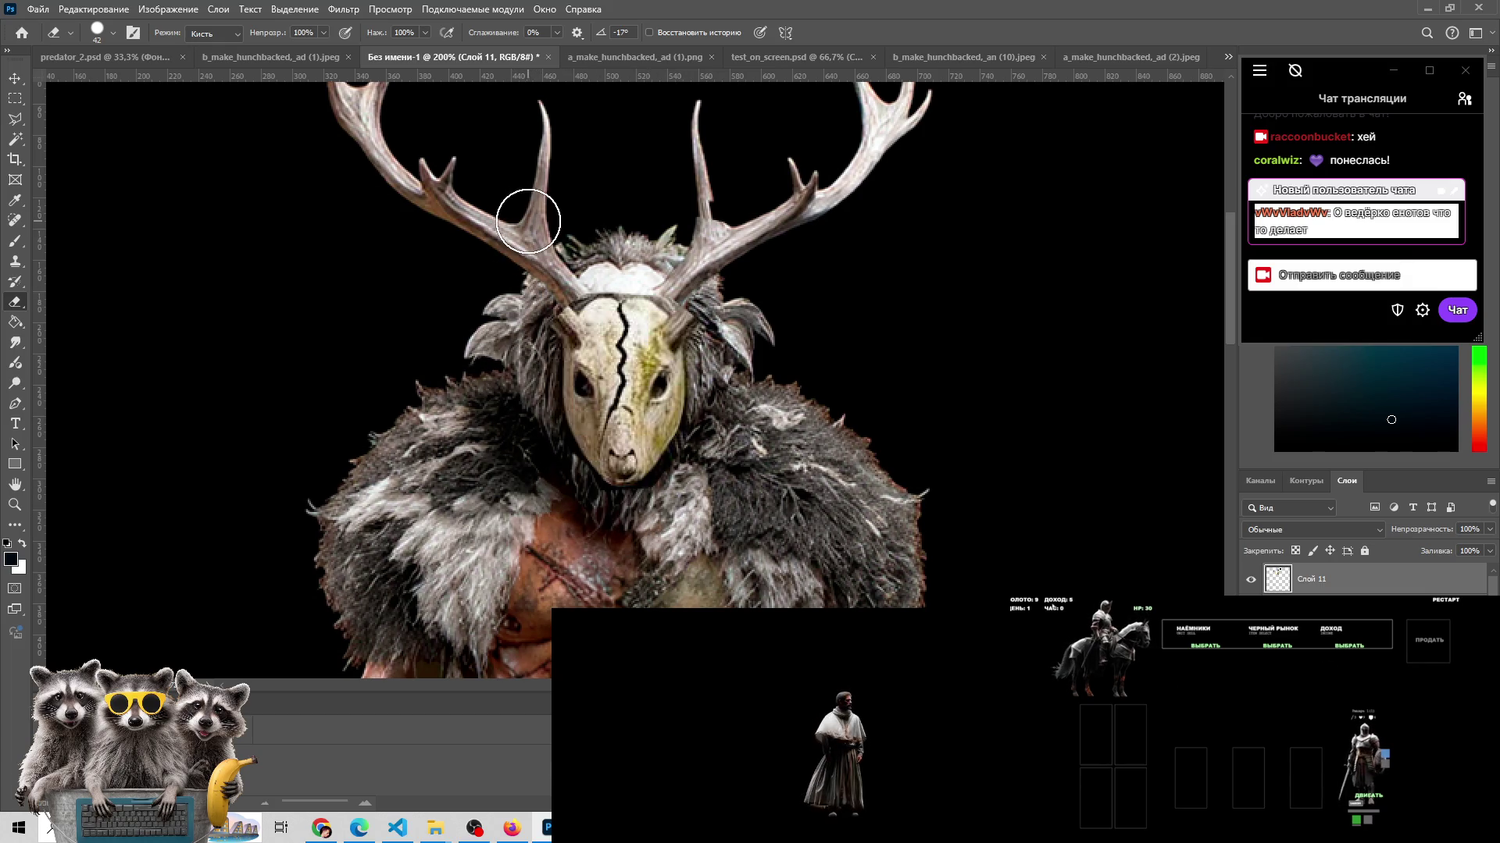
pyautogui.press('v')
pyautogui.moveTo(657, 373)
pyautogui.mouseDown()
pyautogui.moveTo(663, 355)
pyautogui.moveTo(961, 307)
pyautogui.moveTo(744, 387)
pyautogui.moveTo(819, 418)
pyautogui.mouseUp()
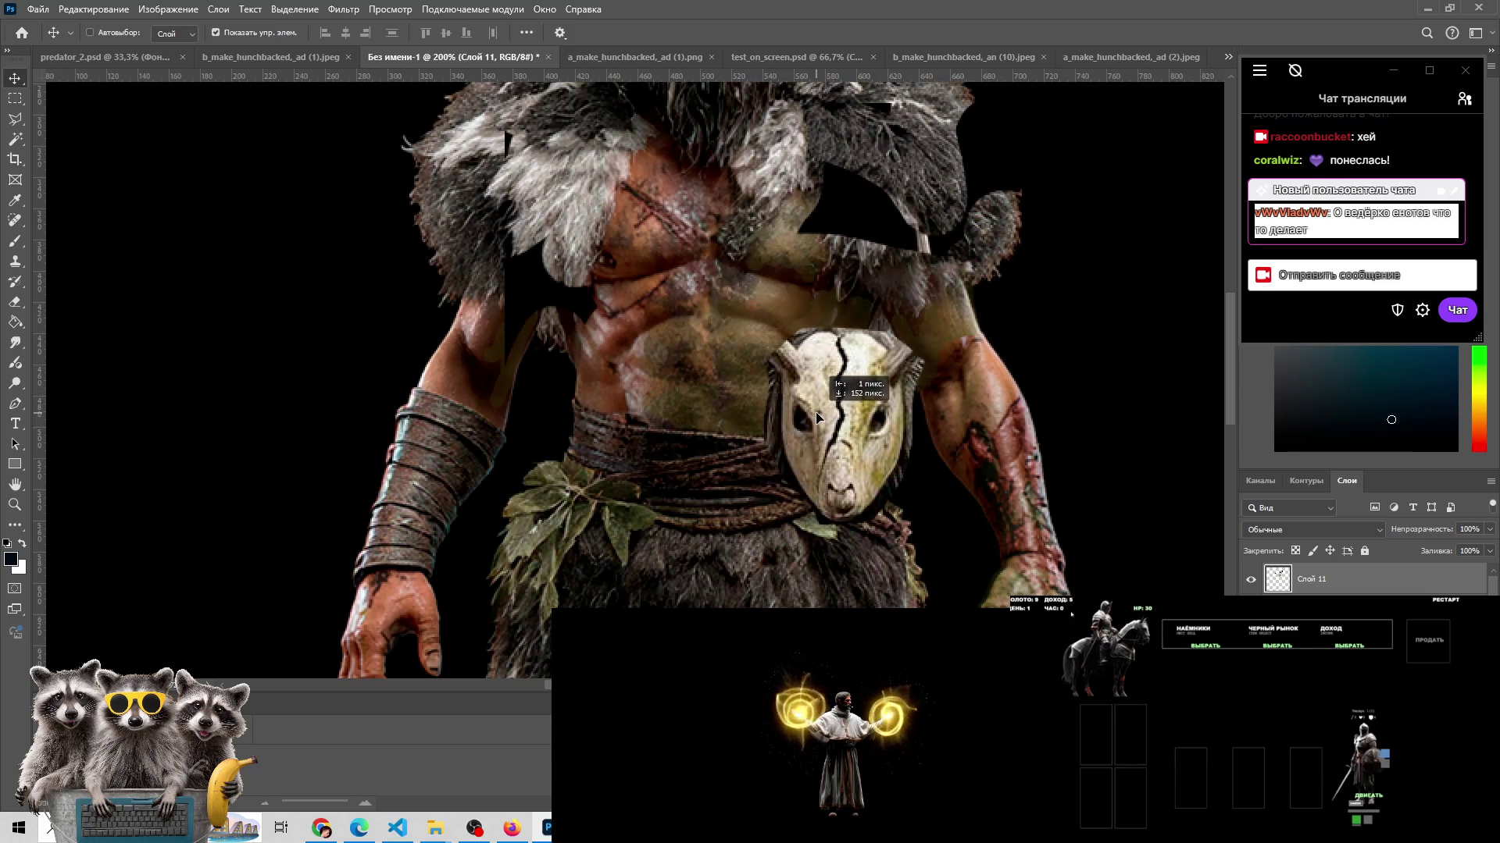
# - Shift Слой 11 left, erase the dark upper-chest patch, then move the skull mask back onto the head
pyautogui.press('e')
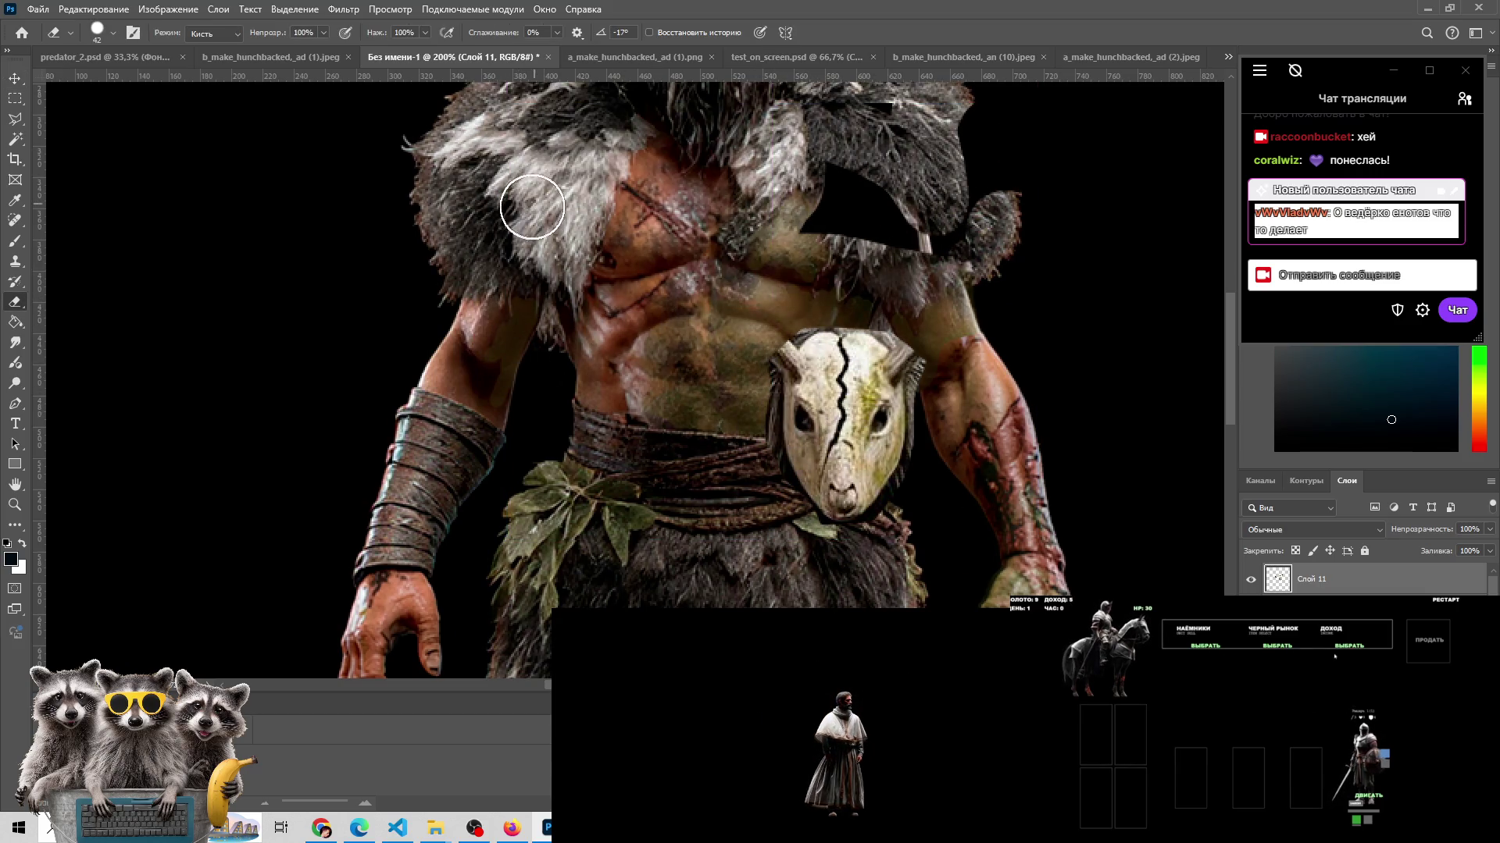
pyautogui.press('v')
pyautogui.moveTo(821, 403); pyautogui.dragTo(645, 443)
pyautogui.press('e')
pyautogui.moveTo(670, 312)
pyautogui.mouseDown()
pyautogui.moveTo(809, 237)
pyautogui.moveTo(781, 260)
pyautogui.mouseUp()
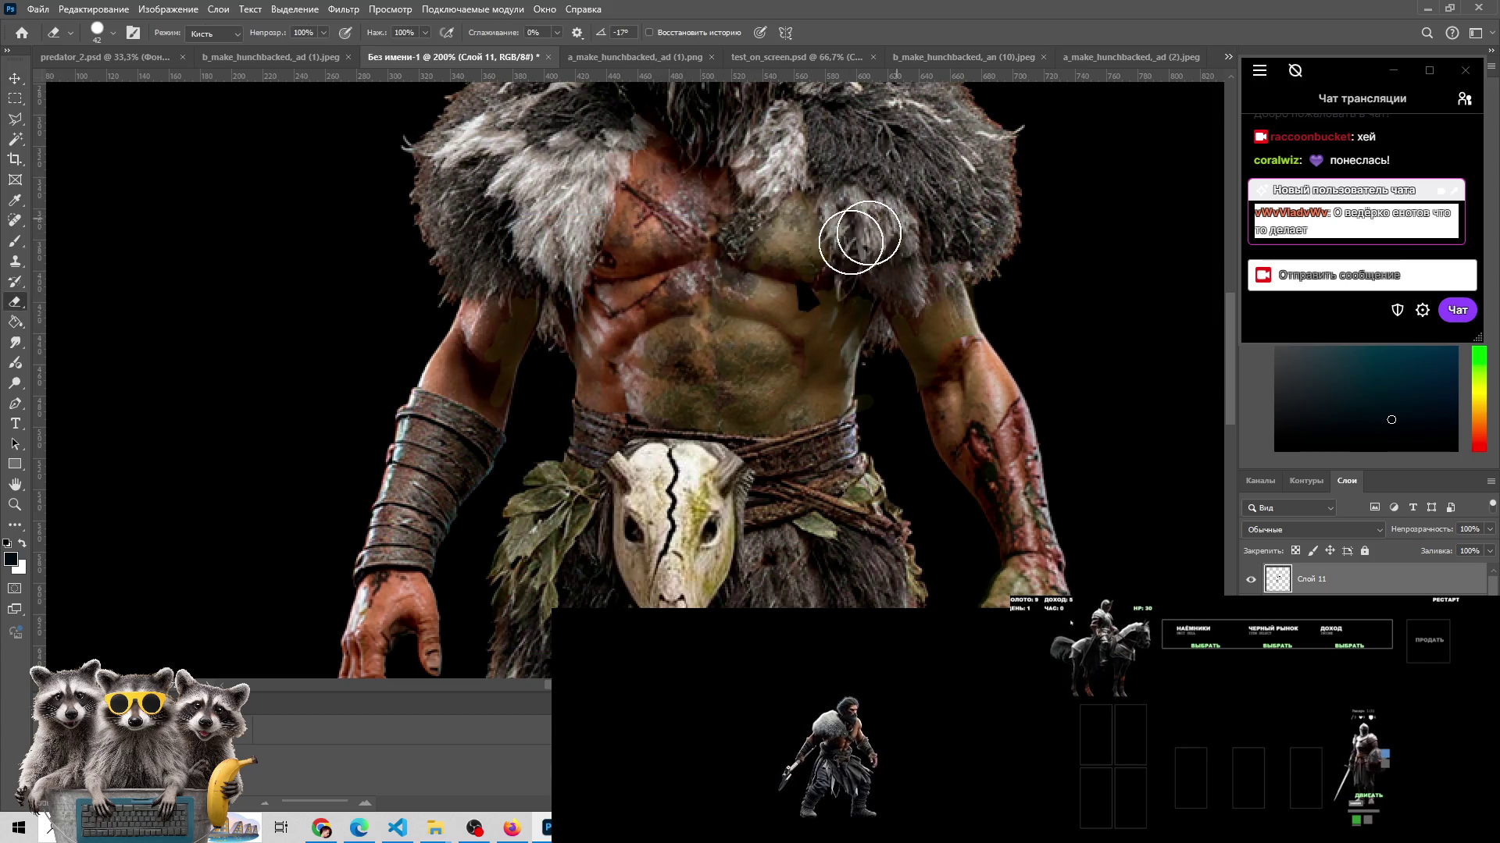
pyautogui.press('v')
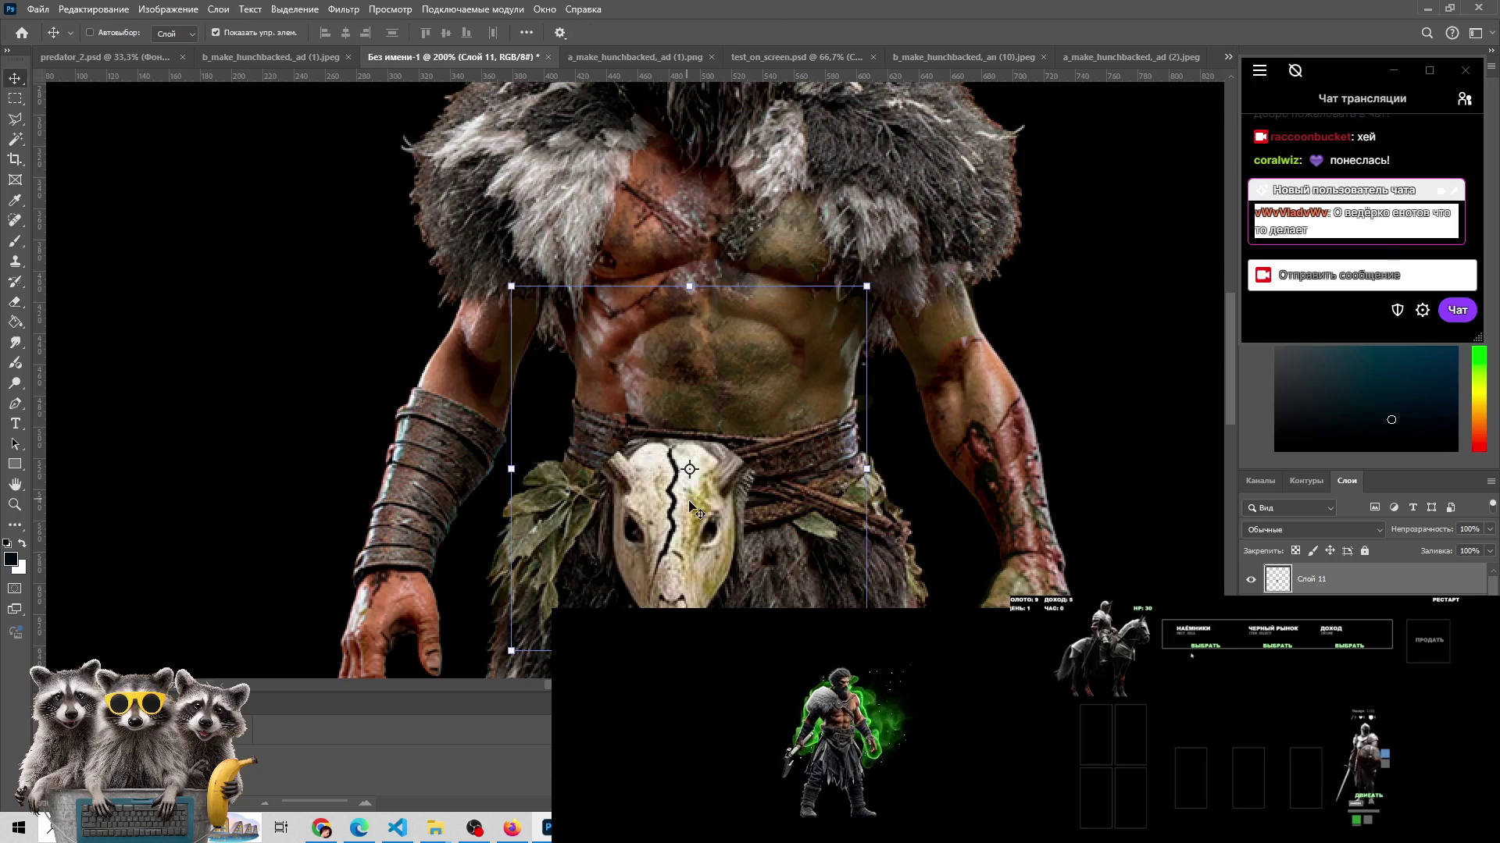
pyautogui.moveTo(676, 570); pyautogui.dragTo(661, 279)
pyautogui.press('e')
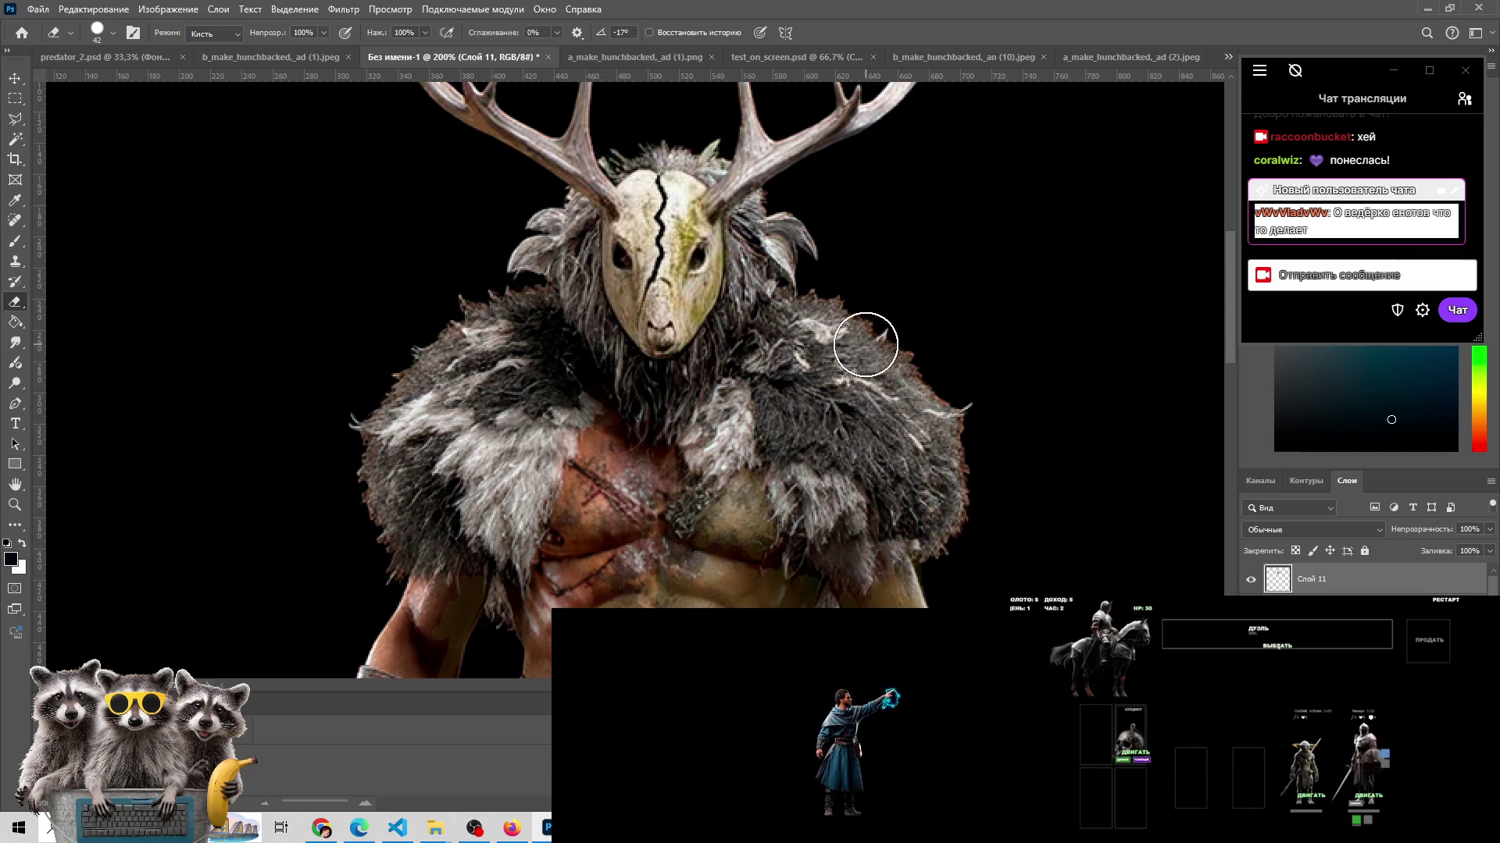
# - Try moving the mask layer aside, undo it, and pan to show the full antlers
pyautogui.press('v')
pyautogui.moveTo(662, 281); pyautogui.dragTo(750, 289)
pyautogui.hotkey('ctrl', 'z')
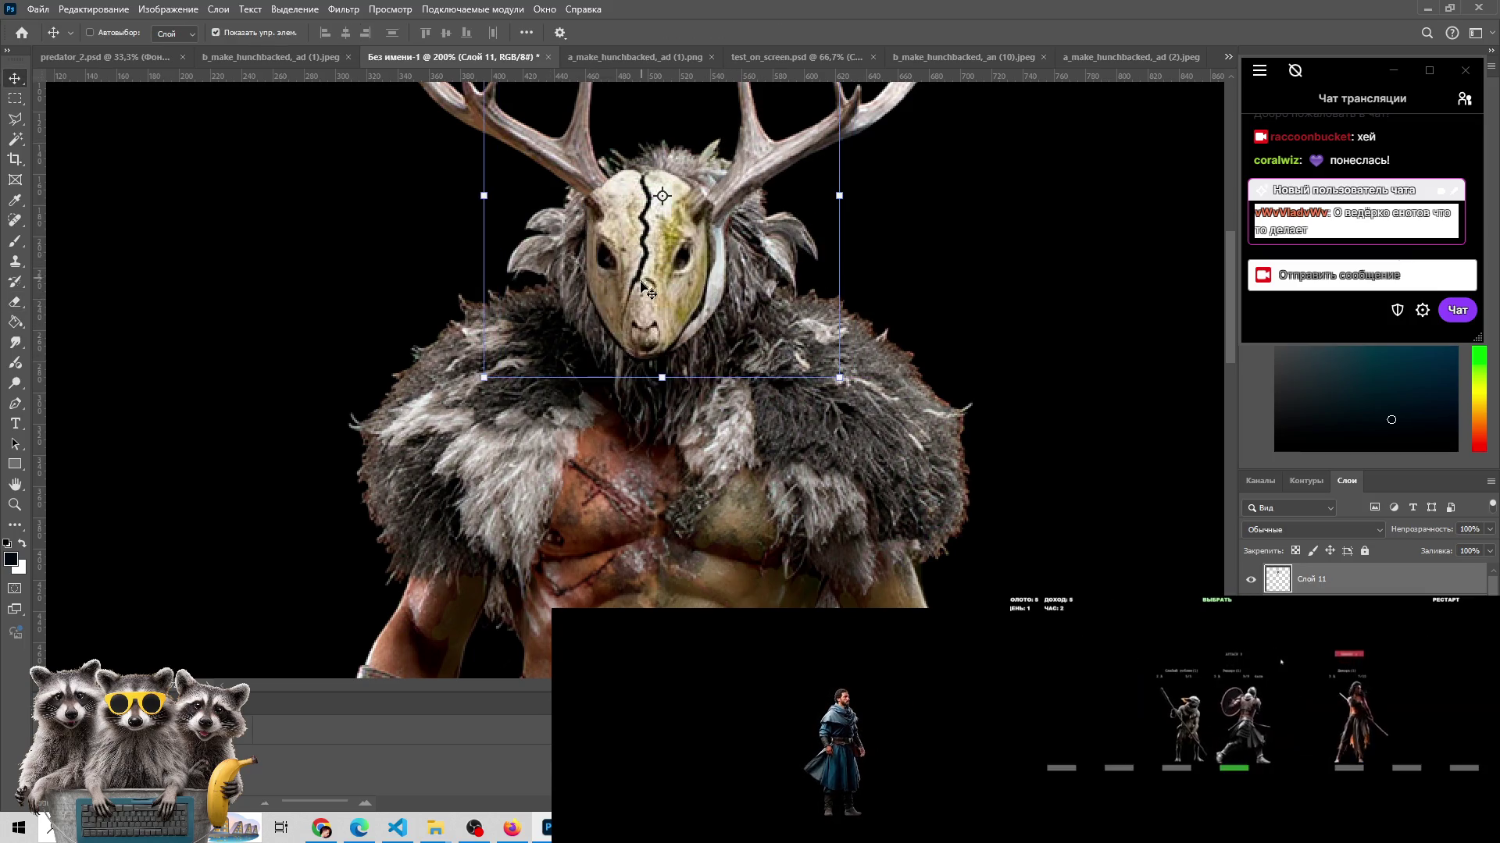
pyautogui.moveTo(584, 239); pyautogui.dragTo(595, 438)
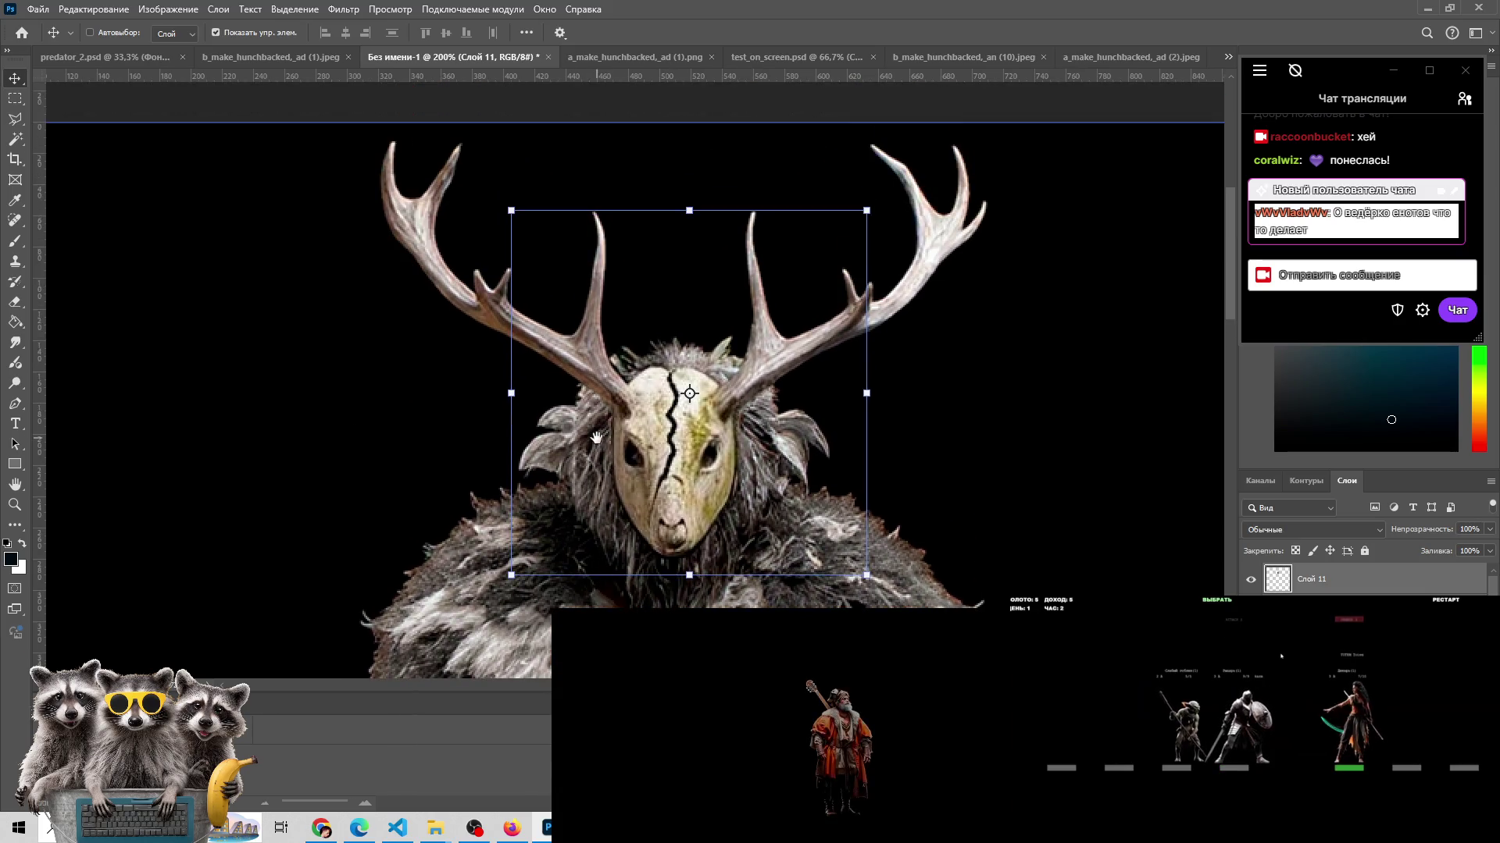
pyautogui.press('e')
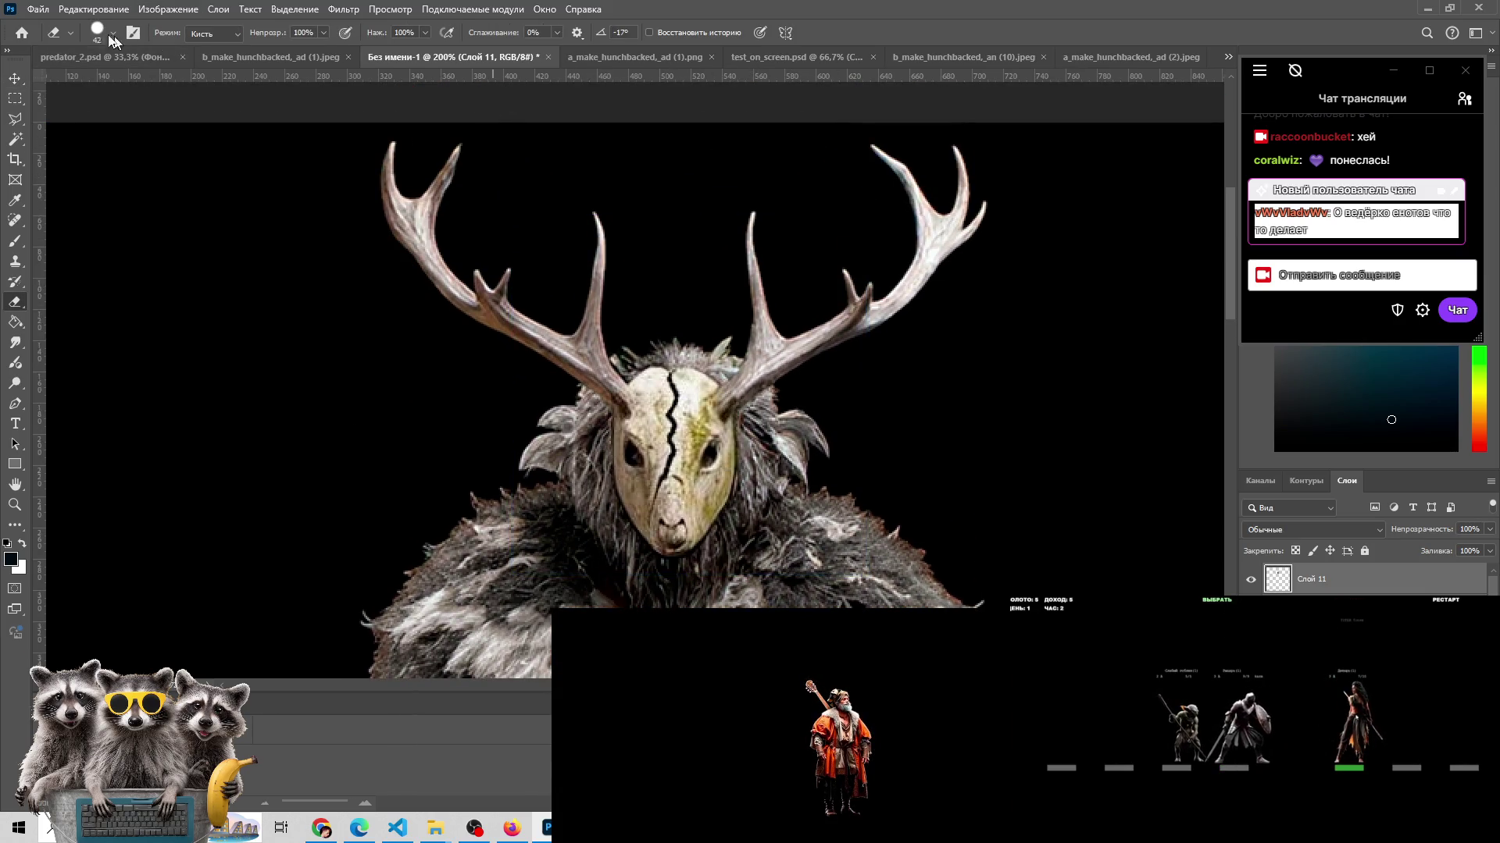
# - Set the eraser size to 9 px, dismissing the integer-range error
pyautogui.click(113, 34)
pyautogui.moveTo(107, 82); pyautogui.dragTo(92, 87)
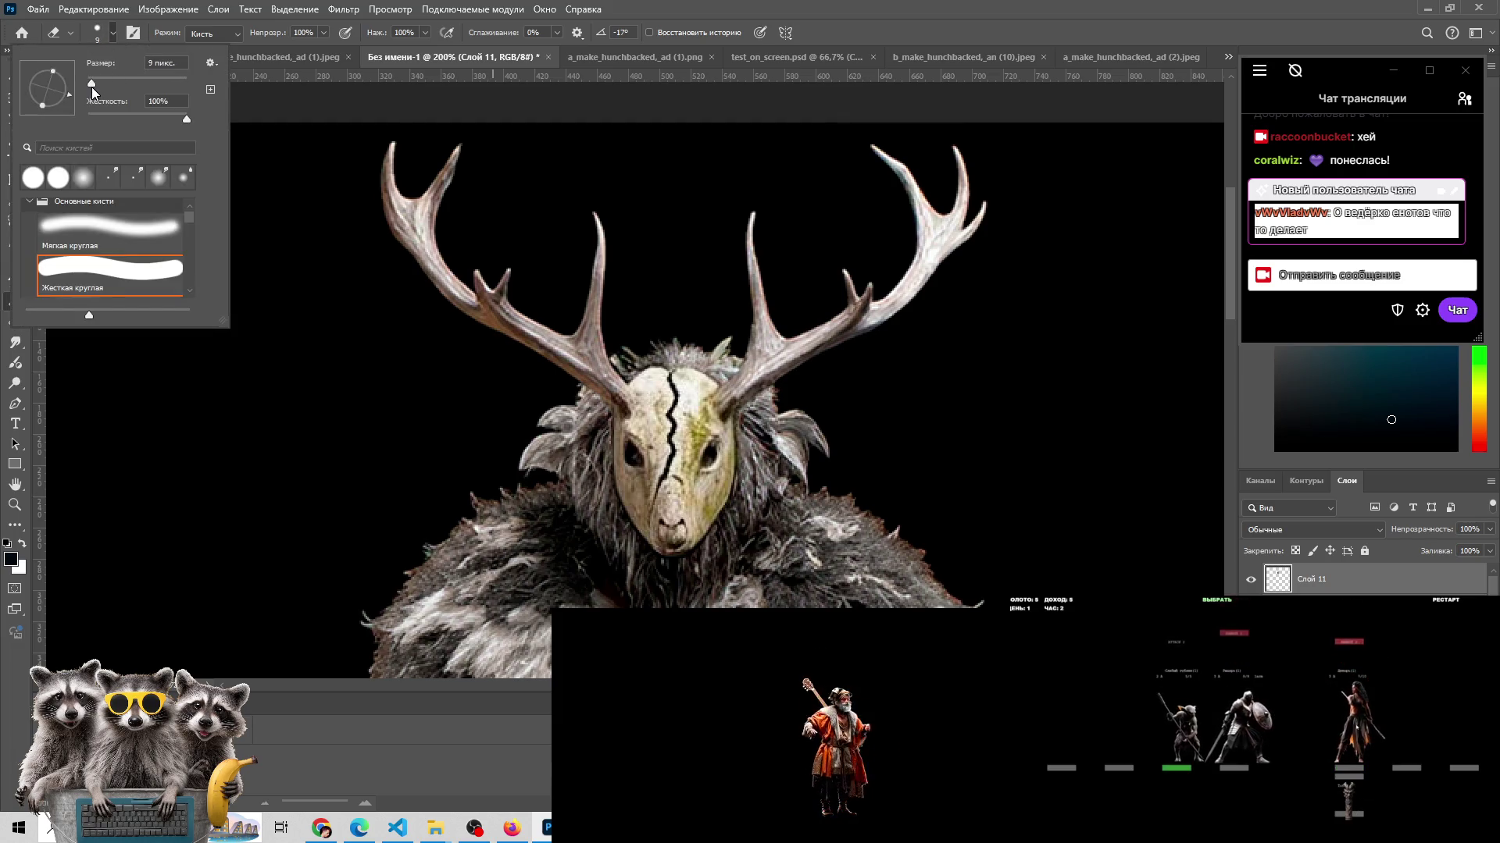
pyautogui.click(886, 398)
pyautogui.press('Return')
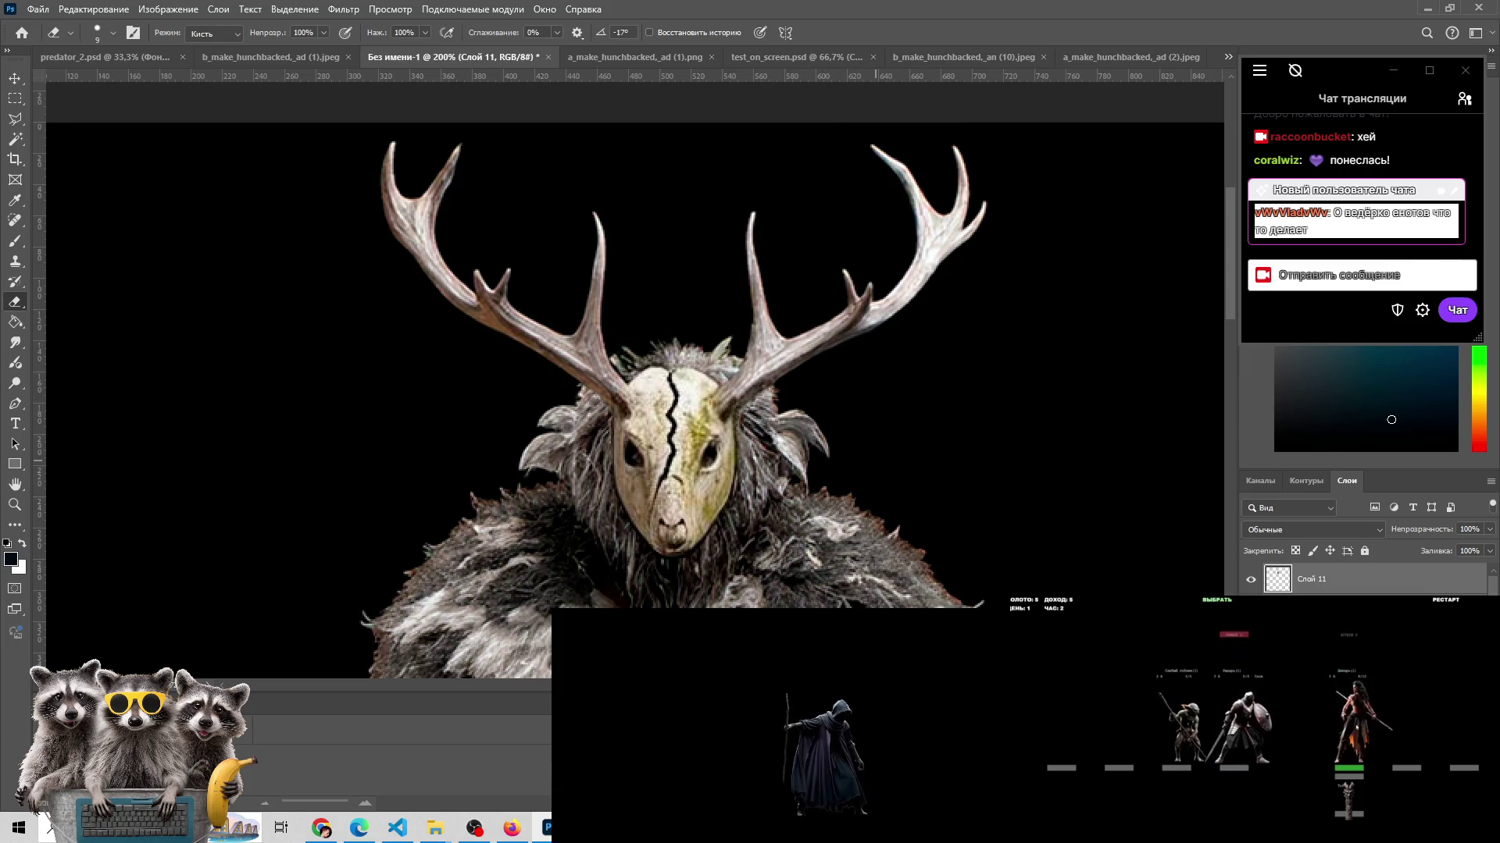
pyautogui.scroll(-1, 859, 437)
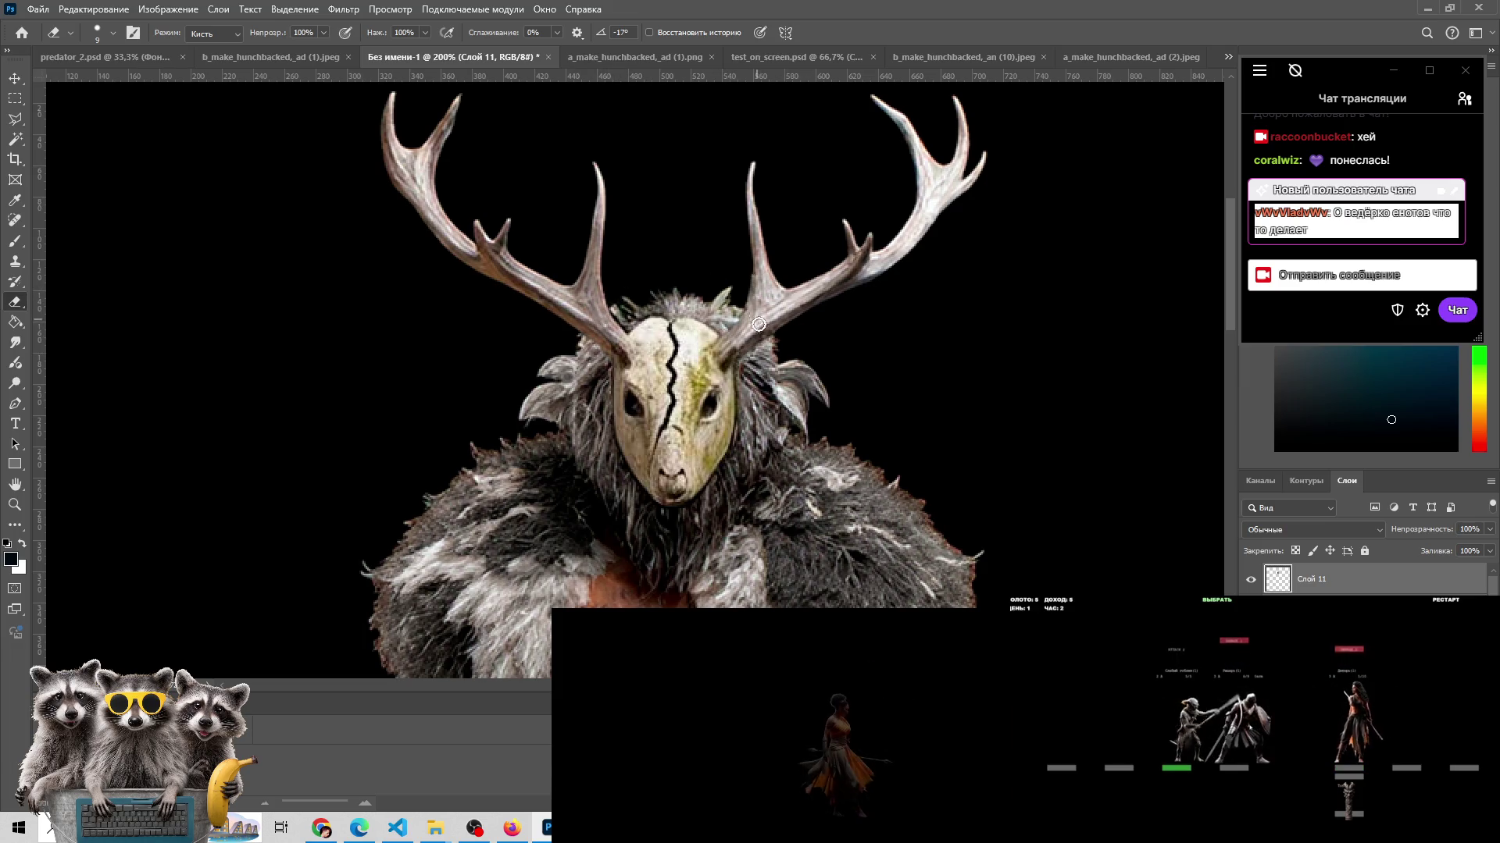
# - Toggle Слой 11 visibility several times to compare the mask with and without it
pyautogui.click(1250, 582)
pyautogui.click(1249, 581)
pyautogui.click(1250, 582)
pyautogui.click(1250, 582)
pyautogui.click(1249, 582)
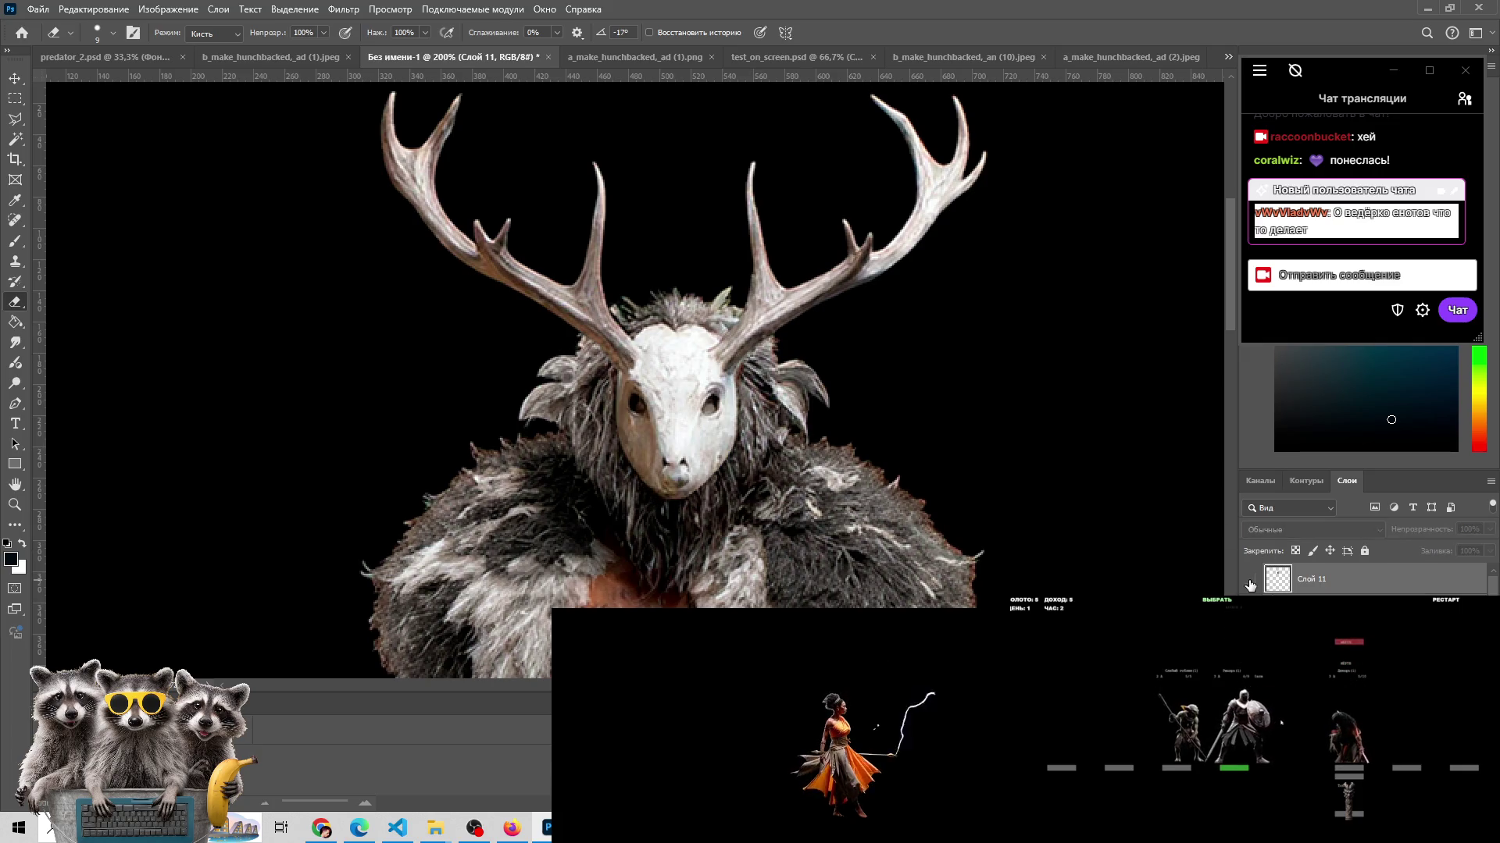
pyautogui.click(1250, 581)
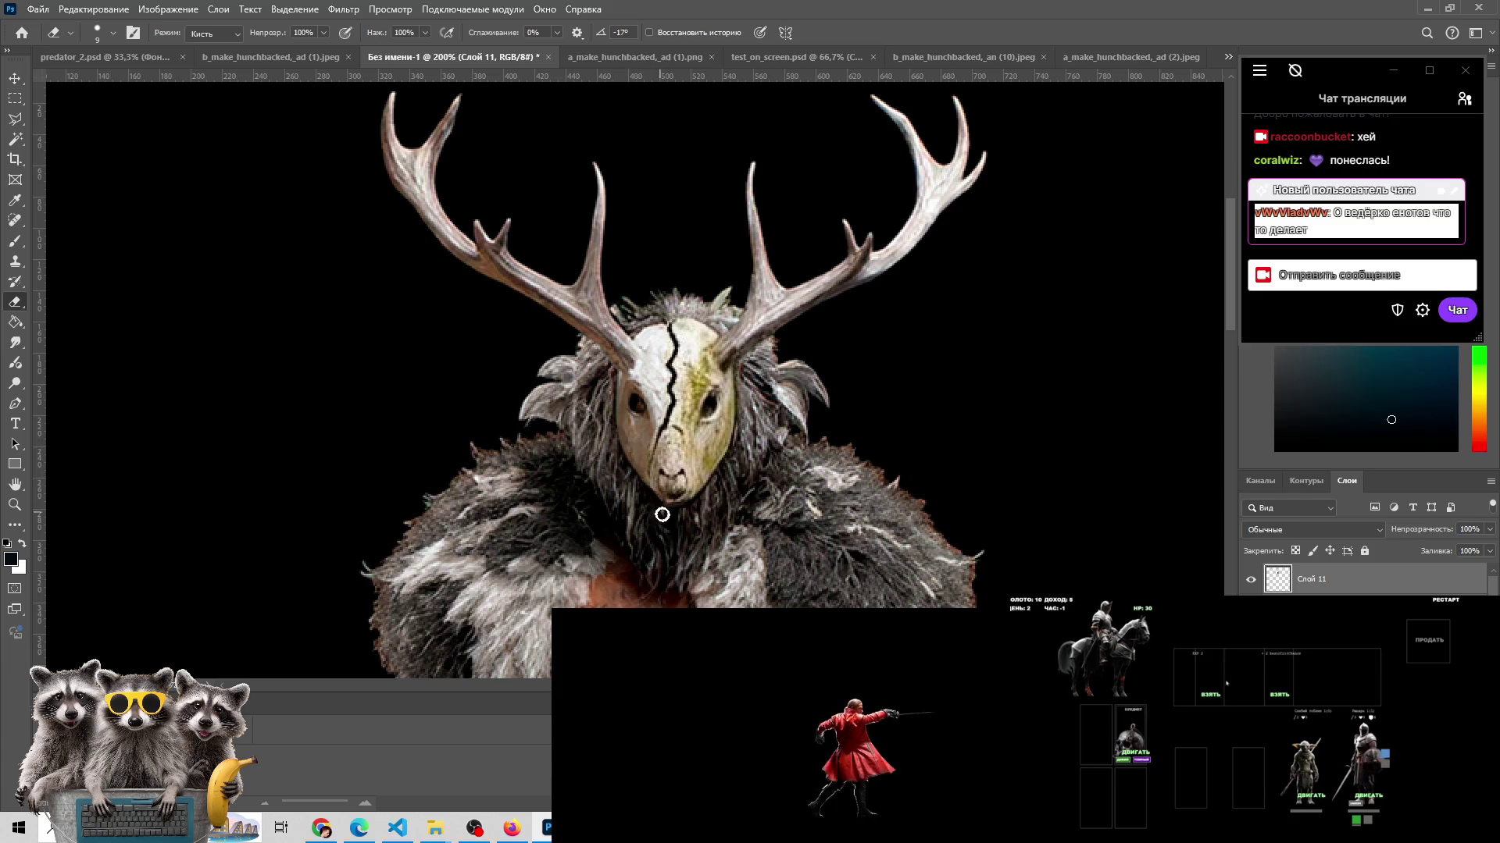
# - Erase along the mask's right edge, undo that stroke, and re-zoom on the mask
pyautogui.moveTo(716, 483); pyautogui.dragTo(732, 418)
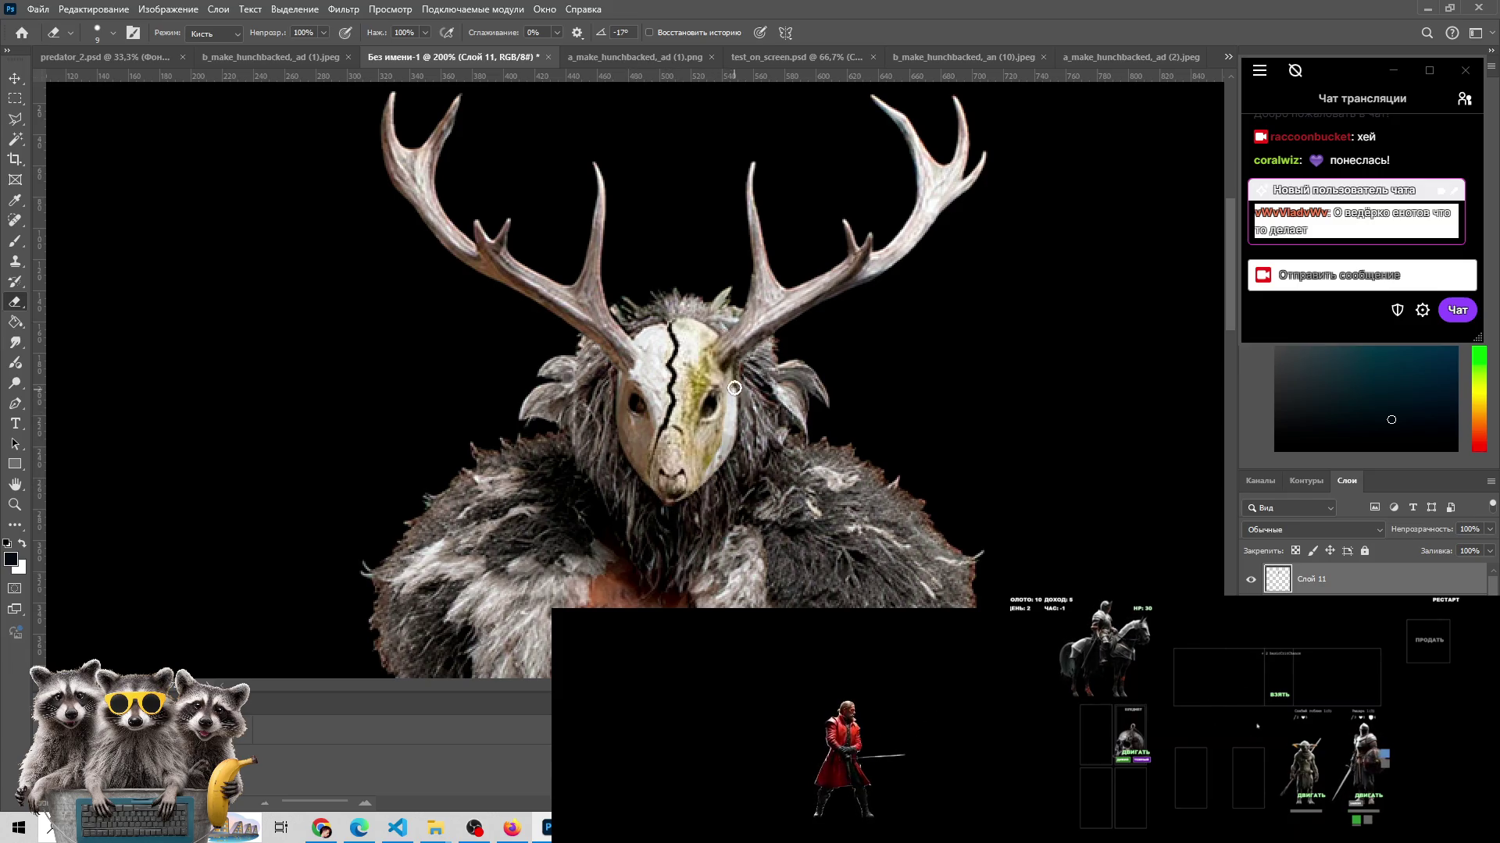
pyautogui.hotkey('ctrl', 'z')
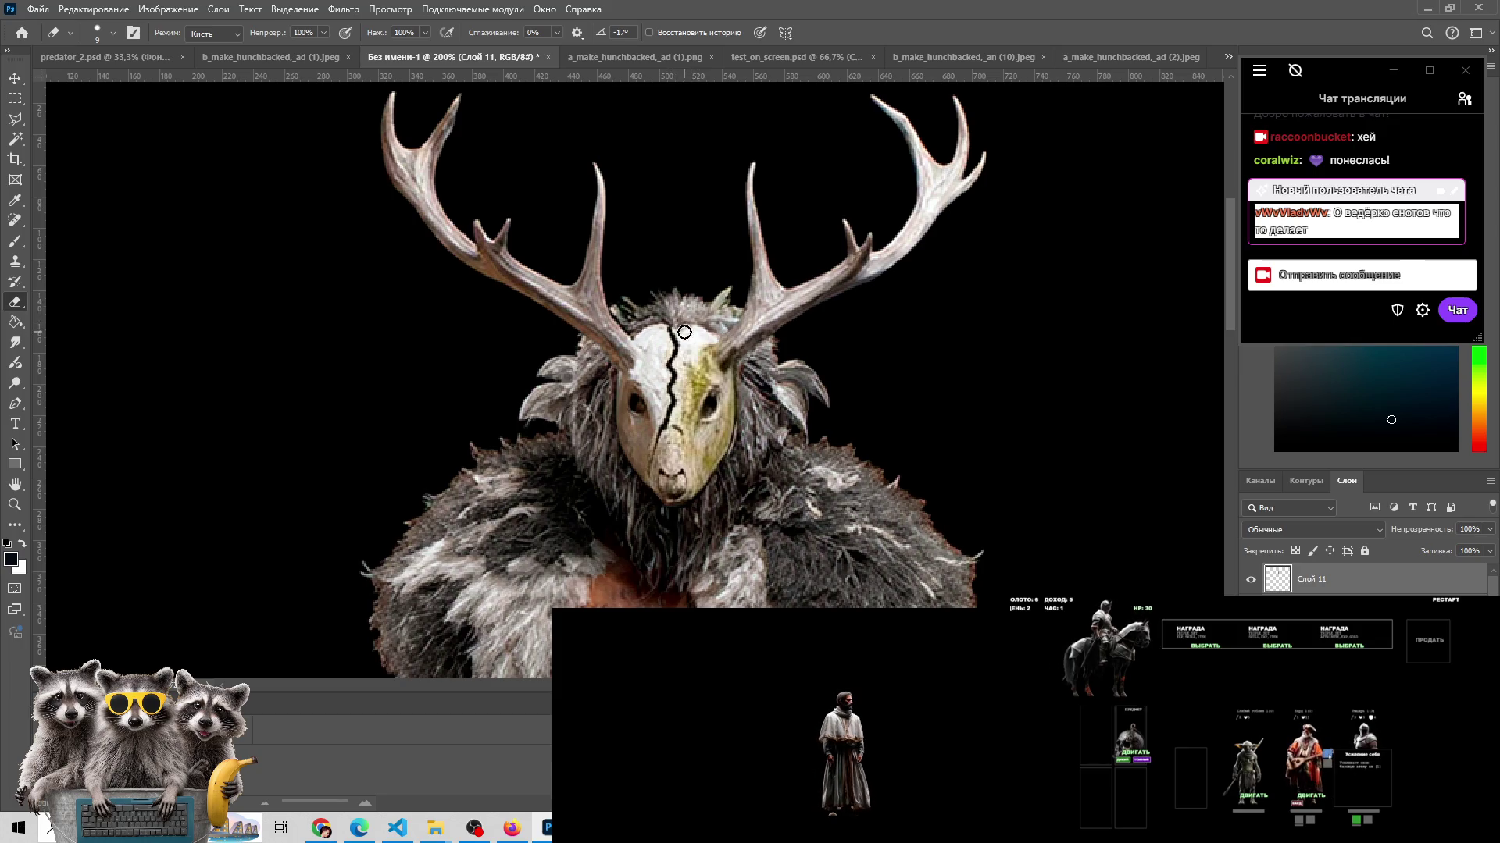
pyautogui.press('z')
pyautogui.moveTo(748, 449); pyautogui.dragTo(699, 473)
# - Zoom in on the mask and erase the right-cheek white streak and stray fur below the chin
pyautogui.click(699, 472)
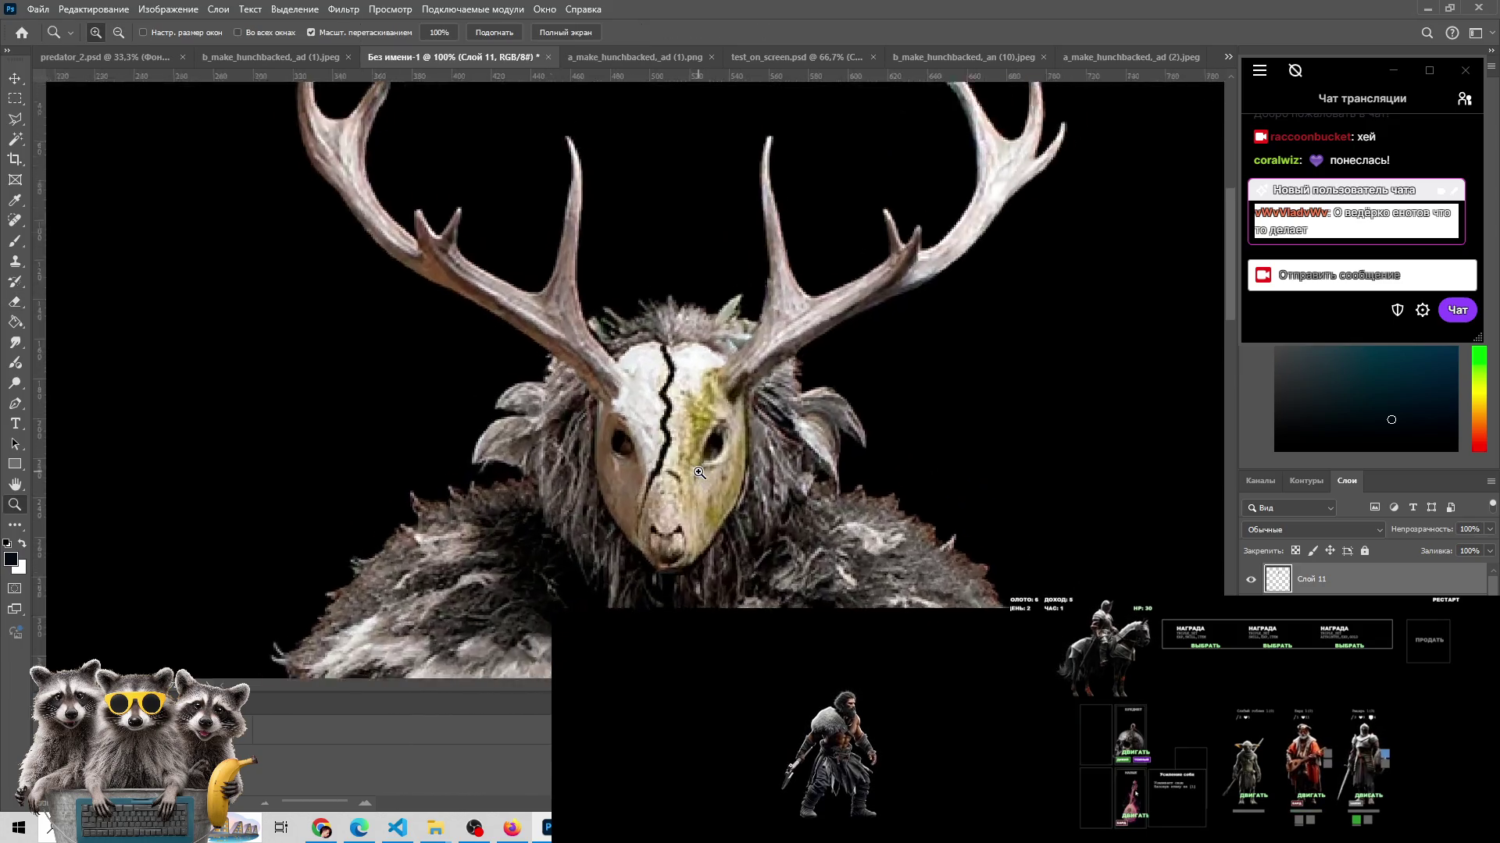
pyautogui.click(699, 473)
pyautogui.click(1250, 582)
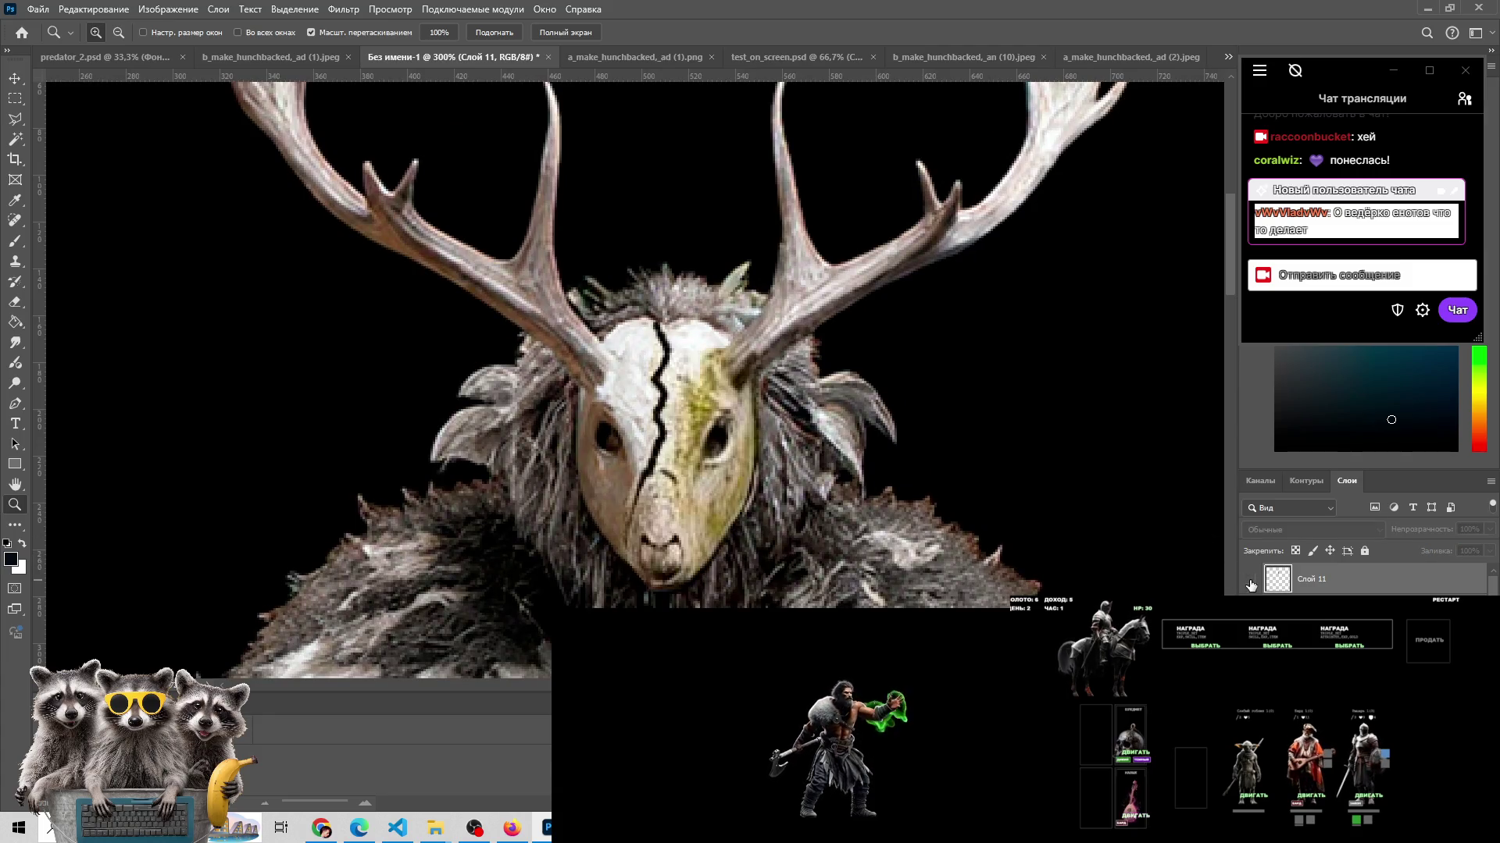
pyautogui.click(1250, 582)
pyautogui.press('e')
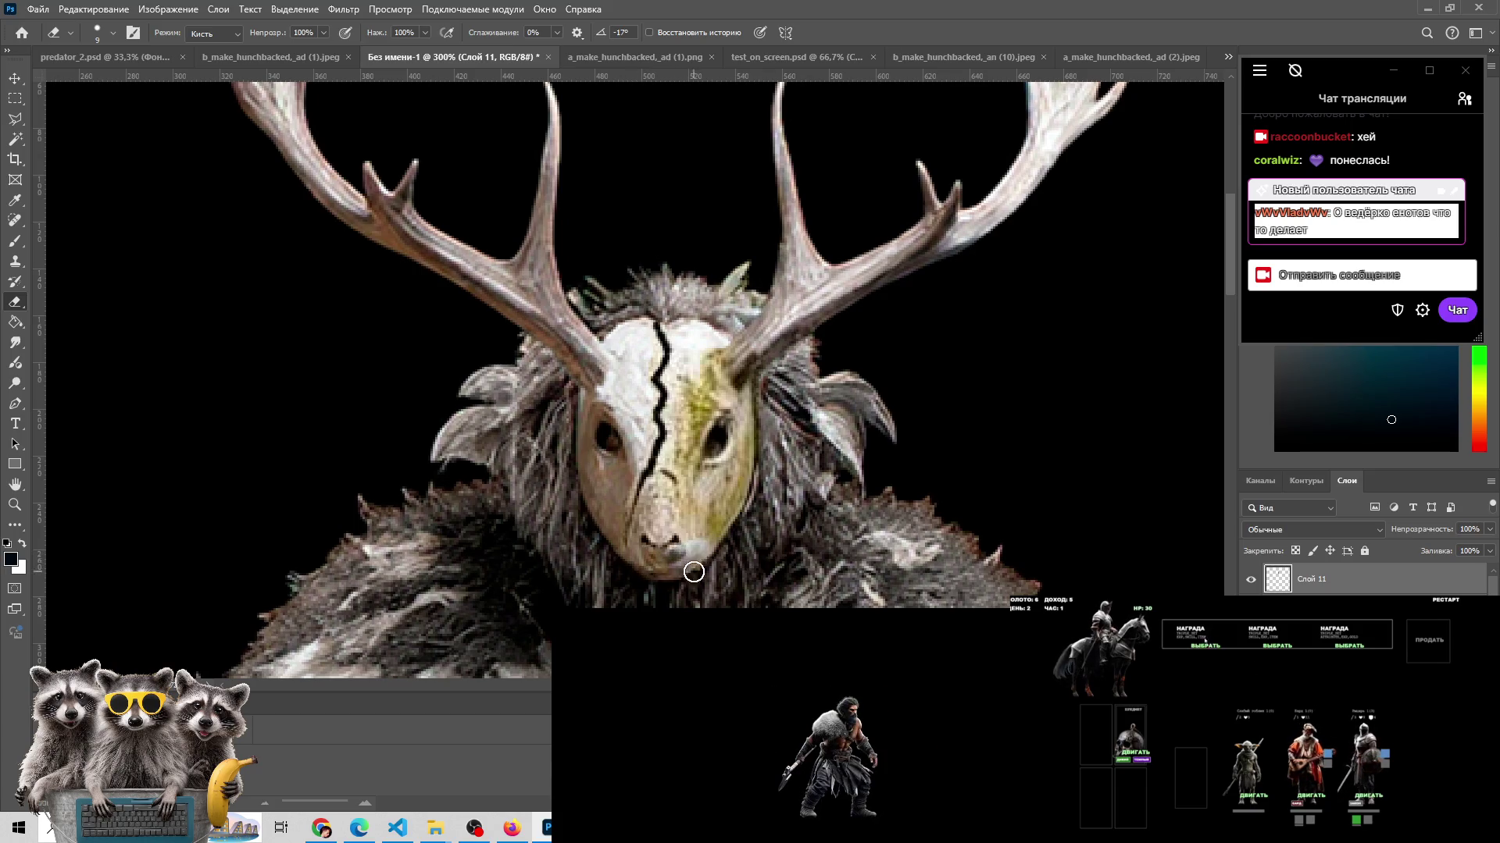
pyautogui.moveTo(765, 501); pyautogui.dragTo(762, 506)
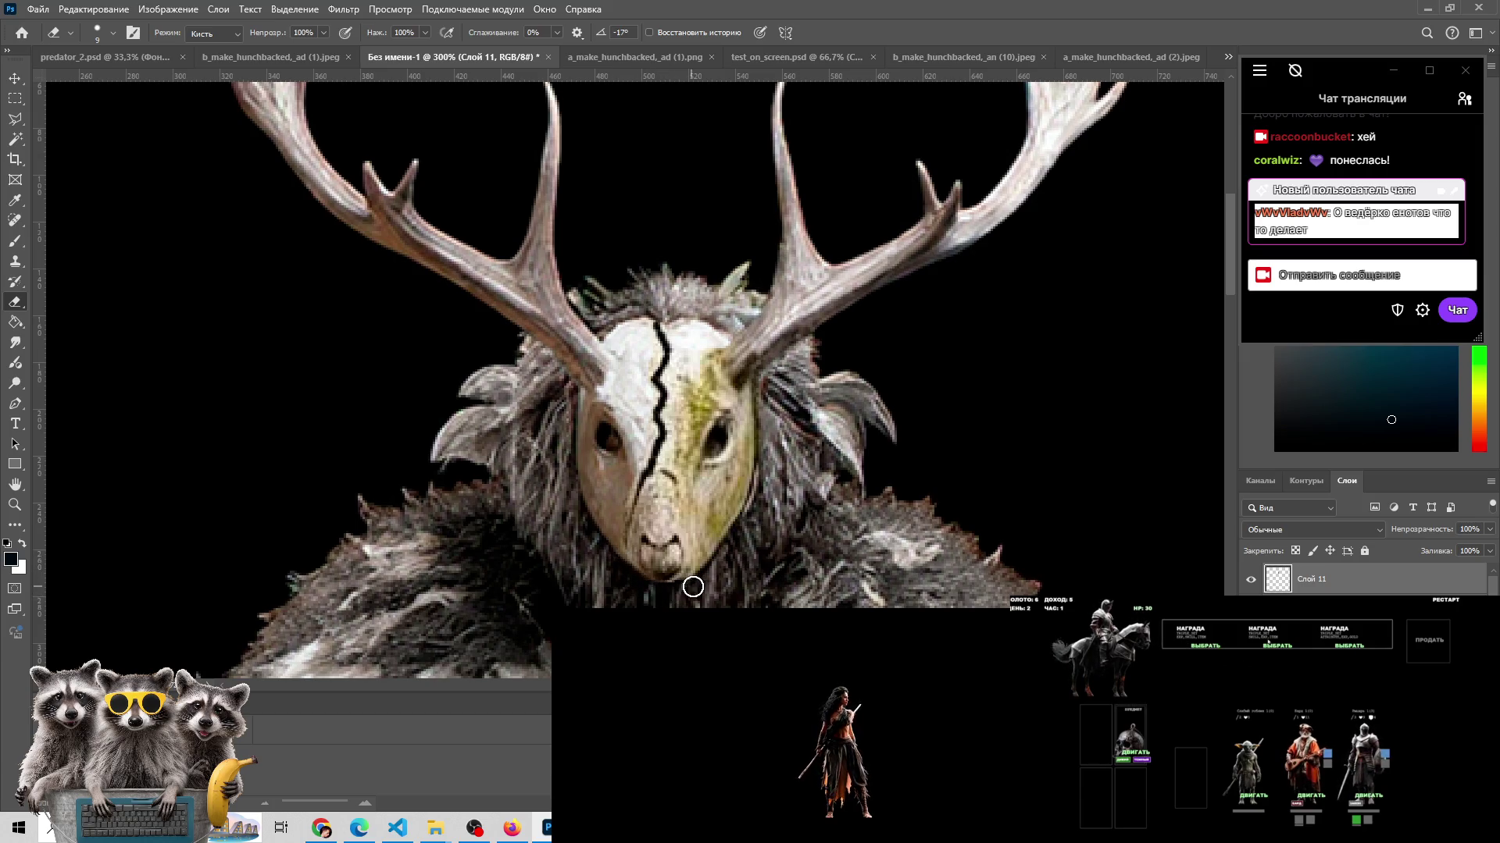
pyautogui.moveTo(688, 579); pyautogui.dragTo(703, 593)
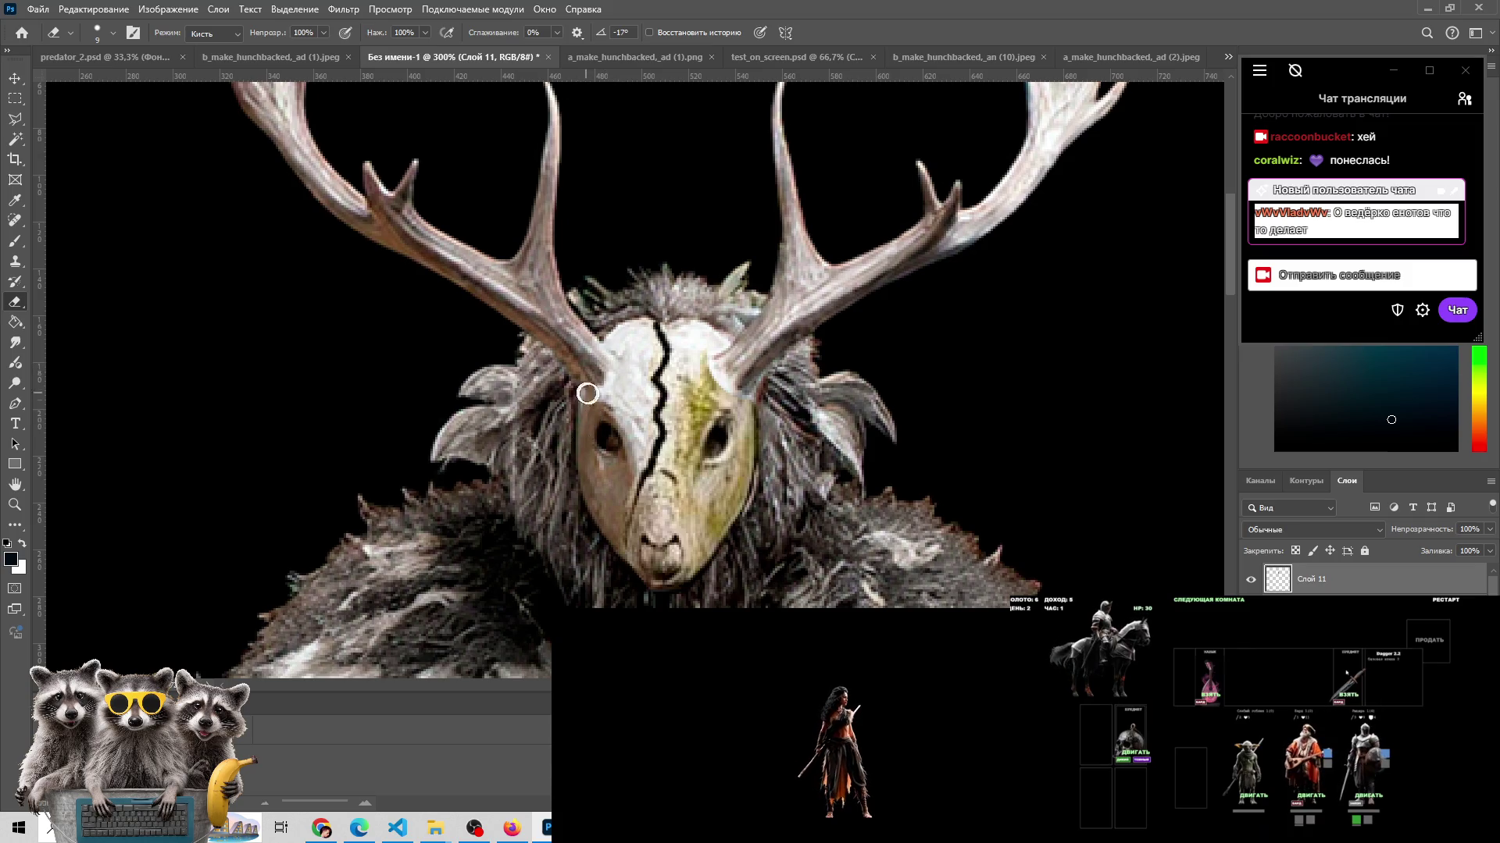
# - Bring the chest fur into view and toggle Слой 11 to compare the full character
pyautogui.press('z')
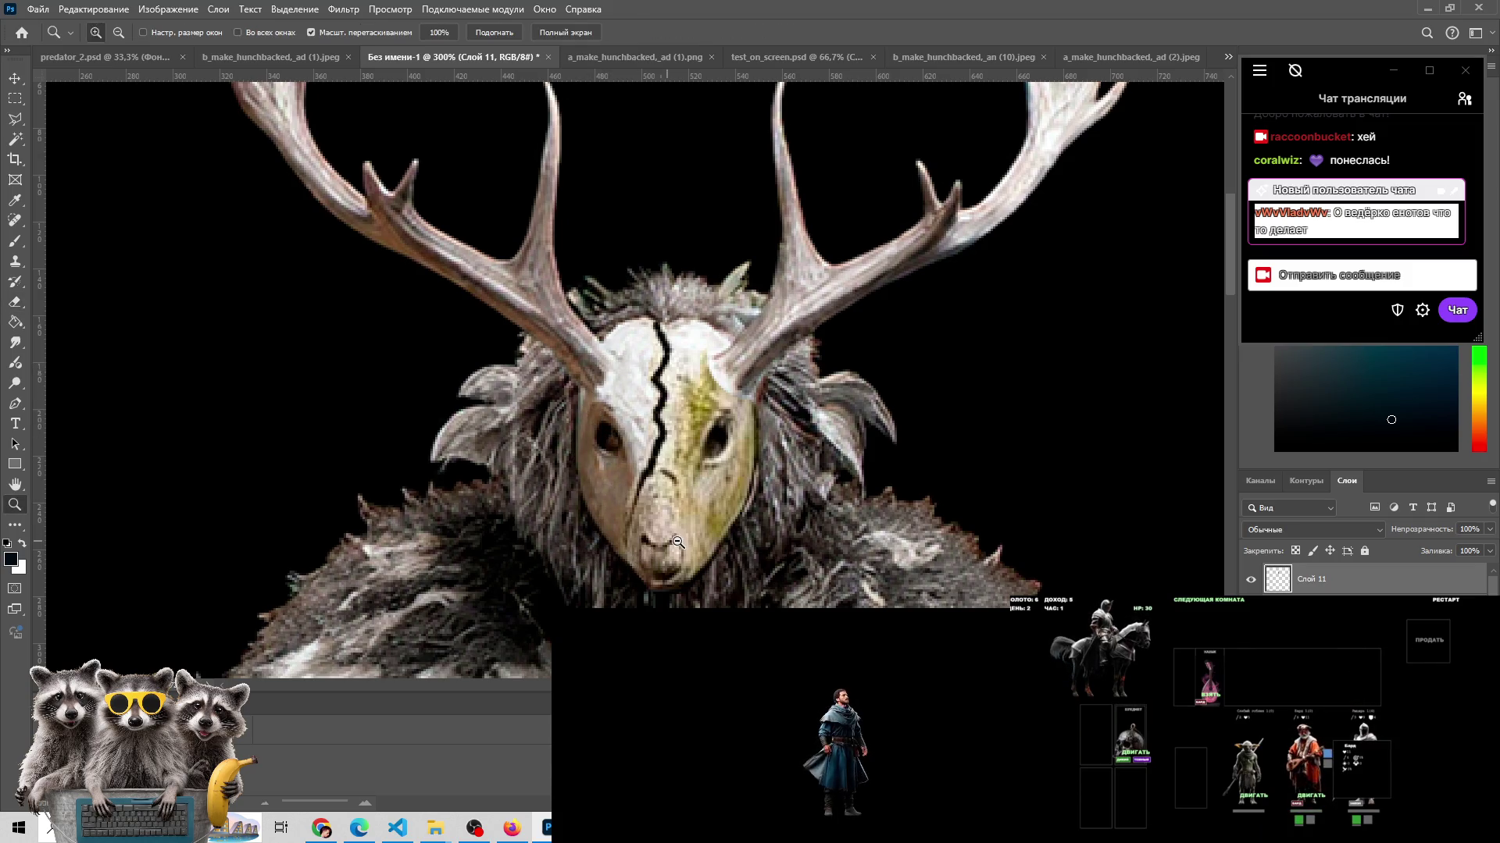
pyautogui.moveTo(685, 554)
pyautogui.mouseDown()
pyautogui.moveTo(693, 382)
pyautogui.moveTo(693, 431)
pyautogui.mouseUp()
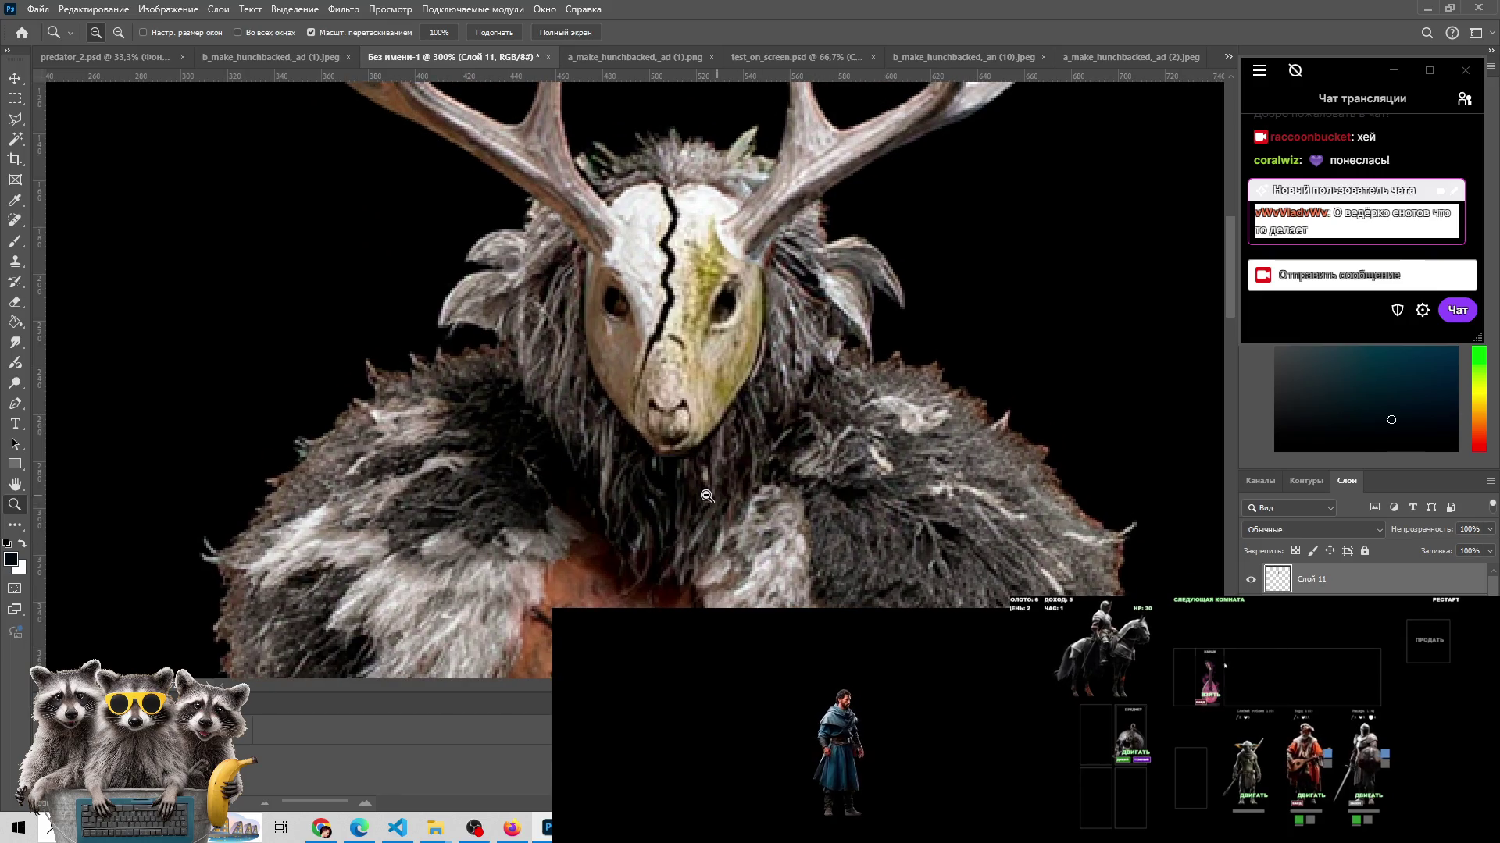
pyautogui.scroll(-5, 707, 496)
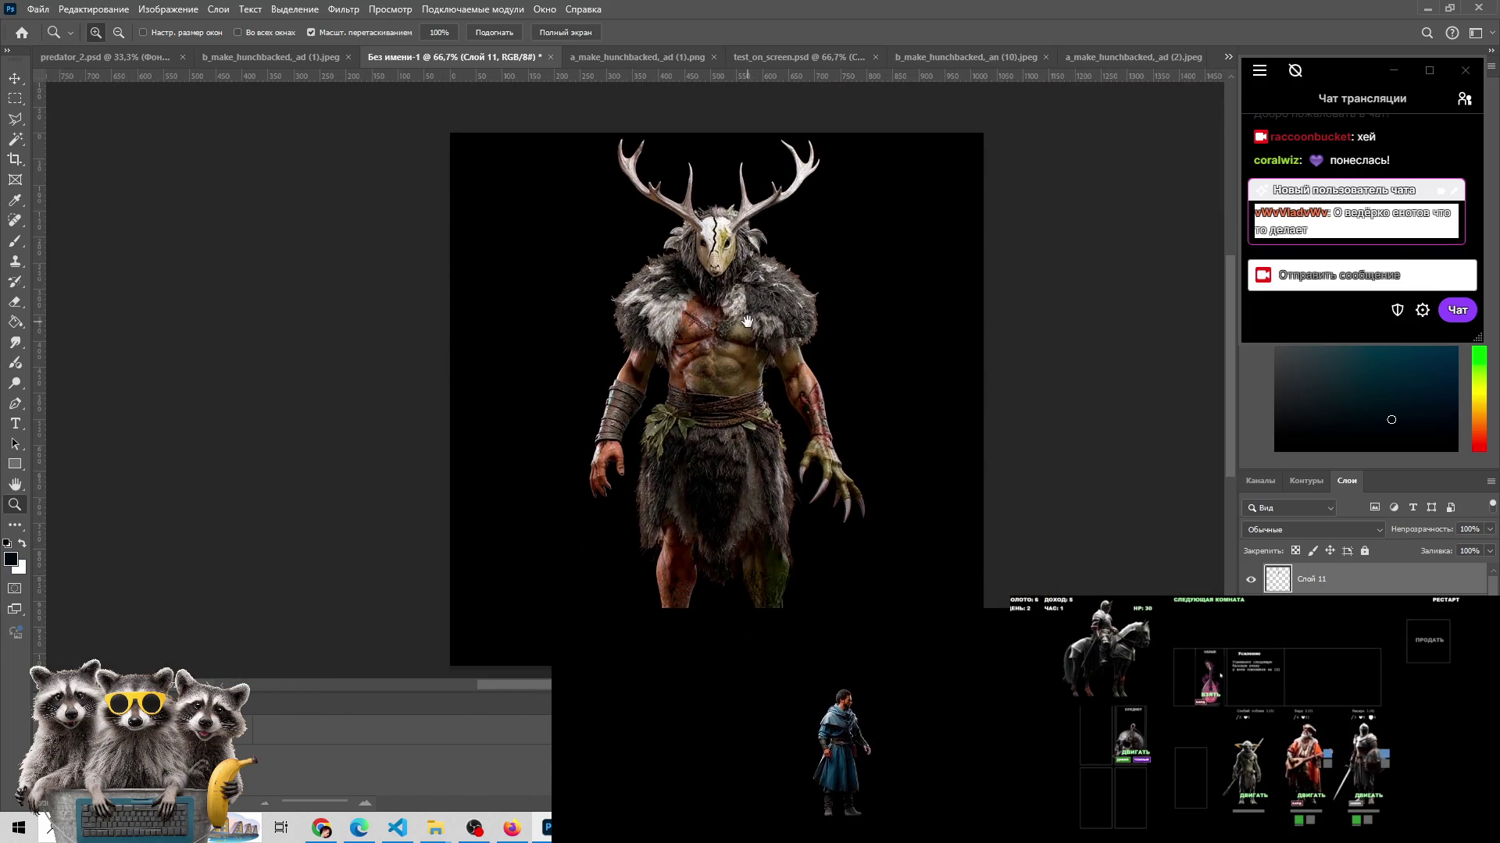
pyautogui.click(1250, 582)
pyautogui.click(1250, 582)
pyautogui.click(1250, 581)
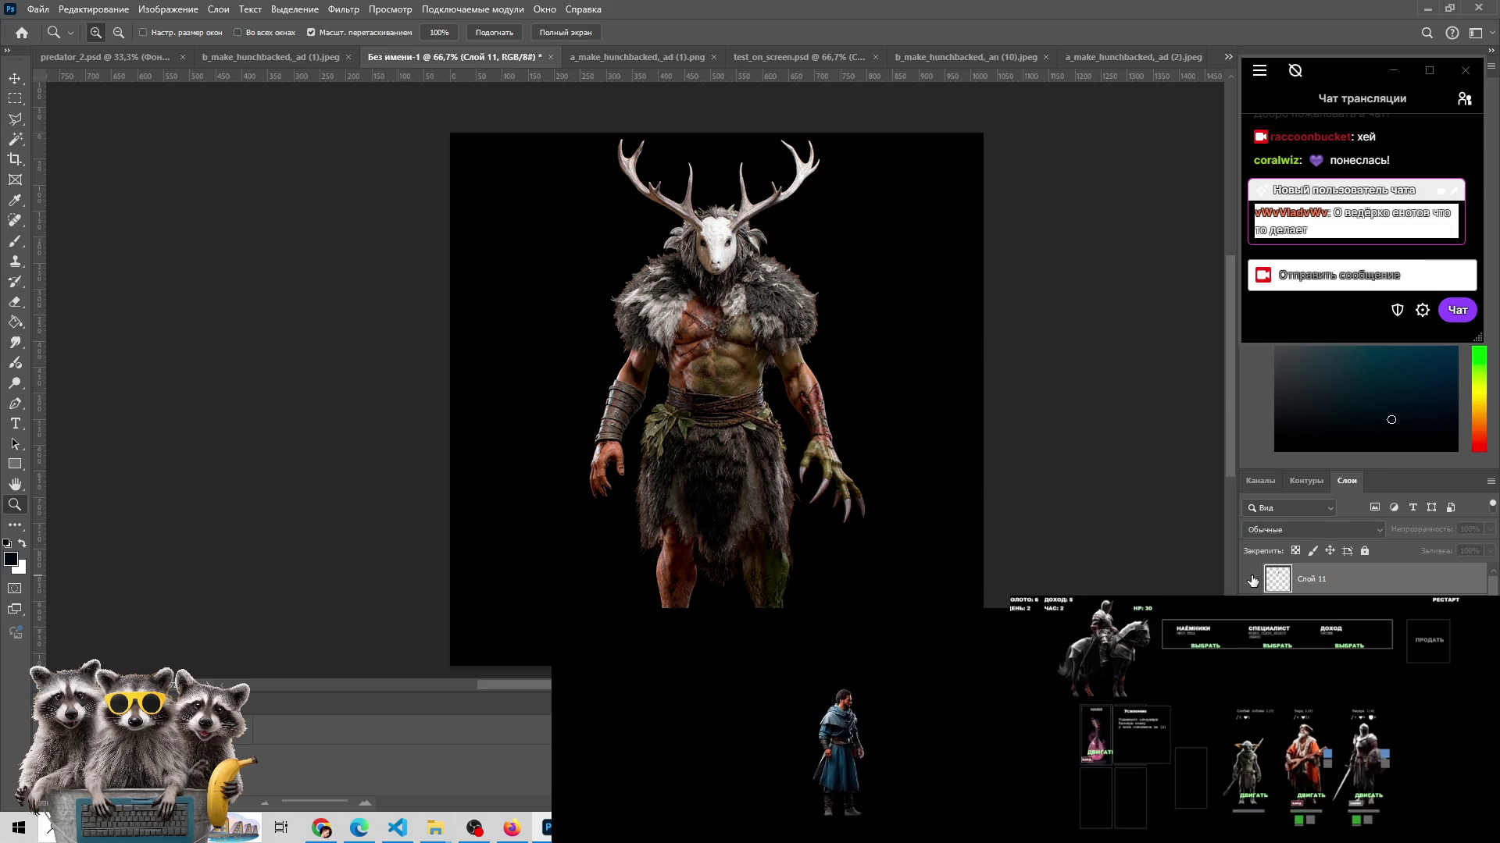
pyautogui.click(1252, 581)
pyautogui.click(1252, 580)
pyautogui.click(1252, 580)
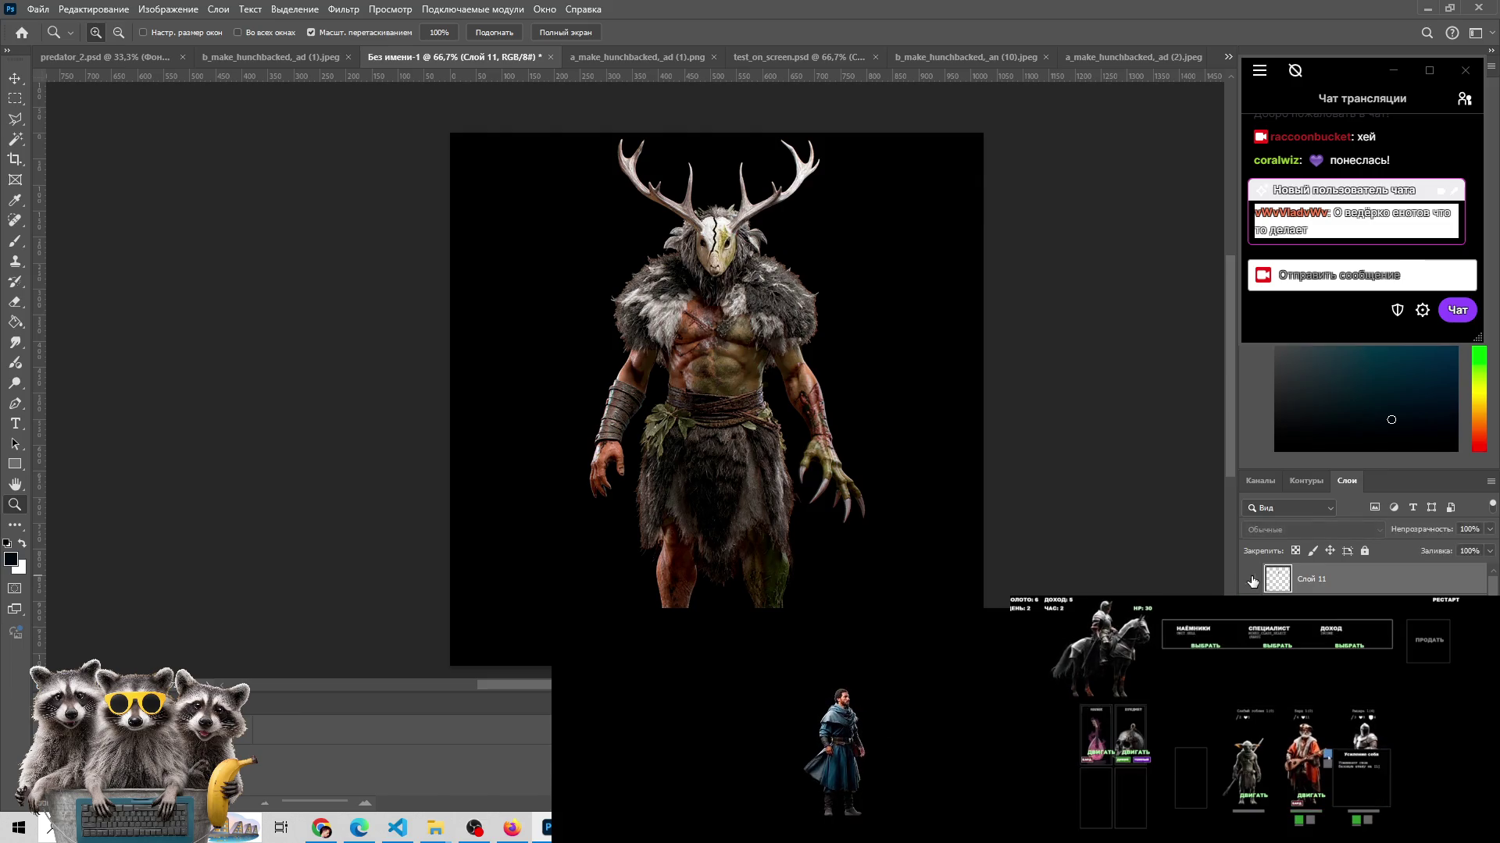
# - Zoom in close on the deer mask and erase the upper part of the painted crack
pyautogui.click(732, 232)
pyautogui.click(731, 232)
pyautogui.press('e')
pyautogui.moveTo(660, 164); pyautogui.dragTo(655, 249)
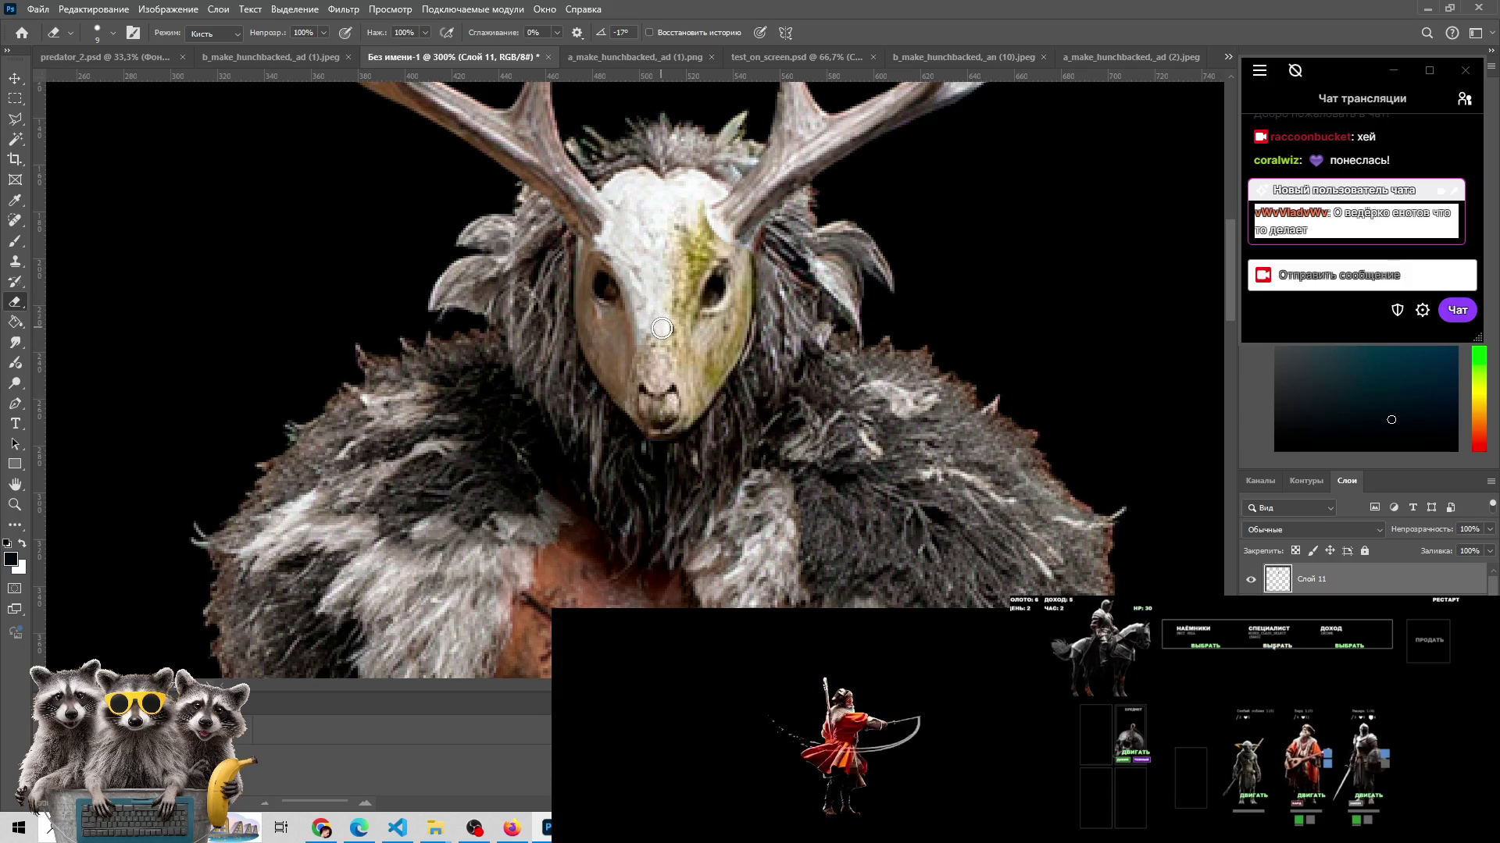
# - Reframe the view on the mask and erase the greenish patch on its right side
pyautogui.press('z')
pyautogui.keyDown('alt'); pyautogui.click(649, 338); pyautogui.keyUp('alt')
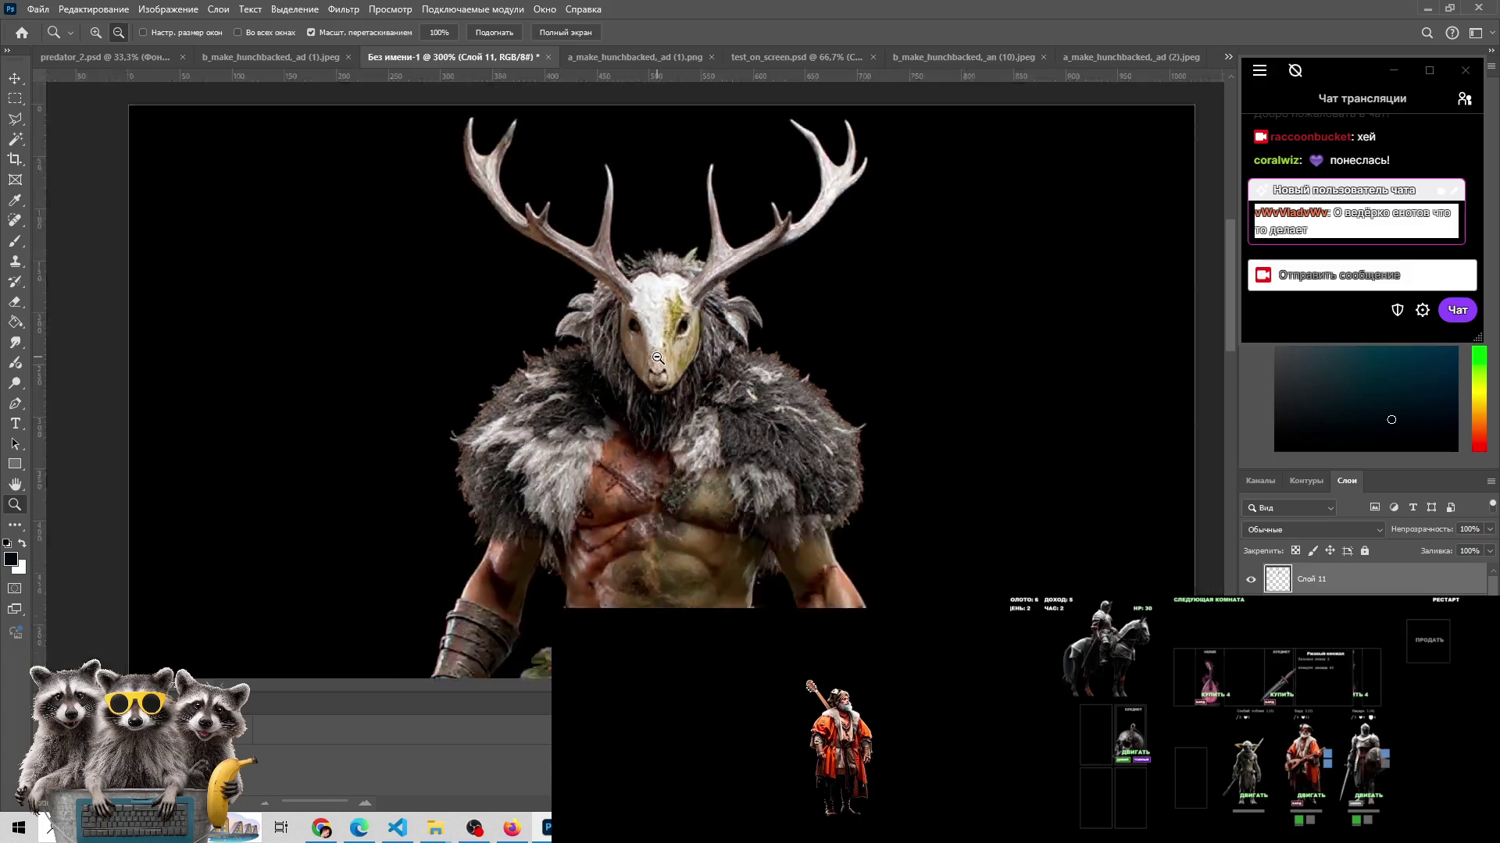
pyautogui.moveTo(648, 345); pyautogui.dragTo(638, 345)
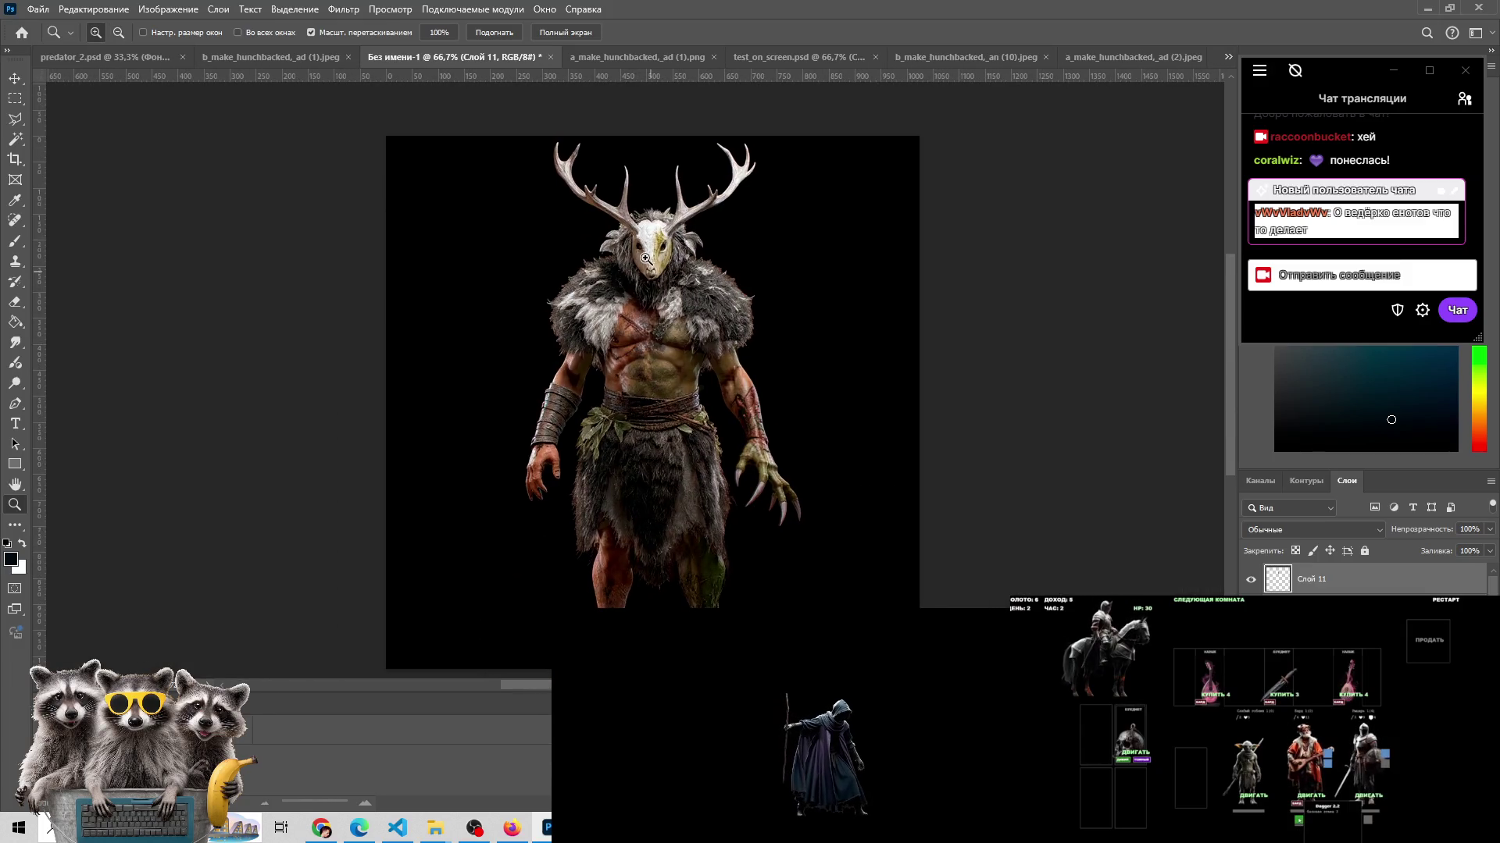
pyautogui.moveTo(645, 258); pyautogui.dragTo(701, 299)
pyautogui.keyDown('alt'); pyautogui.click(695, 309); pyautogui.keyUp('alt')
pyautogui.click(699, 299)
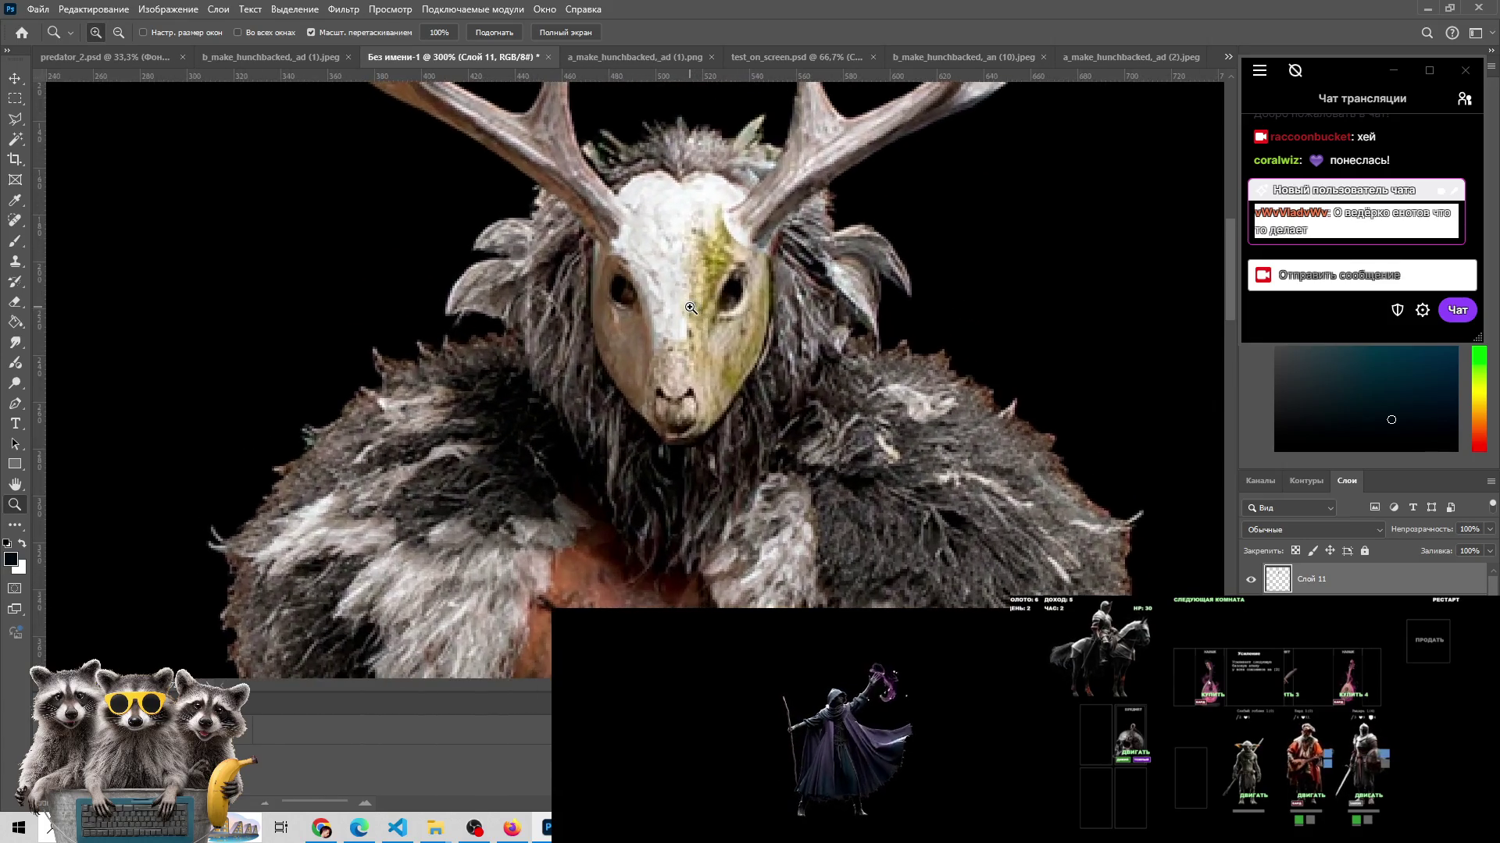
pyautogui.press('e')
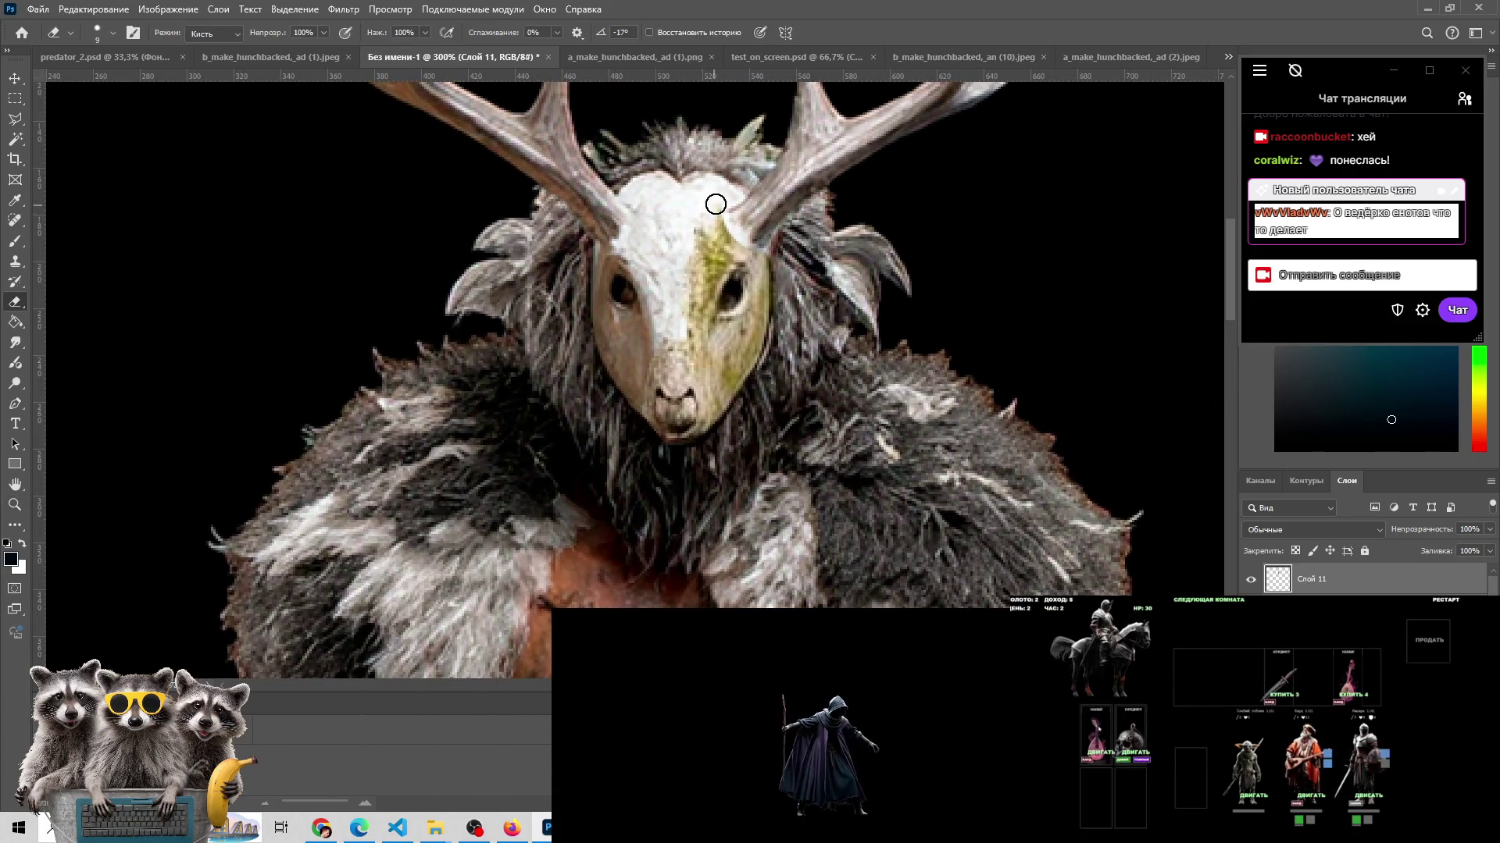
pyautogui.moveTo(712, 241)
pyautogui.mouseDown()
pyautogui.moveTo(663, 368)
pyautogui.moveTo(694, 418)
pyautogui.mouseUp()
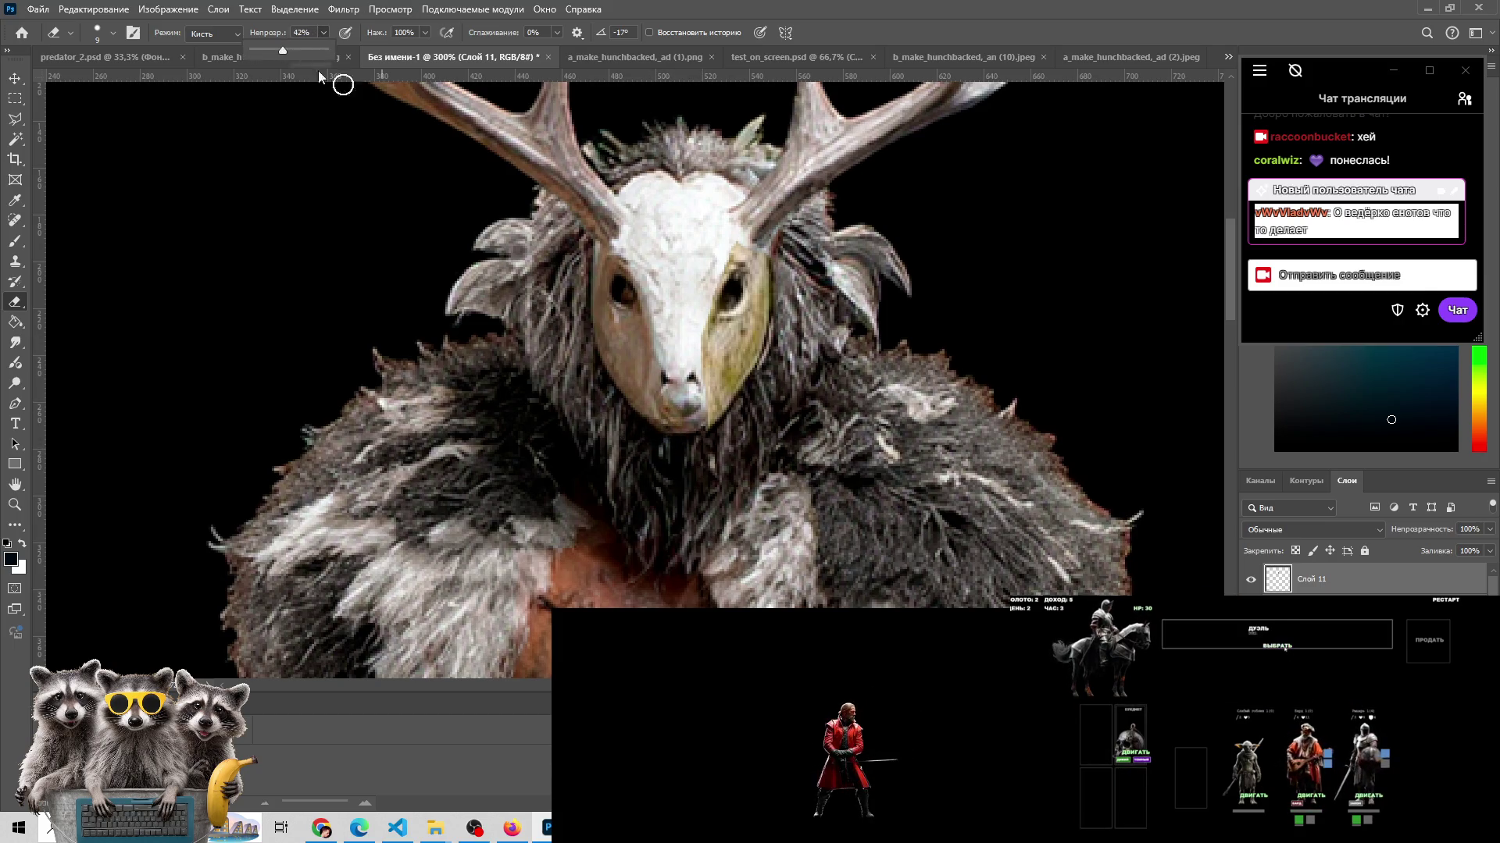
# - With eraser opacity at 42%, lighten the olive tint on the mask's right cheek, then zoom out
pyautogui.click(722, 395)
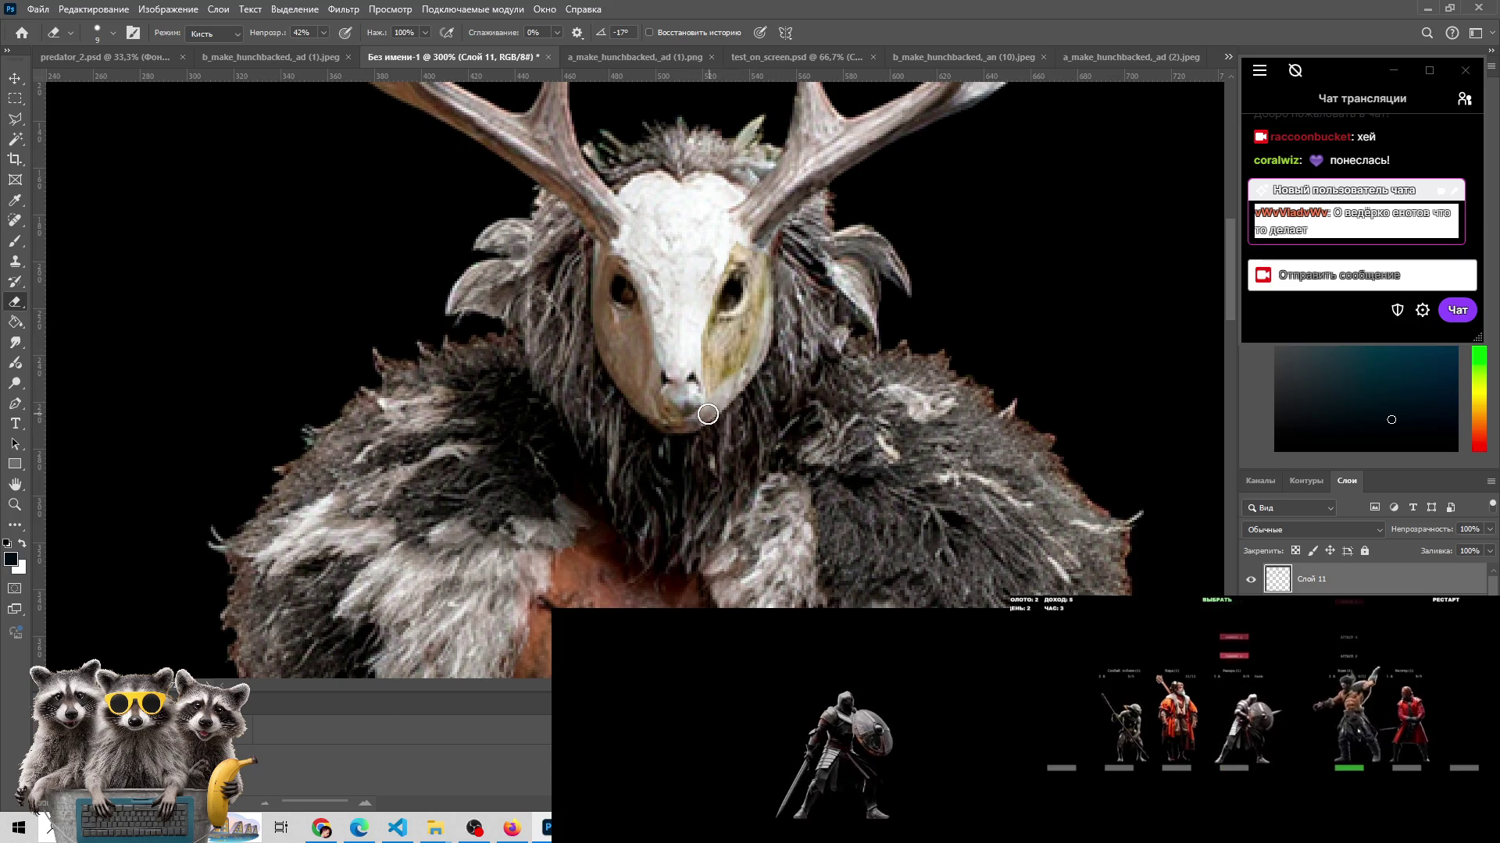
pyautogui.moveTo(708, 413); pyautogui.dragTo(723, 317)
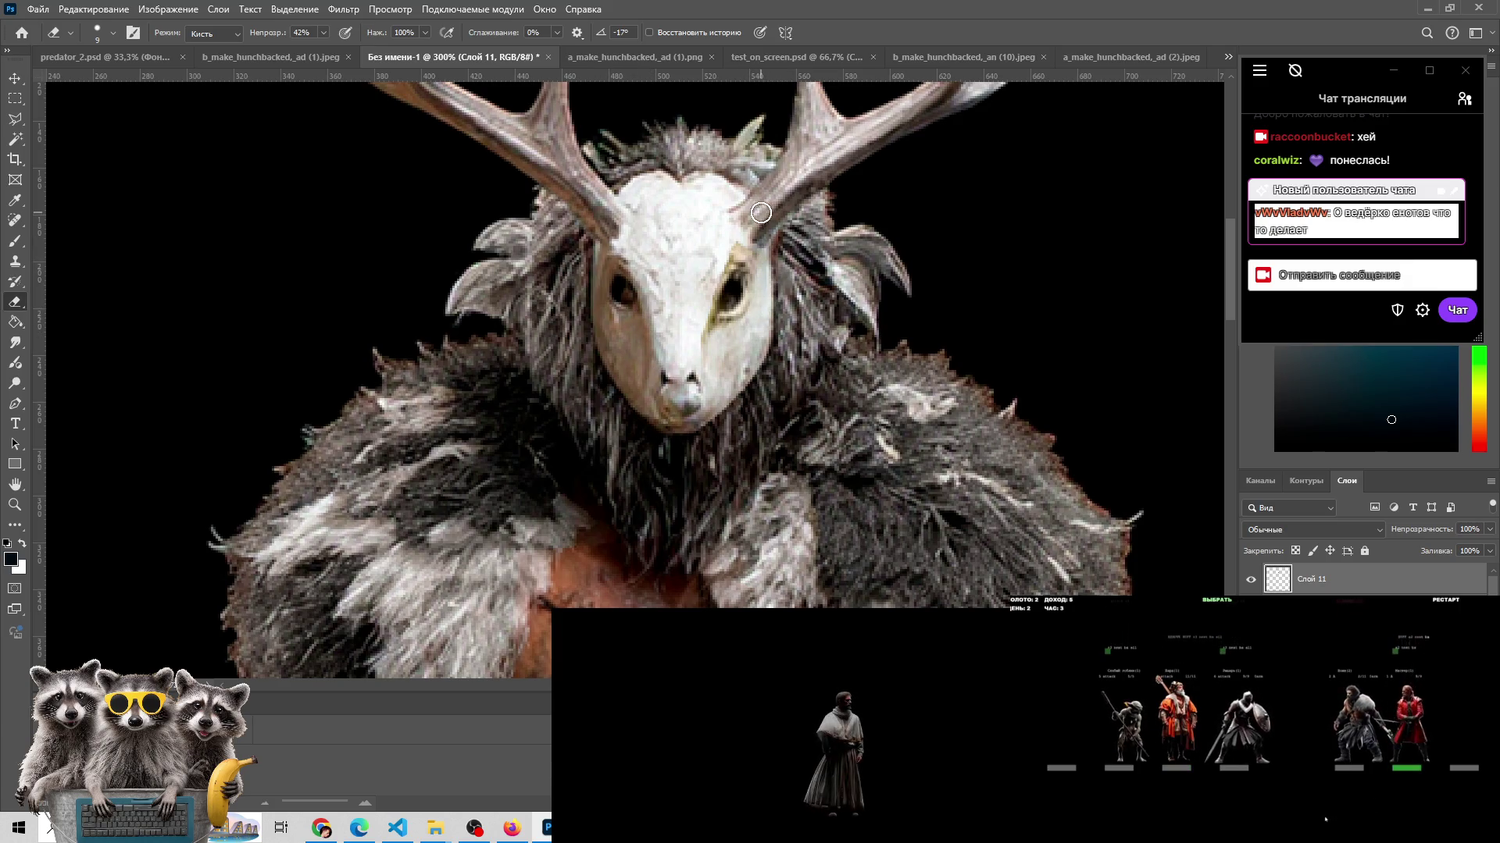
pyautogui.press('z')
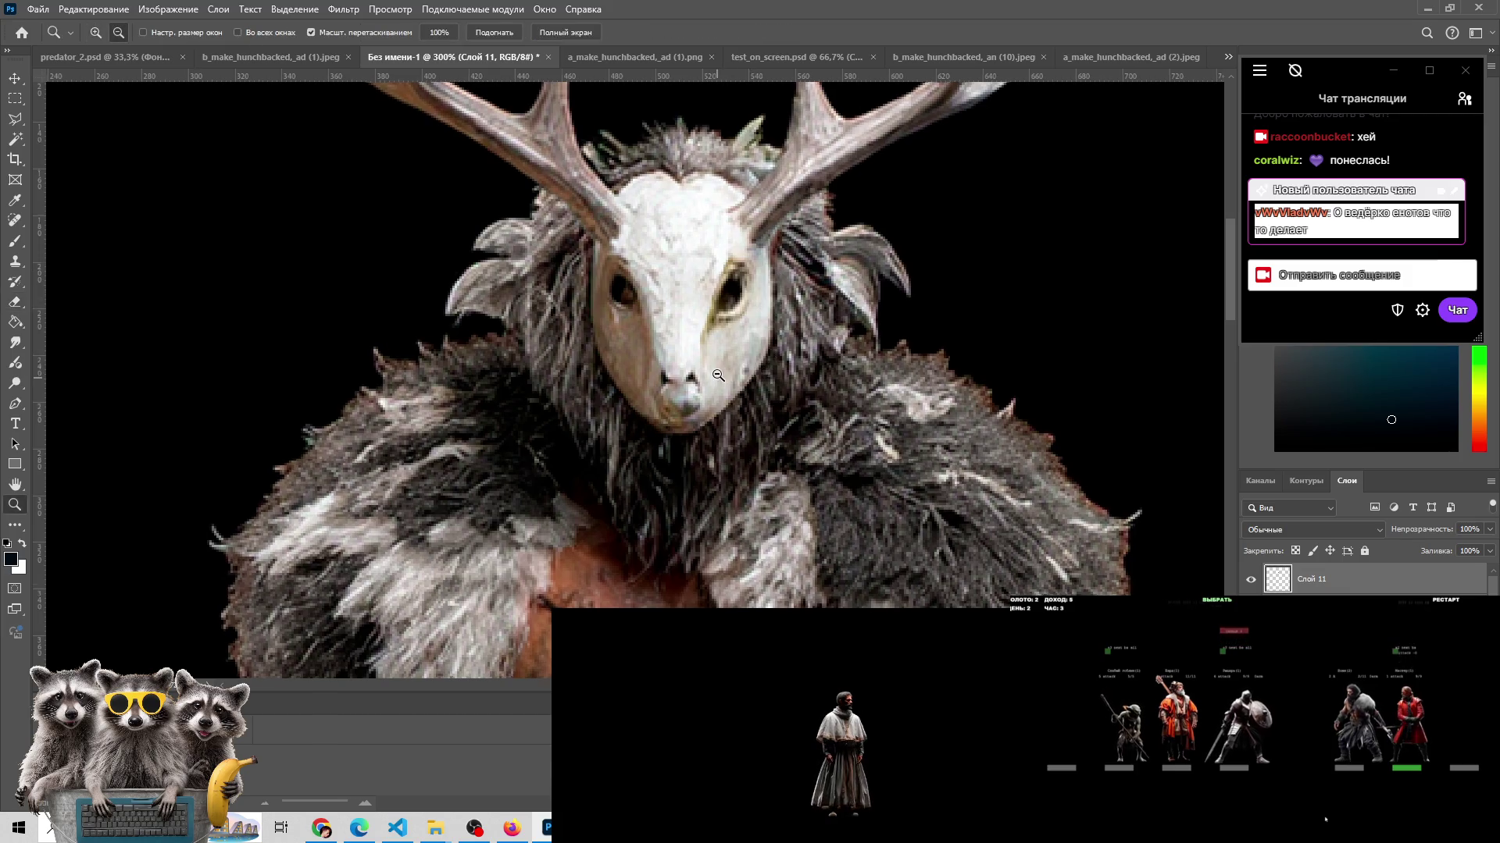
pyautogui.keyDown('alt'); pyautogui.click(716, 376); pyautogui.keyUp('alt')
pyautogui.keyDown('alt'); pyautogui.click(717, 375); pyautogui.keyUp('alt')
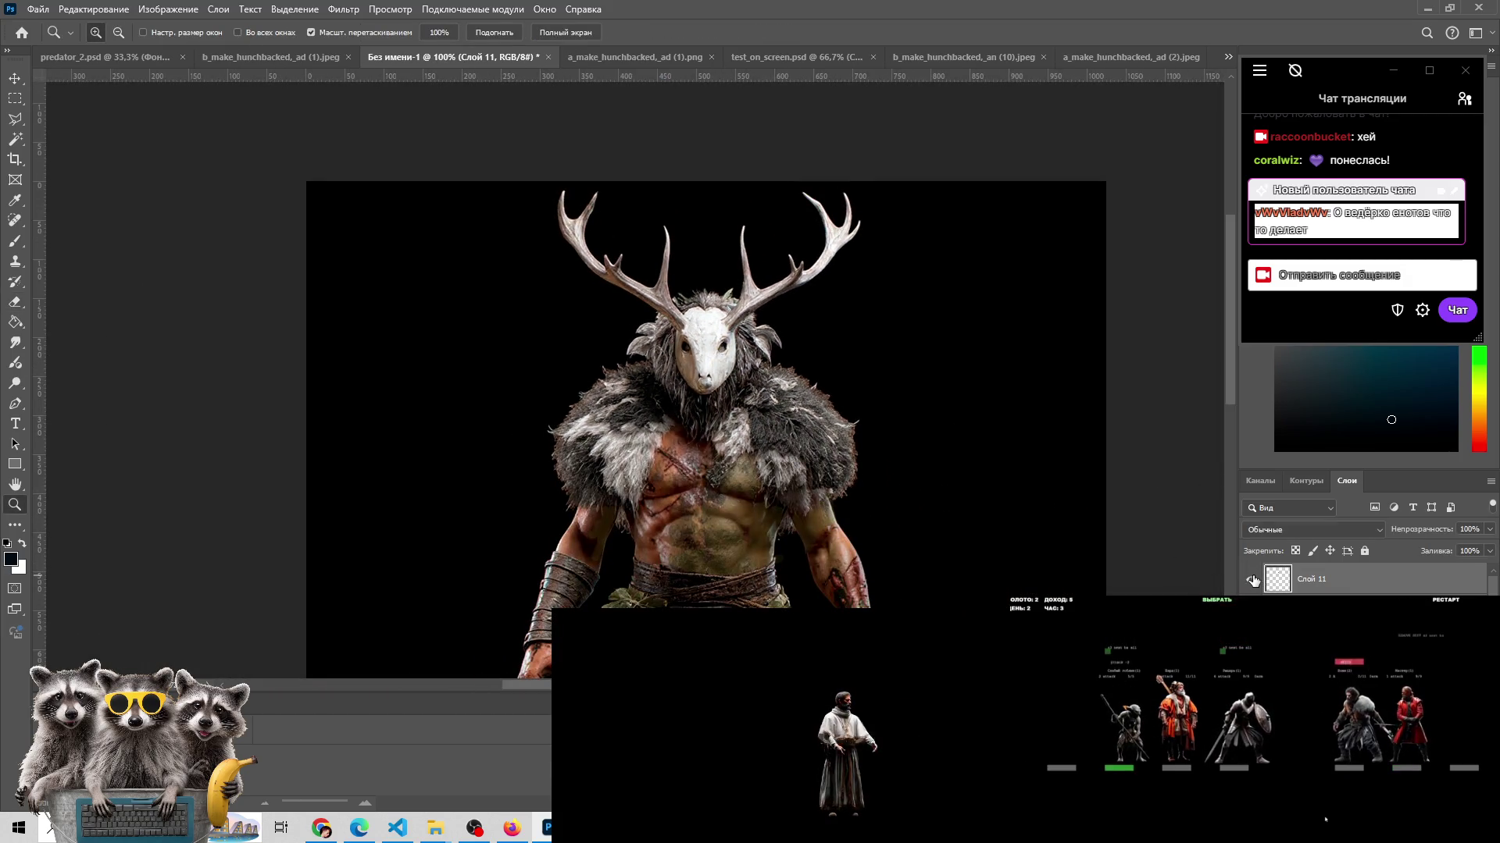
# - Zoom in on the mask at 200% and reposition the view so it sits higher
pyautogui.moveTo(826, 419)
pyautogui.mouseDown()
pyautogui.moveTo(613, 339)
pyautogui.moveTo(623, 206)
pyautogui.mouseUp()
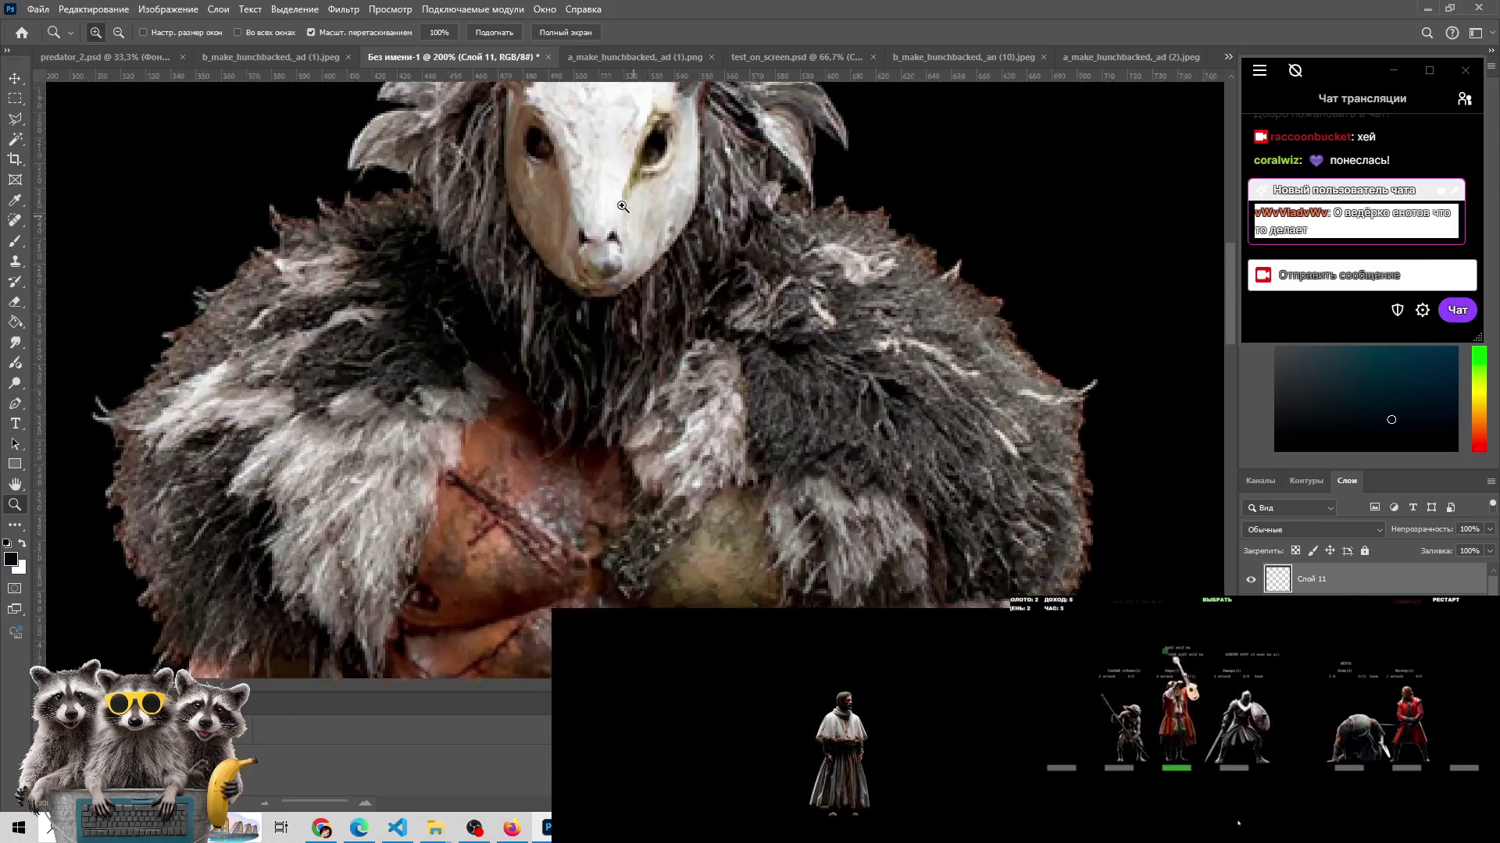
pyautogui.keyDown('alt'); pyautogui.click(623, 206); pyautogui.keyUp('alt')
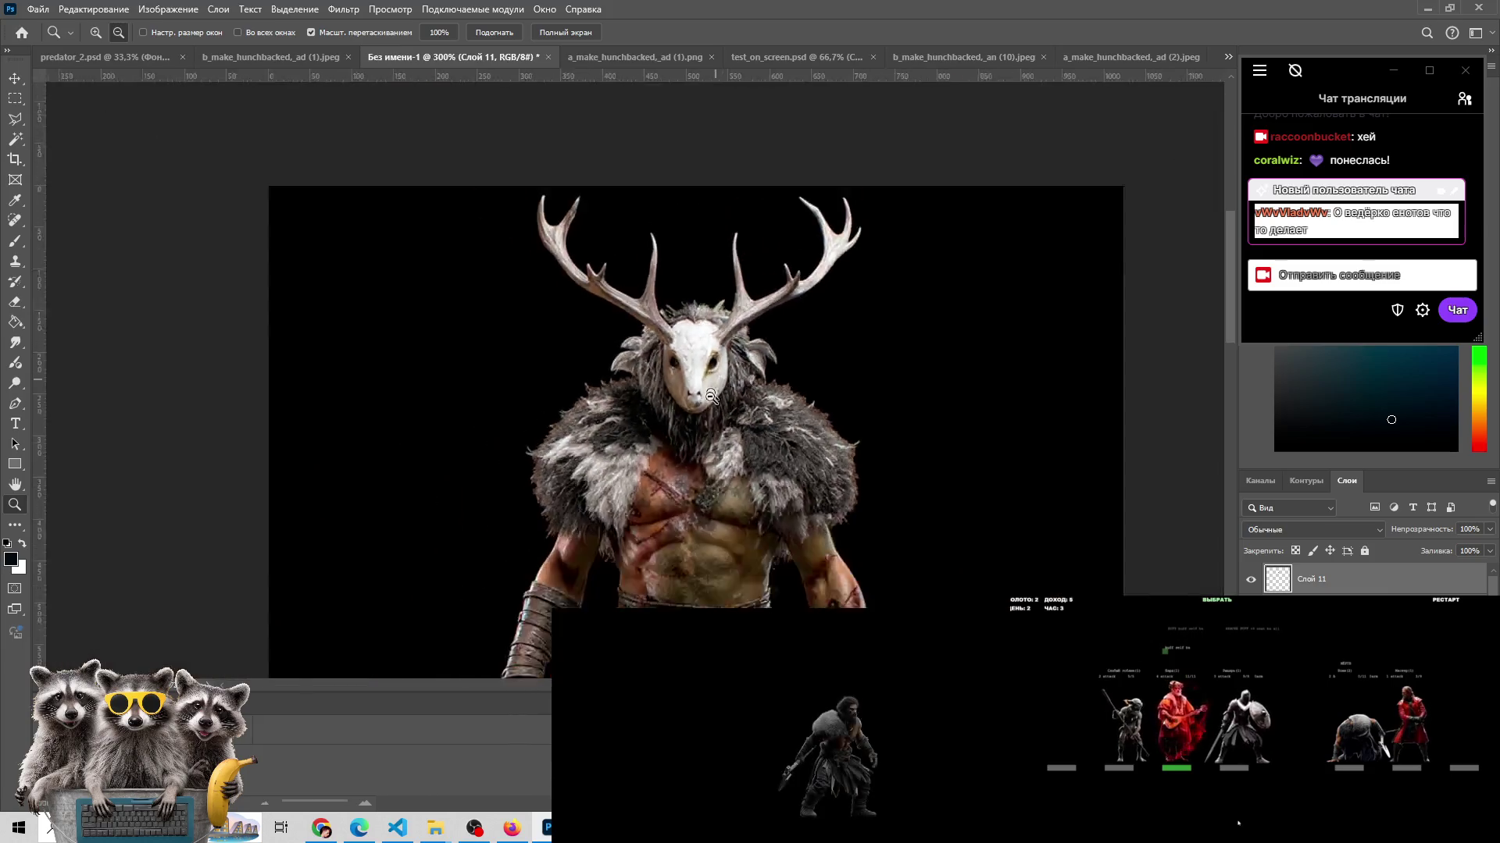
pyautogui.moveTo(653, 288)
pyautogui.mouseDown()
pyautogui.moveTo(655, 247)
pyautogui.moveTo(769, 277)
pyautogui.mouseUp()
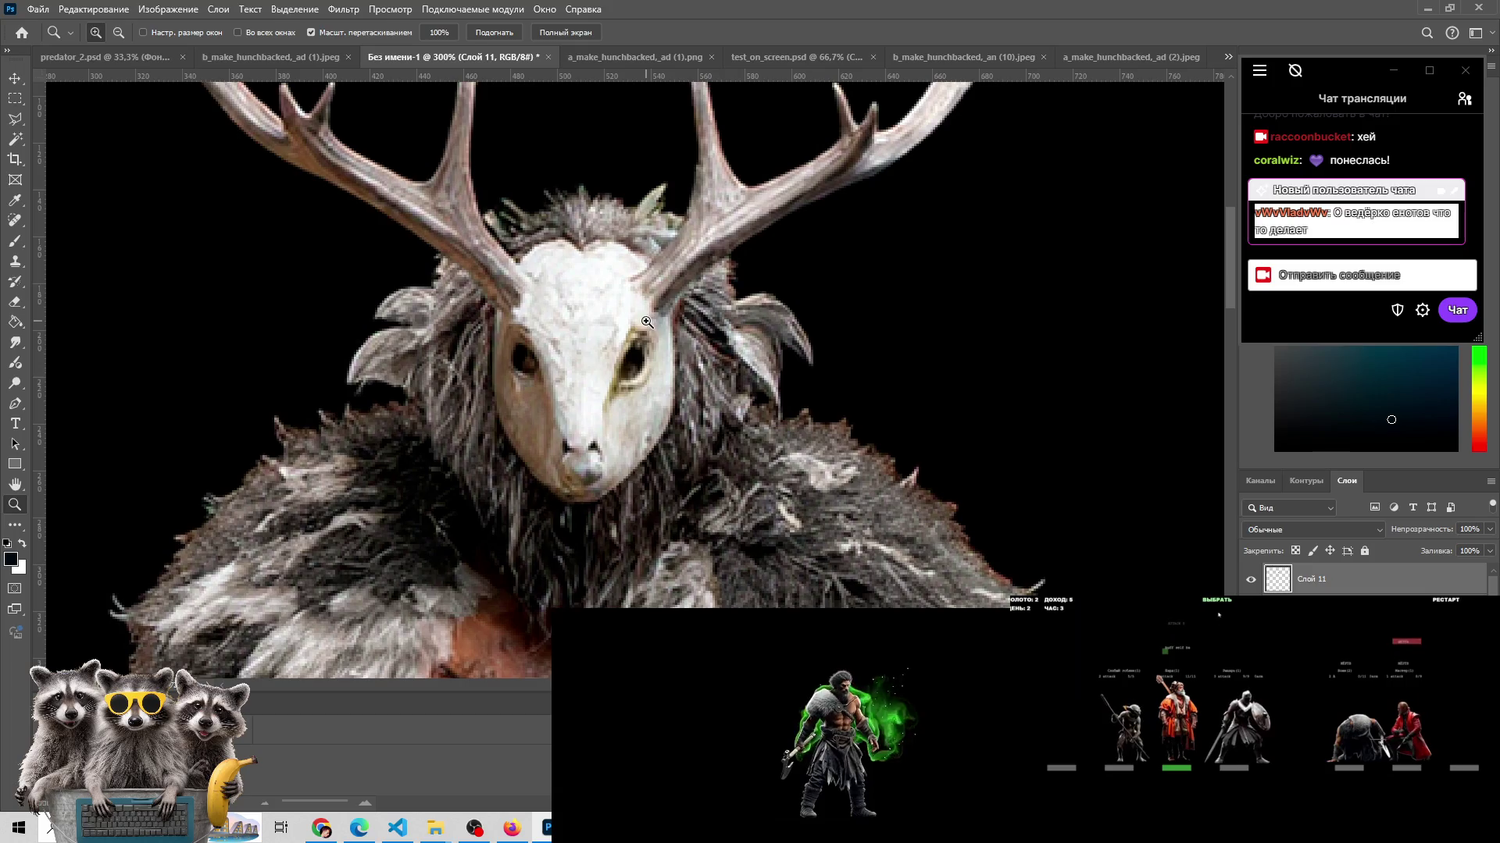
pyautogui.keyDown('alt'); pyautogui.click(646, 322); pyautogui.keyUp('alt')
pyautogui.scroll(-5, 681, 321)
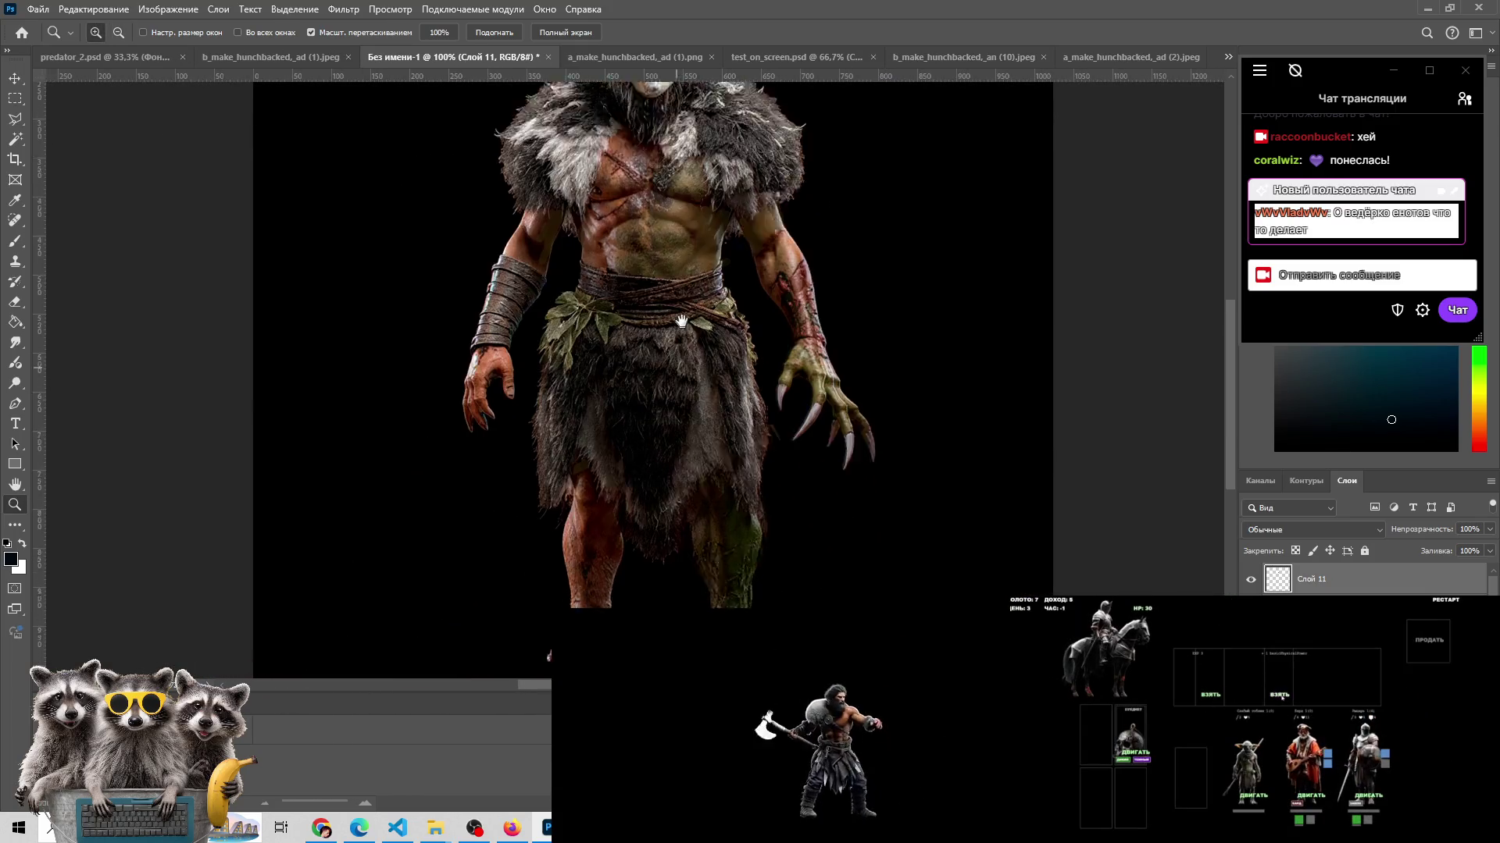
pyautogui.scroll(5, 640, 546)
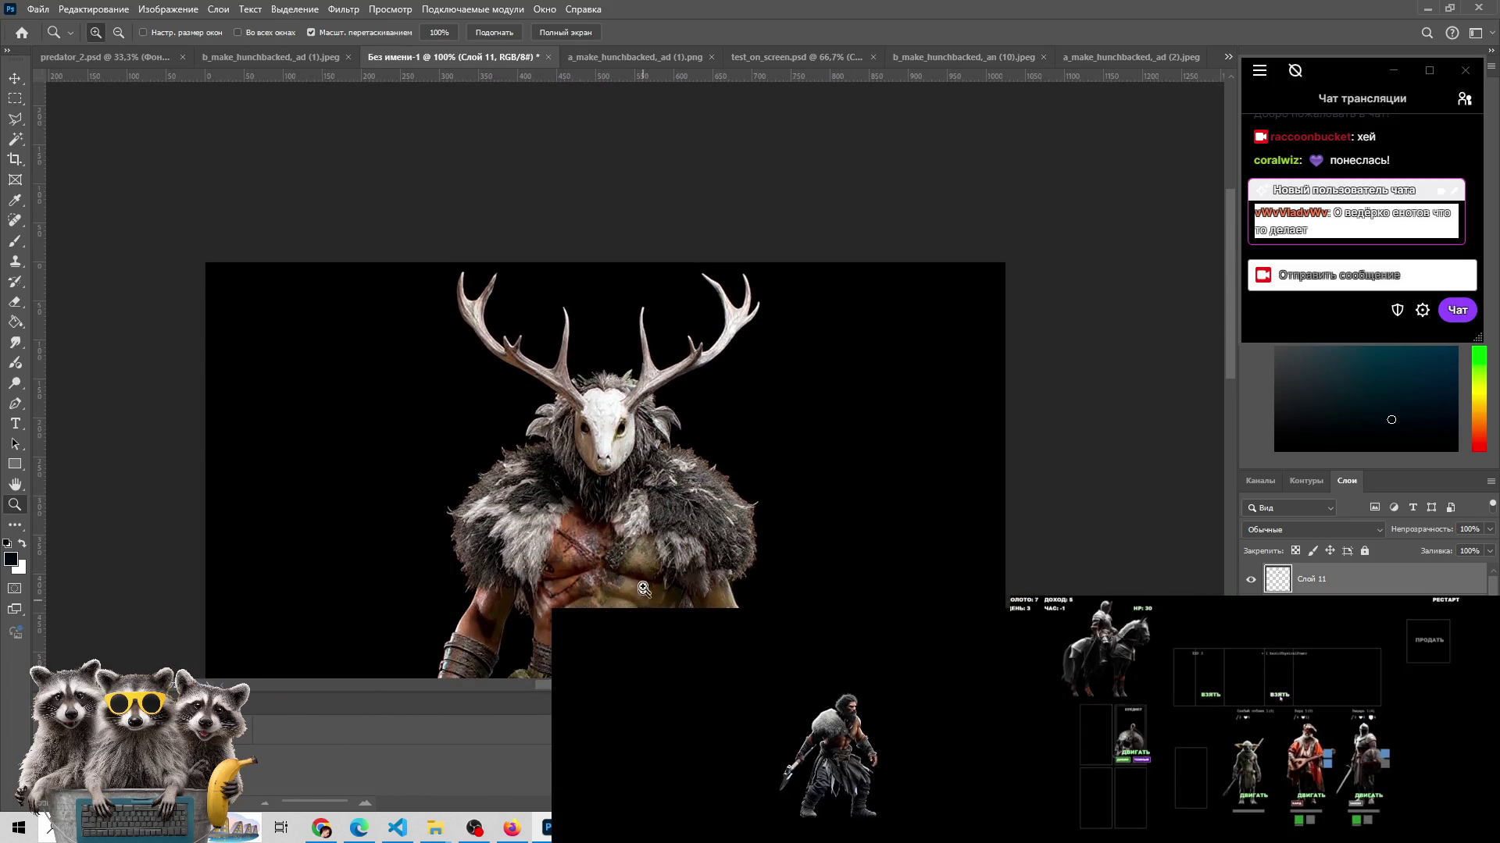
pyautogui.click(611, 450)
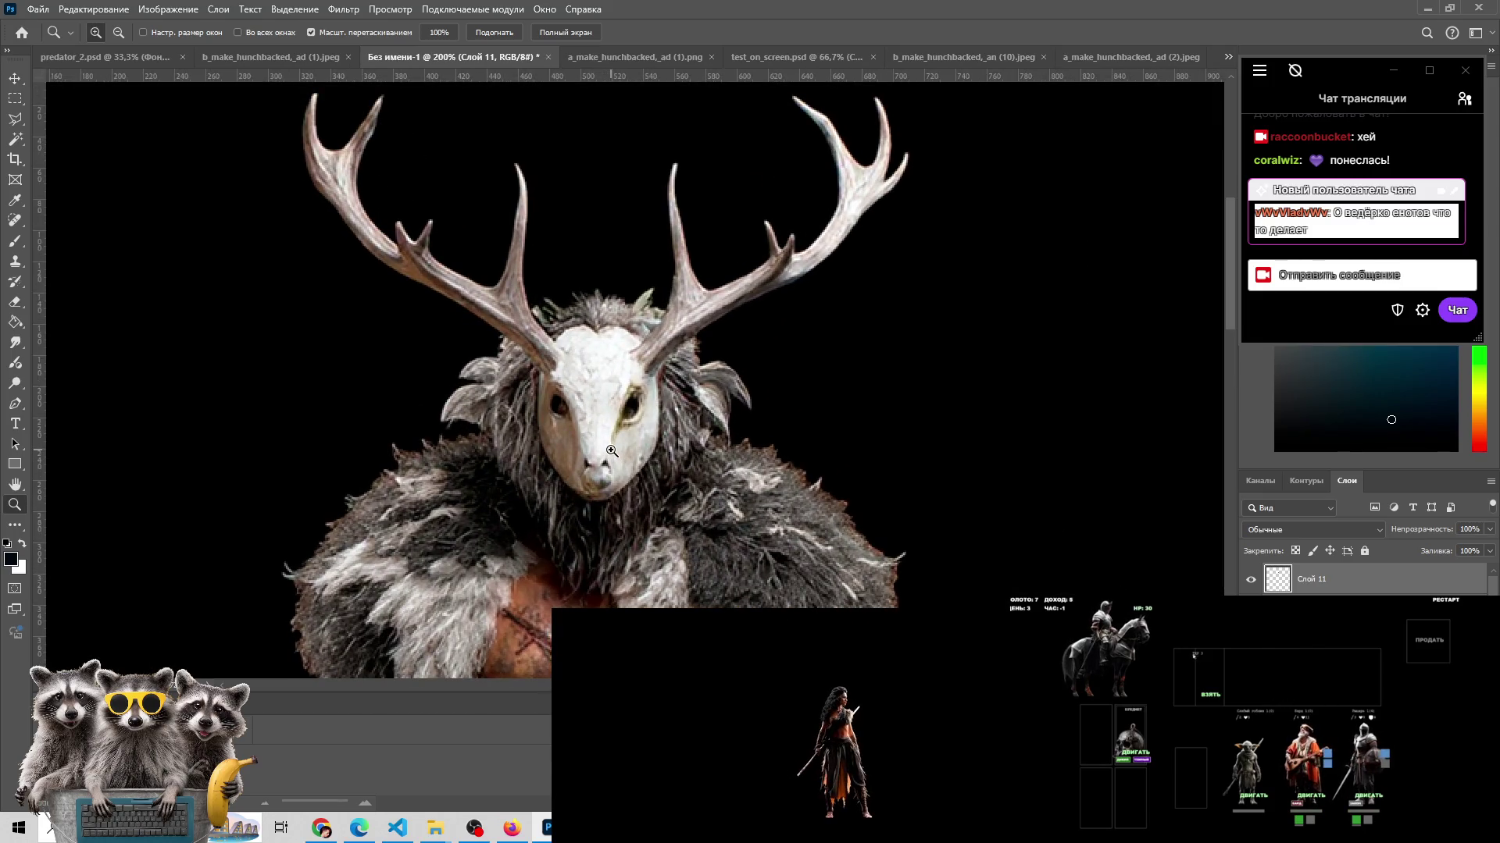
pyautogui.click(612, 450)
pyautogui.moveTo(612, 451); pyautogui.dragTo(608, 377)
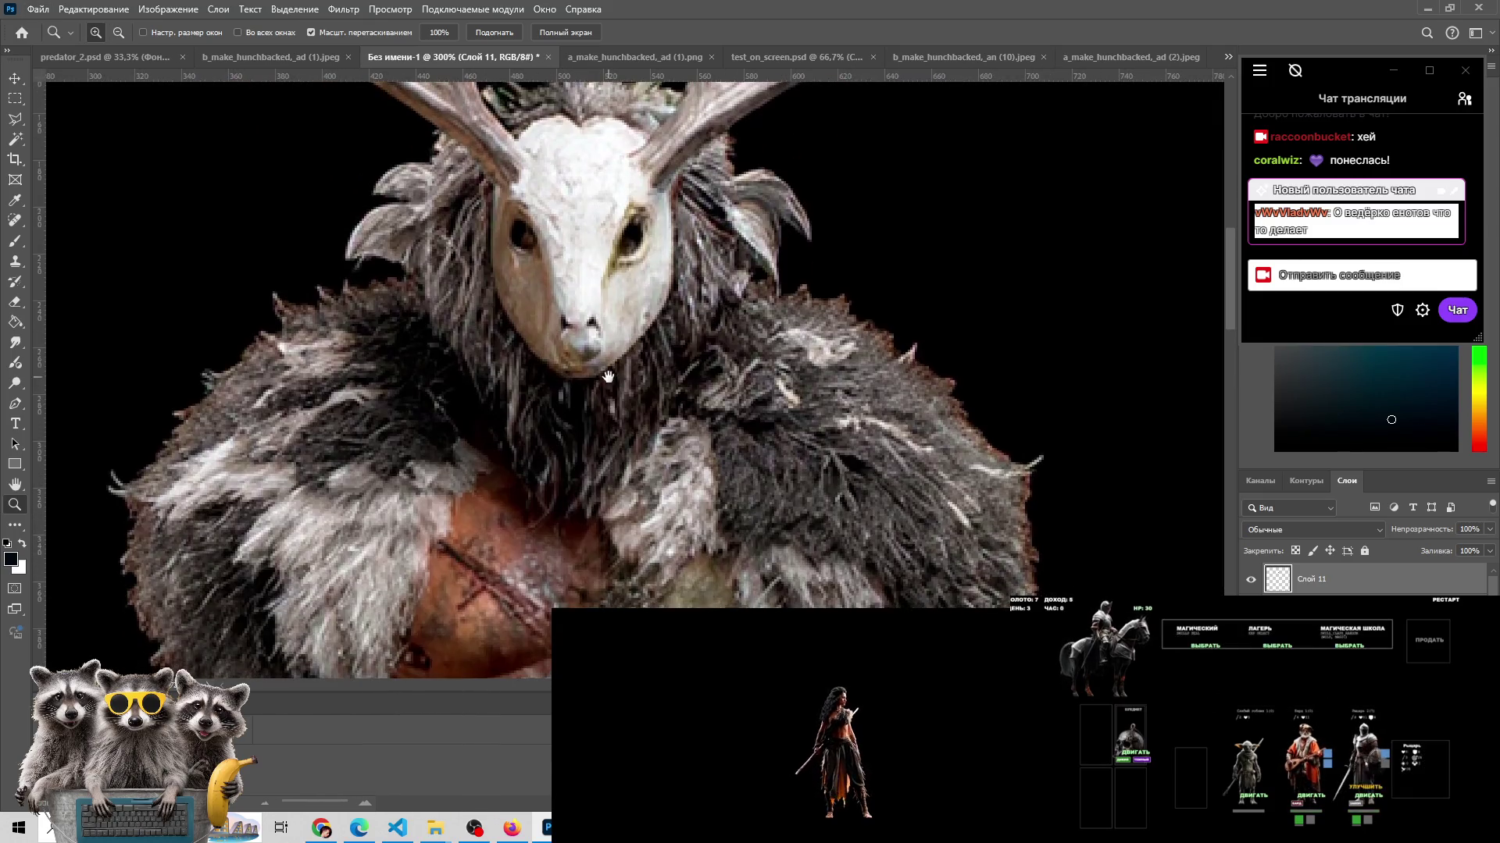
# - Zoom back out to the whole antlered figure and shift the view
pyautogui.keyDown('alt'); pyautogui.click(684, 462); pyautogui.keyUp('alt')
pyautogui.keyDown('alt'); pyautogui.click(684, 462); pyautogui.keyUp('alt')
pyautogui.scroll(-2, 653, 225)
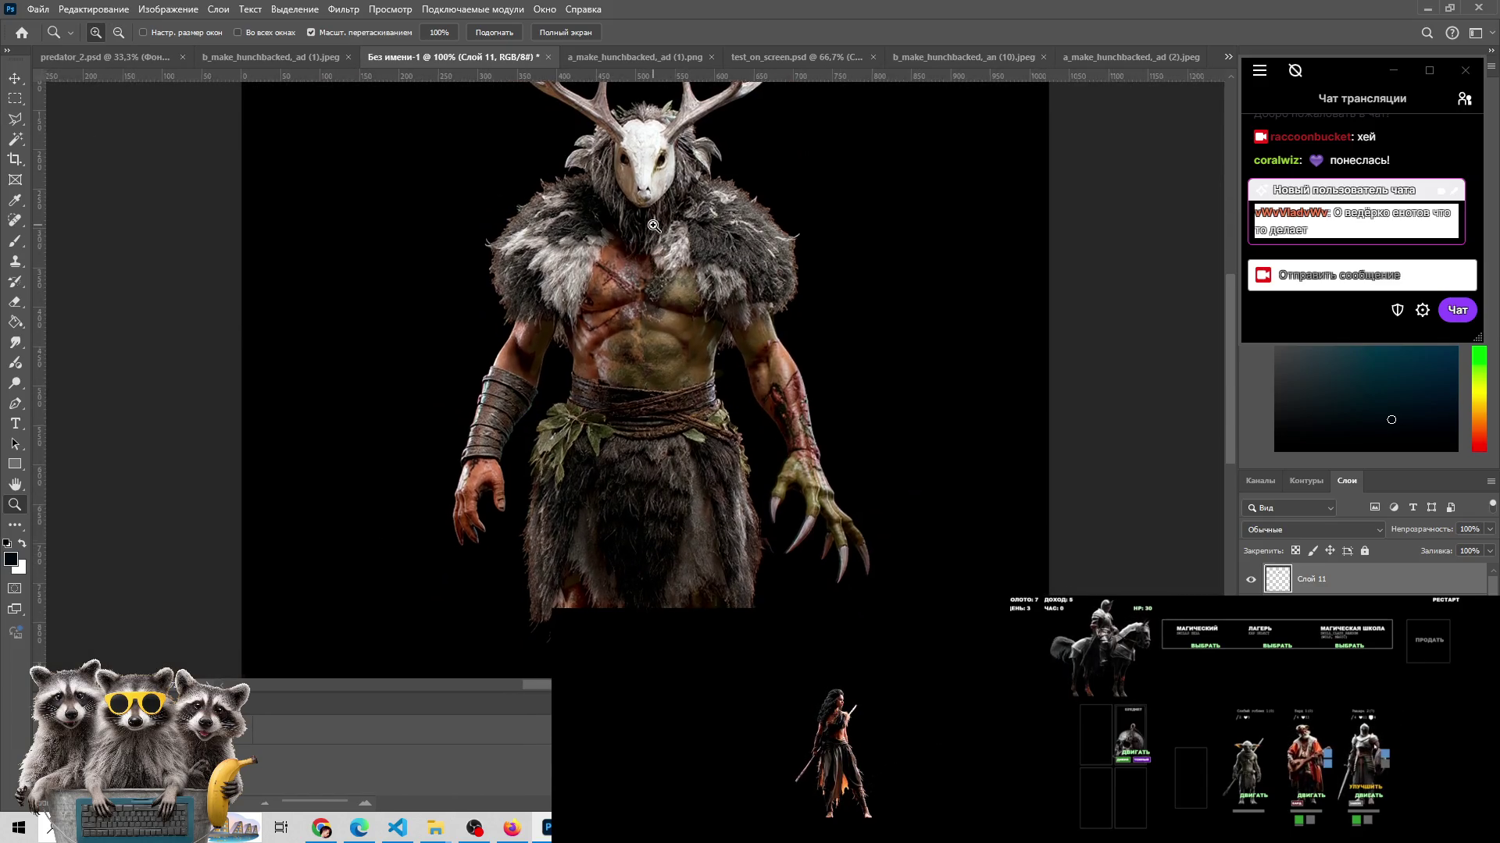
pyautogui.click(653, 226)
pyautogui.press('e')
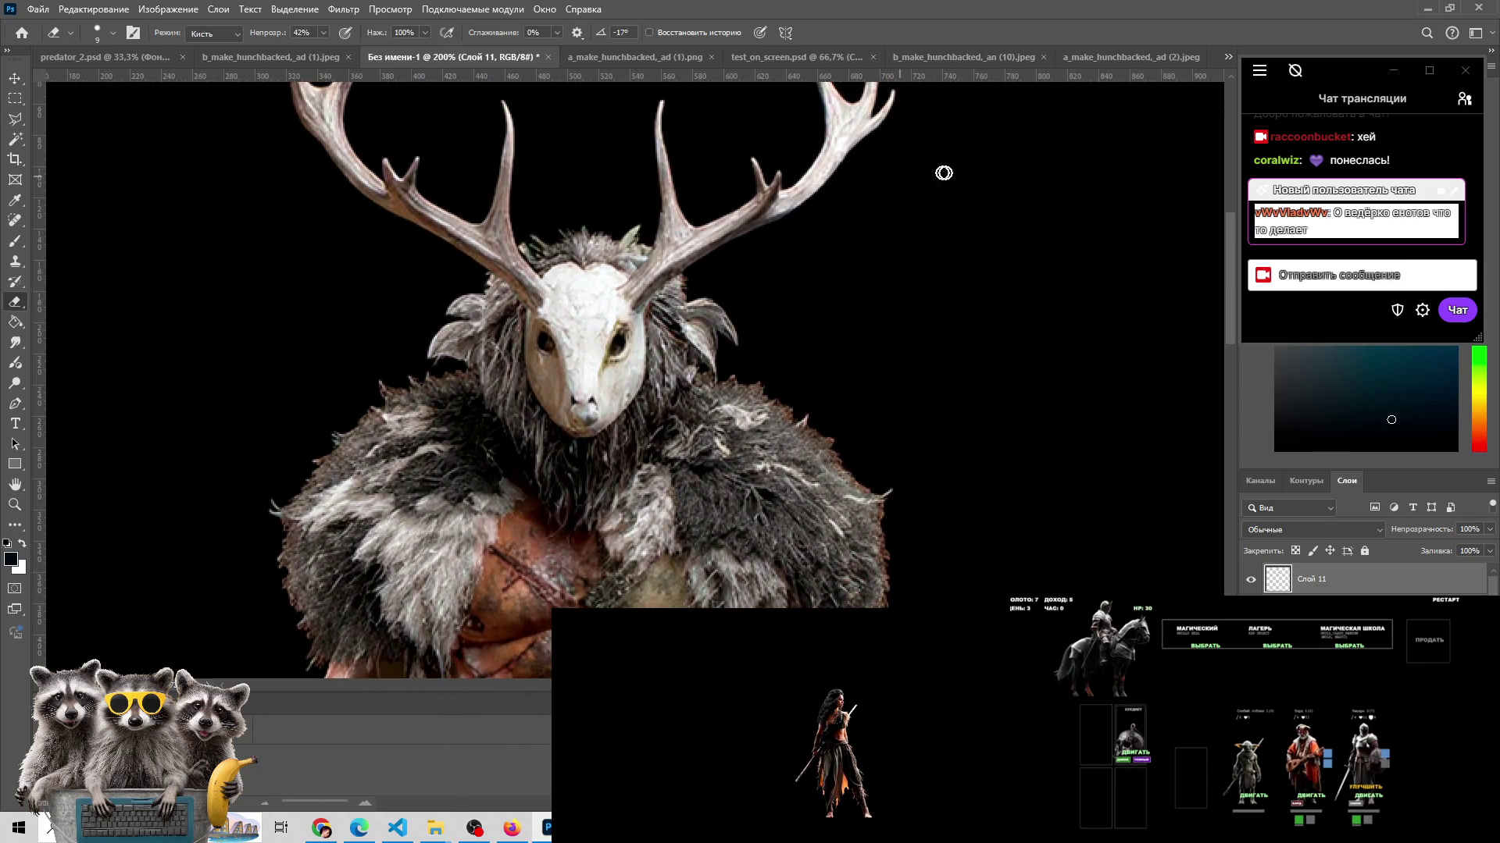
pyautogui.scroll(-2, 753, 375)
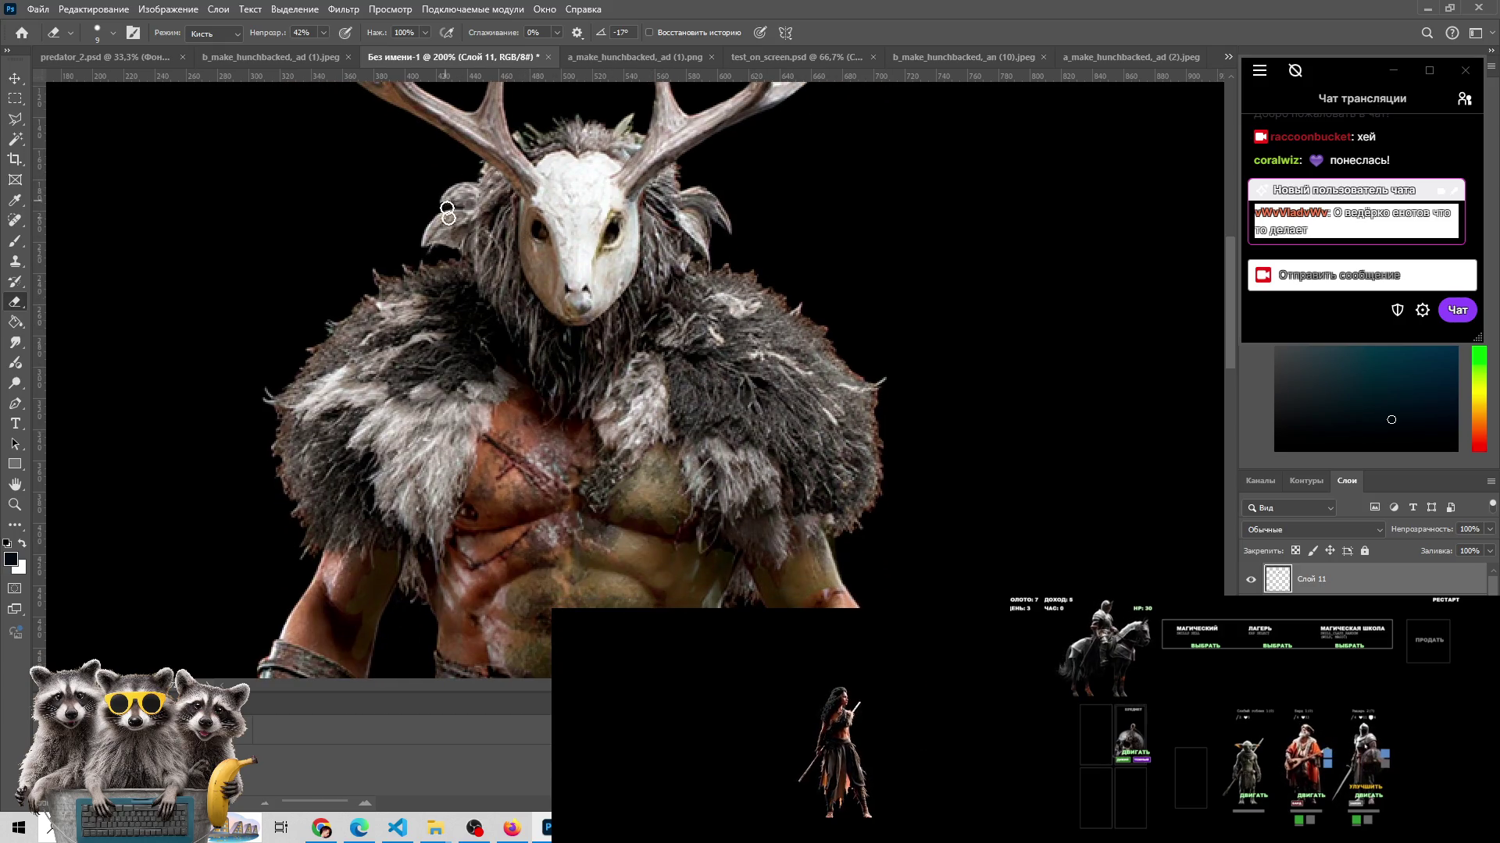
pyautogui.scroll(-3, 749, 382)
pyautogui.press('z')
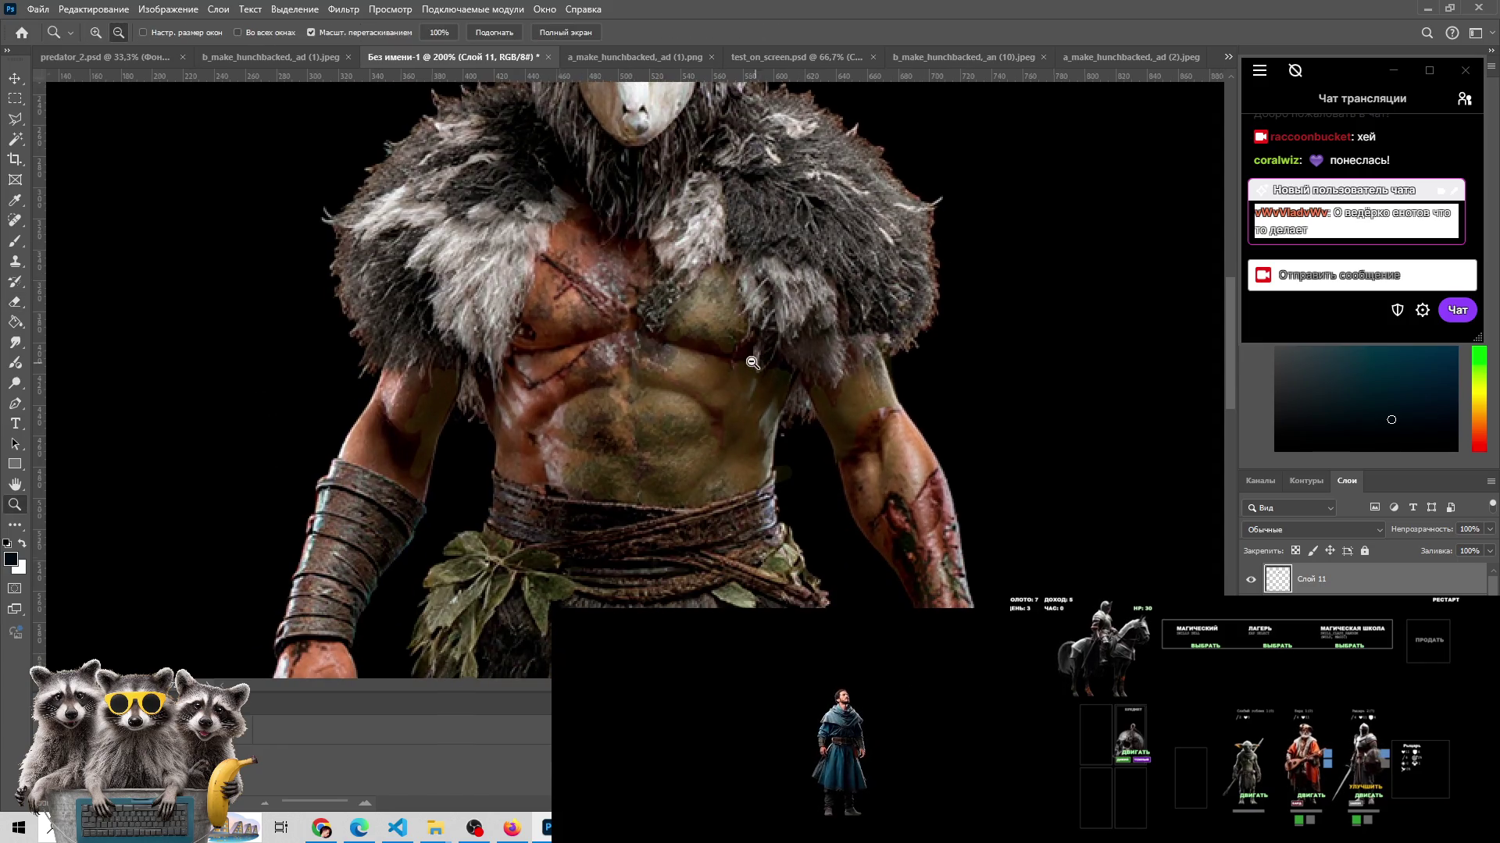
pyautogui.keyDown('alt'); pyautogui.click(745, 316); pyautogui.keyUp('alt')
pyautogui.keyDown('alt'); pyautogui.click(745, 316); pyautogui.keyUp('alt')
pyautogui.moveTo(745, 316); pyautogui.dragTo(668, 292)
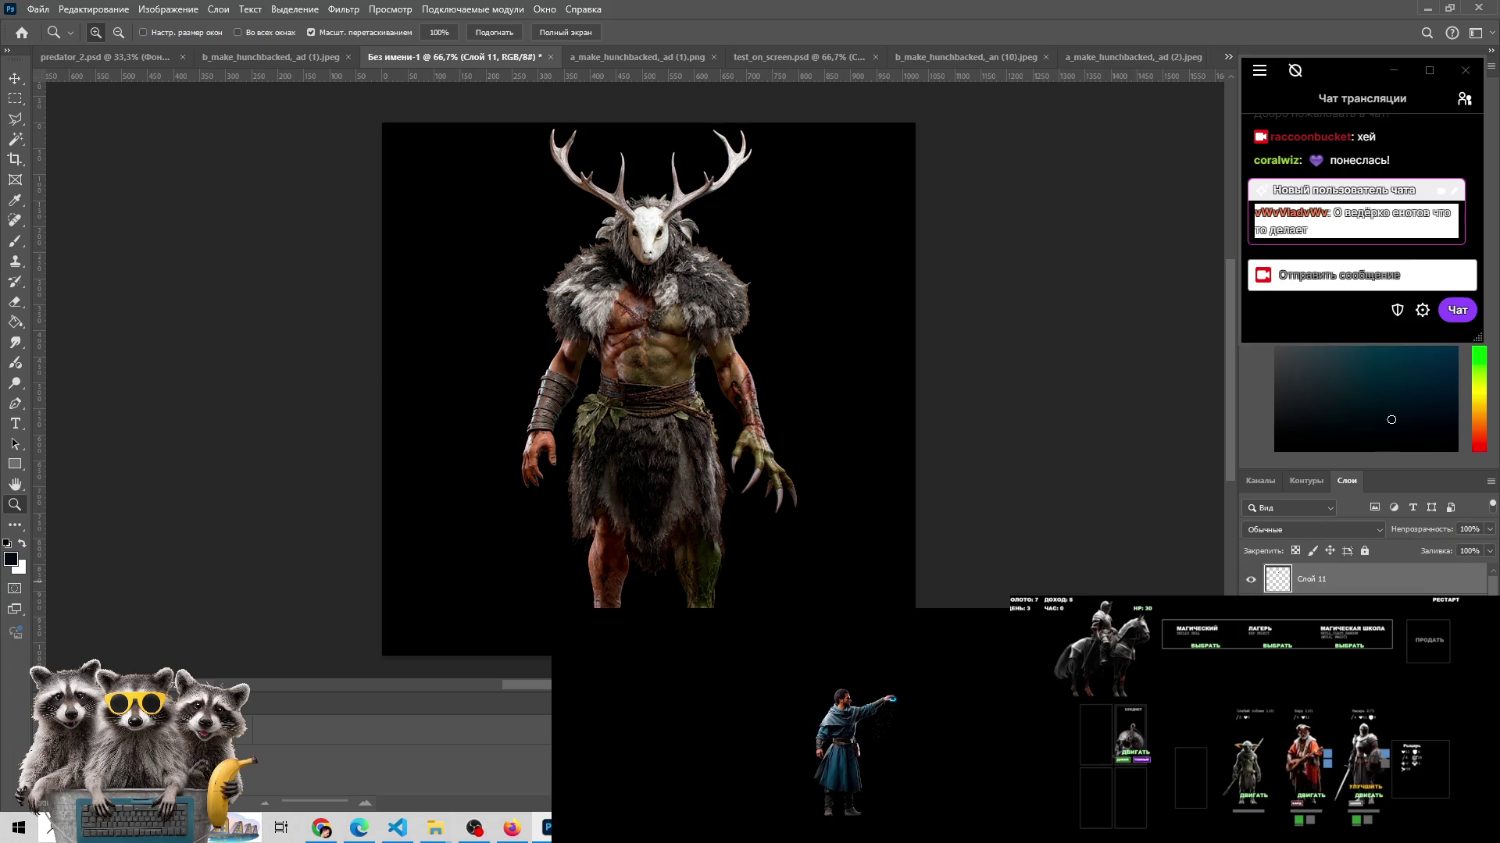
# - Compare the figure with and without the Слой 11 and red wound paint, then make Слой 9 current
pyautogui.click(1250, 578)
pyautogui.click(1250, 579)
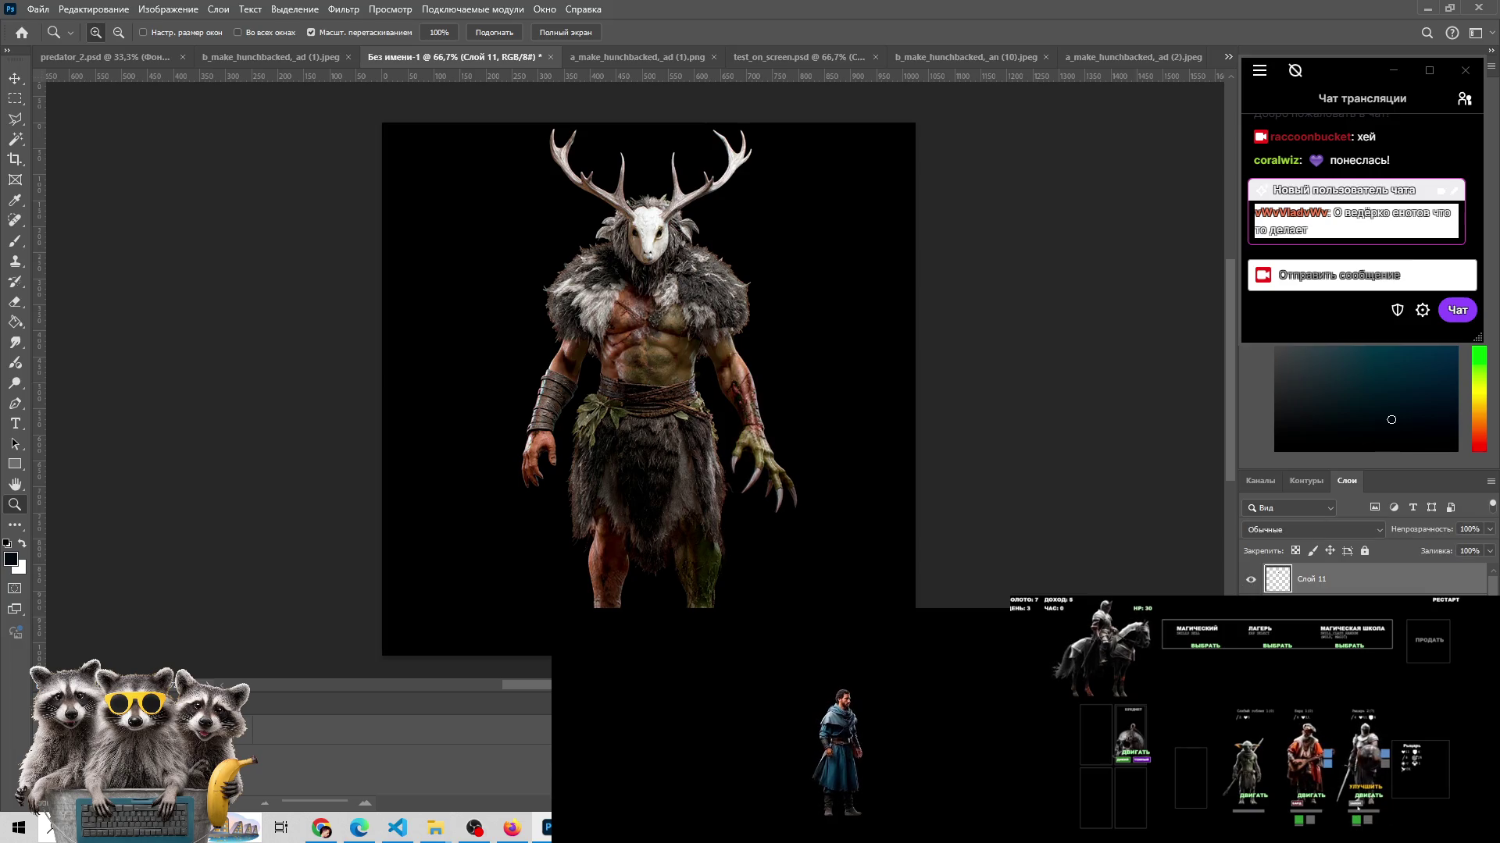
pyautogui.click(1250, 579)
pyautogui.click(1250, 579)
pyautogui.click(1250, 579)
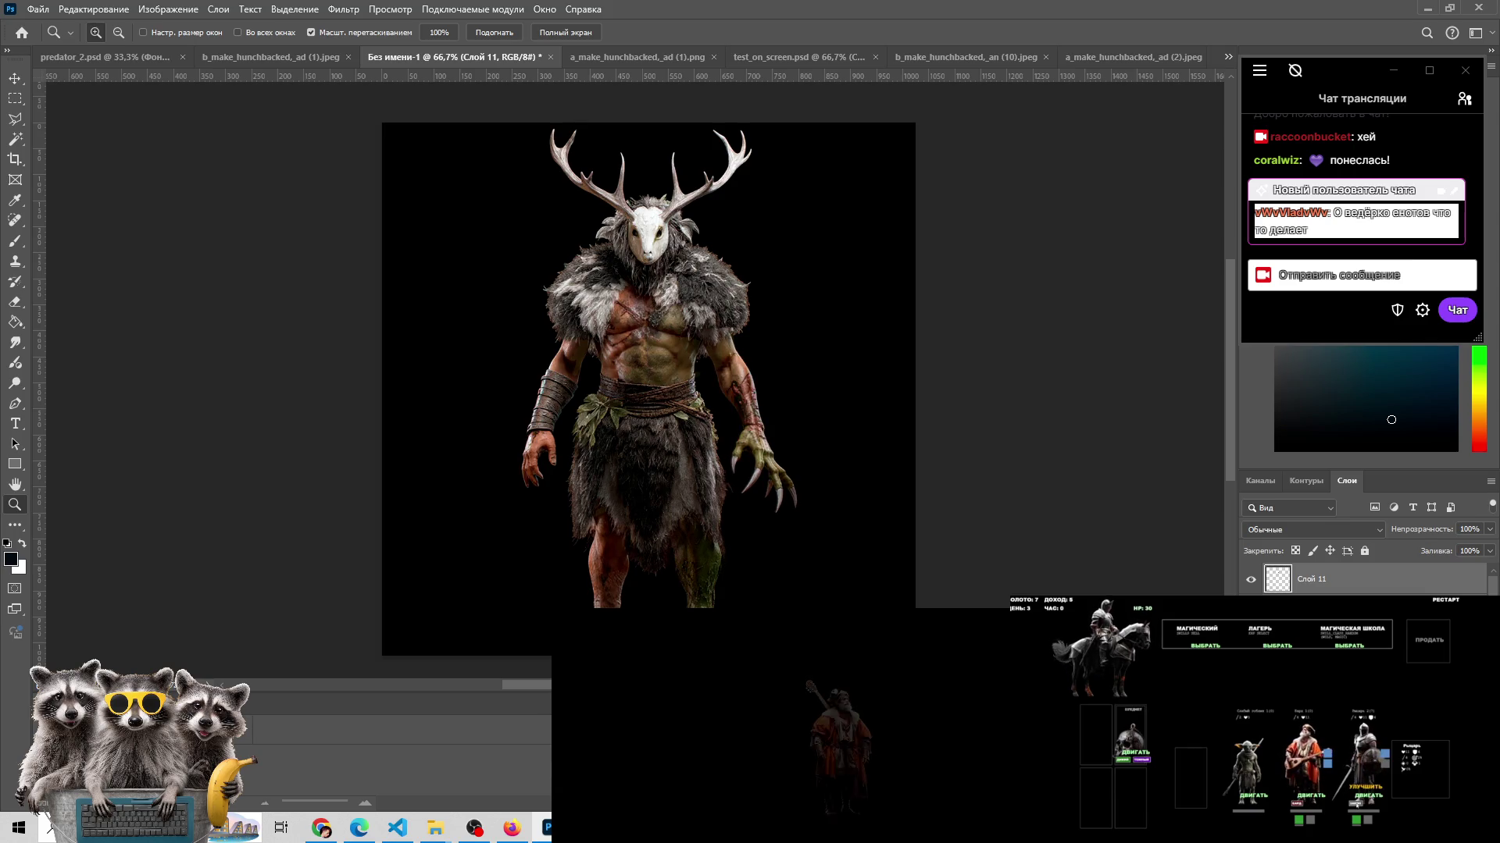
pyautogui.hotkey('ctrl', 'z')
pyautogui.hotkey('ctrl', 'z')
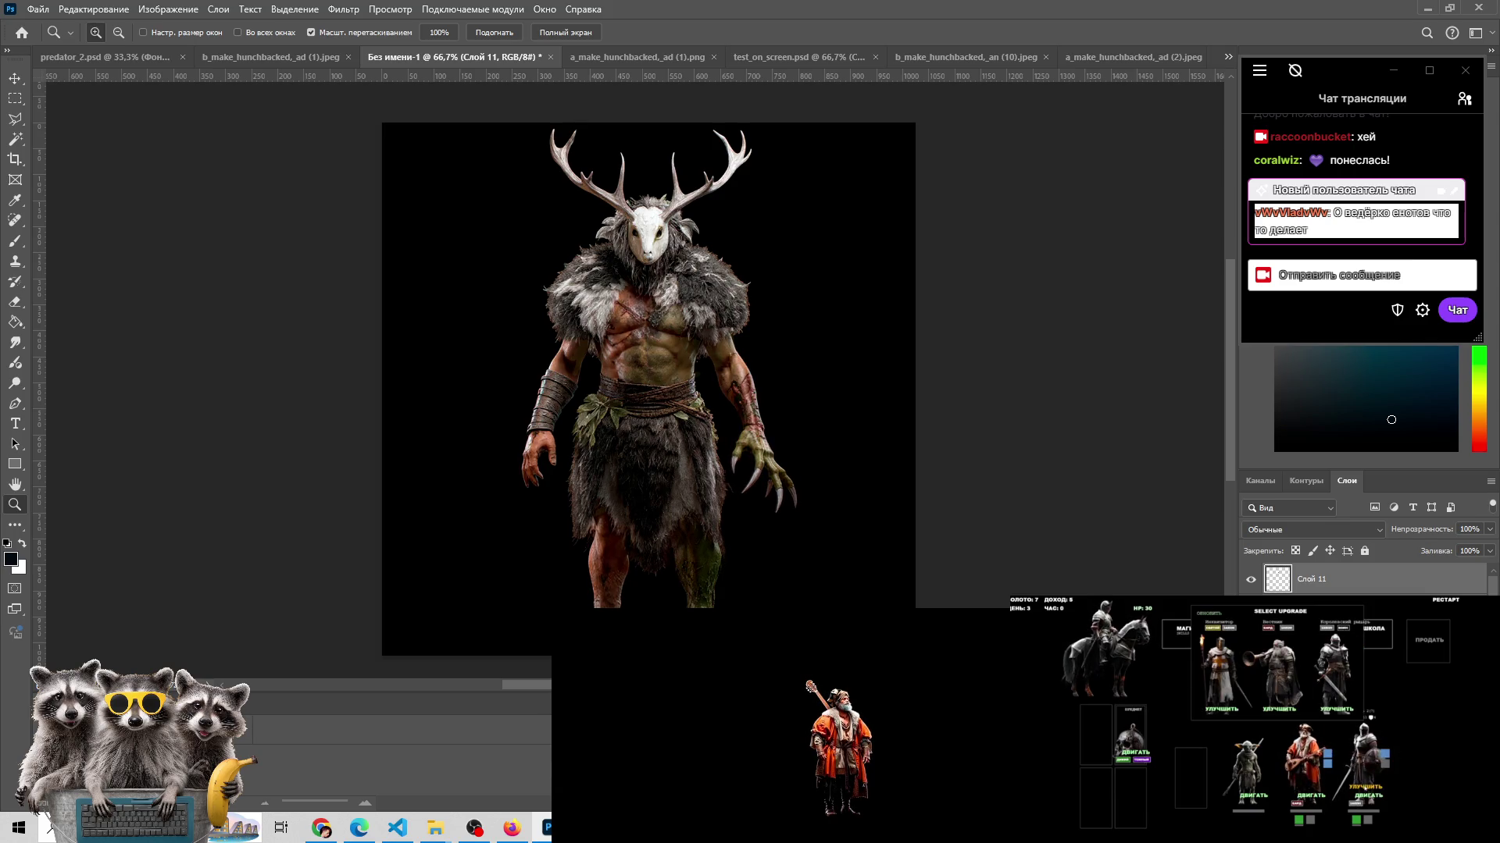
pyautogui.hotkey('ctrl', 'z')
pyautogui.hotkey('ctrl', 'z')
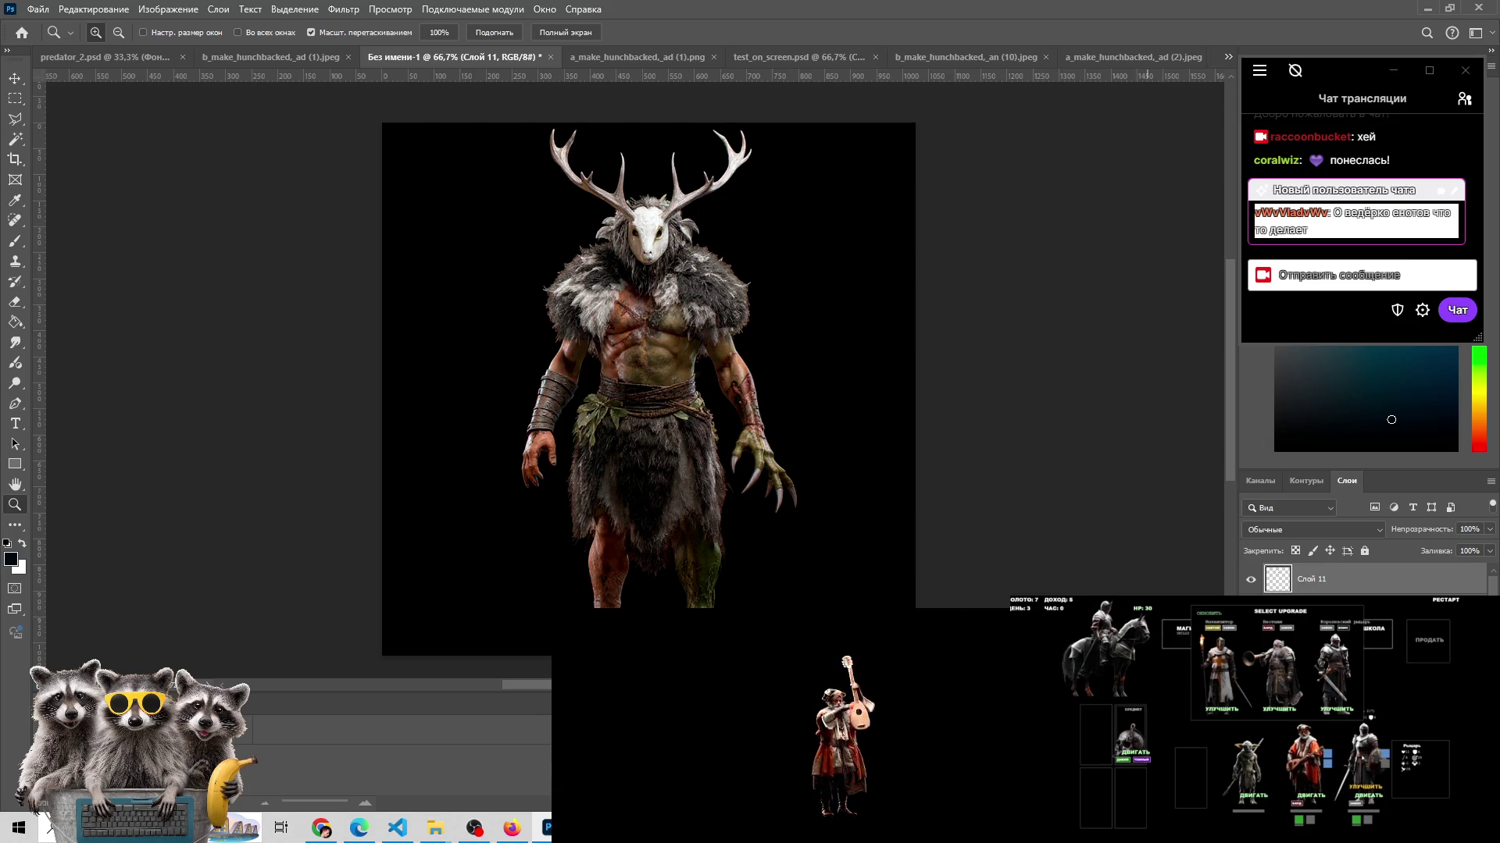
pyautogui.hotkey('alt', '[')
# - Set the eraser brush size to 32 in the Без имени-1 document
pyautogui.press('e')
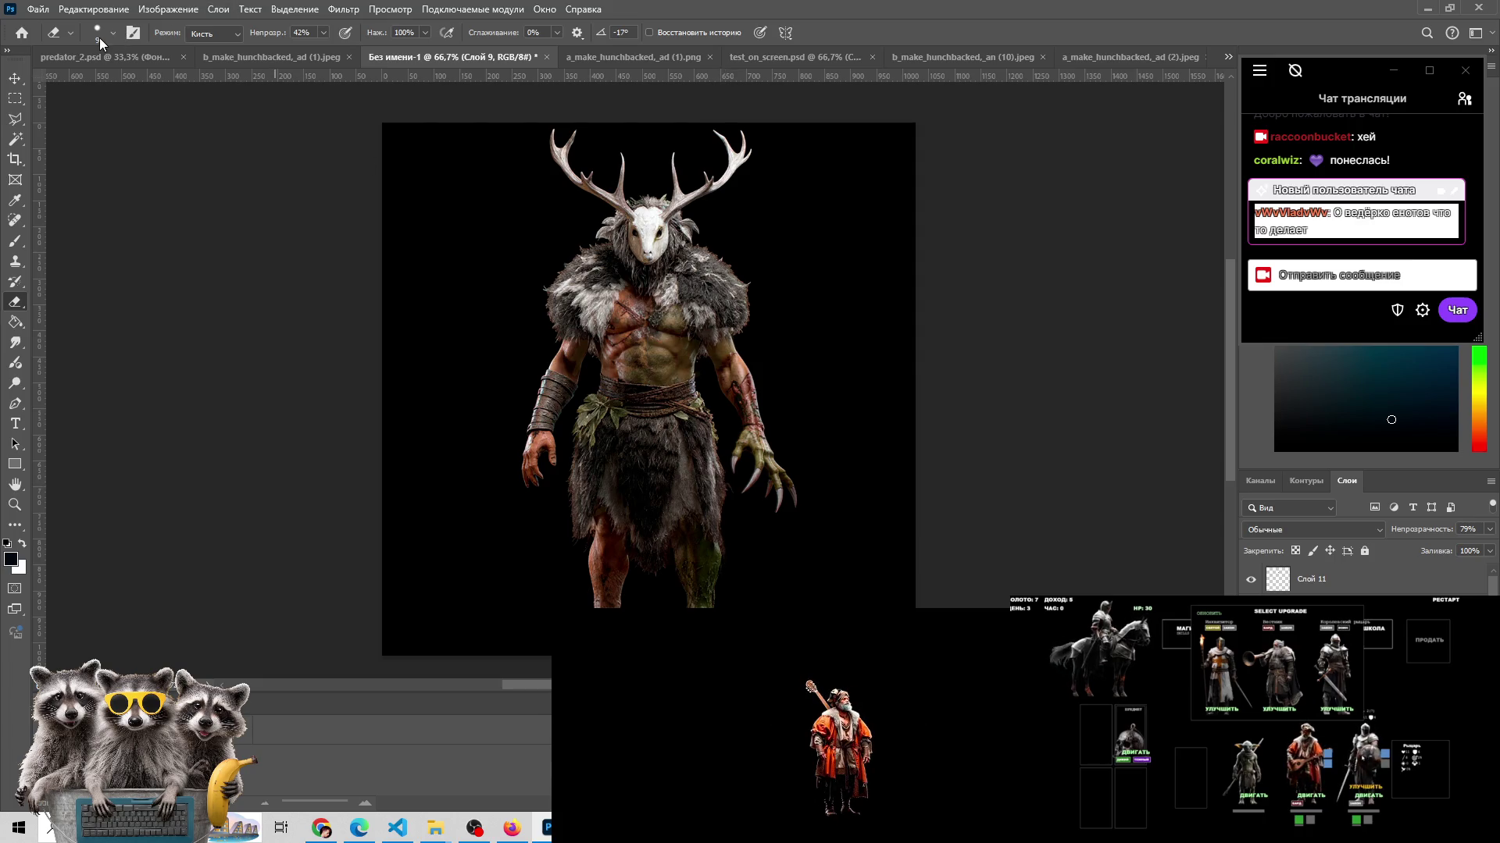
pyautogui.click(100, 37)
pyautogui.click(103, 81)
pyautogui.click(720, 500)
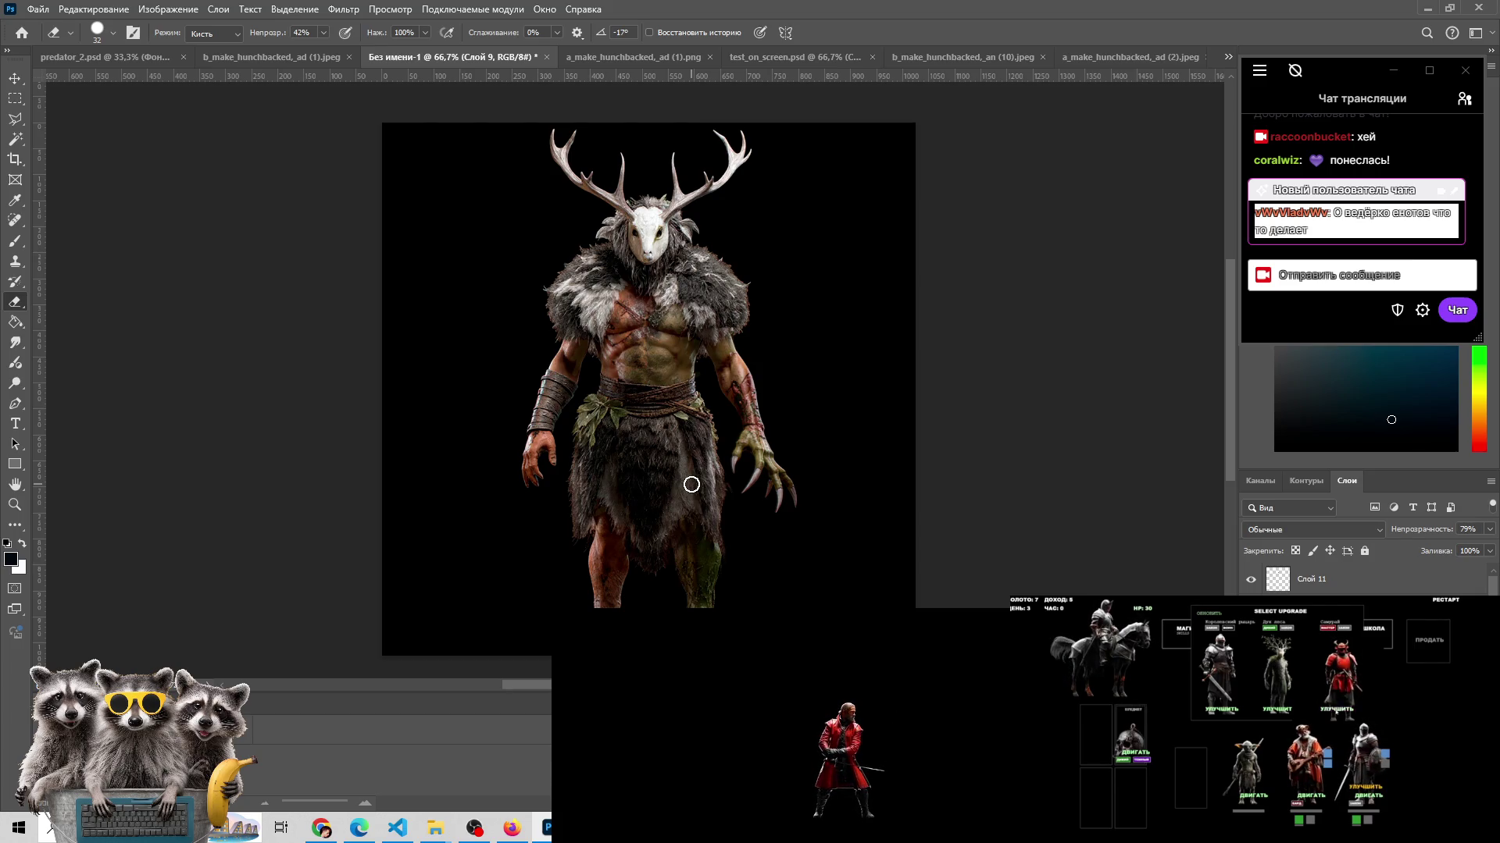
pyautogui.click(1336, 709)
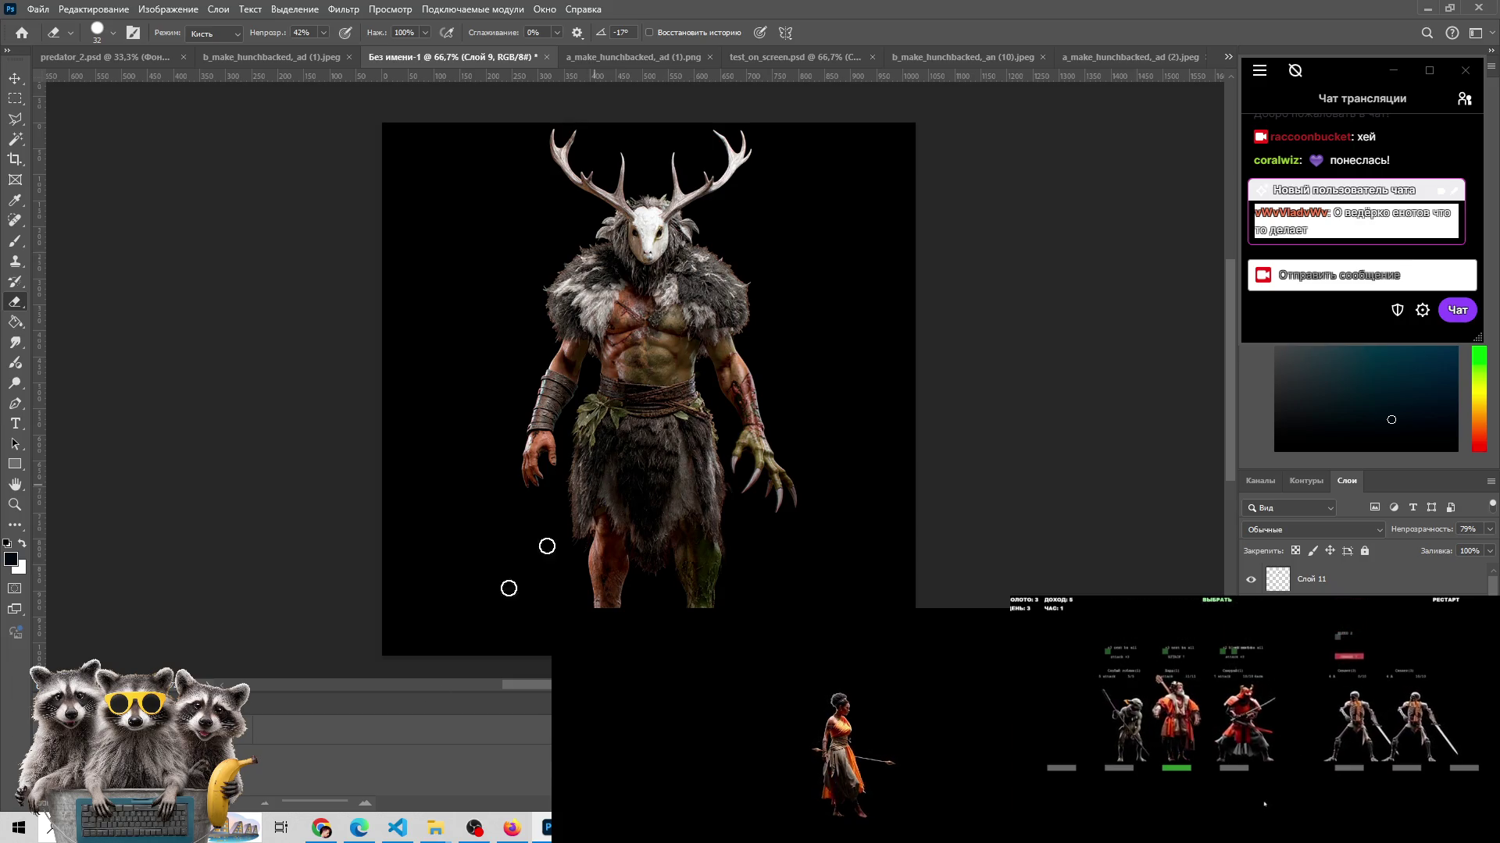
# - Open twitch.tv in a new tab and browse to the Software and Game Development category
pyautogui.click(321, 828)
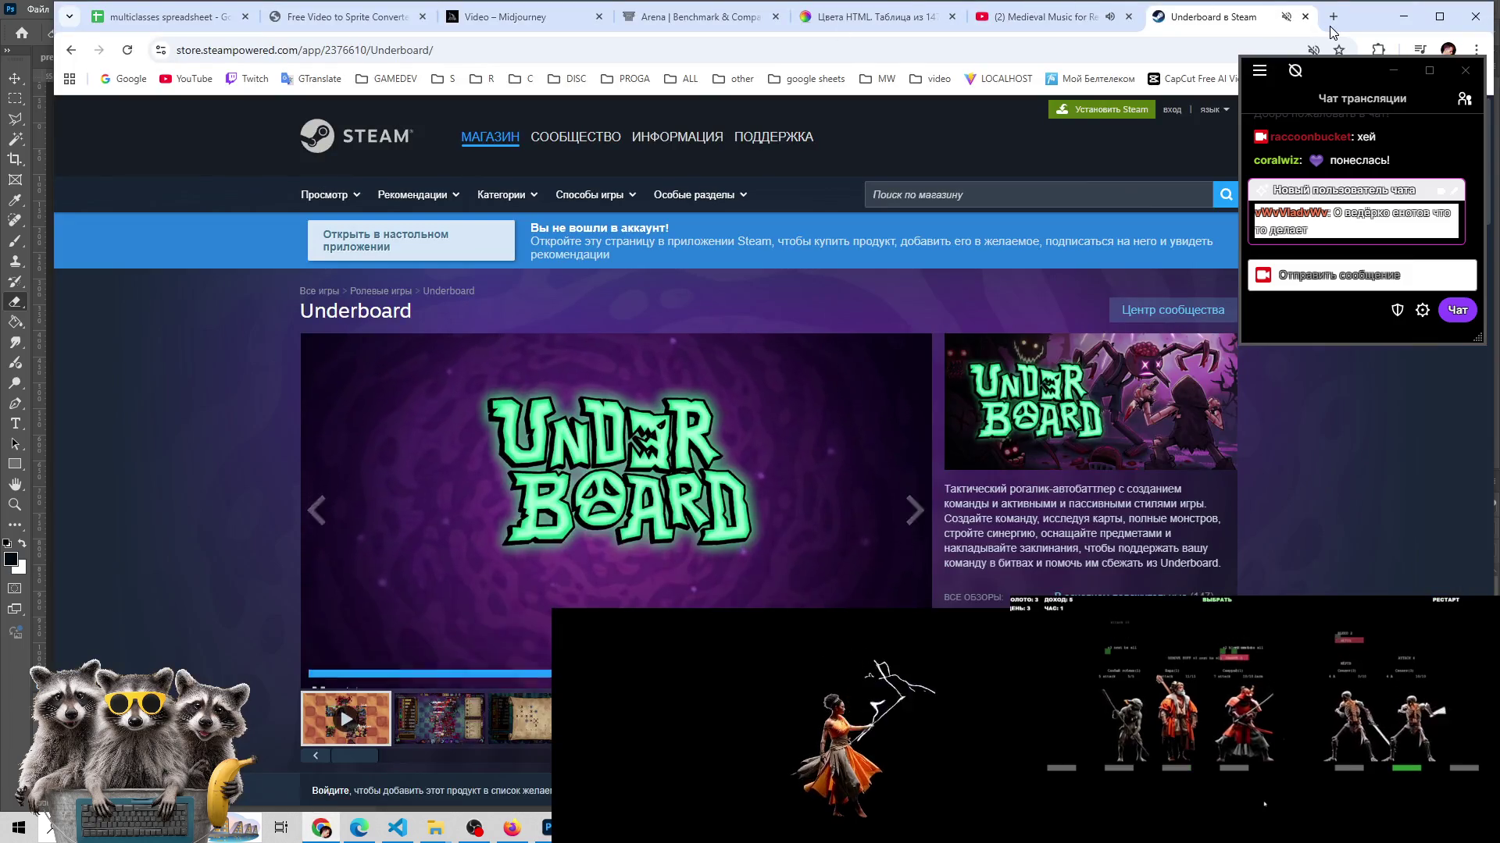
pyautogui.hotkey('ctrl', 't')
pyautogui.click(248, 78)
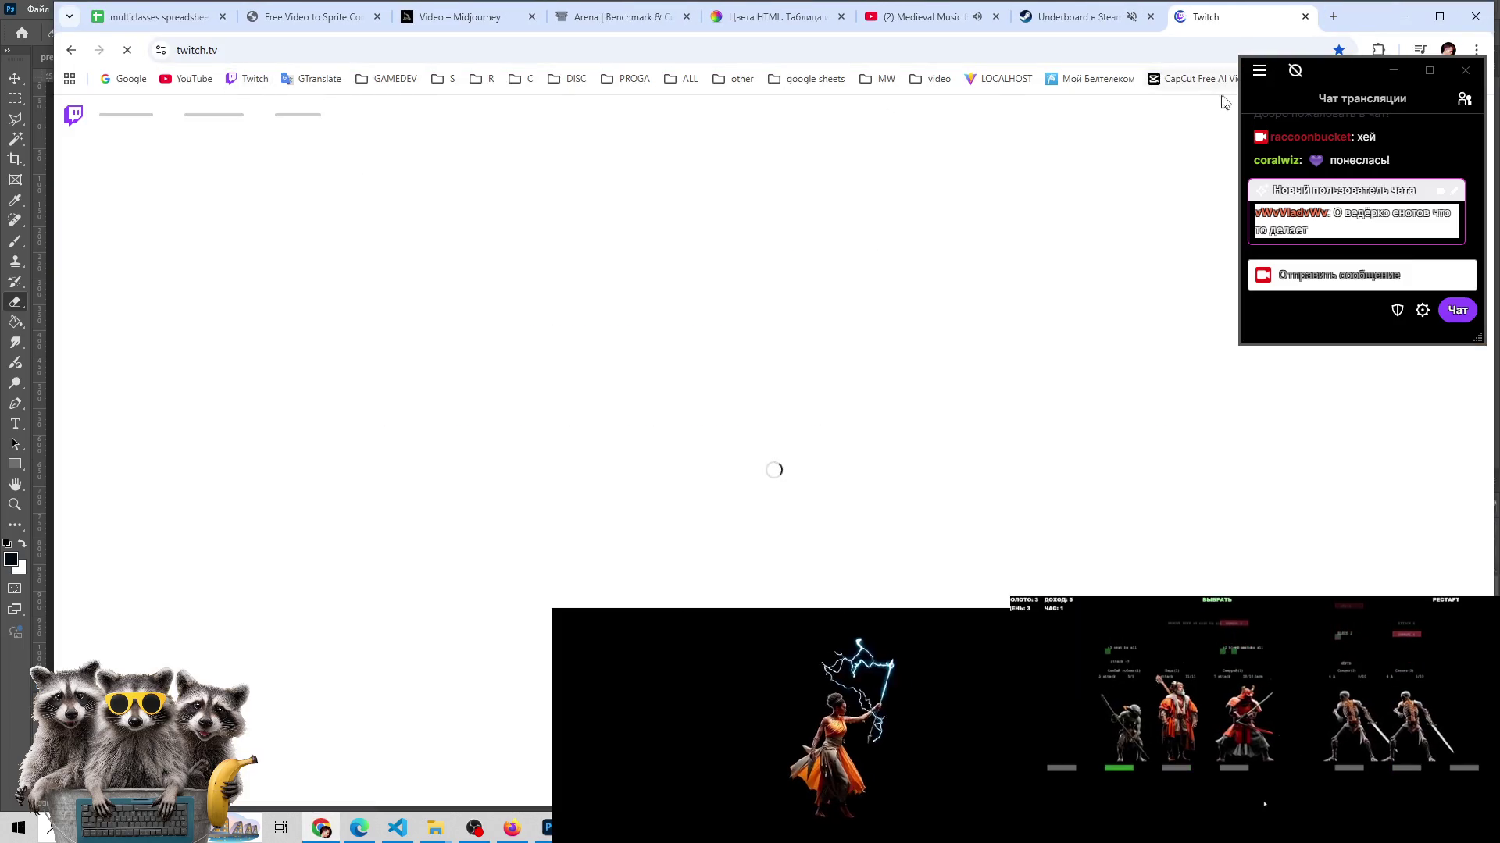
pyautogui.click(216, 118)
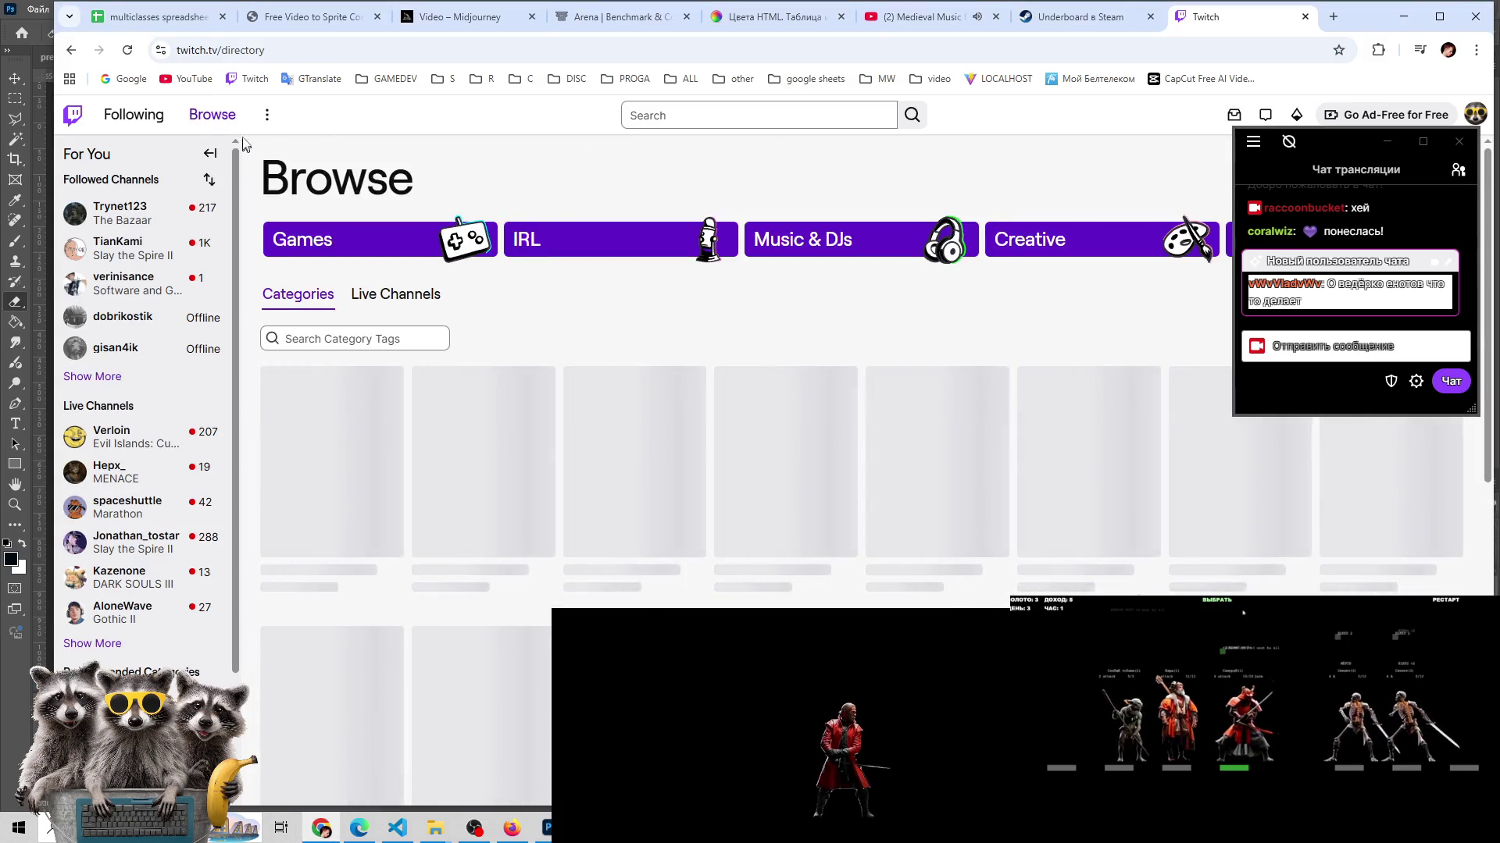
pyautogui.moveTo(1377, 138); pyautogui.dragTo(1362, 360)
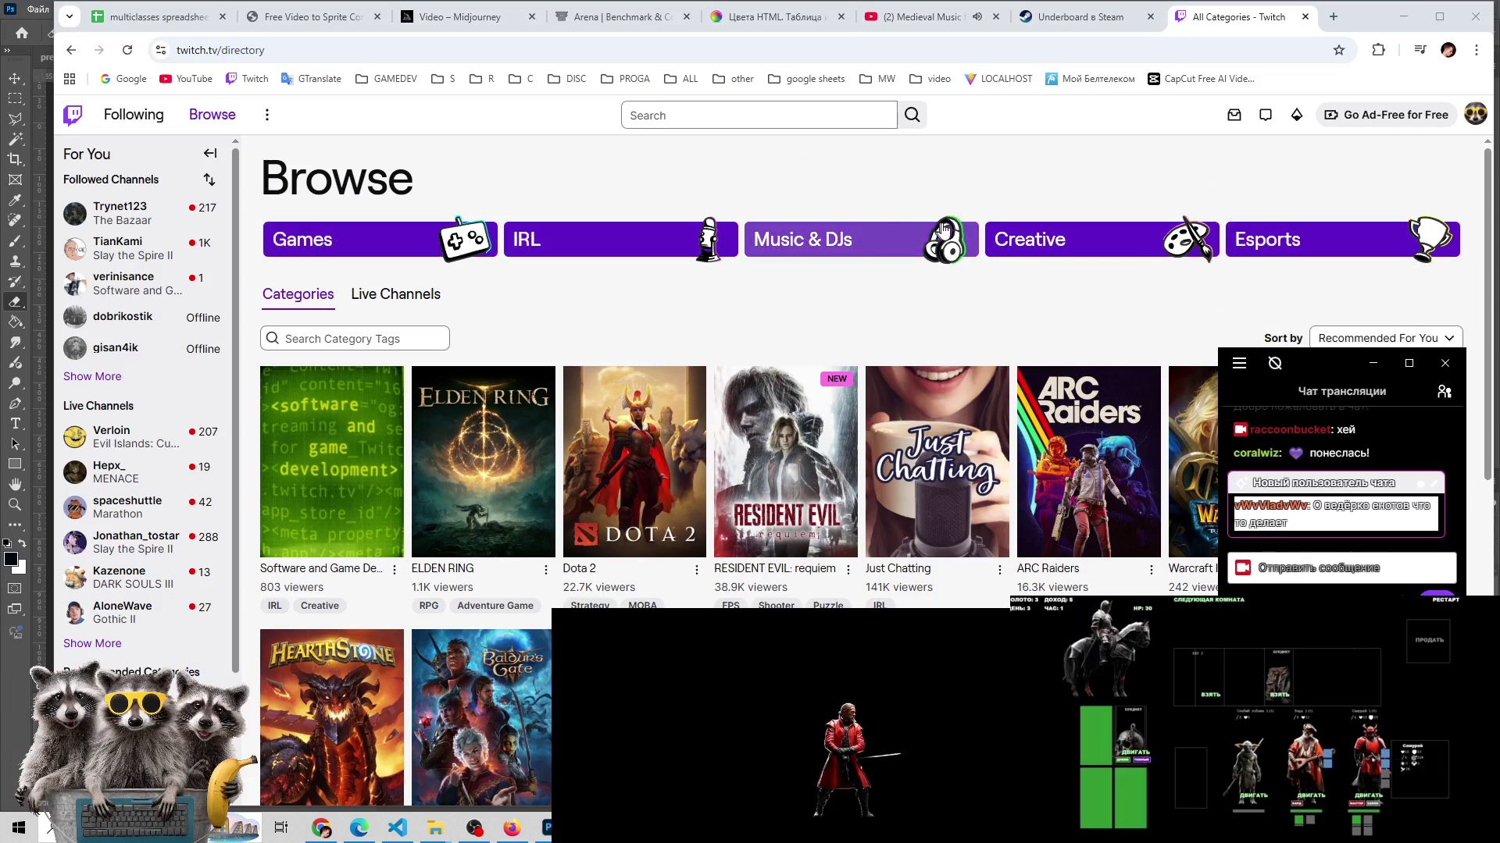
pyautogui.click(336, 484)
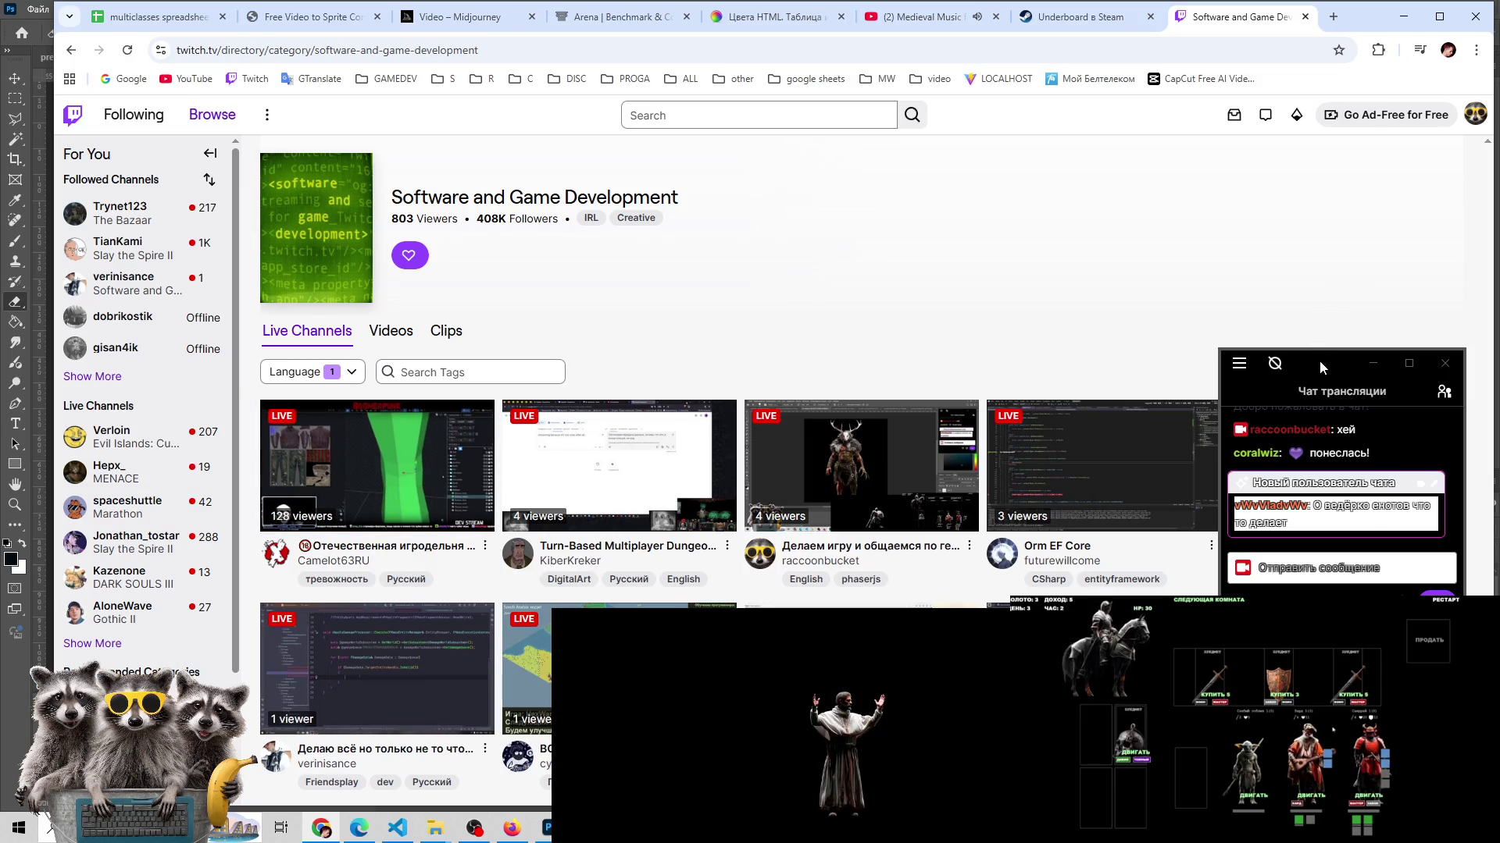
# - Preview one of the category's streams in a new tab, then close it
pyautogui.moveTo(1319, 361)
pyautogui.mouseDown()
pyautogui.moveTo(1333, 498)
pyautogui.moveTo(1305, 67)
pyautogui.mouseUp()
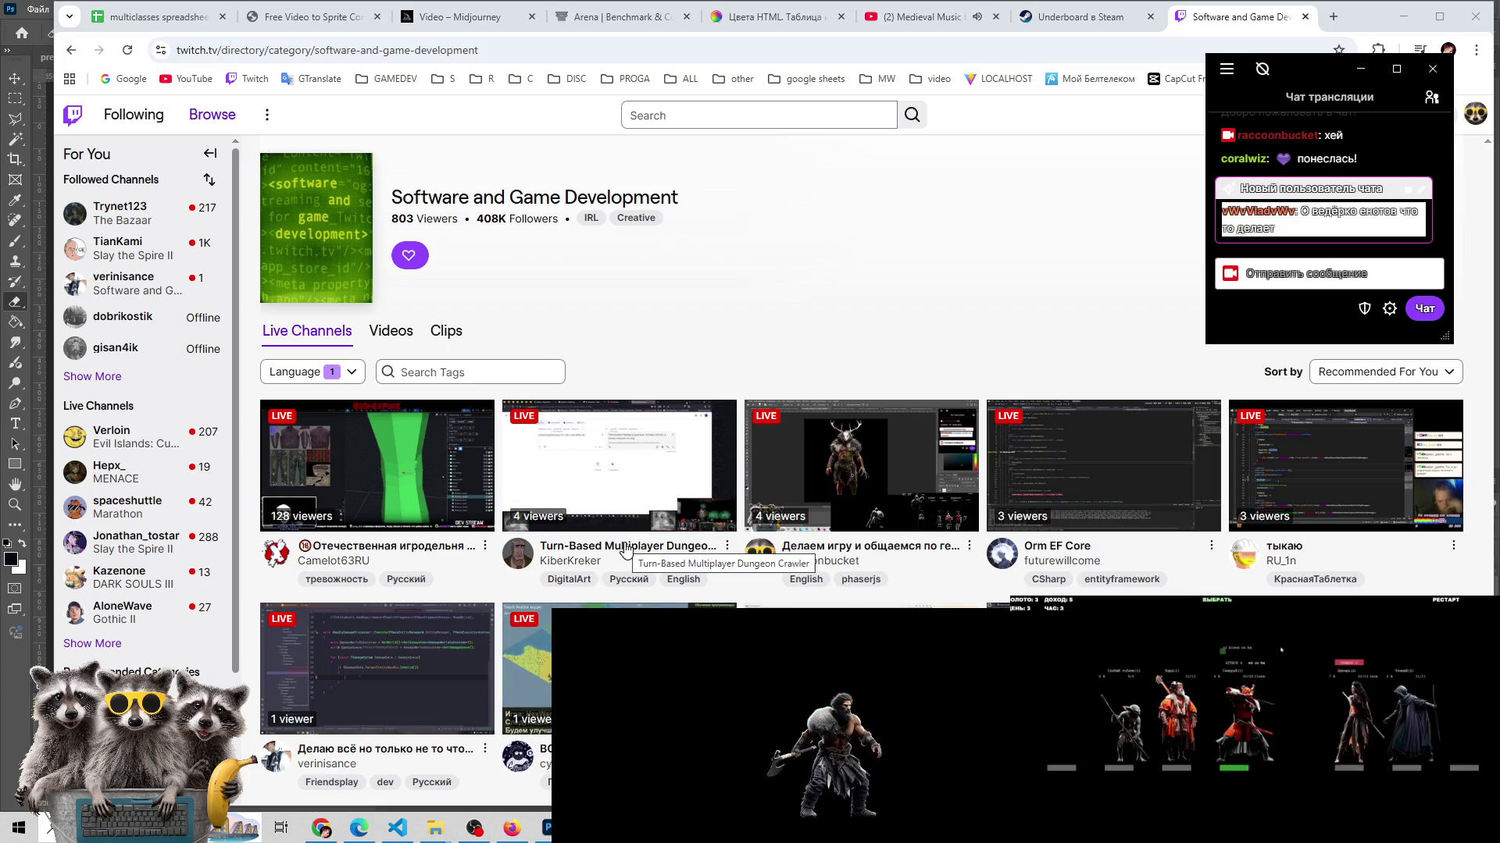
pyautogui.rightClick(625, 437)
pyautogui.click(710, 72)
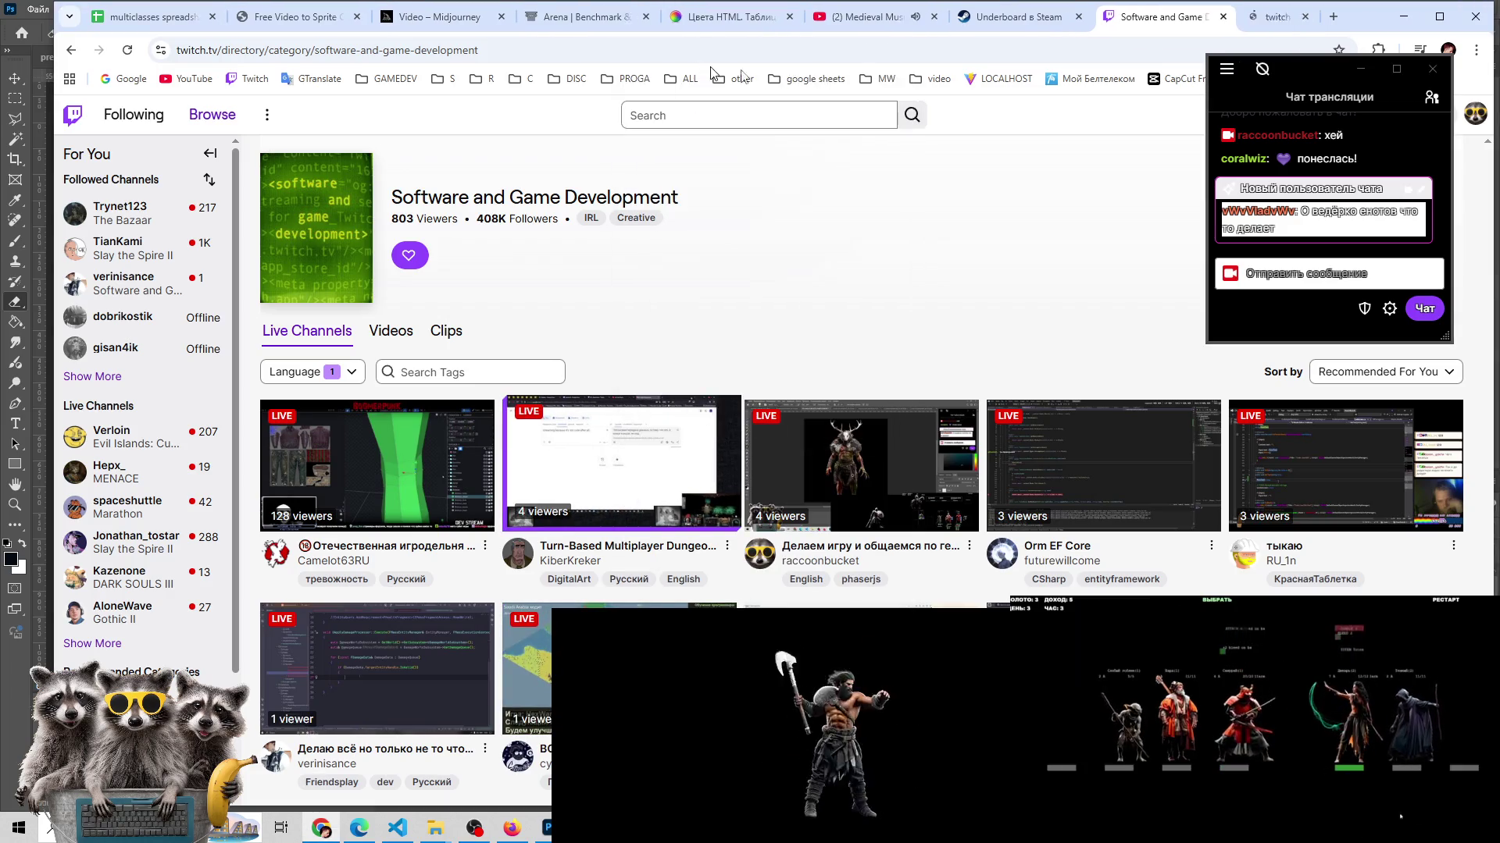
pyautogui.click(1277, 16)
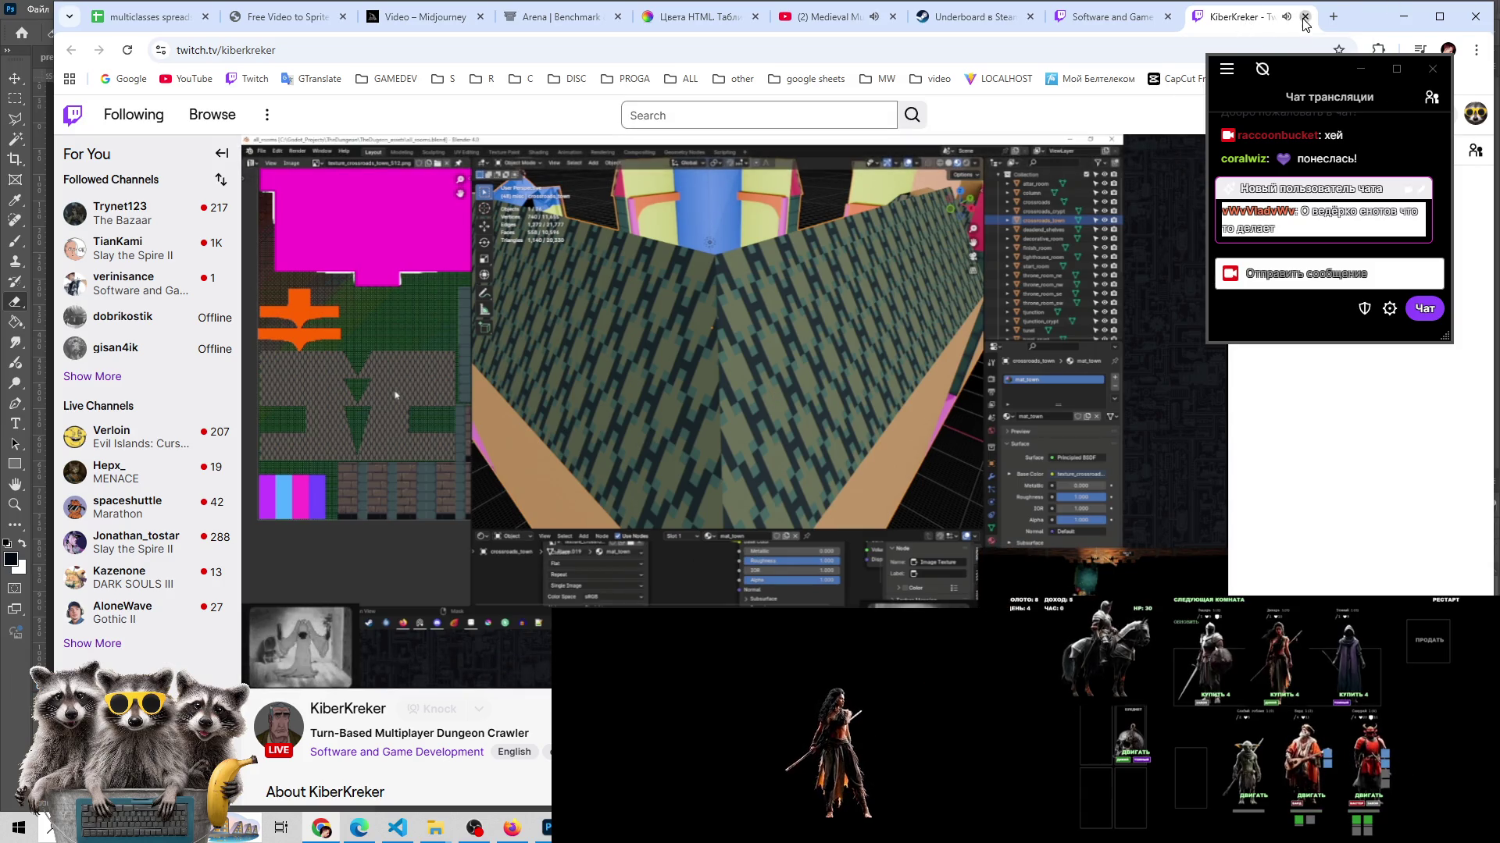
pyautogui.click(1303, 17)
# - Park the chat window at the bottom right and switch to the Medieval Music YouTube tab
pyautogui.moveTo(1298, 70)
pyautogui.mouseDown()
pyautogui.moveTo(1287, 402)
pyautogui.moveTo(1320, 525)
pyautogui.mouseUp()
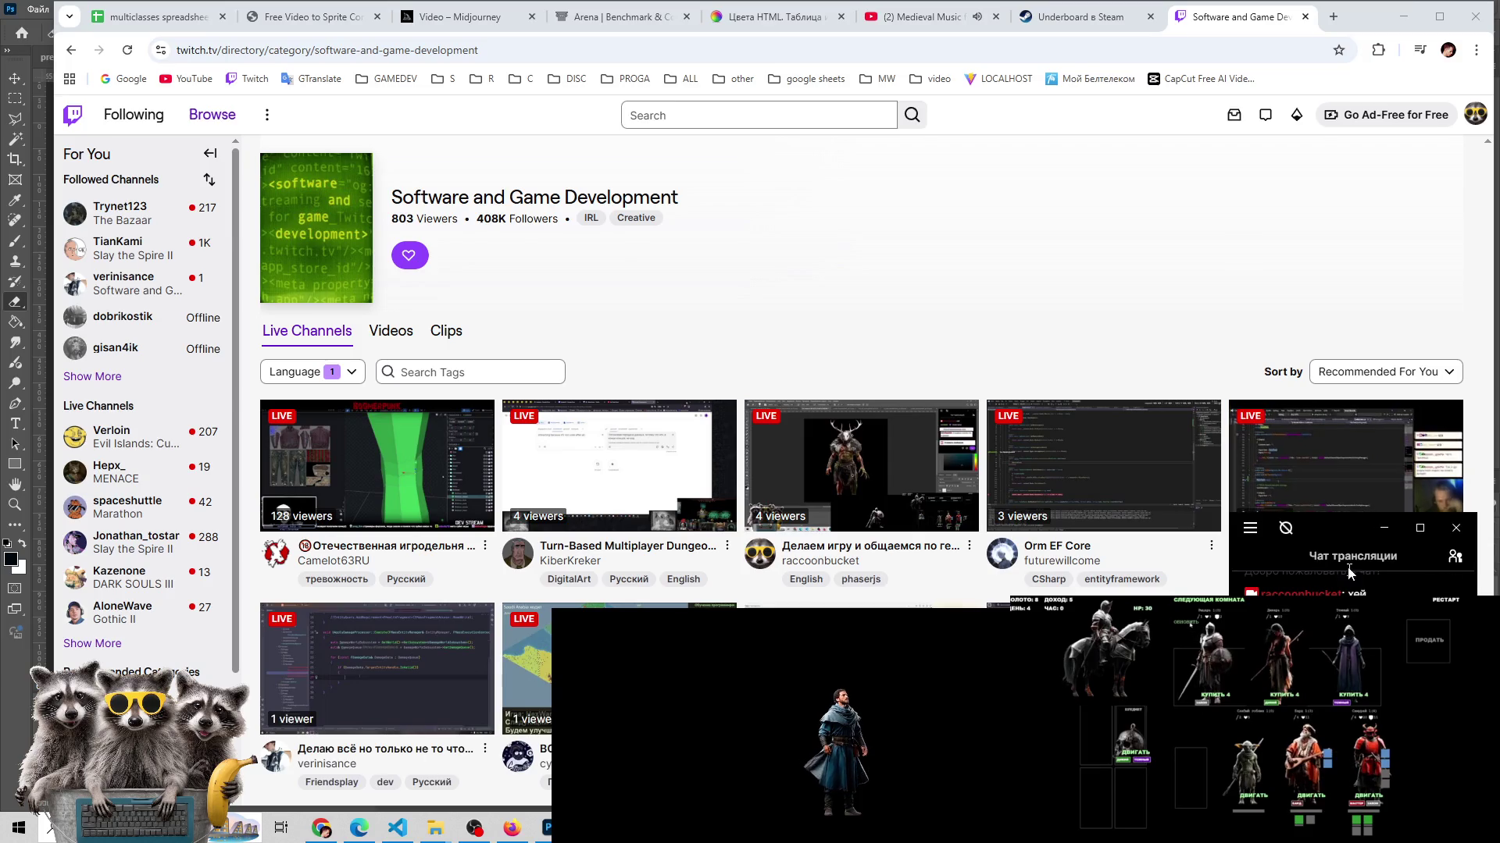
pyautogui.moveTo(1330, 524); pyautogui.dragTo(907, 114)
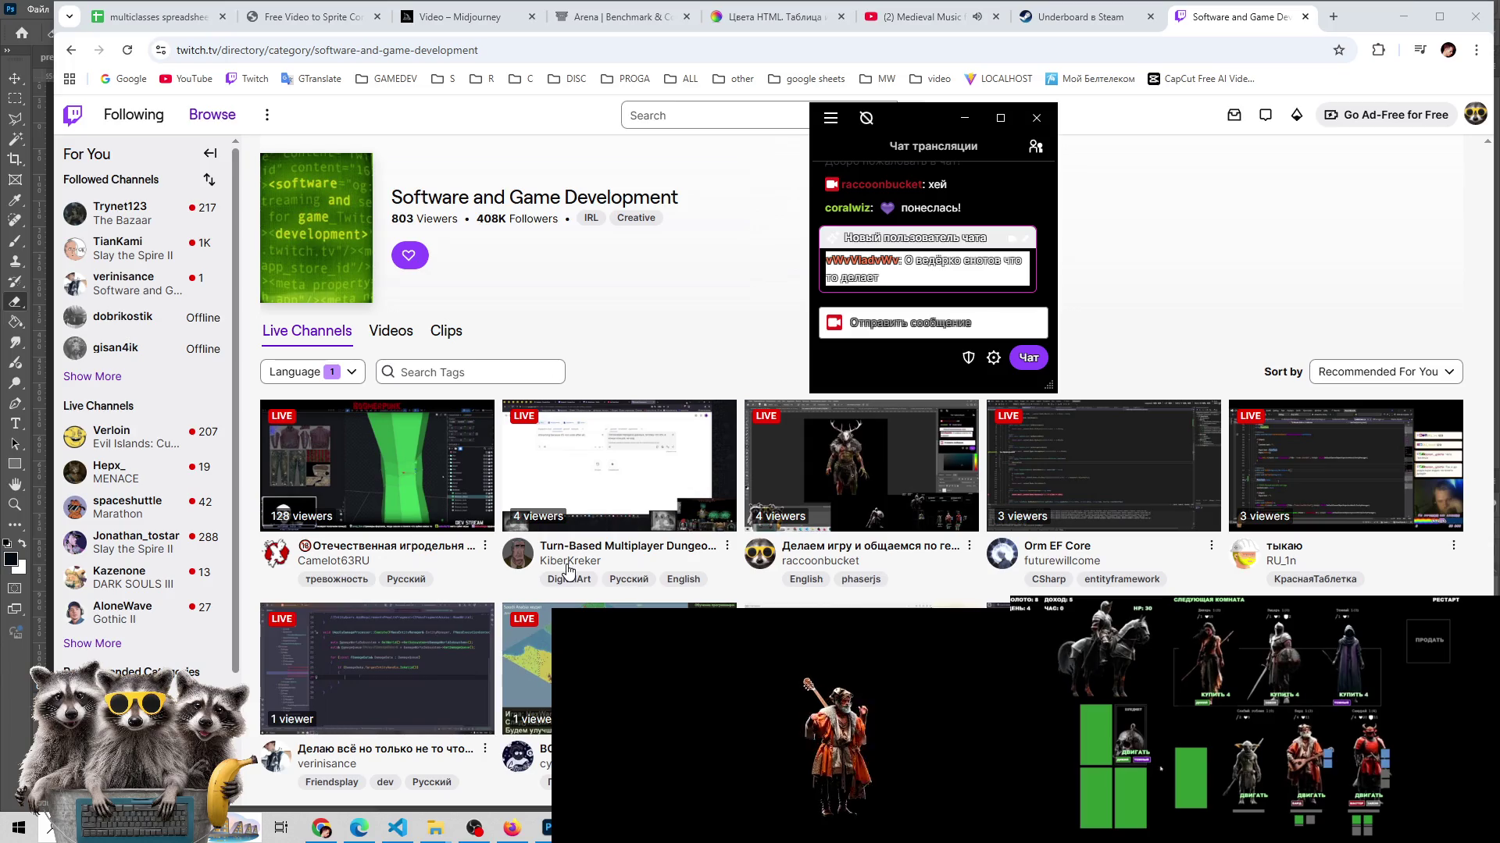
pyautogui.moveTo(905, 115)
pyautogui.mouseDown()
pyautogui.moveTo(1252, 503)
pyautogui.moveTo(1331, 559)
pyautogui.mouseUp()
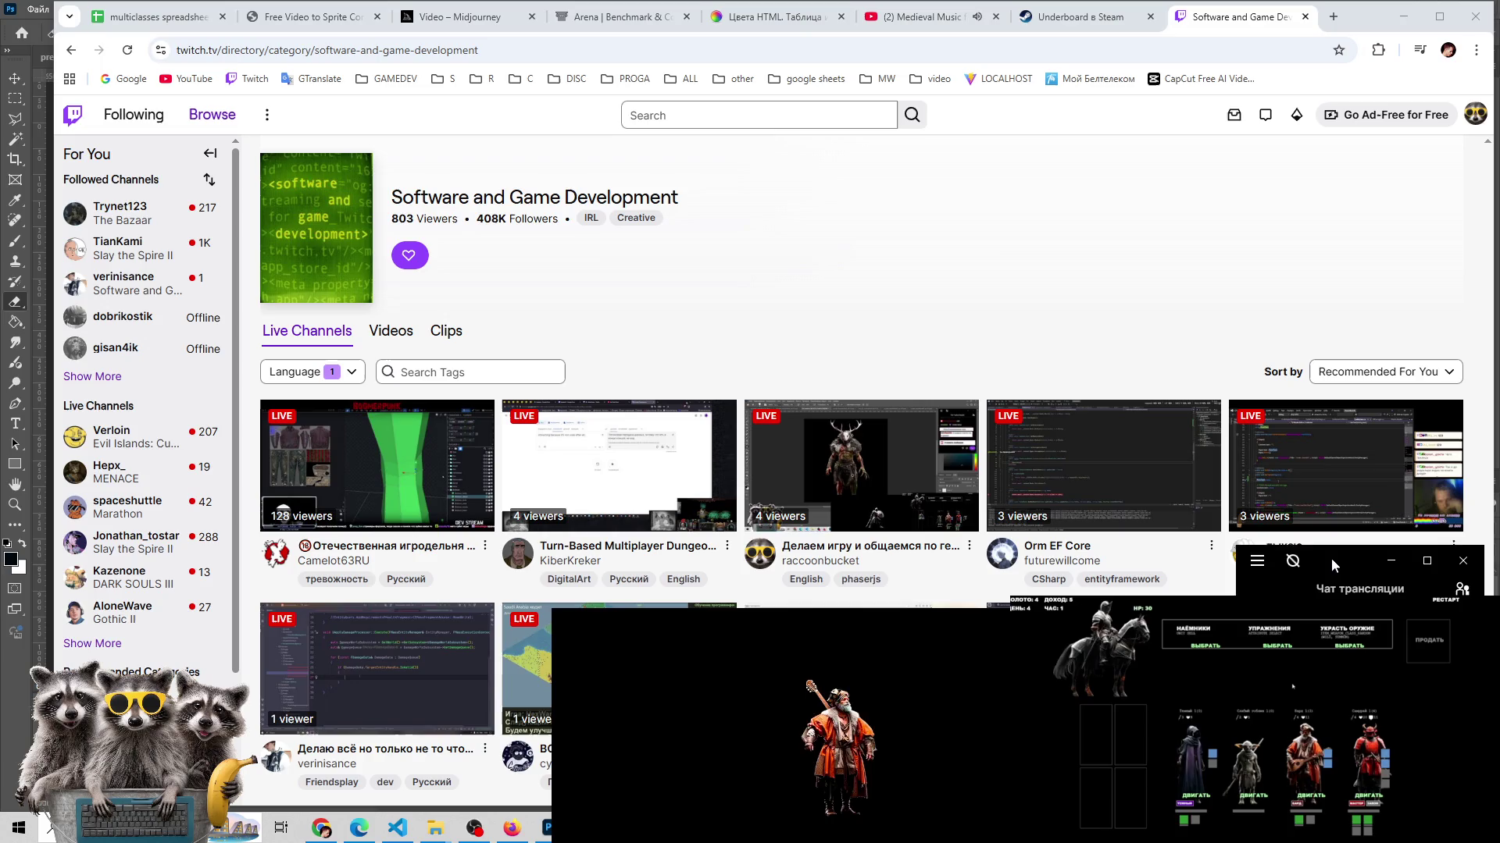
pyautogui.click(1083, 20)
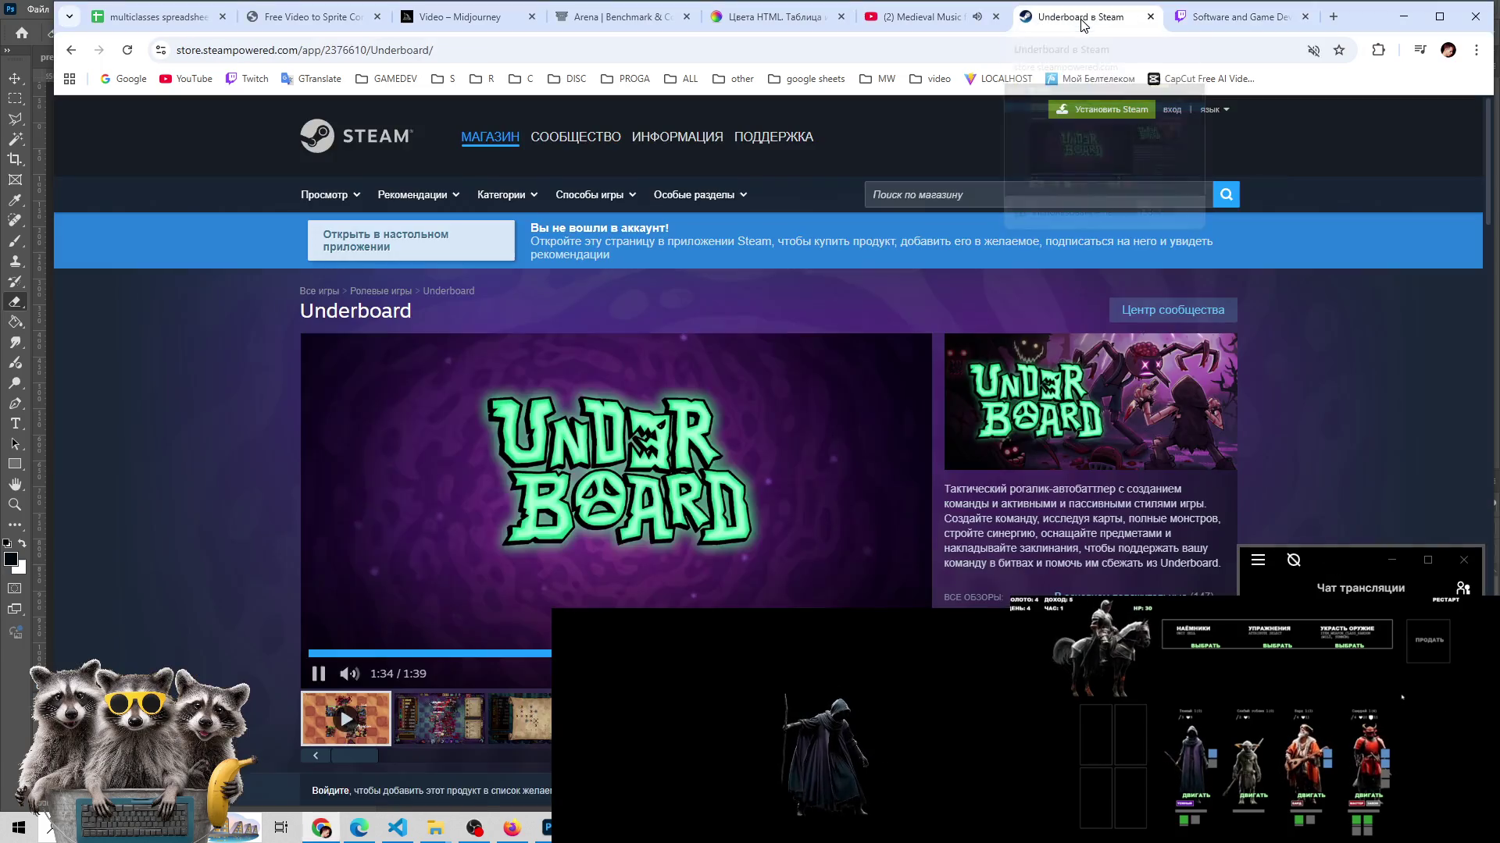
pyautogui.click(927, 14)
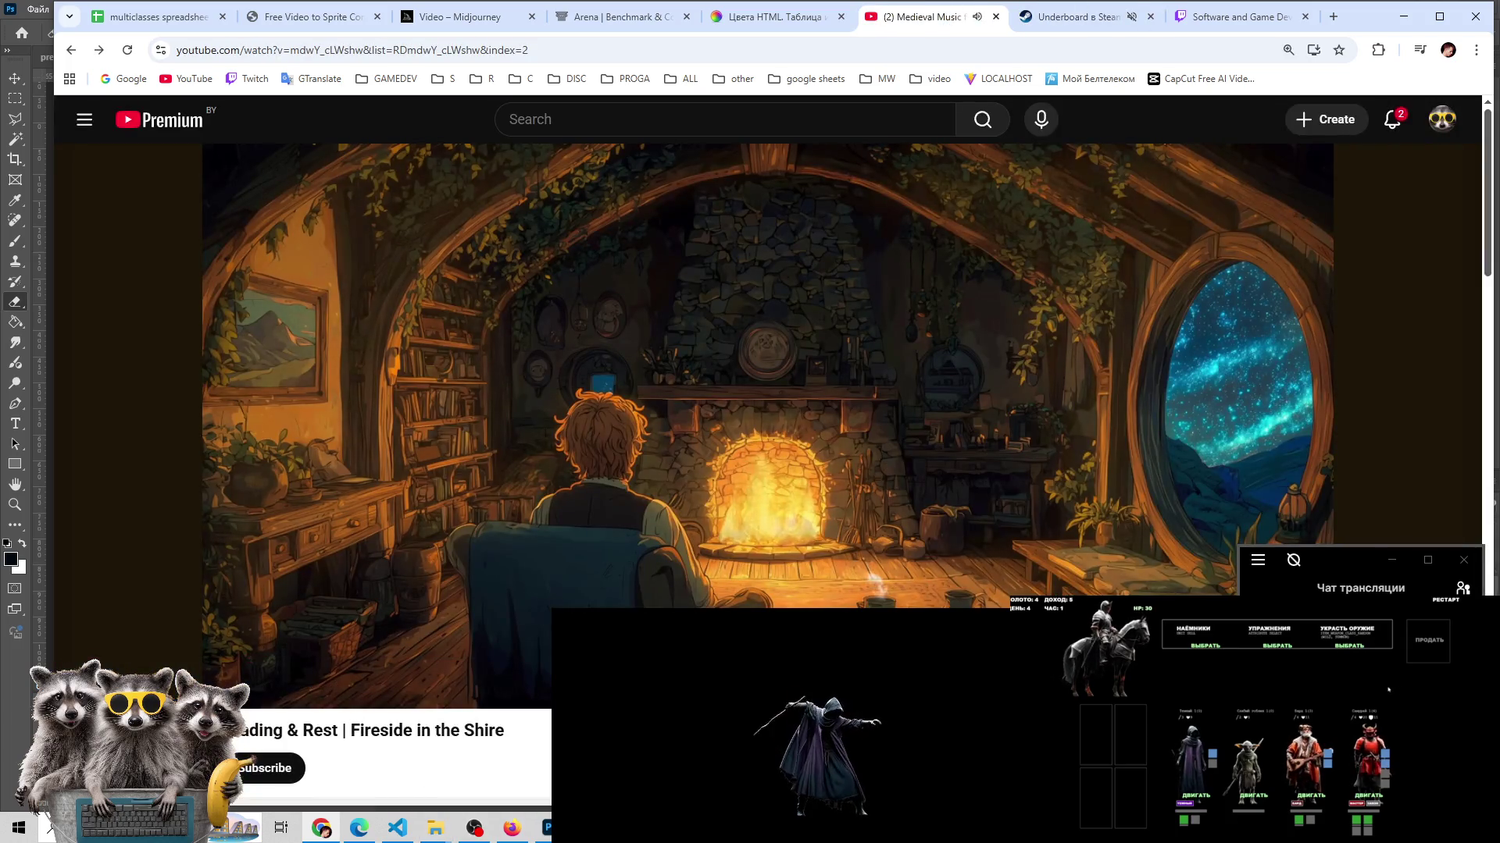
# - Alt+Tab over to Discord, then bring Photoshop back to the front
pyautogui.hotkey('alt', 'Tab')
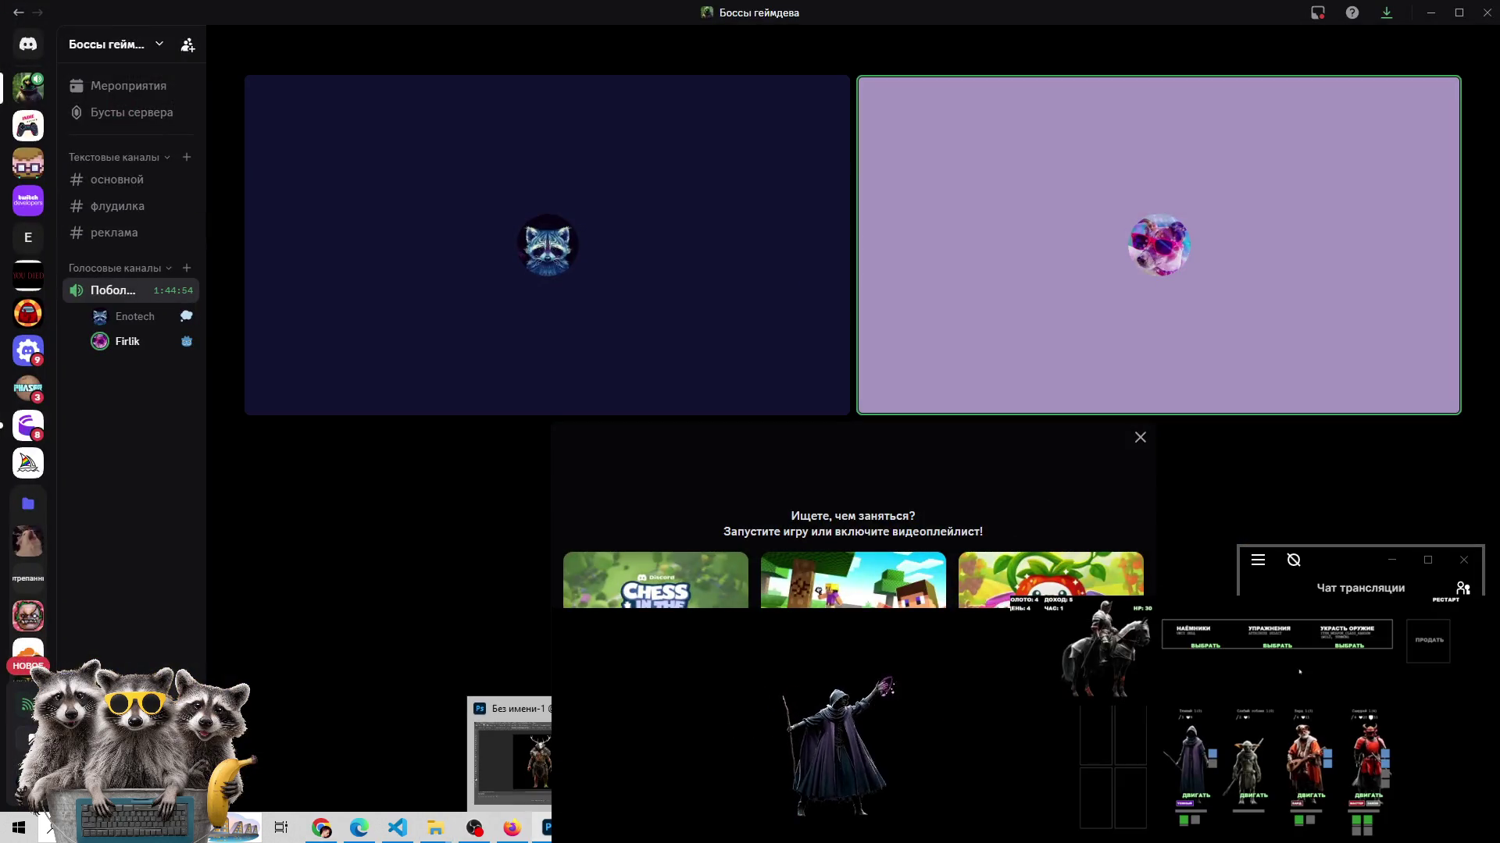
pyautogui.click(546, 828)
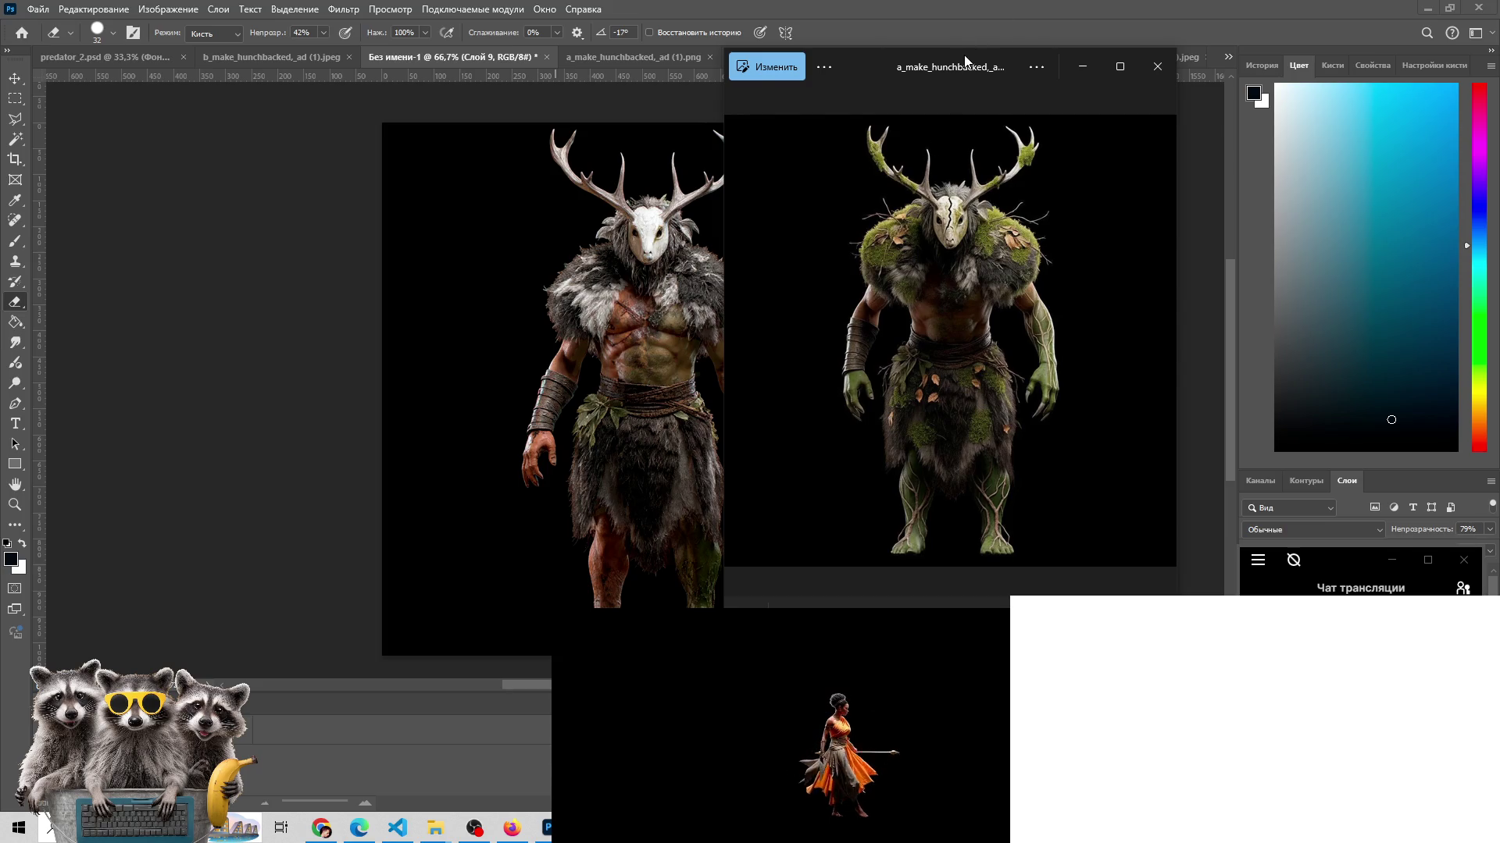
# - Place the Photos viewer of the mossy beast at the right of the screen, then return to Photoshop
pyautogui.moveTo(965, 61); pyautogui.dragTo(1192, 47)
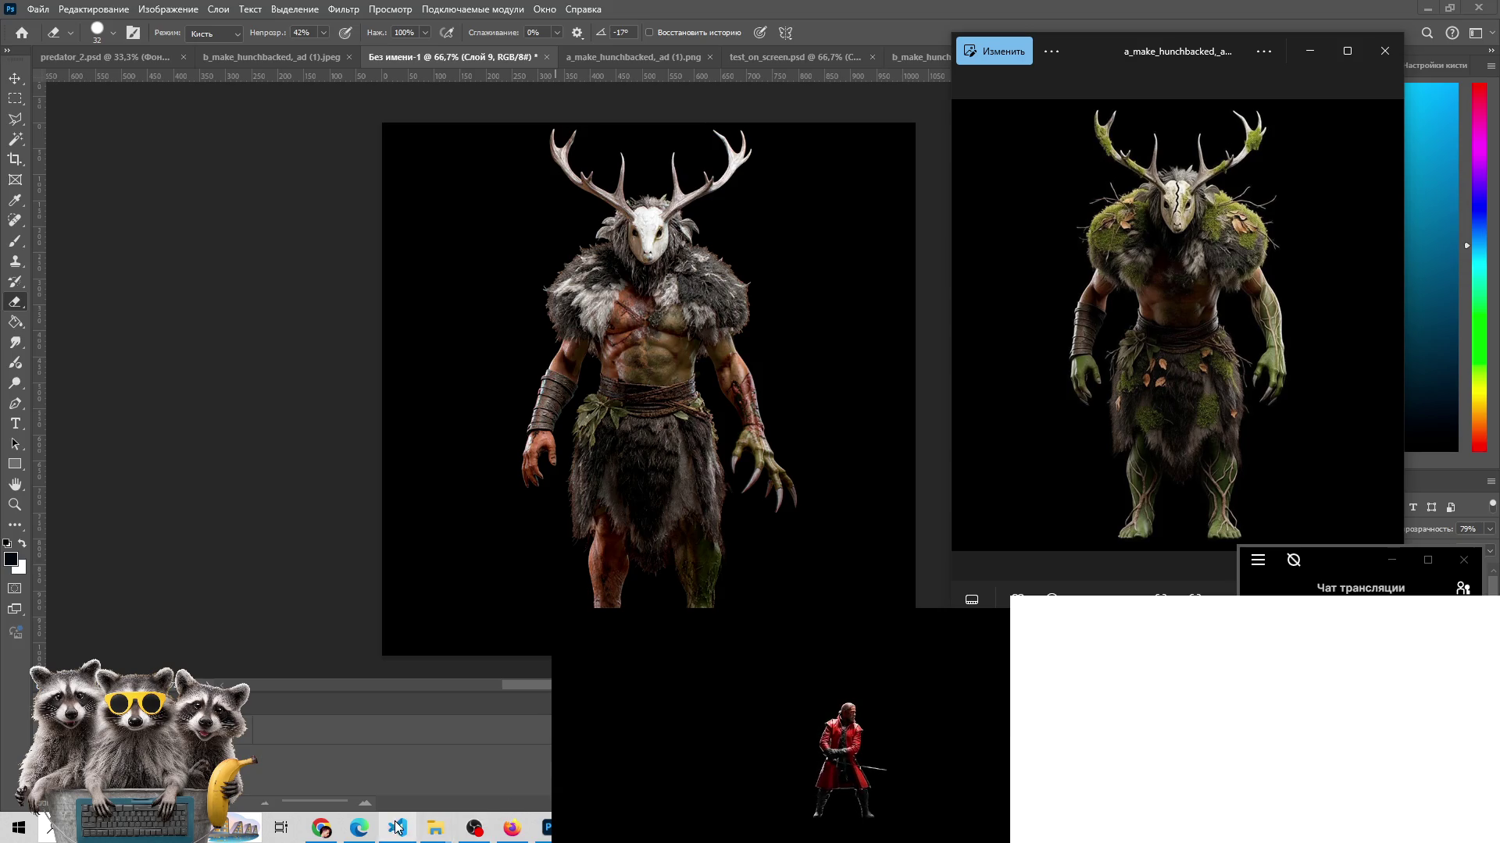
pyautogui.moveTo(435, 828)
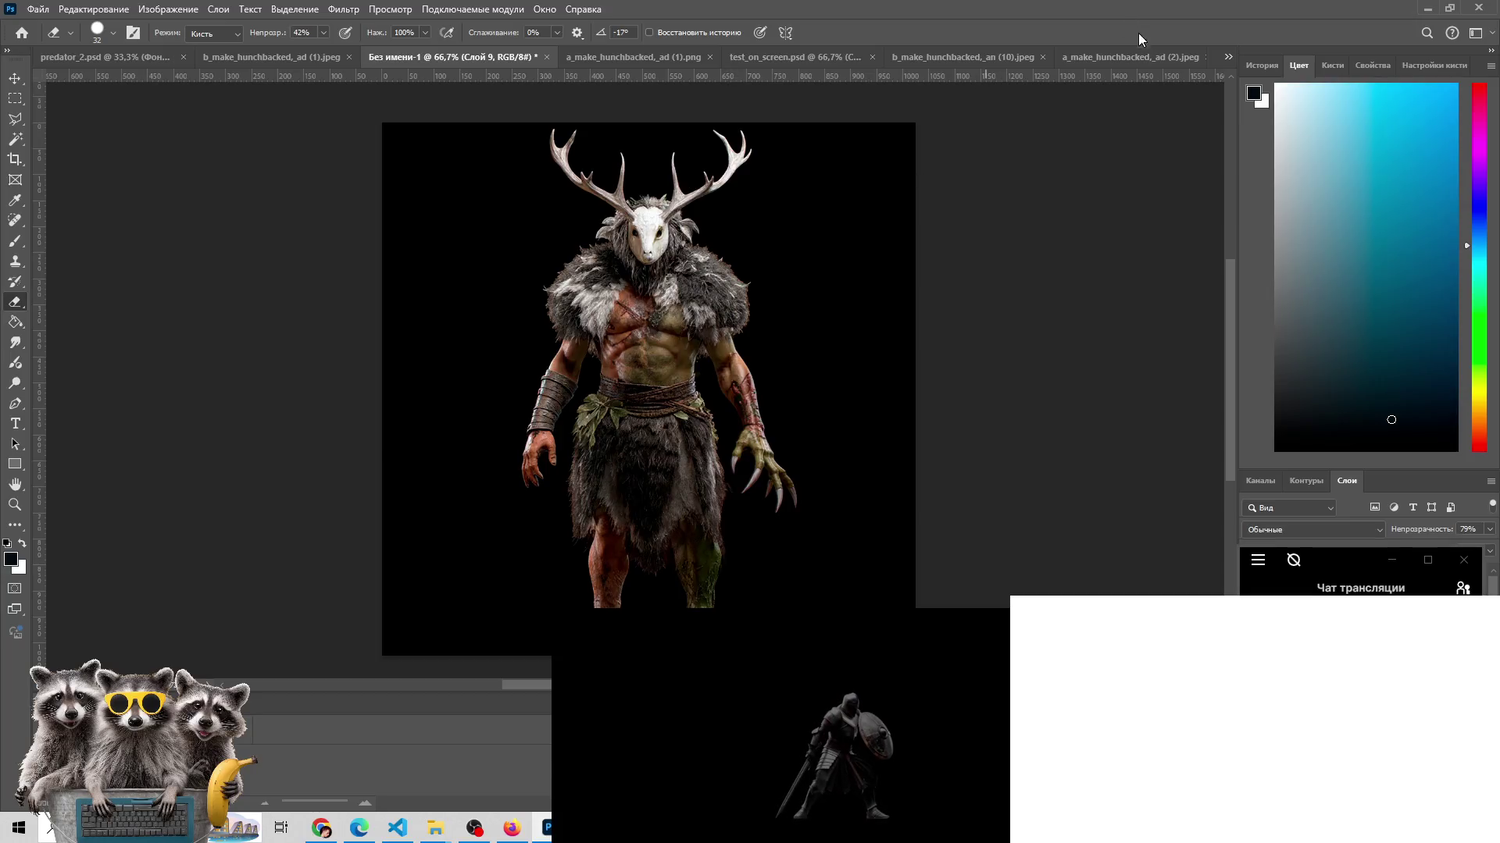
# - Cycle Photoshop documents to a_make_hunchbacked_ad (2).jpeg and dismiss the Chrome window
pyautogui.hotkey('ctrl', 'Tab')
pyautogui.hotkey('ctrl', 'Tab')
pyautogui.hotkey('ctrl', 'Tab')
pyautogui.hotkey('ctrl', 'Tab')
pyautogui.hotkey('ctrl', 'Tab')
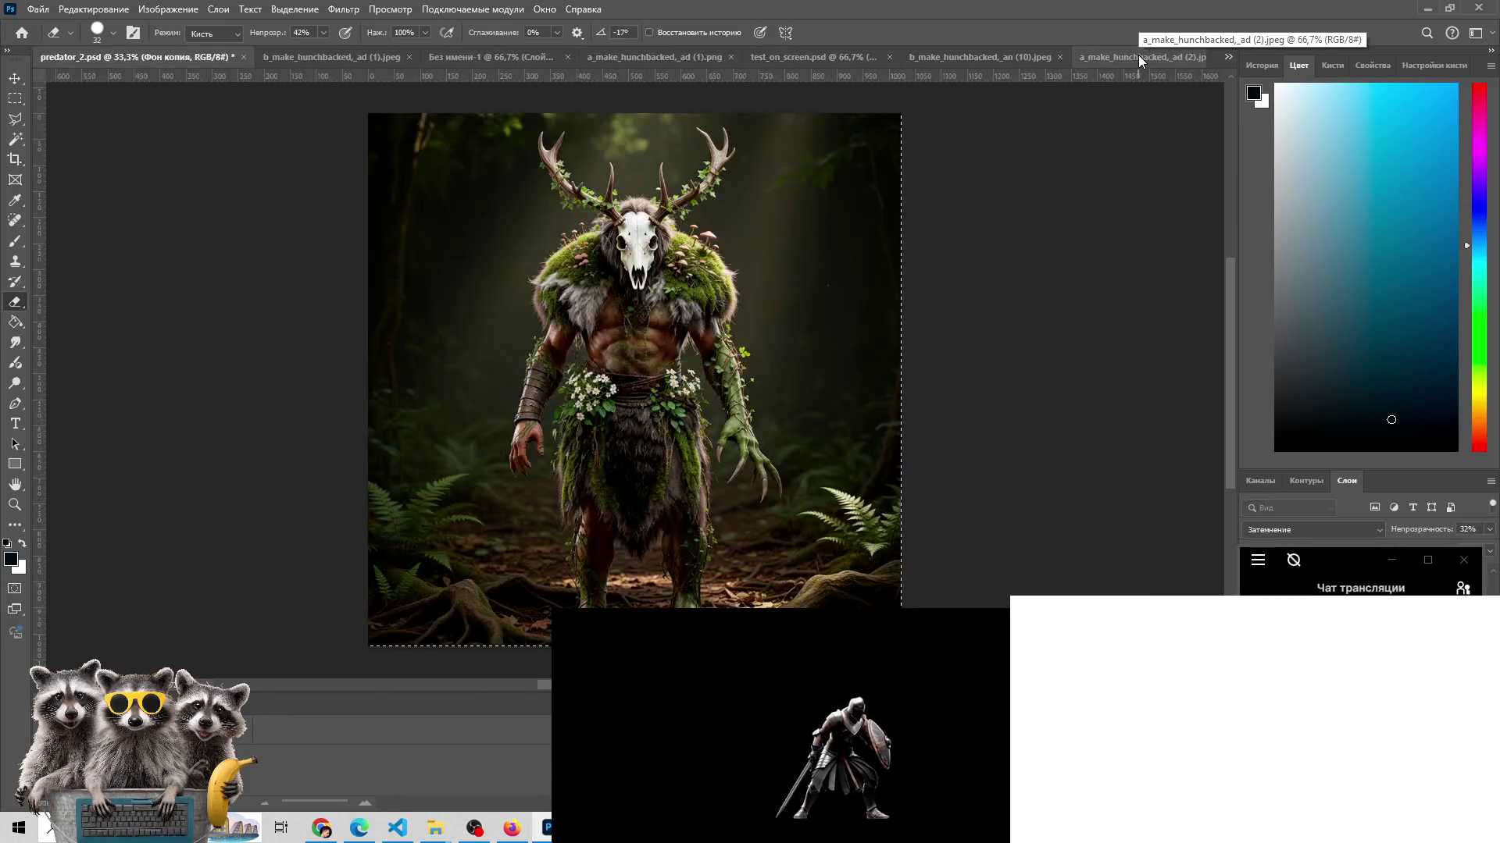
pyautogui.hotkey('ctrl', 'Tab')
pyautogui.hotkey('ctrl', 'Tab')
pyautogui.hotkey('ctrl', 'Tab')
pyautogui.hotkey('ctrl', 'Tab')
pyautogui.hotkey('ctrl', 'Tab')
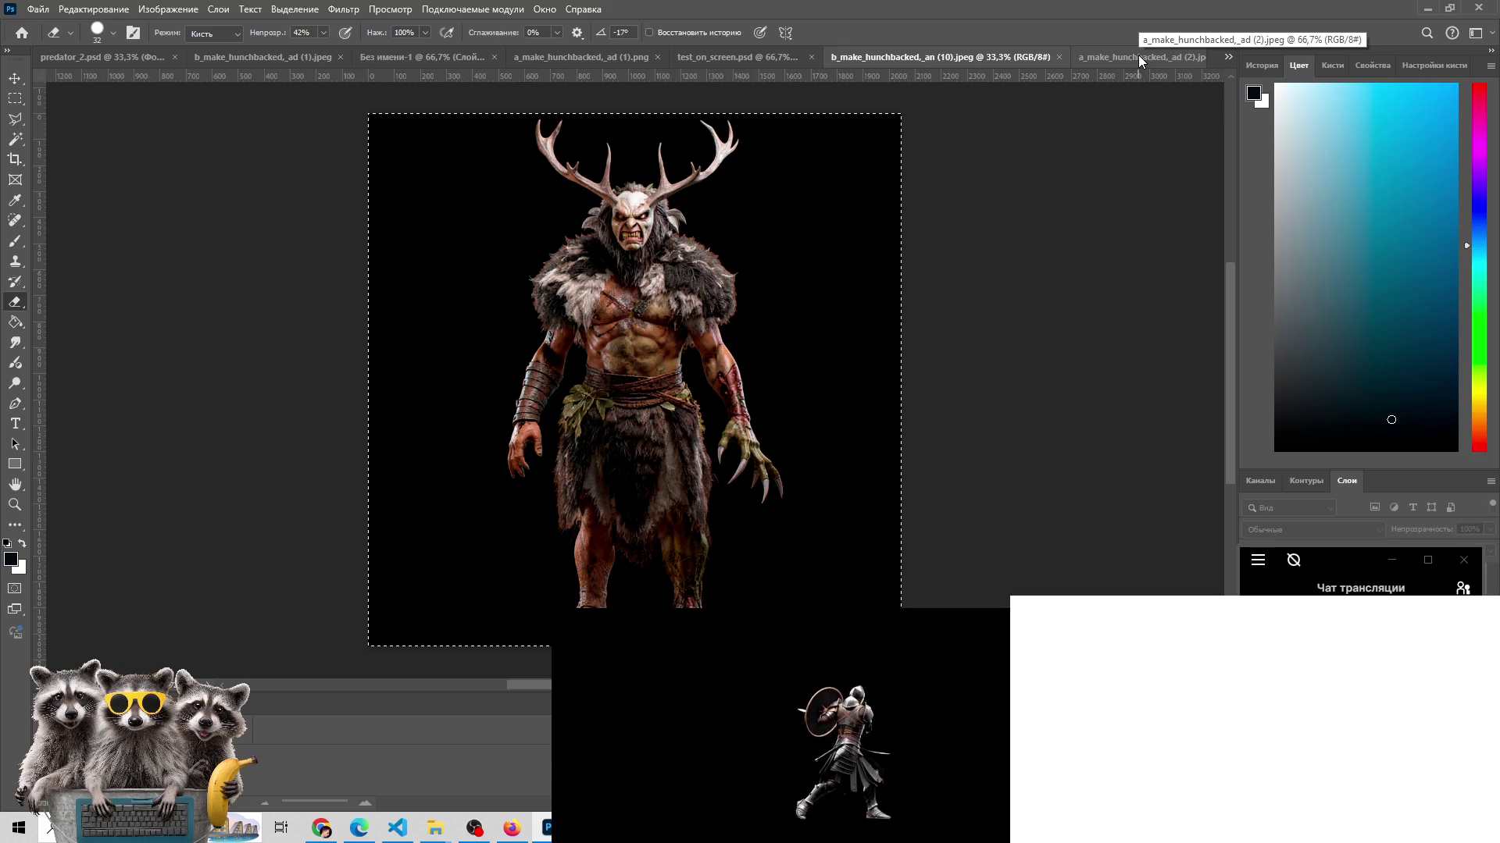
pyautogui.hotkey('ctrl', 'Tab')
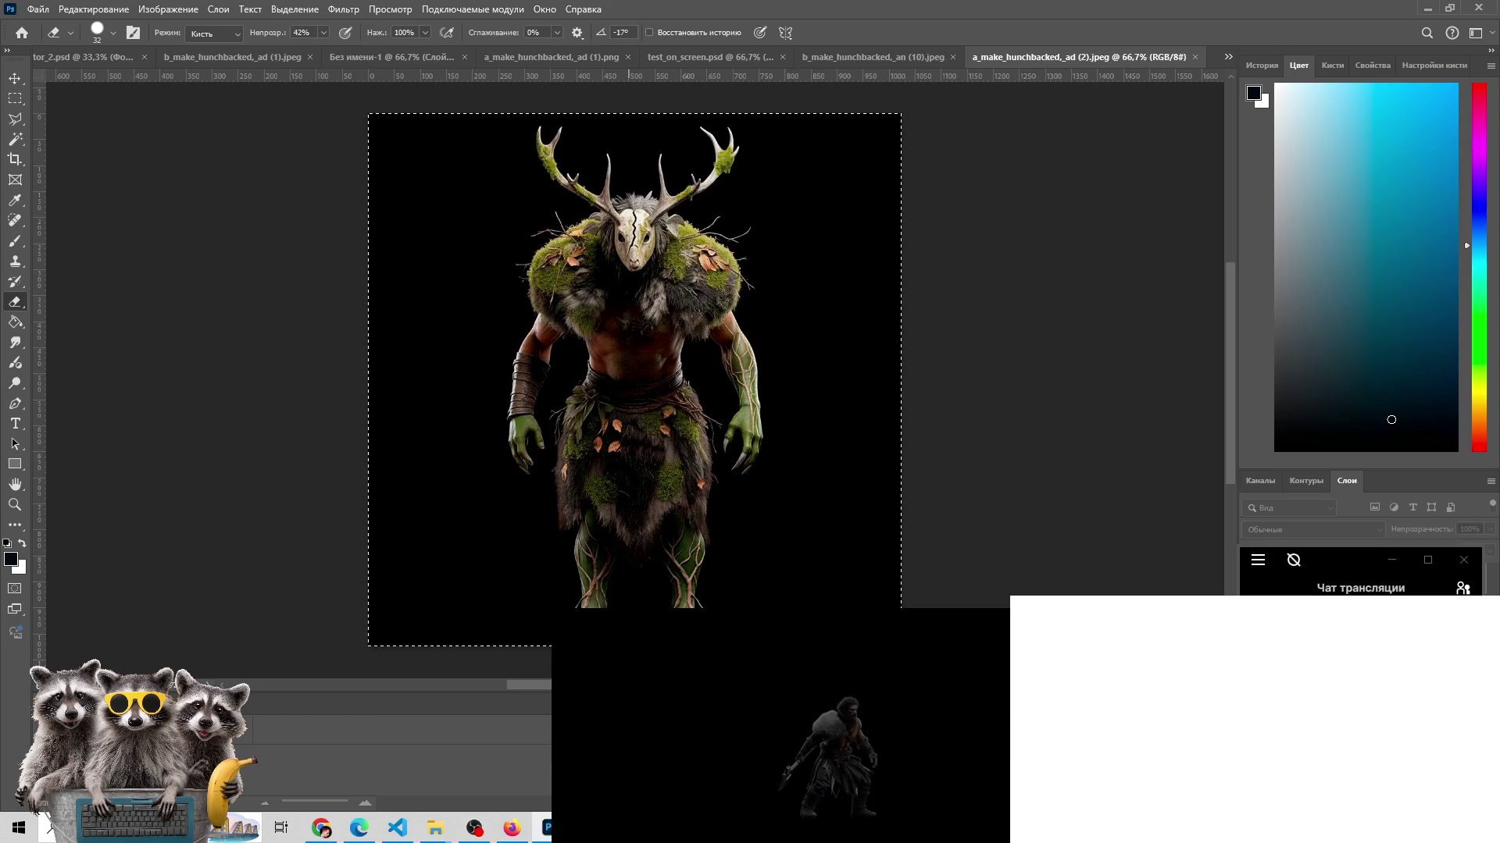
pyautogui.click(344, 834)
pyautogui.click(328, 832)
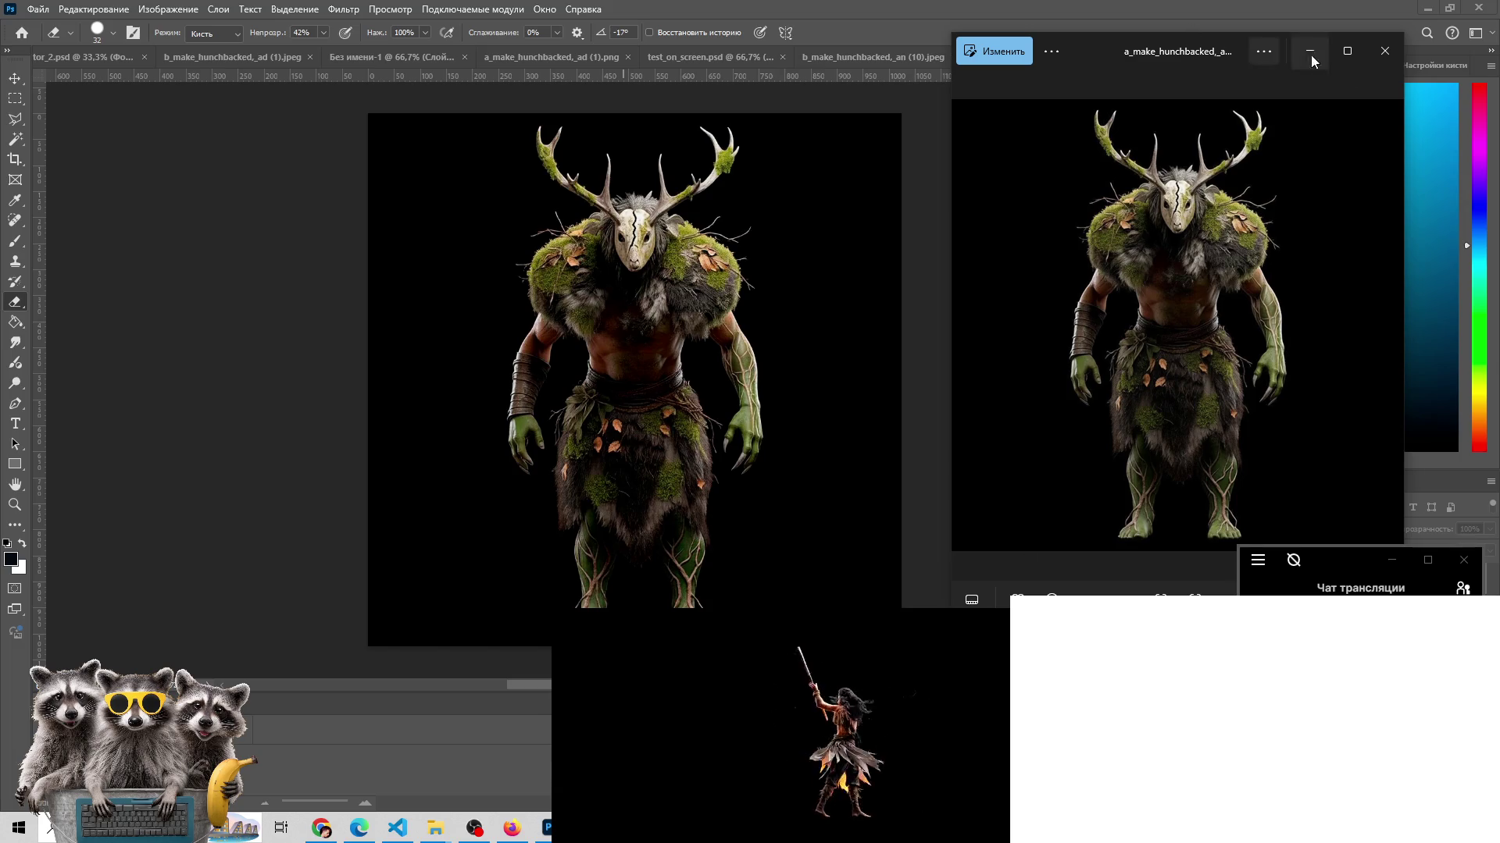
# - Browse the antlered beast variants in Photos, then bring the YouTube music video forward
pyautogui.click(1390, 321)
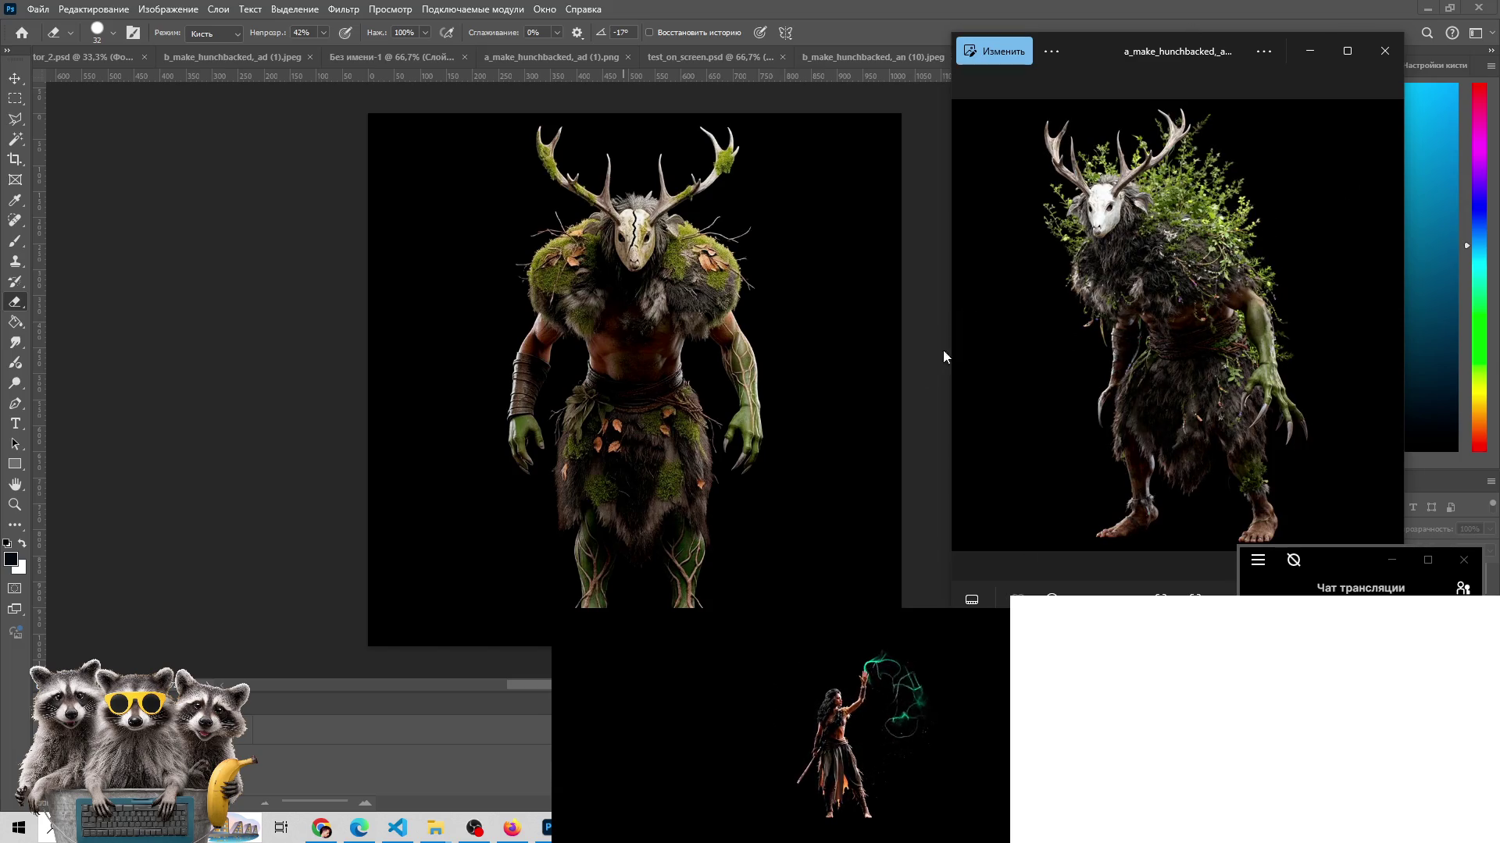
pyautogui.click(968, 325)
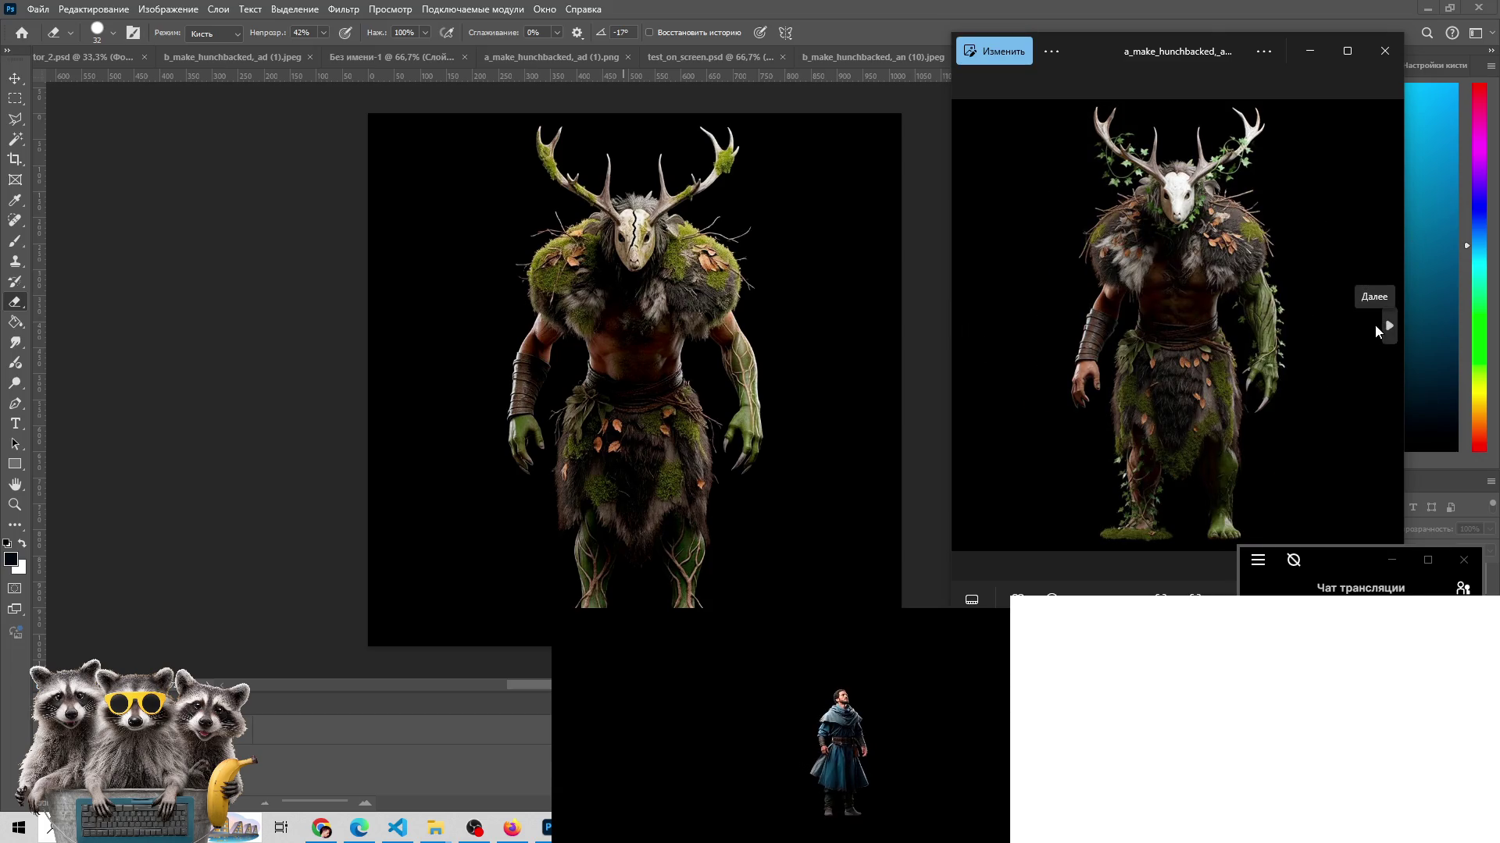
pyautogui.click(1375, 325)
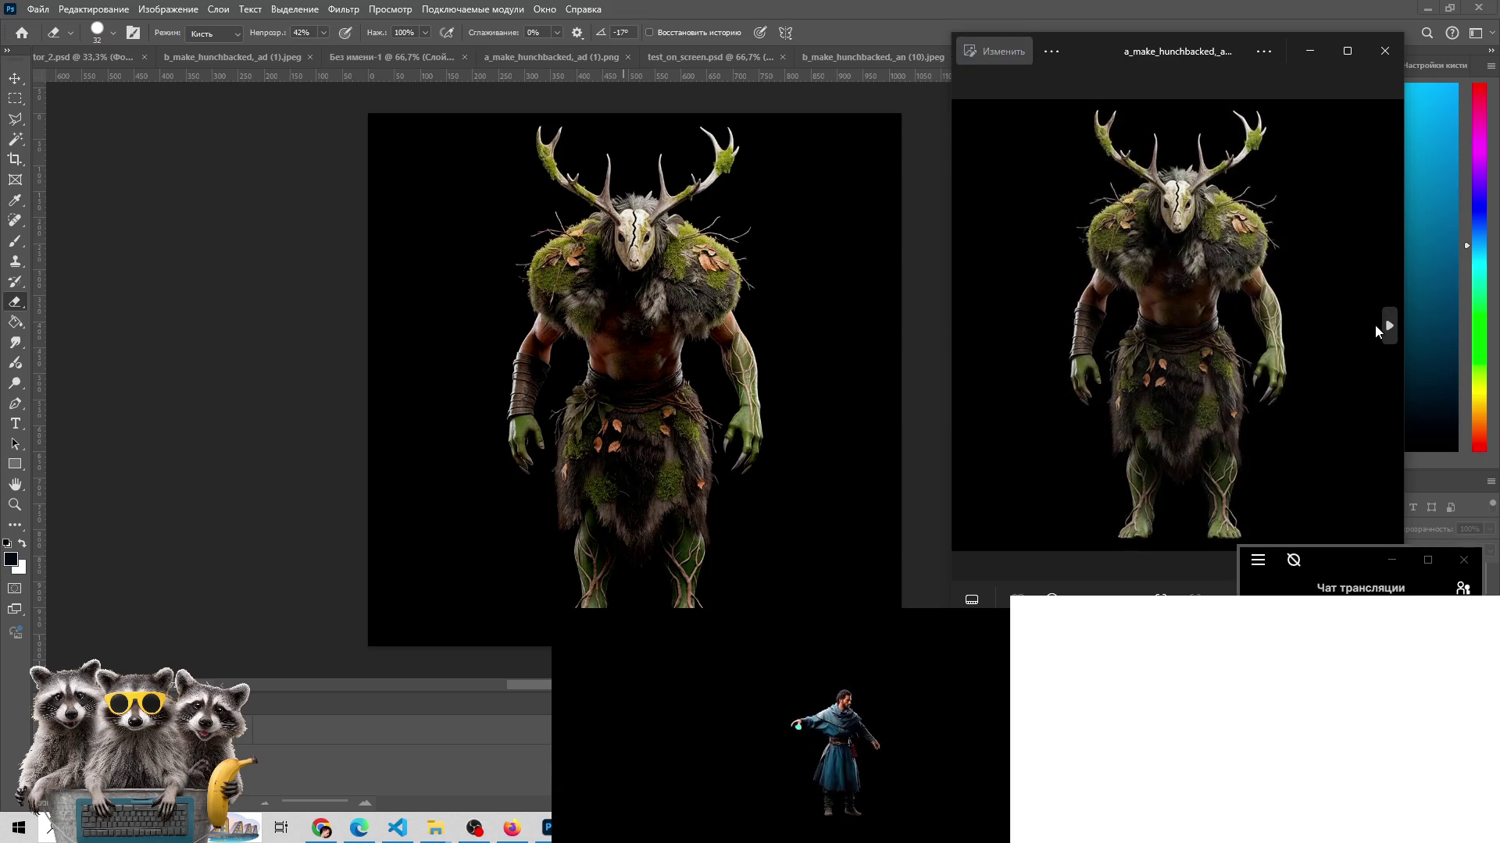
pyautogui.click(1375, 325)
pyautogui.click(1376, 326)
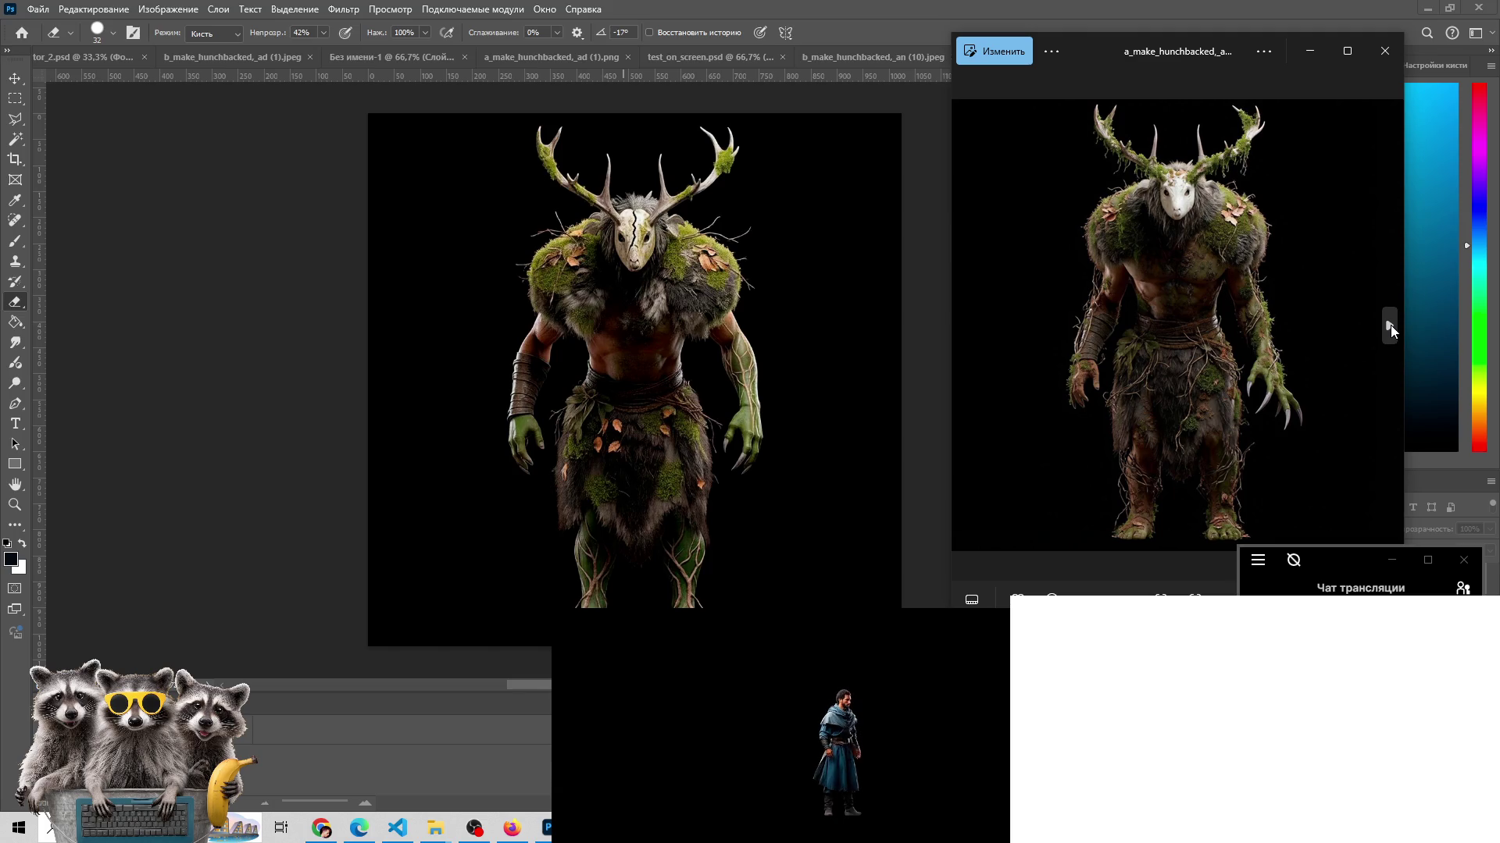
pyautogui.click(1390, 324)
pyautogui.click(1390, 325)
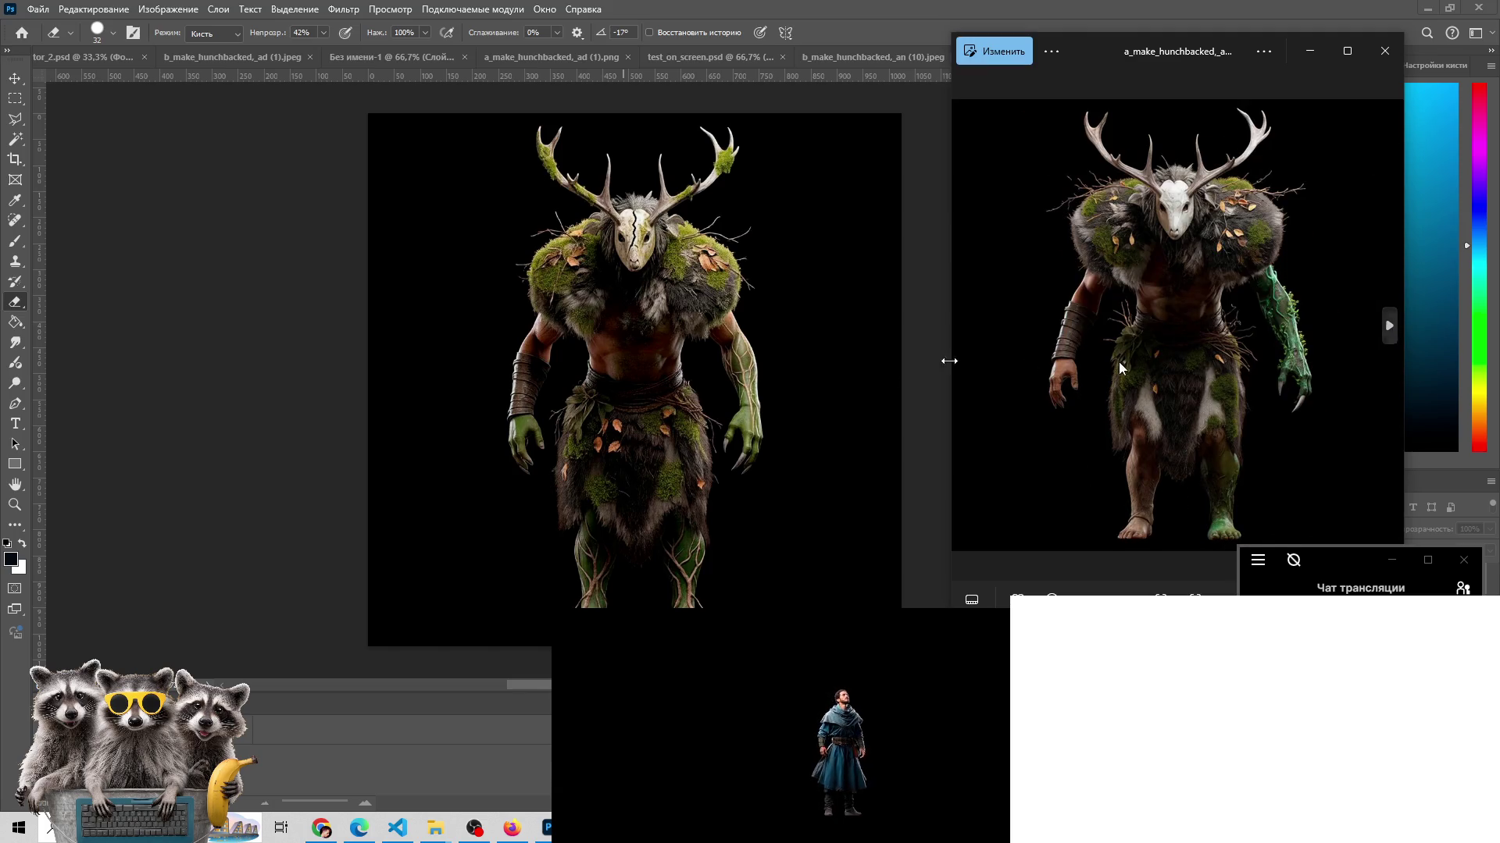
pyautogui.click(321, 828)
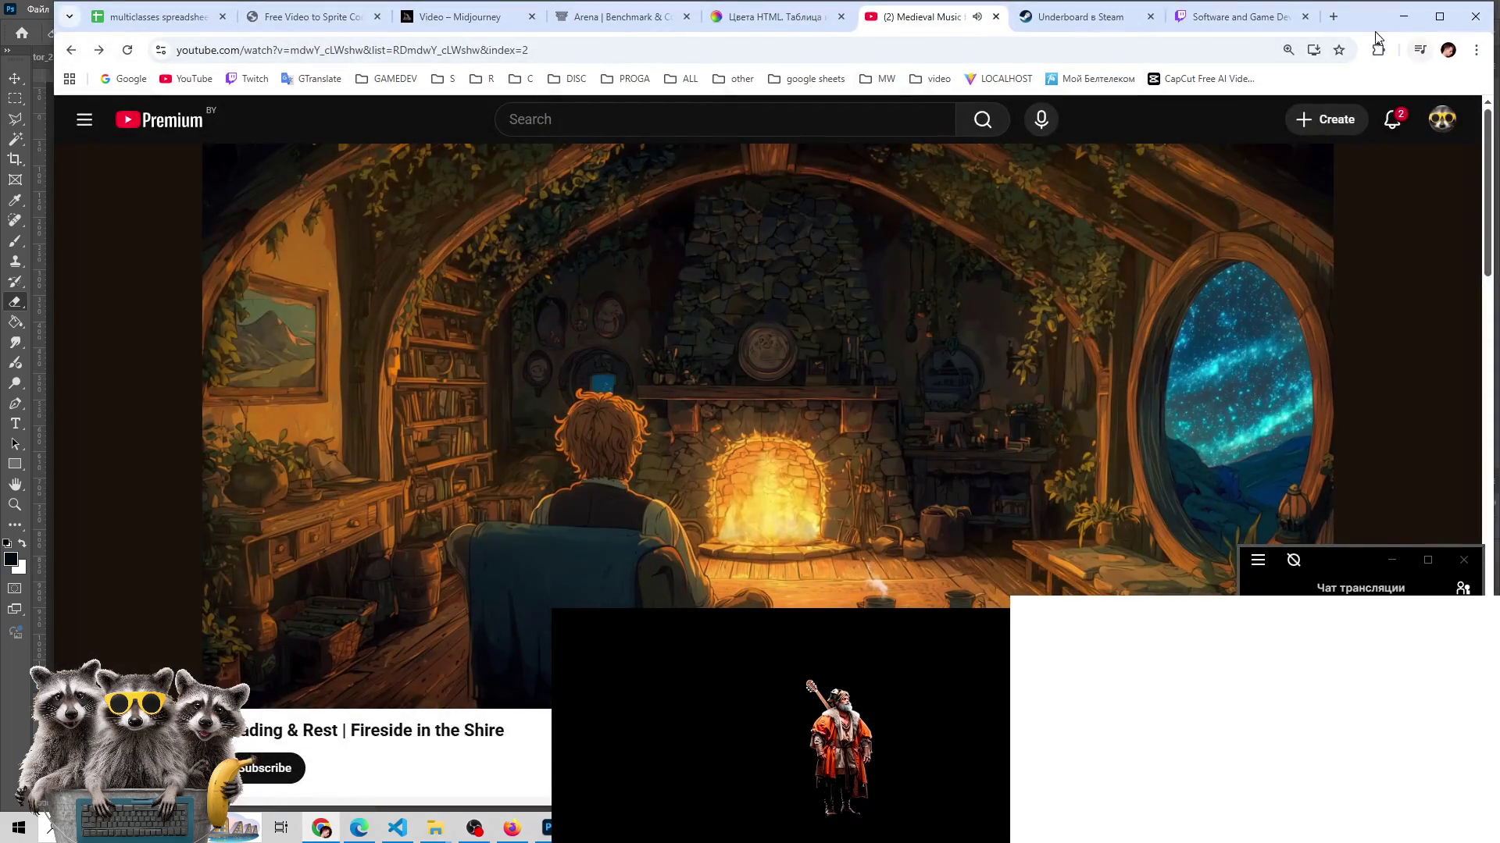
# - From the Software and Game Development tab, open the streamer's live channel and its Mech Engineer Steam page
pyautogui.click(1242, 16)
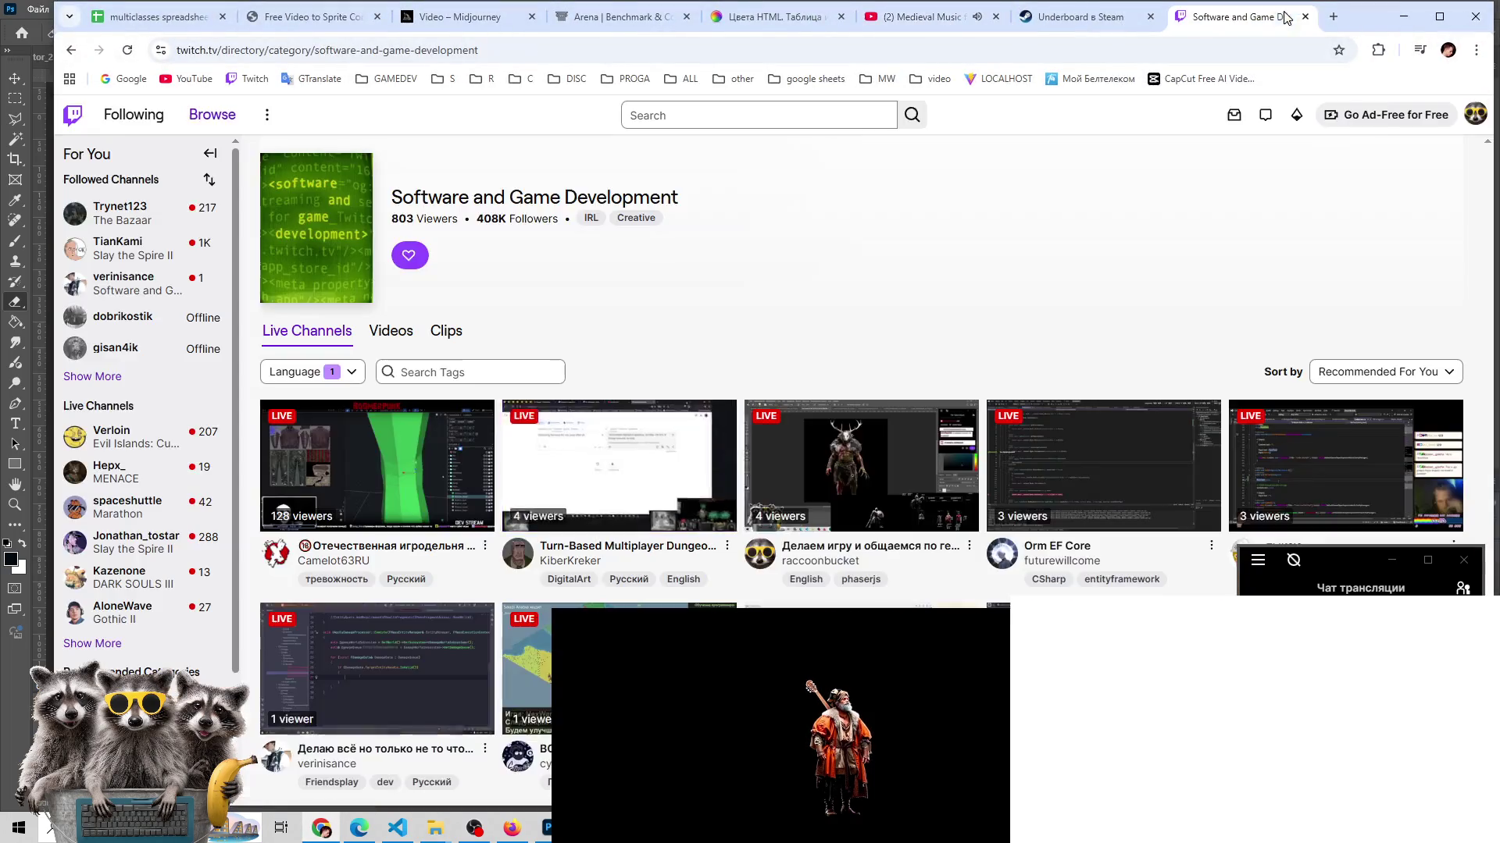
pyautogui.click(610, 475)
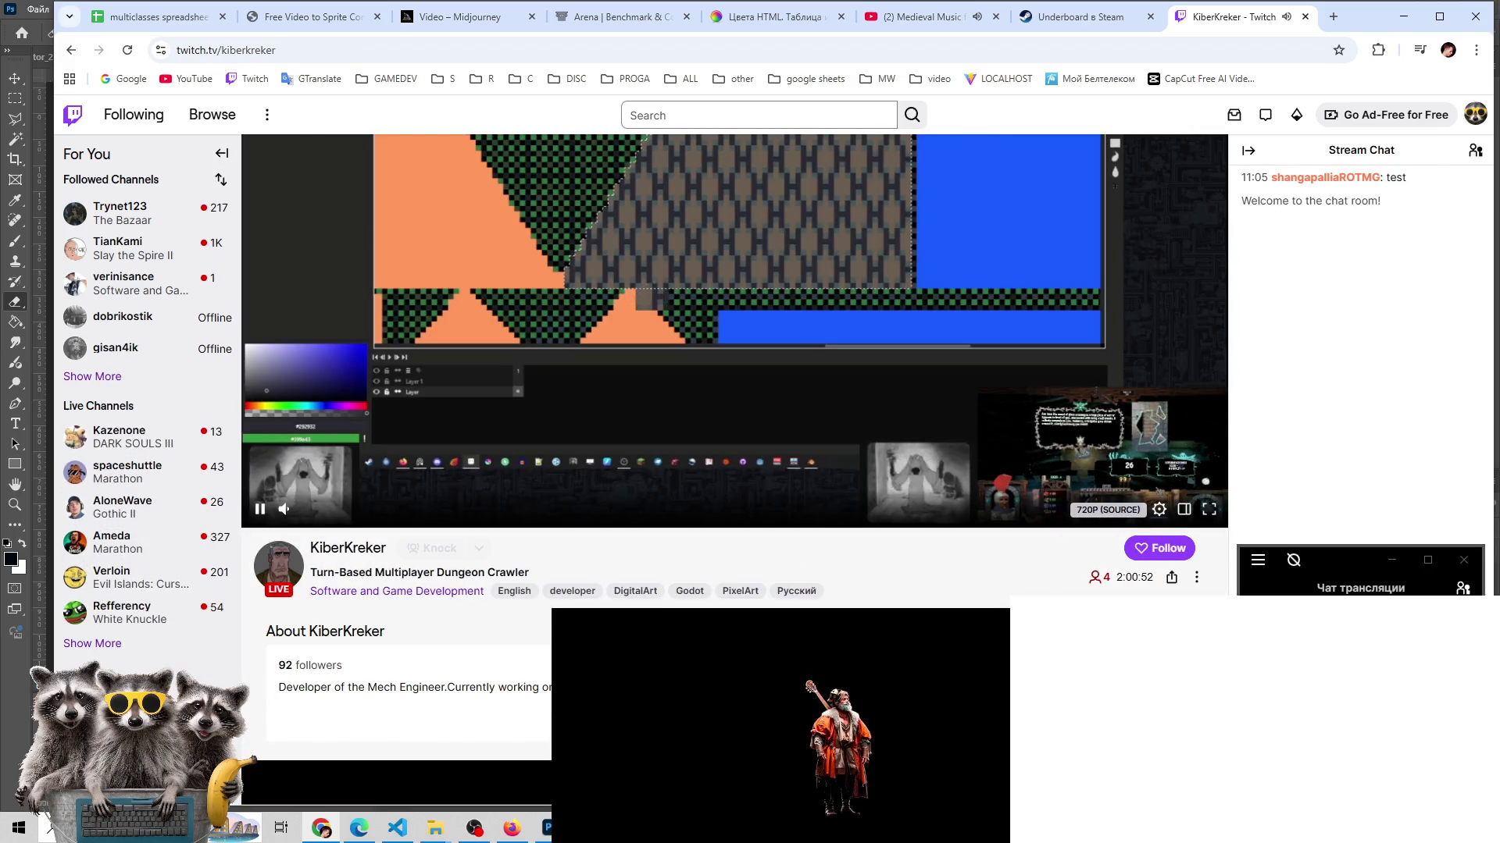
pyautogui.click(720, 407)
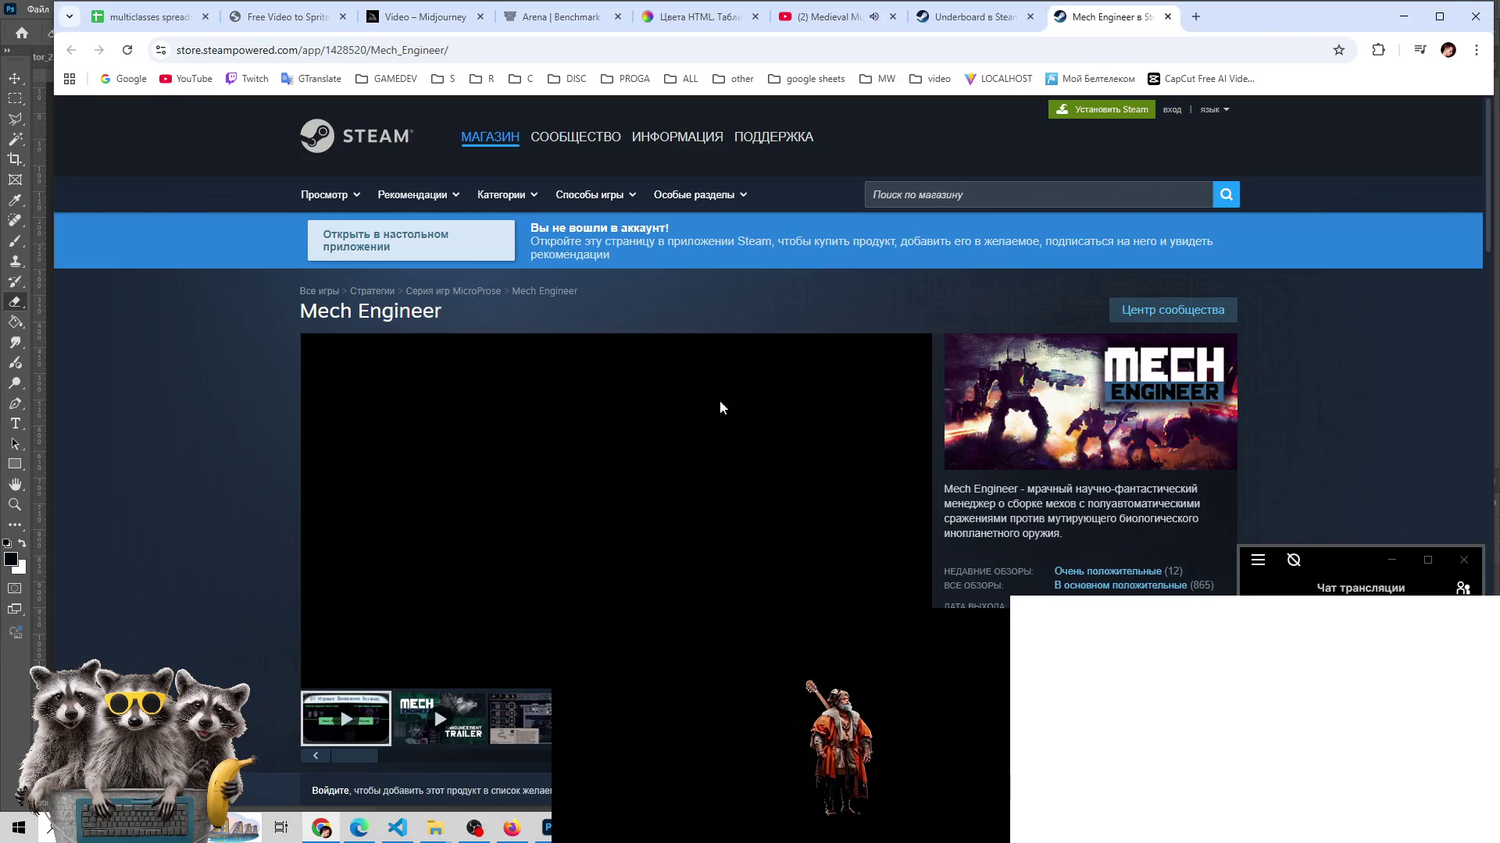
# - Browse the Mech Engineer screenshots: mech-assembly, radar, graph, reactor, node map and factory
pyautogui.scroll(-3, 684, 465)
pyautogui.click(549, 497)
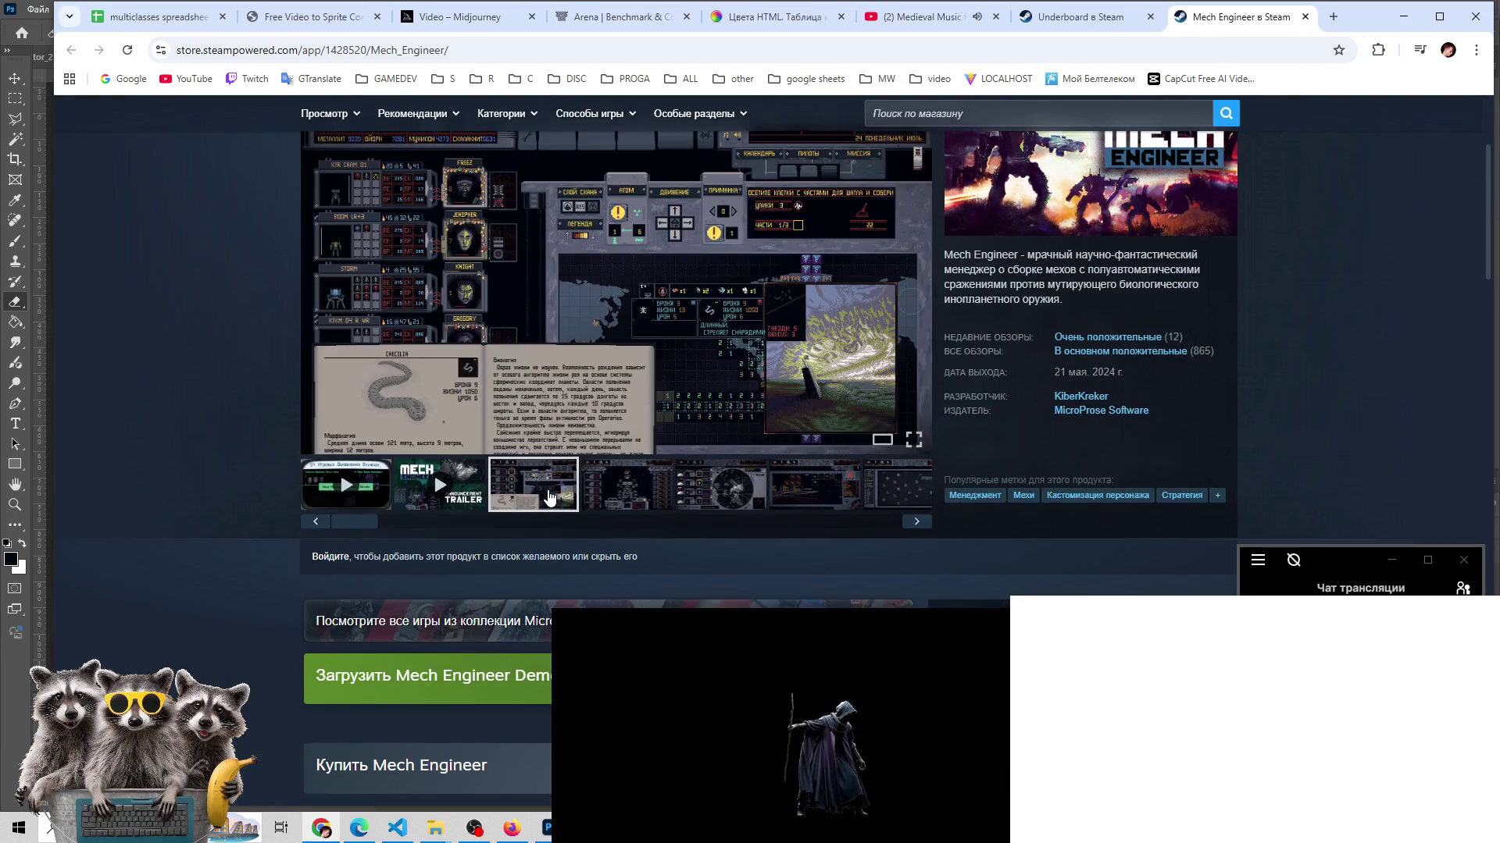
pyautogui.click(648, 498)
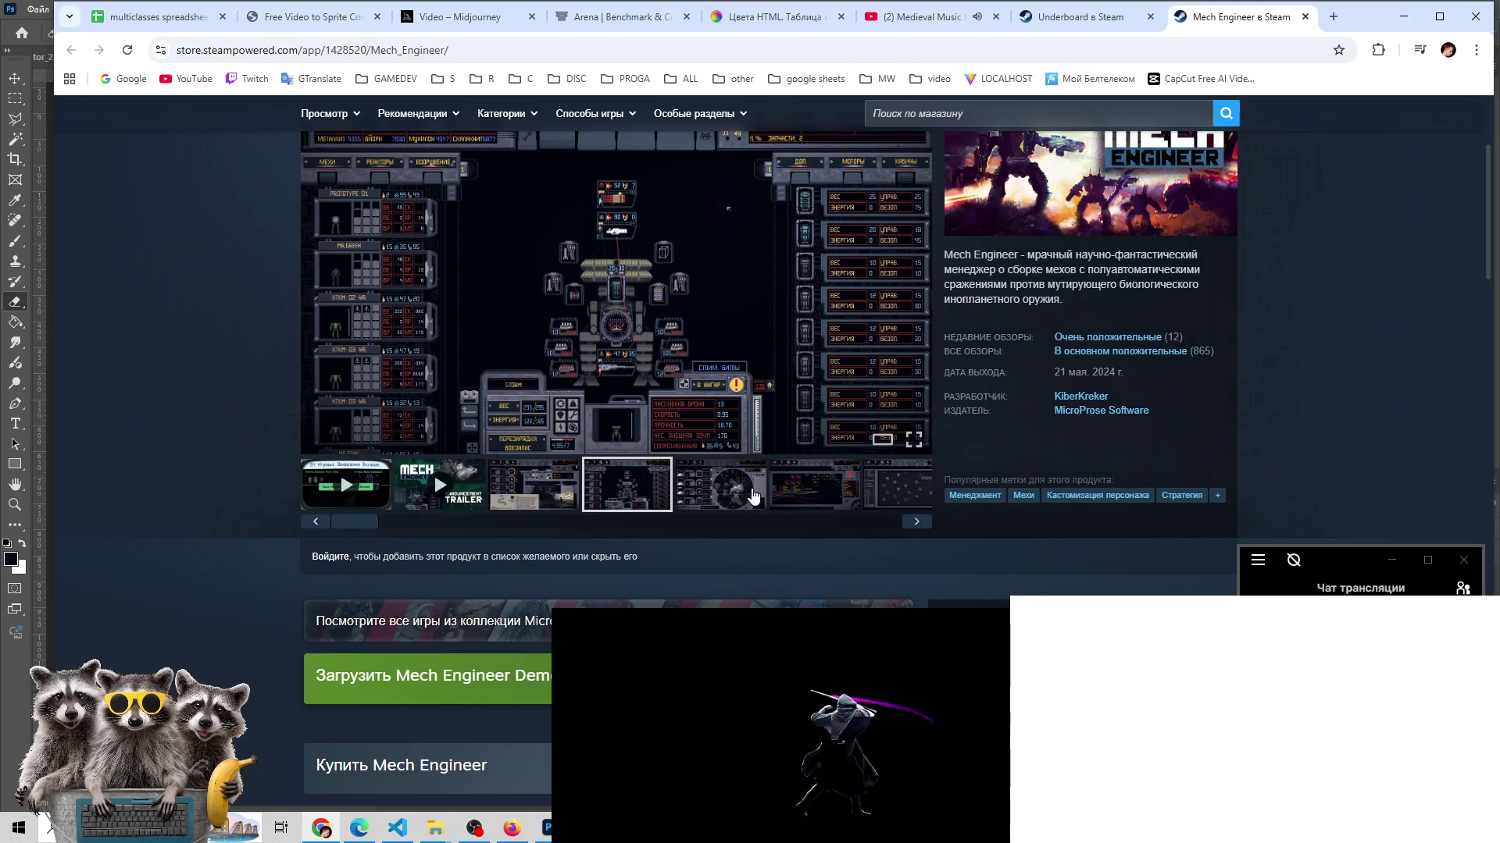
pyautogui.click(754, 496)
pyautogui.click(843, 488)
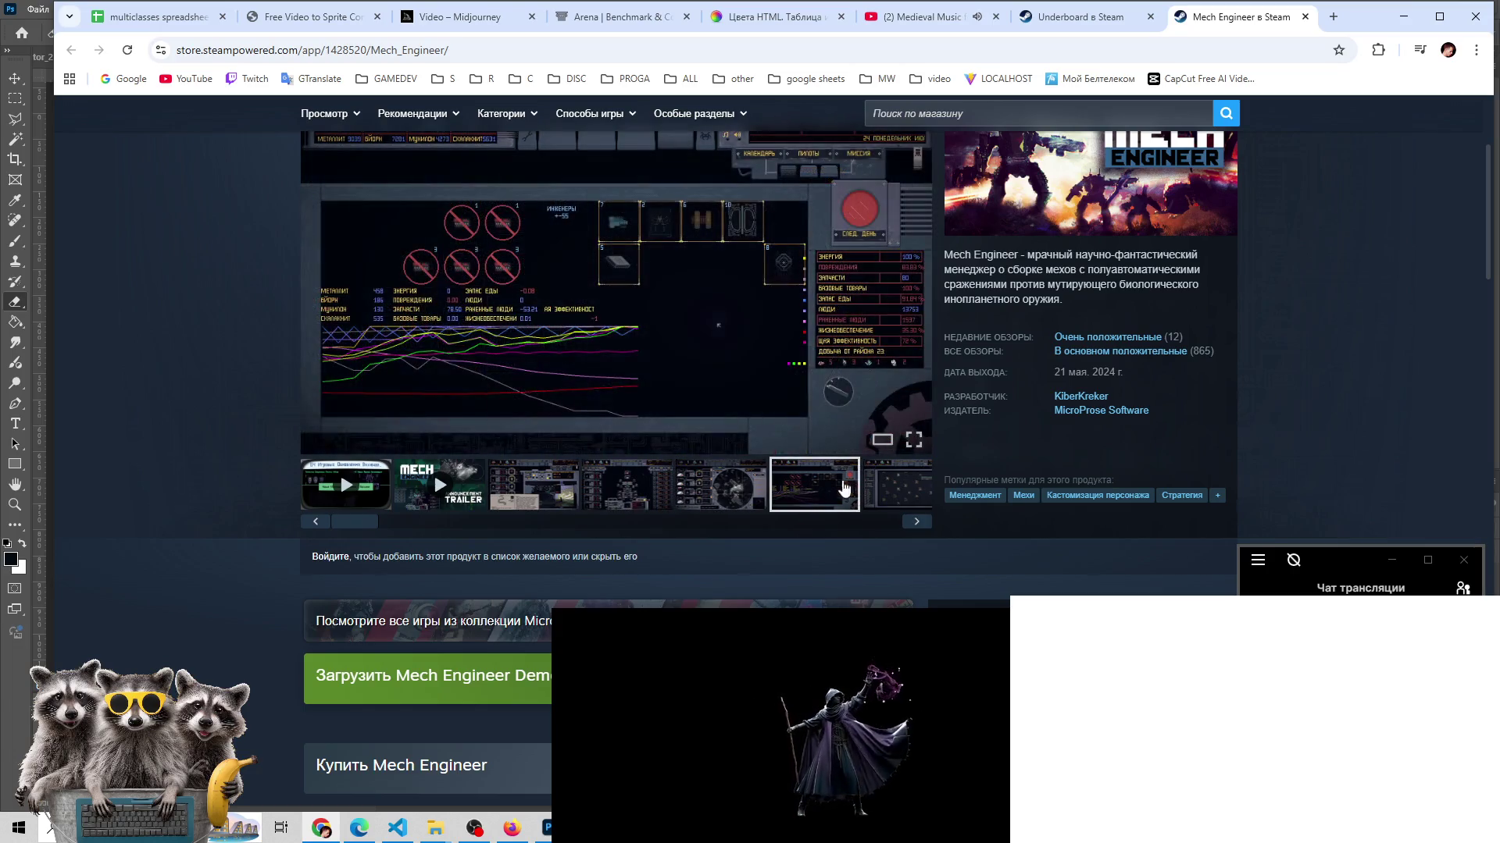
pyautogui.click(916, 521)
pyautogui.click(916, 522)
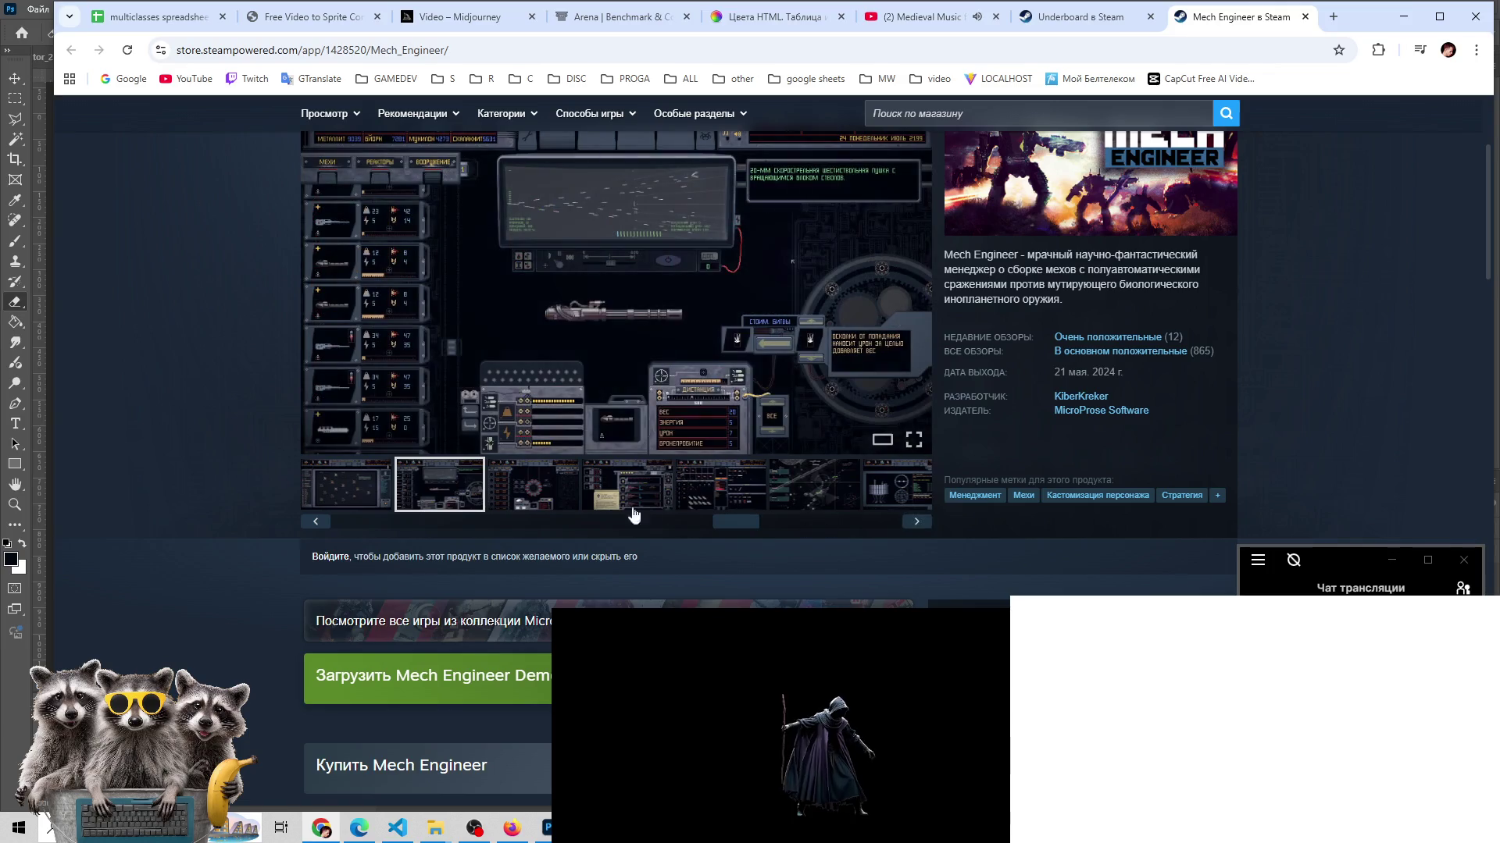
pyautogui.click(528, 491)
pyautogui.click(621, 498)
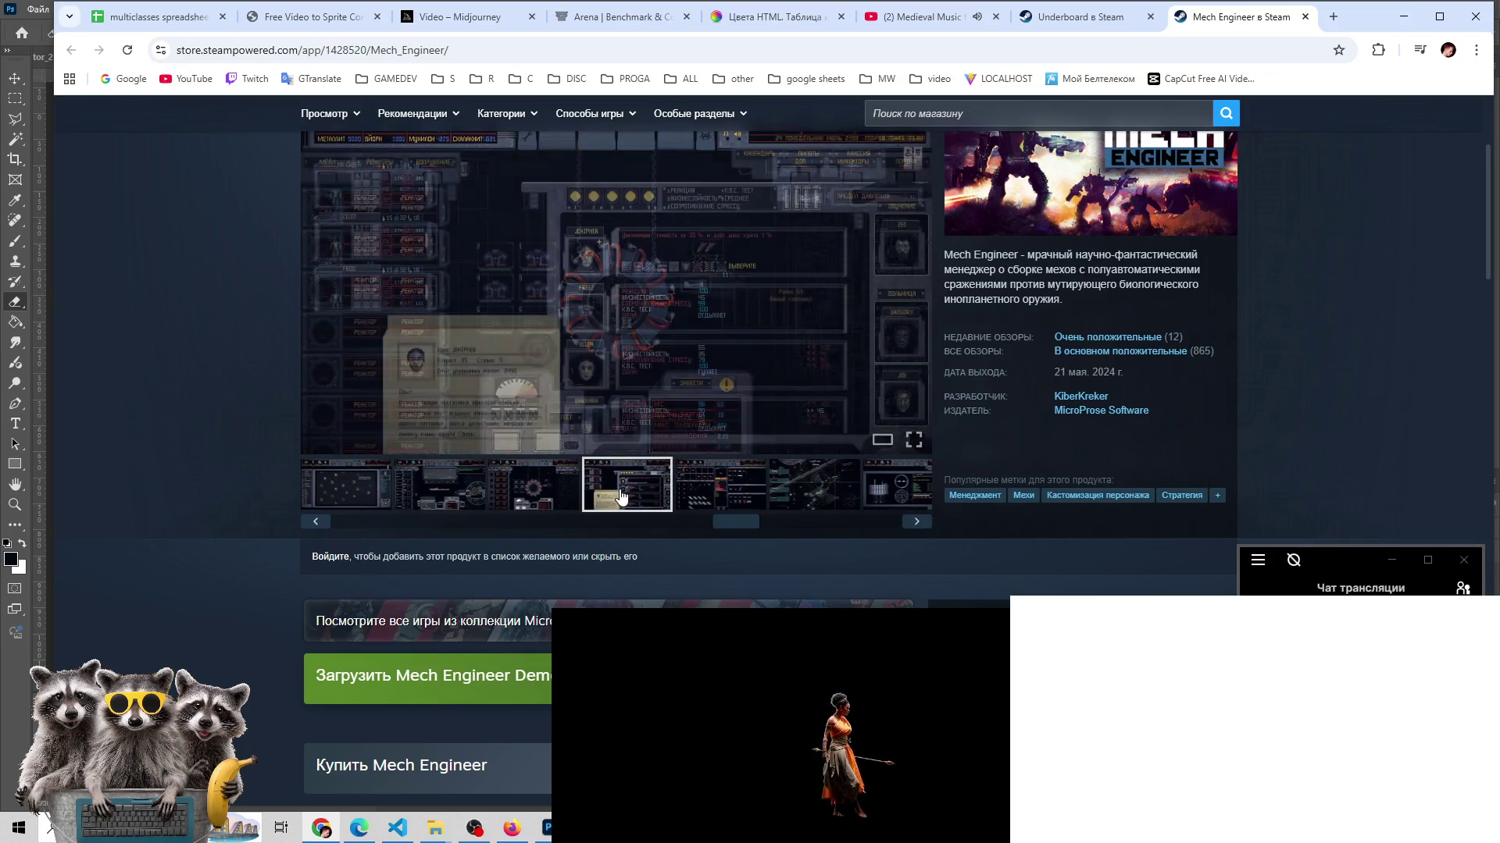
pyautogui.click(724, 499)
pyautogui.click(775, 492)
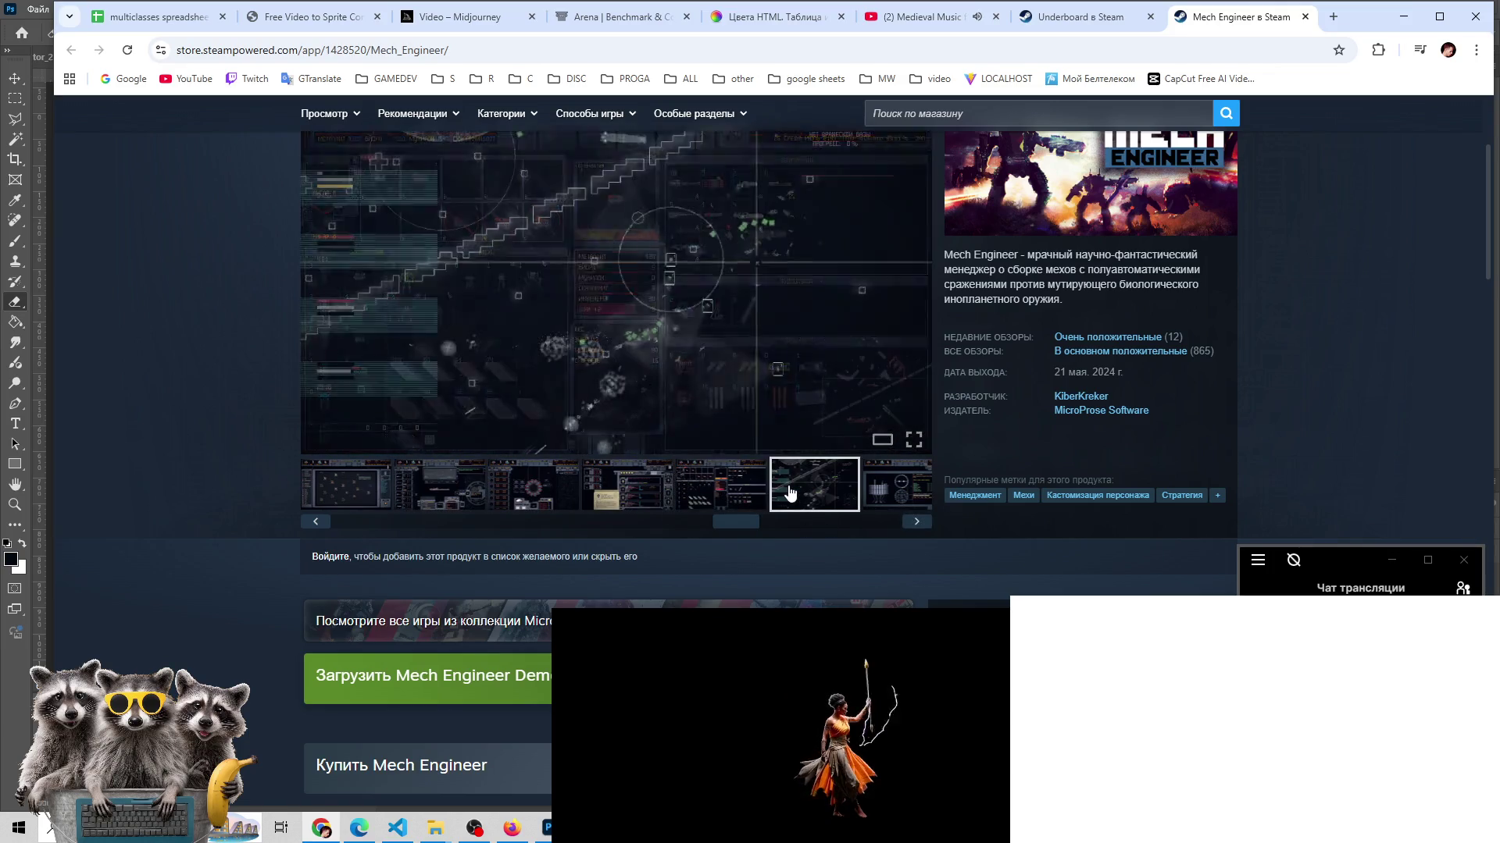
pyautogui.click(872, 497)
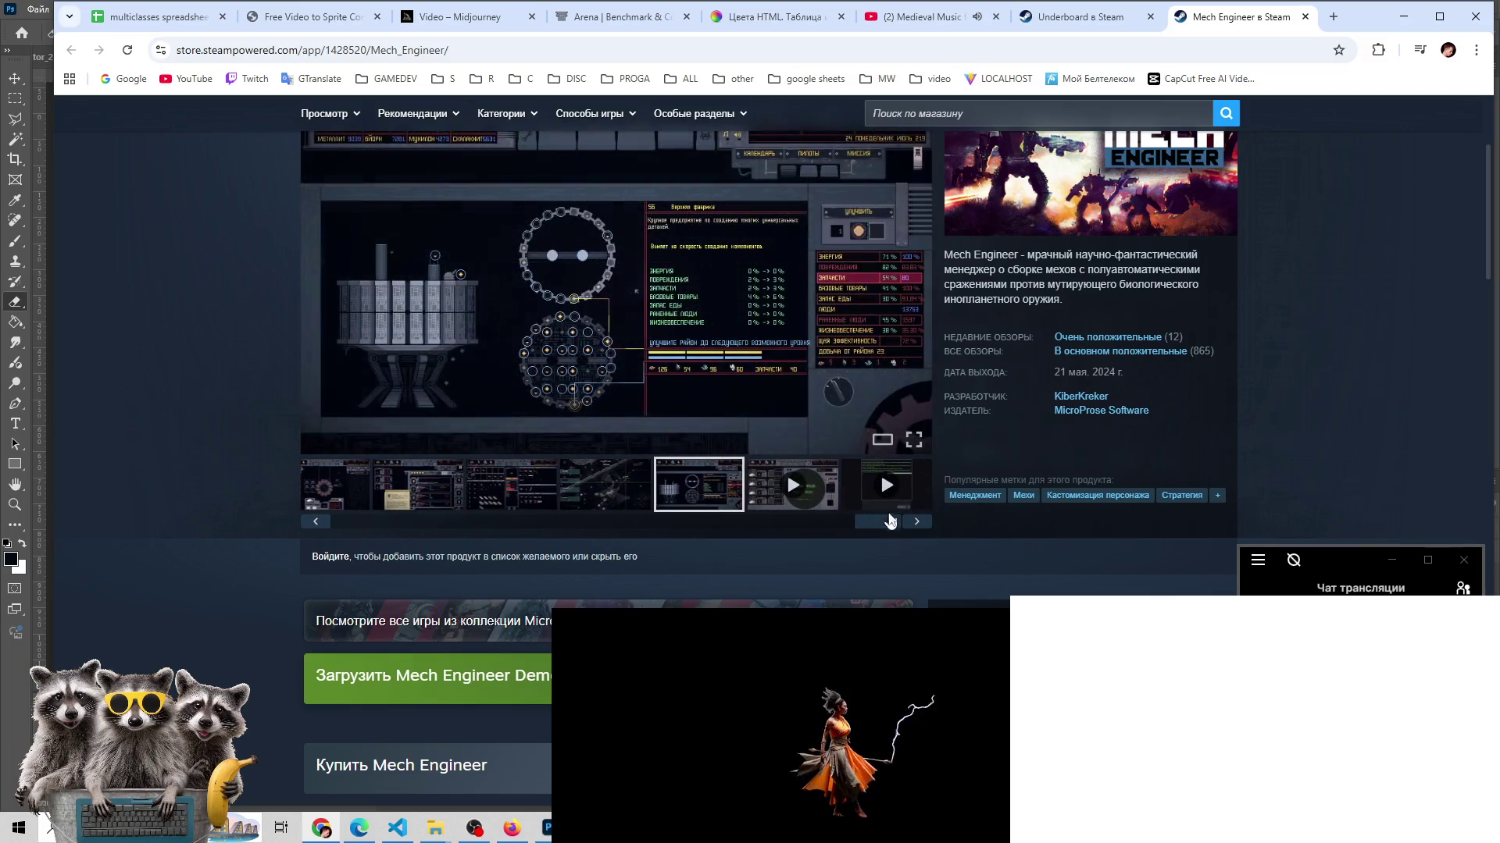
# - Play the game's video, then go back through the factory, fourth, third, personnel and graph screenshots
pyautogui.click(816, 511)
pyautogui.click(680, 504)
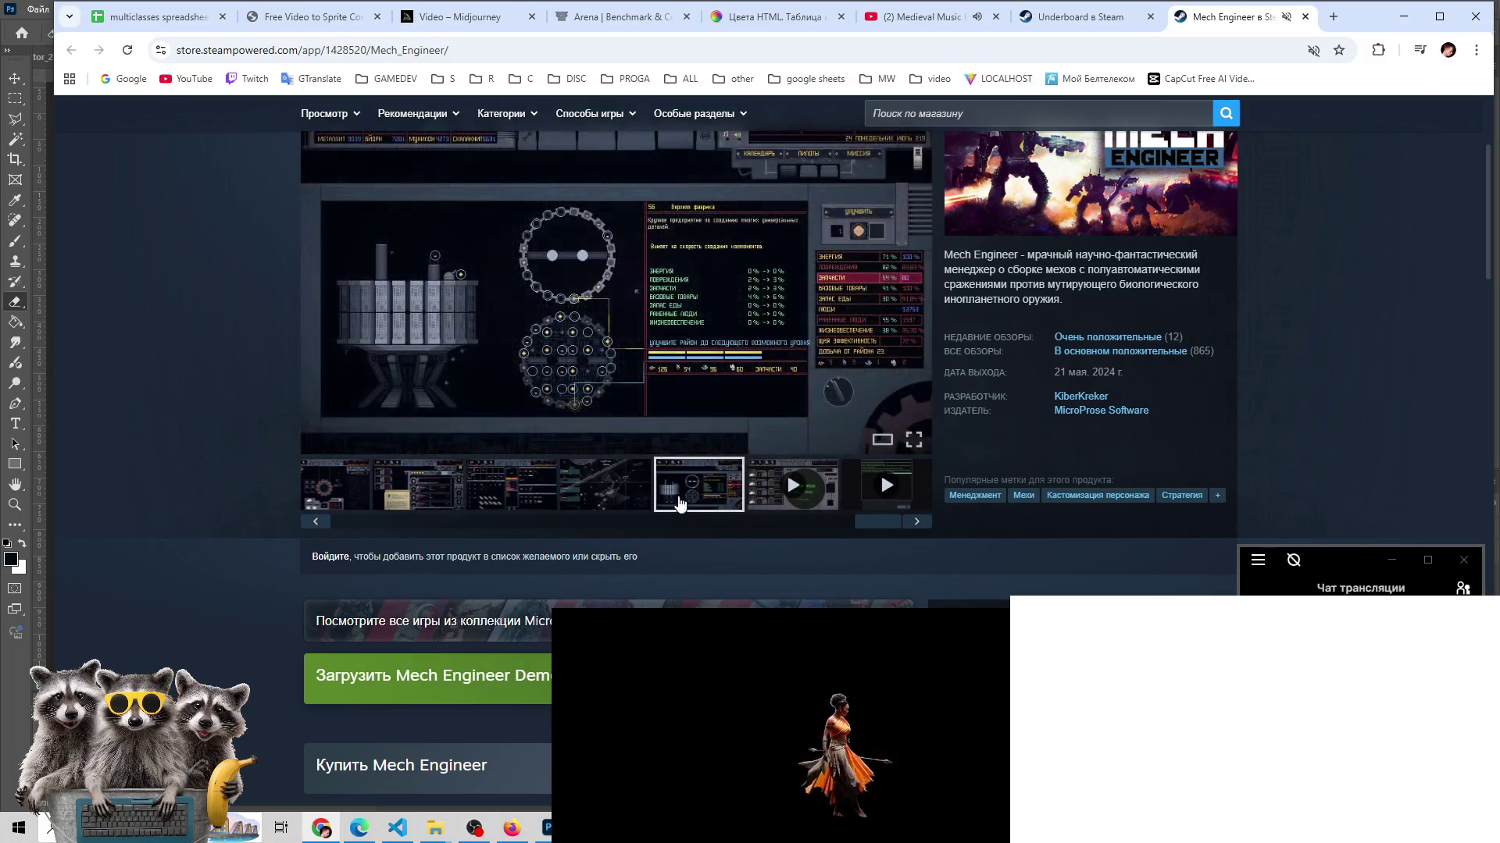
pyautogui.click(623, 501)
pyautogui.click(532, 494)
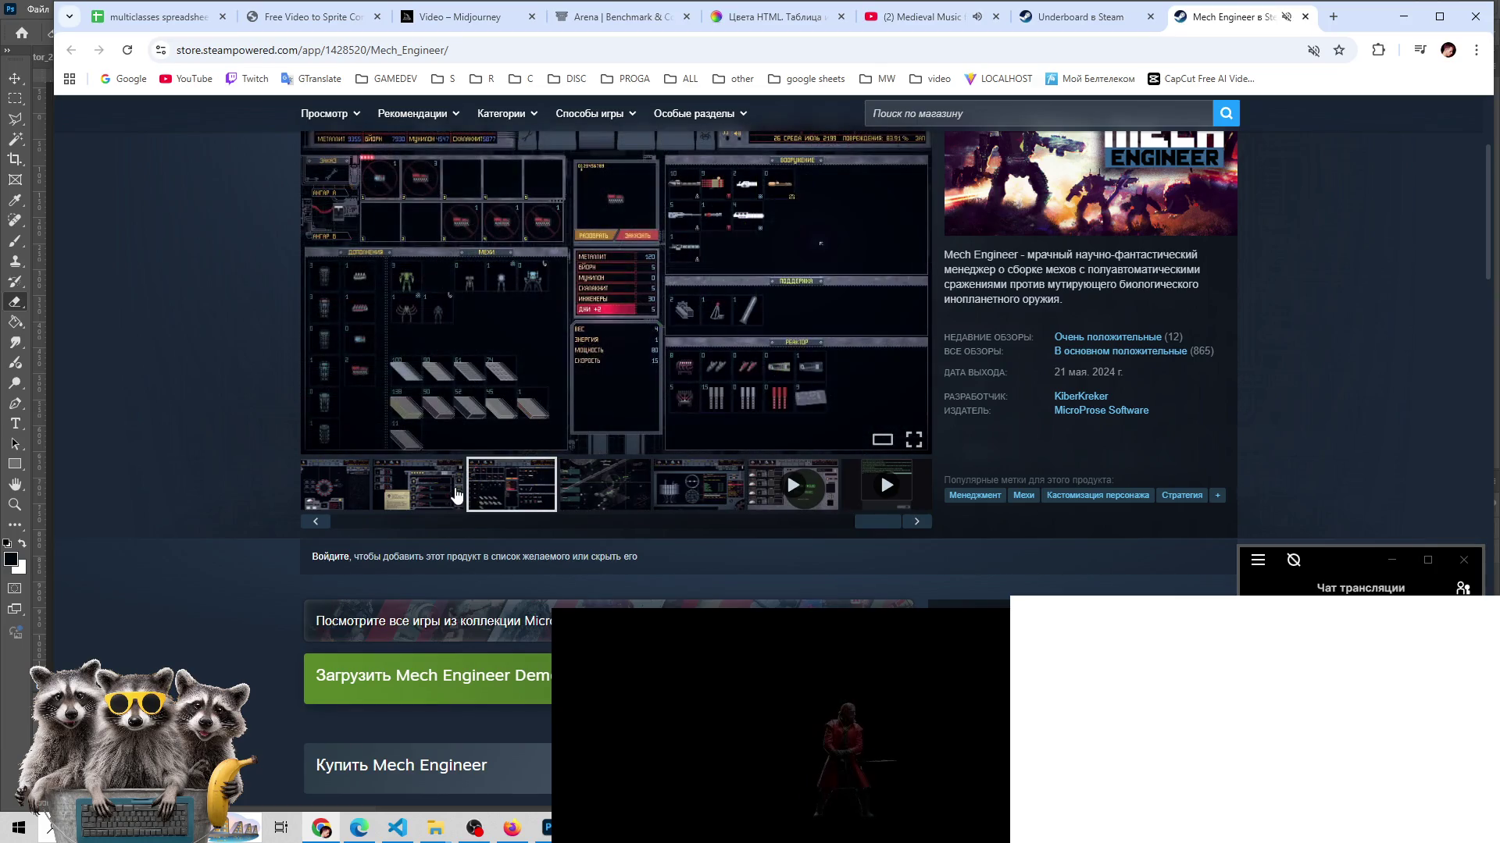
pyautogui.click(457, 496)
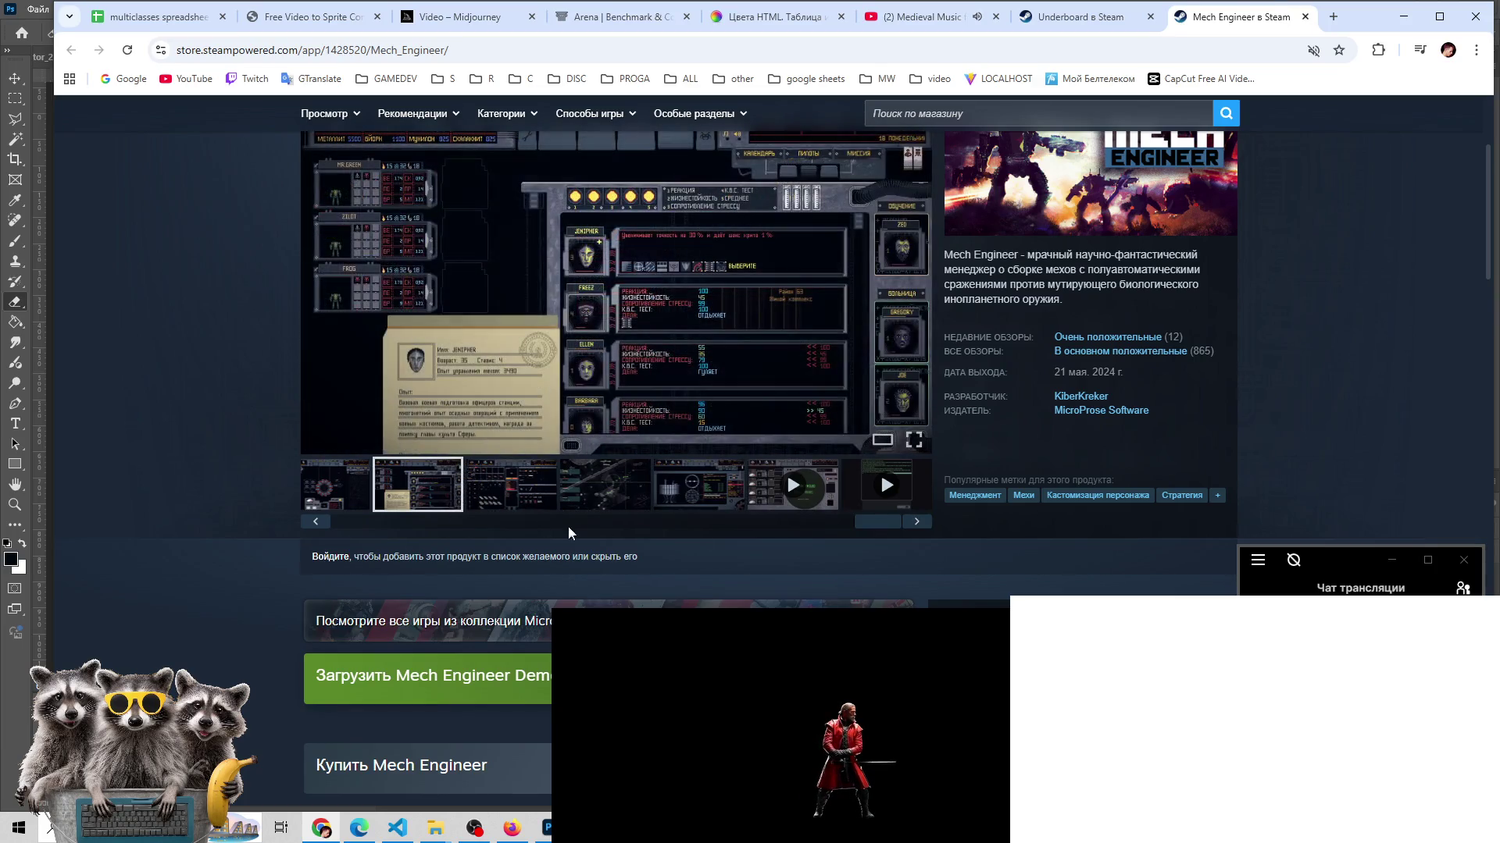
pyautogui.moveTo(876, 529)
pyautogui.mouseDown()
pyautogui.moveTo(370, 539)
pyautogui.moveTo(534, 546)
pyautogui.moveTo(340, 527)
pyautogui.mouseUp()
pyautogui.click(615, 498)
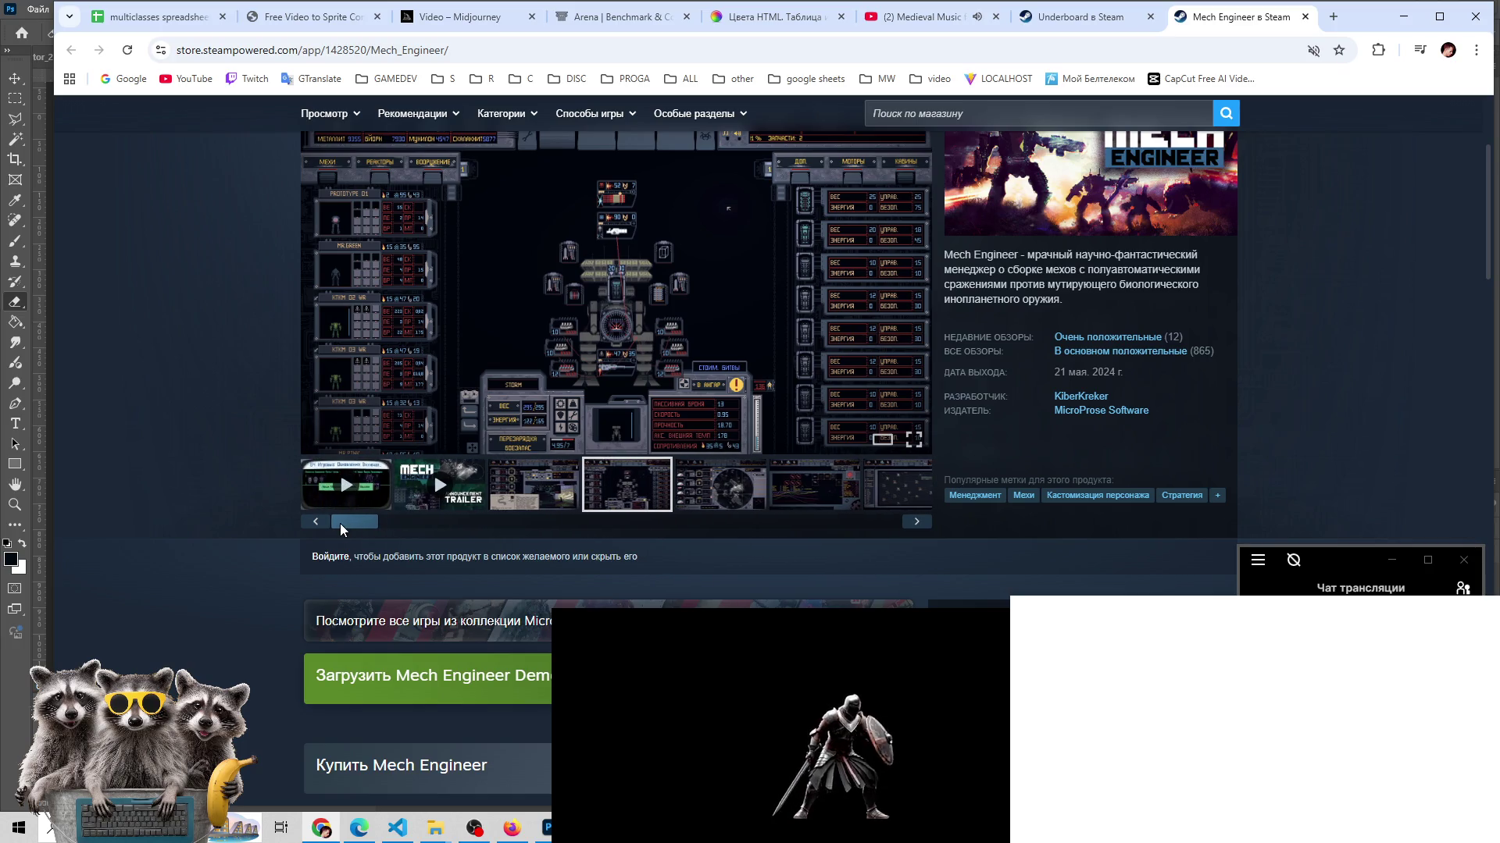
# - Play the Mech Engineer trailer briefly, then stop it and view the fourth screenshot
pyautogui.moveTo(1201, 351)
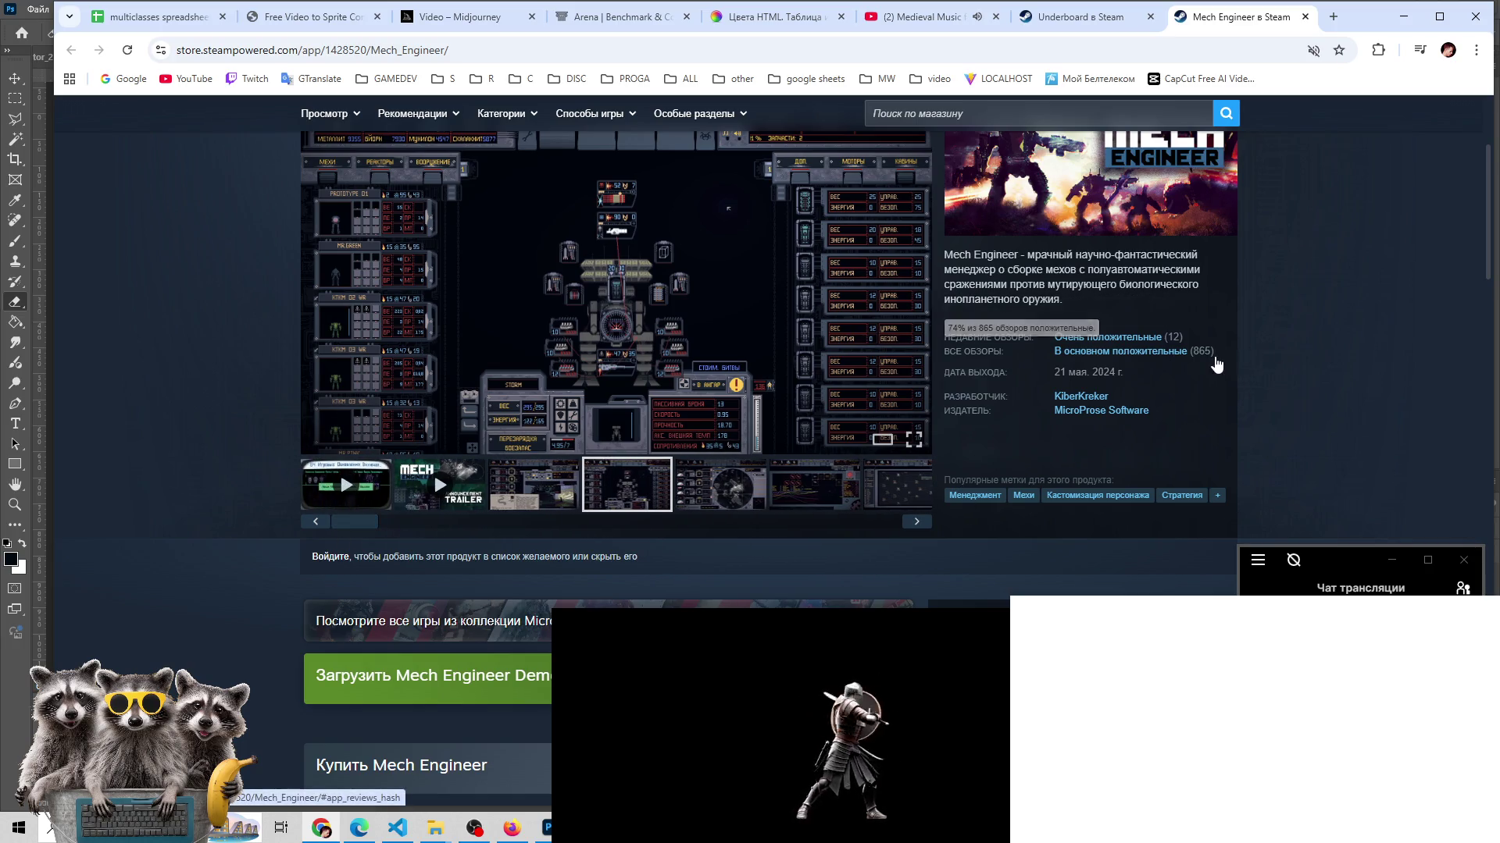
pyautogui.click(550, 485)
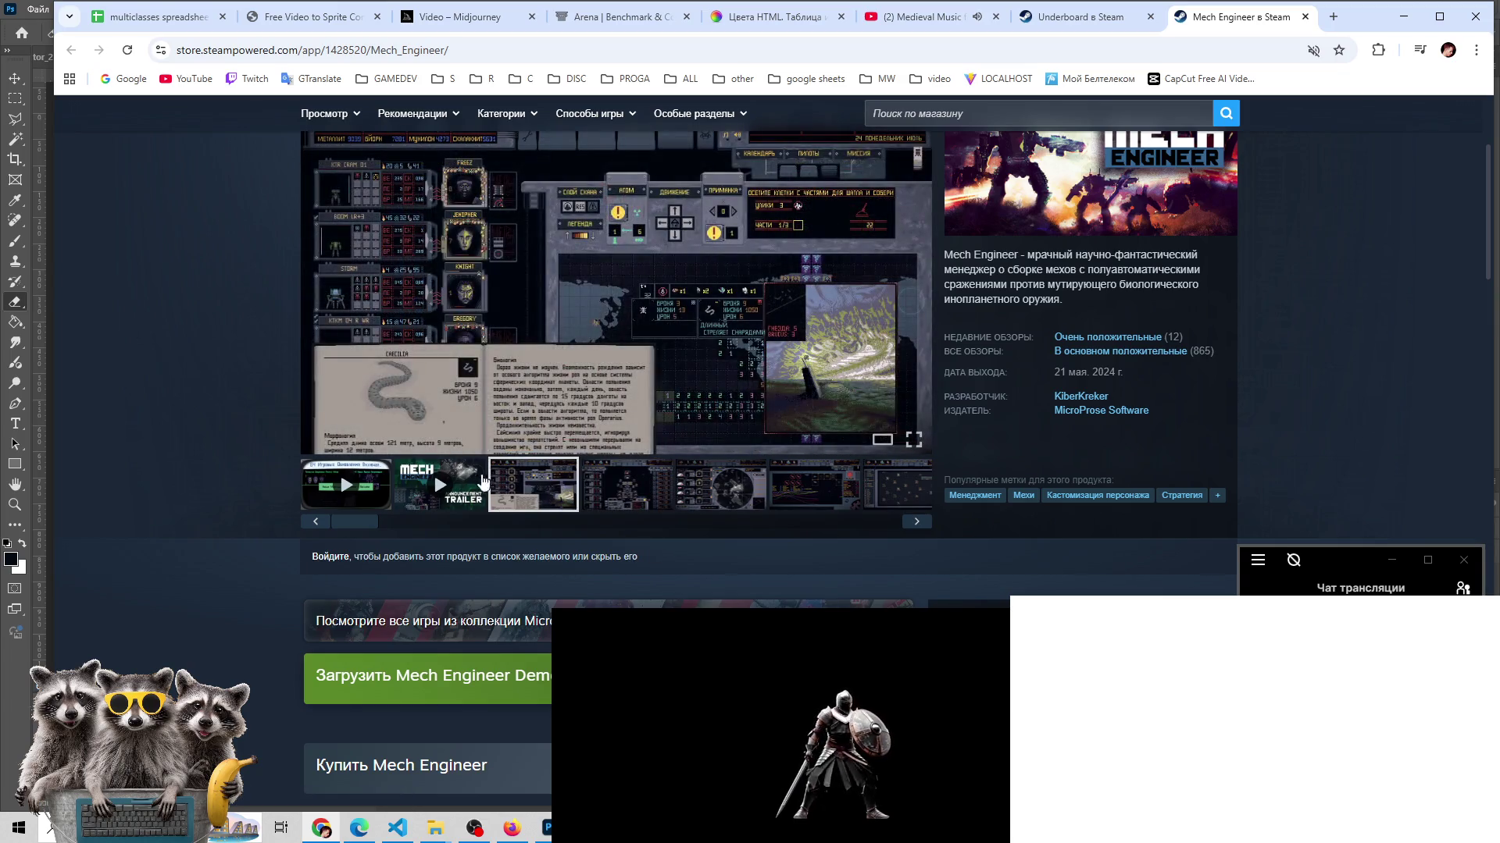
pyautogui.click(461, 479)
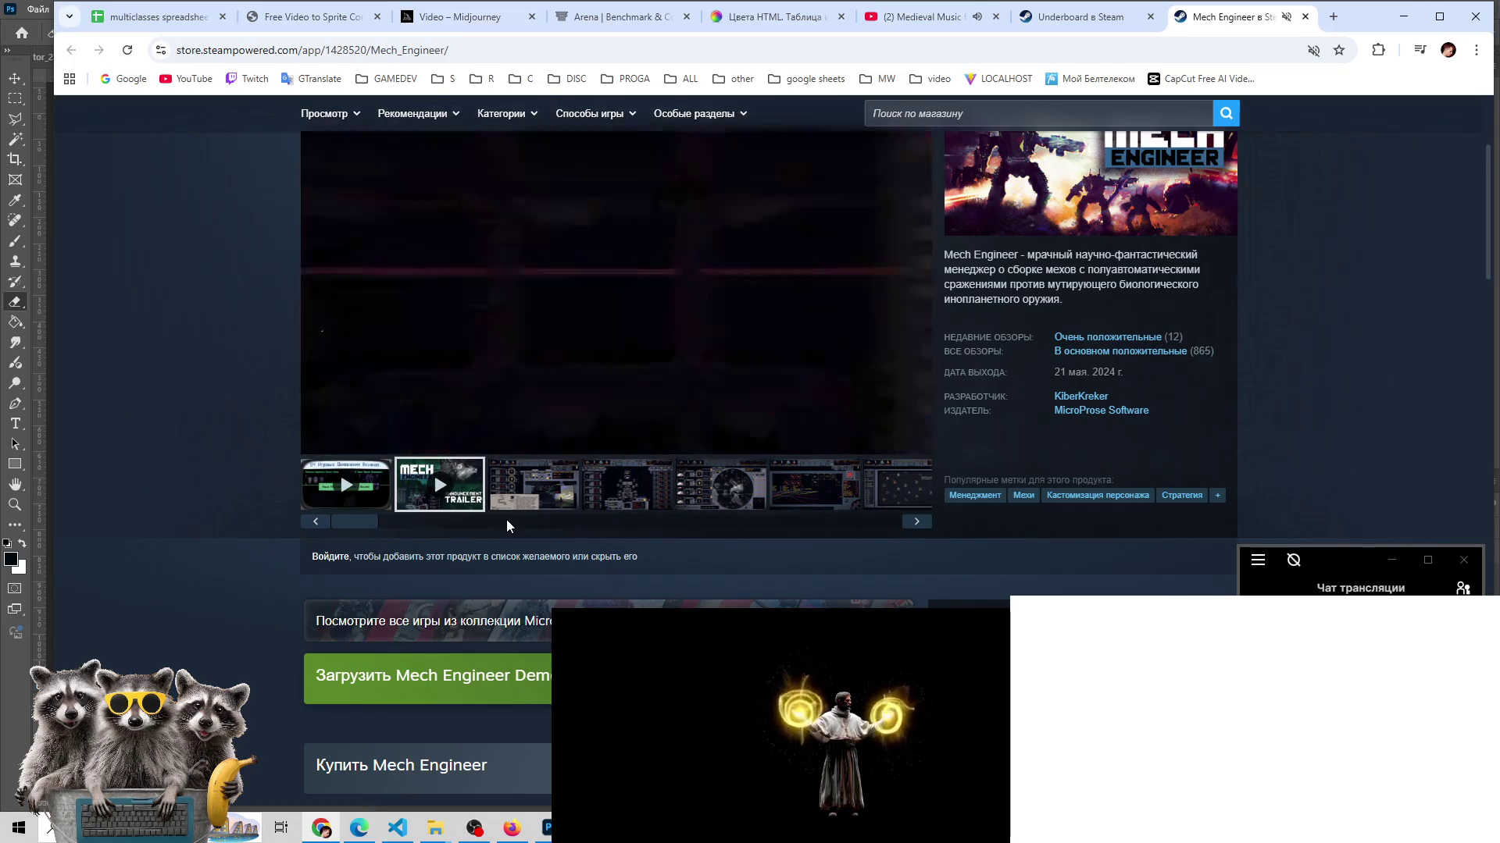
pyautogui.click(530, 485)
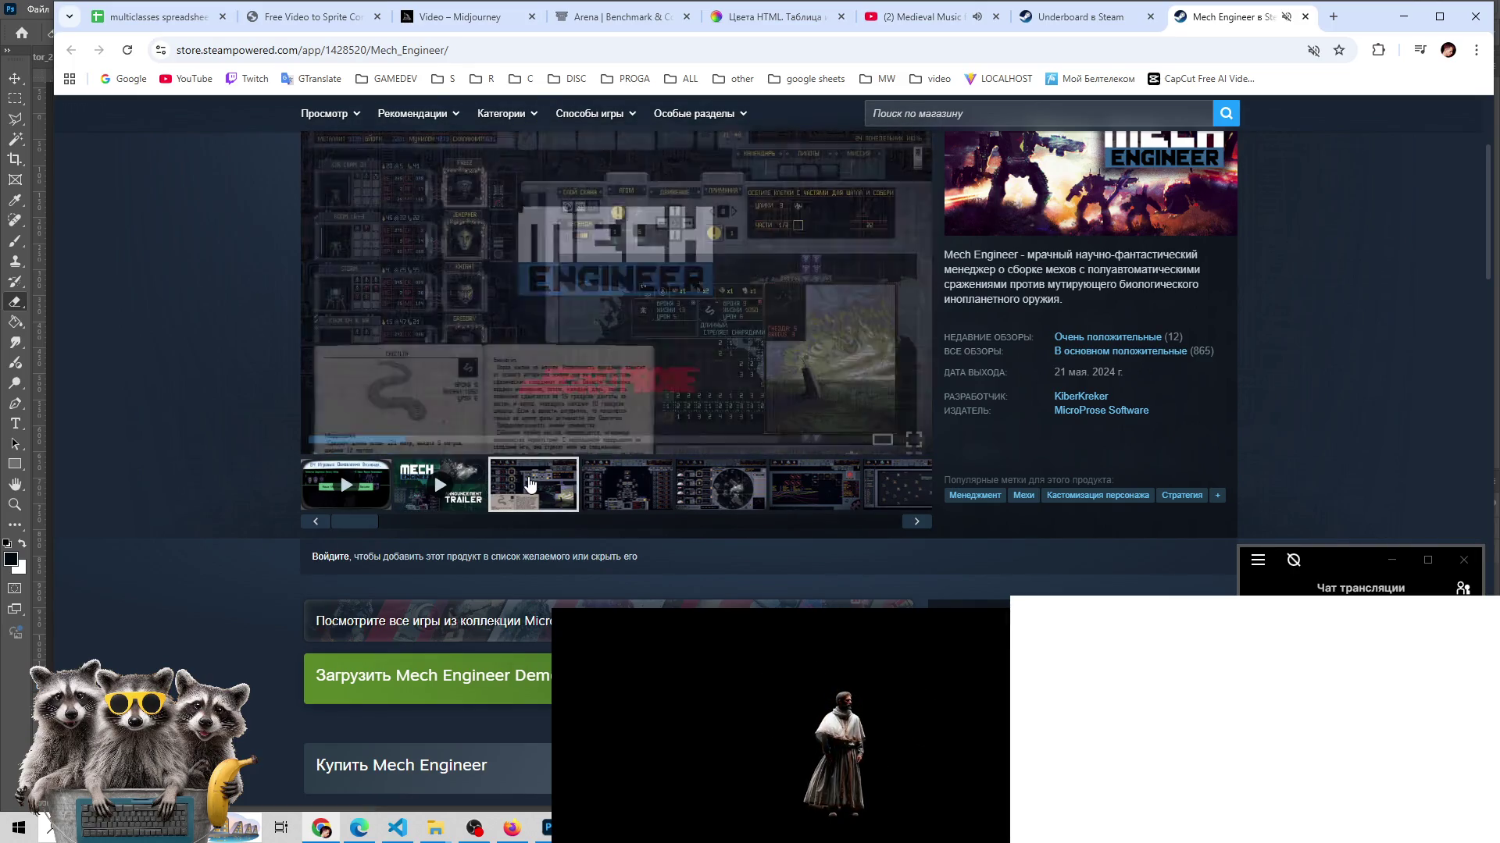
pyautogui.click(589, 489)
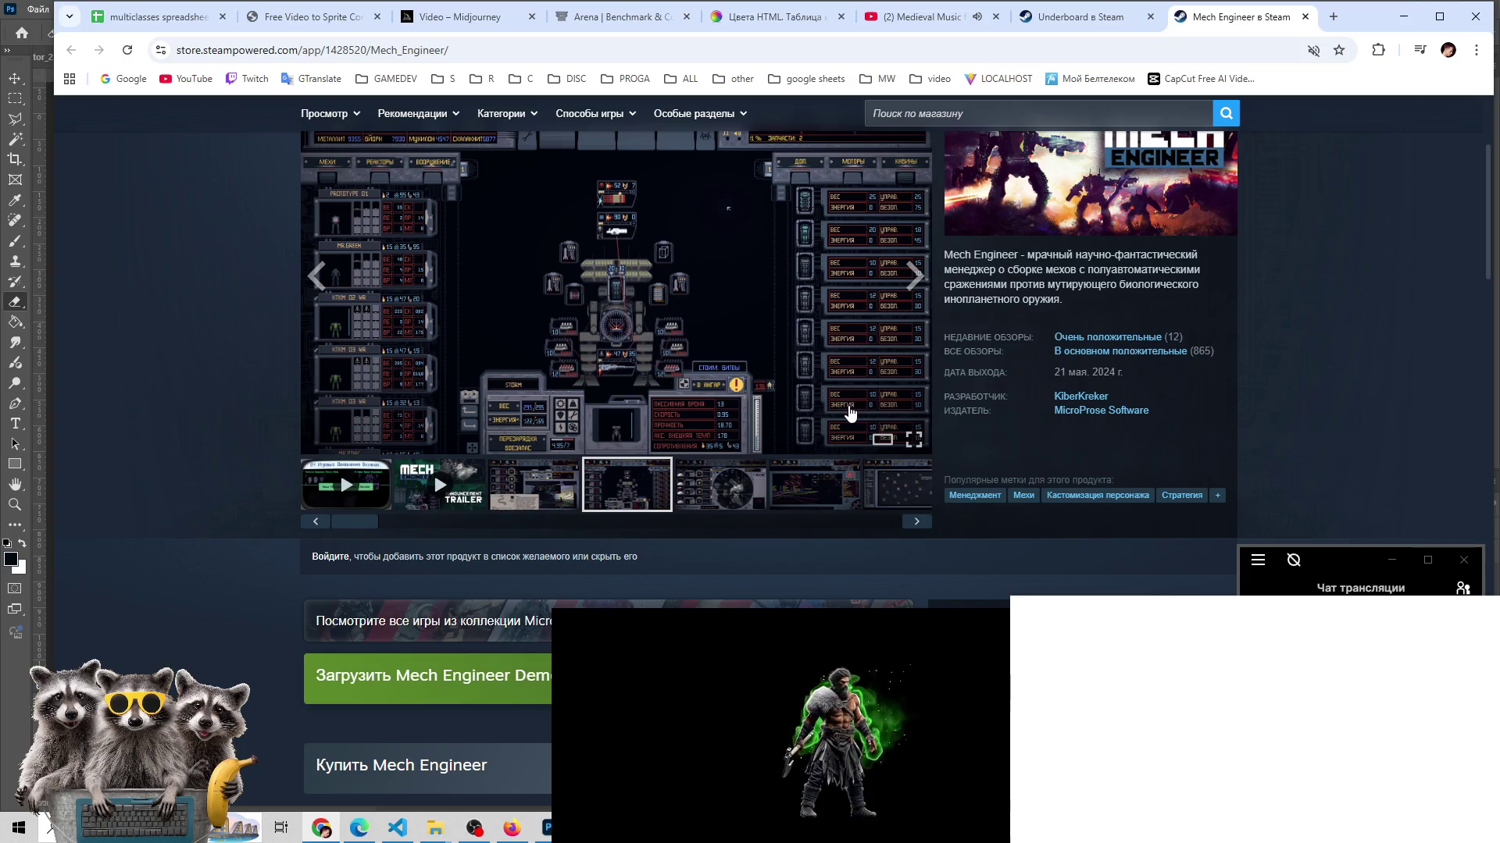
# - Step forward through the remaining screenshots to the last video's poster, then back again
pyautogui.click(746, 497)
pyautogui.click(888, 496)
pyautogui.click(794, 493)
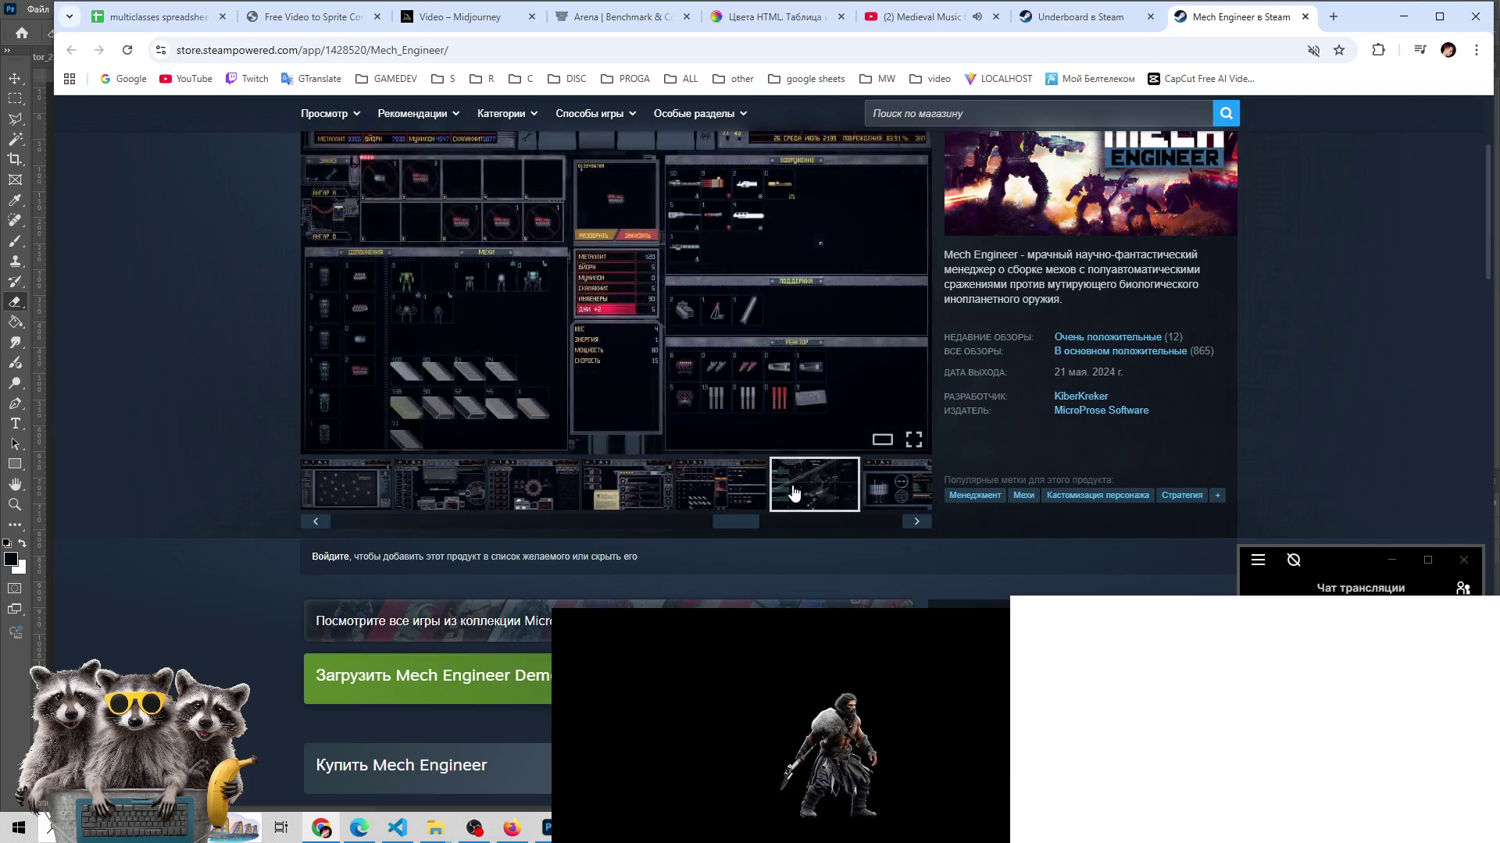
pyautogui.click(794, 492)
pyautogui.click(796, 491)
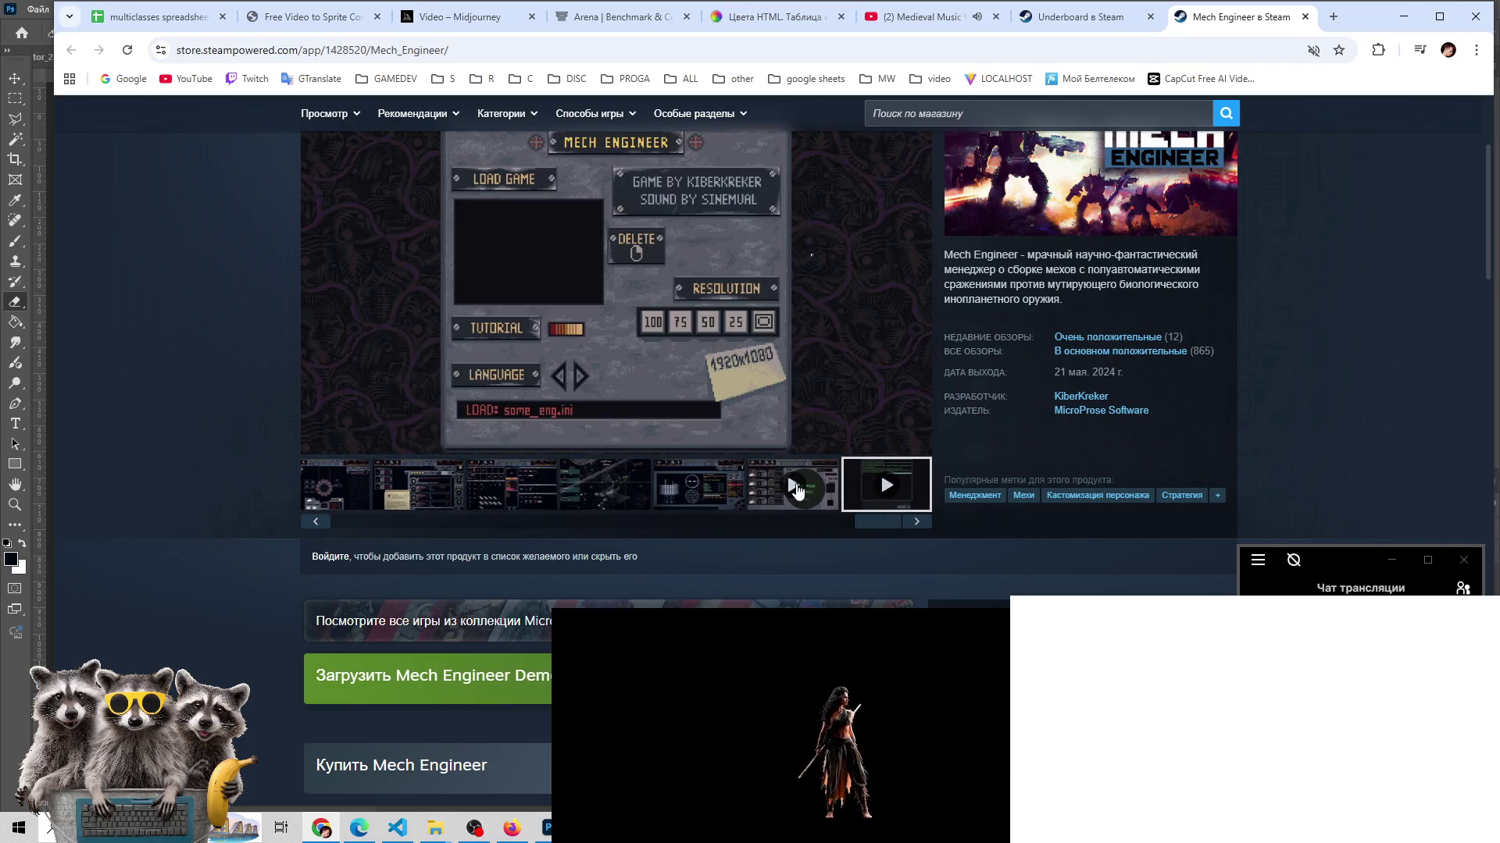
pyautogui.click(795, 490)
pyautogui.click(701, 492)
pyautogui.click(606, 492)
pyautogui.click(515, 494)
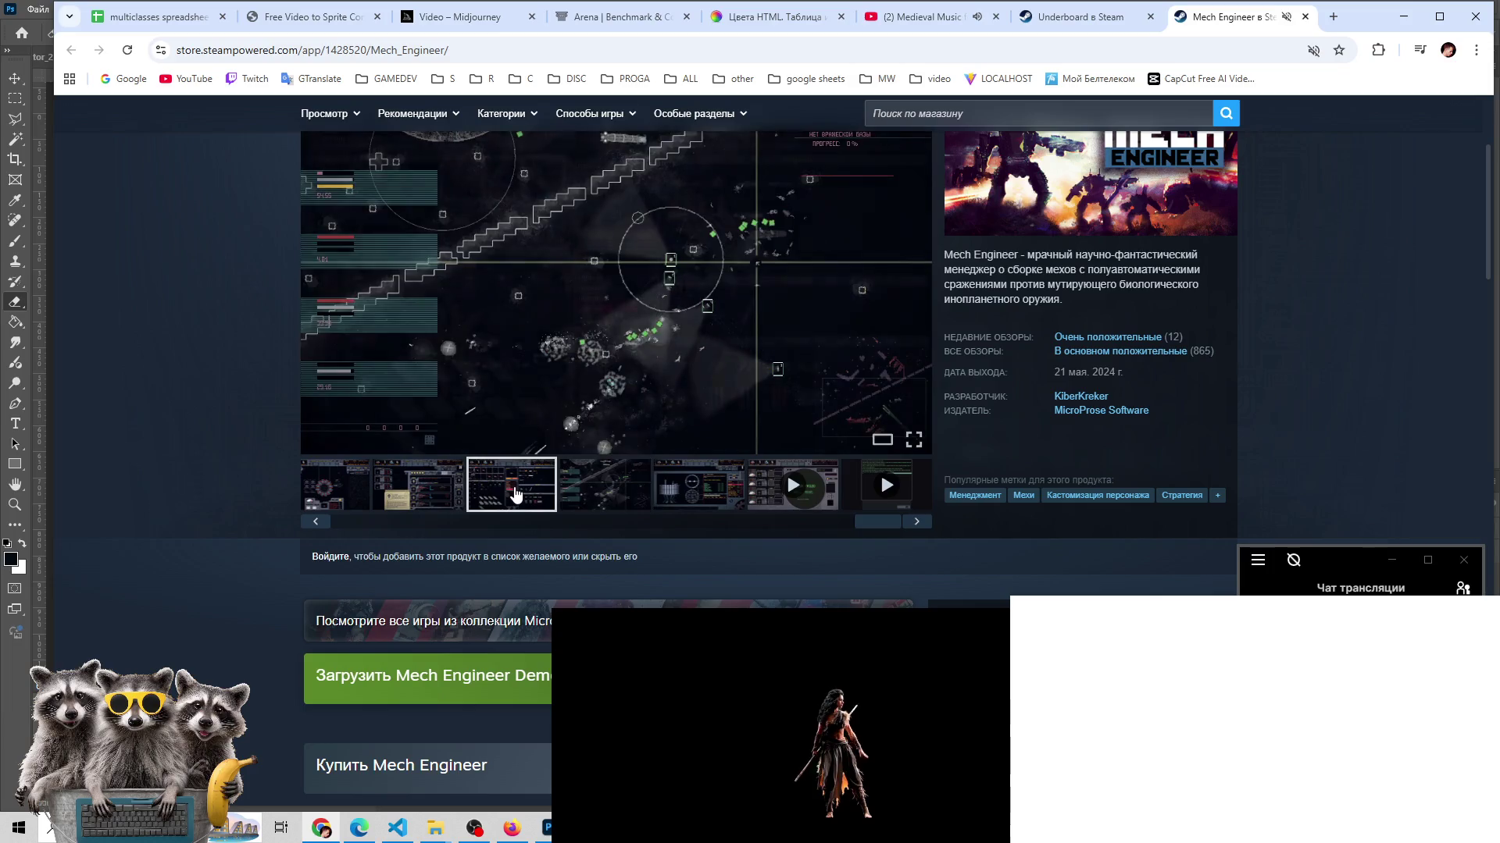
# - Scroll the store page and slide the thumbnail strip to view other screenshots, ending on the third
pyautogui.scroll(3, 469, 500)
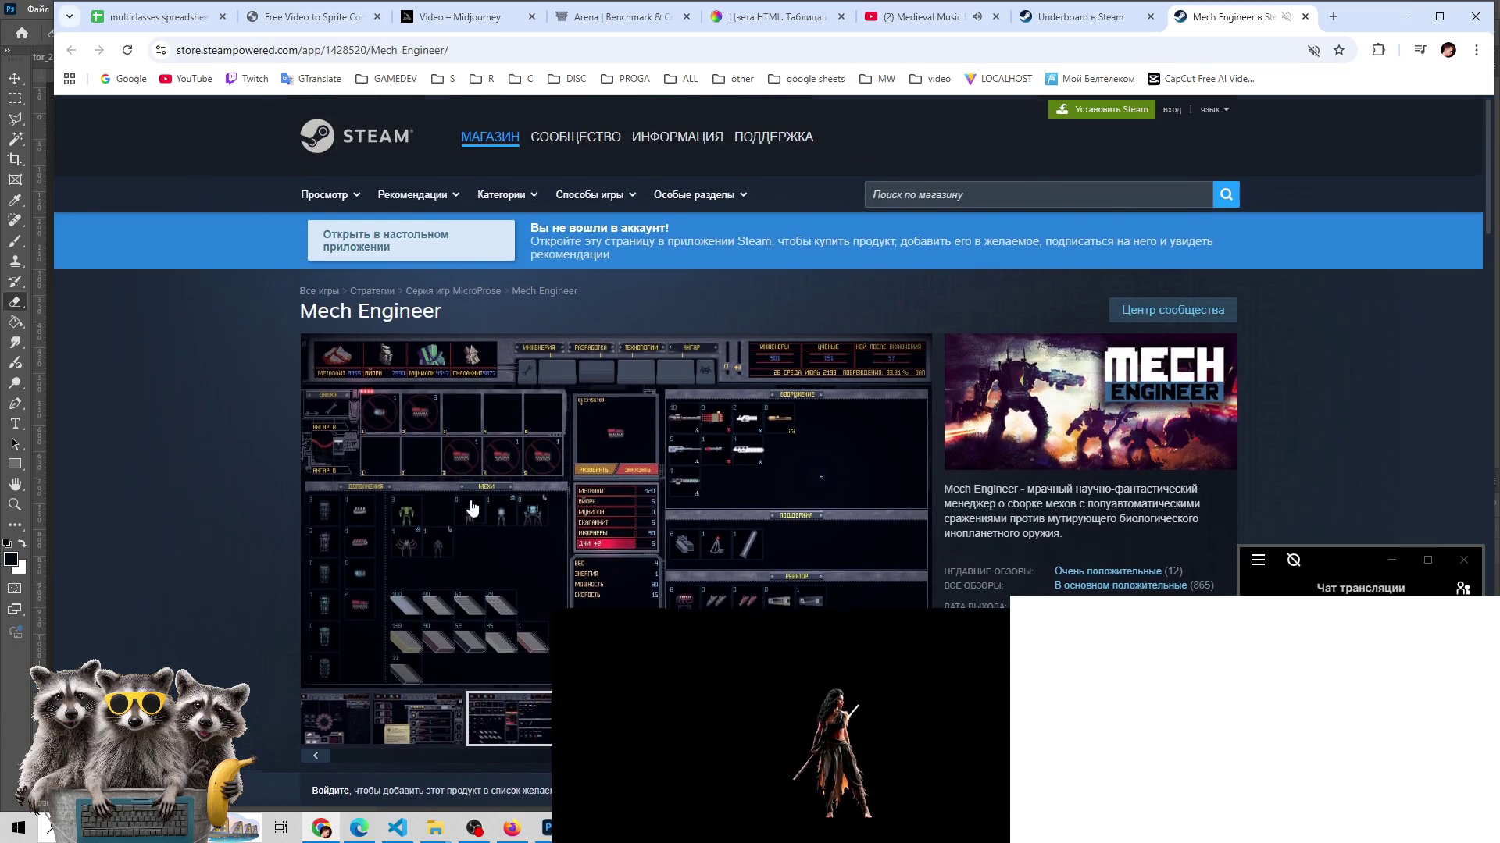
pyautogui.scroll(-4, 468, 500)
pyautogui.scroll(-1, 468, 500)
pyautogui.scroll(1, 808, 441)
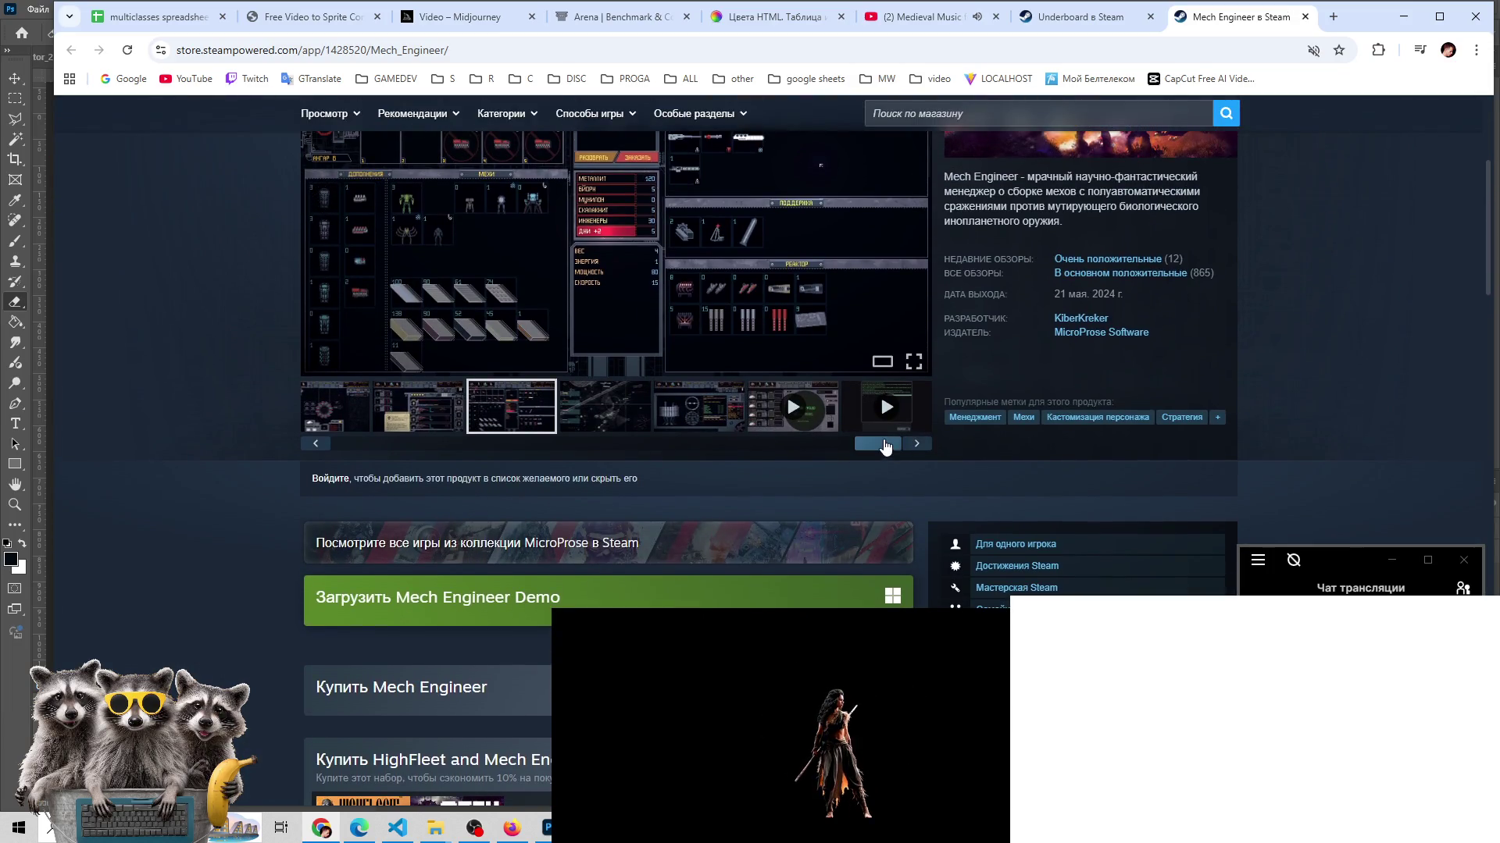
pyautogui.moveTo(879, 443); pyautogui.dragTo(537, 442)
pyautogui.click(617, 422)
pyautogui.click(521, 415)
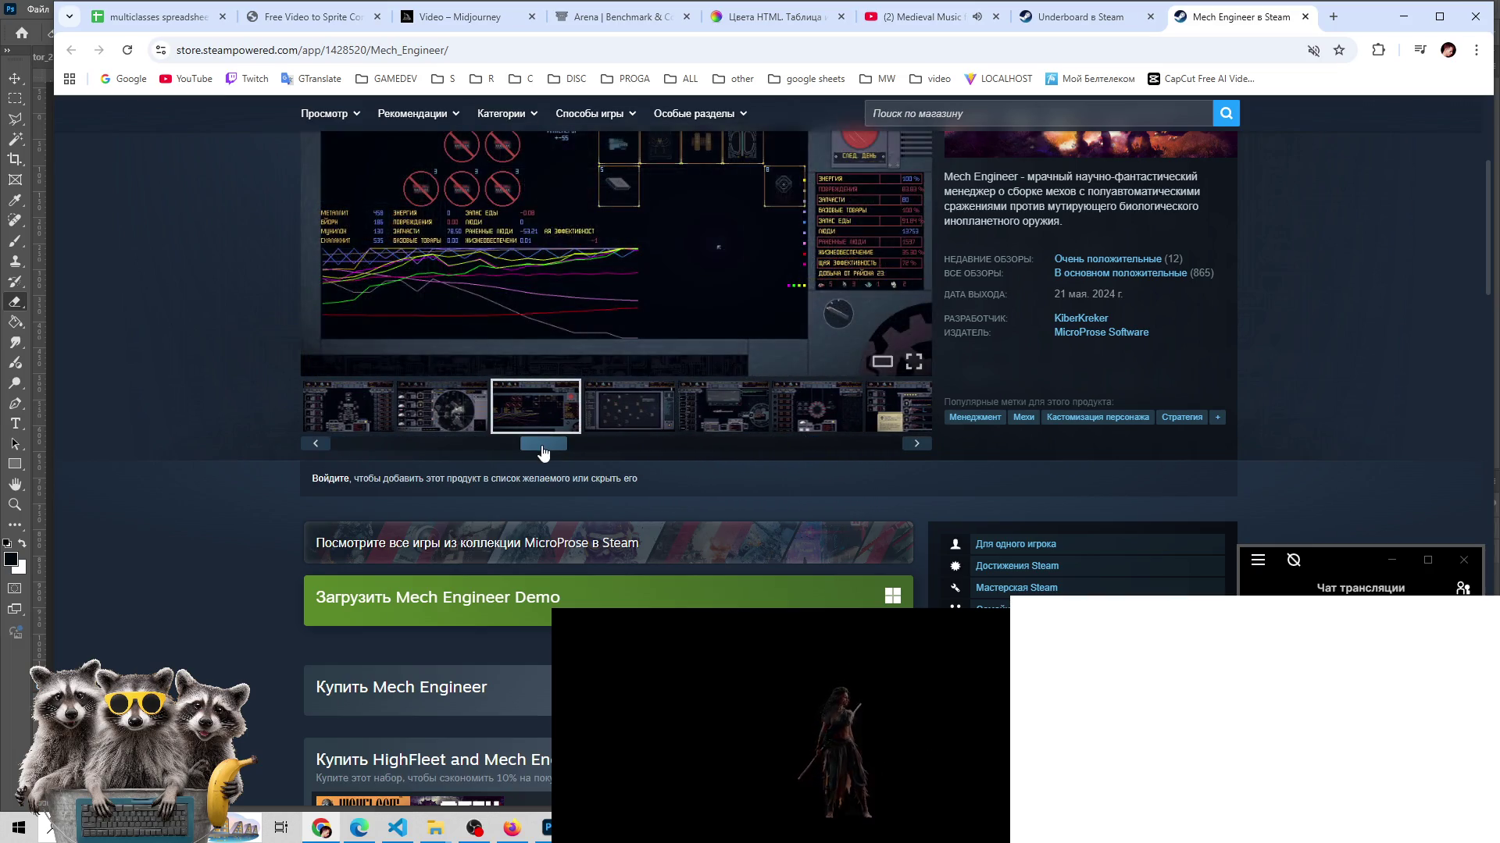
pyautogui.scroll(2, 521, 340)
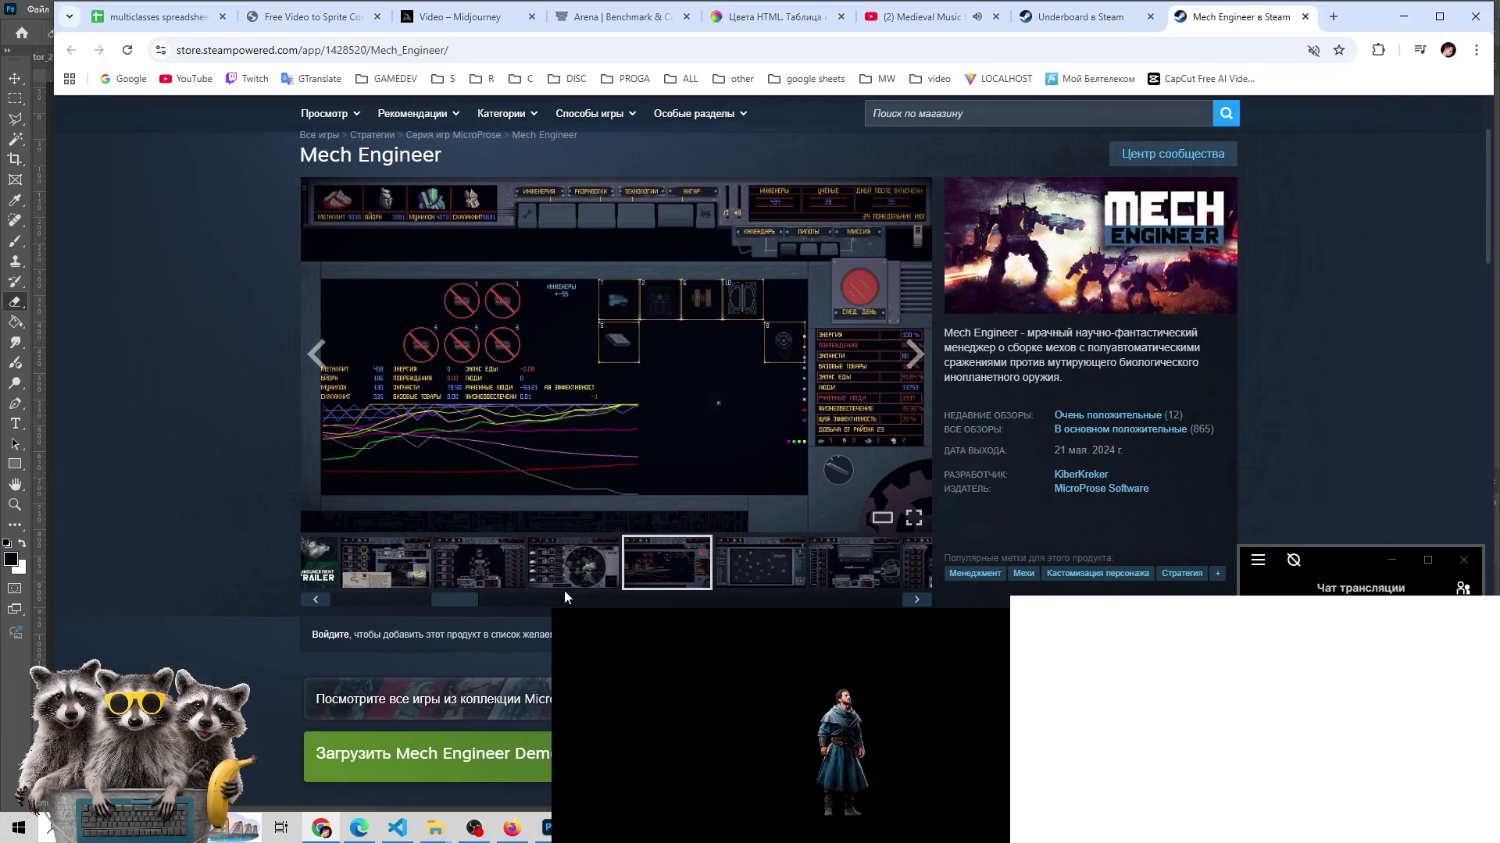
pyautogui.scroll(2, 436, 584)
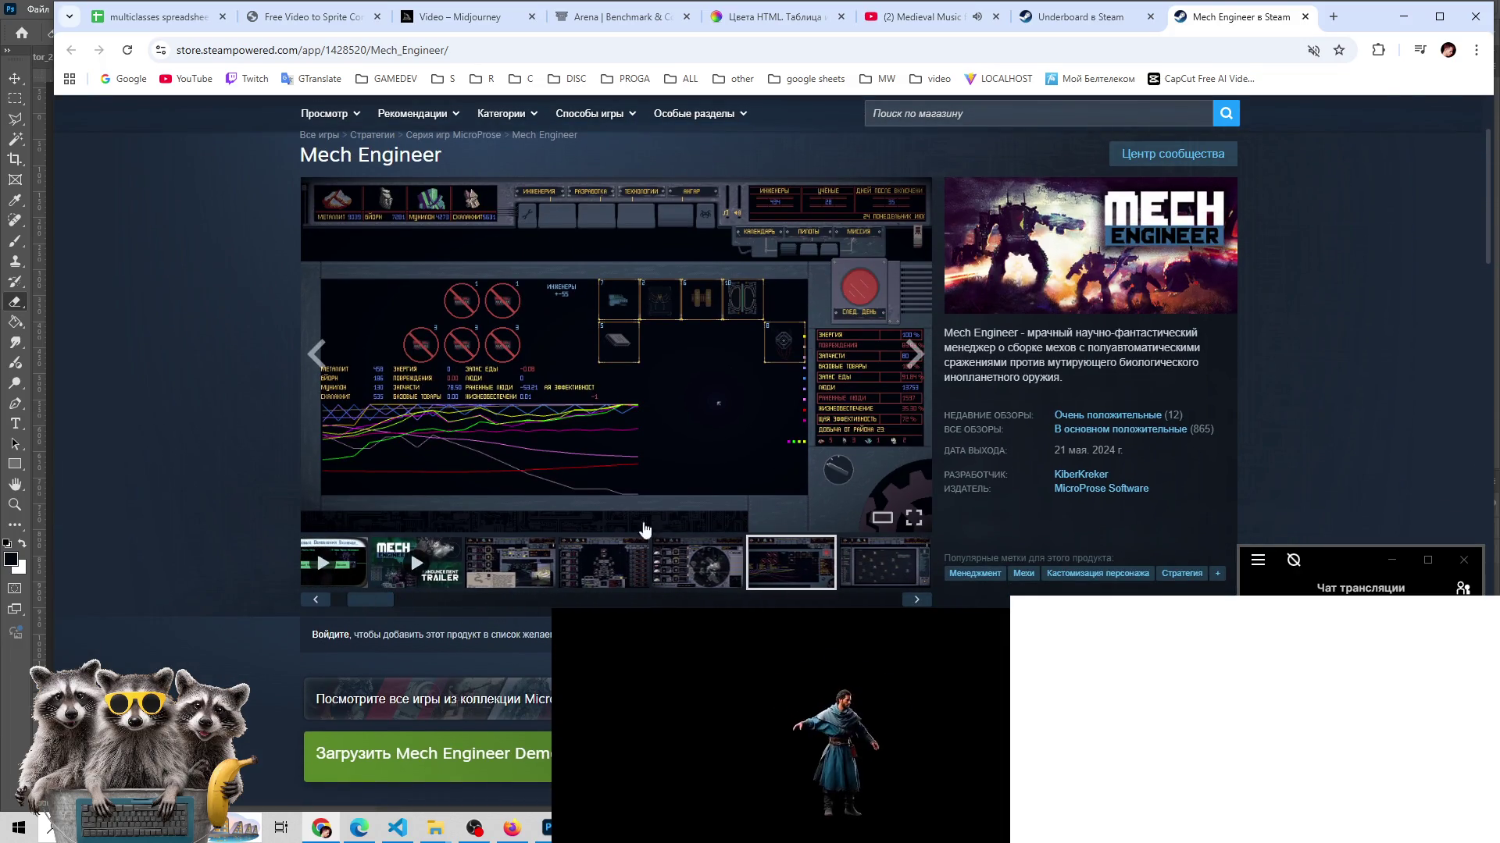
pyautogui.click(516, 564)
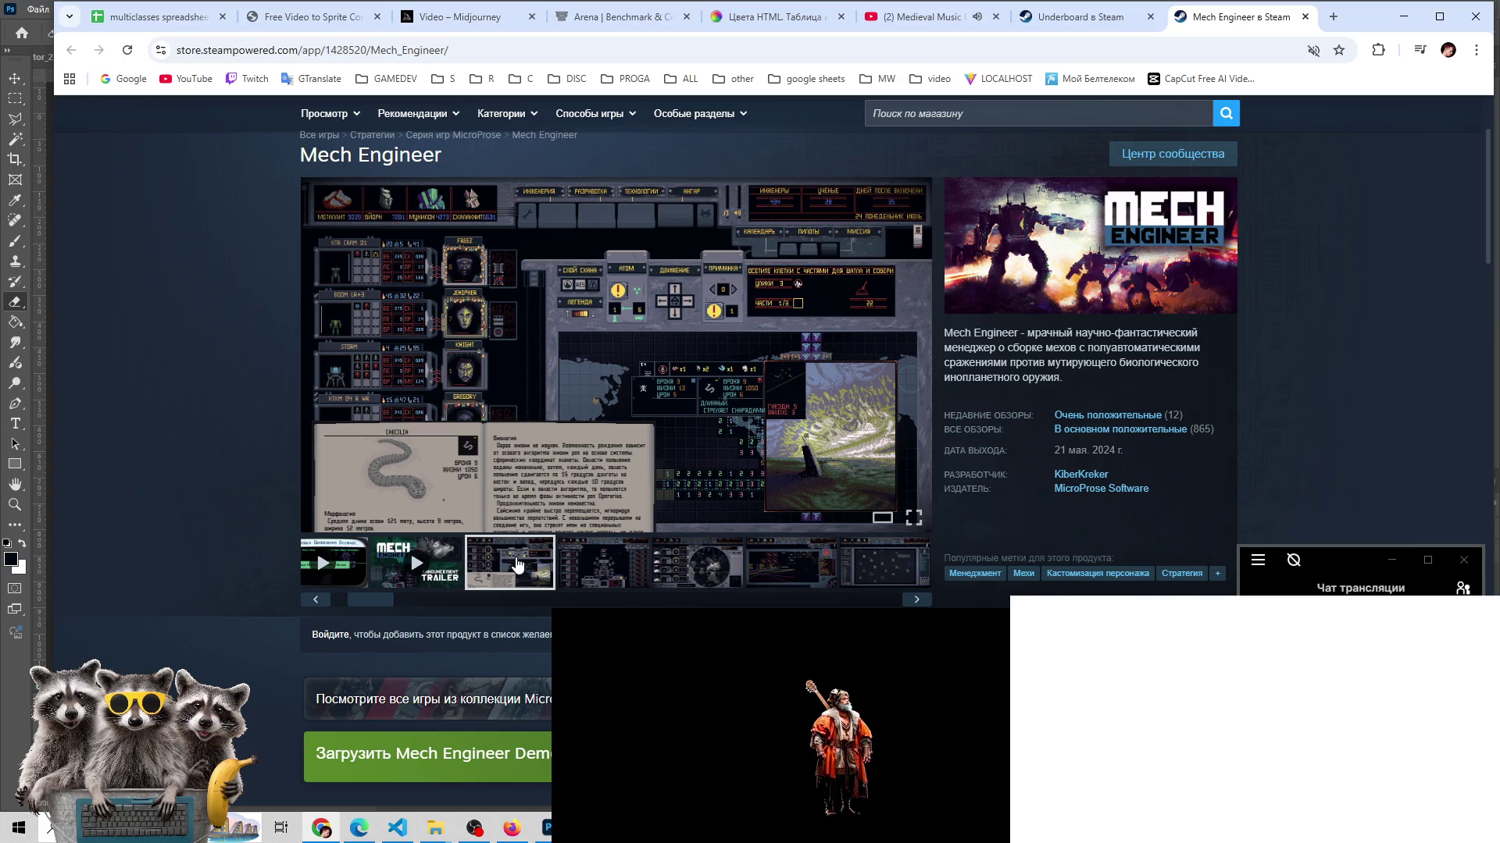
# - Step through the fourth, radar map, mech-assembly and graph screenshots, then start the Mech Engineer trailer
pyautogui.scroll(-1, 580, 604)
pyautogui.scroll(1, 584, 576)
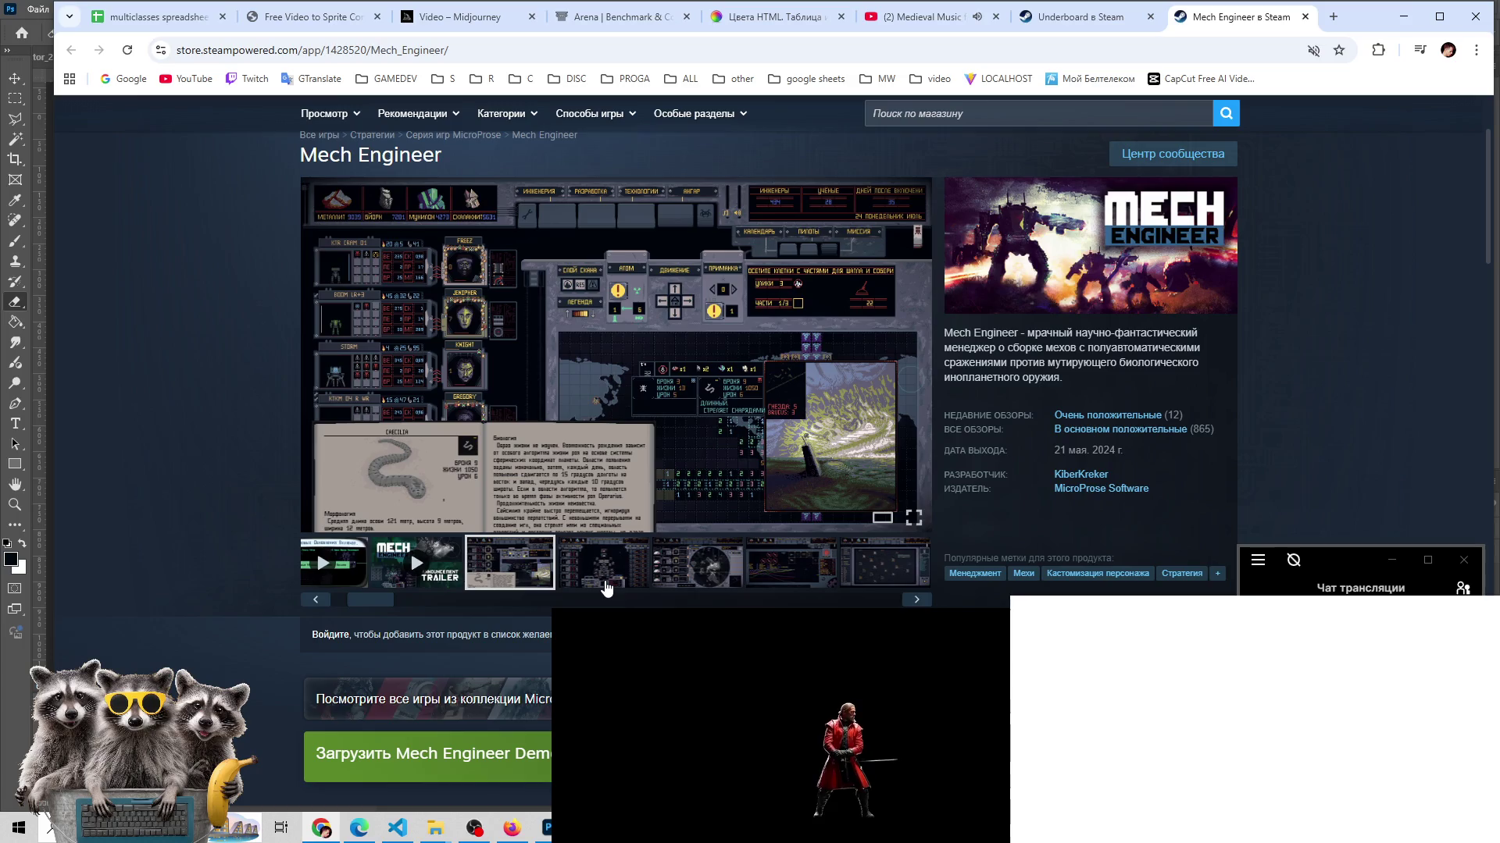
pyautogui.click(606, 587)
pyautogui.click(697, 566)
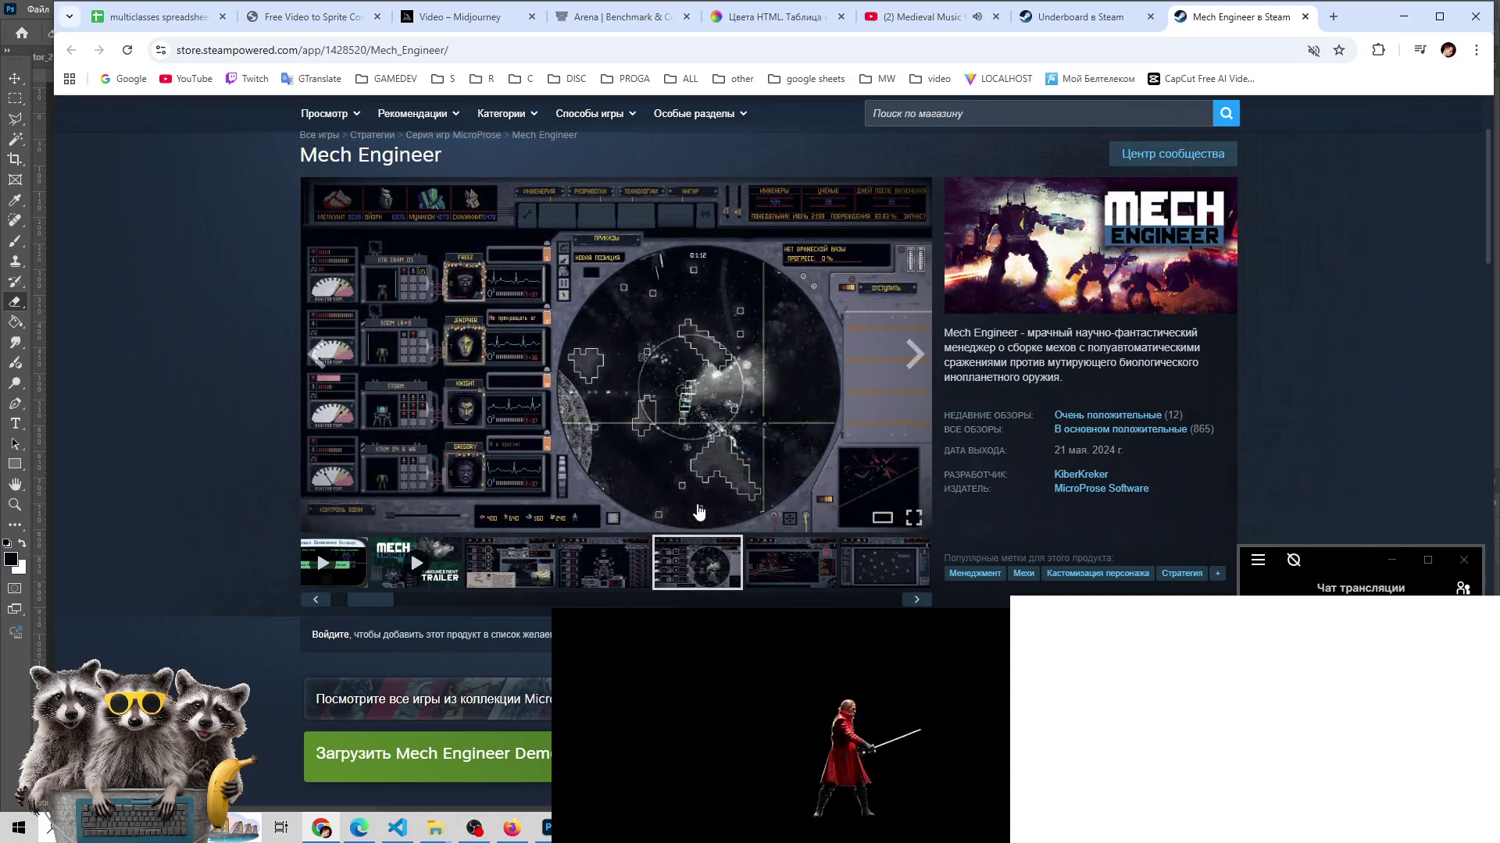
pyautogui.click(808, 578)
pyautogui.click(883, 562)
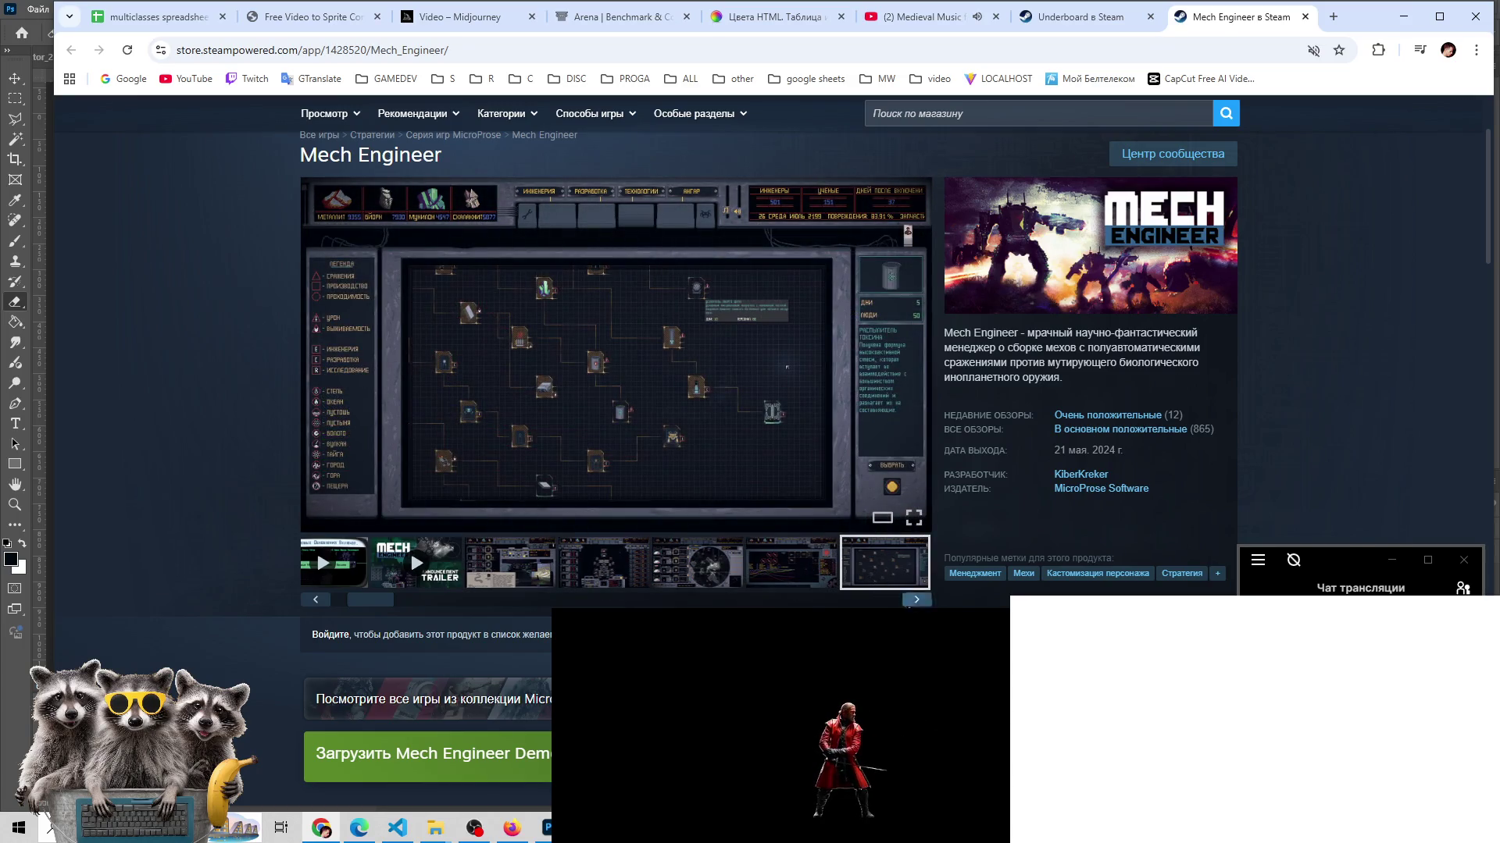
pyautogui.click(910, 602)
pyautogui.click(914, 599)
pyautogui.click(914, 599)
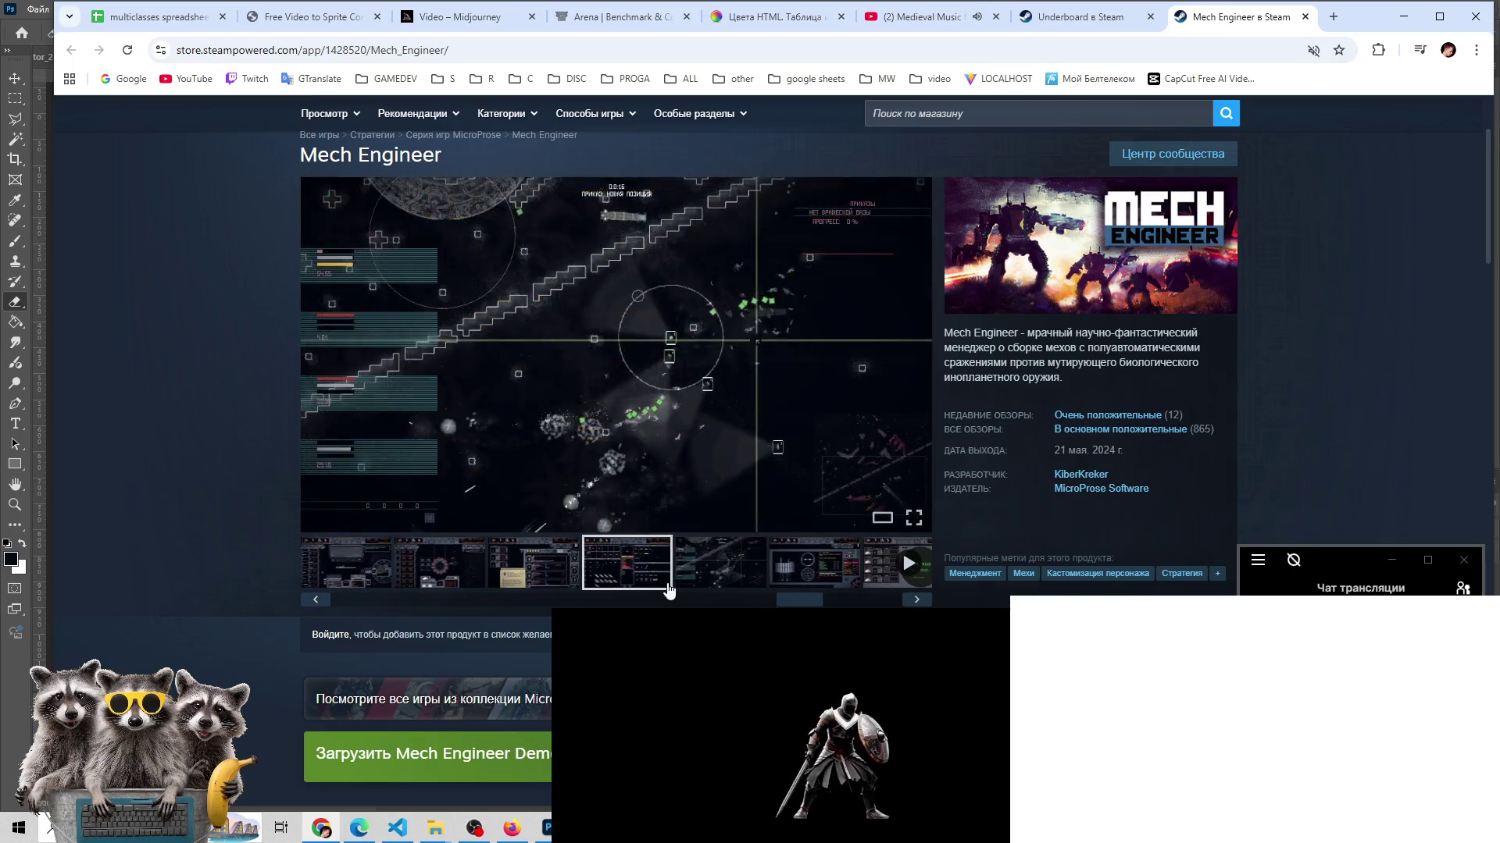
pyautogui.moveTo(799, 600); pyautogui.dragTo(375, 610)
pyautogui.click(584, 578)
pyautogui.click(473, 576)
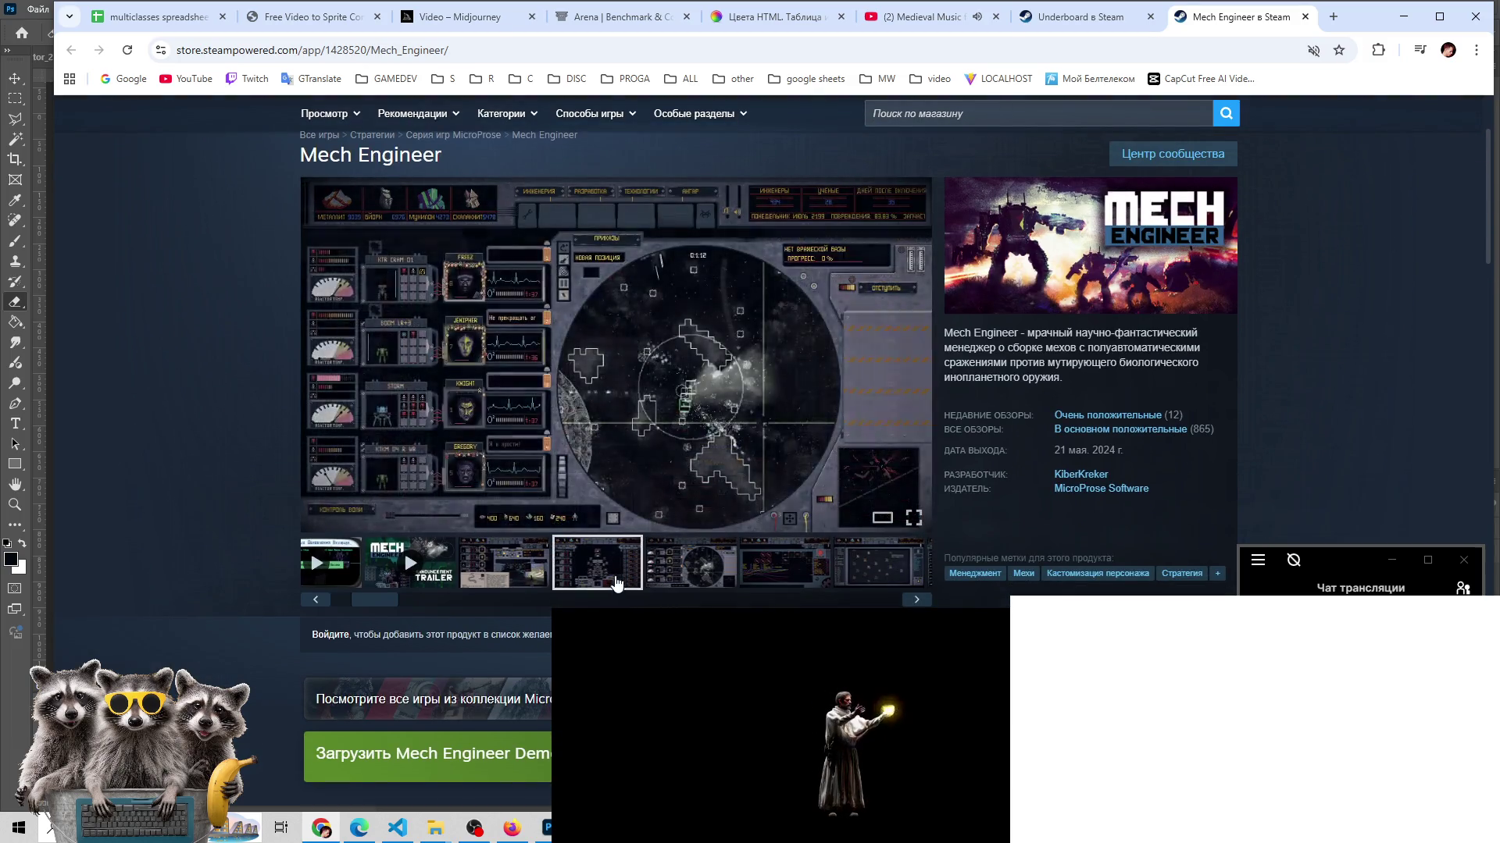
pyautogui.click(410, 569)
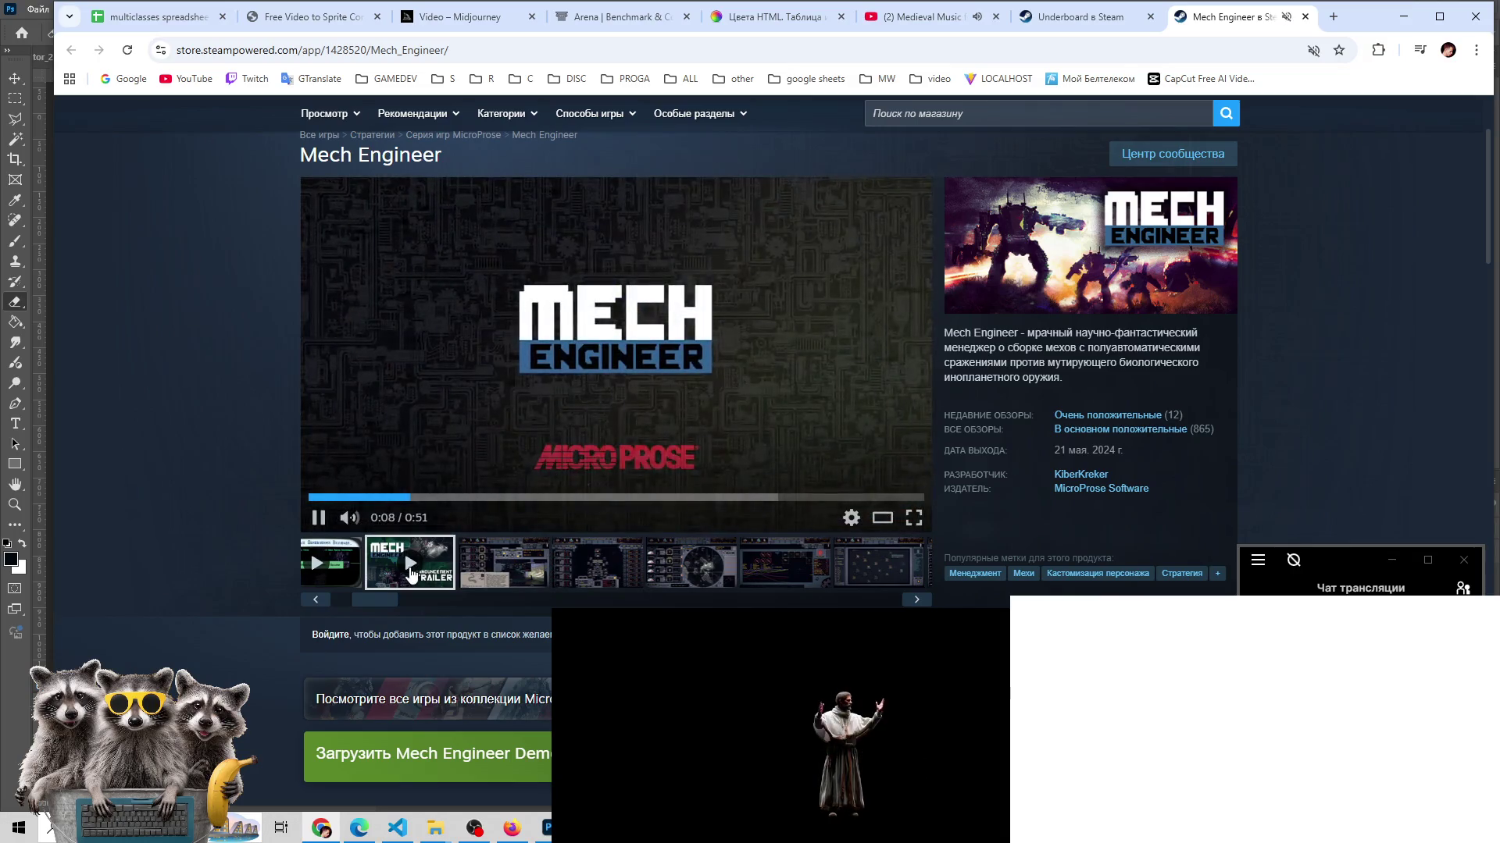
# - Restart the Mech Engineer trailer from 0:00, pause it, then replay it from the start
pyautogui.click(310, 497)
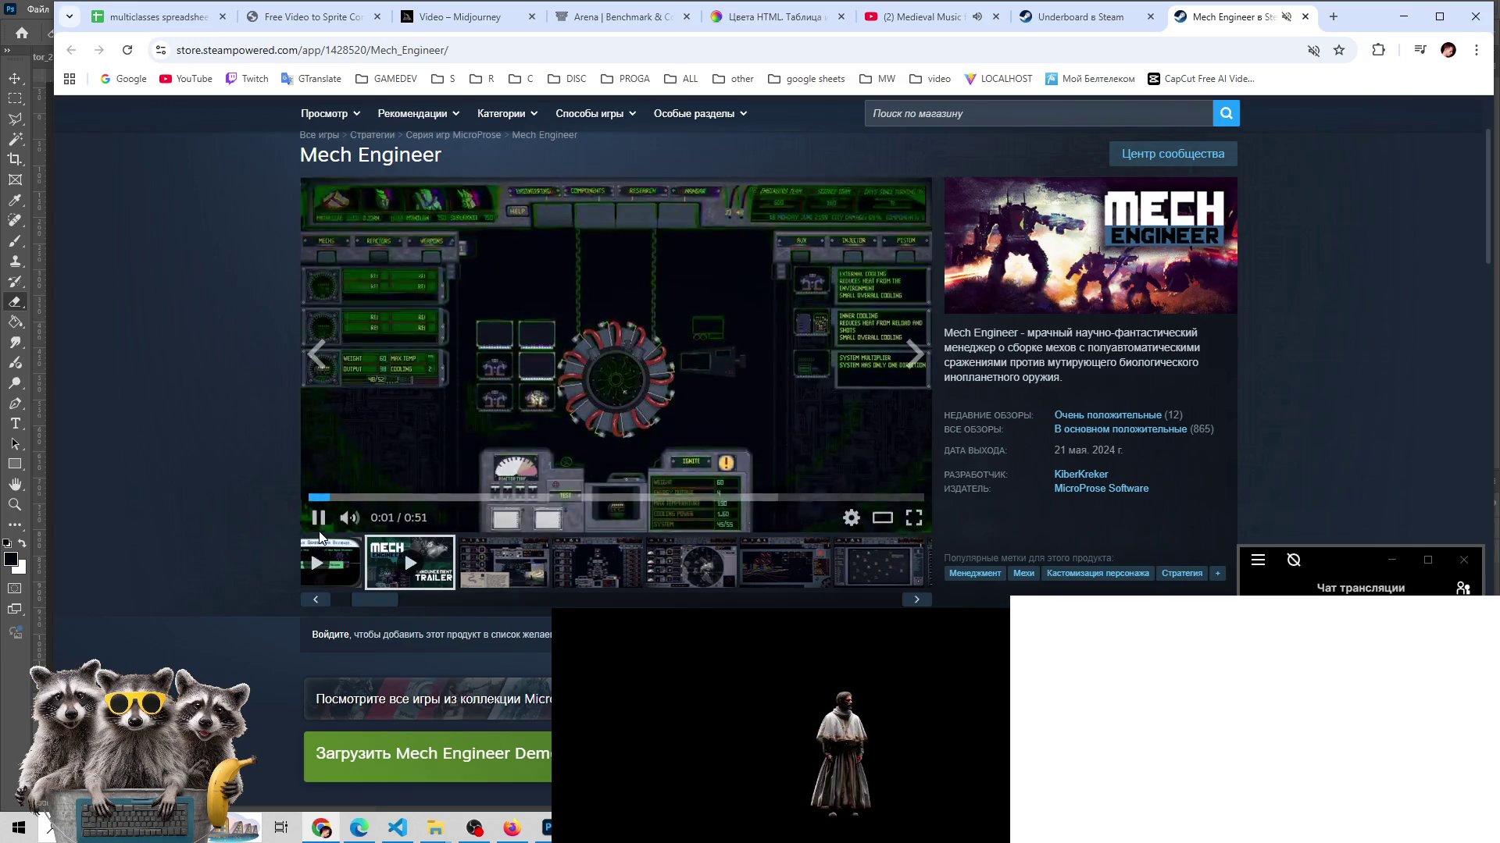
pyautogui.click(319, 519)
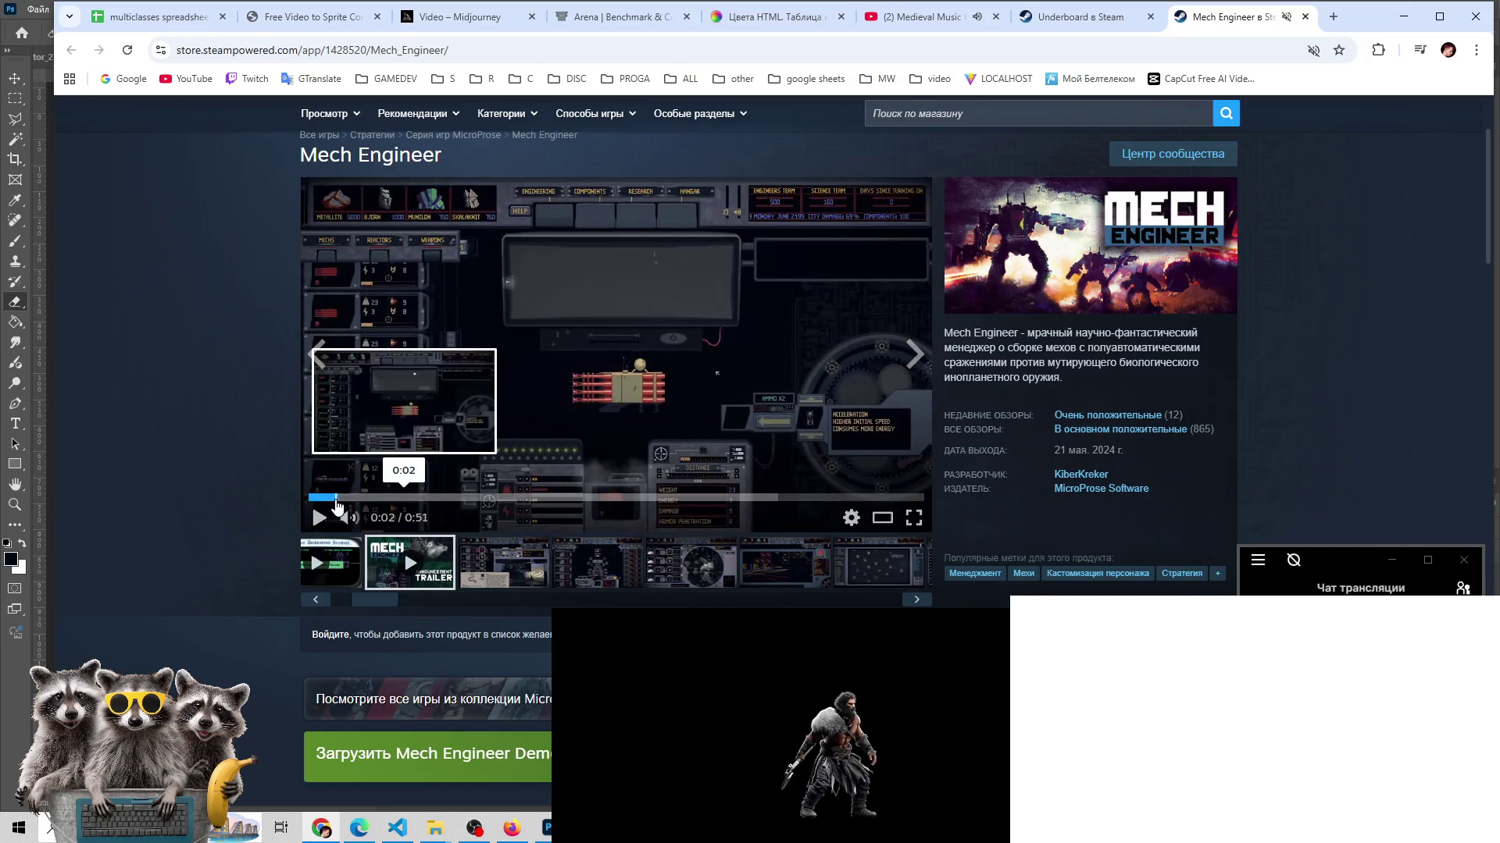
pyautogui.click(311, 500)
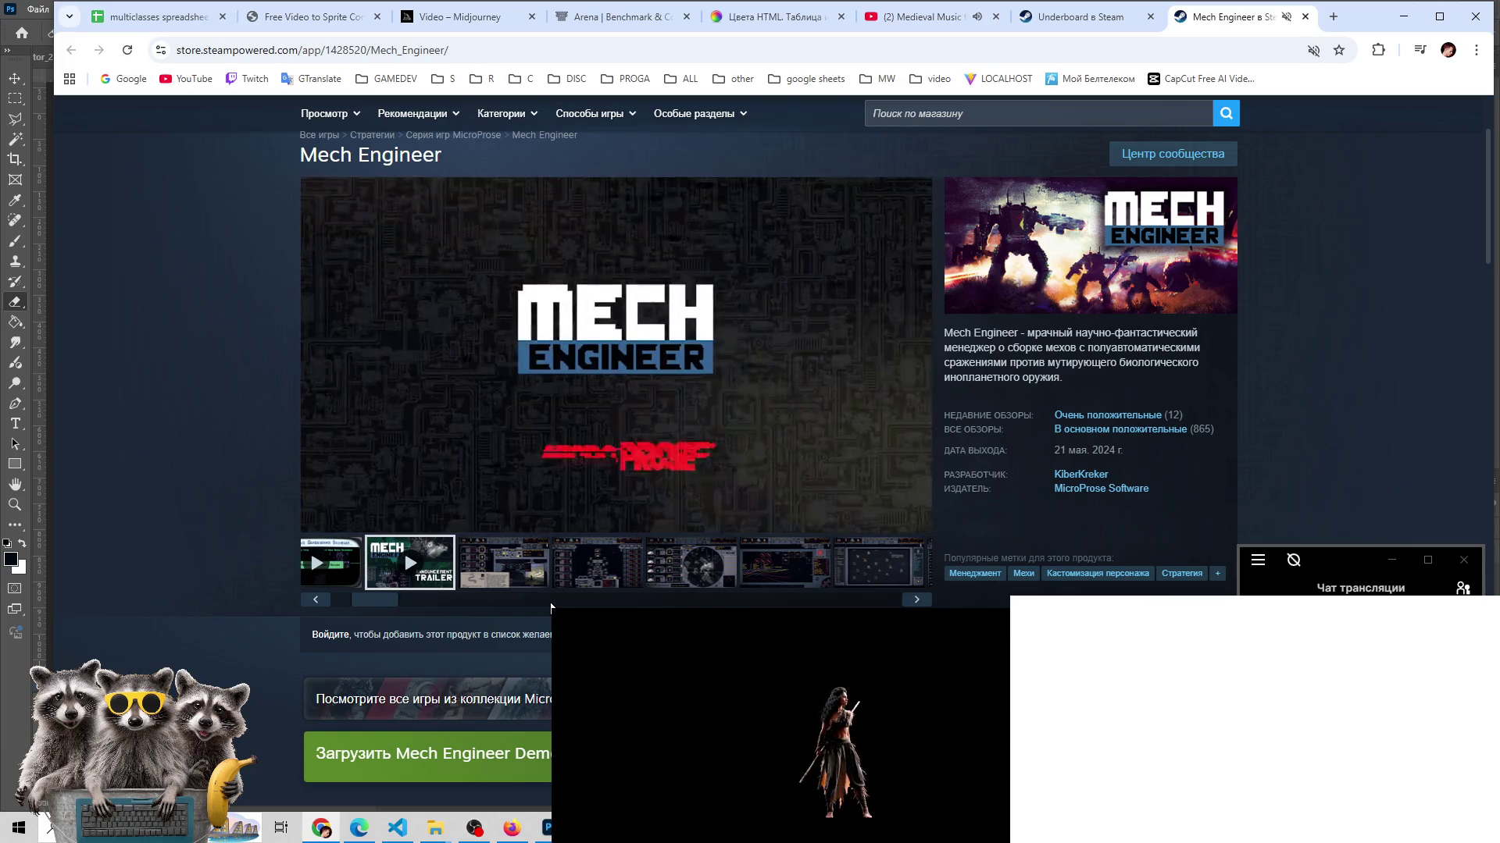
pyautogui.click(311, 498)
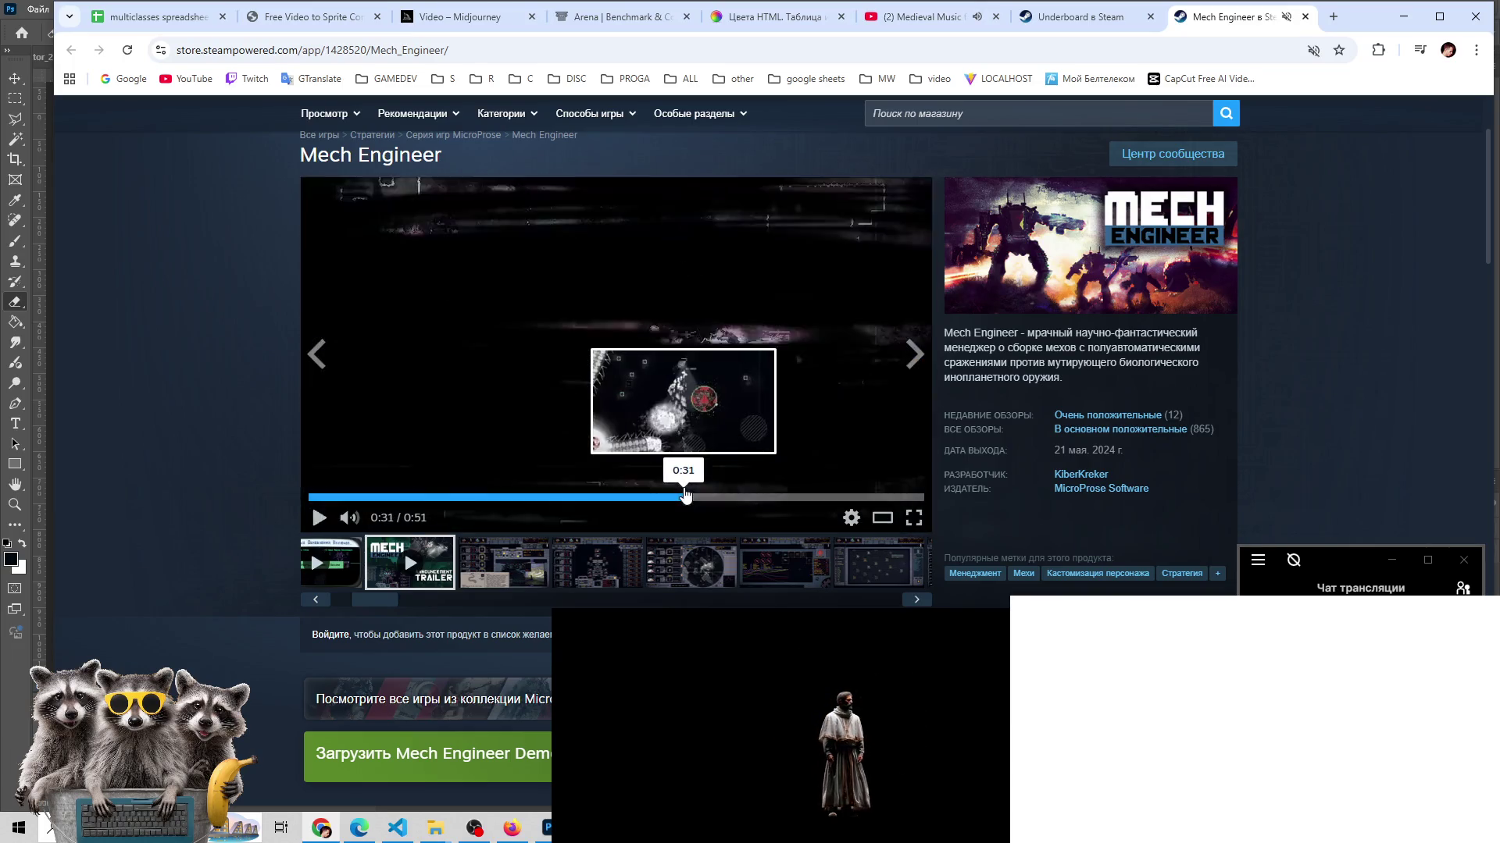
# - Seek the trailer to 0:38, 0:45, 0:25 and 0:11, pausing at 0:11
pyautogui.click(778, 504)
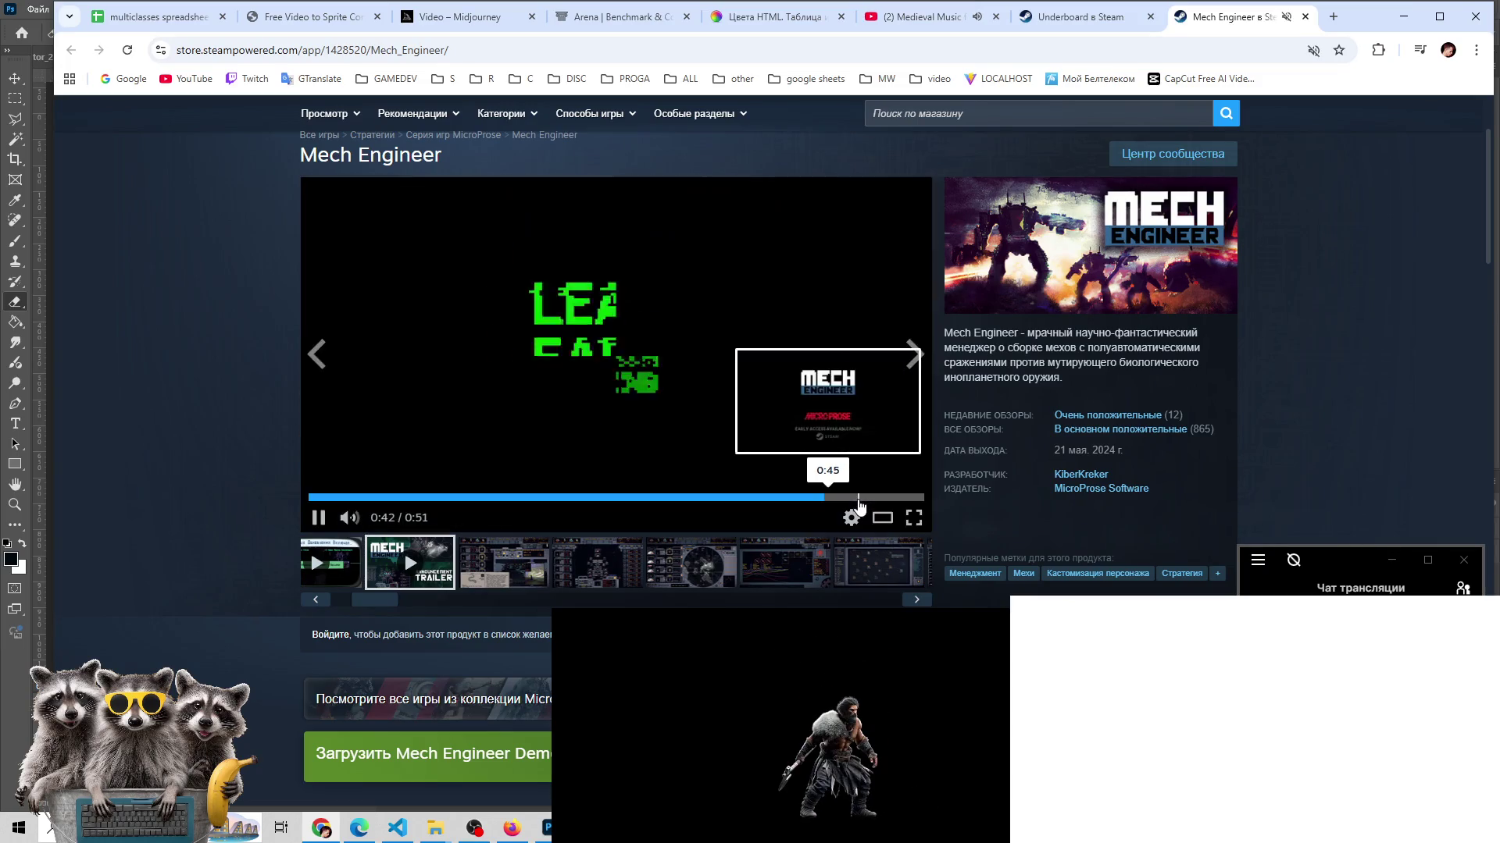
pyautogui.click(858, 498)
pyautogui.click(616, 498)
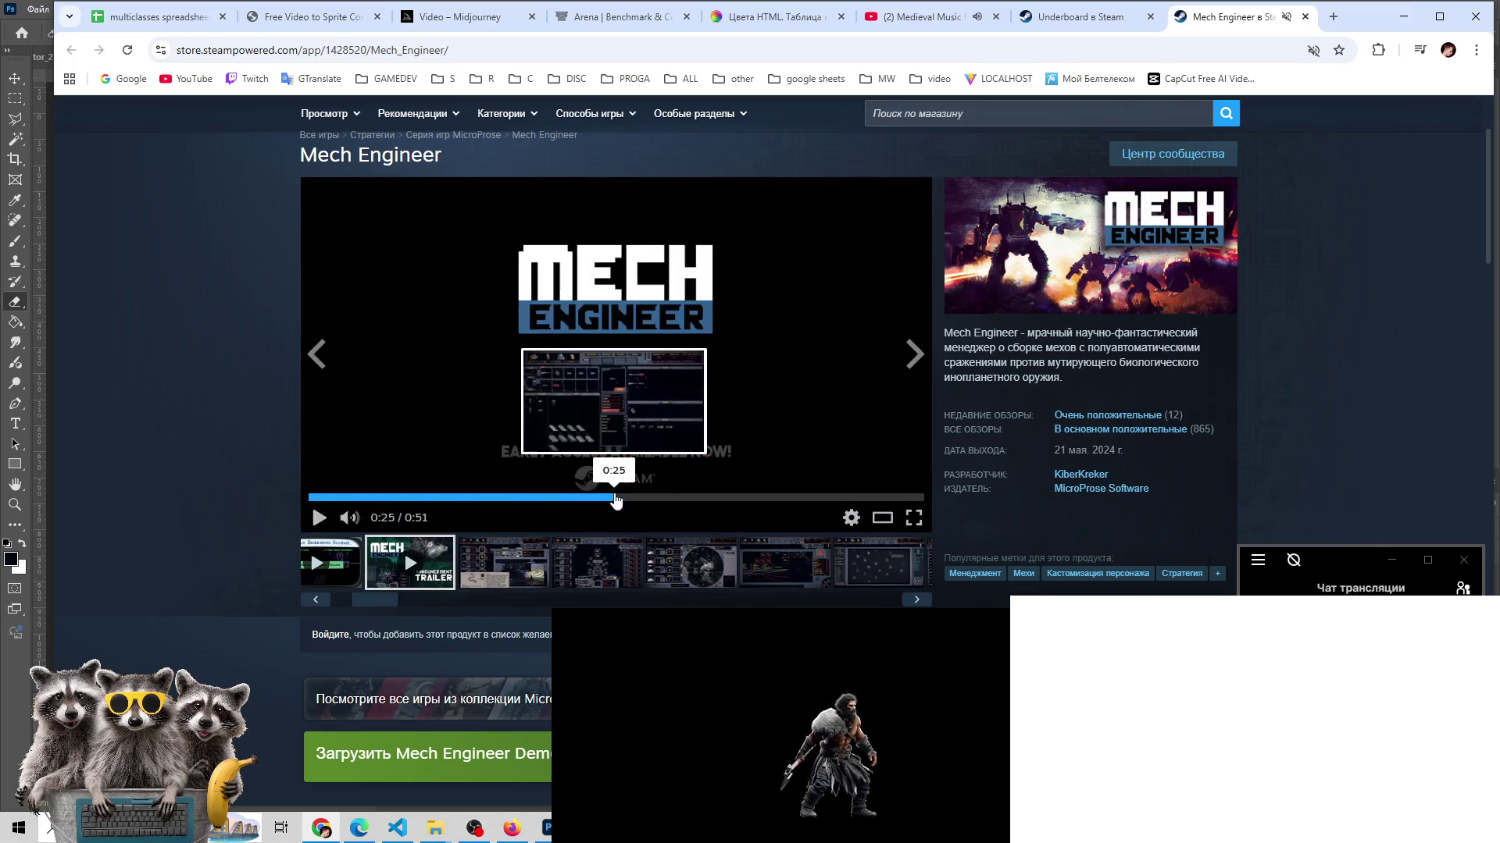
pyautogui.click(452, 498)
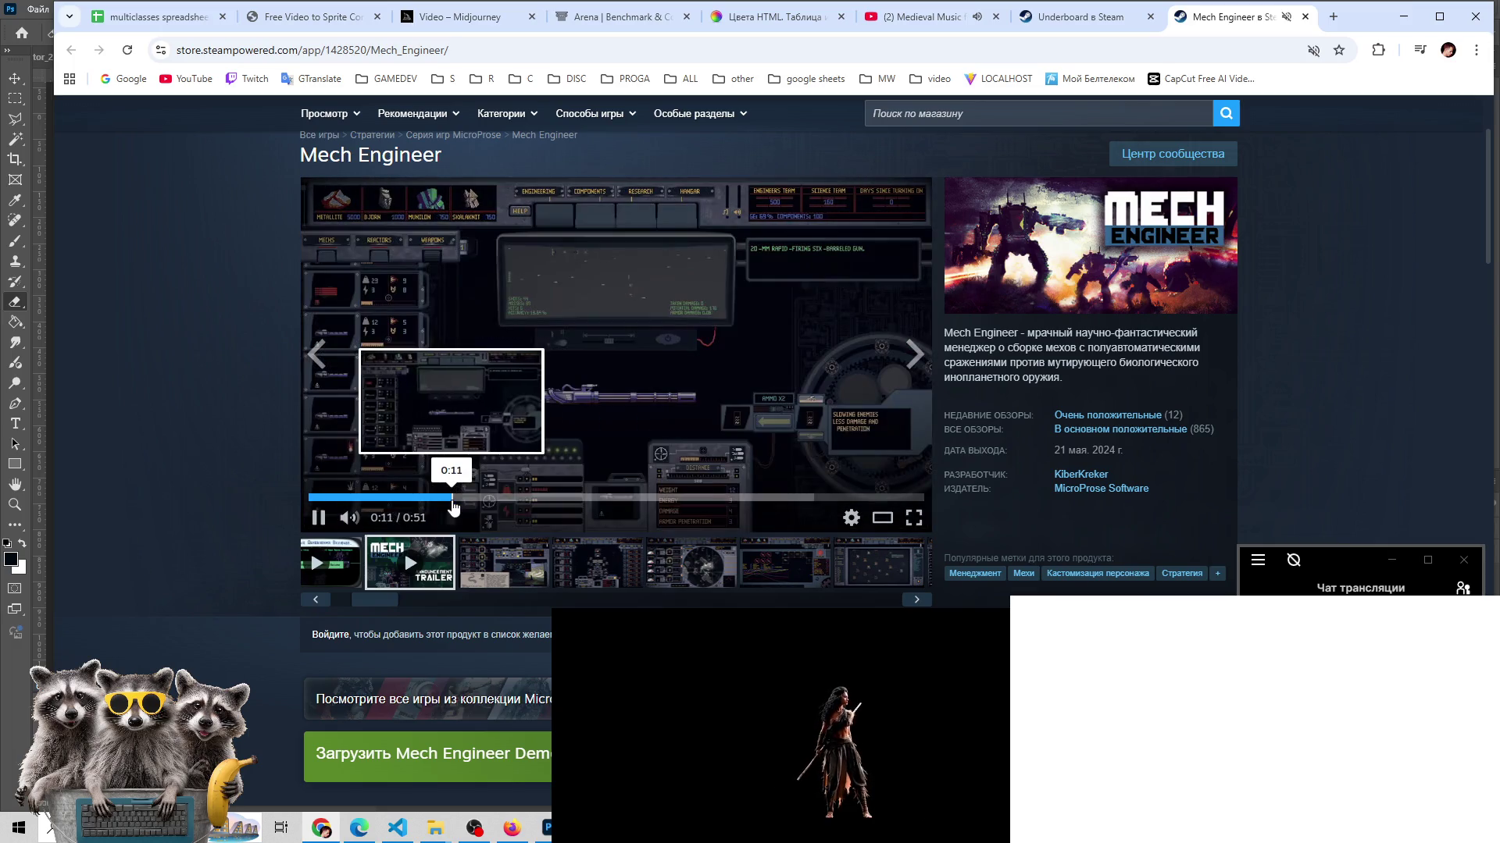
pyautogui.click(452, 500)
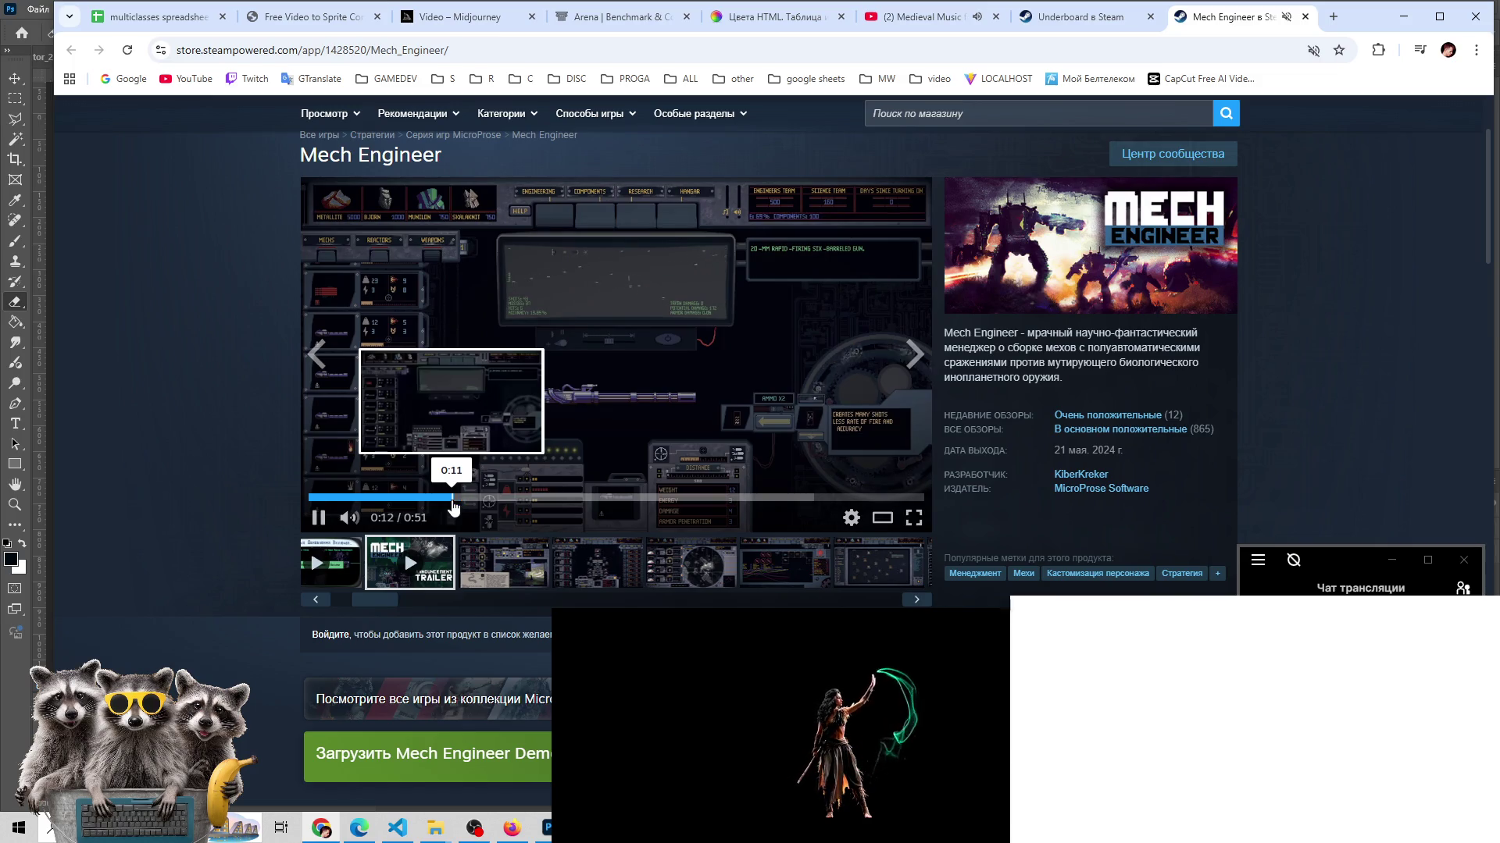
# - Jump through 0:35, 0:28, 0:17 and 0:14, then pause on the mech-assembly gameplay
pyautogui.click(722, 498)
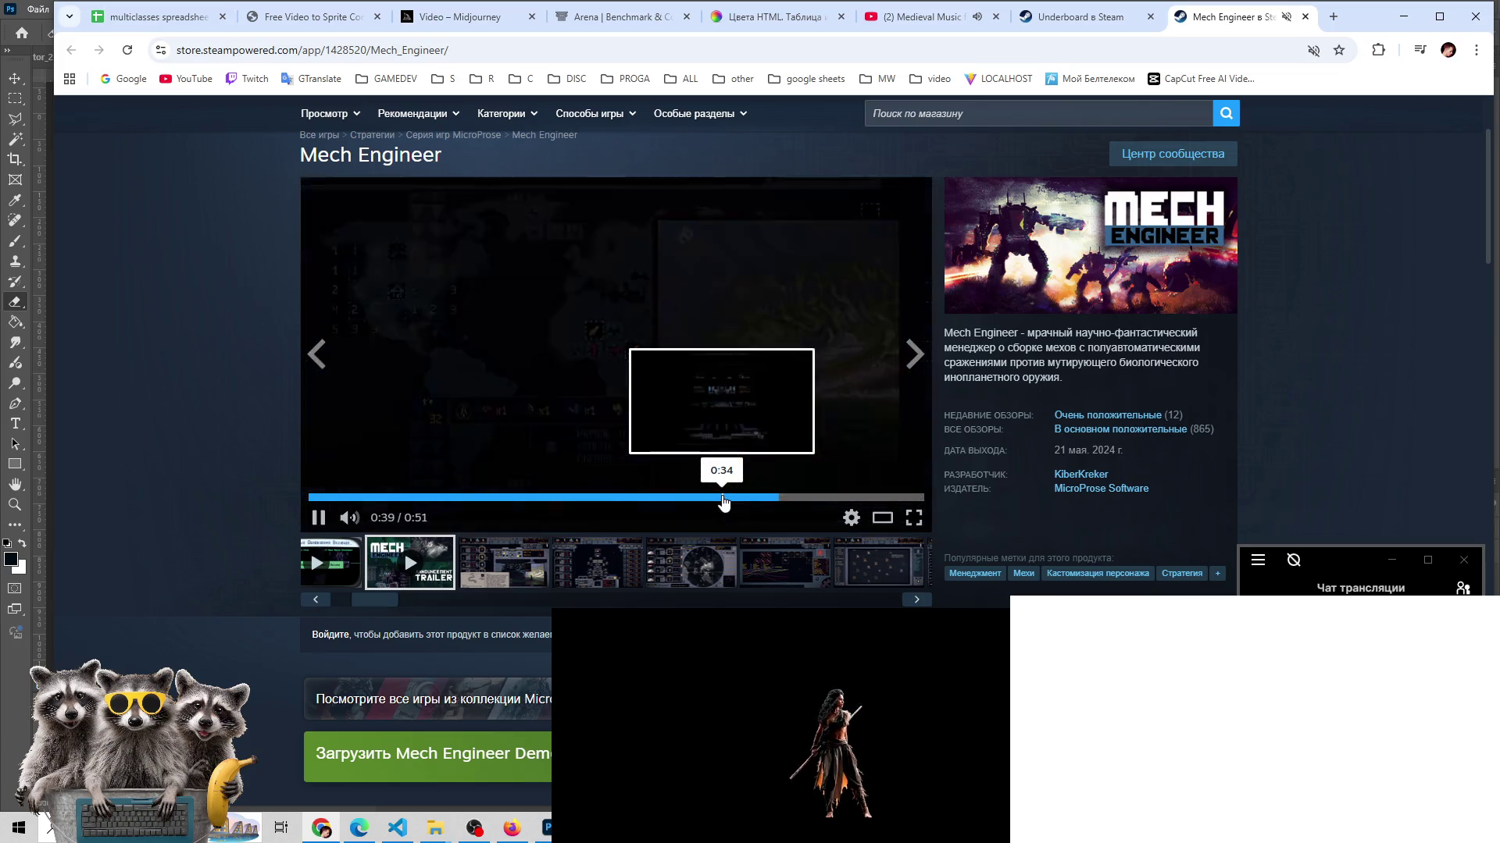
pyautogui.click(723, 498)
pyautogui.click(654, 498)
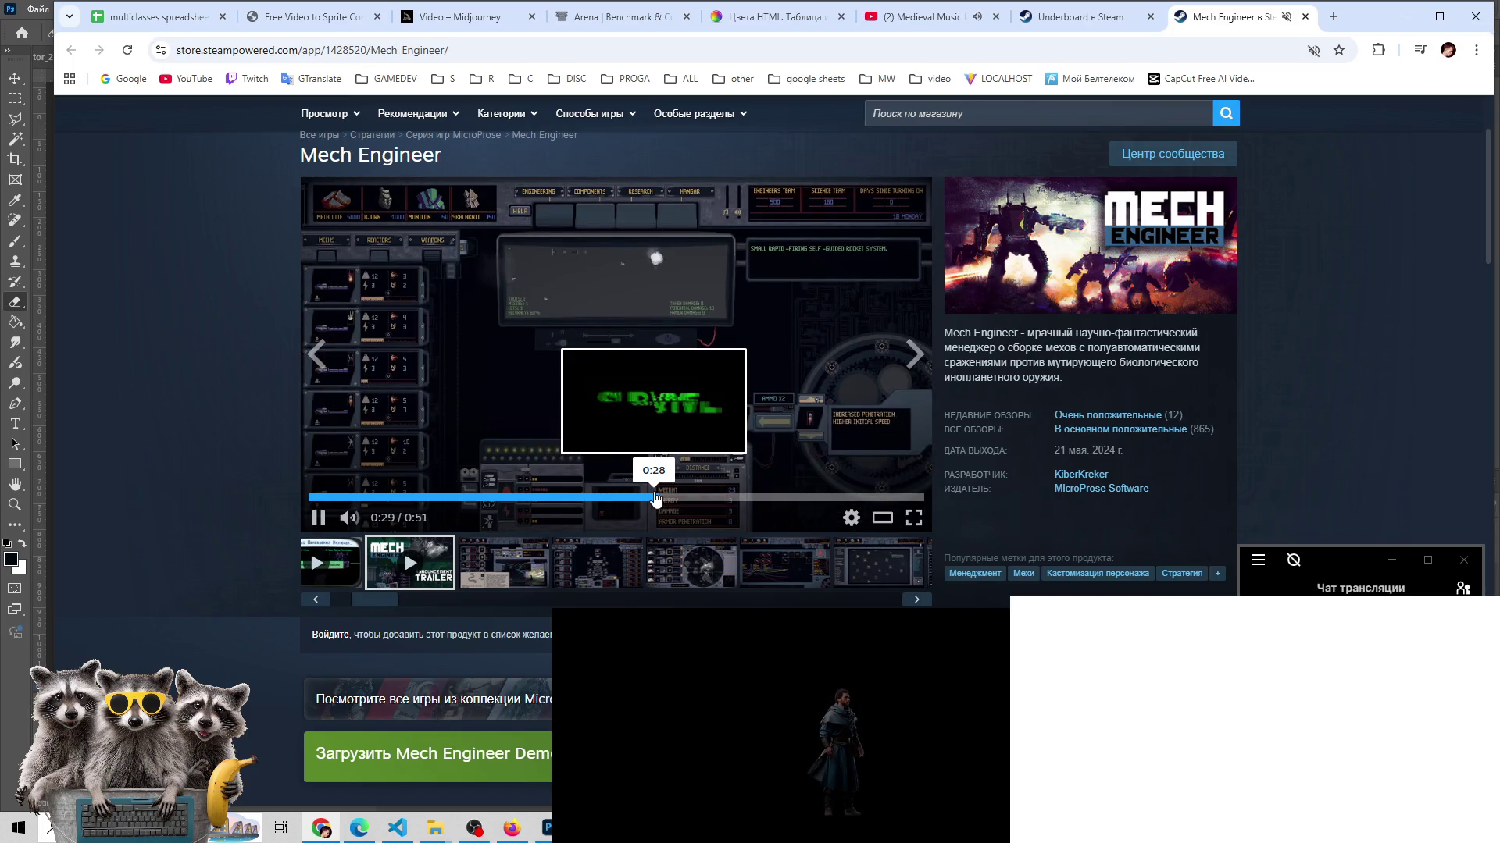
pyautogui.click(652, 499)
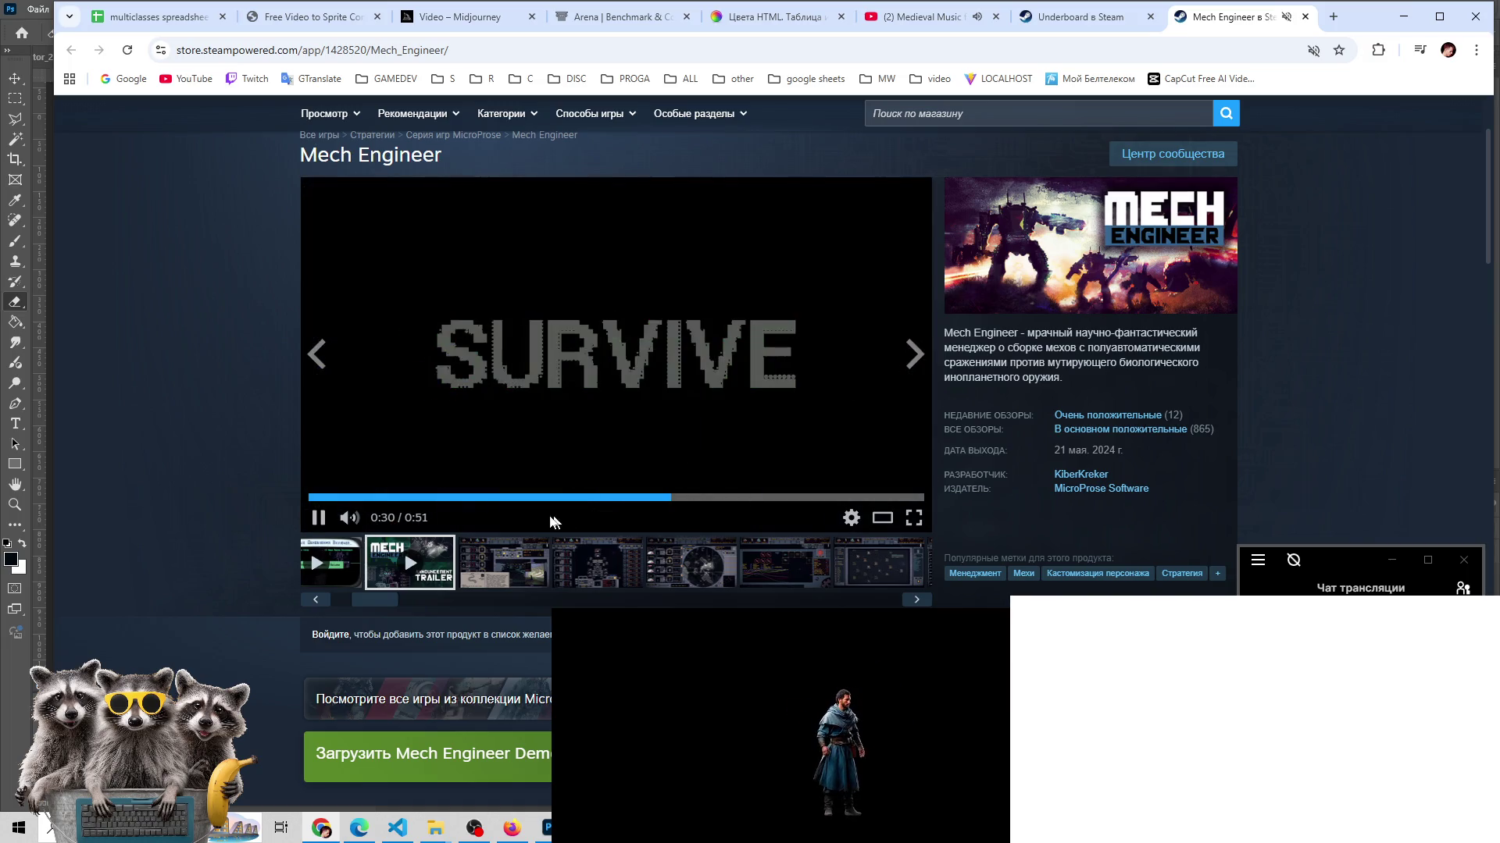
pyautogui.click(520, 499)
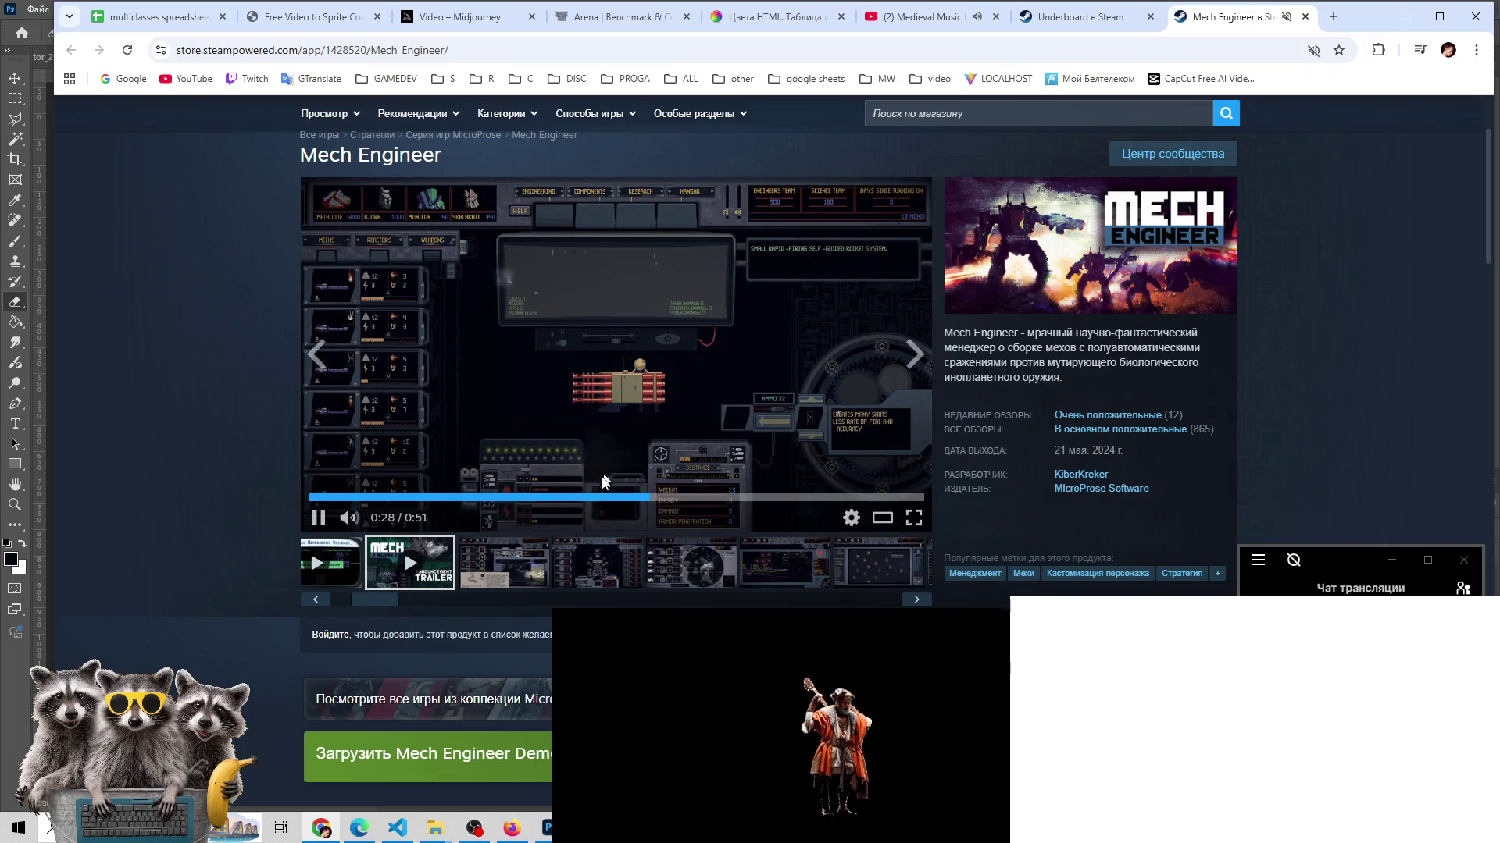
pyautogui.click(480, 497)
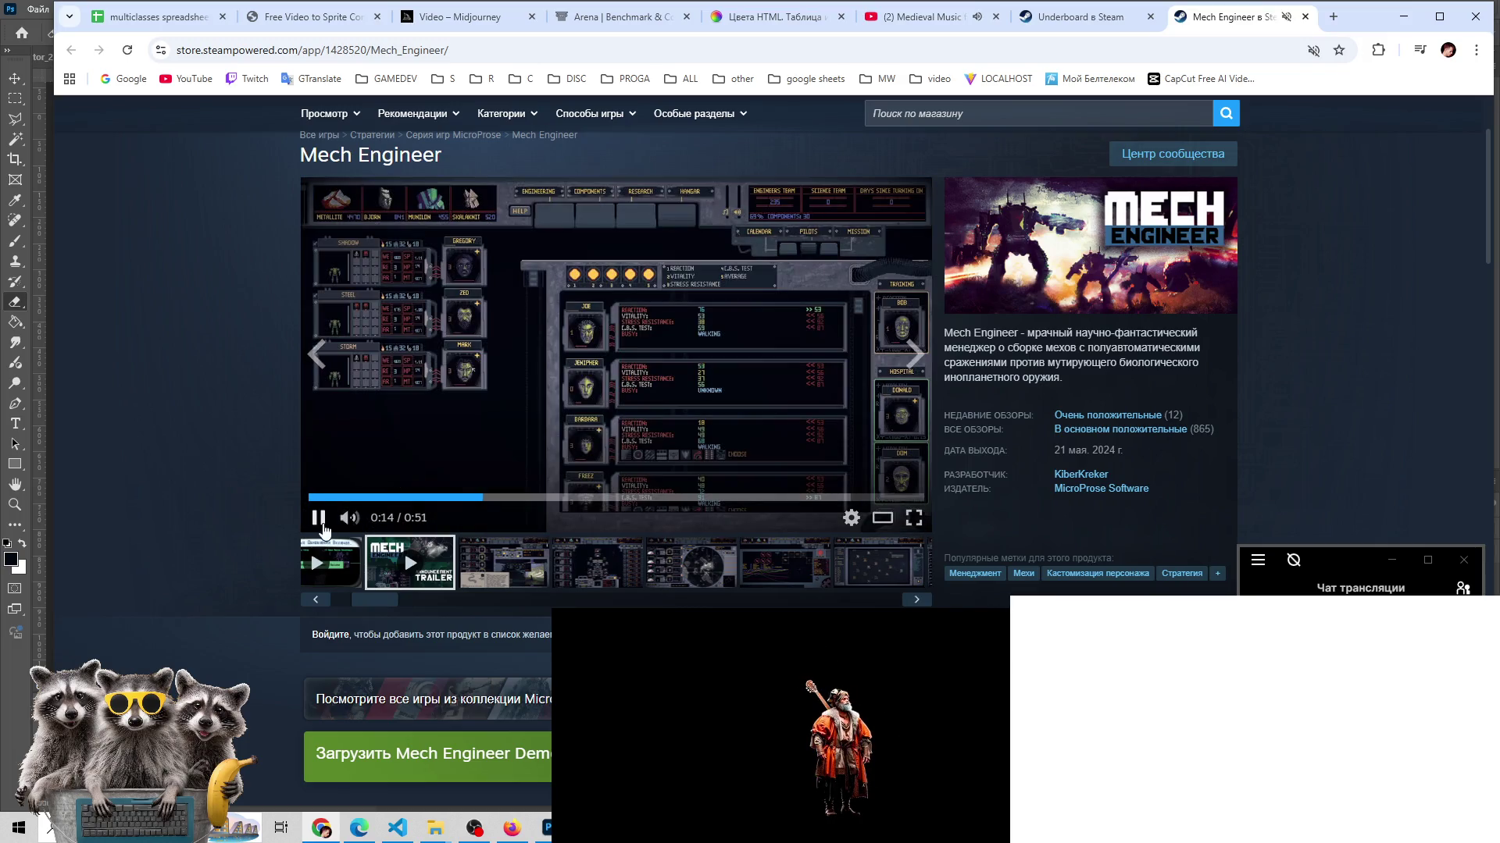
pyautogui.click(321, 519)
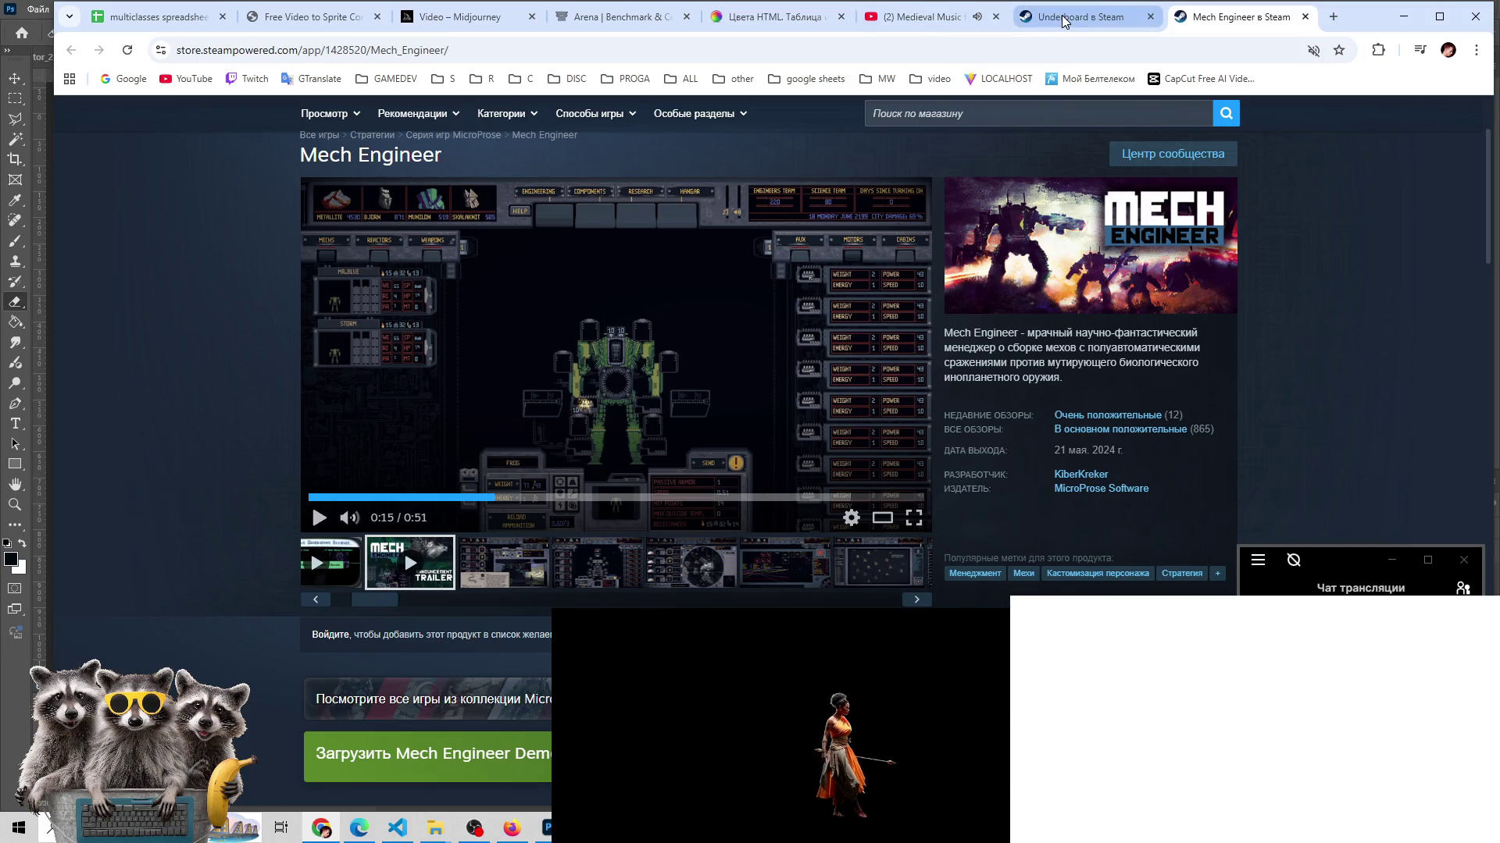
# - Close the Mech Engineer and Underboard Steam tabs, then bring Photoshop to the front
pyautogui.click(1304, 17)
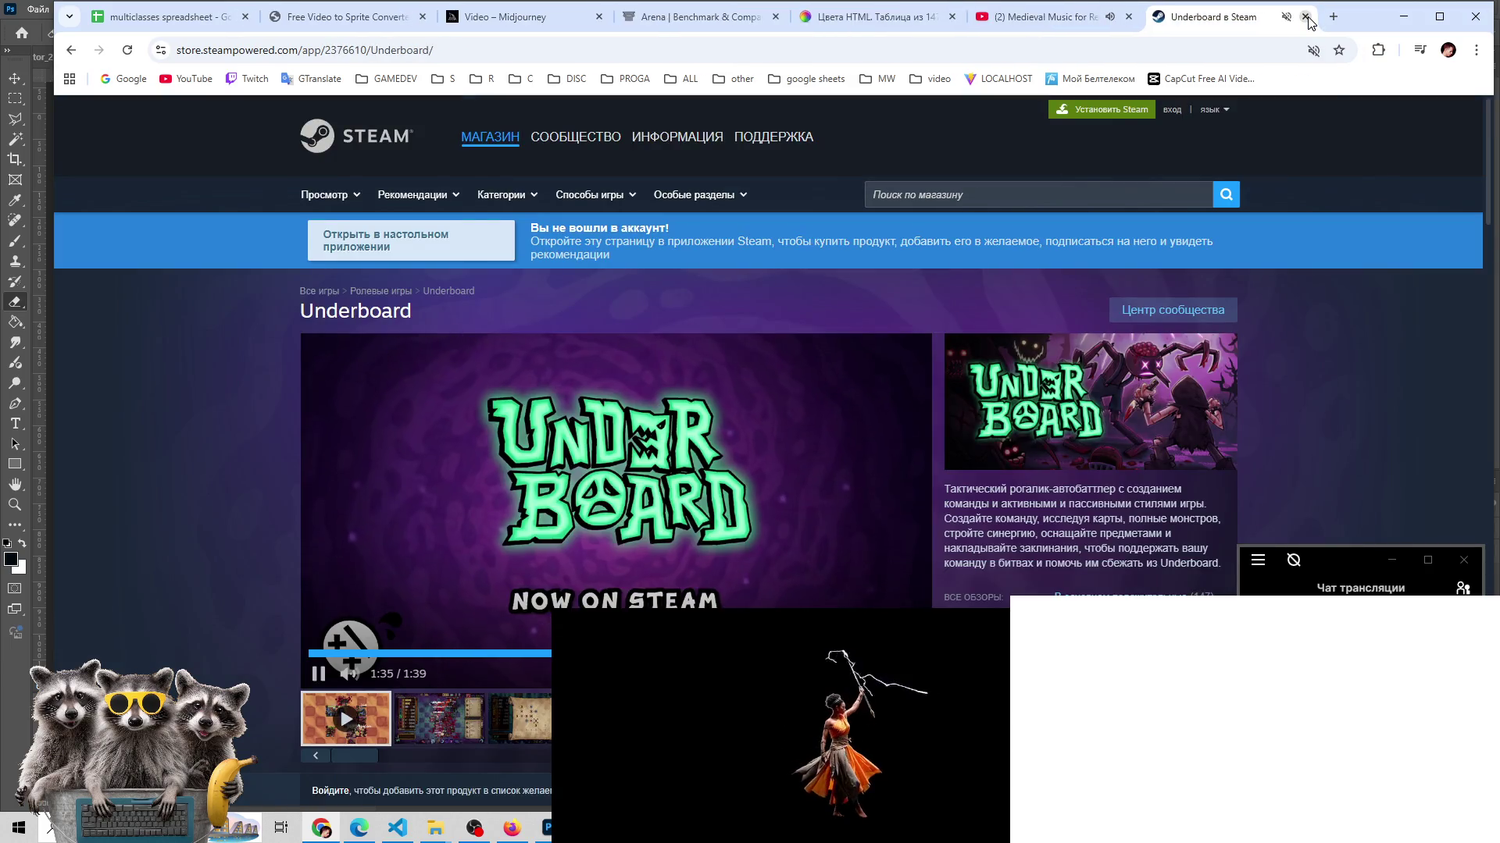
pyautogui.click(1304, 17)
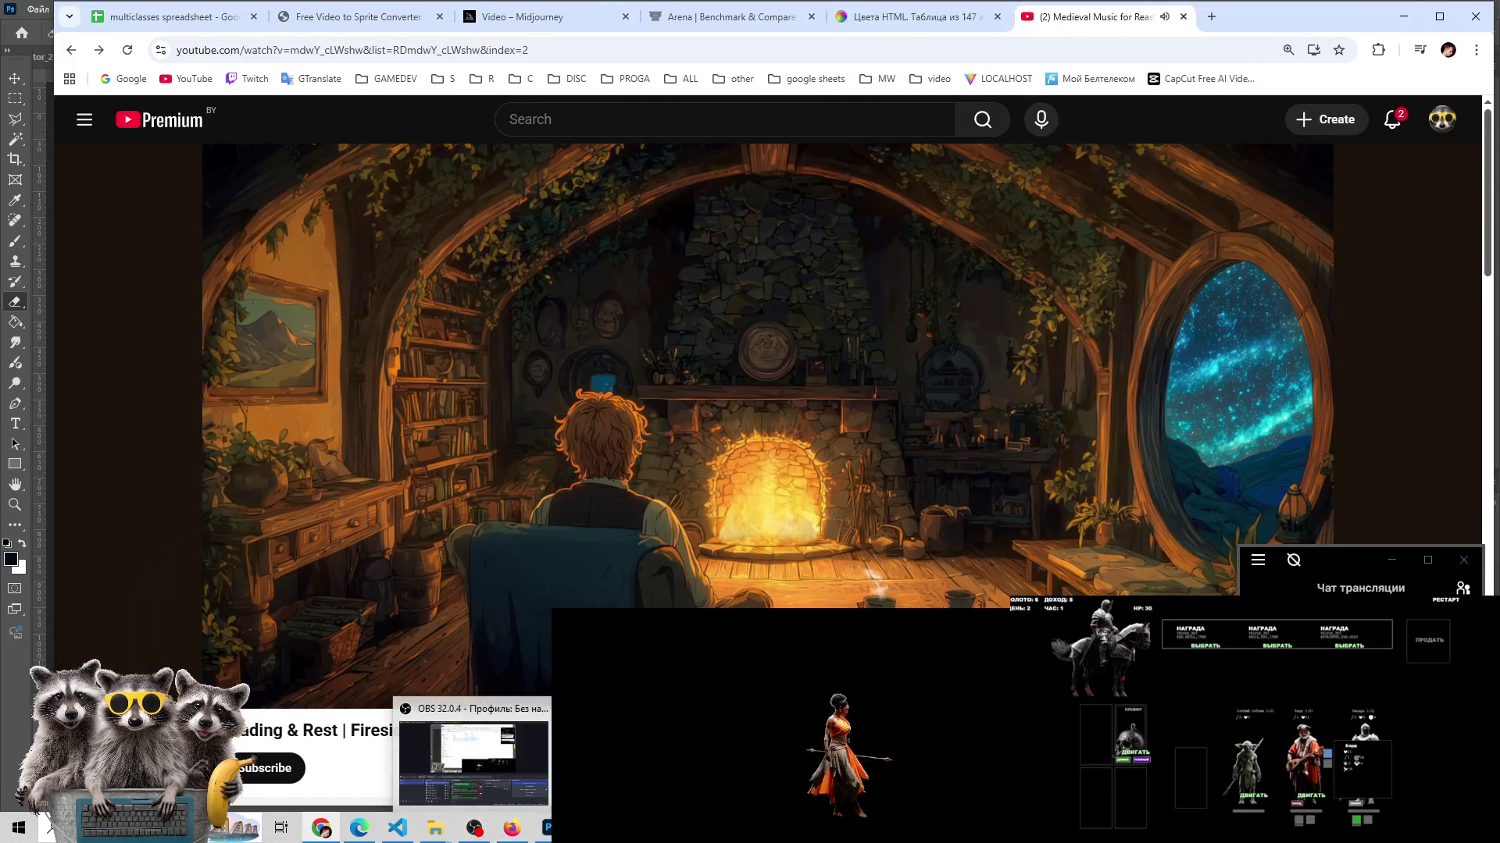
pyautogui.click(1462, 587)
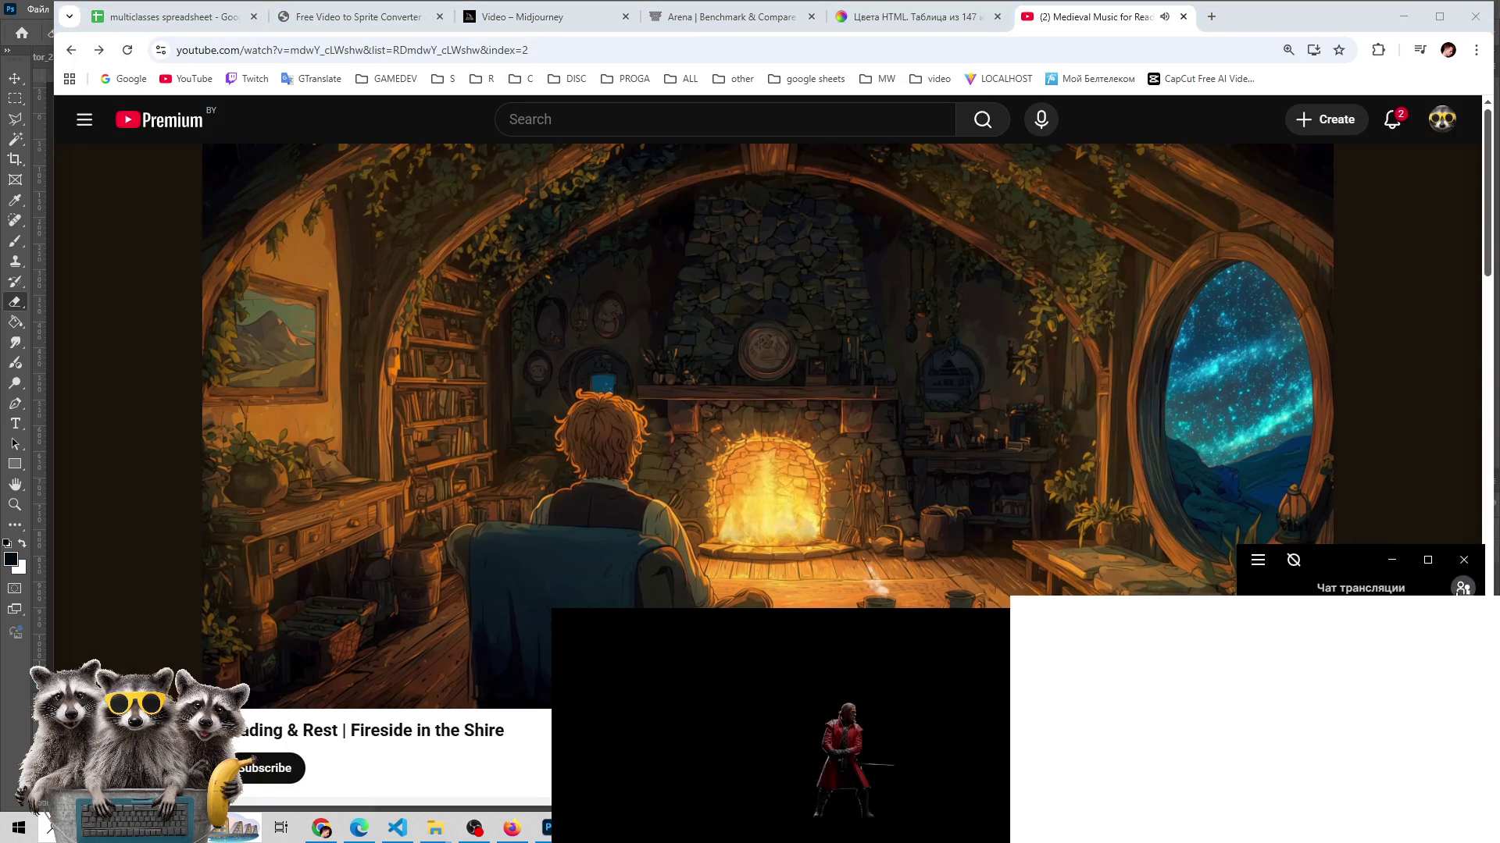
pyautogui.click(545, 828)
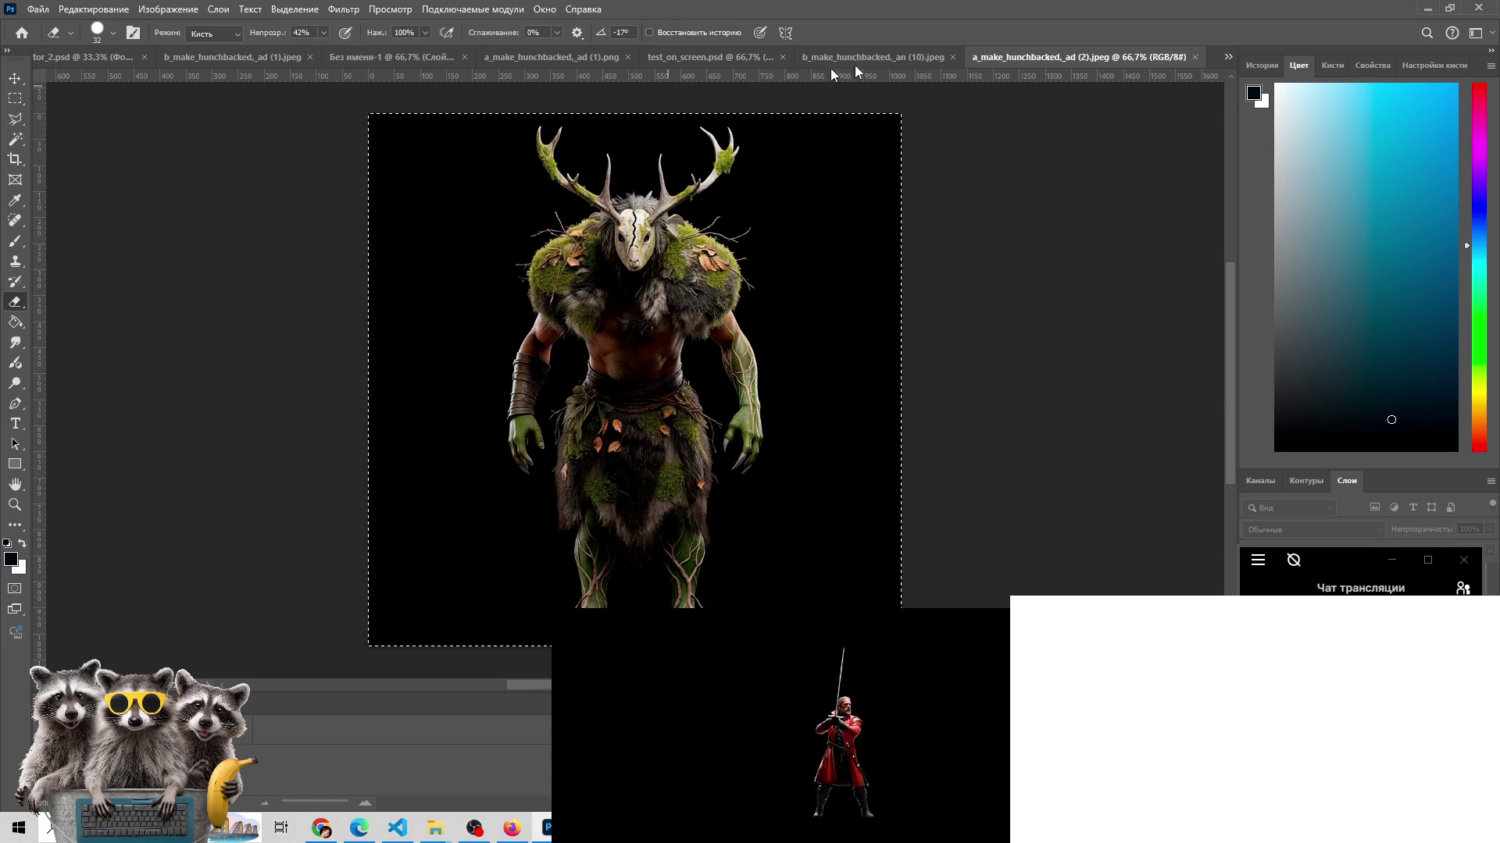
# - Cycle through the open beast documents with Ctrl+Tab to test_on_screen.psd, then hide the panels with Tab
pyautogui.hotkey('ctrl', 'Tab')
pyautogui.hotkey('ctrl', 'Tab')
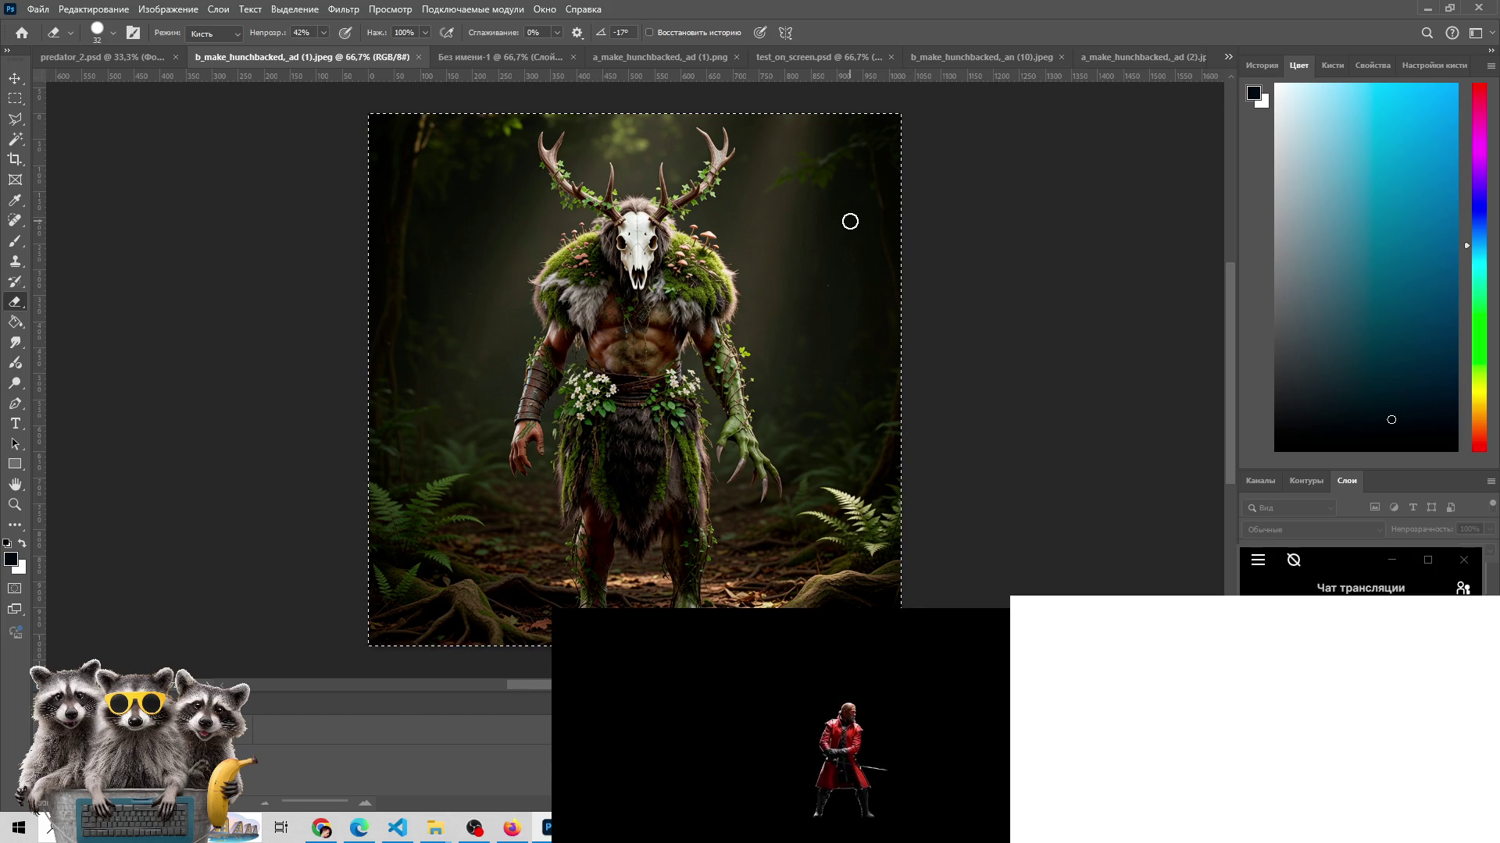
pyautogui.hotkey('ctrl', 'Tab')
pyautogui.hotkey('ctrl', 'Tab')
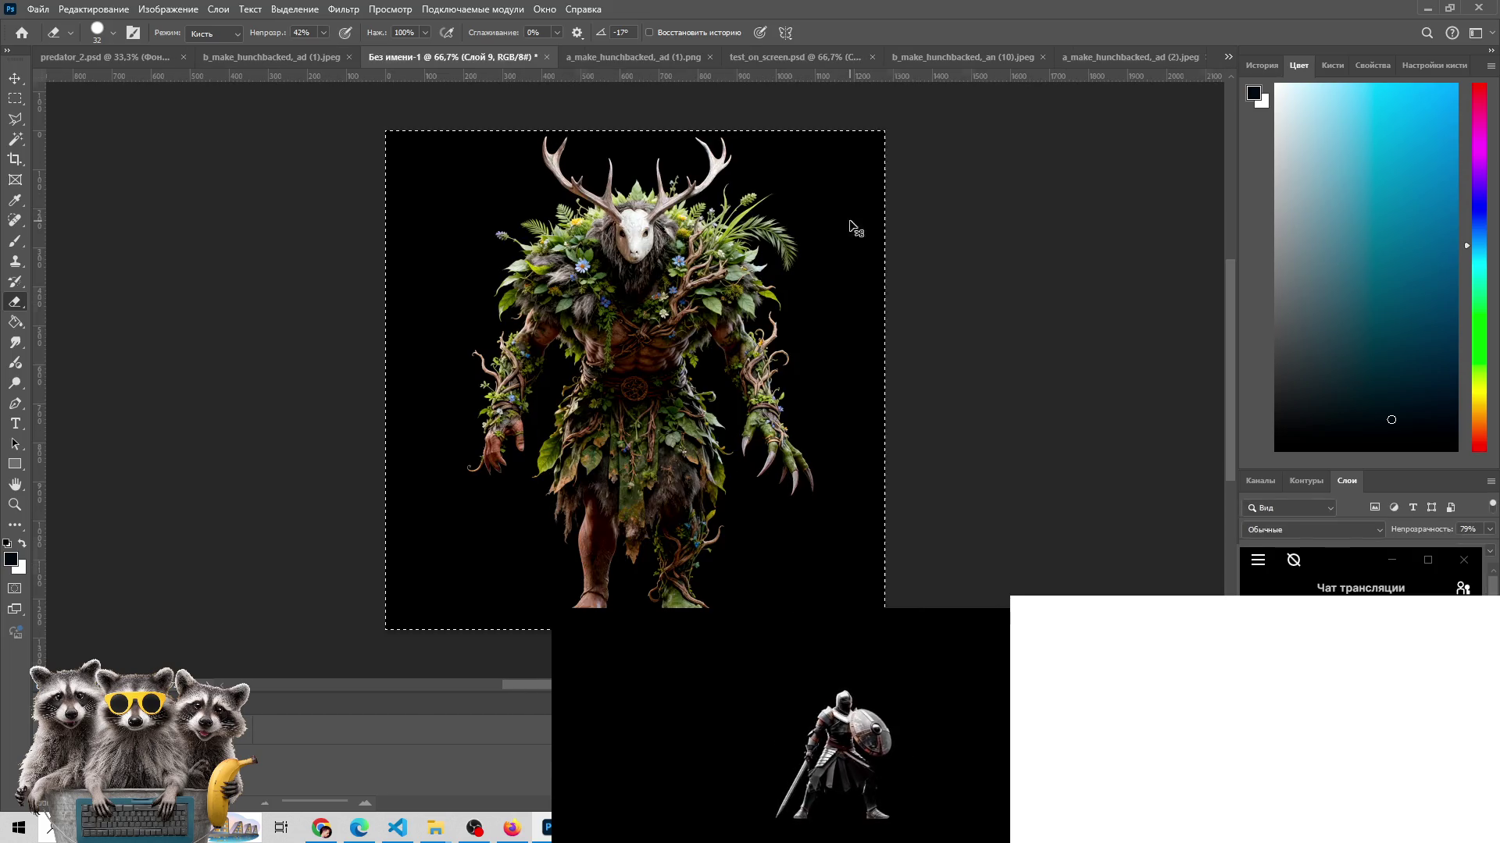
pyautogui.hotkey('ctrl', 'Tab')
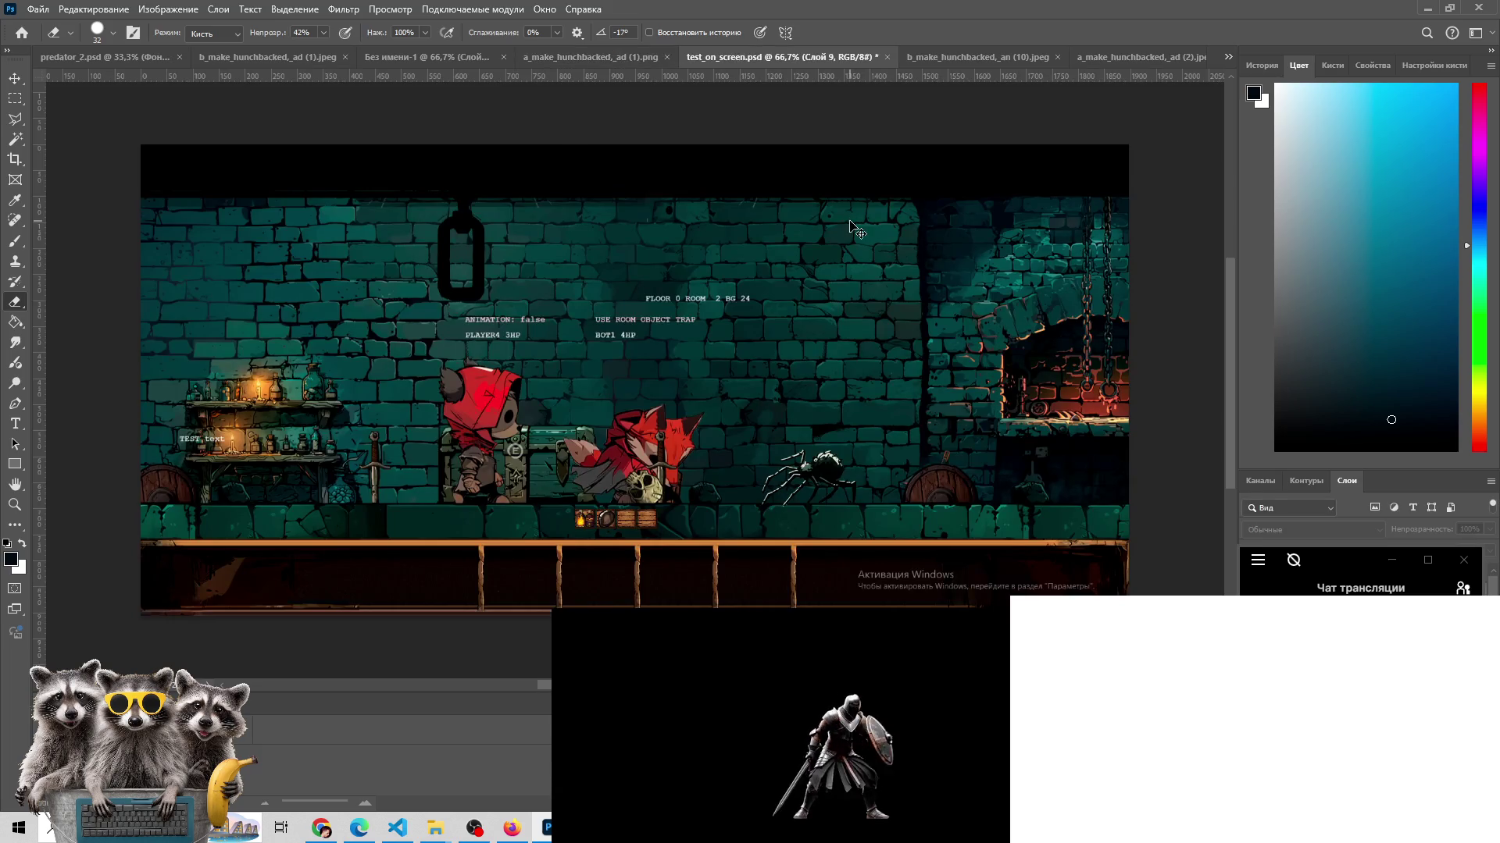
pyautogui.hotkey('ctrl', 'Tab')
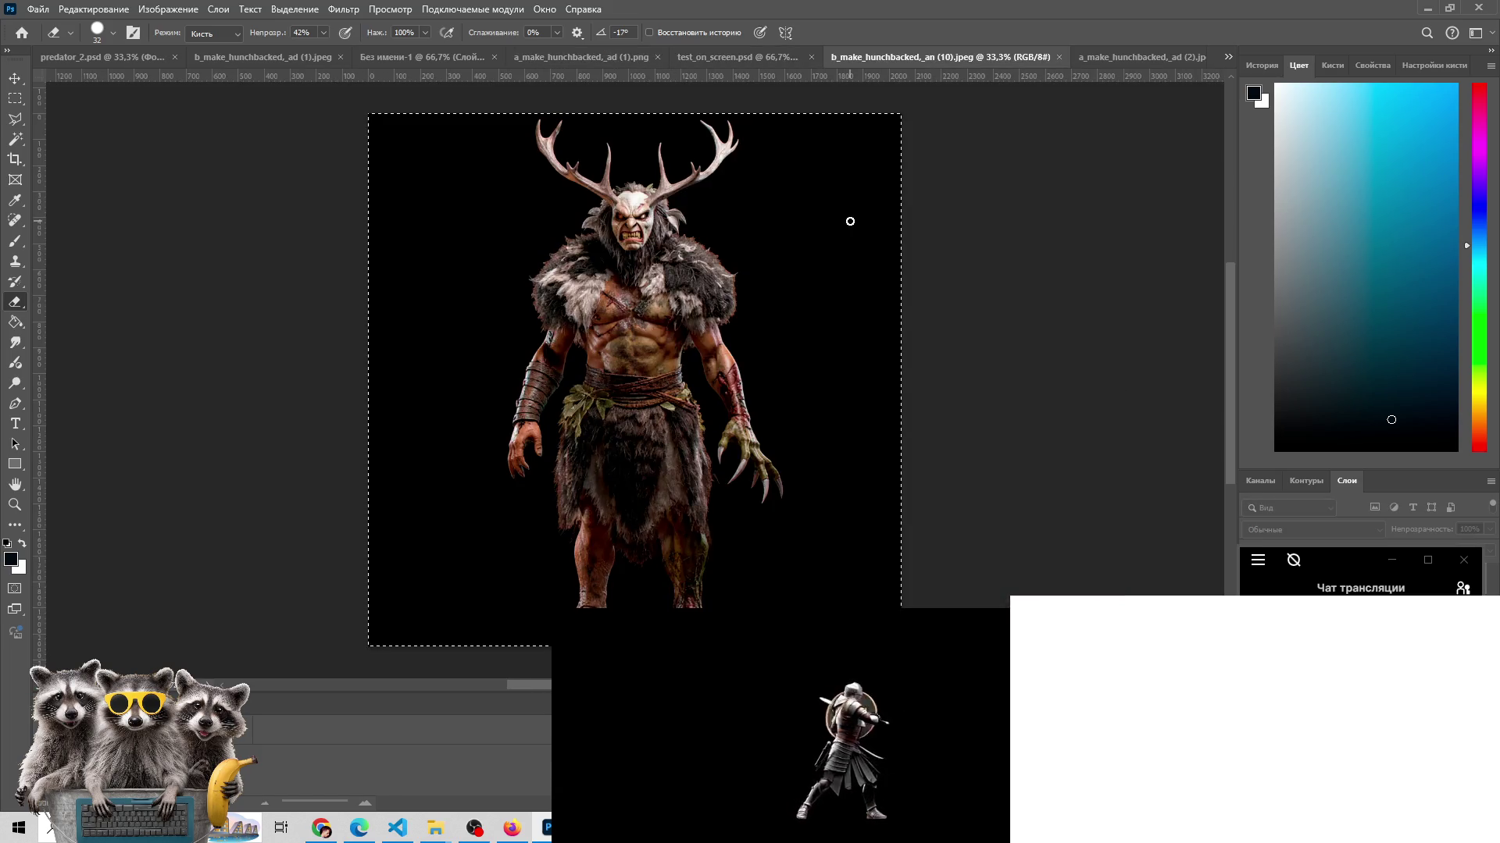
pyautogui.hotkey('ctrl', 'Tab')
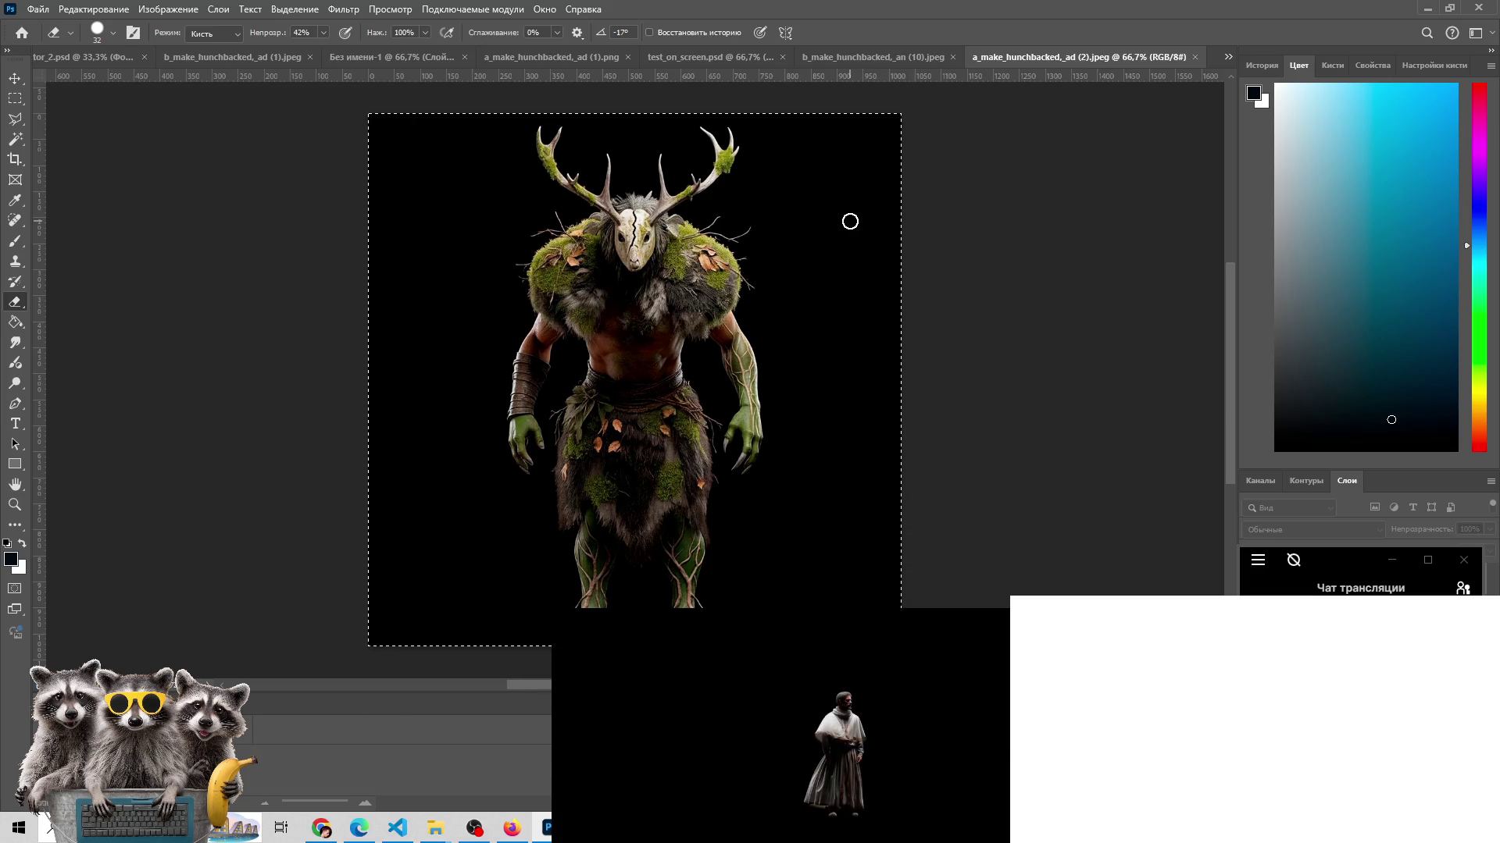
pyautogui.hotkey('ctrl', 'Tab')
pyautogui.hotkey('ctrl', 'Tab')
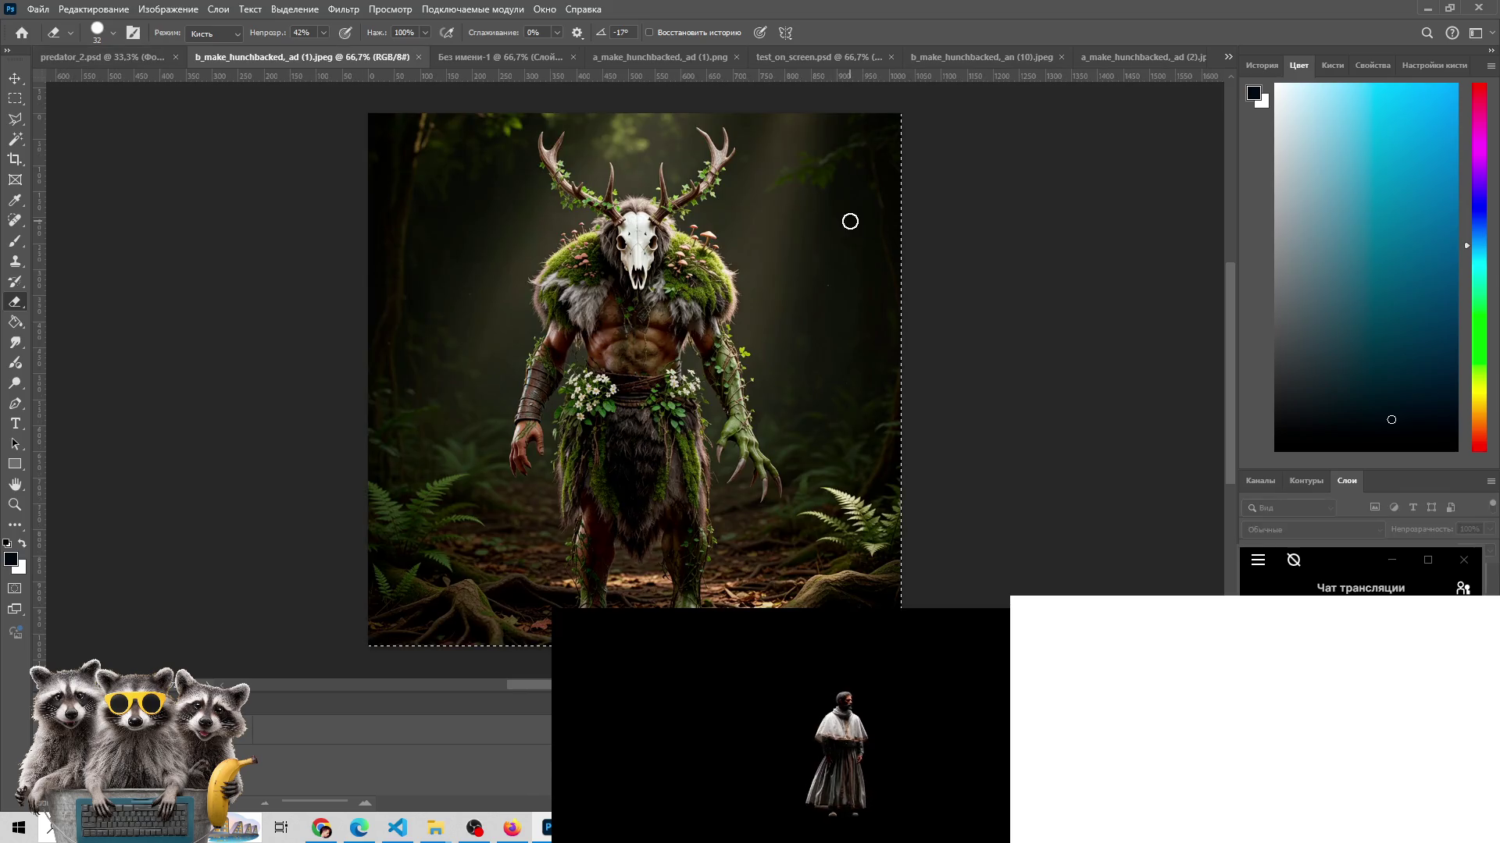
pyautogui.hotkey('ctrl', 'Tab')
pyautogui.hotkey('ctrl', 'Tab')
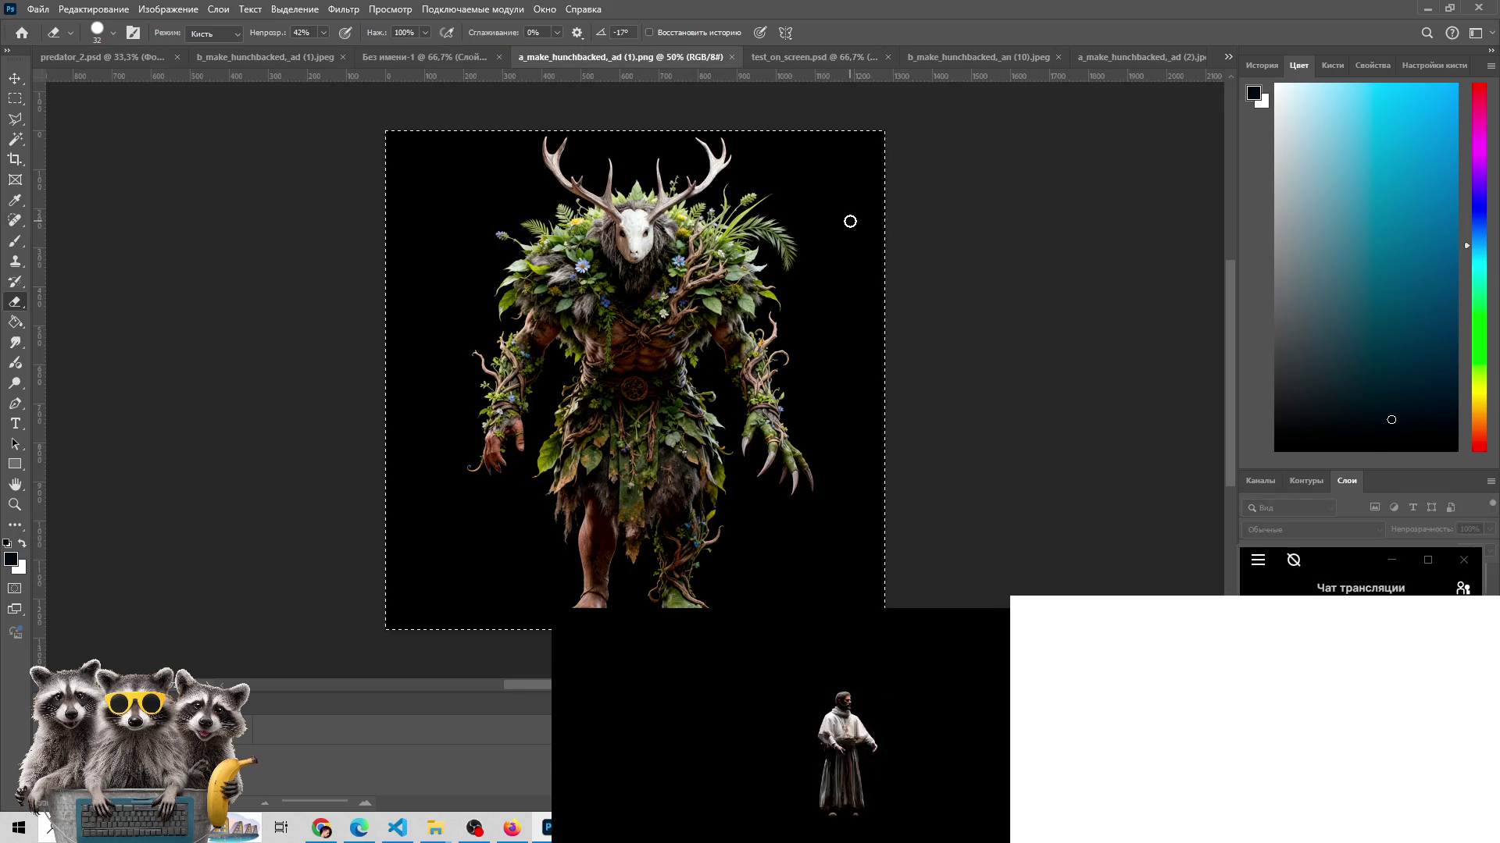
pyautogui.hotkey('ctrl', 'Tab')
pyautogui.press('Tab')
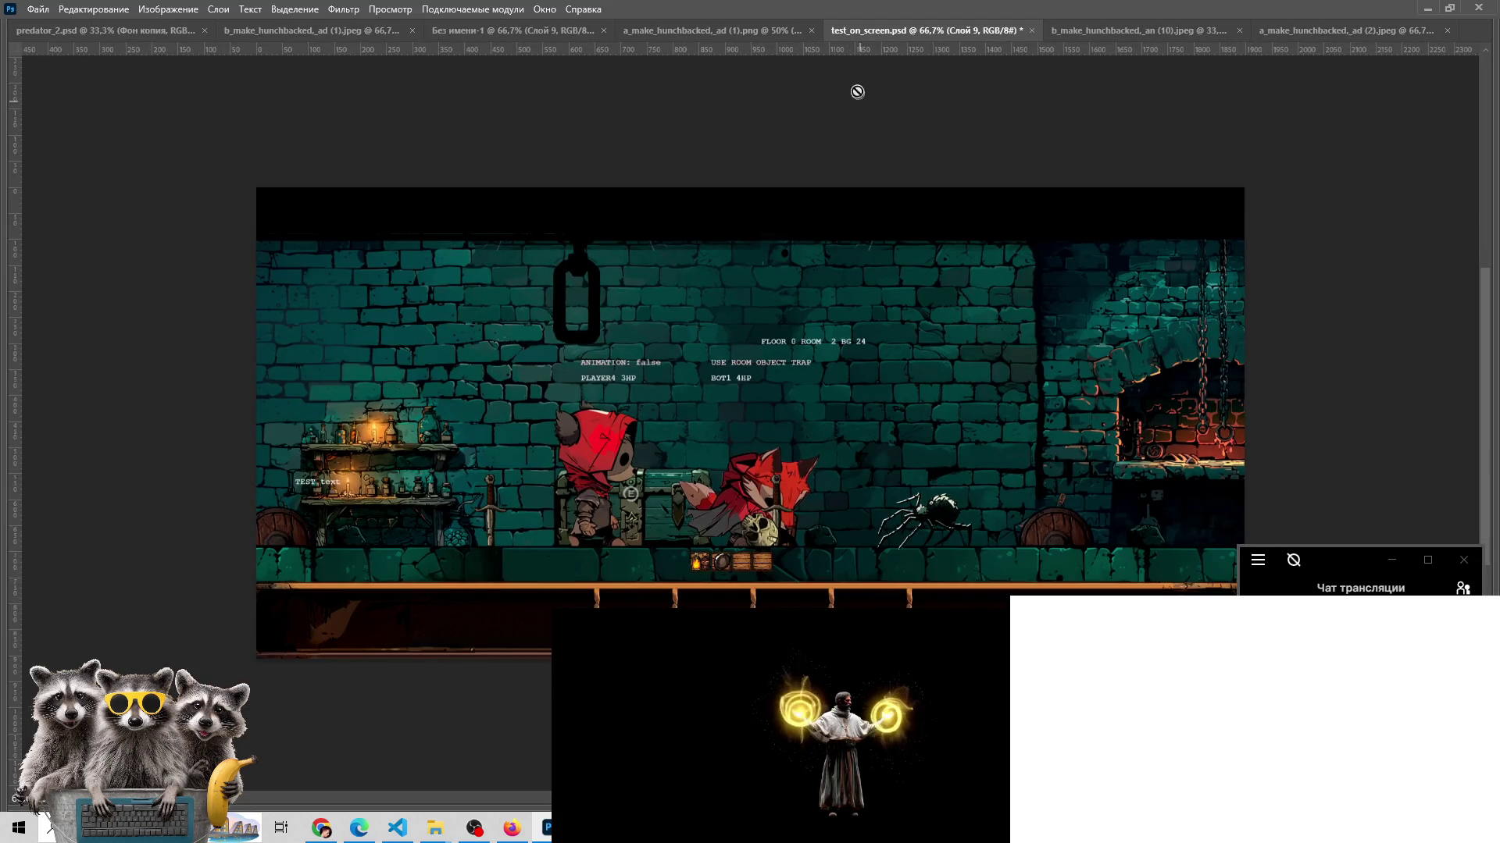
# - Restore and move the Photoshop window, maximize it again, then open the creature image in a viewer
pyautogui.click(1453, 9)
pyautogui.moveTo(918, 9); pyautogui.dragTo(1290, 47)
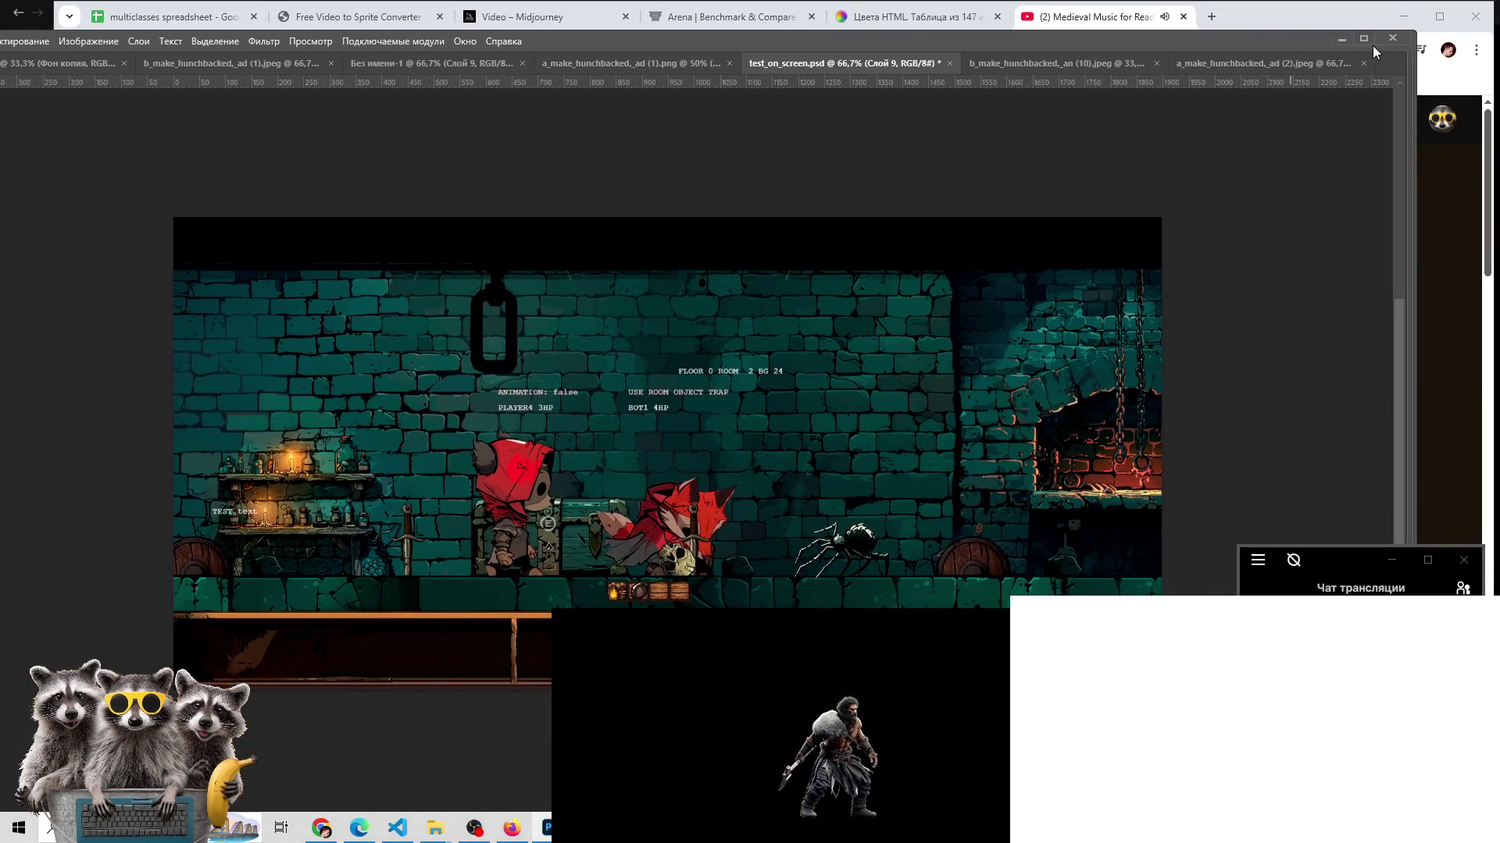
pyautogui.doubleClick(1366, 41)
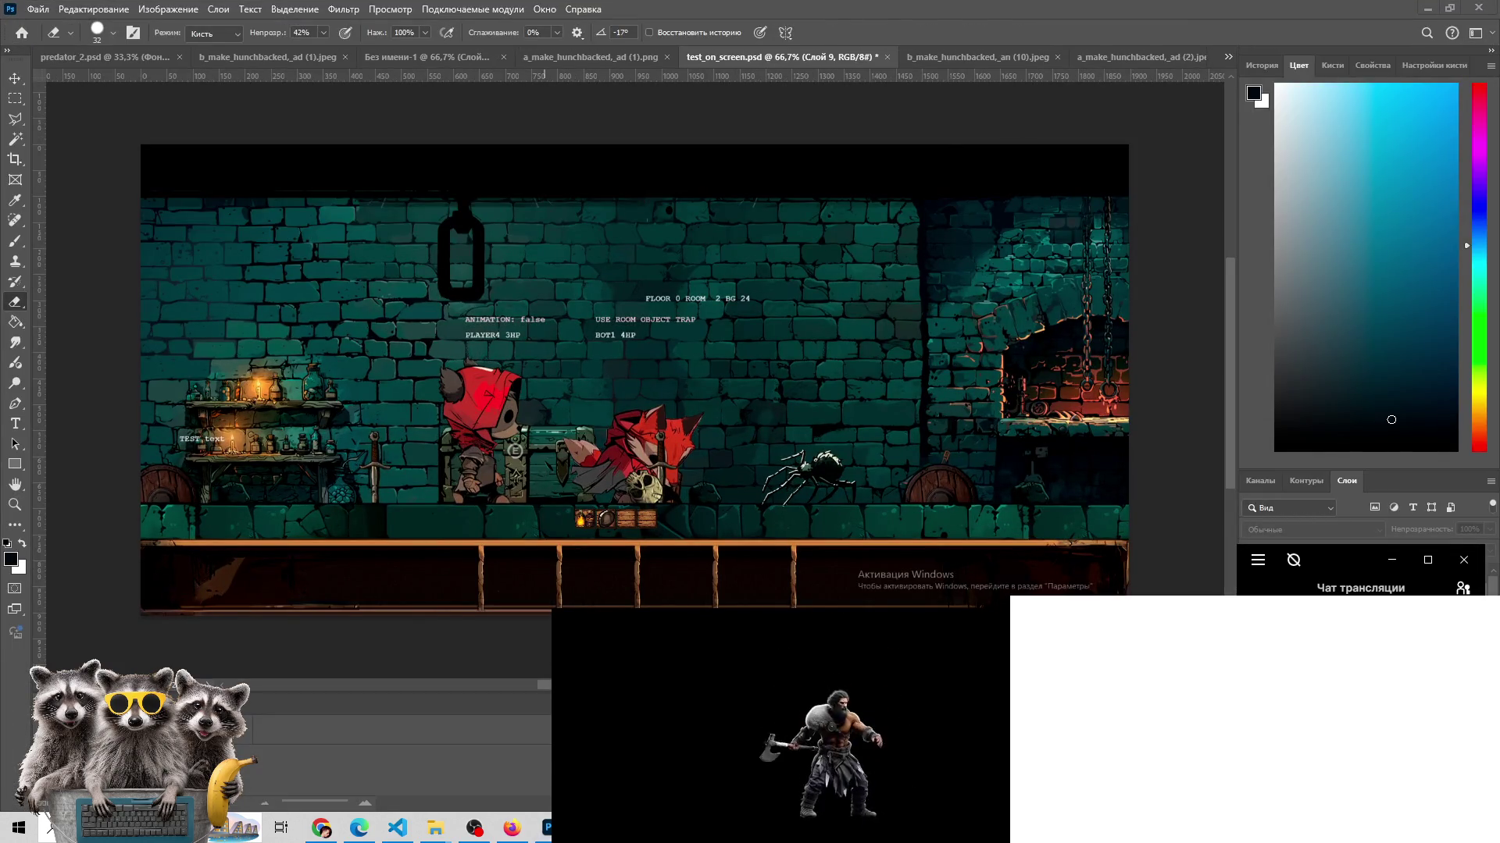
pyautogui.press('Return')
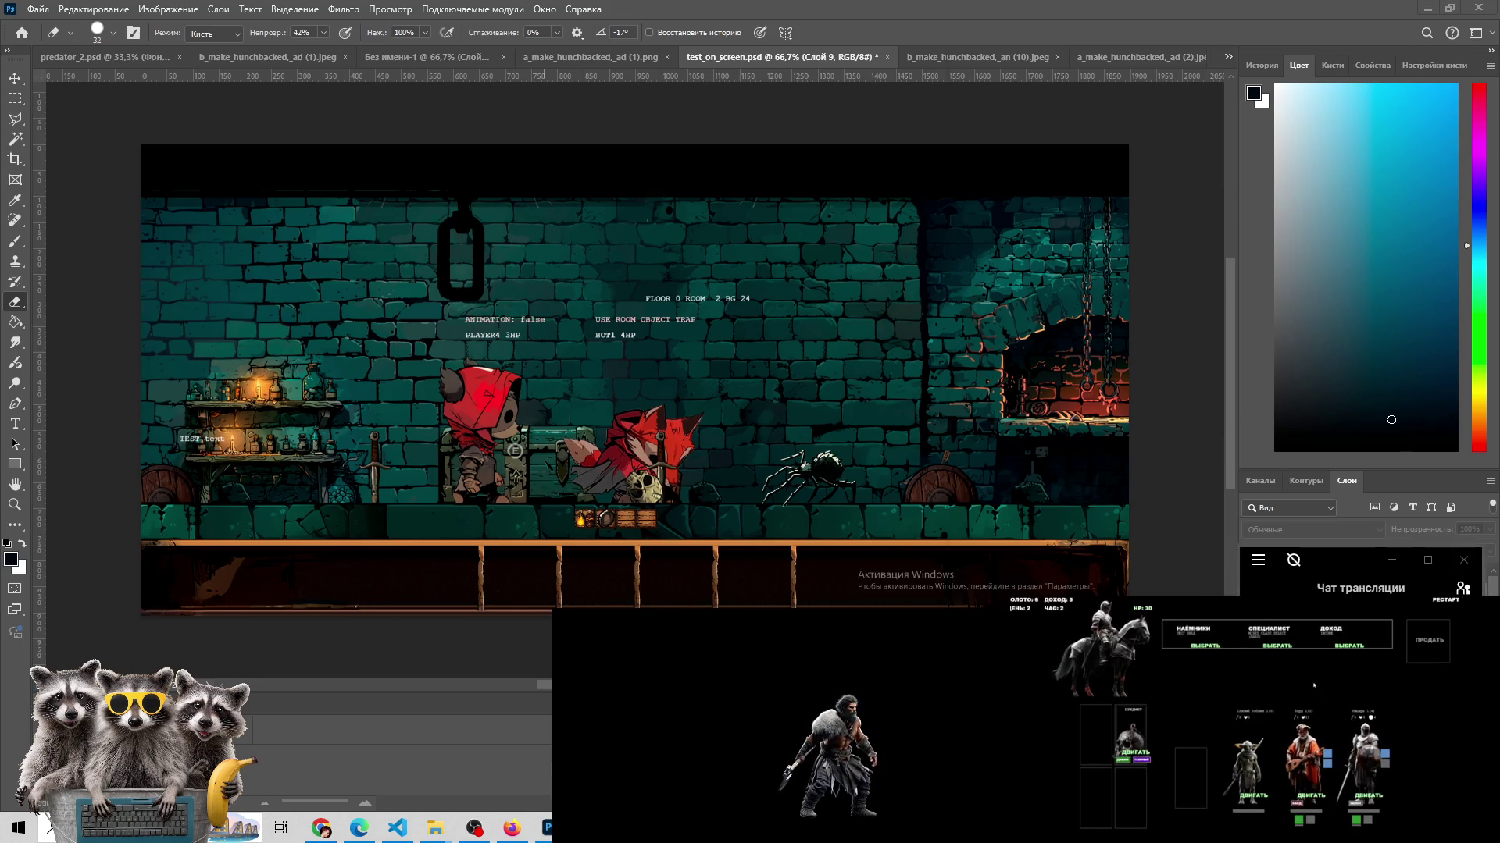
# - Step back to a_make_hunchbacked_ad (1).jpeg and centre the Photos viewer over Photoshop
pyautogui.moveTo(435, 828)
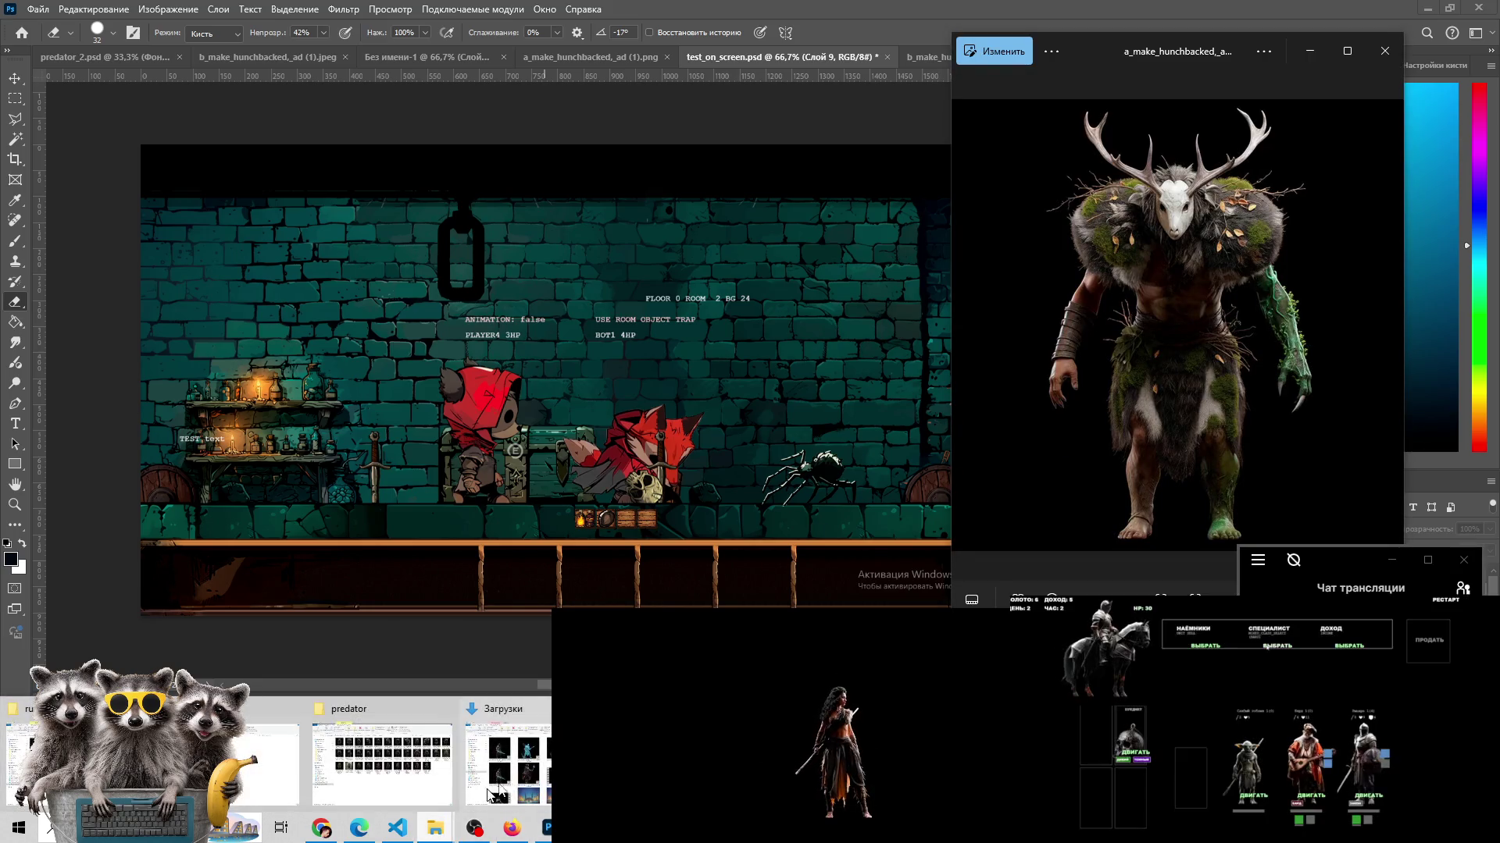
pyautogui.click(968, 325)
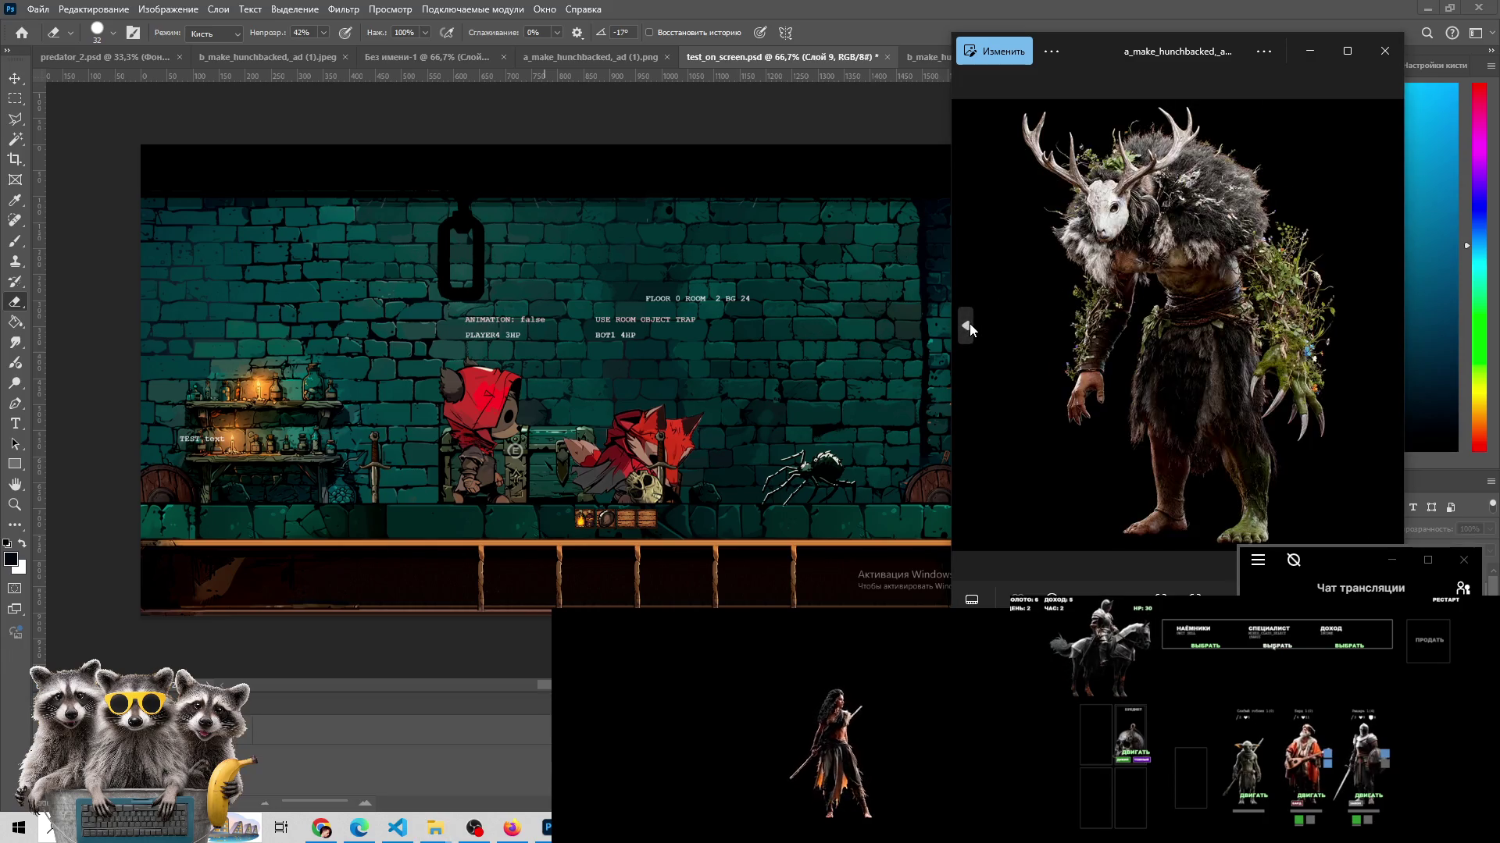
pyautogui.click(969, 325)
pyautogui.click(968, 325)
pyautogui.click(969, 323)
pyautogui.click(968, 323)
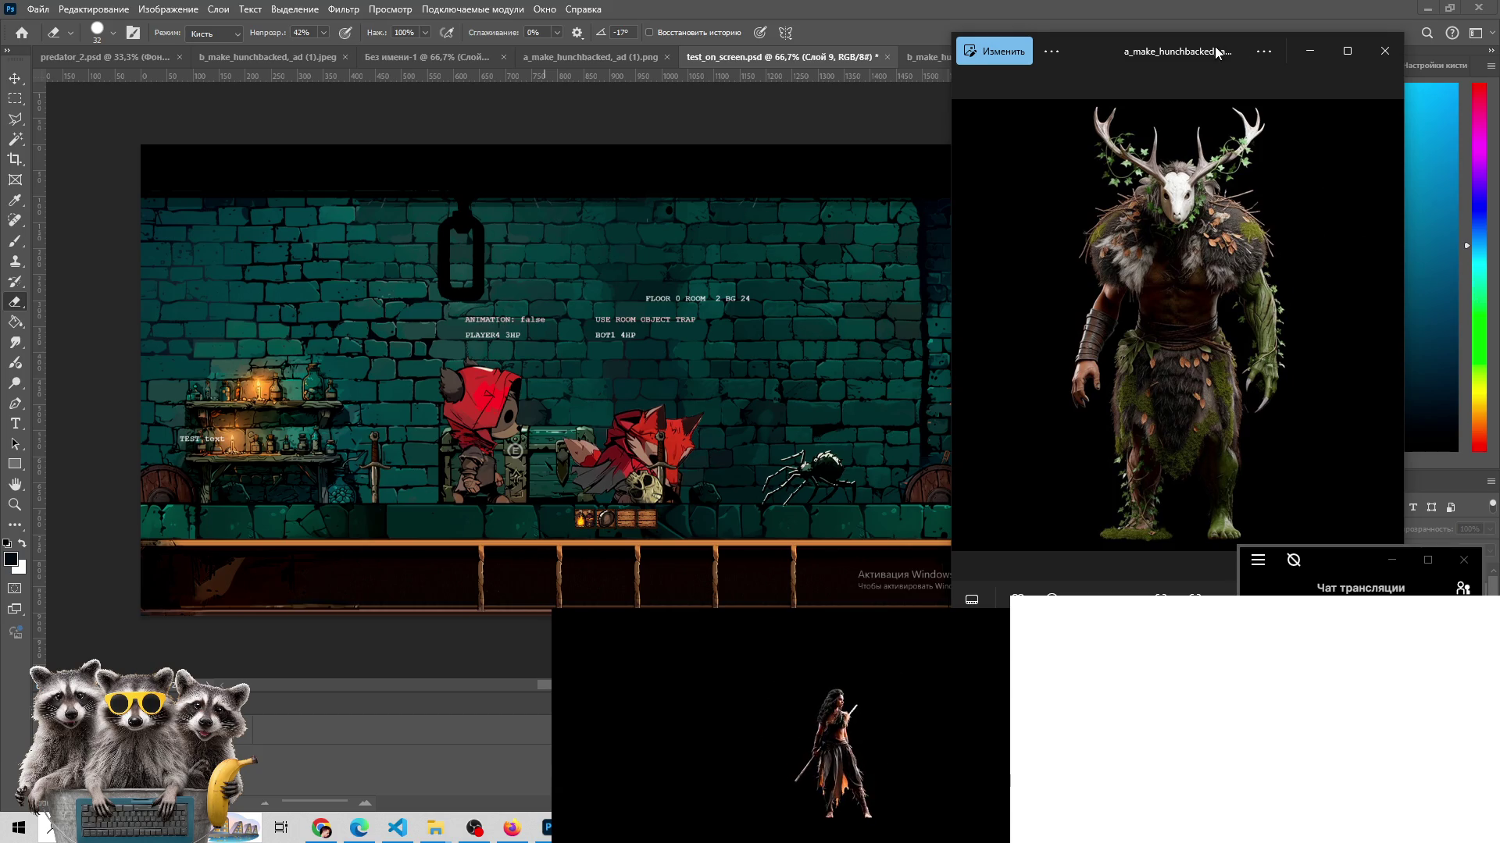
pyautogui.moveTo(1216, 52); pyautogui.dragTo(669, 61)
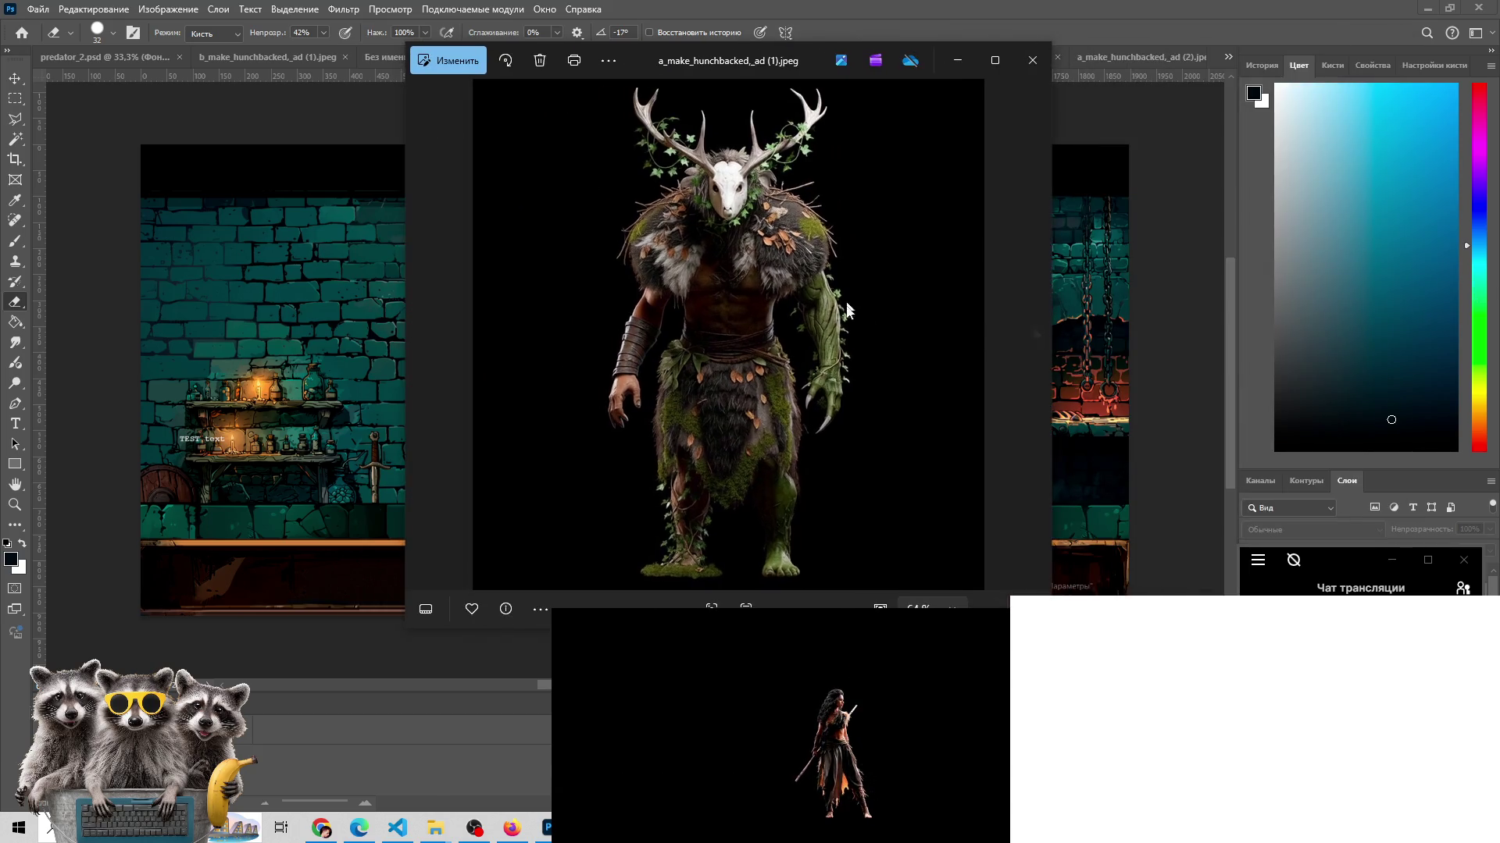
# - Page through the a_make_hunchbacked_ad (2)–(5) variants to a_make_hunchbacked,_ad.png
pyautogui.click(1032, 335)
pyautogui.click(1032, 335)
pyautogui.click(1032, 335)
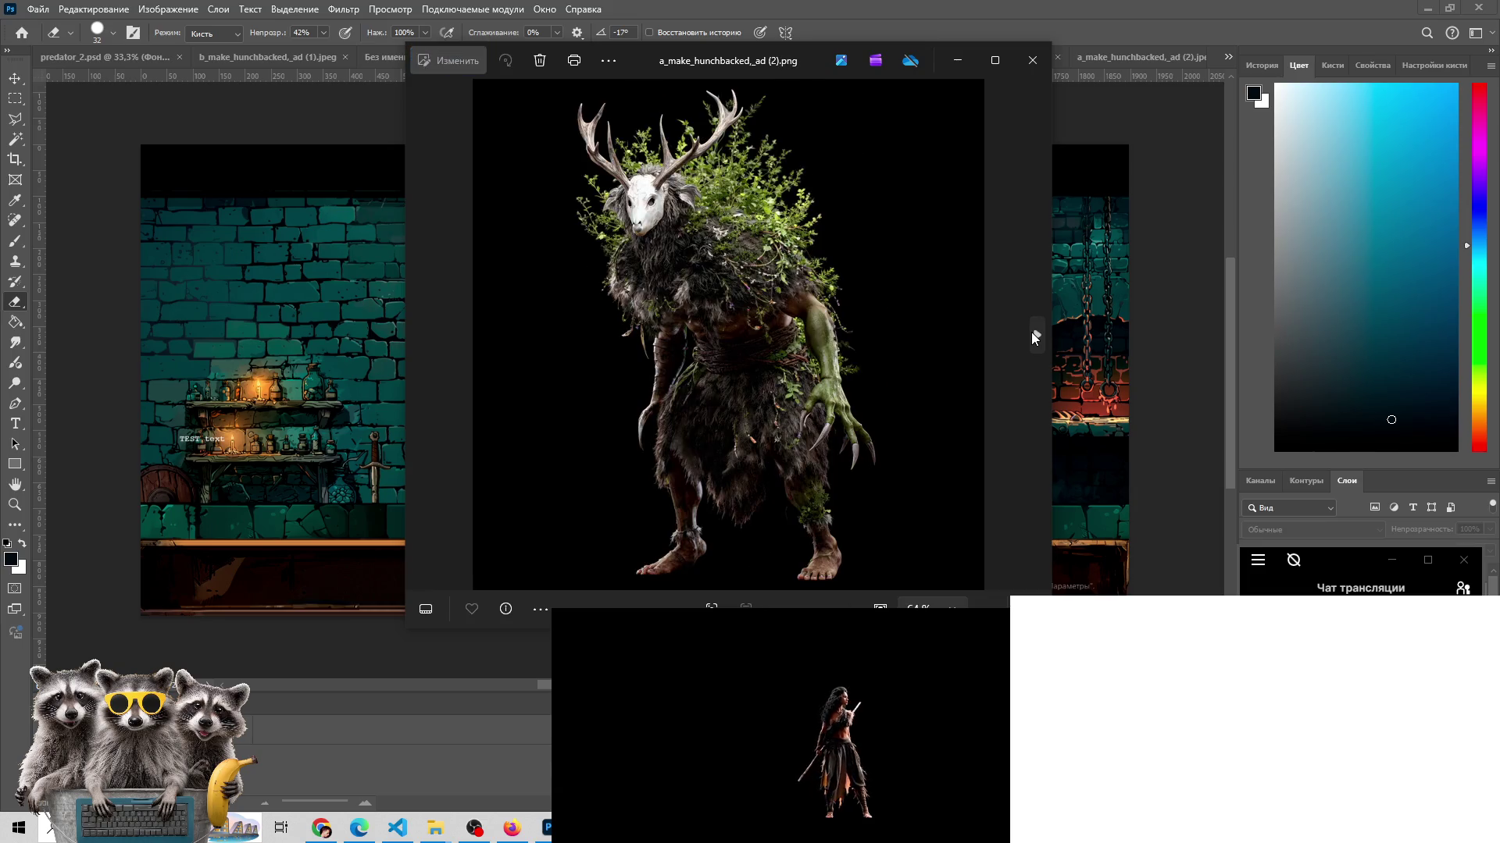
pyautogui.click(1033, 334)
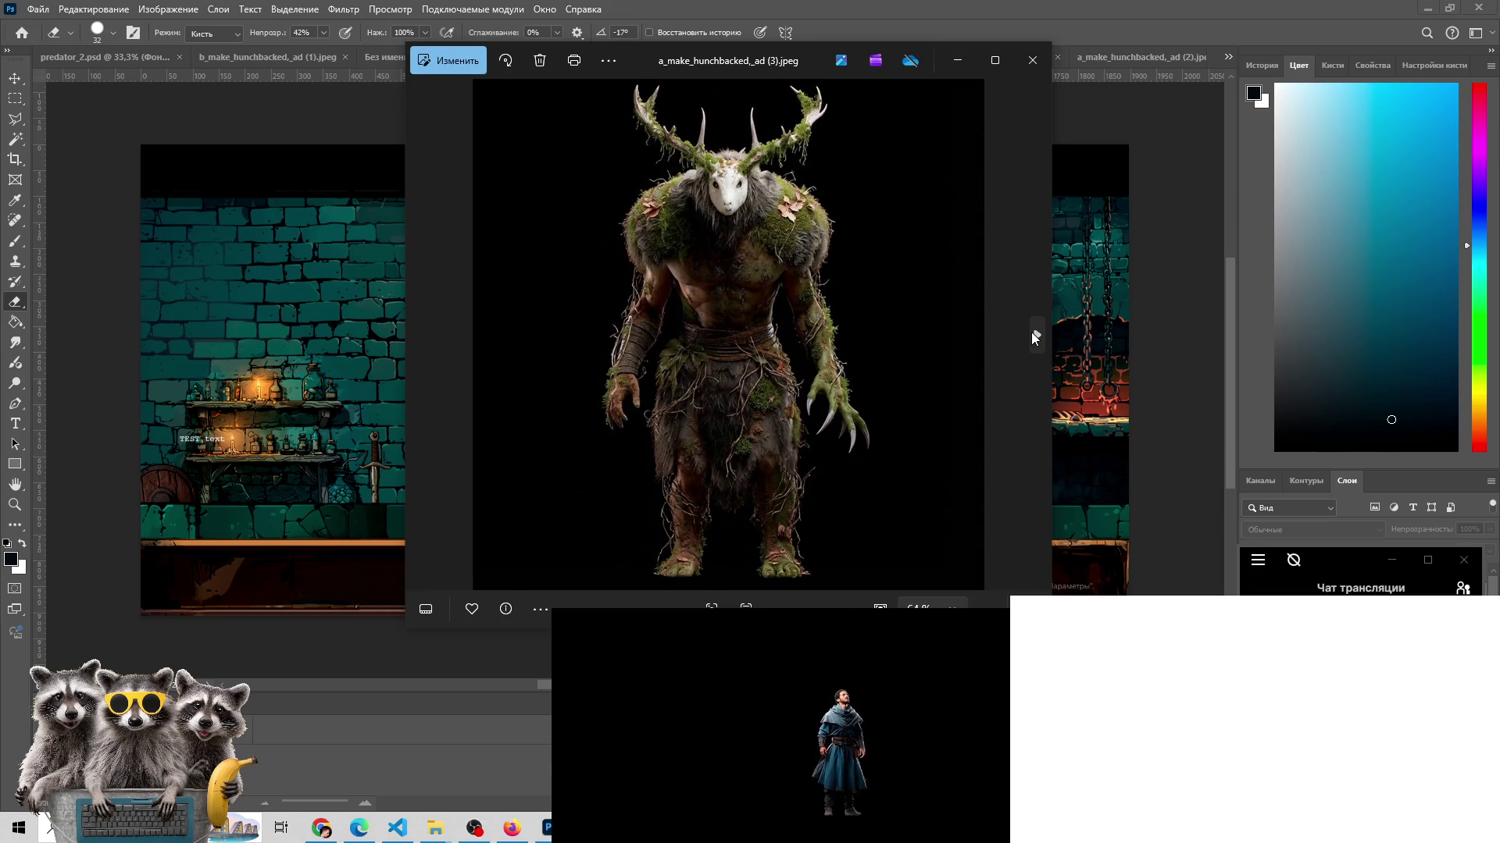
pyautogui.click(1033, 335)
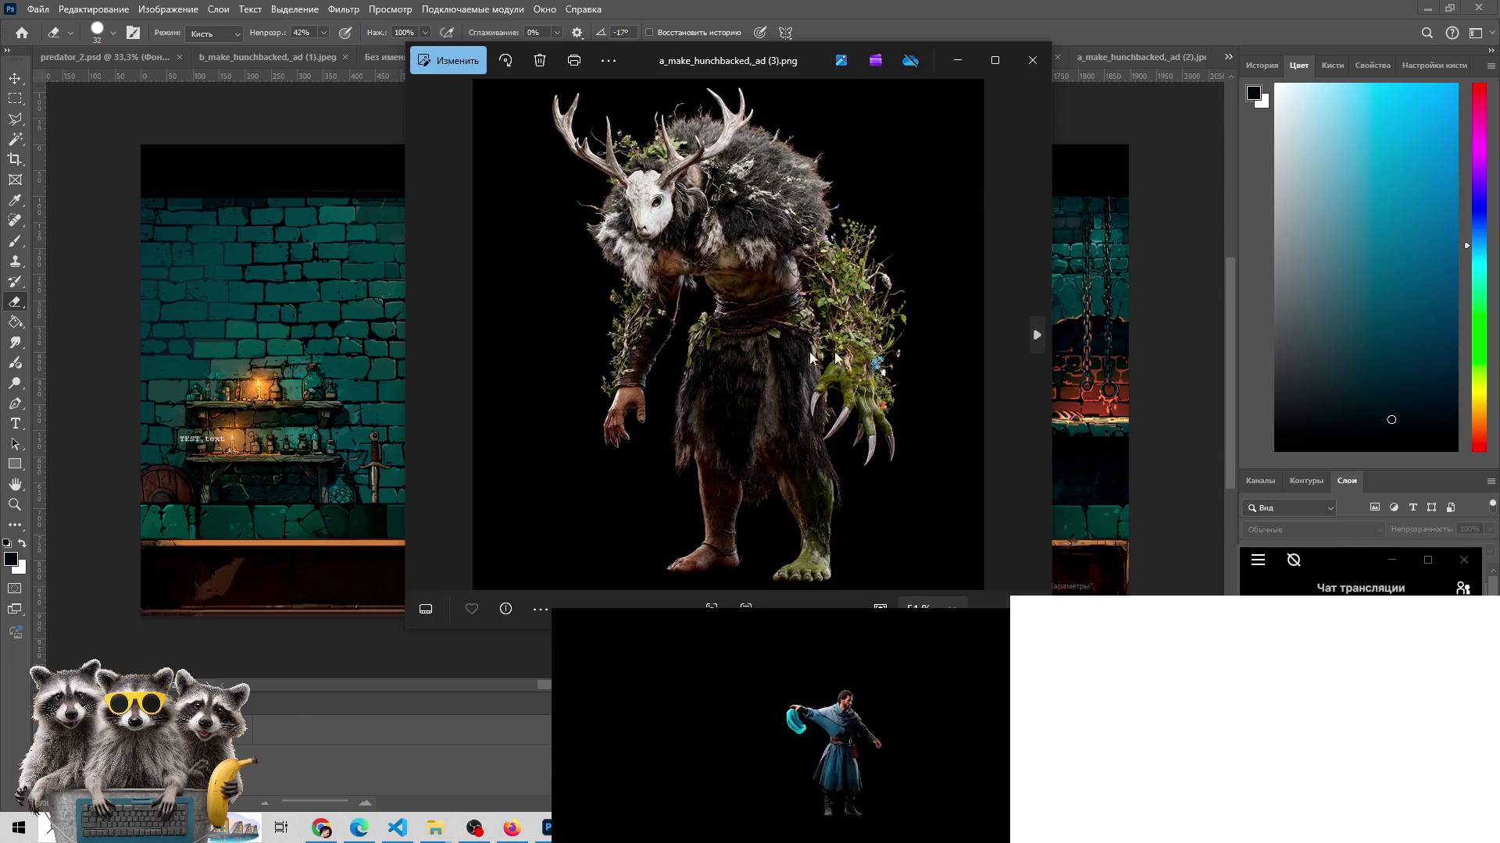
pyautogui.click(421, 336)
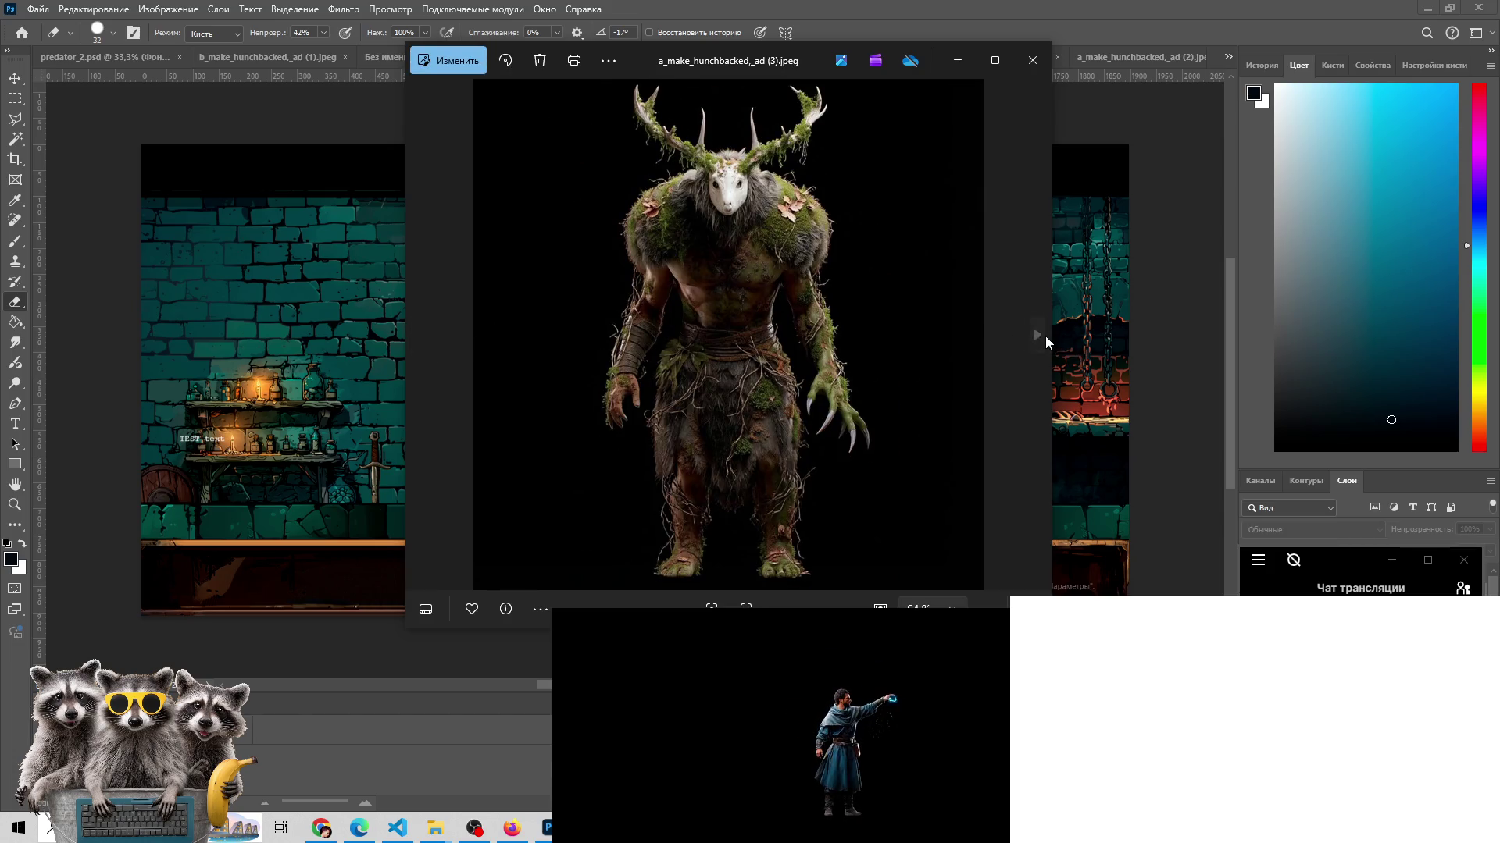
pyautogui.click(1038, 335)
pyautogui.click(1038, 335)
pyautogui.click(1038, 335)
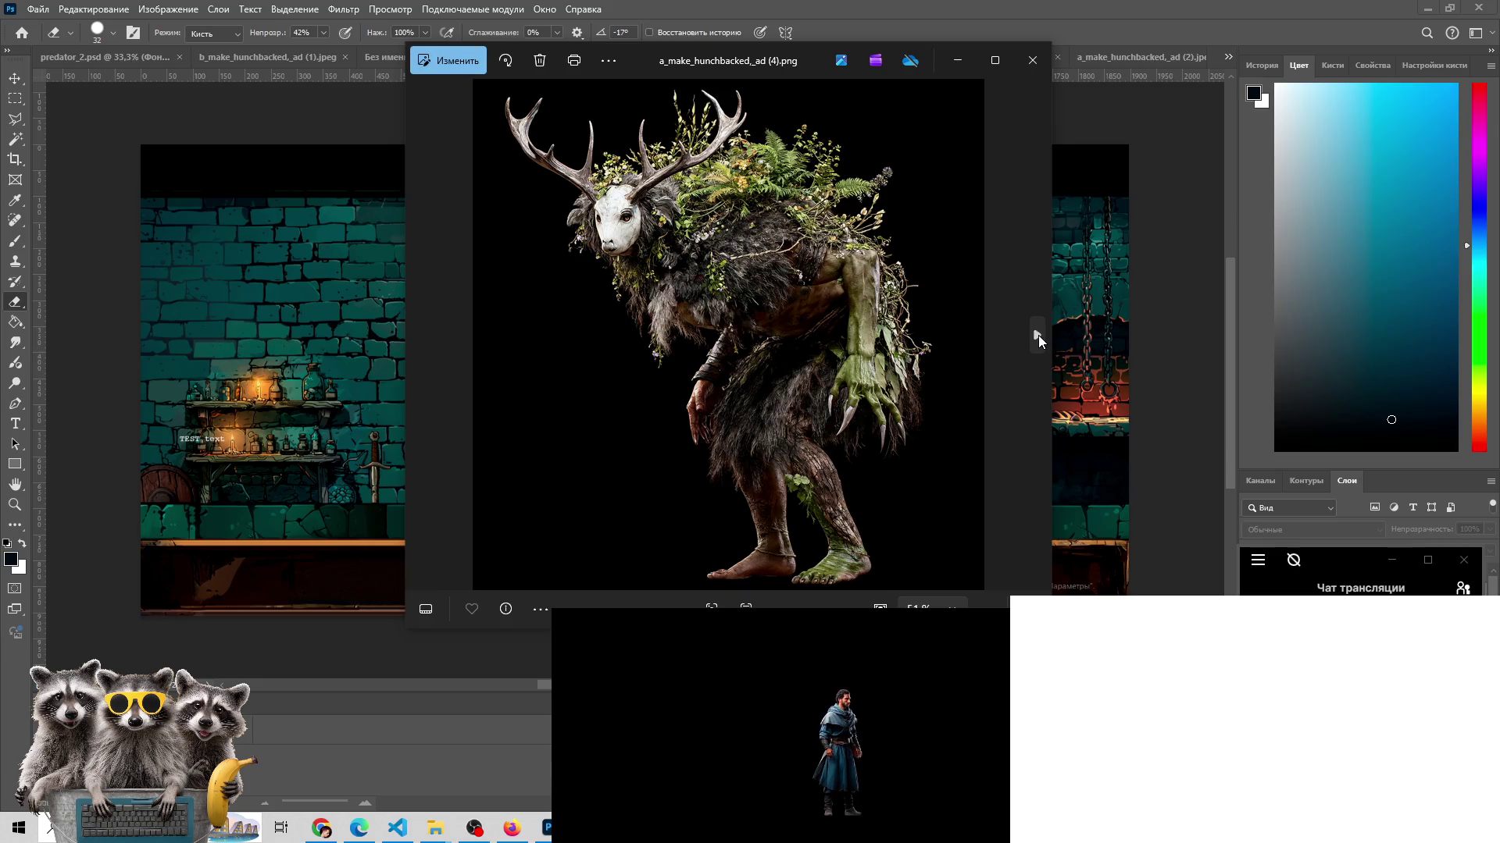
pyautogui.click(1038, 335)
pyautogui.click(1038, 335)
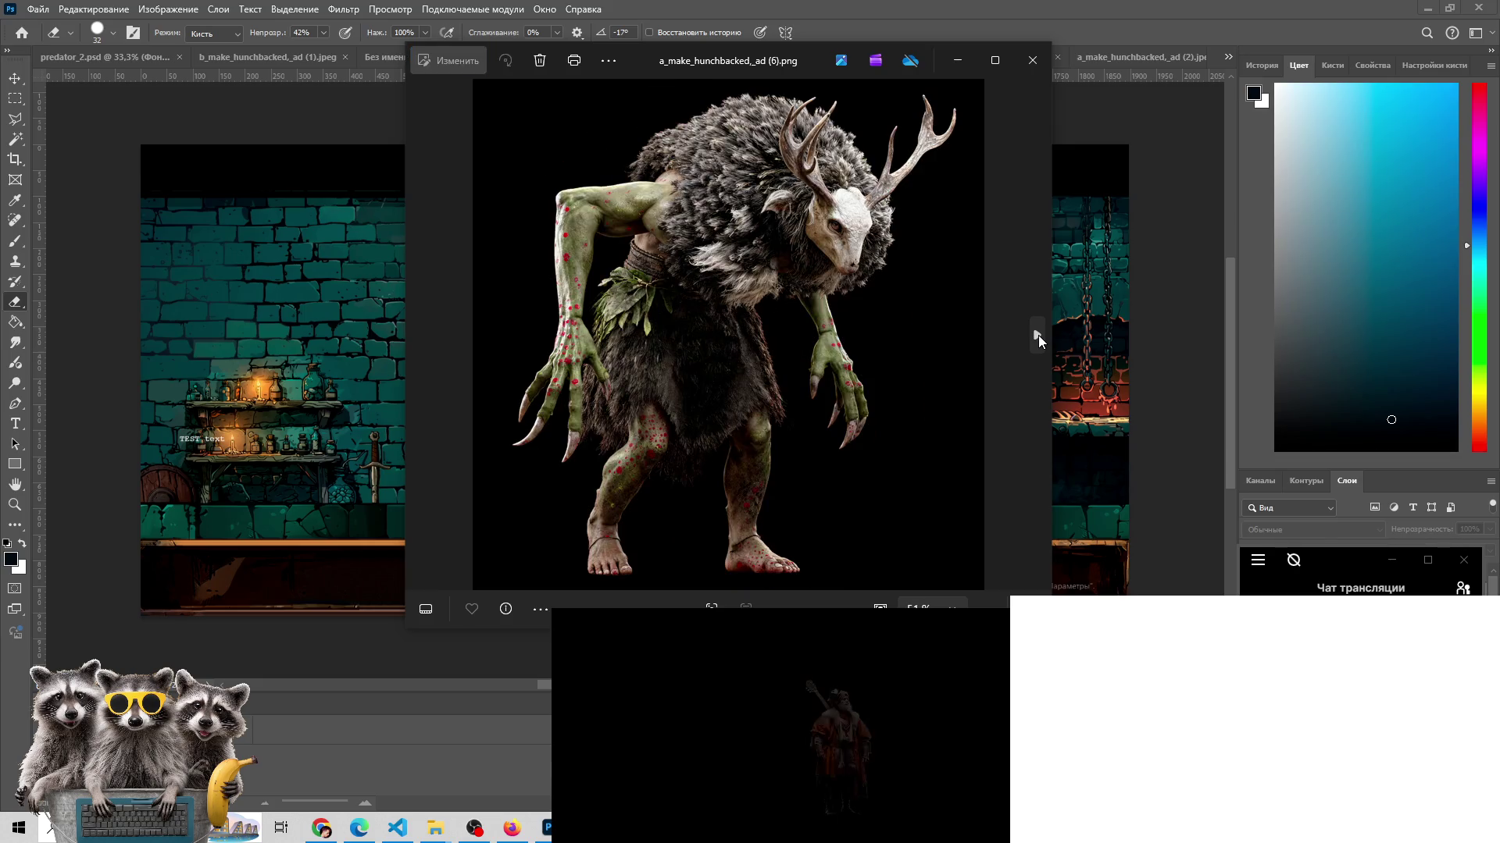
pyautogui.click(1037, 335)
pyautogui.click(1038, 335)
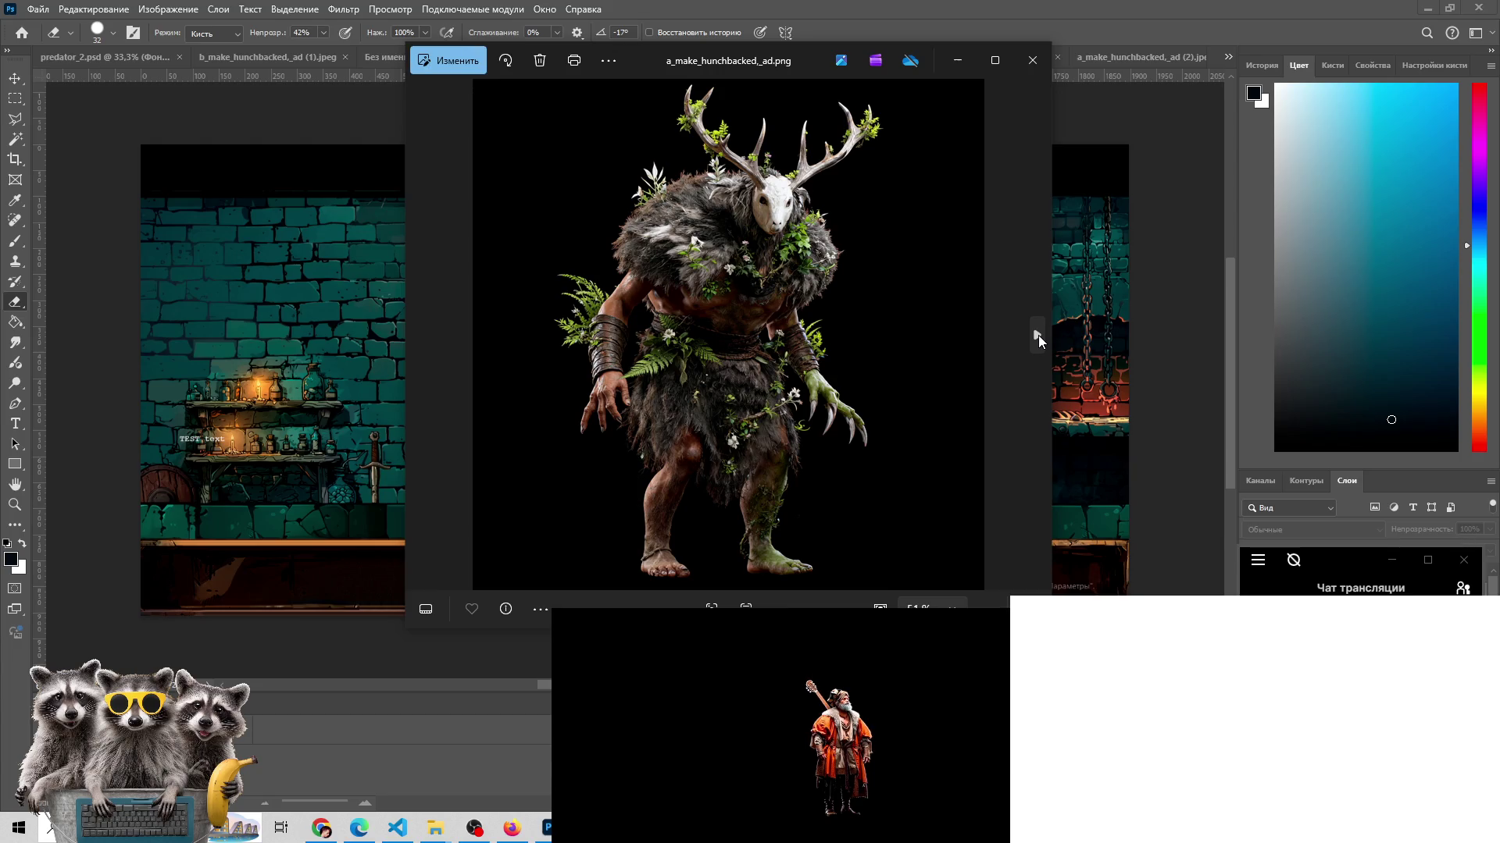
# - Page through the a_make_hunchbacked_an (2)–(12) variants to the forest b_make_hunchbacked_ad (1).jpeg
pyautogui.click(1038, 335)
pyautogui.click(1038, 335)
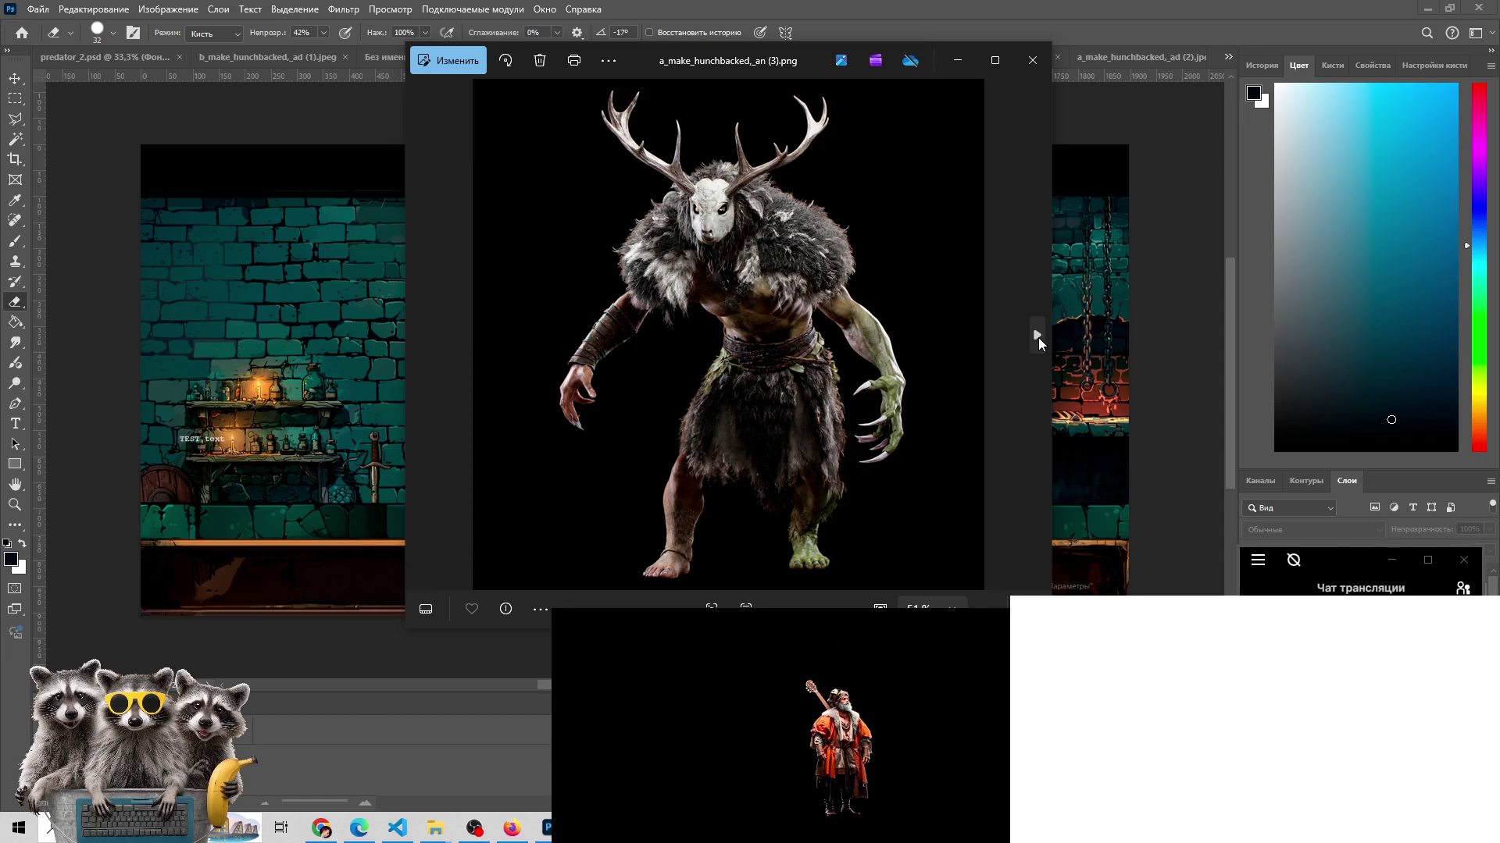
pyautogui.click(1038, 337)
pyautogui.click(1038, 338)
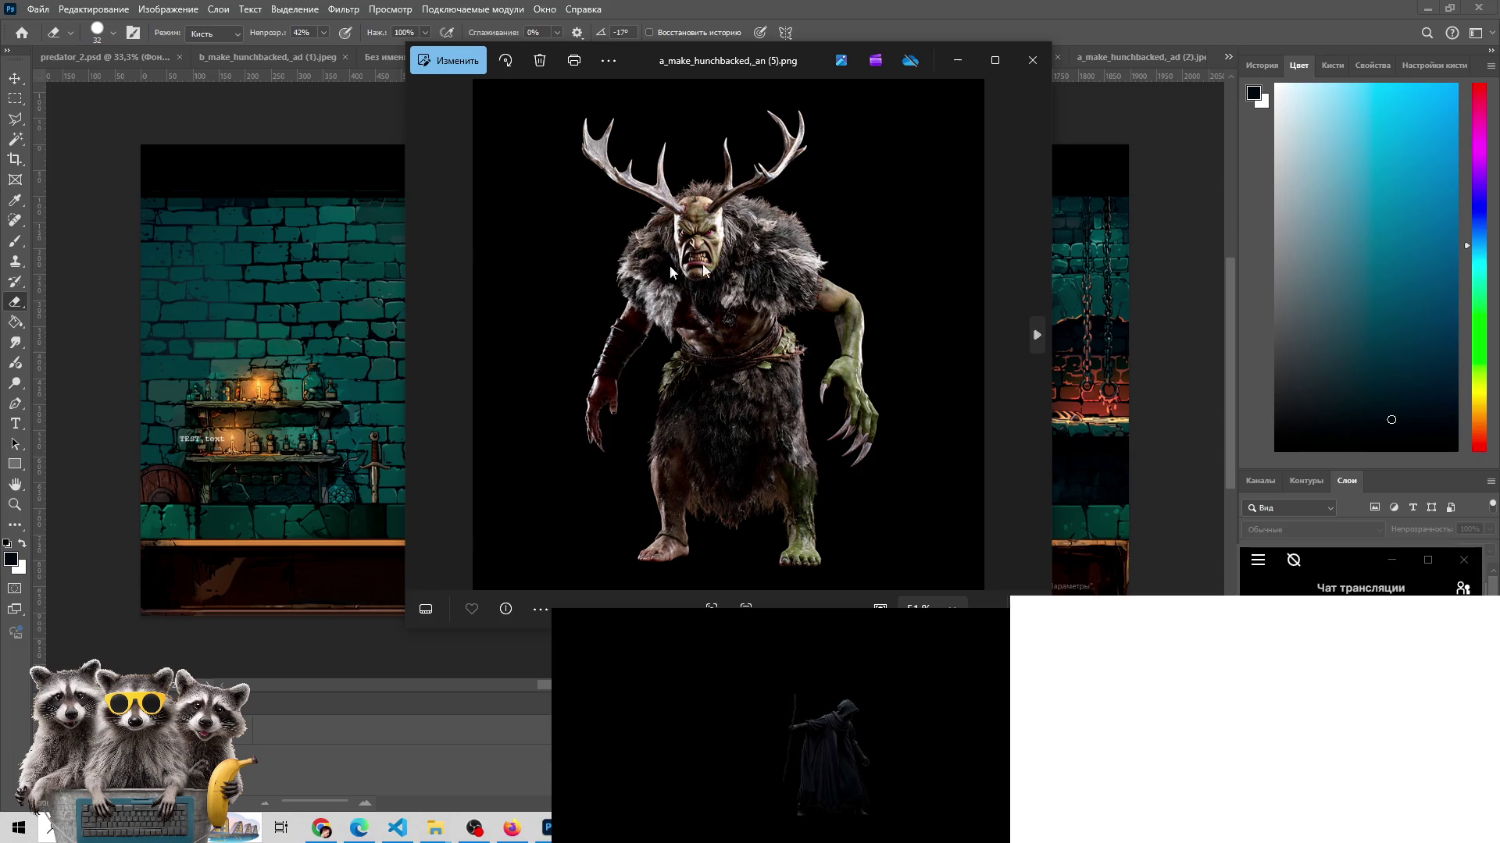
pyautogui.click(1037, 339)
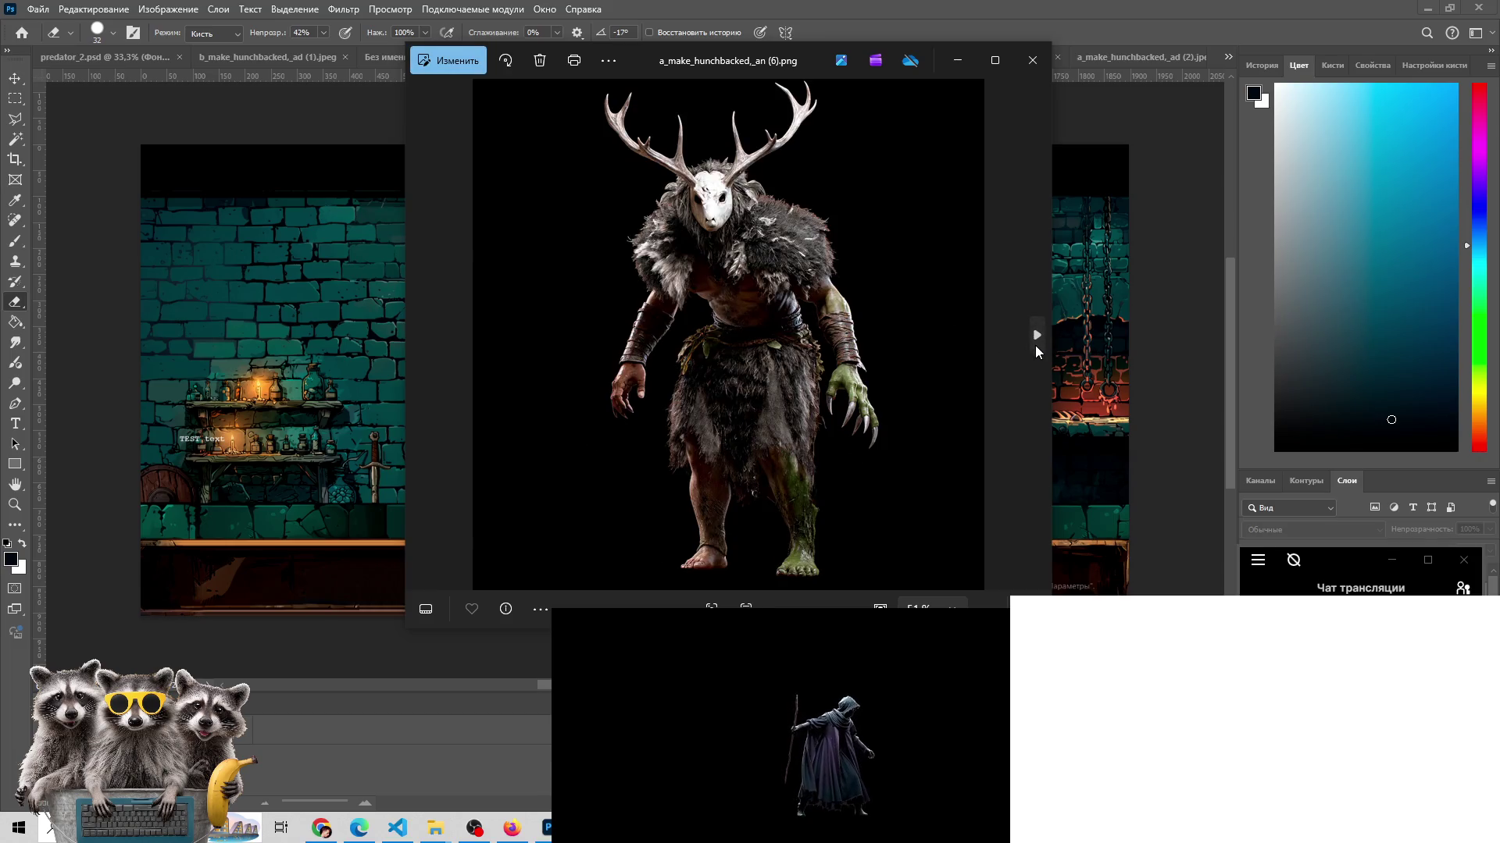
pyautogui.click(1036, 336)
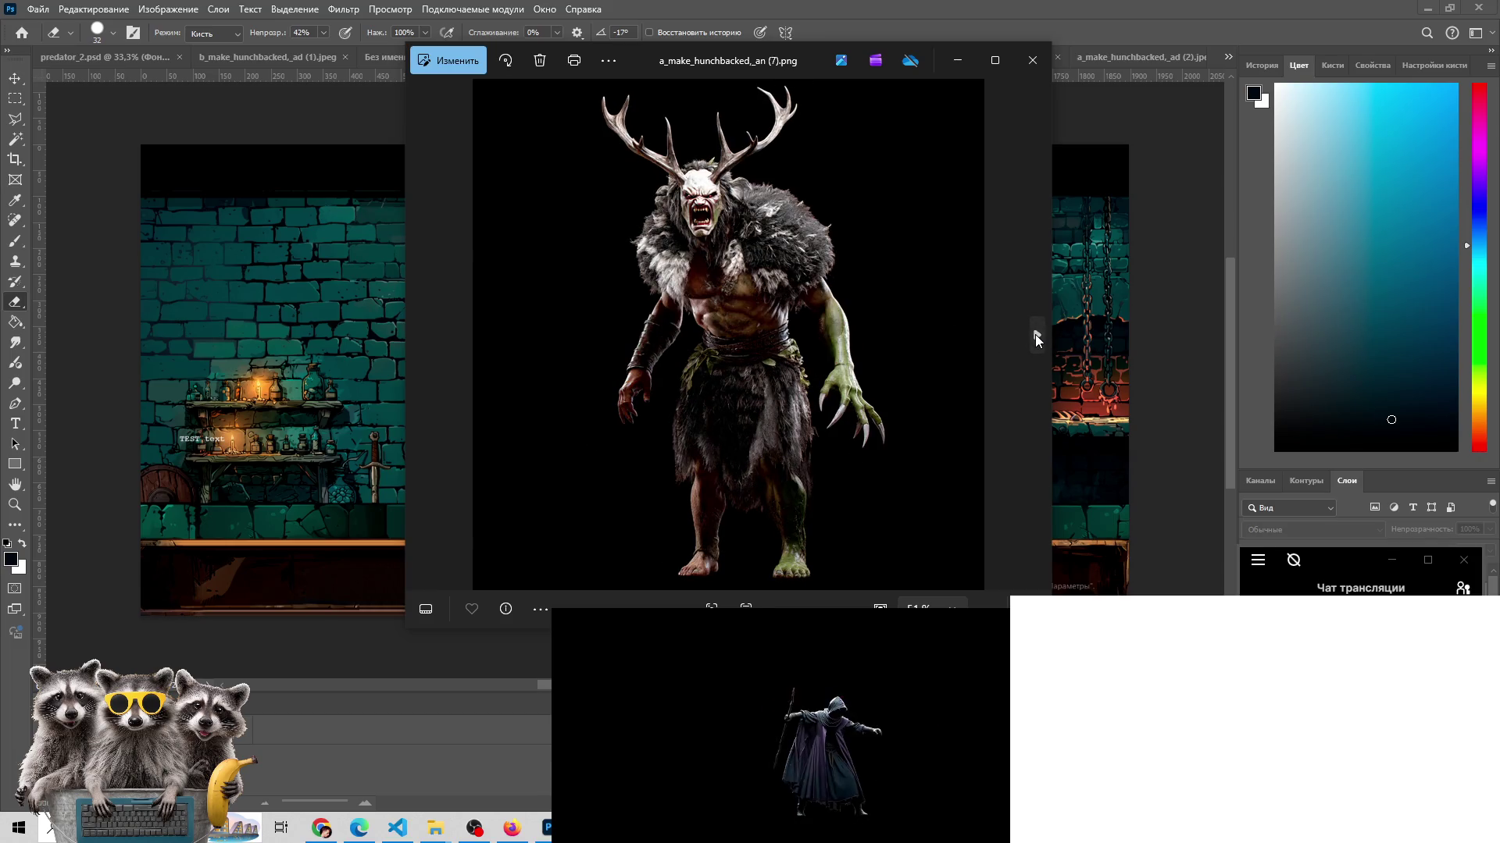
pyautogui.click(1037, 338)
pyautogui.click(1036, 338)
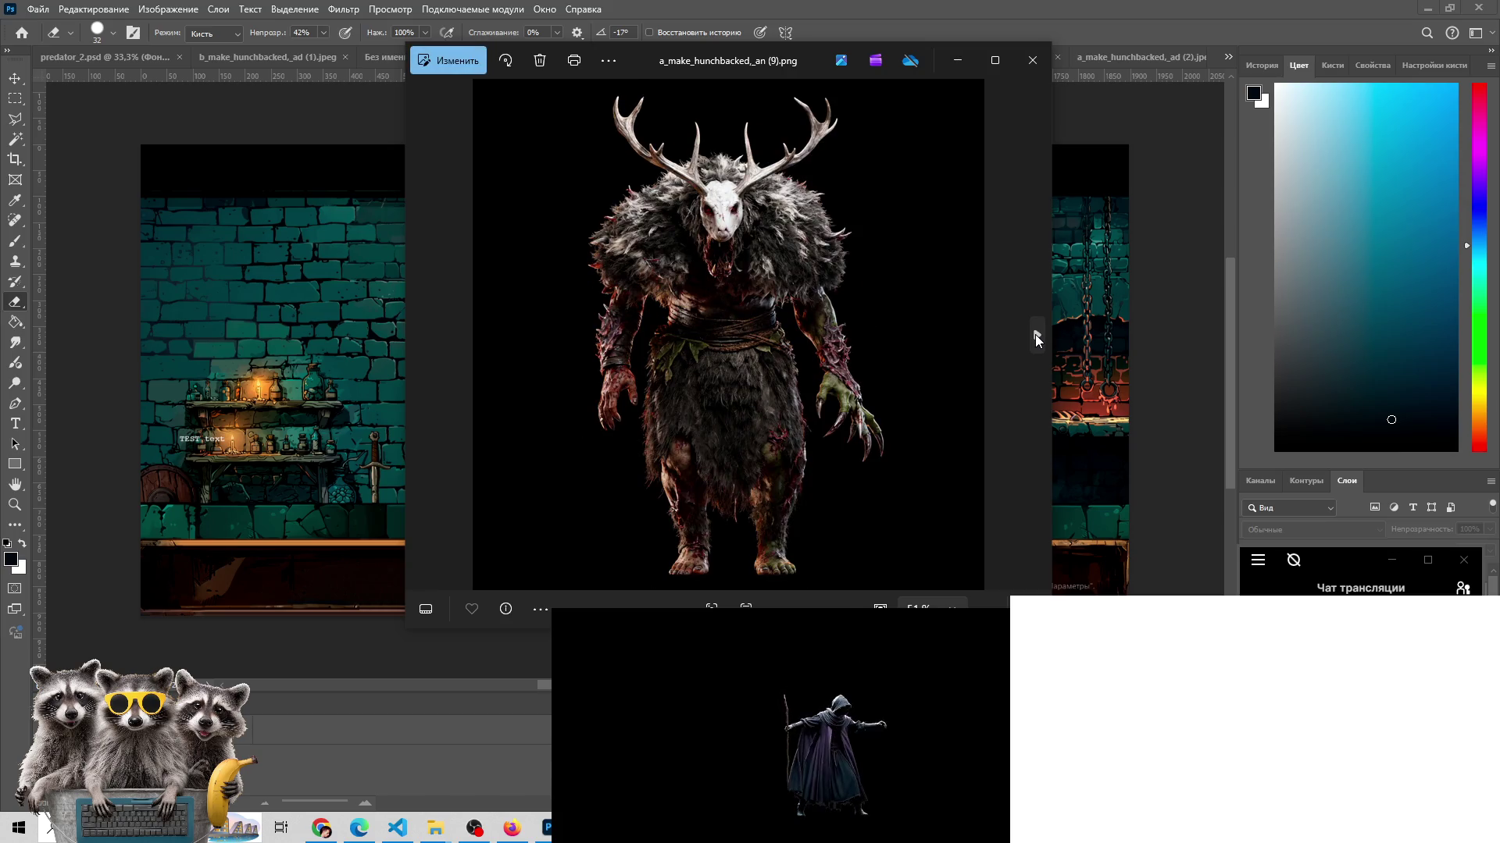
pyautogui.click(1036, 337)
pyautogui.click(1037, 338)
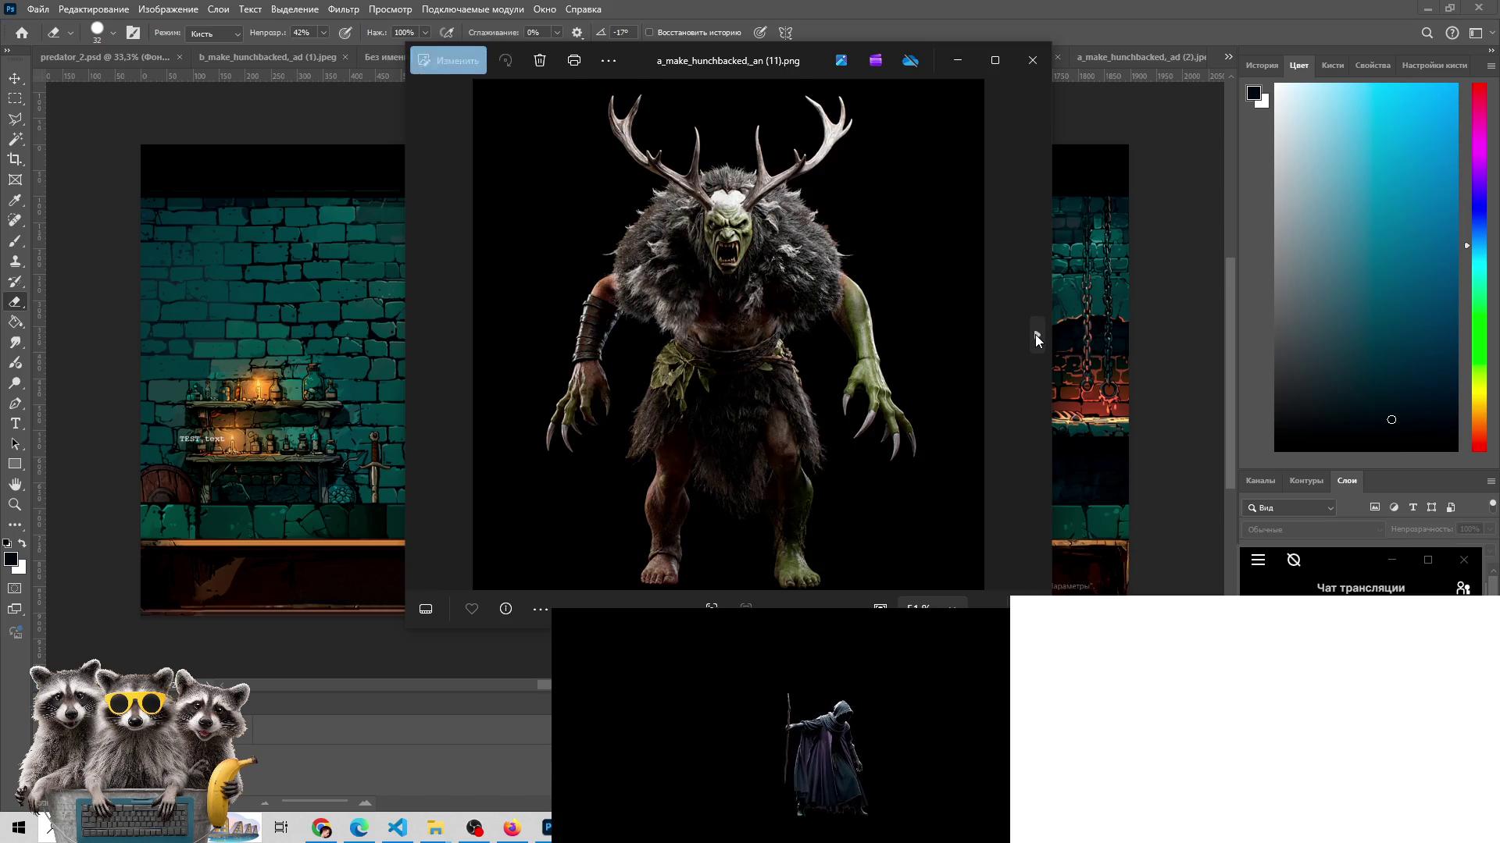
pyautogui.click(1036, 338)
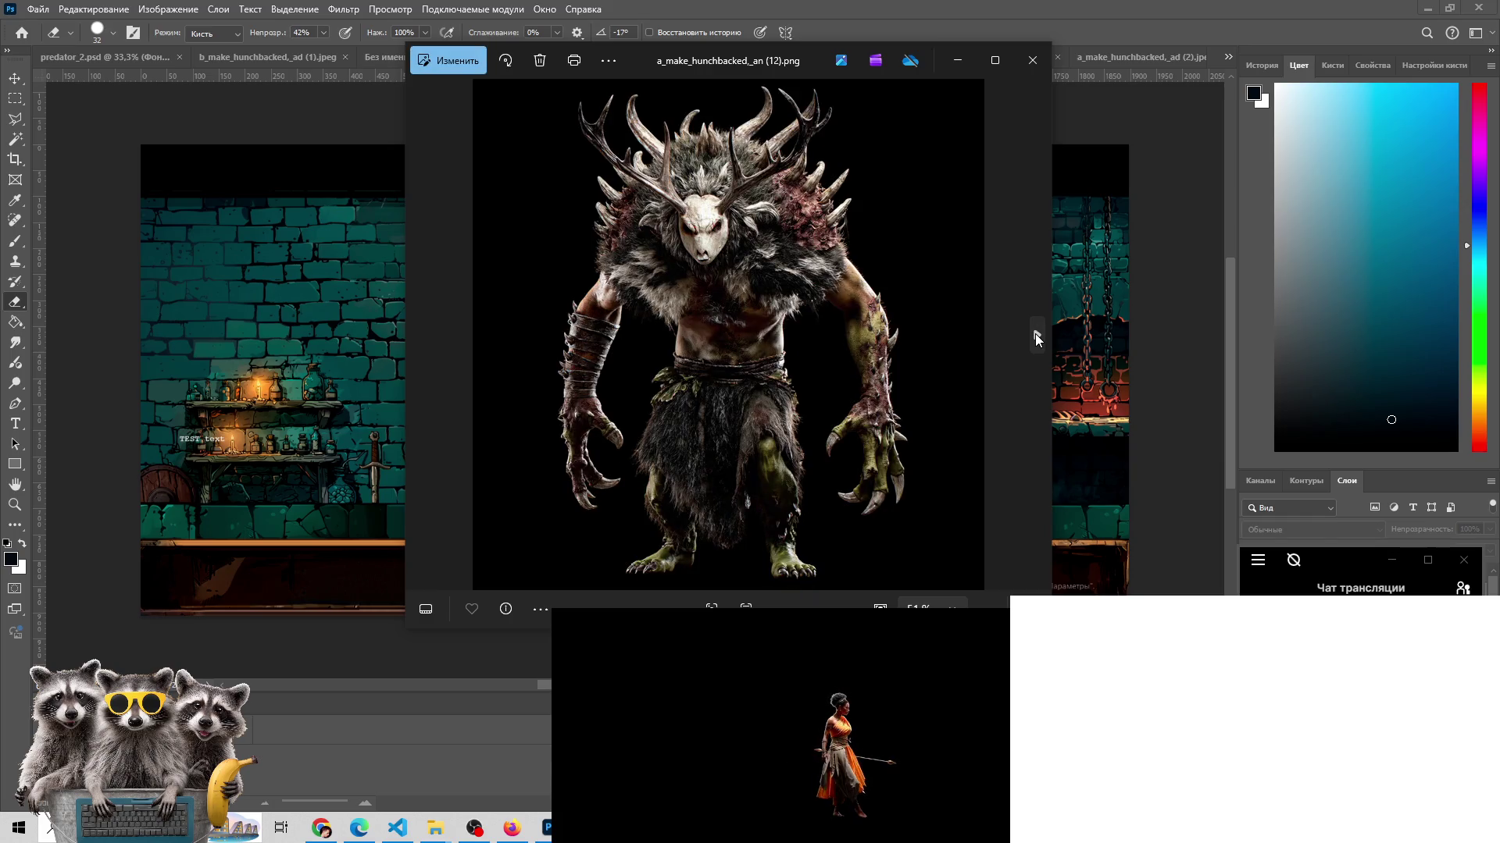
pyautogui.click(1036, 337)
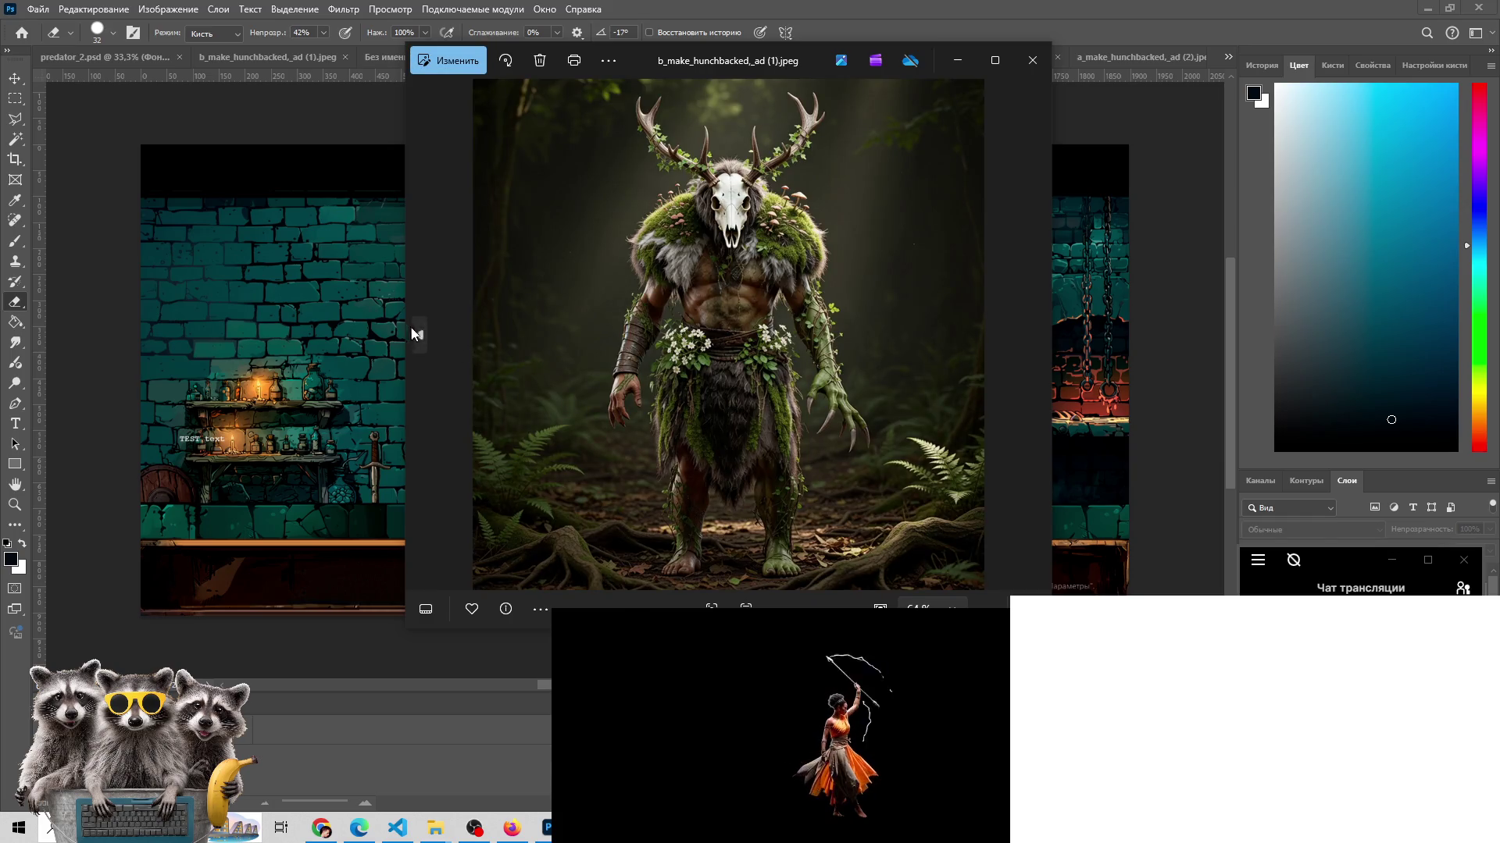
# - Compare the forest and black-background b_make_hunchbacked versions, ending on b_make_hunchbacked_an (3).jpeg
pyautogui.click(422, 336)
pyautogui.click(1035, 336)
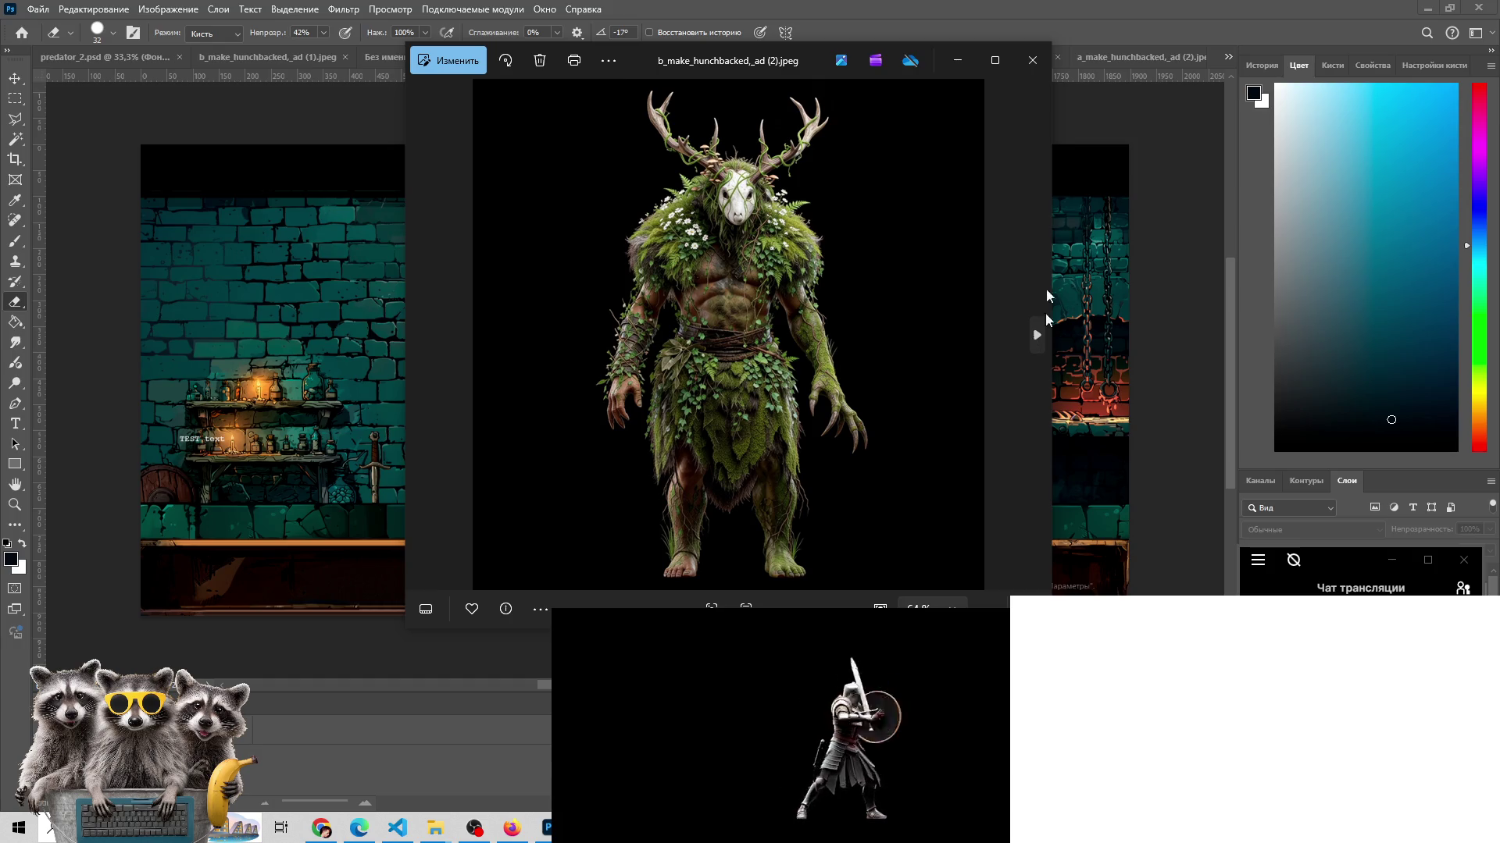
pyautogui.click(1029, 340)
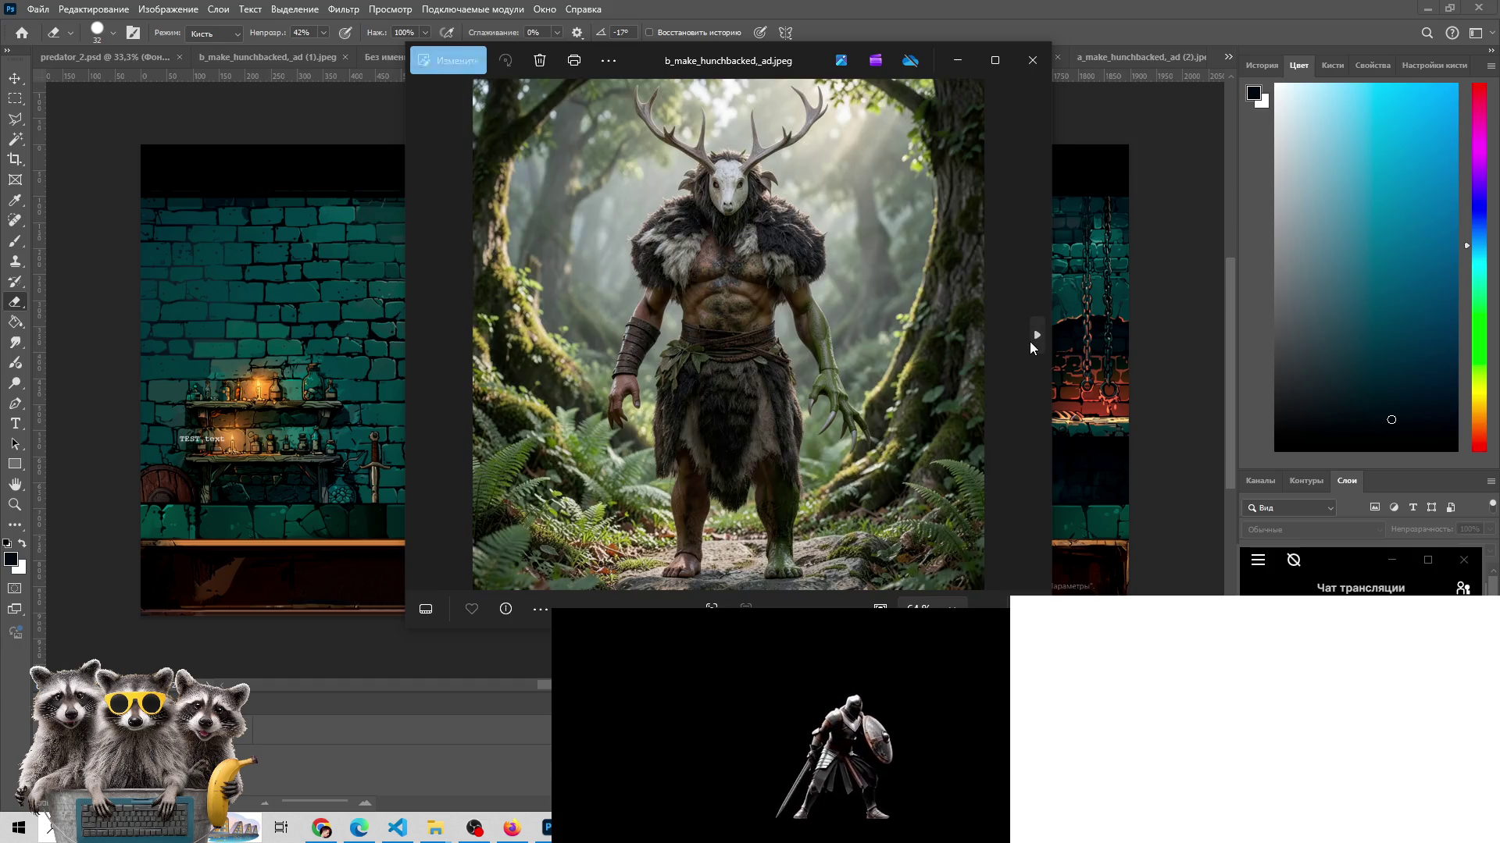
pyautogui.click(420, 334)
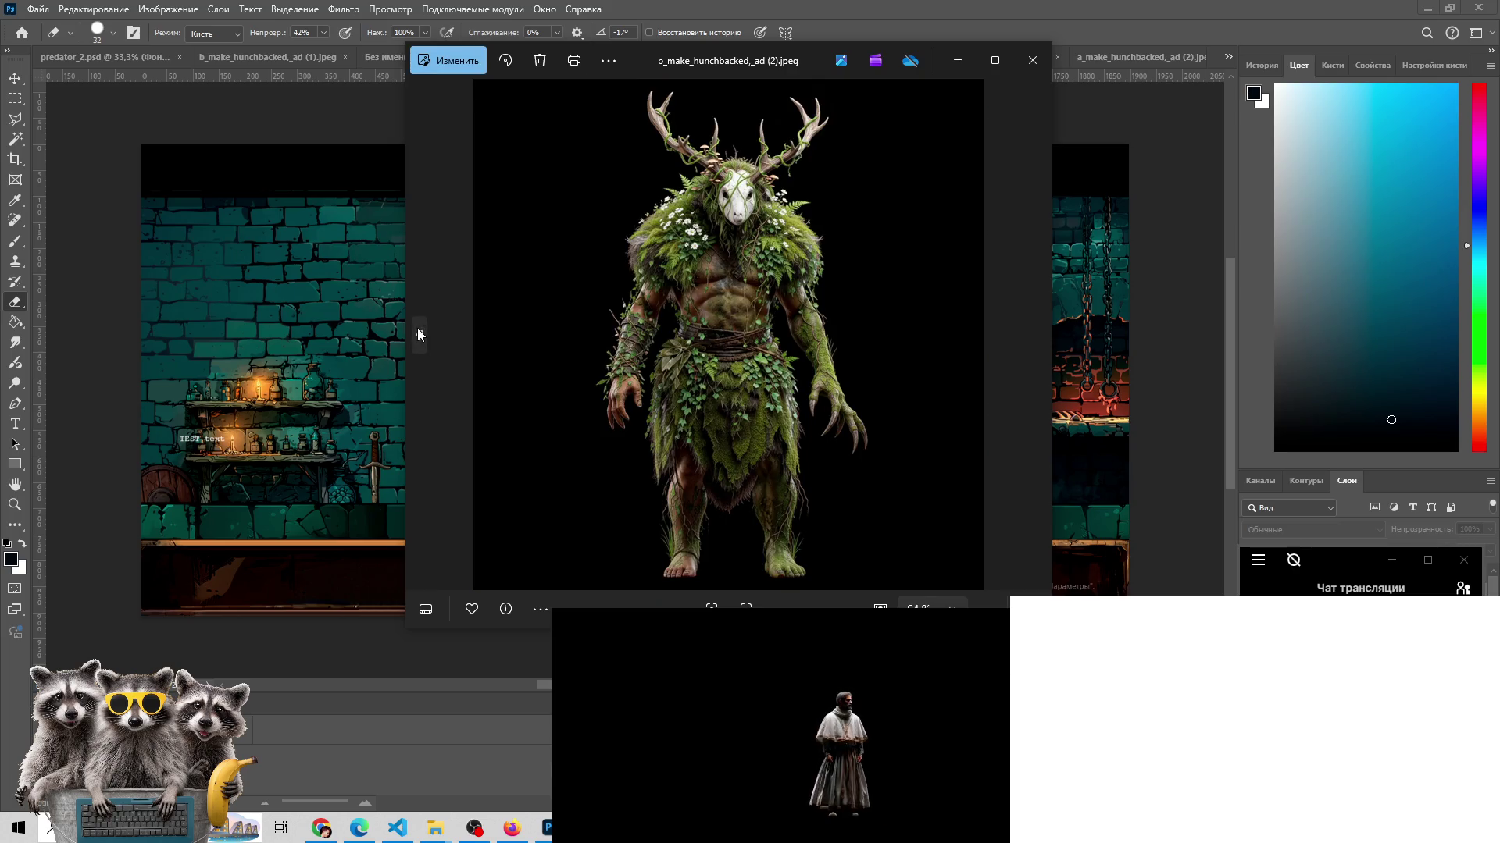
pyautogui.click(1033, 344)
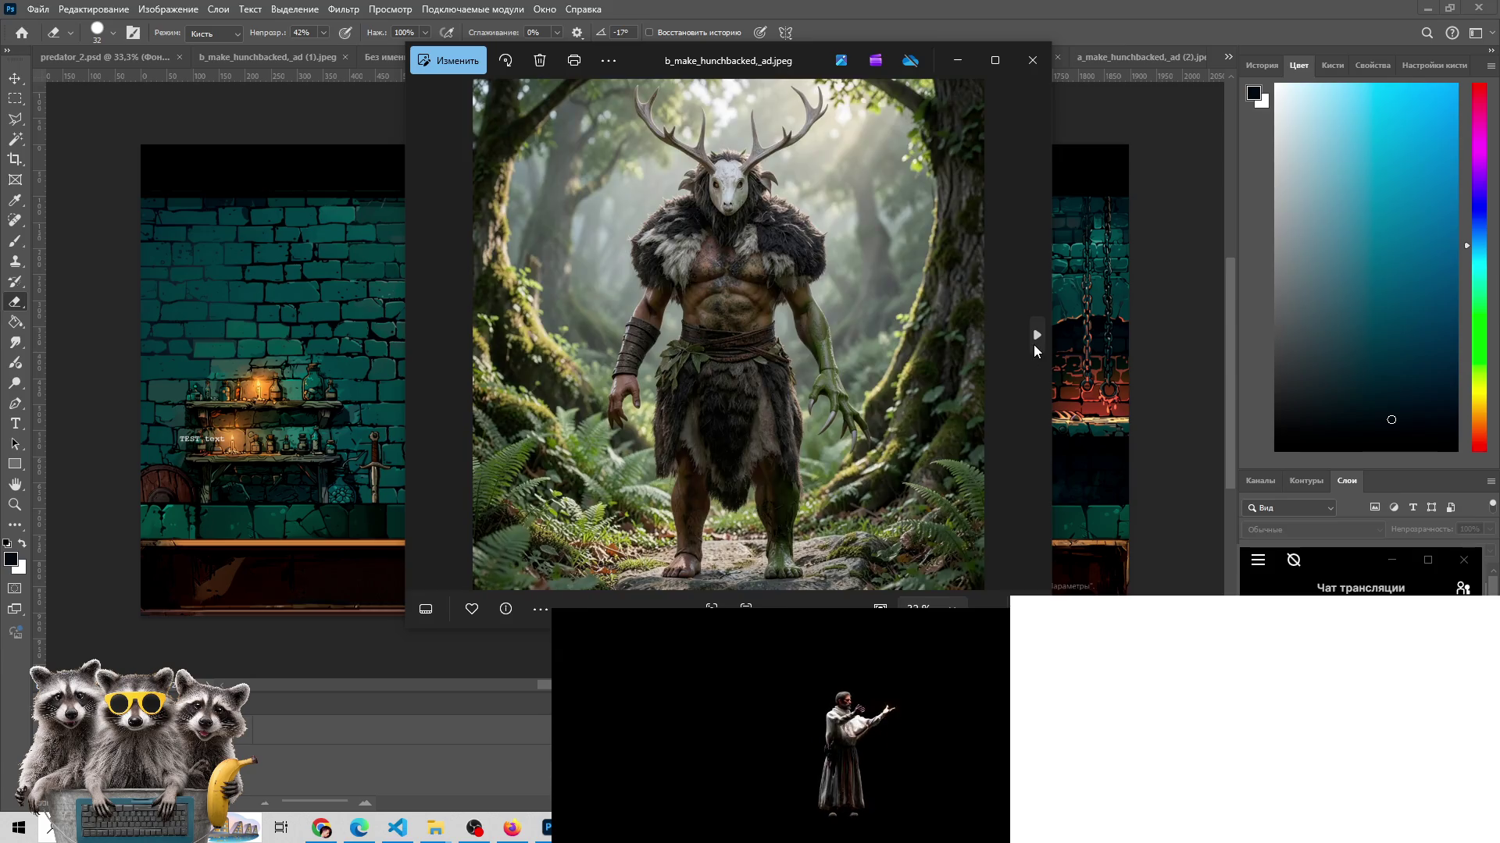
pyautogui.click(1033, 345)
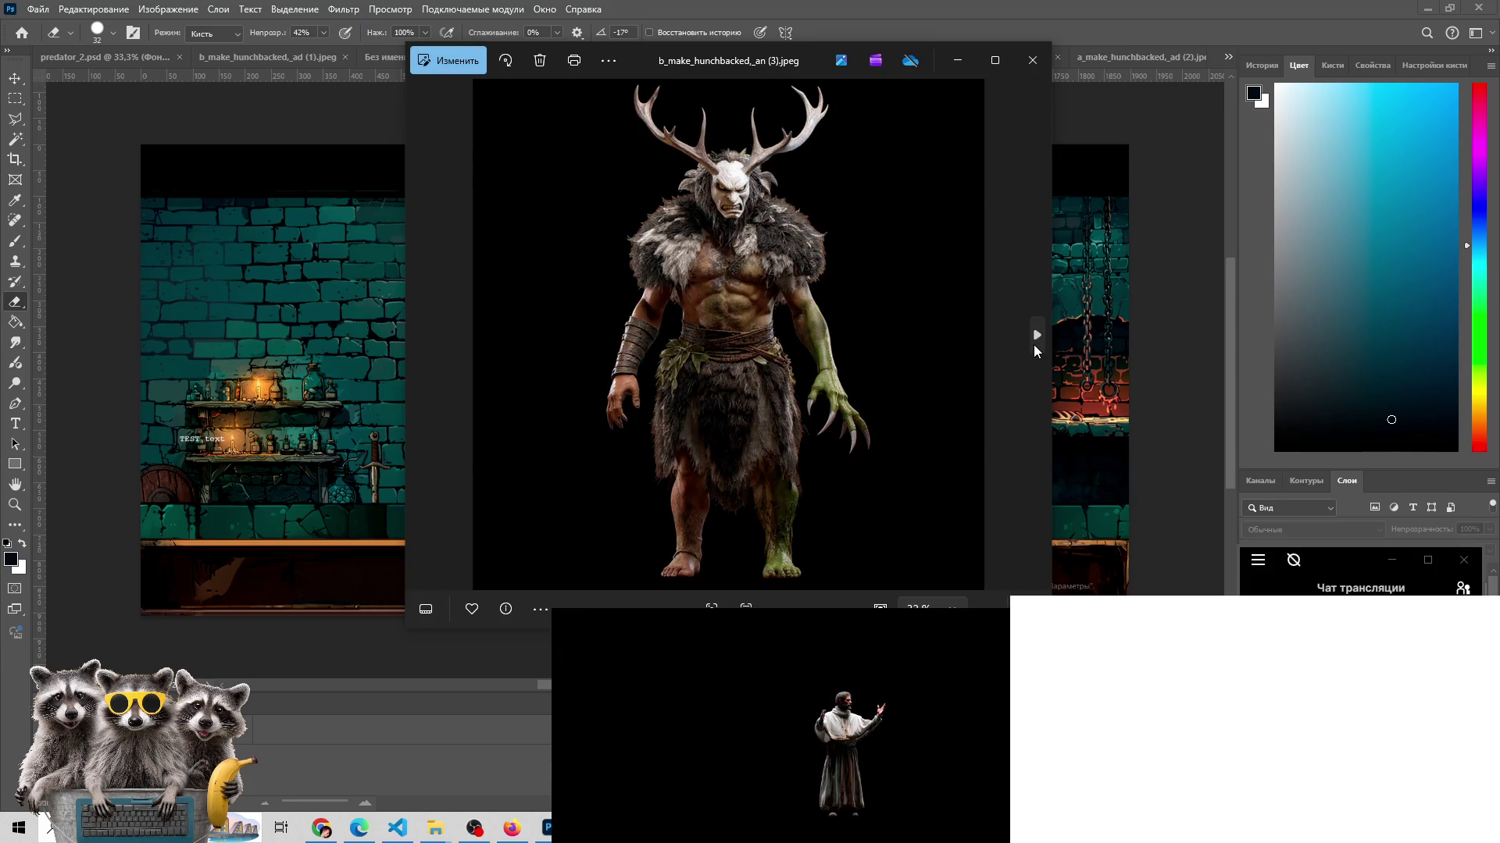
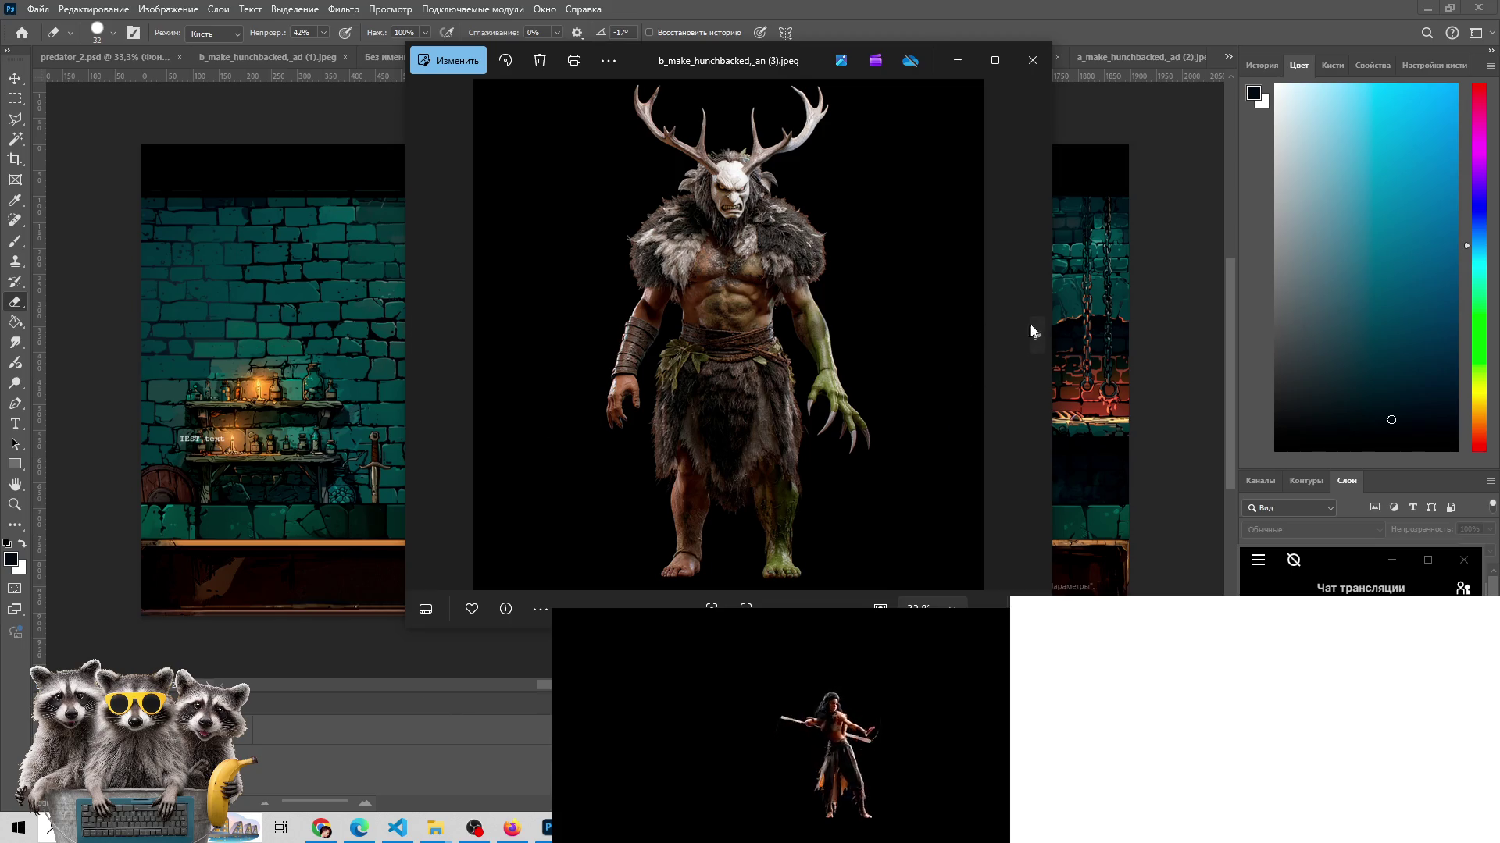
# - Page forward through creature variants (4) to (10), then back to the forest-background original
pyautogui.click(1039, 334)
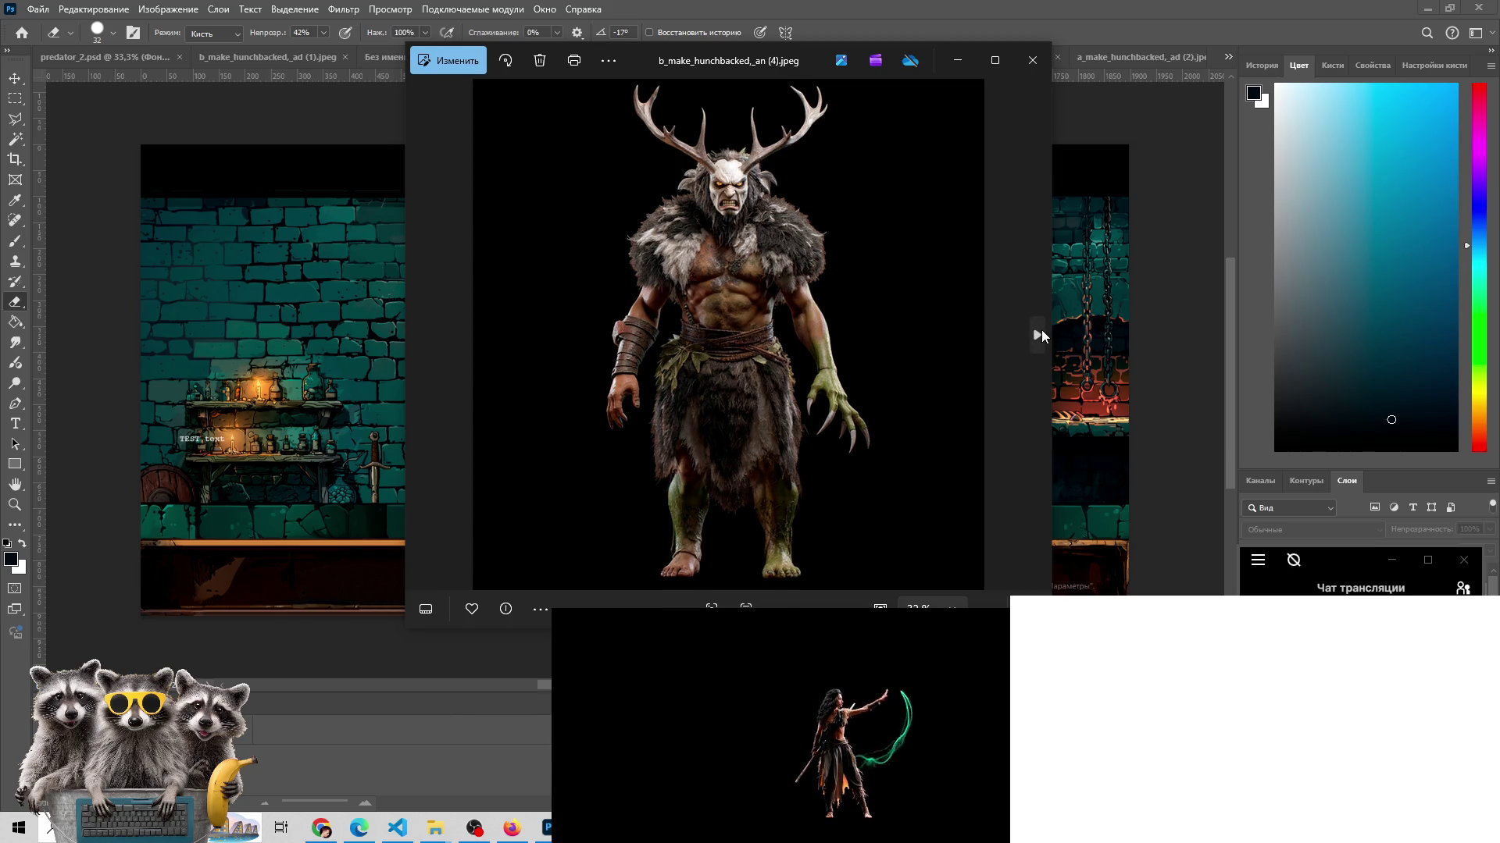
pyautogui.click(1041, 331)
pyautogui.click(1042, 330)
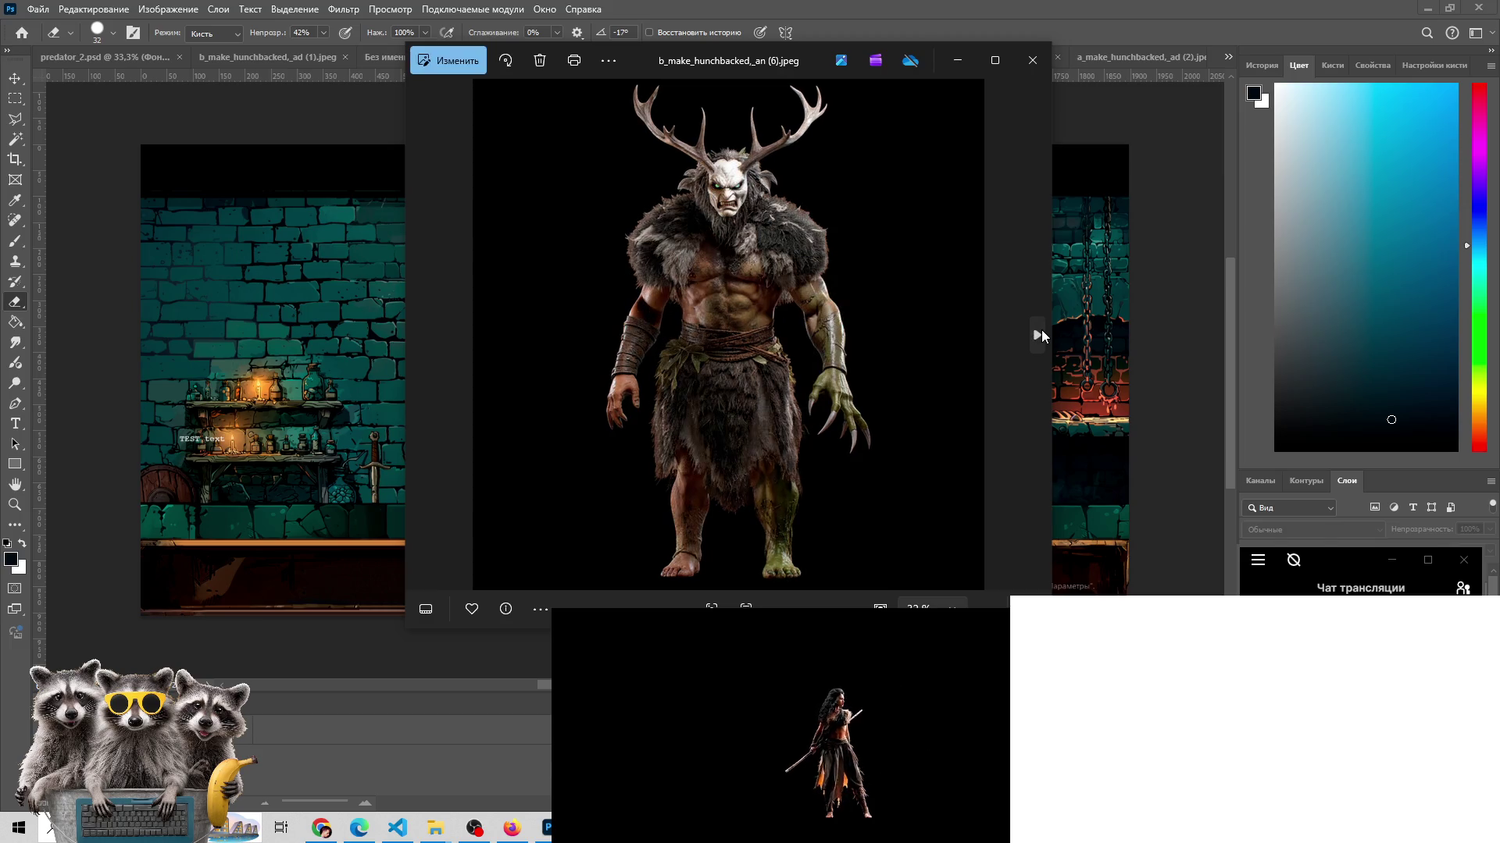
pyautogui.click(1041, 330)
pyautogui.click(1042, 330)
pyautogui.click(1042, 330)
pyautogui.click(1032, 336)
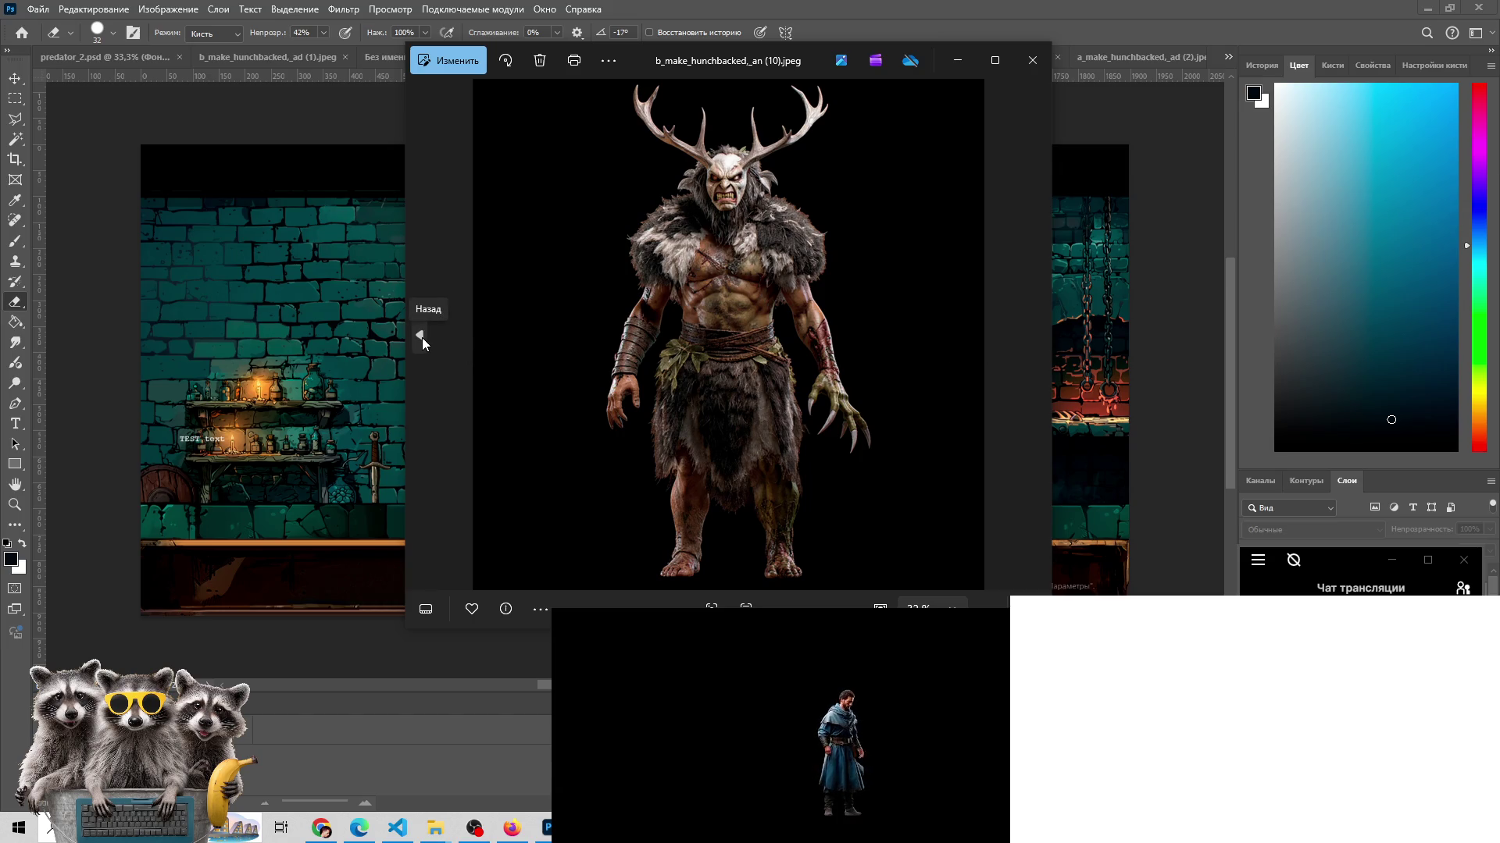
pyautogui.click(422, 337)
pyautogui.click(422, 338)
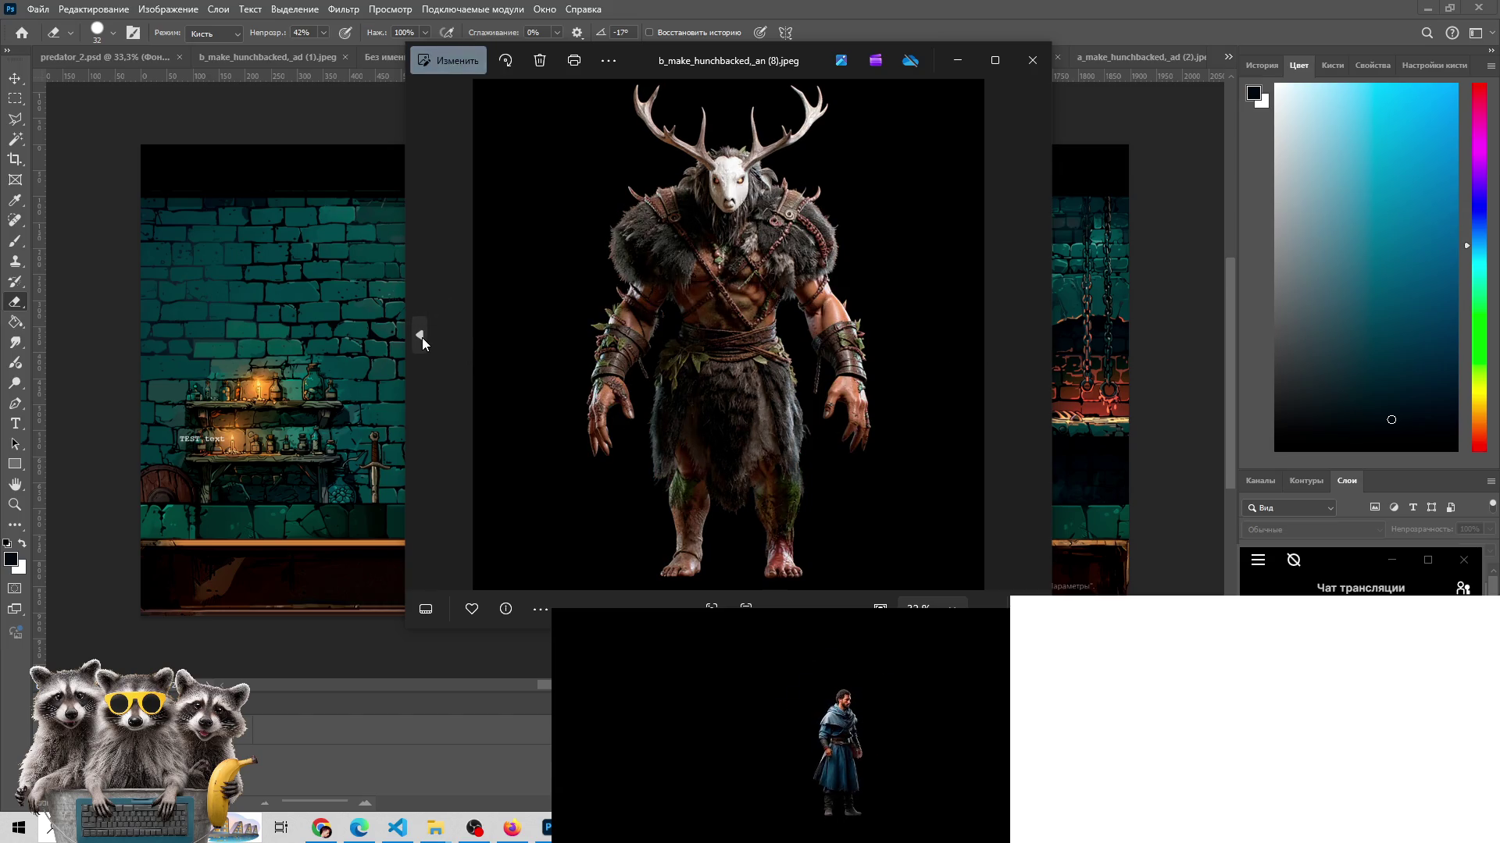
pyautogui.click(427, 330)
pyautogui.click(420, 334)
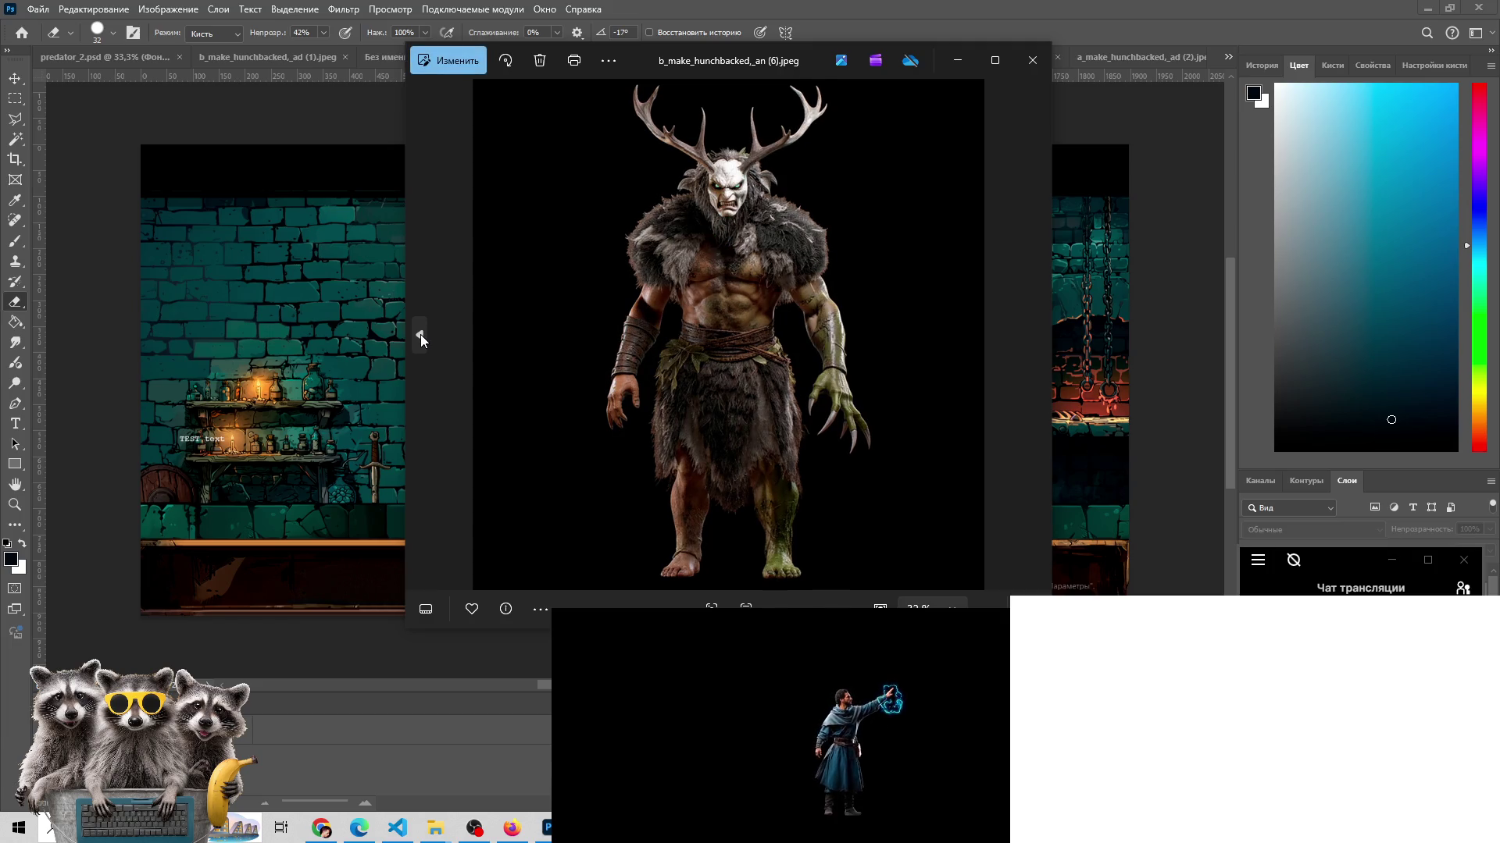
pyautogui.click(420, 334)
pyautogui.click(420, 335)
pyautogui.click(420, 335)
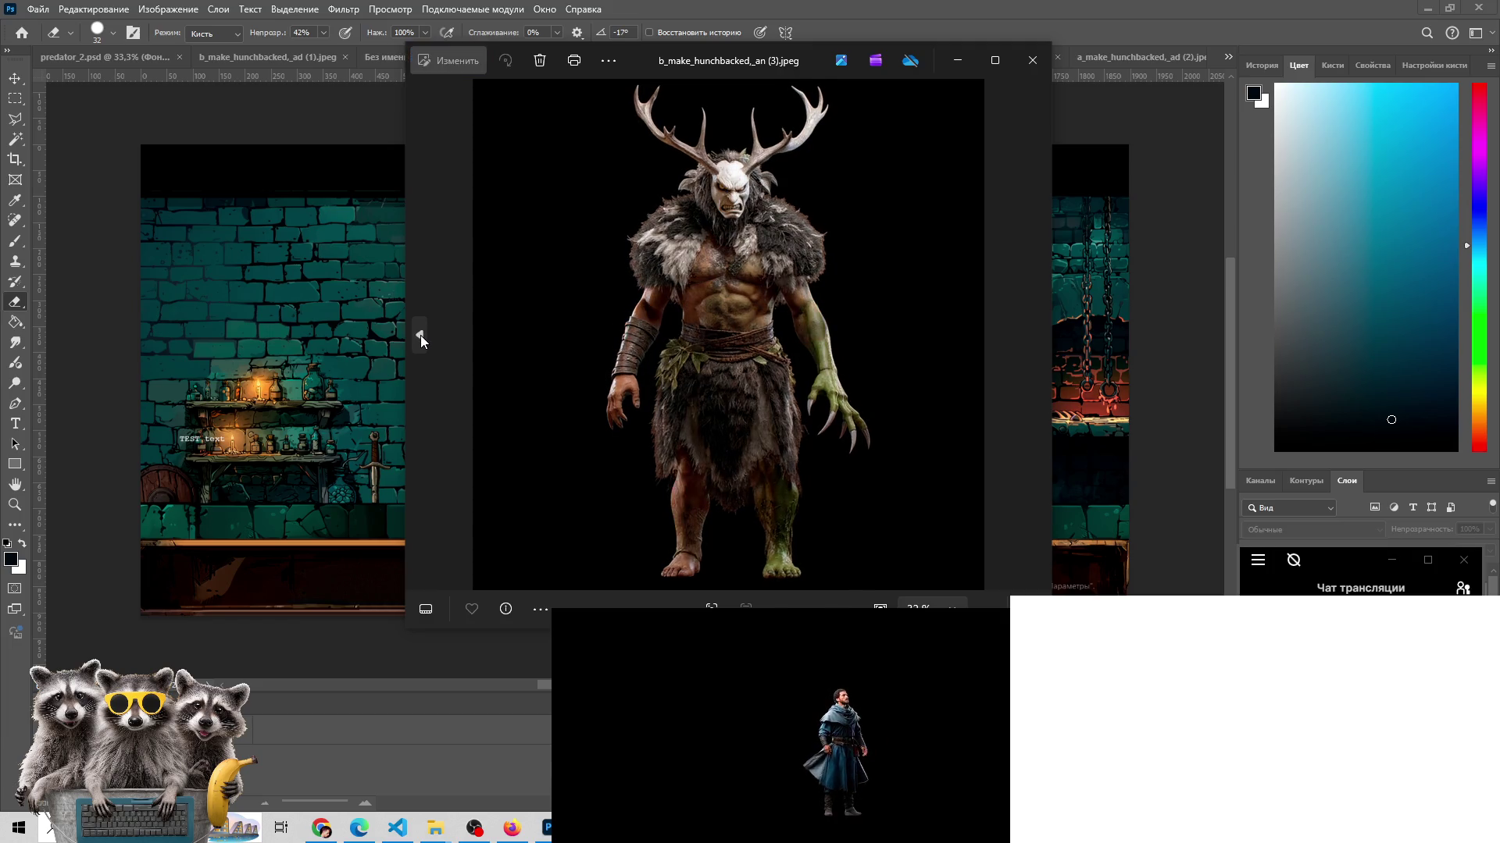
pyautogui.click(420, 335)
# - Compare variants (3) and (5), then advance to the masked variant (9) and variant (10)
pyautogui.click(1039, 334)
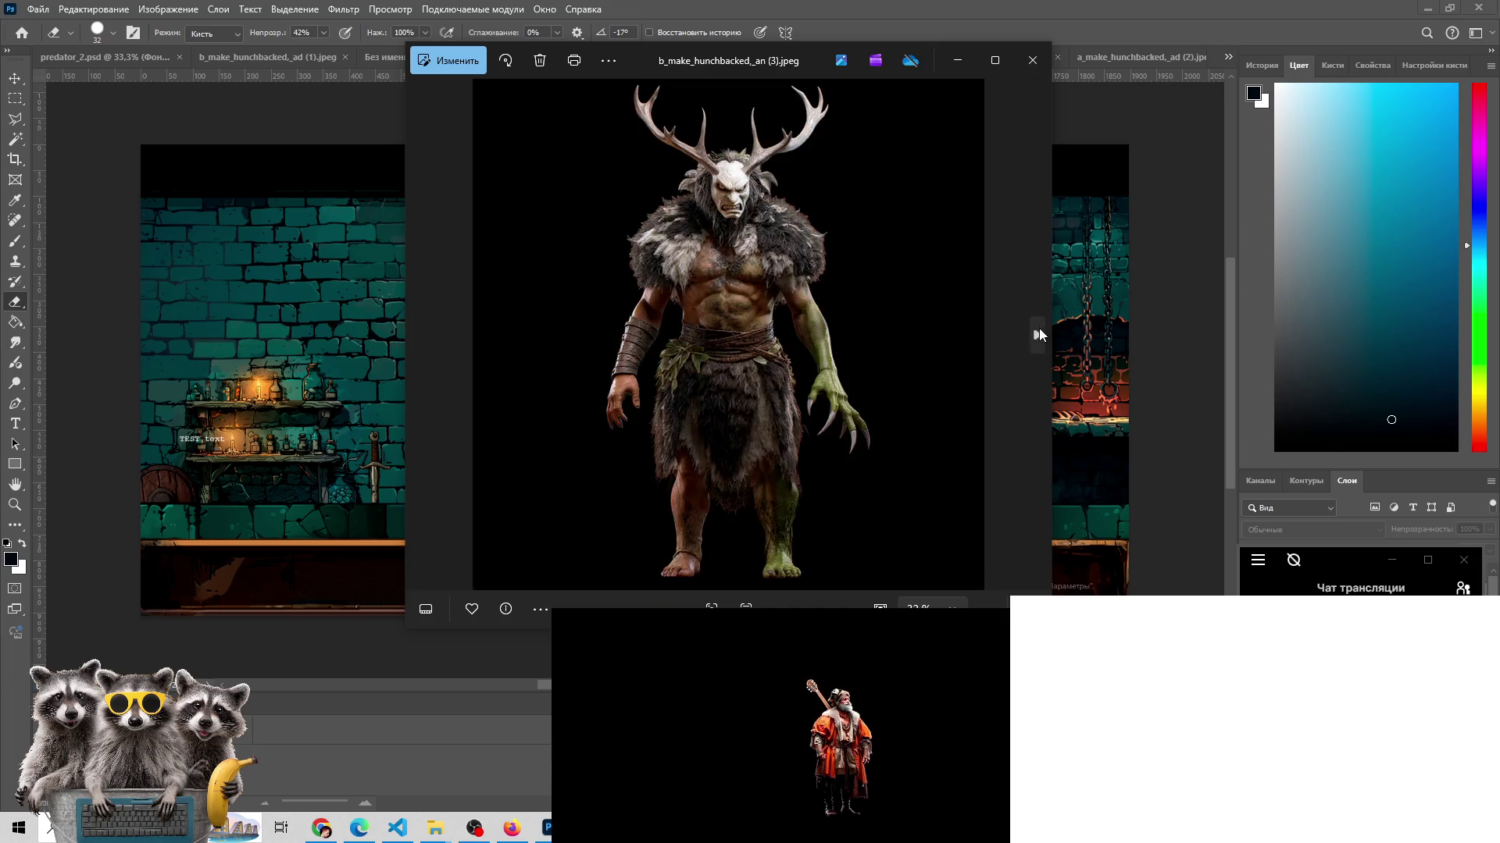
pyautogui.click(1039, 331)
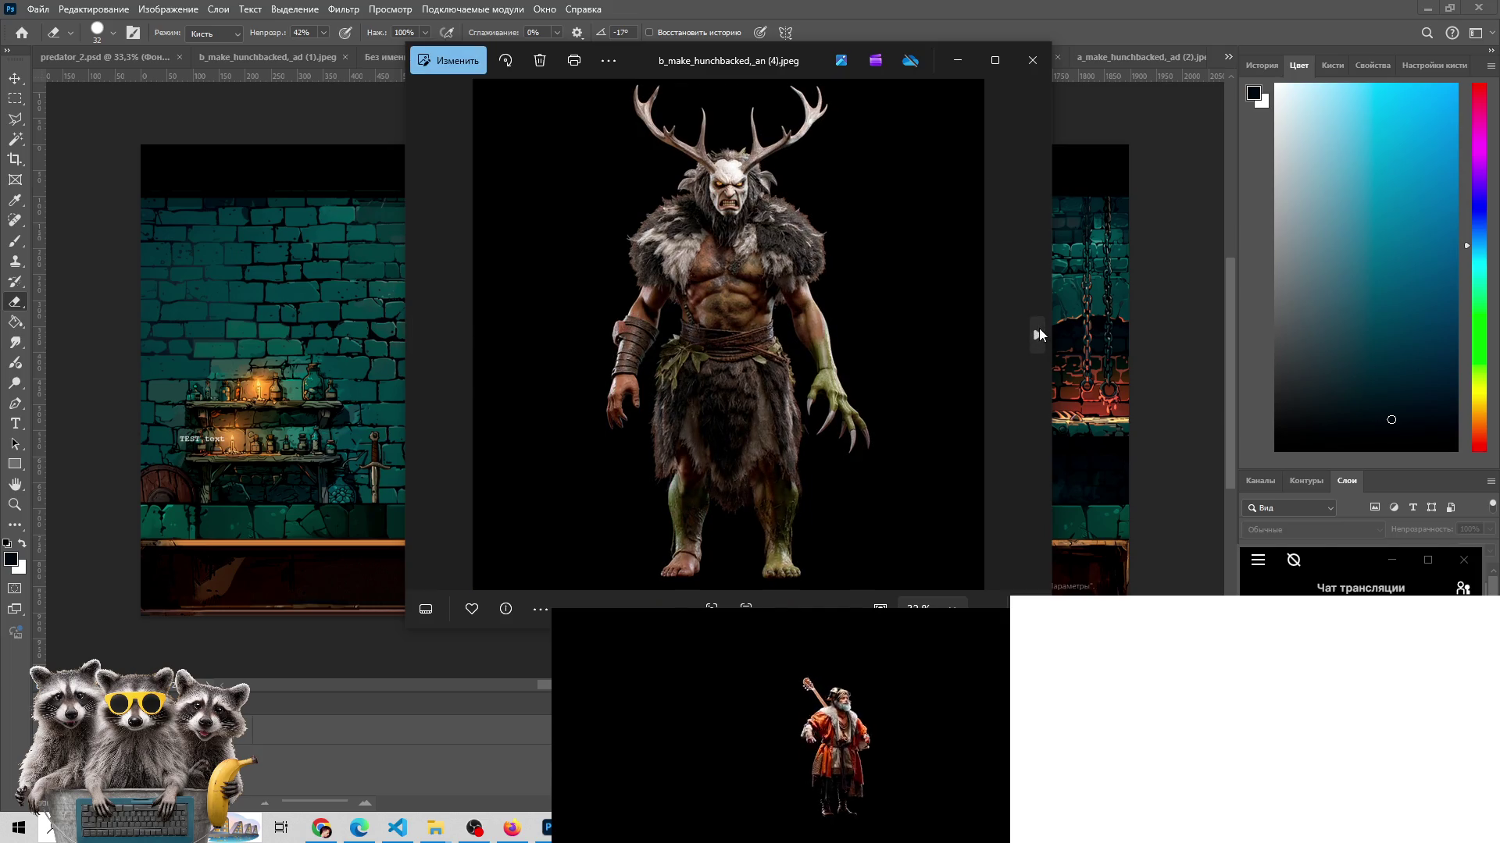
pyautogui.click(1038, 332)
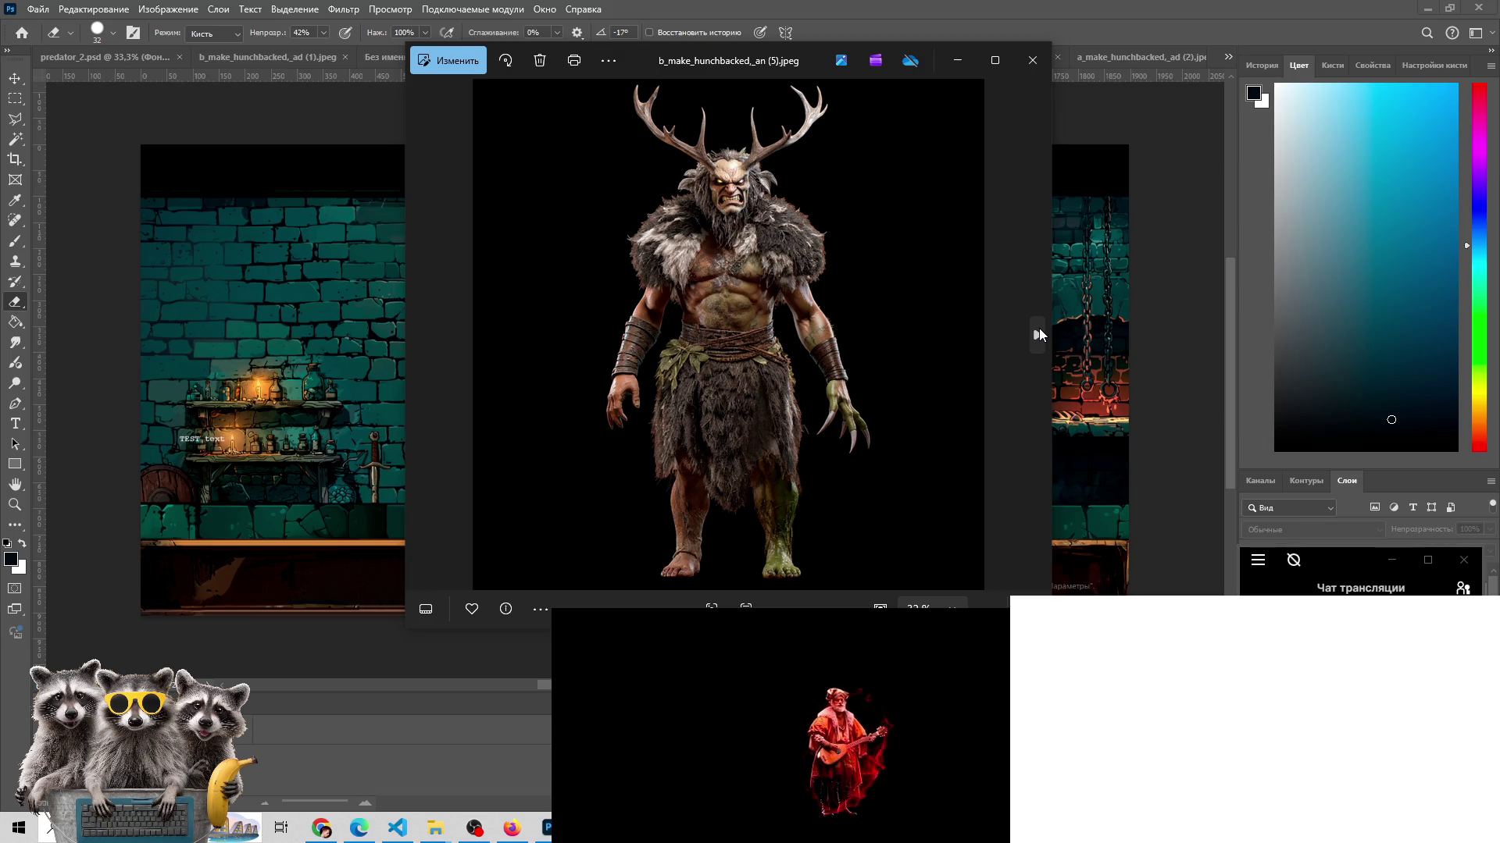
pyautogui.click(422, 334)
pyautogui.click(422, 334)
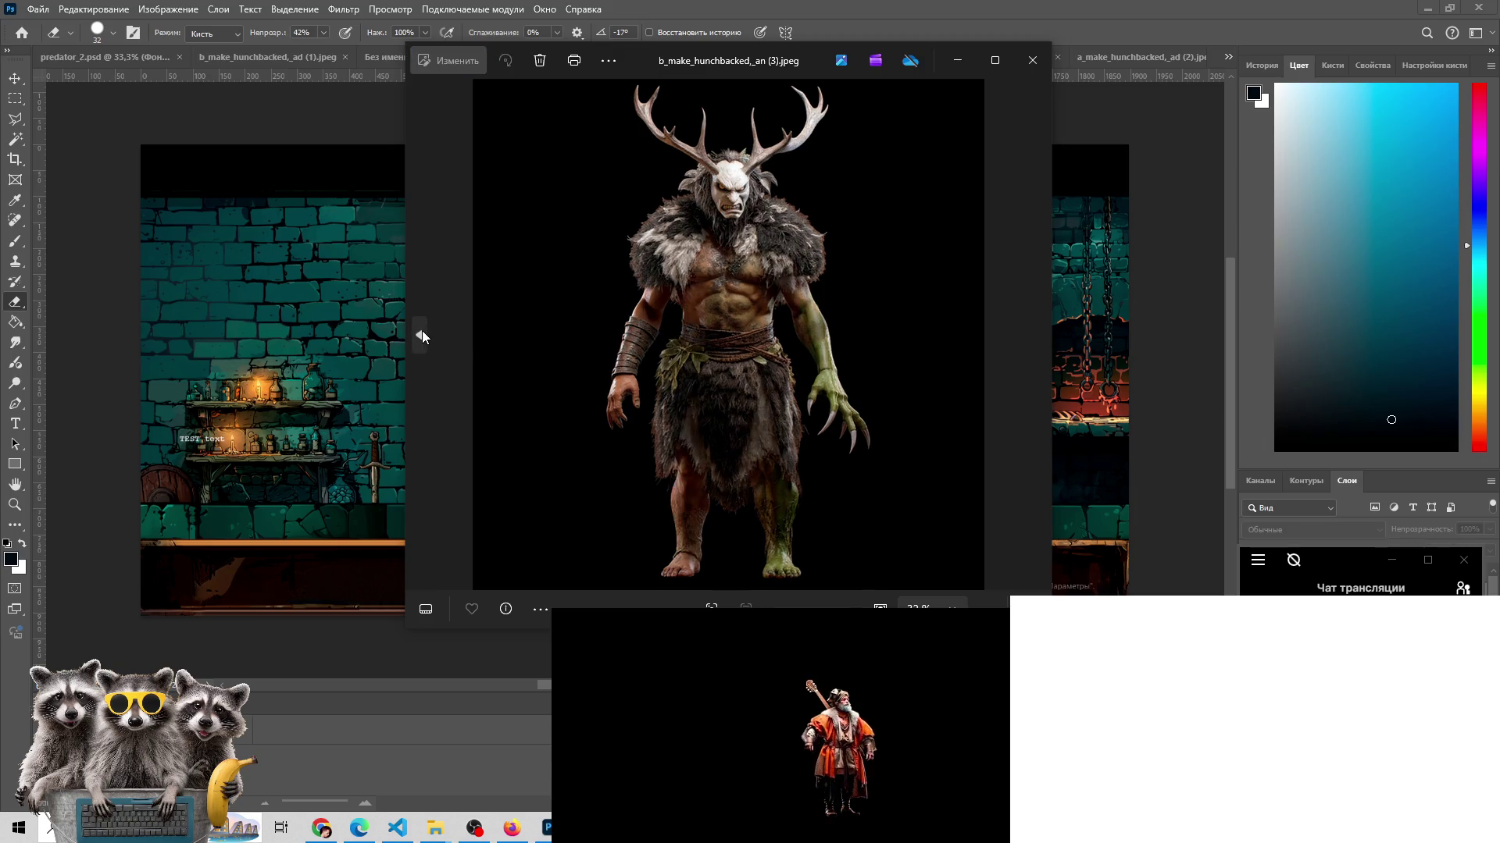
pyautogui.click(1036, 336)
pyautogui.click(1036, 336)
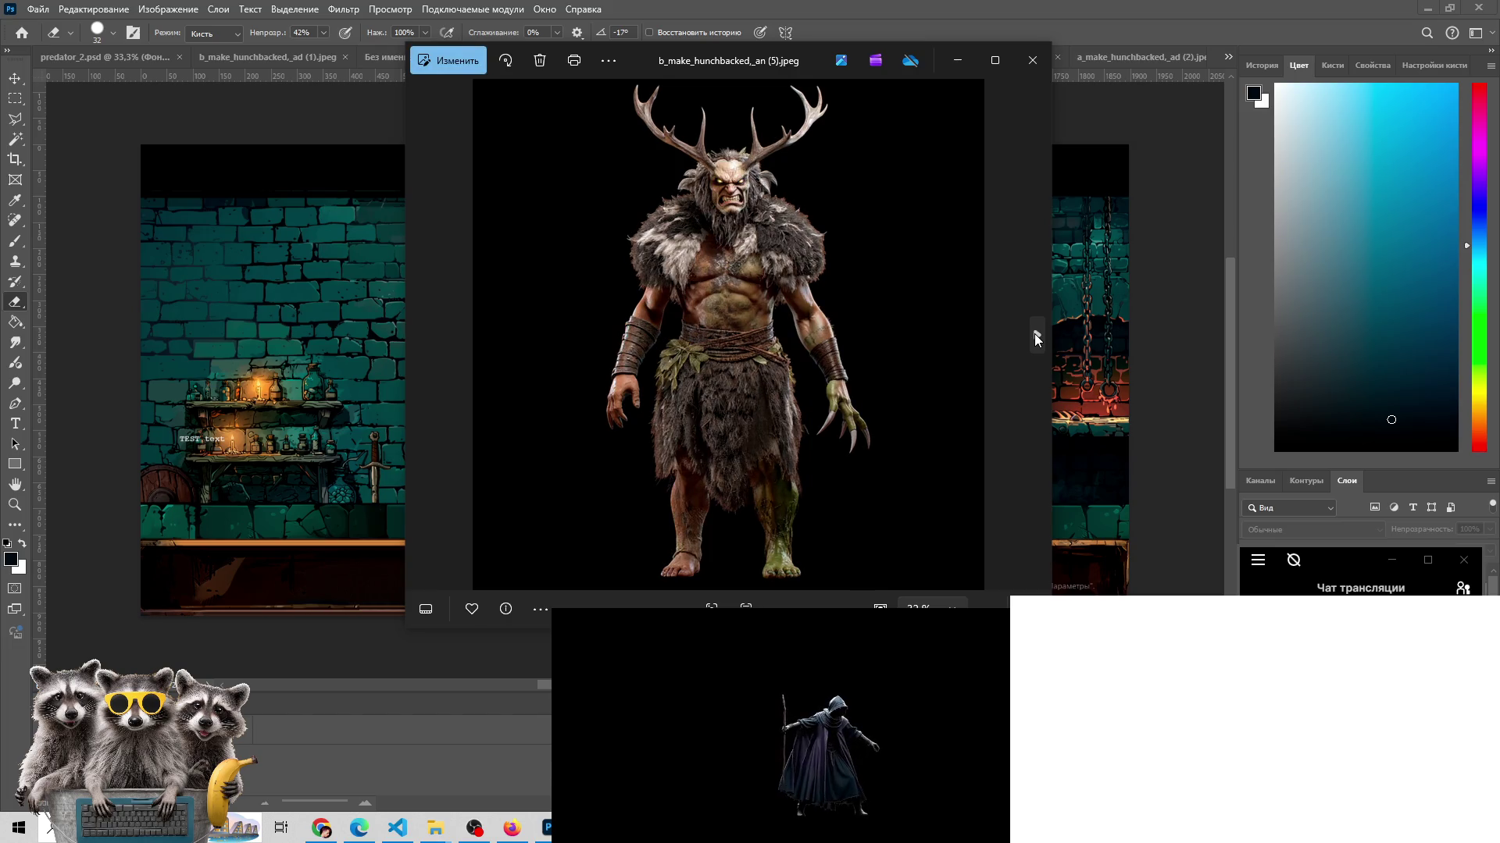
pyautogui.click(1036, 336)
pyautogui.click(420, 334)
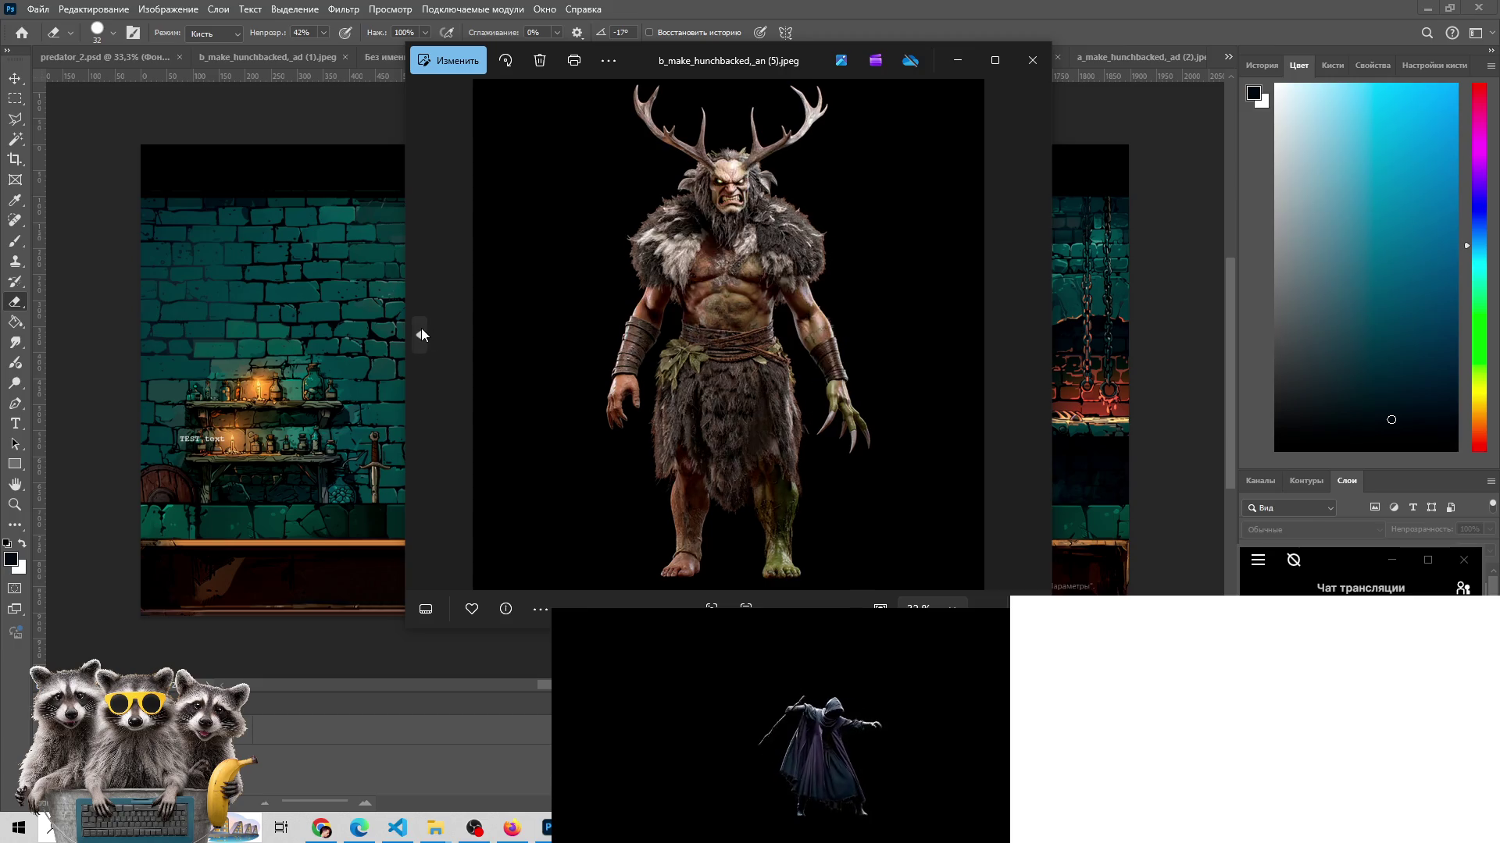
pyautogui.click(420, 335)
pyautogui.click(1031, 344)
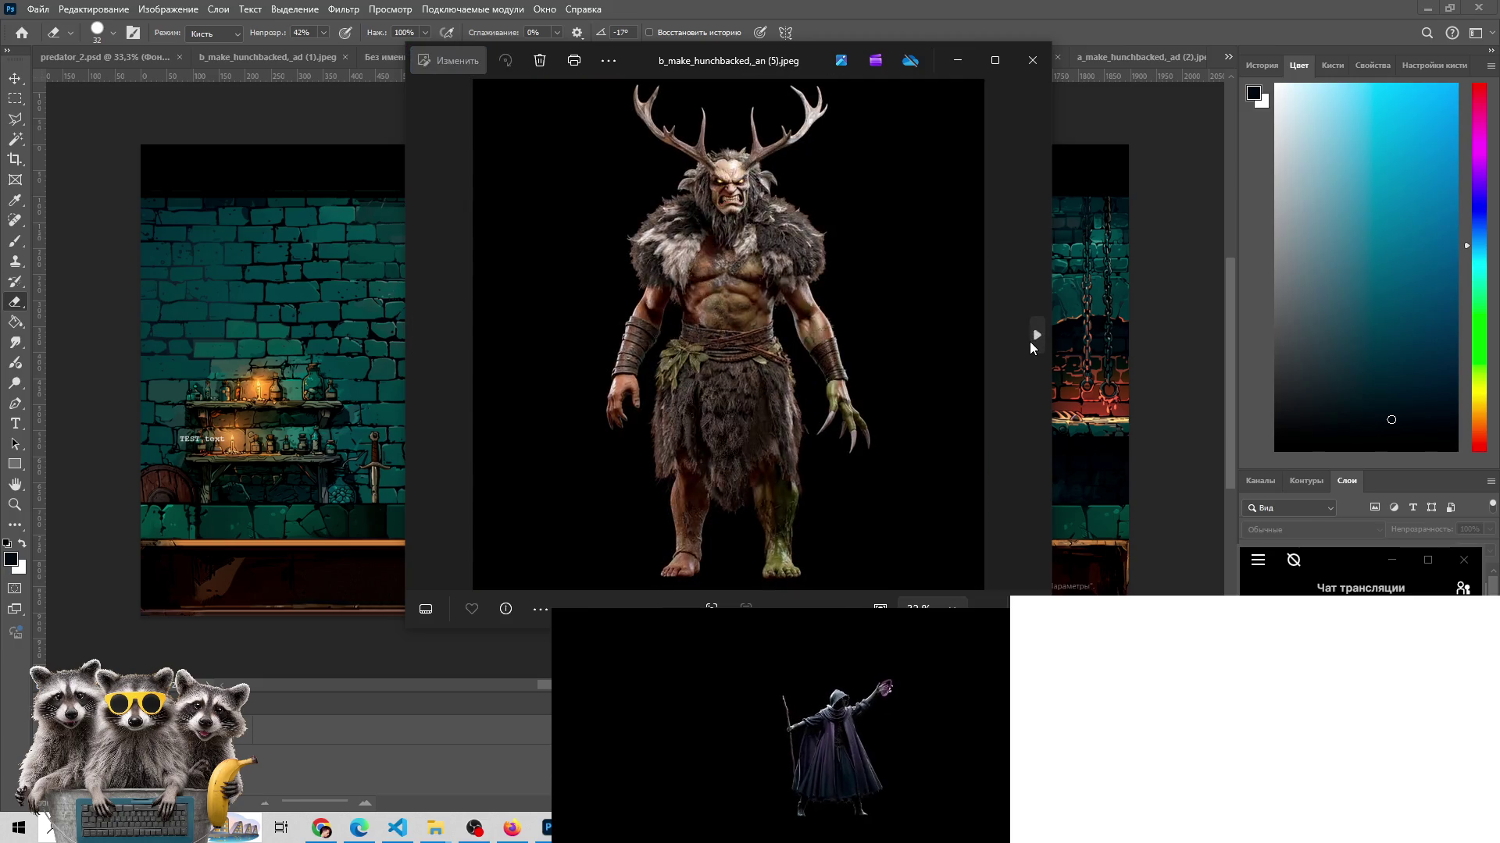
pyautogui.click(1030, 341)
pyautogui.click(1030, 340)
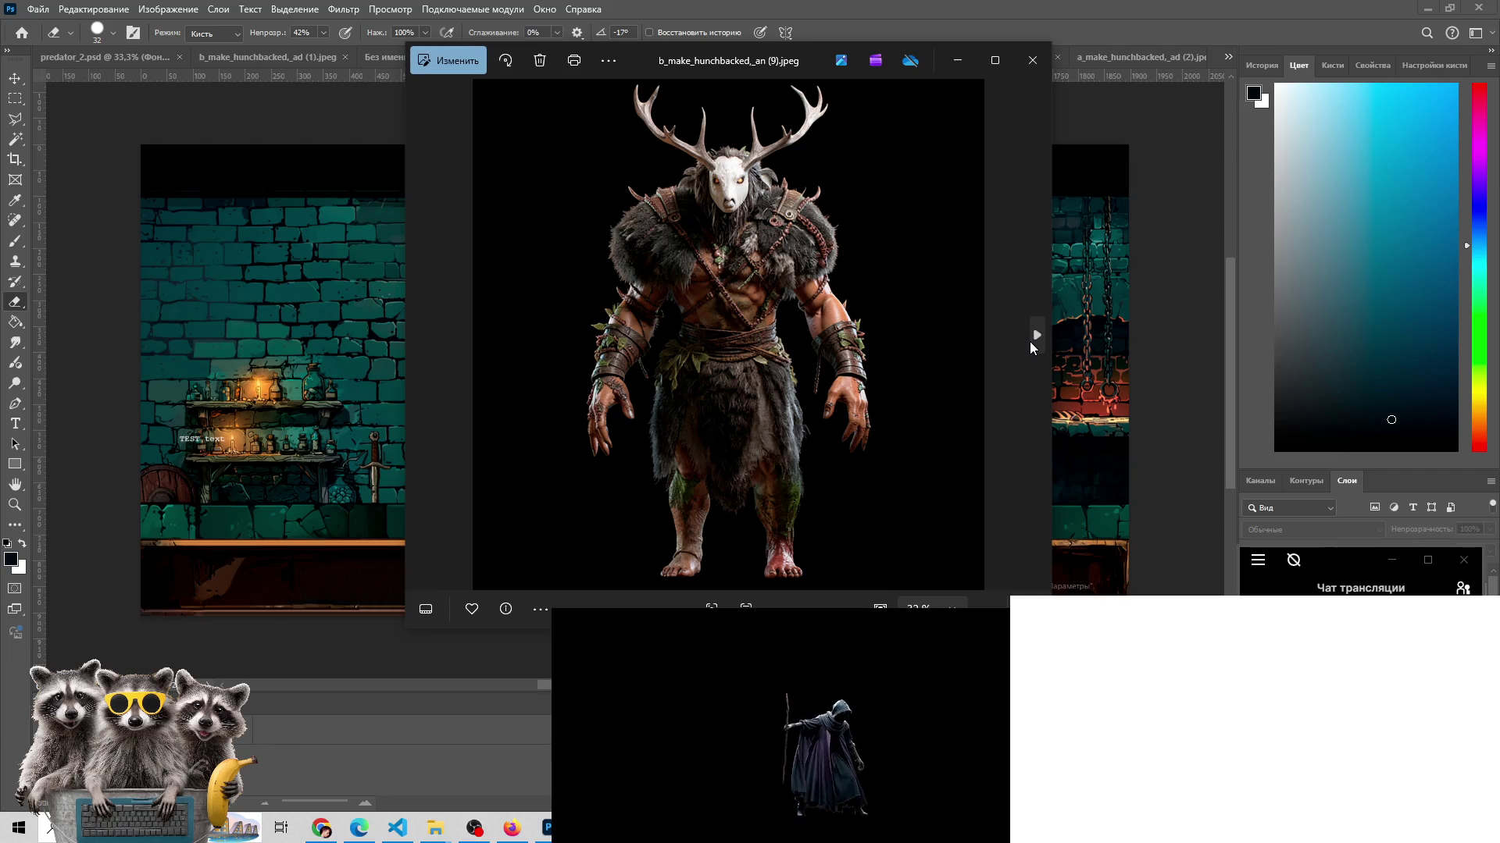
pyautogui.click(1030, 340)
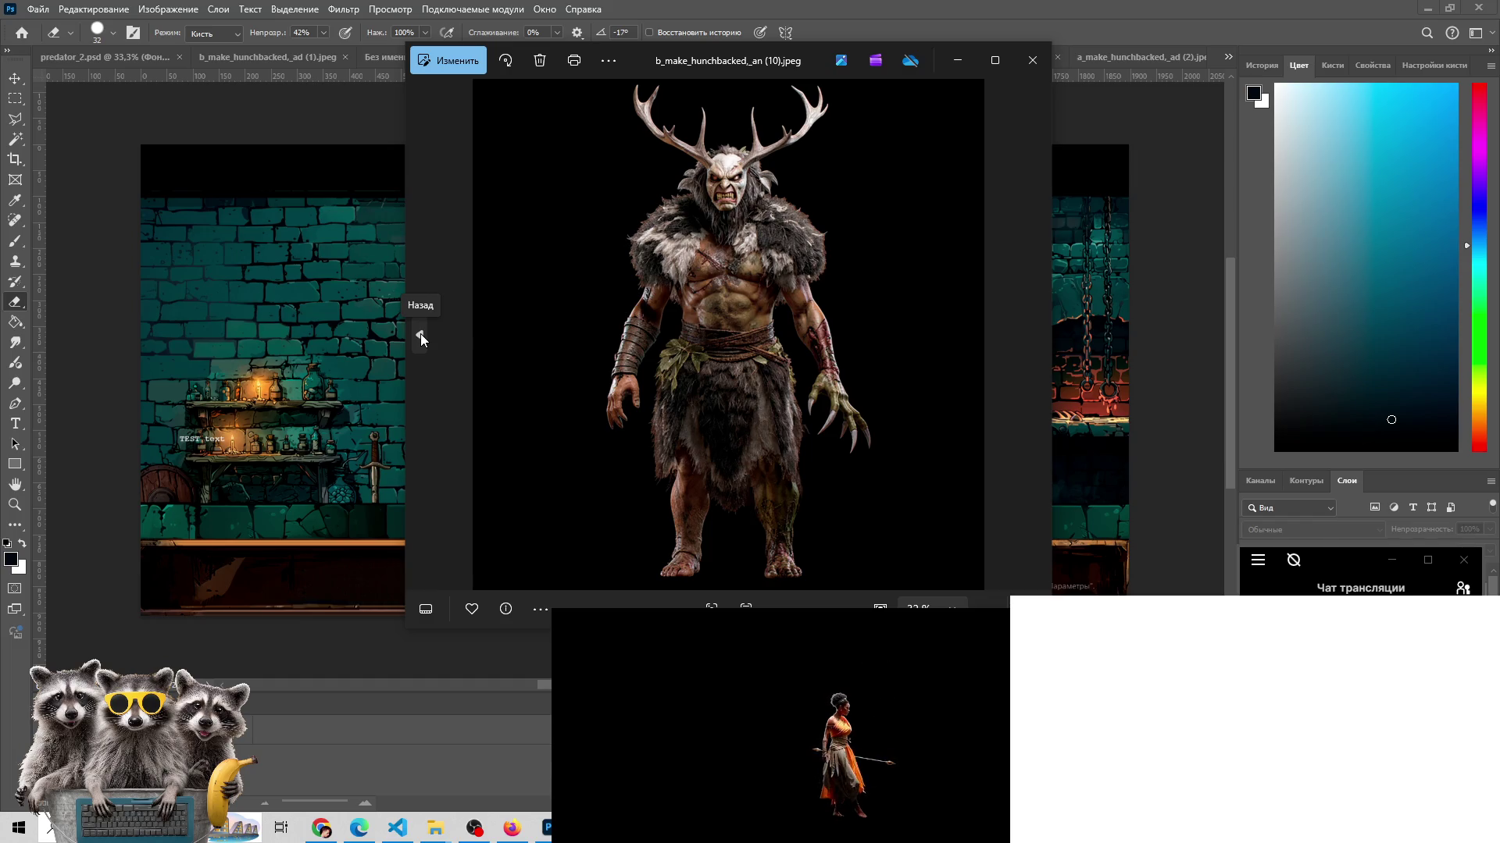
# - Compare masked variant (9) against (10), stepping back to (5) and forward again
pyautogui.click(420, 336)
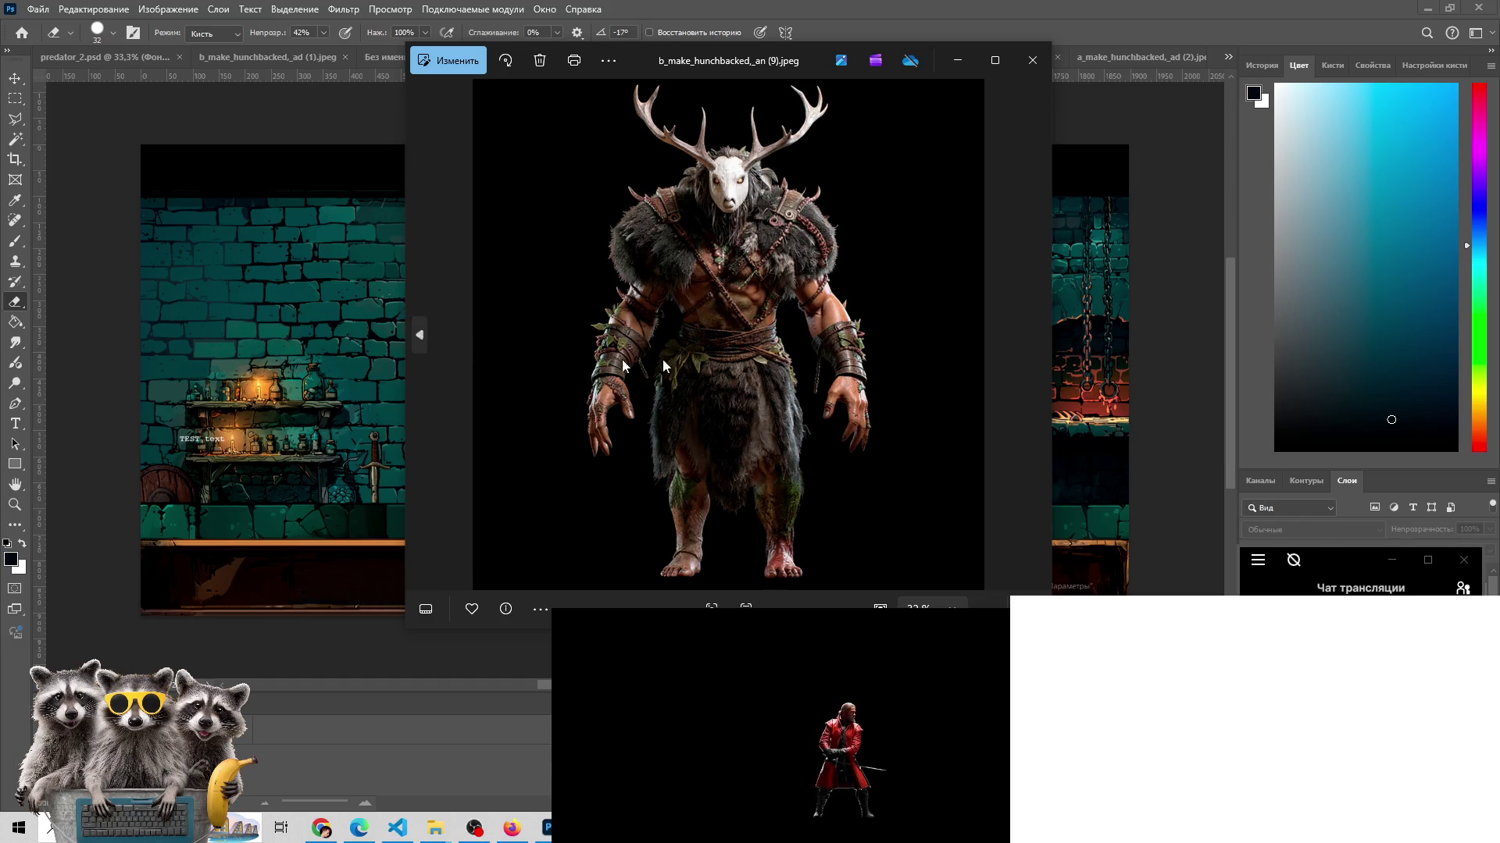
pyautogui.click(1038, 334)
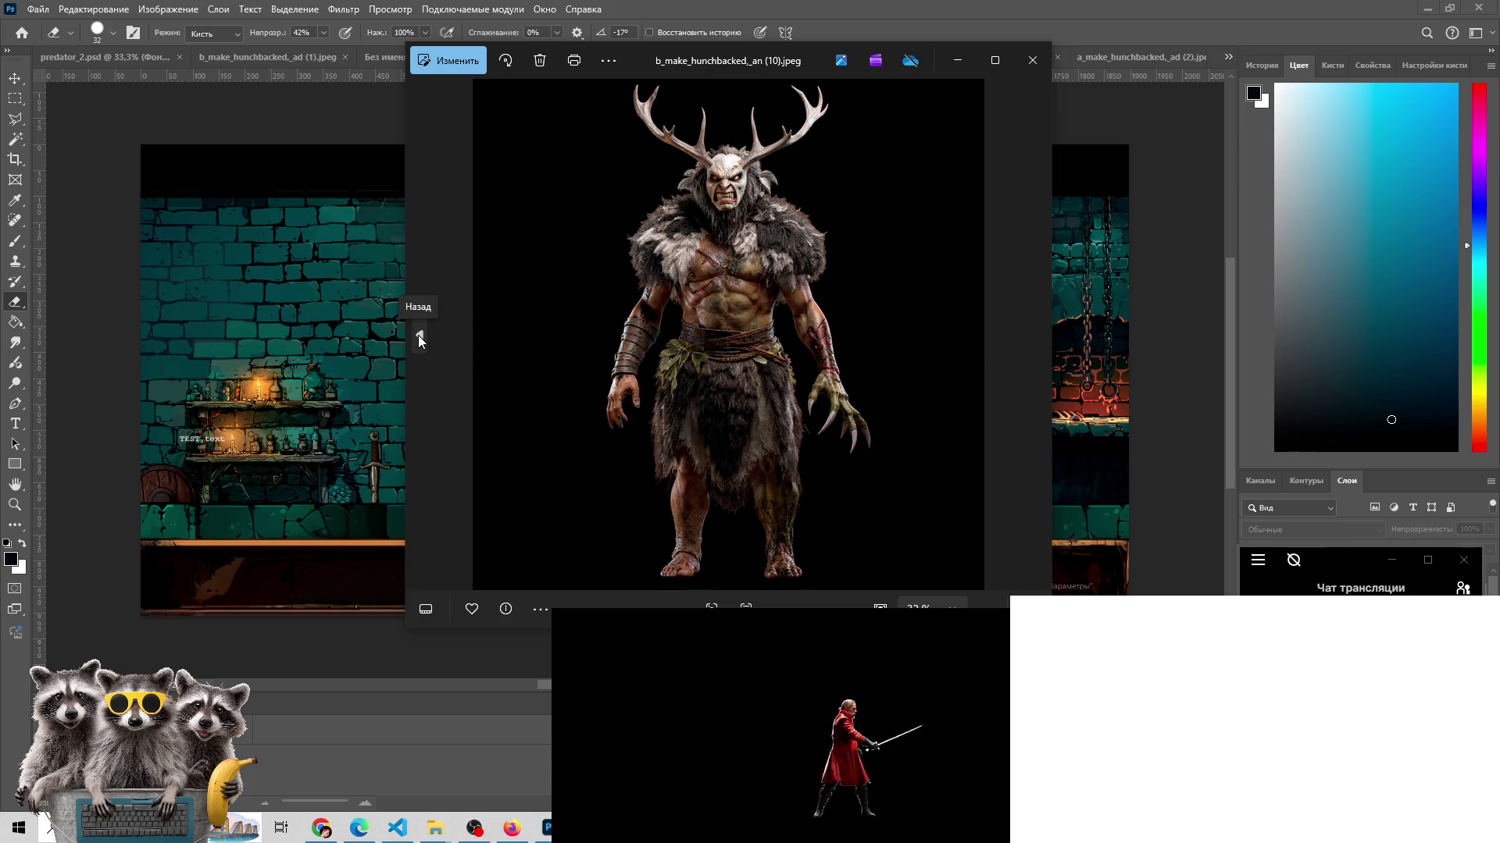
pyautogui.click(418, 335)
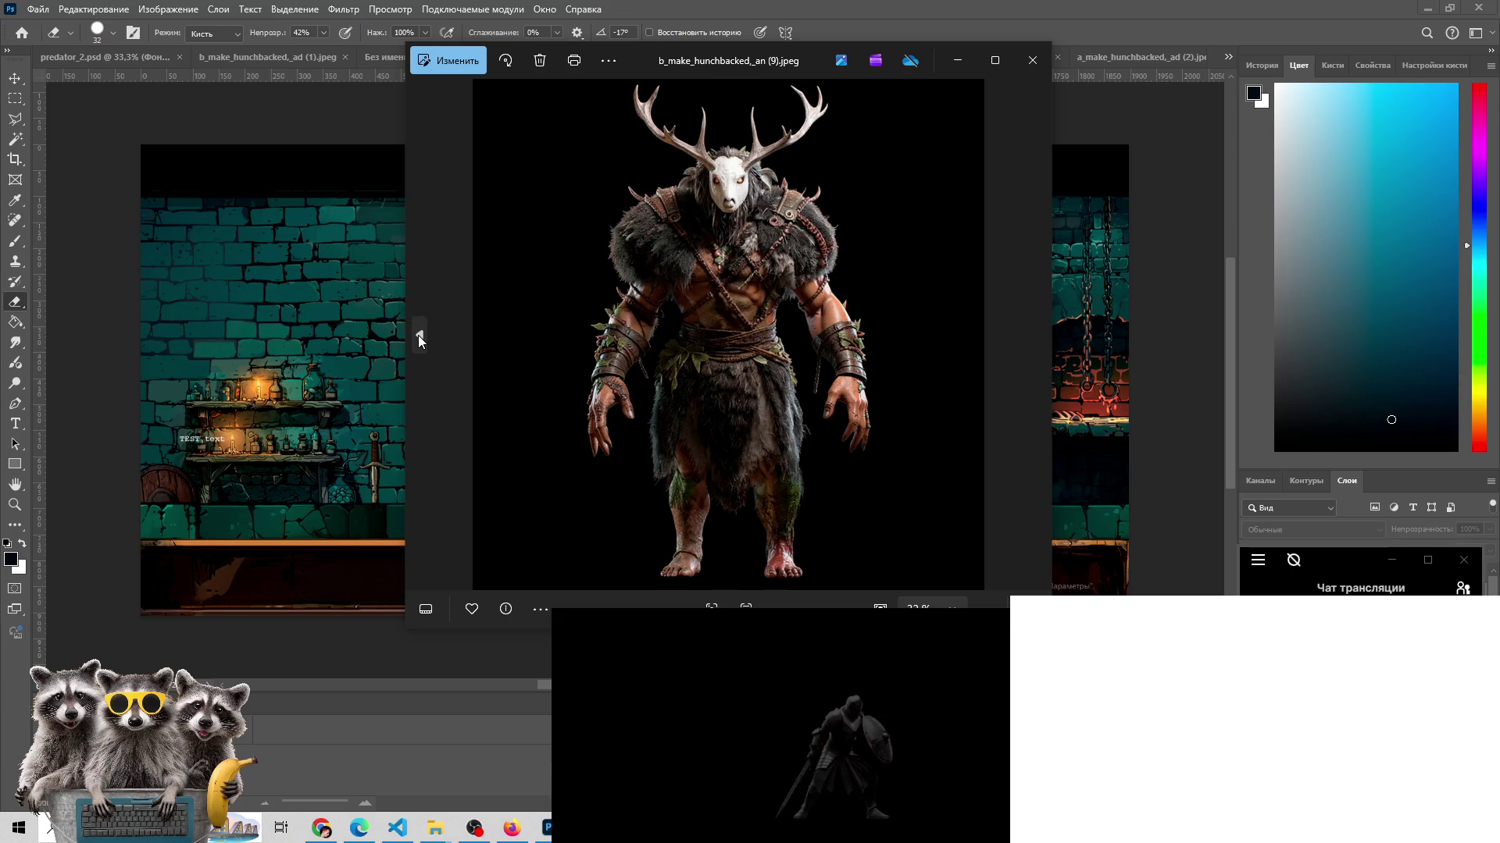
pyautogui.click(419, 335)
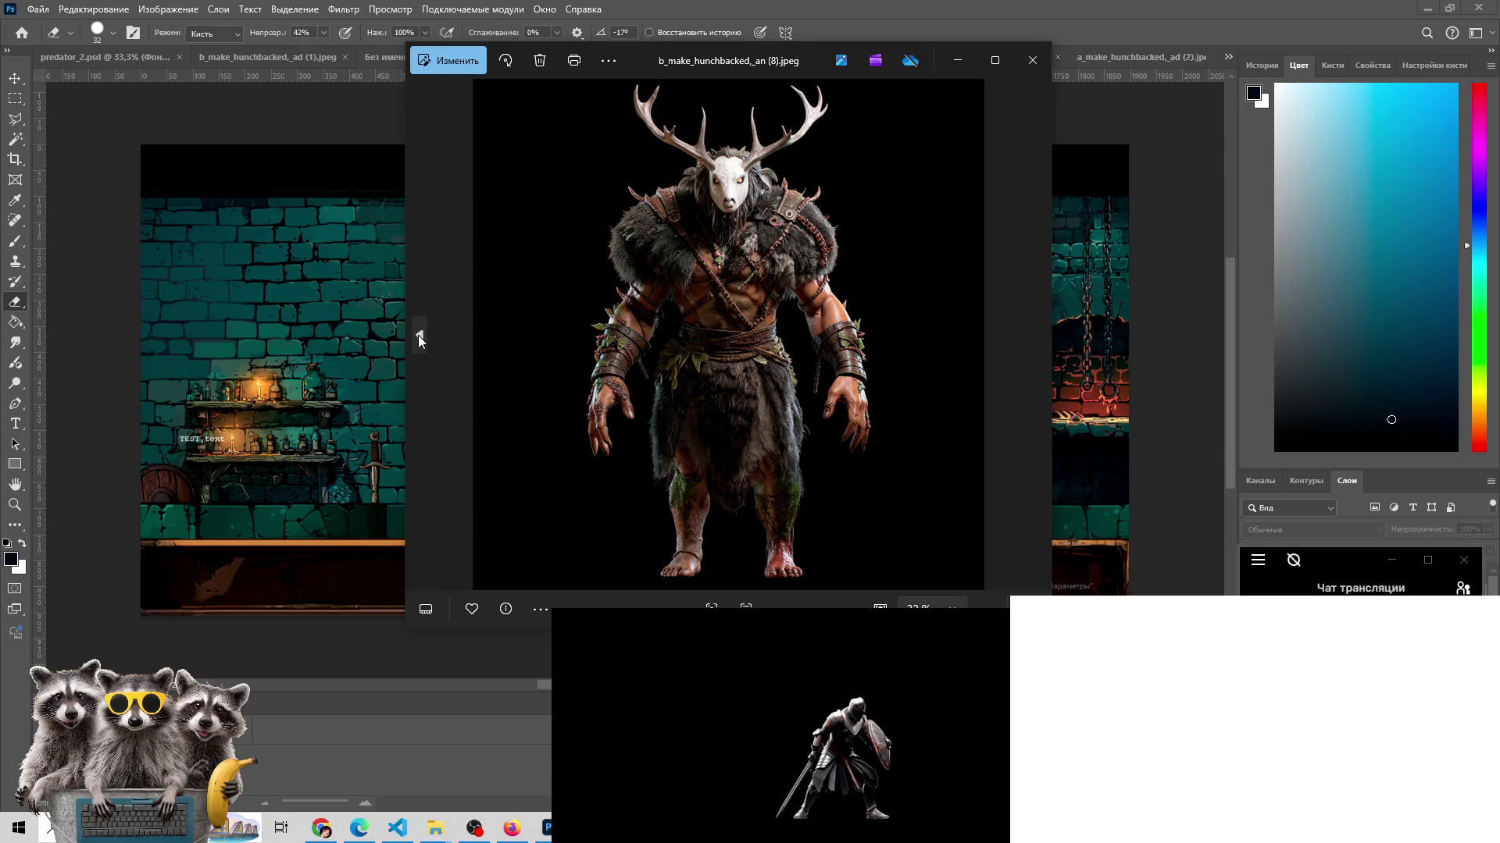
pyautogui.click(418, 335)
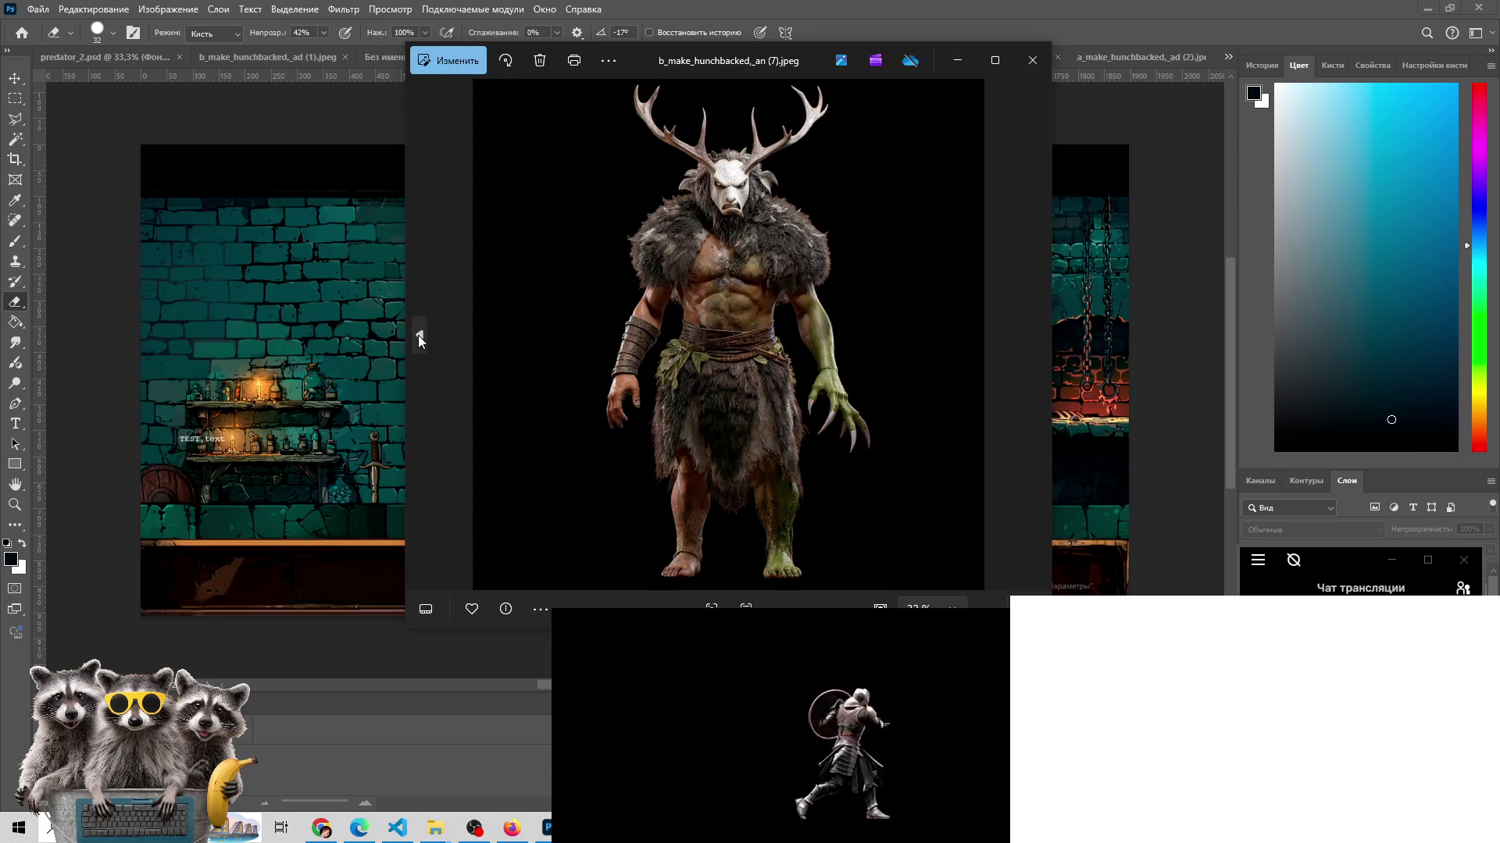
pyautogui.click(419, 335)
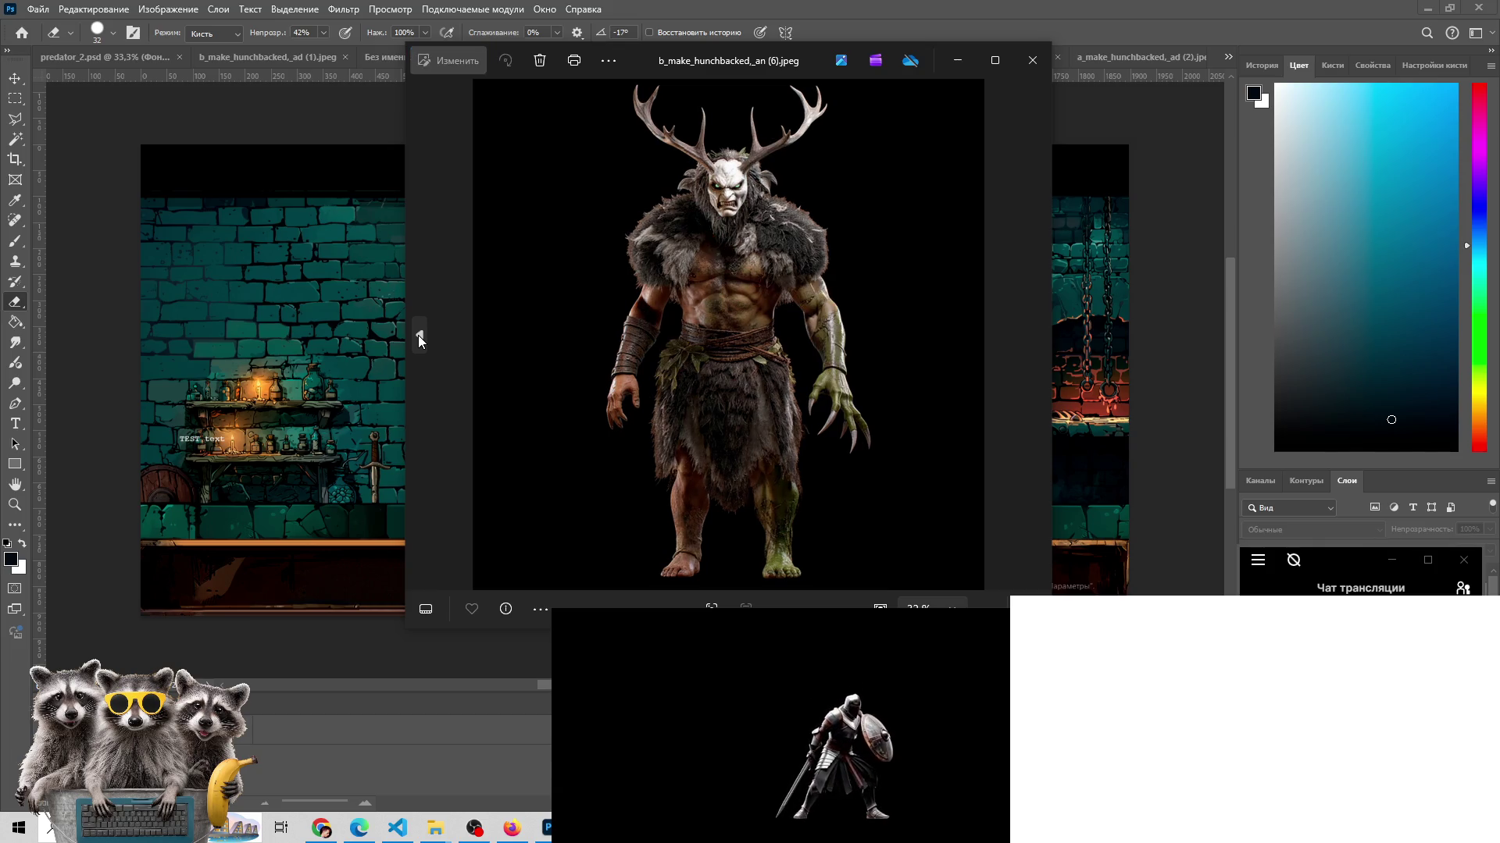
pyautogui.click(418, 335)
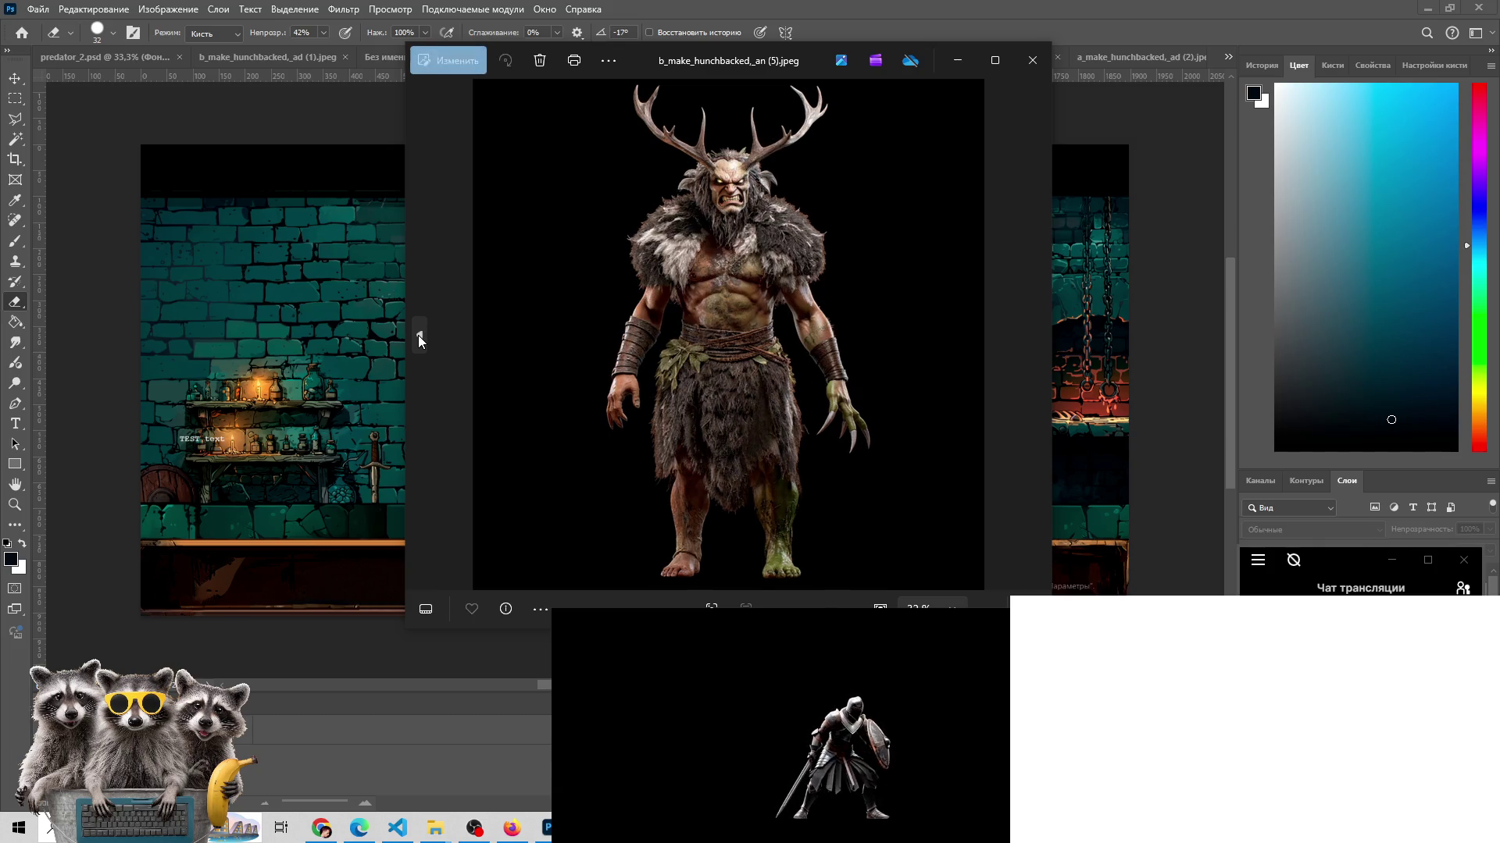
pyautogui.click(1038, 332)
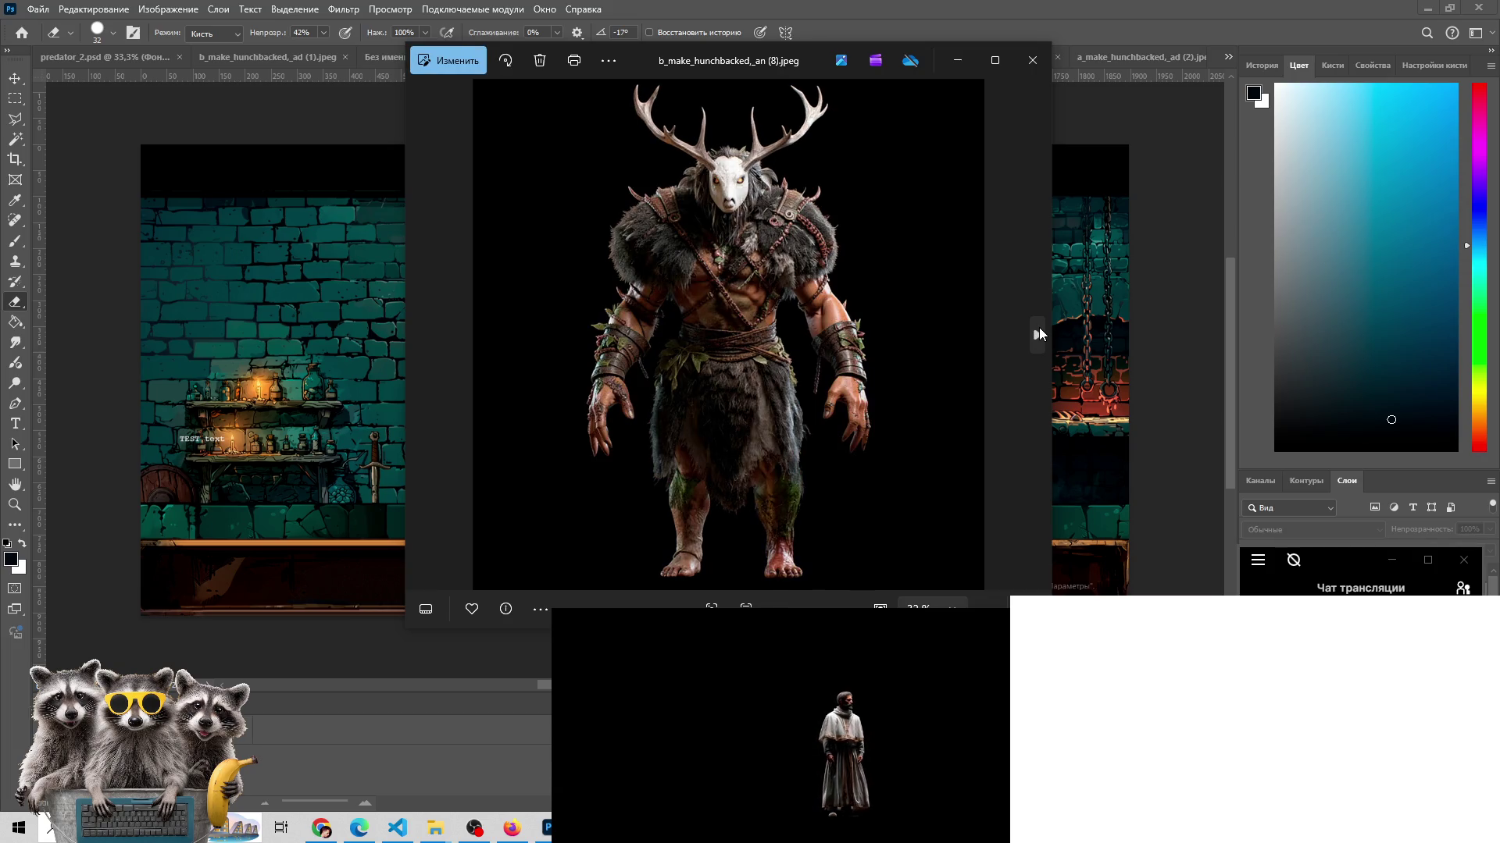
pyautogui.click(1036, 331)
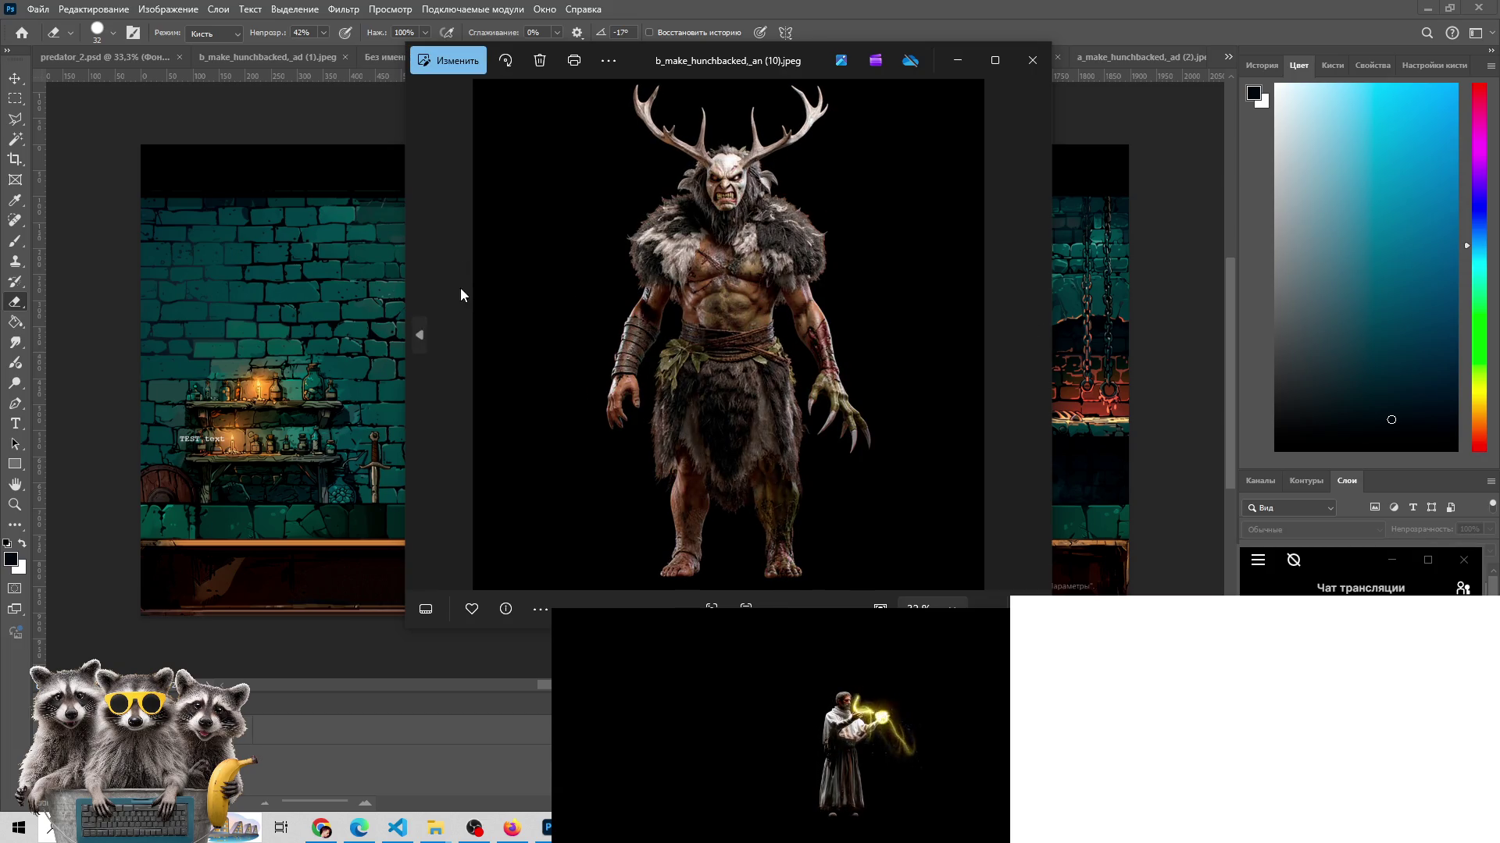
pyautogui.click(420, 335)
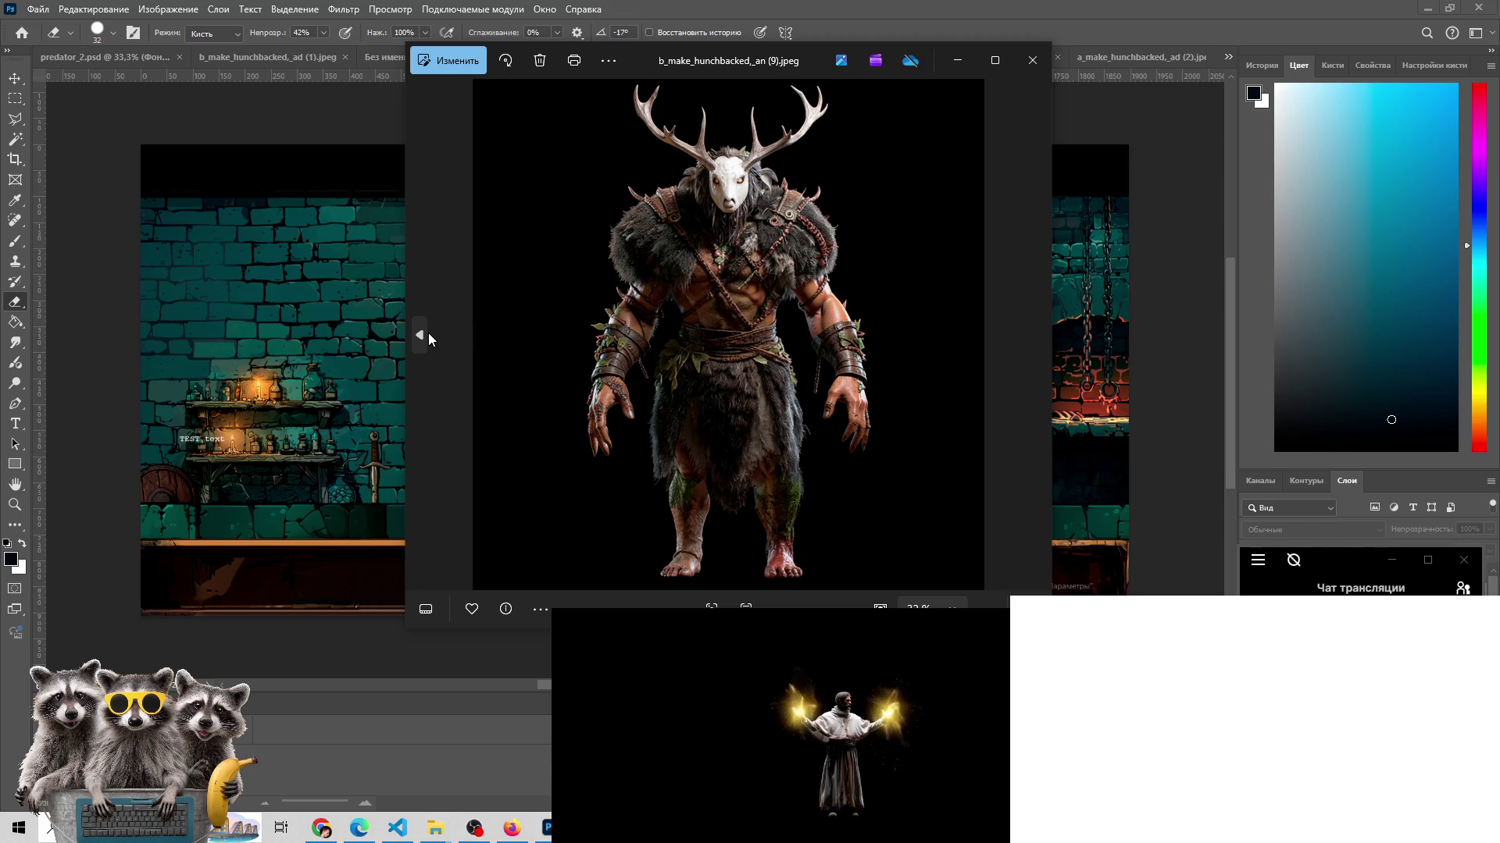
# - Step back from variant (7) past (3) through the earlier generated images
pyautogui.click(422, 335)
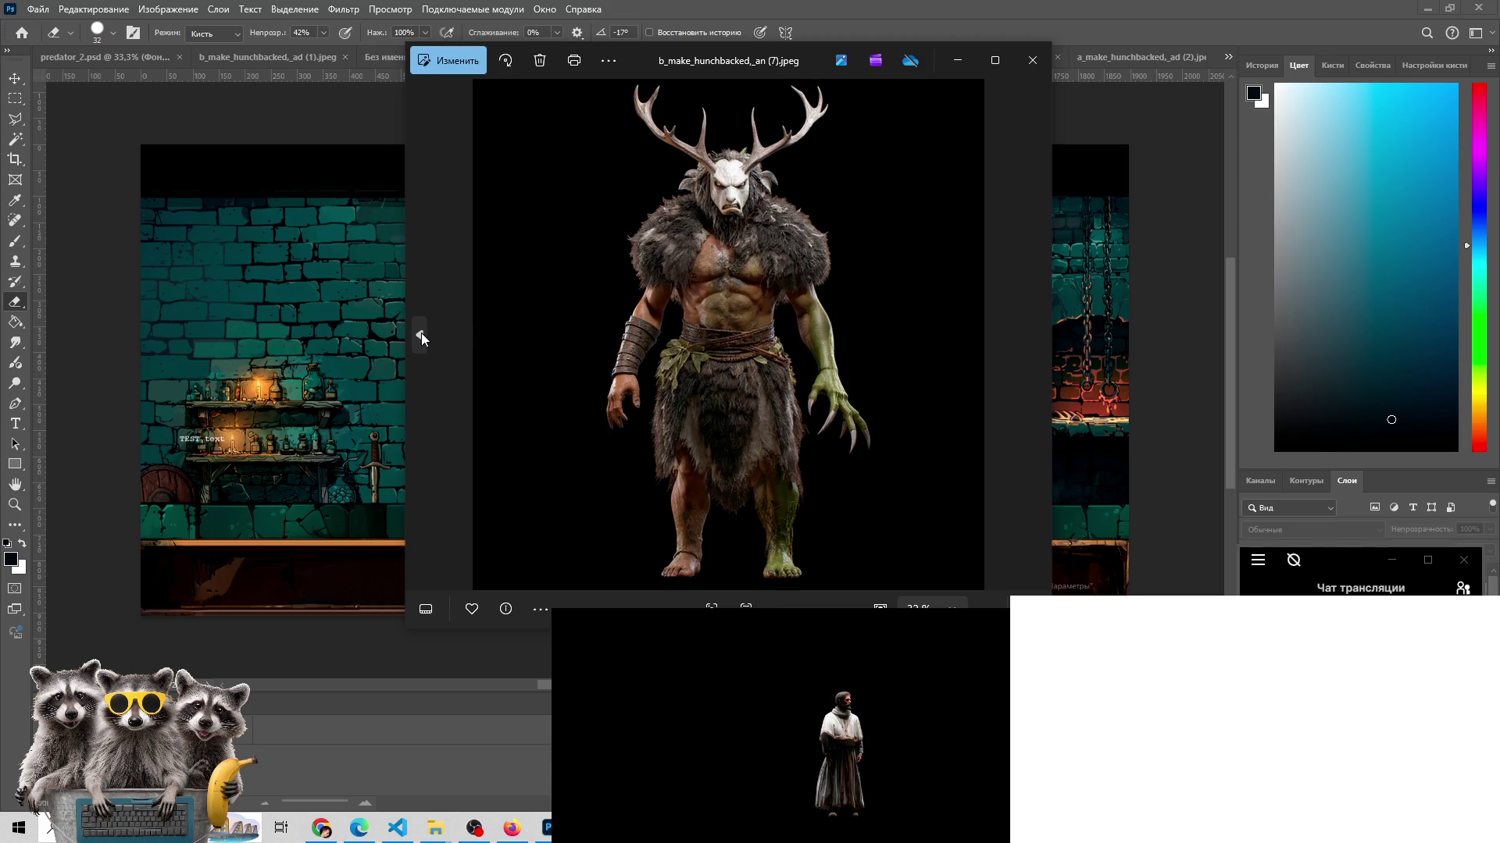
pyautogui.click(420, 335)
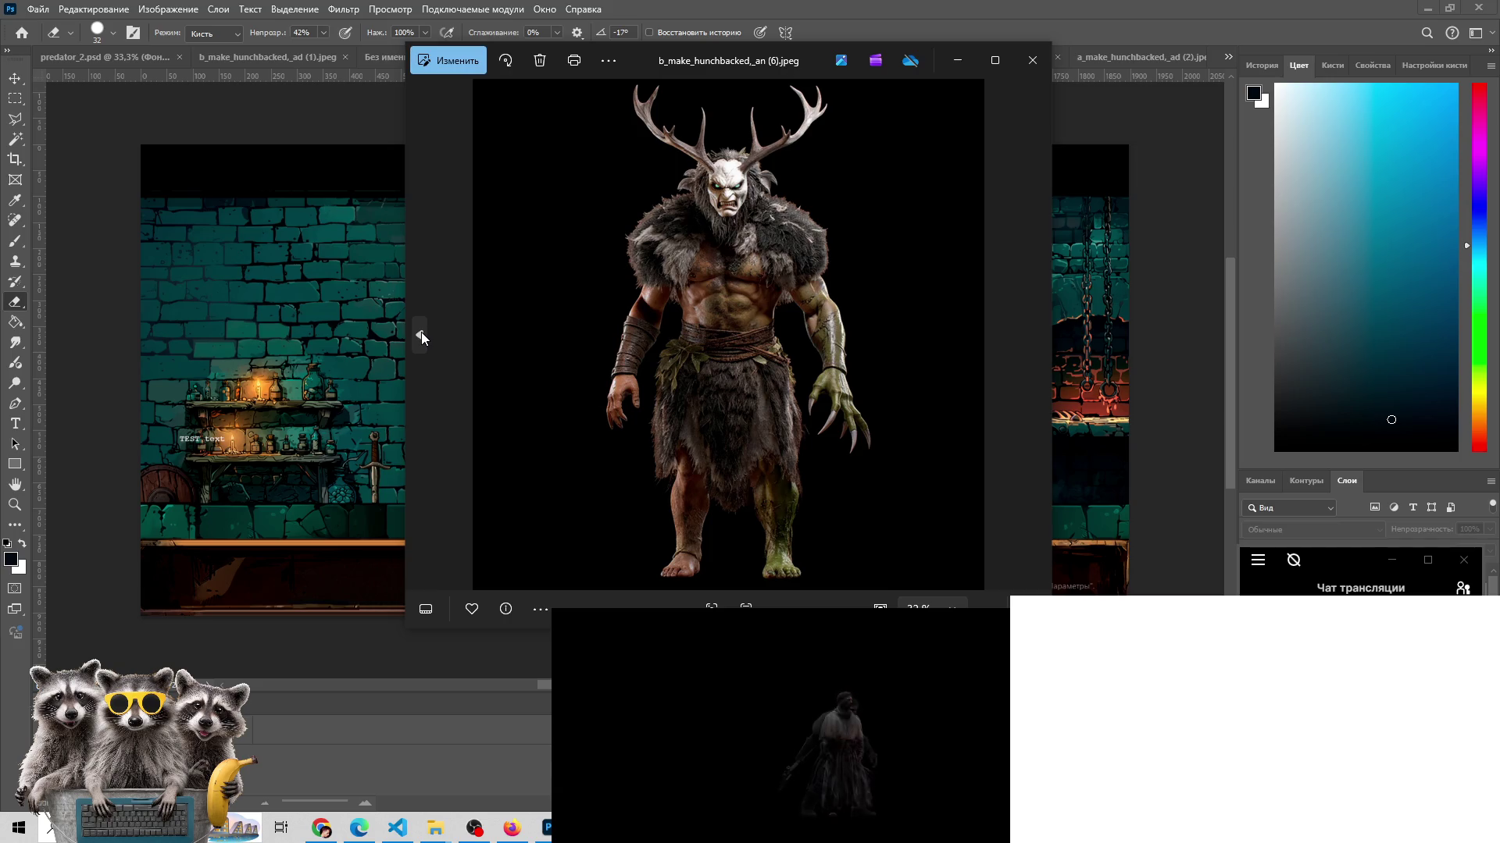
pyautogui.click(422, 335)
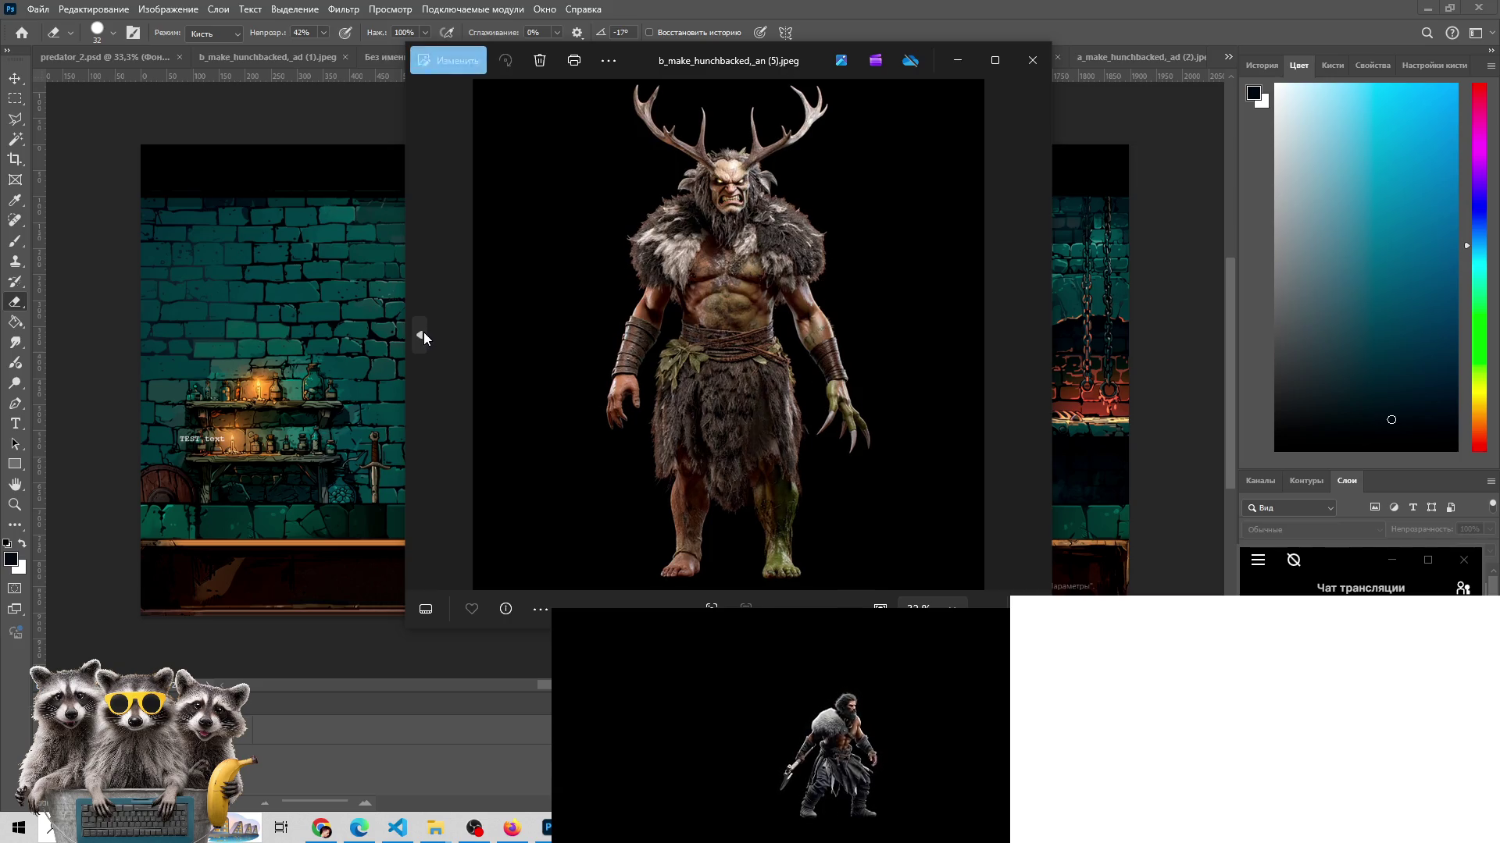
pyautogui.click(424, 335)
pyautogui.click(426, 337)
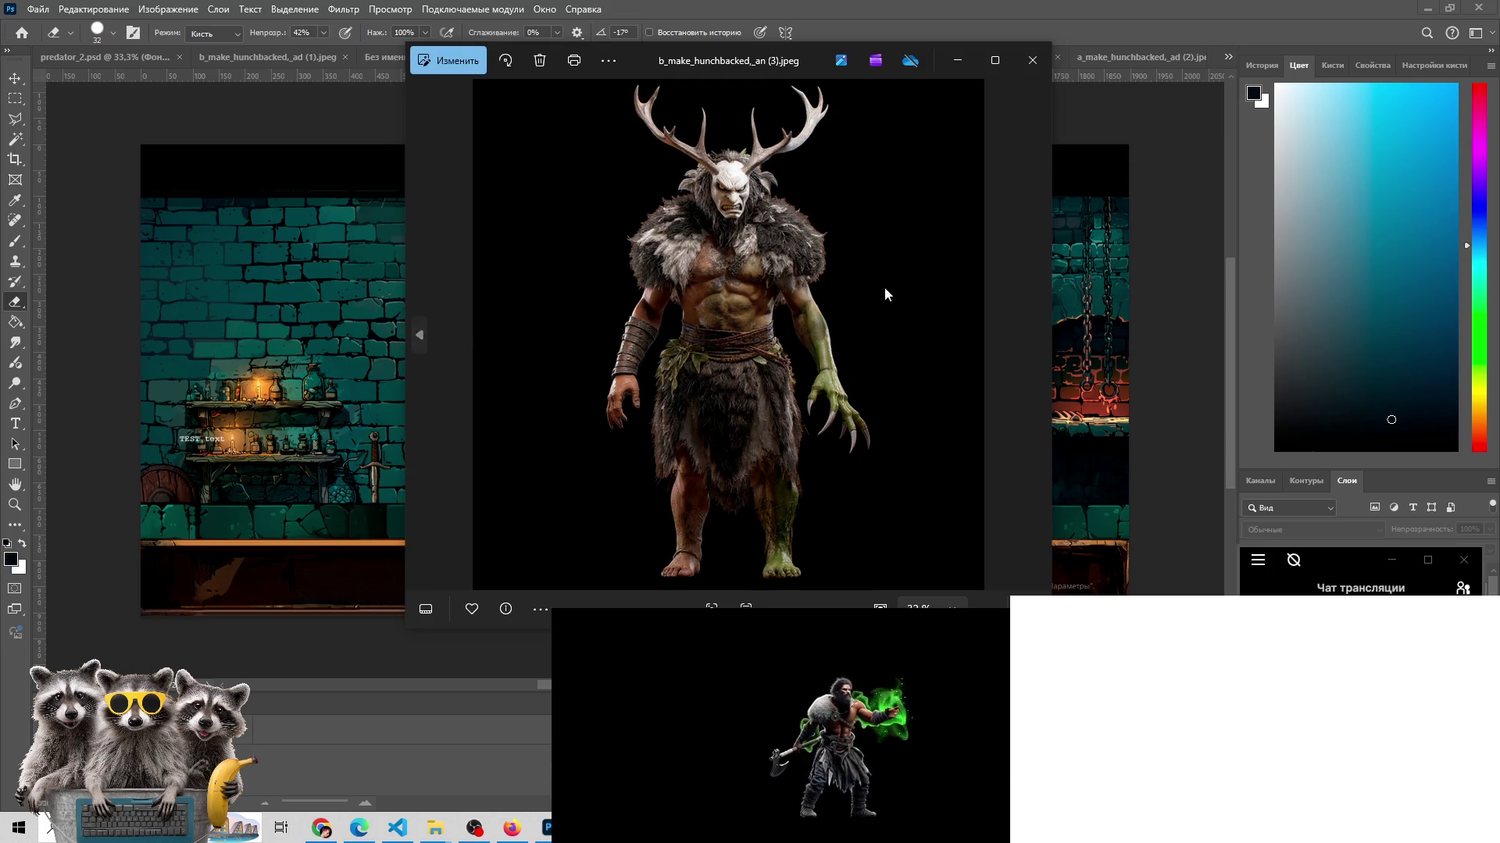
pyautogui.click(417, 337)
pyautogui.click(418, 337)
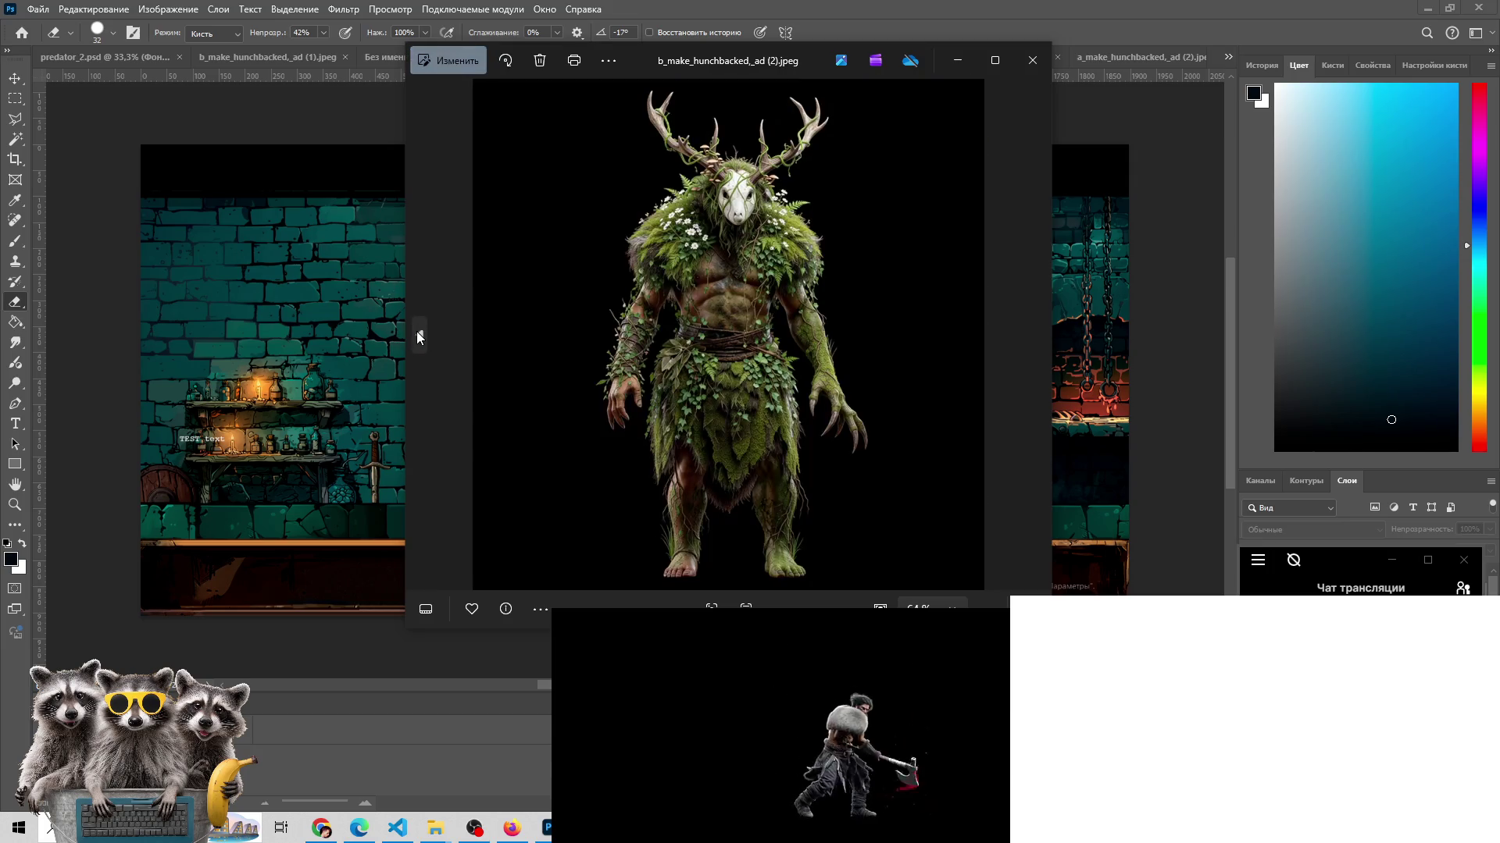
pyautogui.click(419, 336)
# - Compare the green-faced creature with a_make_hunchbacked_an (11), (10) and (9).png
pyautogui.click(421, 336)
pyautogui.click(419, 331)
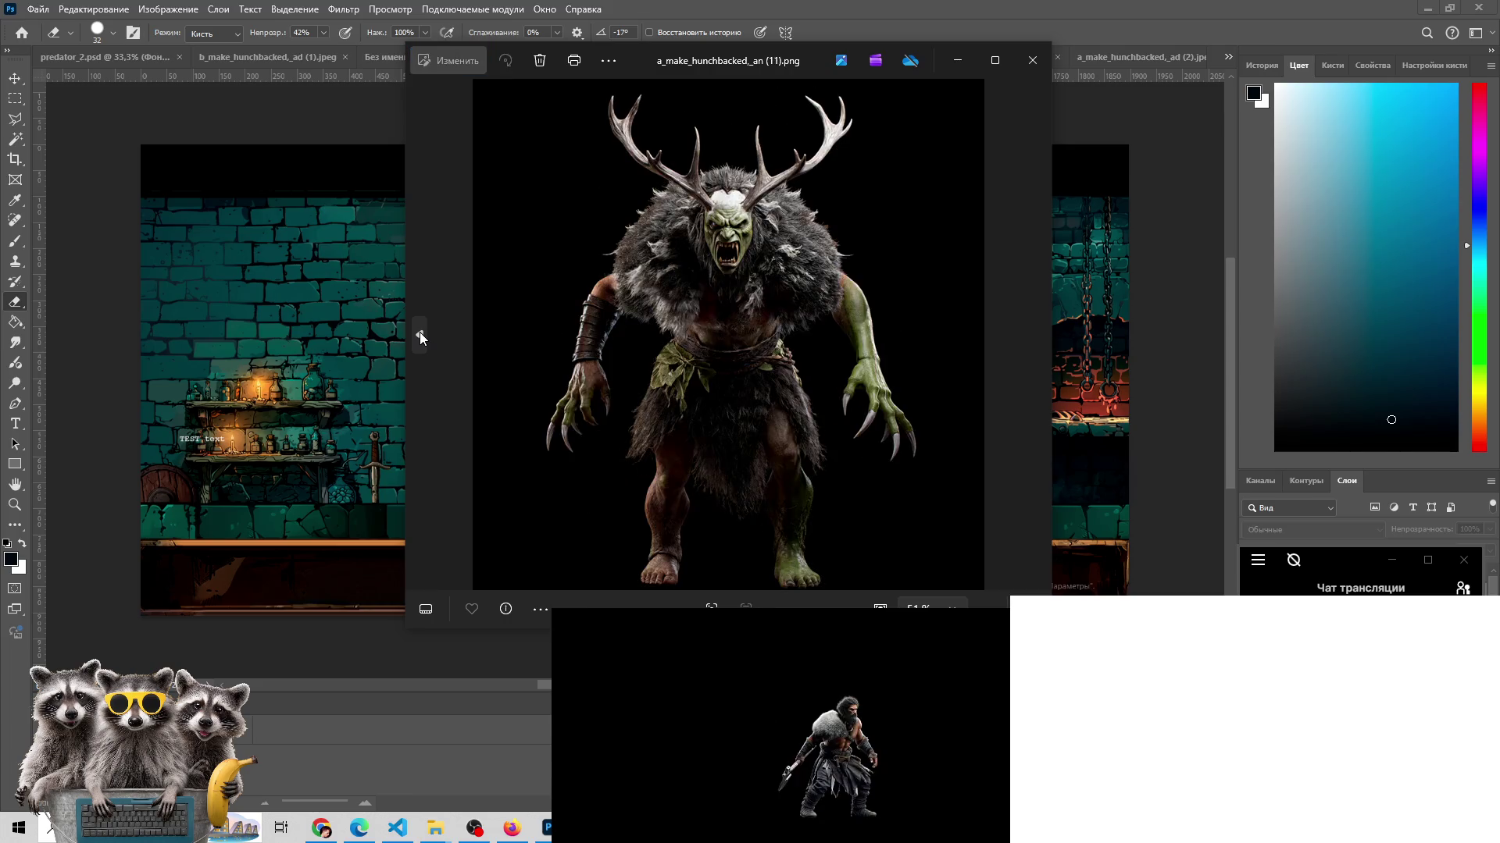
pyautogui.click(1034, 326)
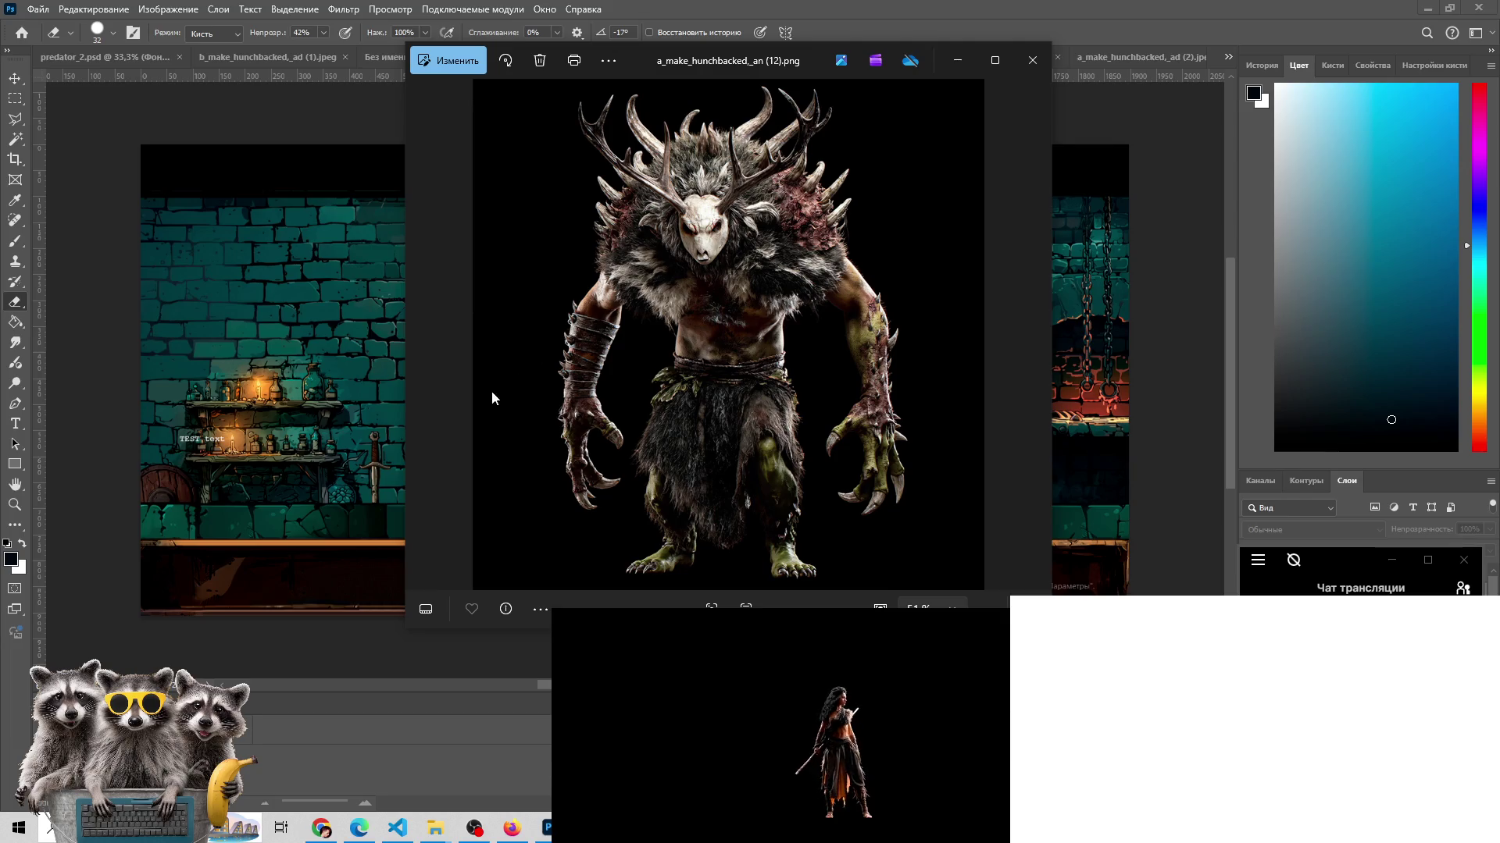
pyautogui.click(419, 337)
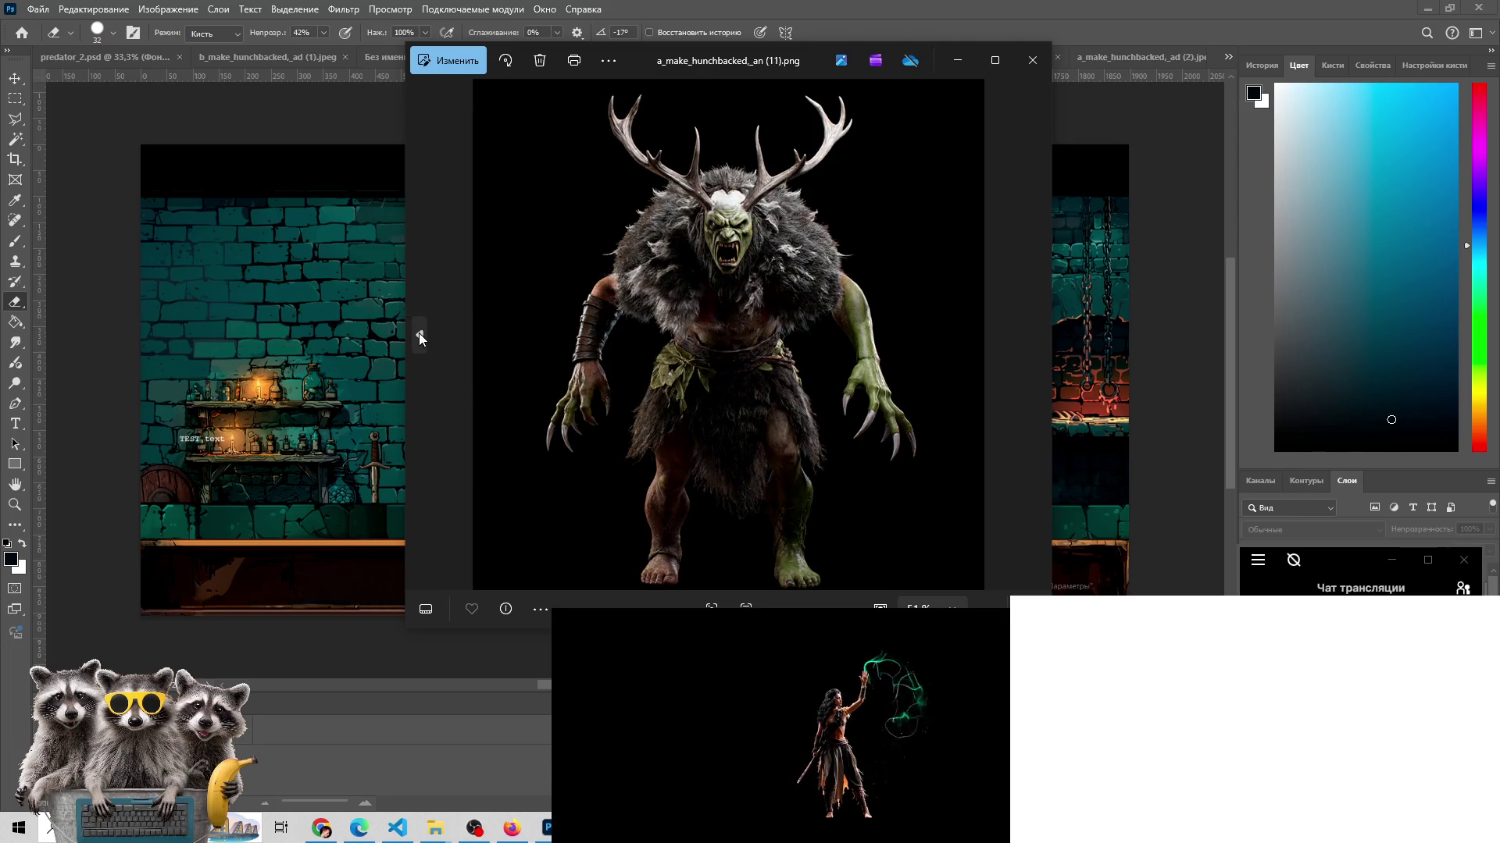
pyautogui.click(420, 335)
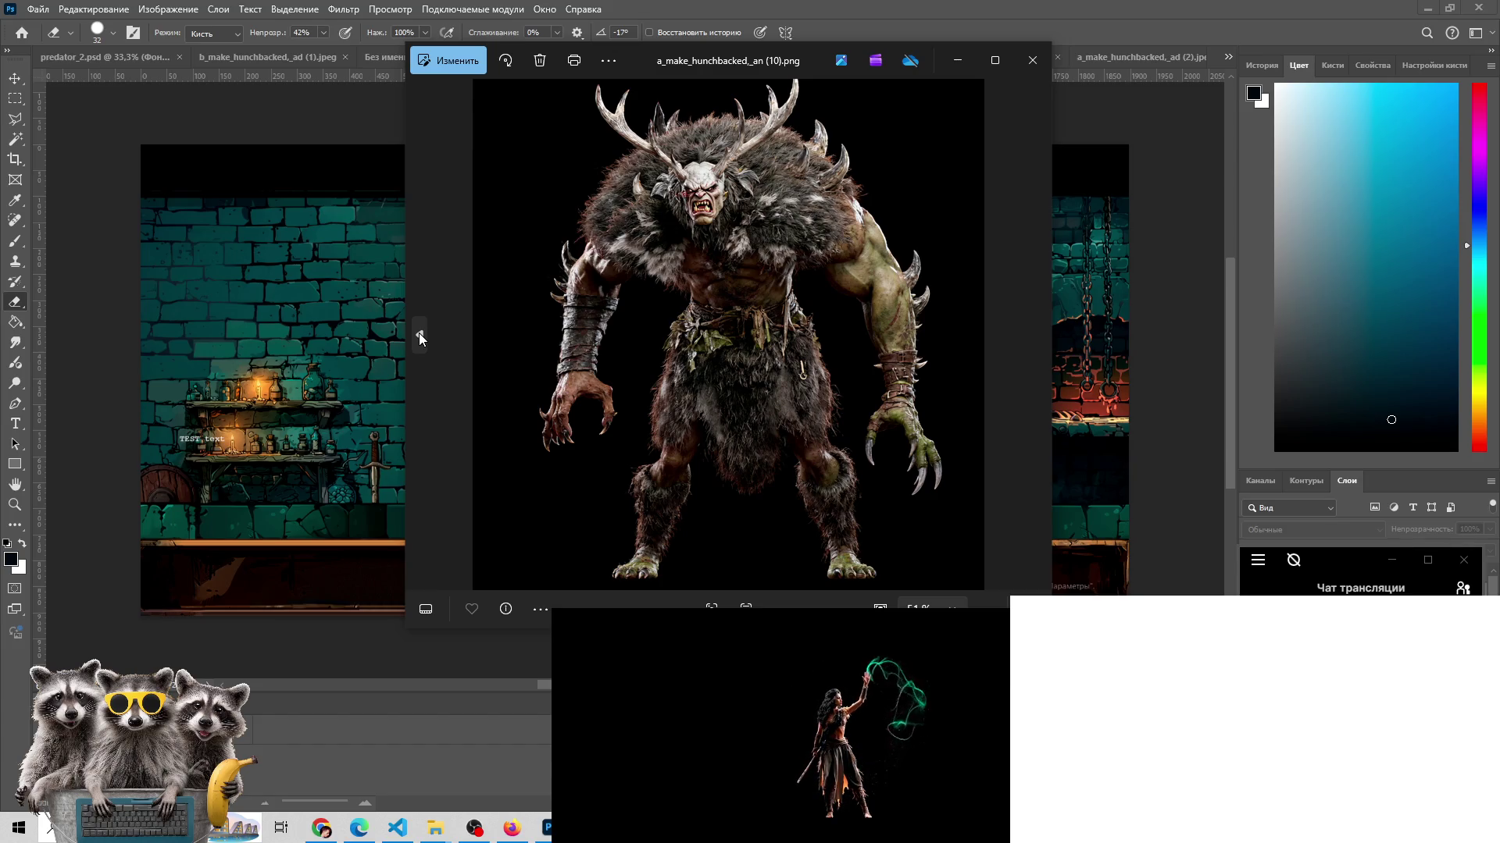
pyautogui.click(418, 335)
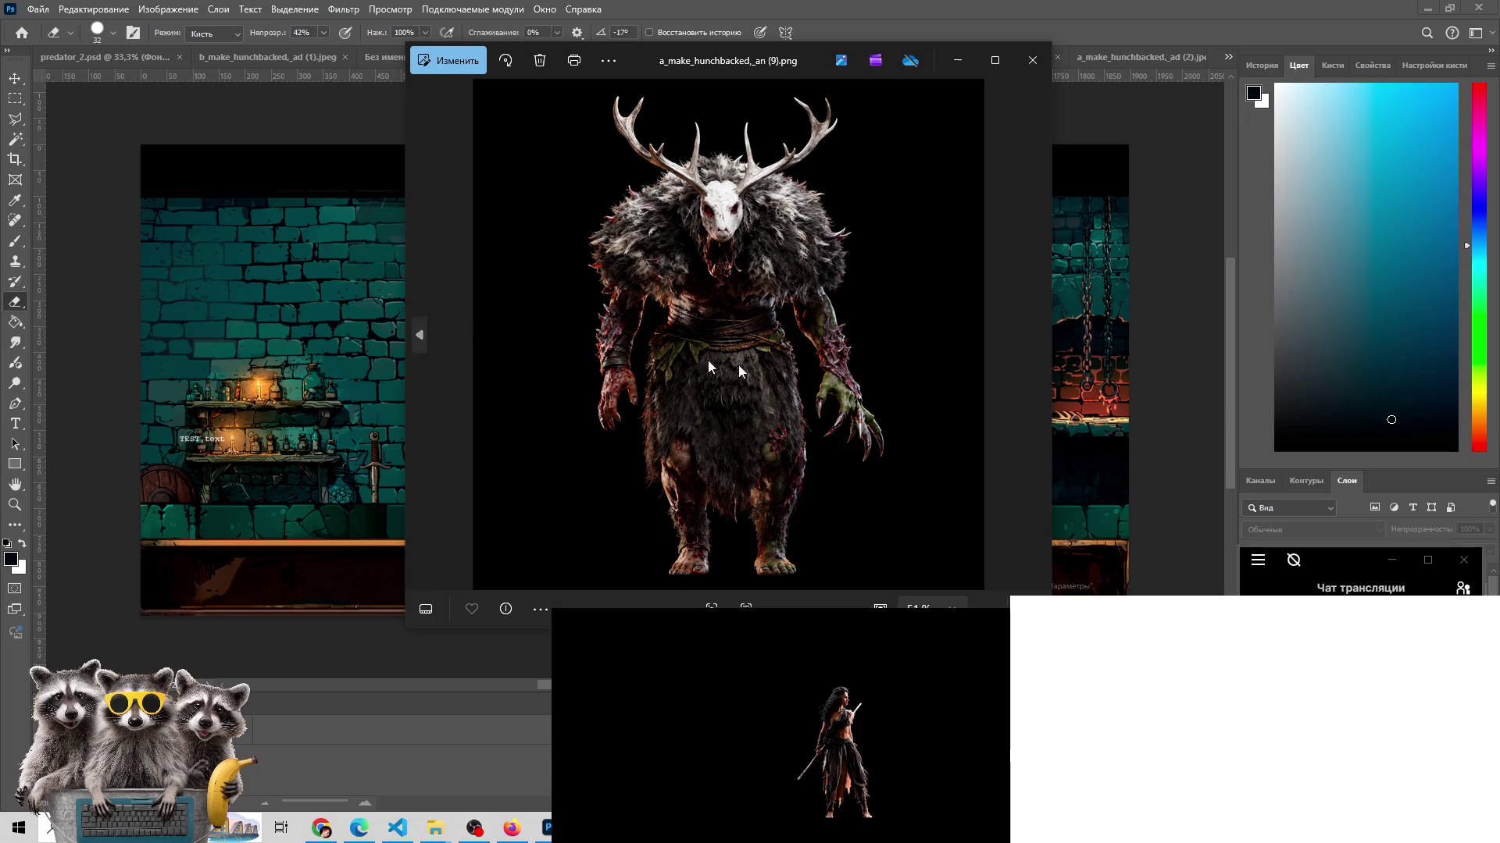
pyautogui.click(1036, 335)
pyautogui.click(429, 339)
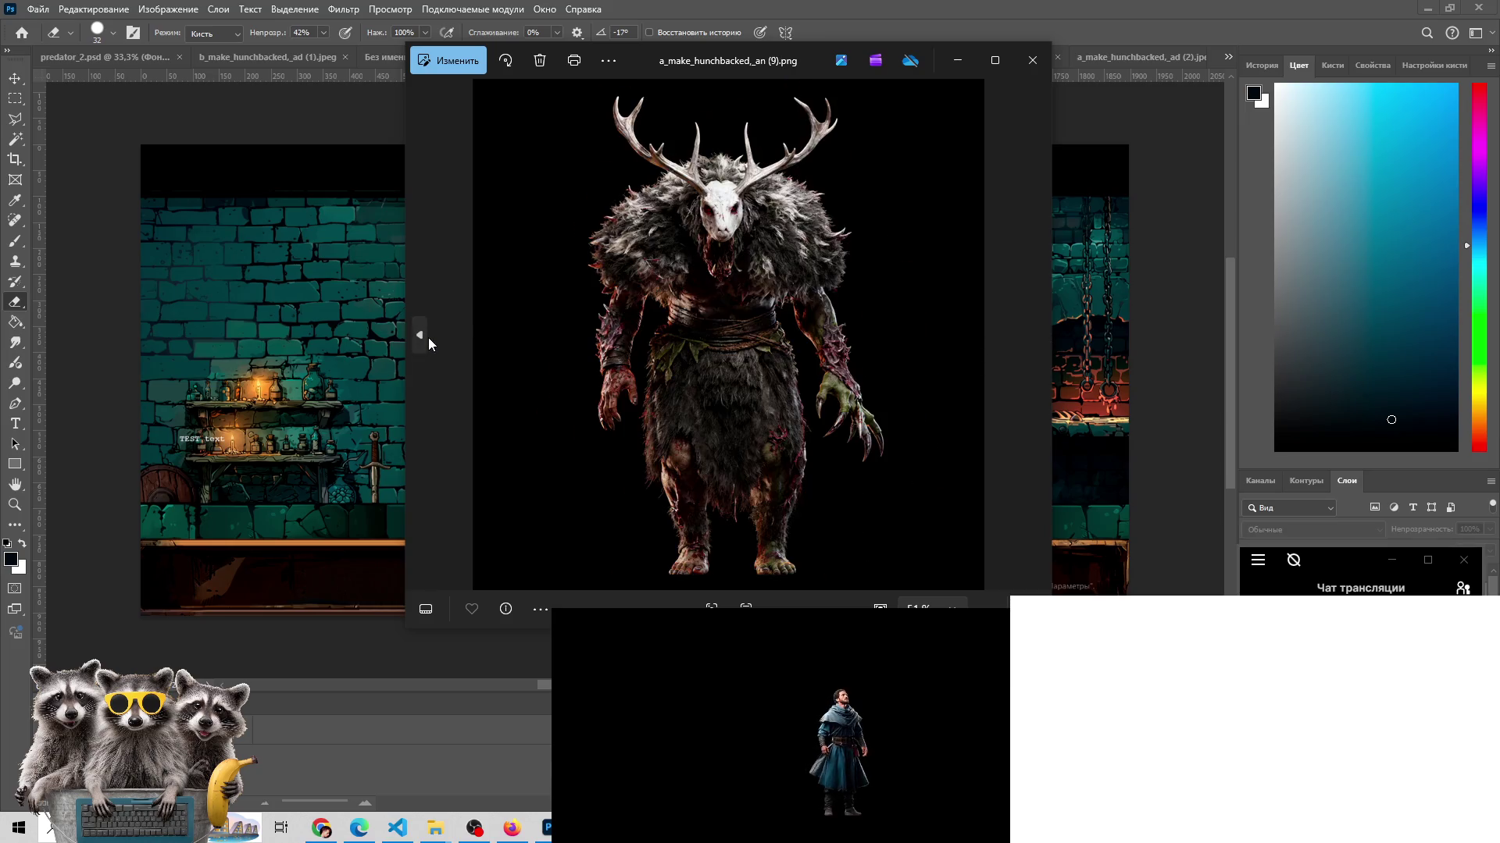
# - Page back from a_make_hunchbacked_an (8).png to a_make_hunchbacked_ad.png and a_make_hunchbacked_ad.jpeg
pyautogui.click(428, 337)
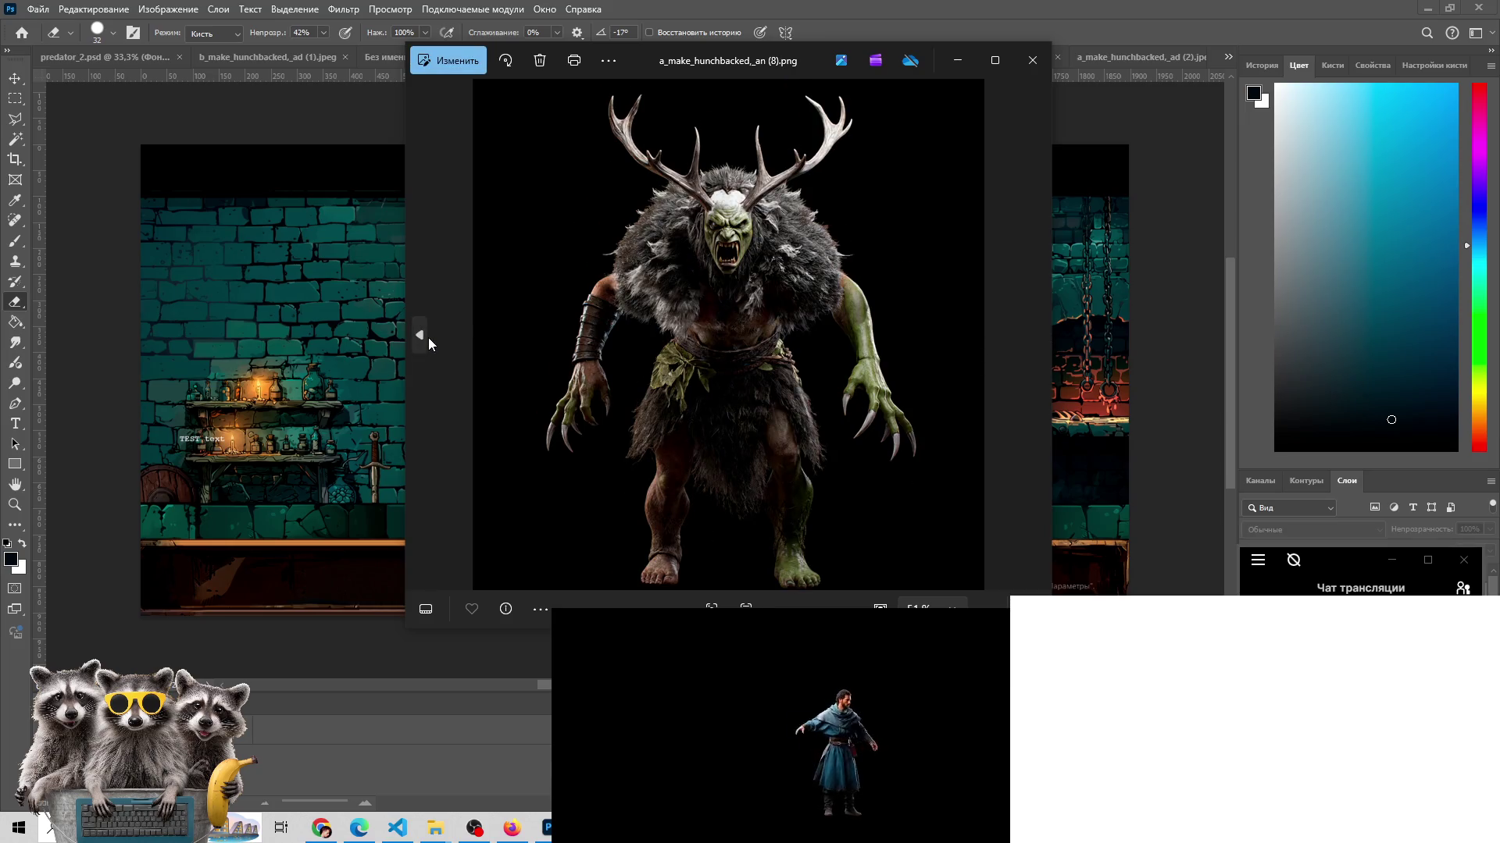
pyautogui.click(427, 336)
pyautogui.click(420, 336)
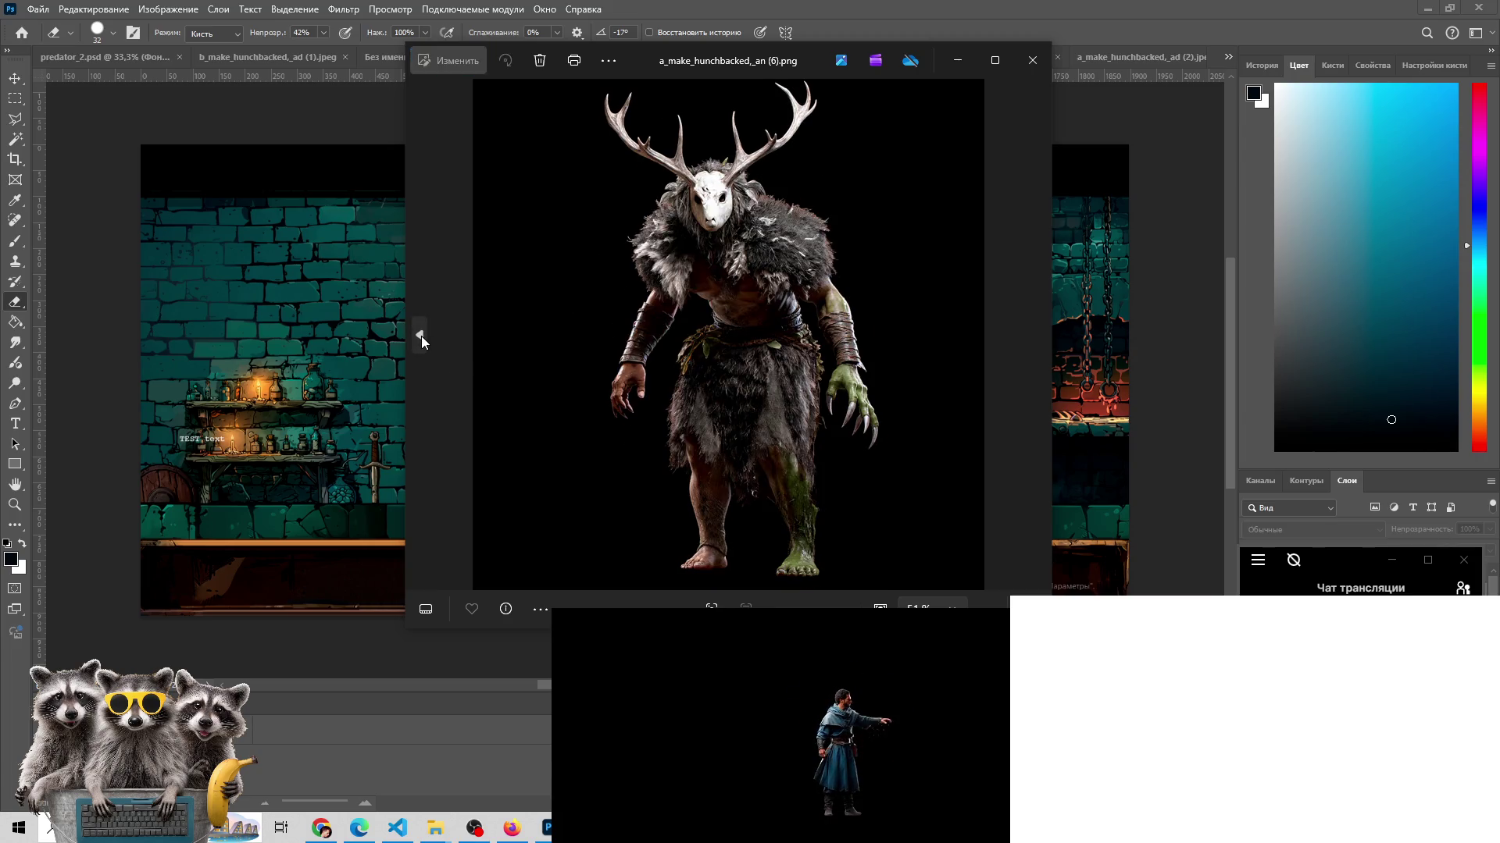
pyautogui.click(420, 336)
pyautogui.click(420, 336)
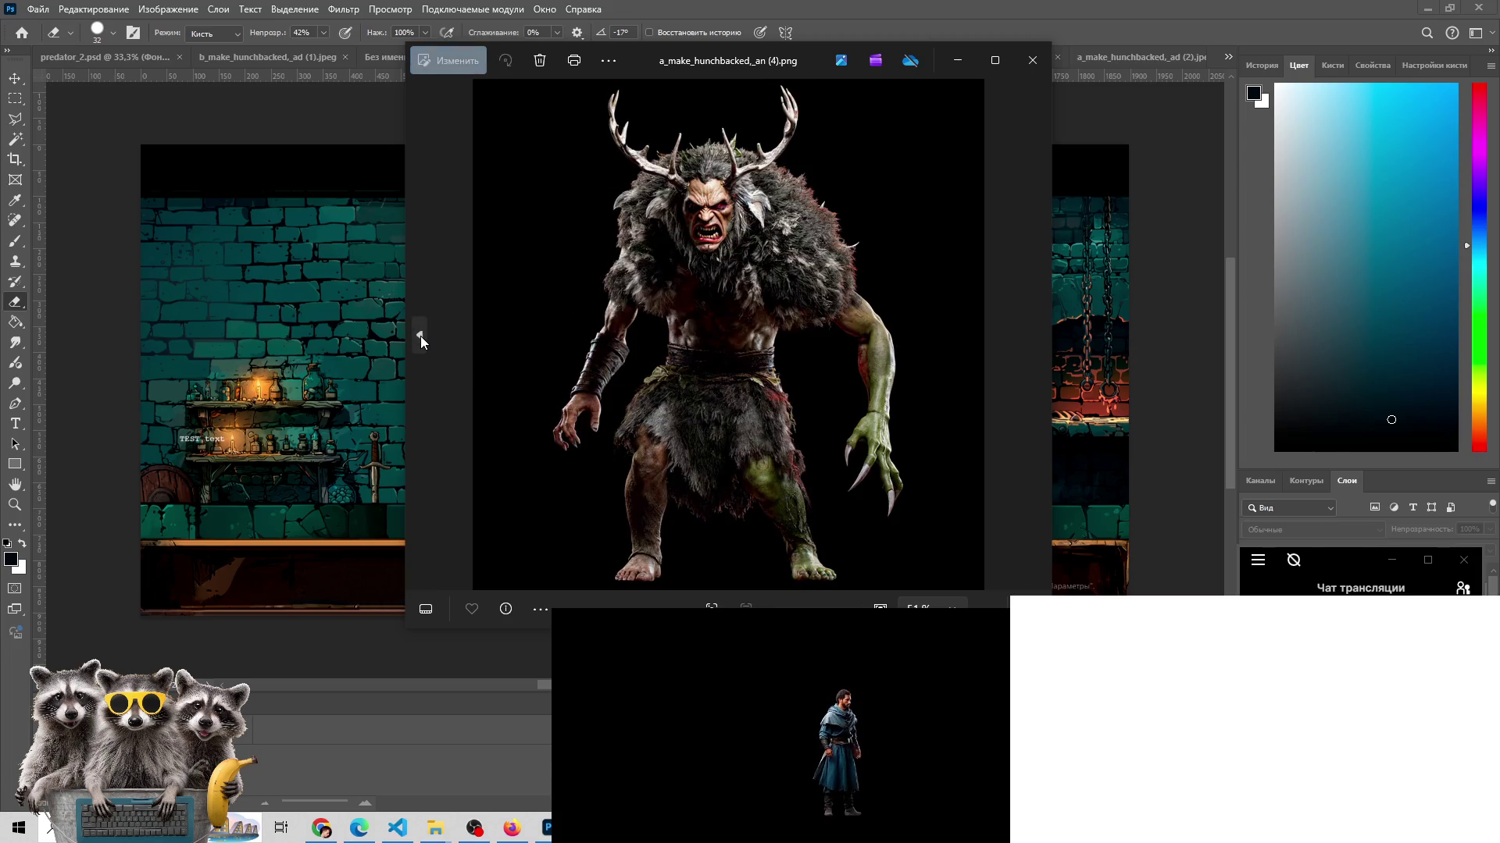
pyautogui.click(420, 336)
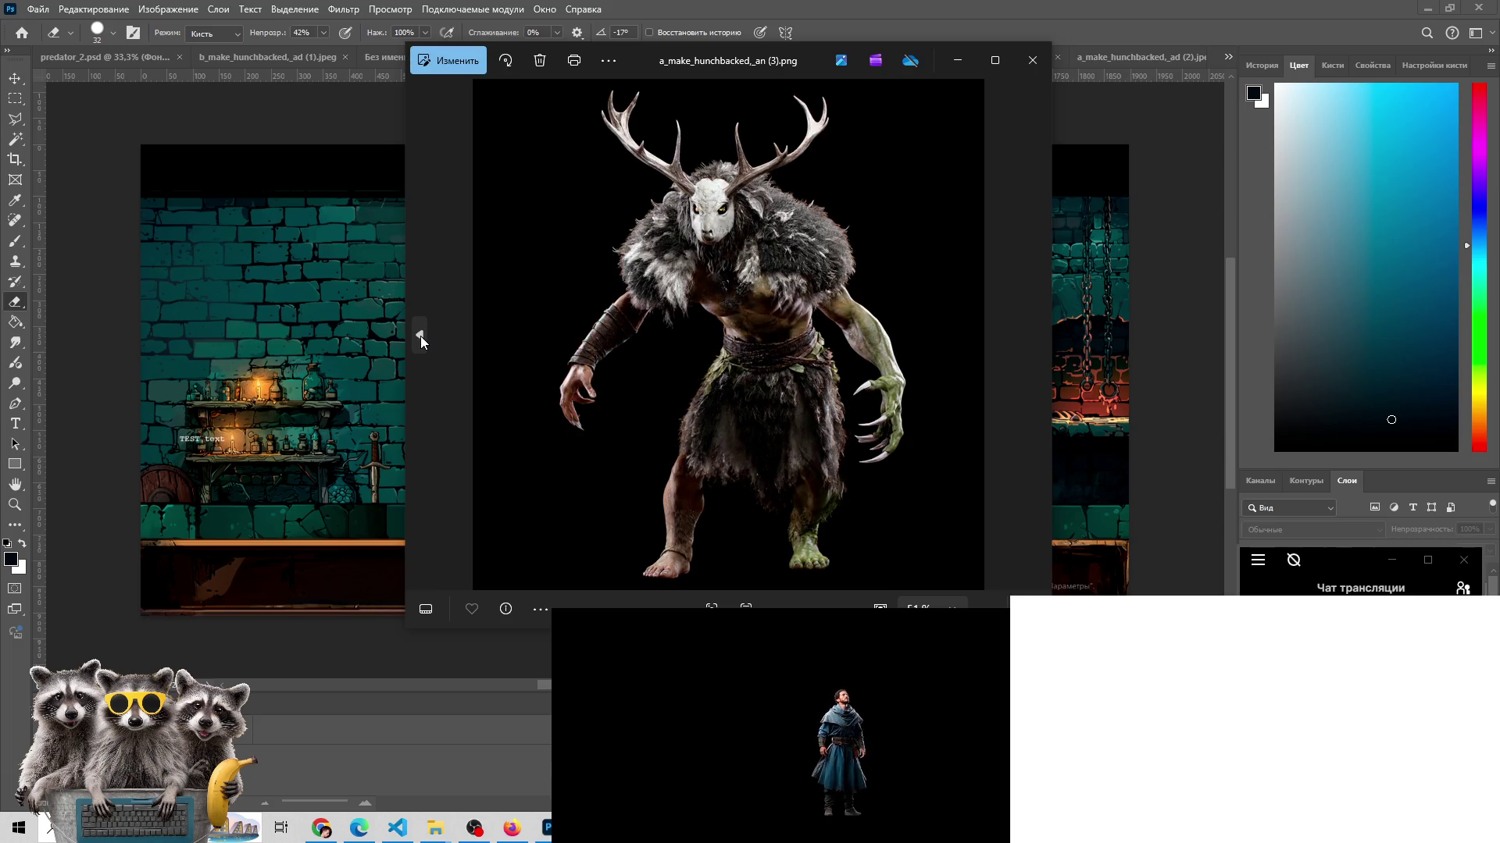
pyautogui.click(420, 336)
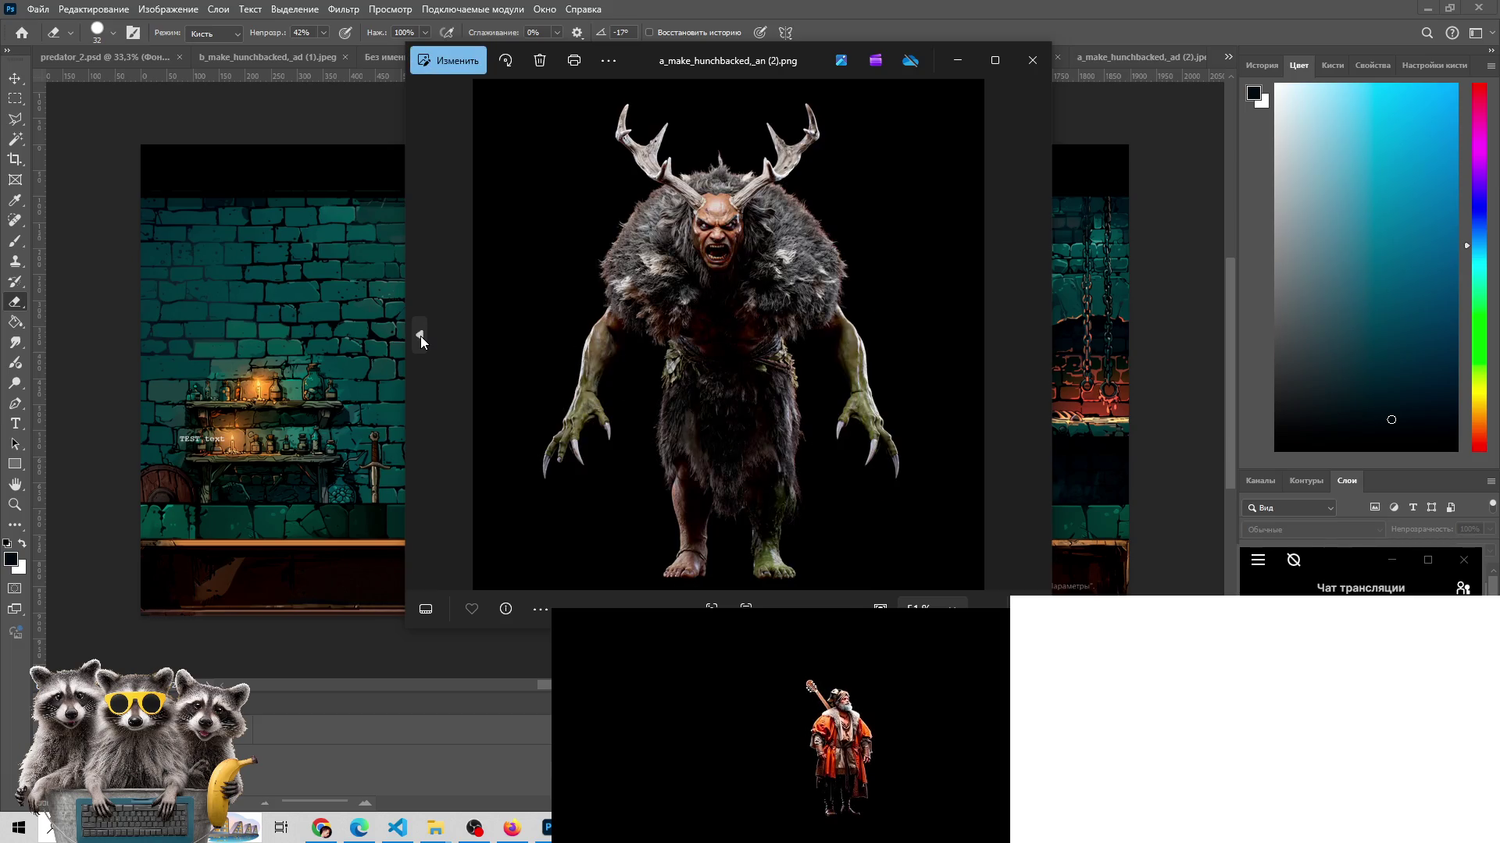
pyautogui.click(420, 336)
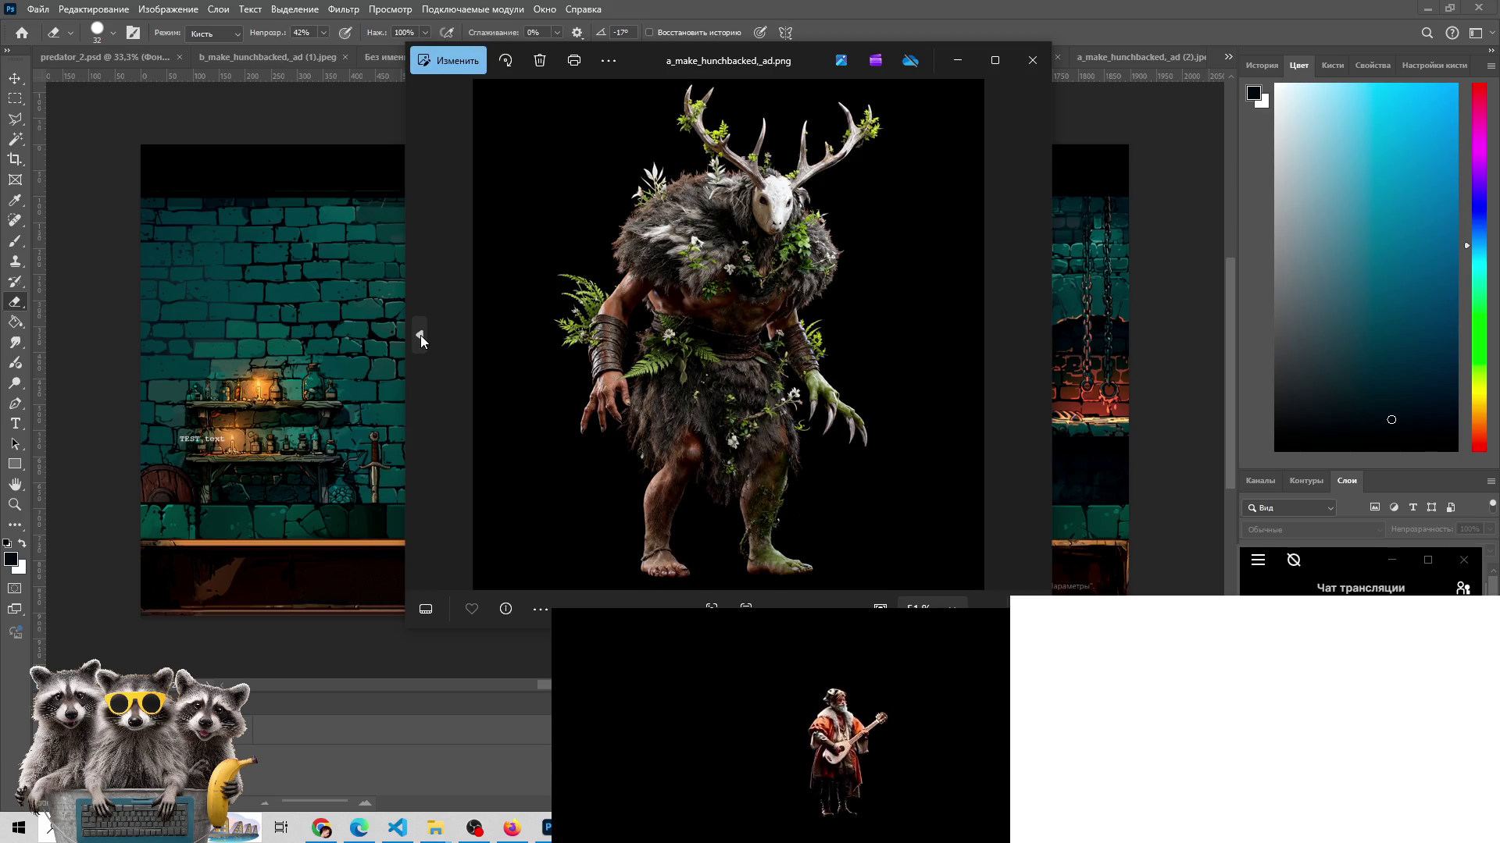
pyautogui.click(420, 335)
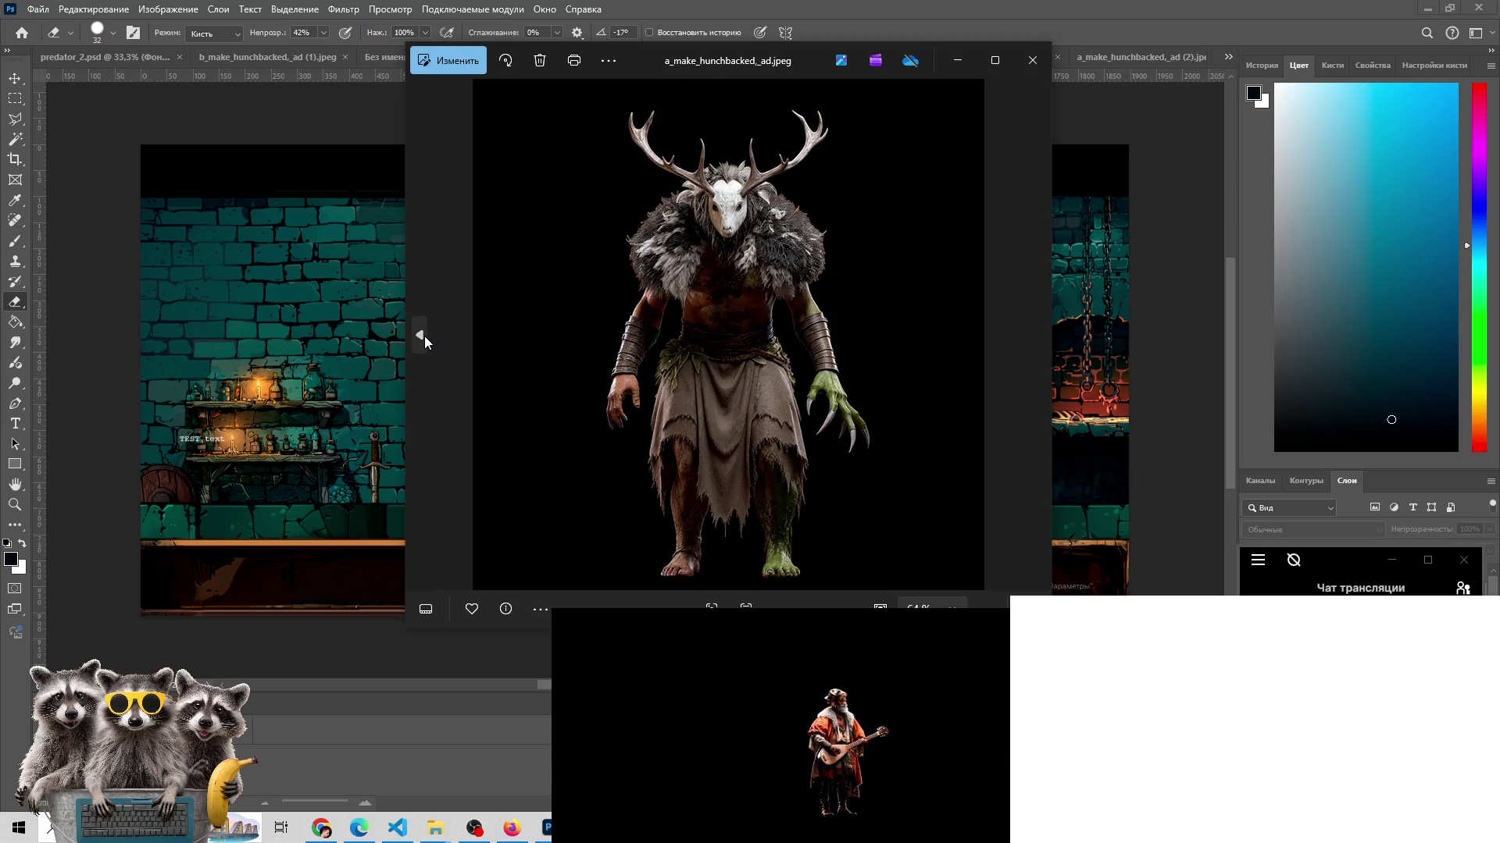
# - Flip back through the mossy a_make_hunchbacked_ad JPEGs, stopping on a_make_hunchbacked_ad (3).jpeg
pyautogui.click(424, 336)
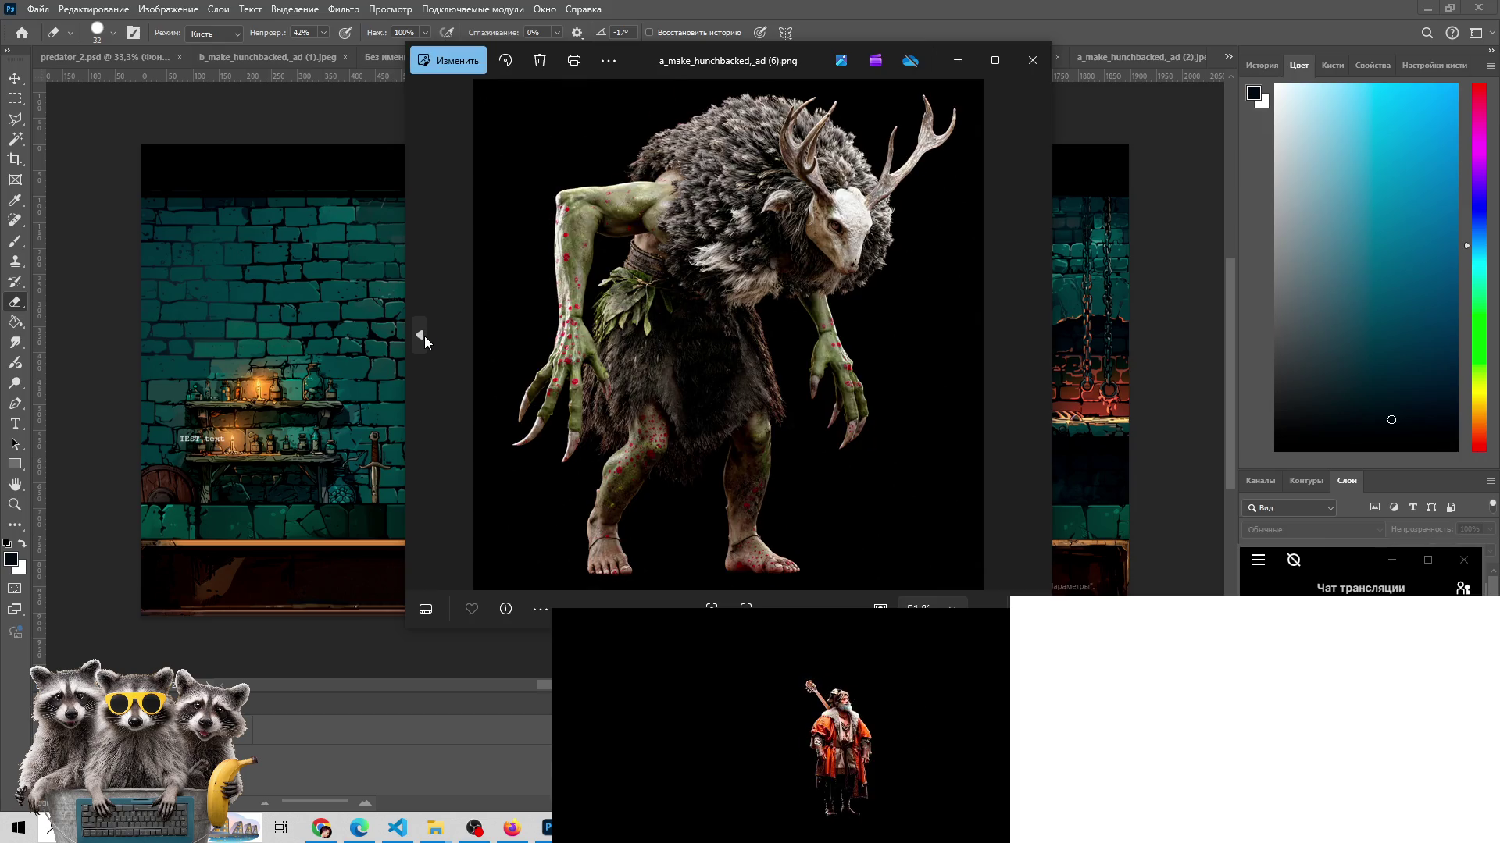
pyautogui.click(424, 335)
pyautogui.click(425, 336)
pyautogui.click(425, 336)
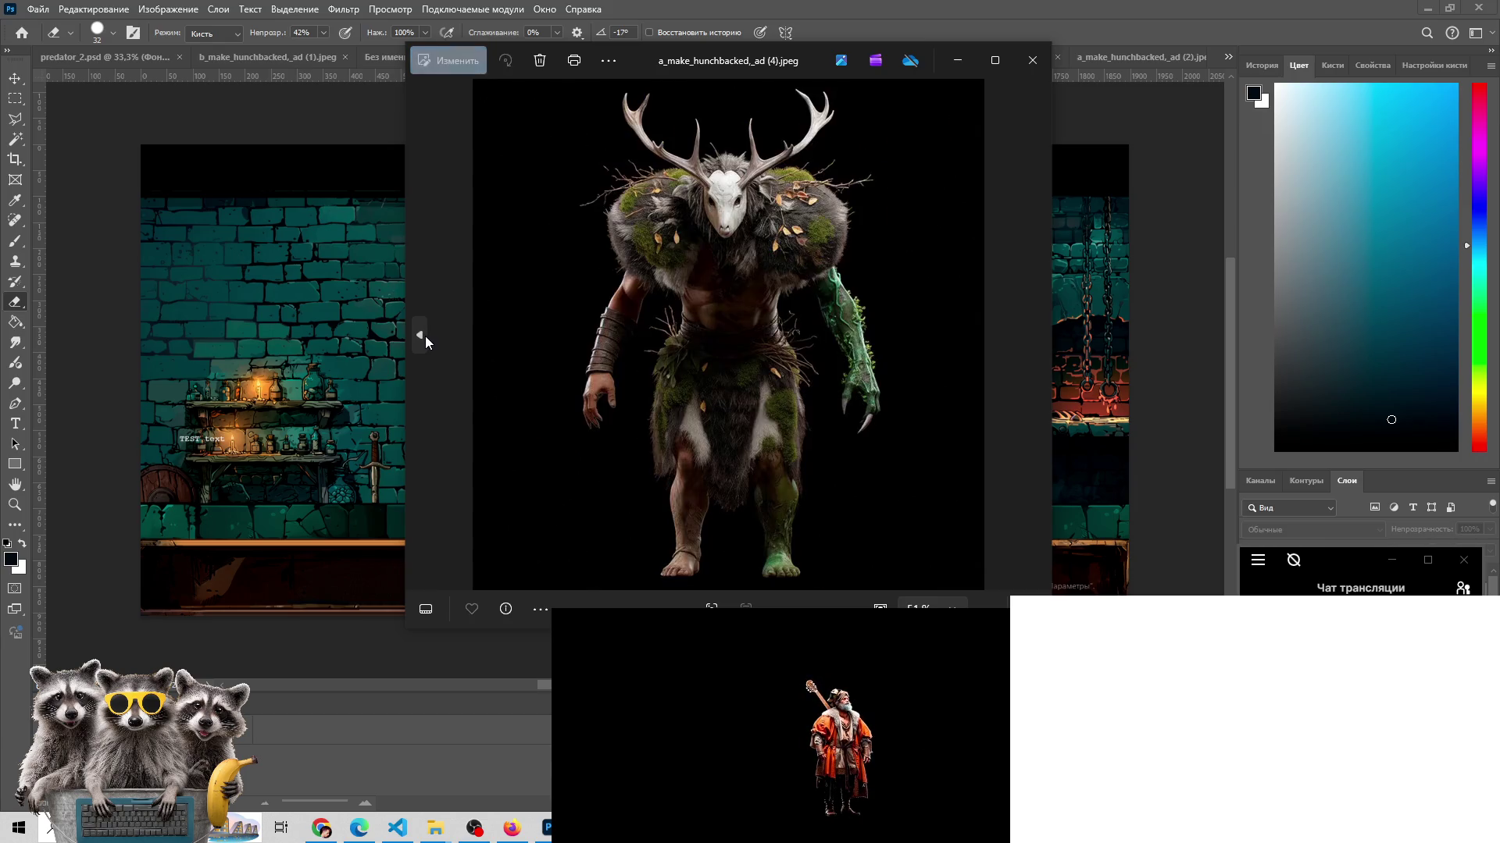
pyautogui.click(425, 335)
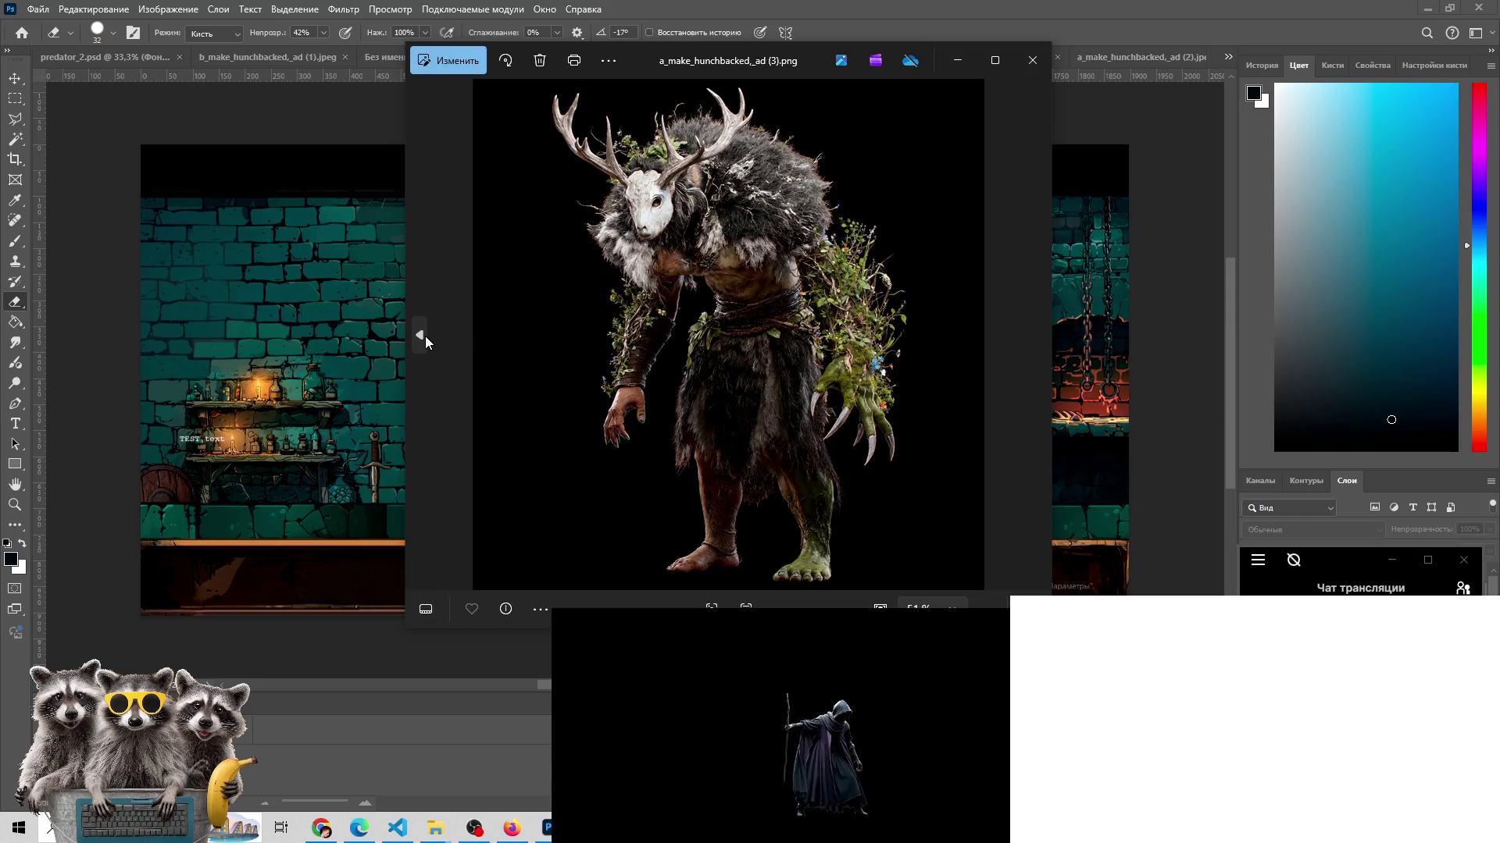
pyautogui.click(425, 336)
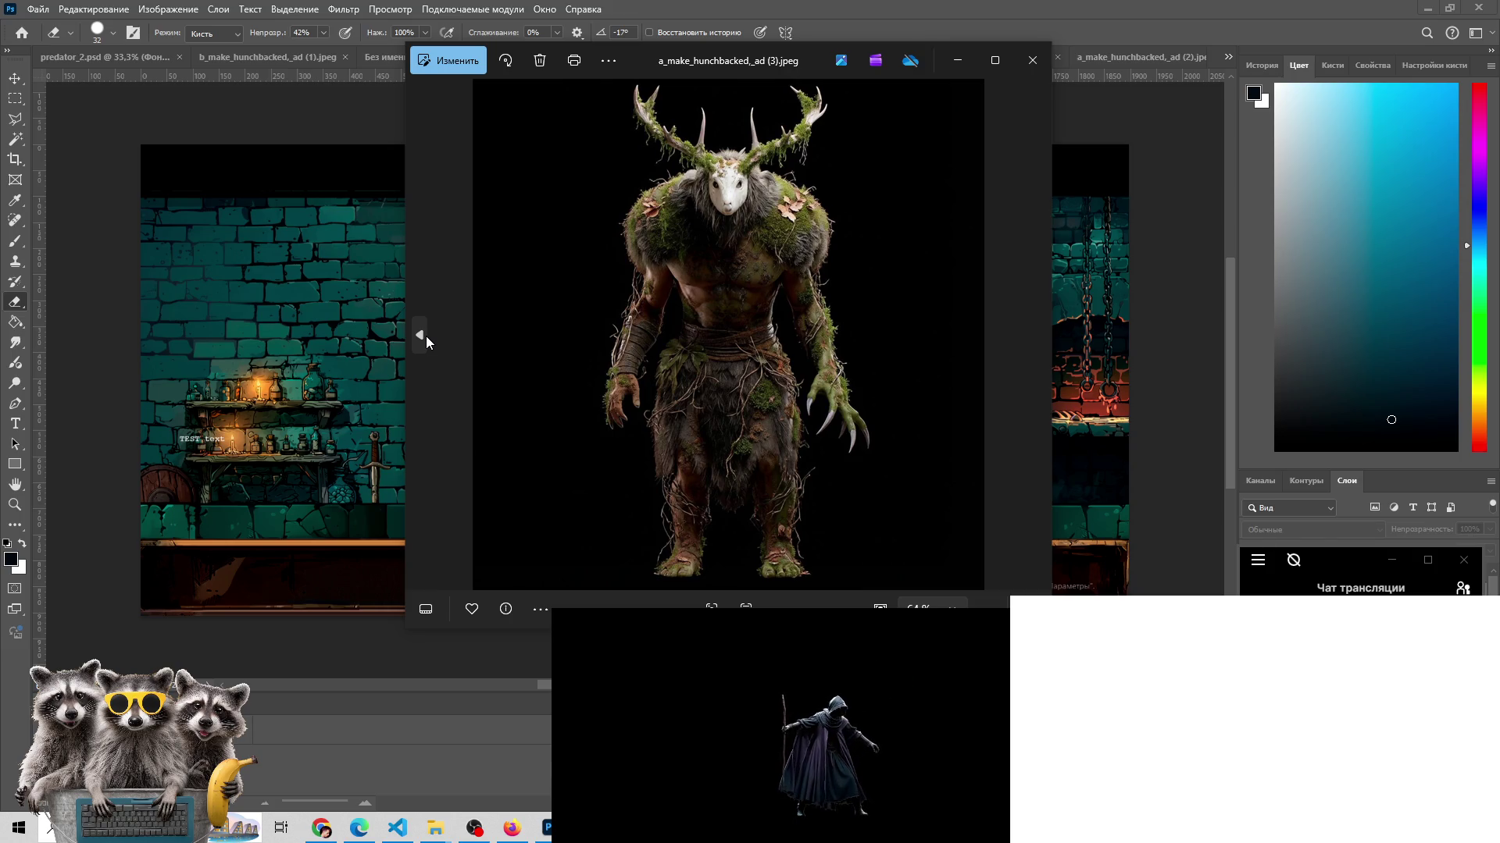
pyautogui.moveTo(440, 829)
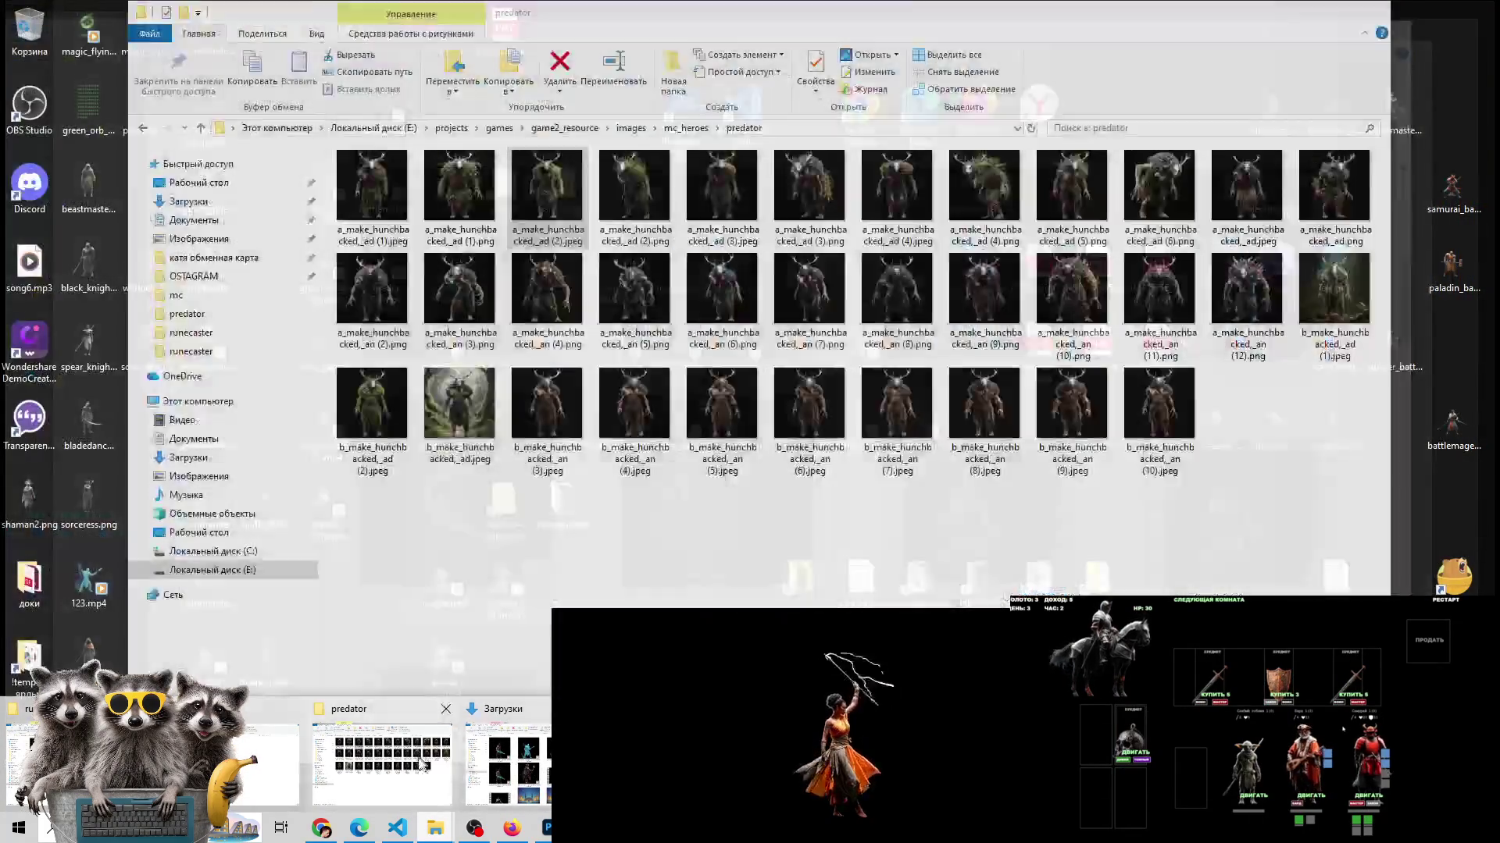
# - Select a_make_hunchbacked_ad (1).jpeg in the predator window, then switch back to test_on_screen.psd
pyautogui.click(382, 761)
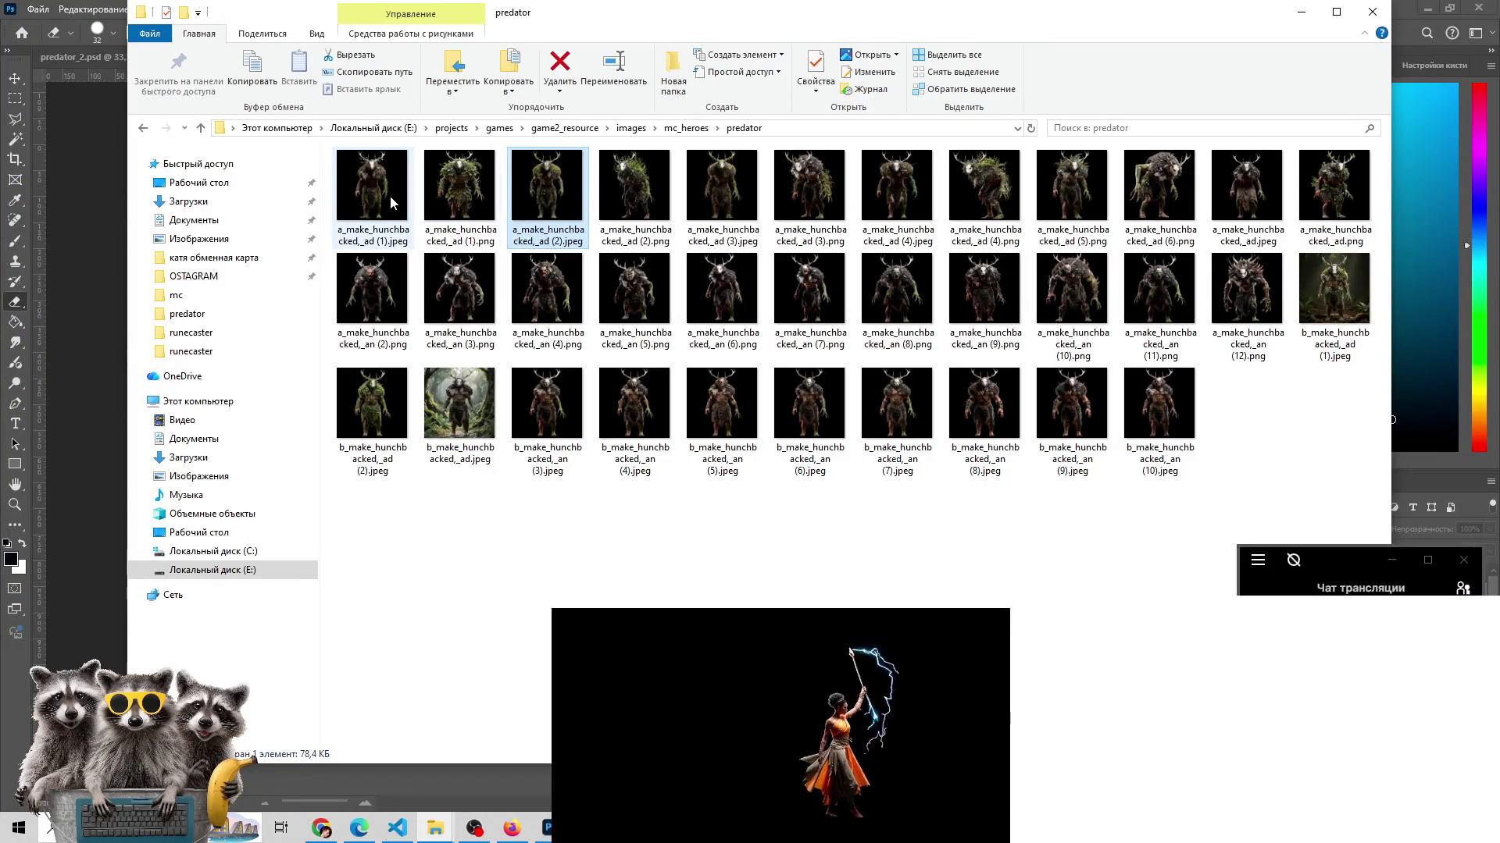
pyautogui.click(390, 197)
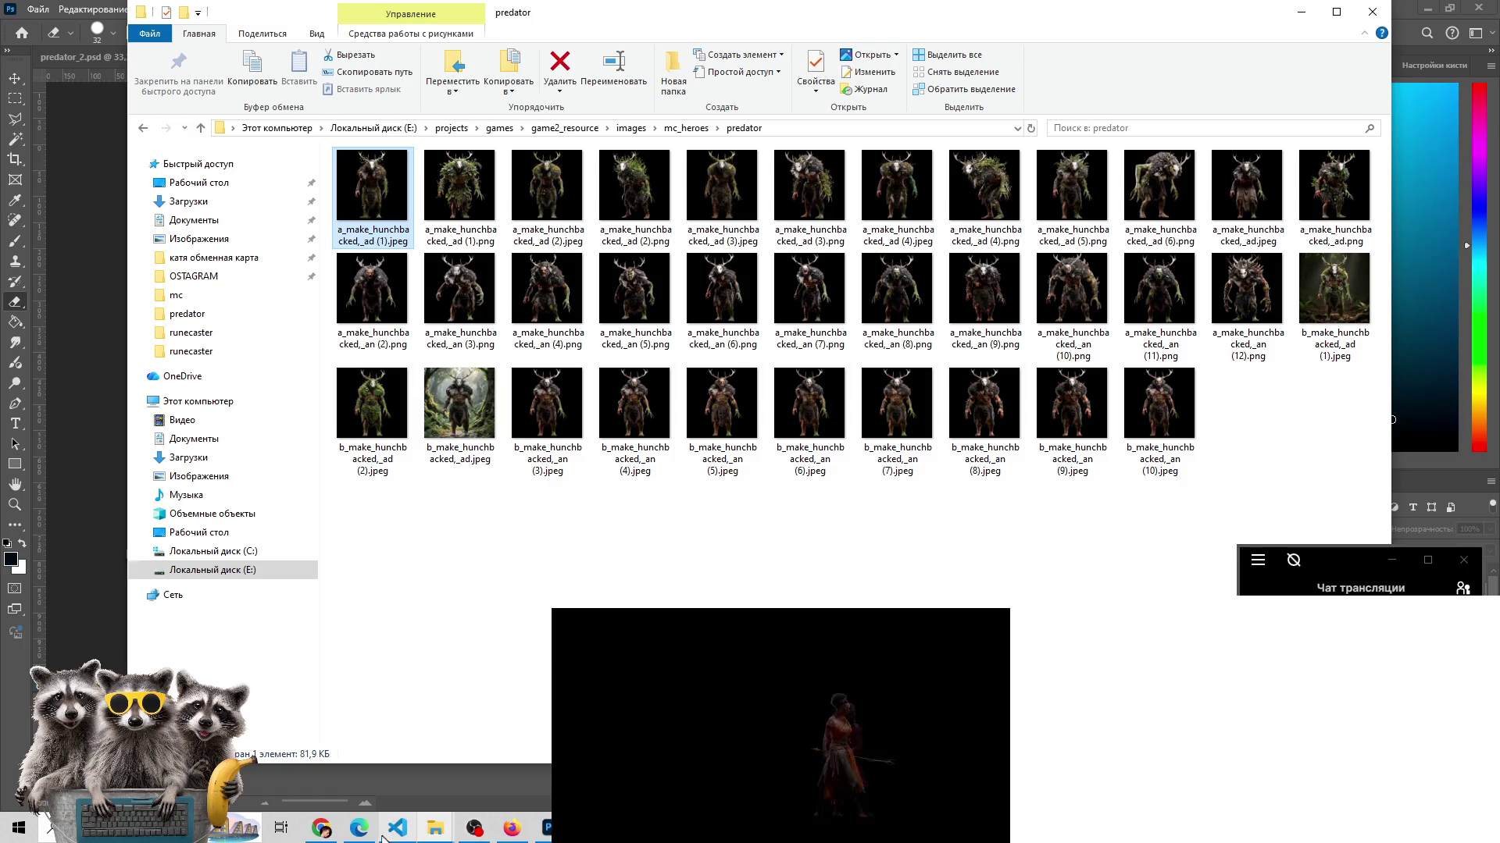
pyautogui.click(358, 828)
pyautogui.moveTo(444, 840)
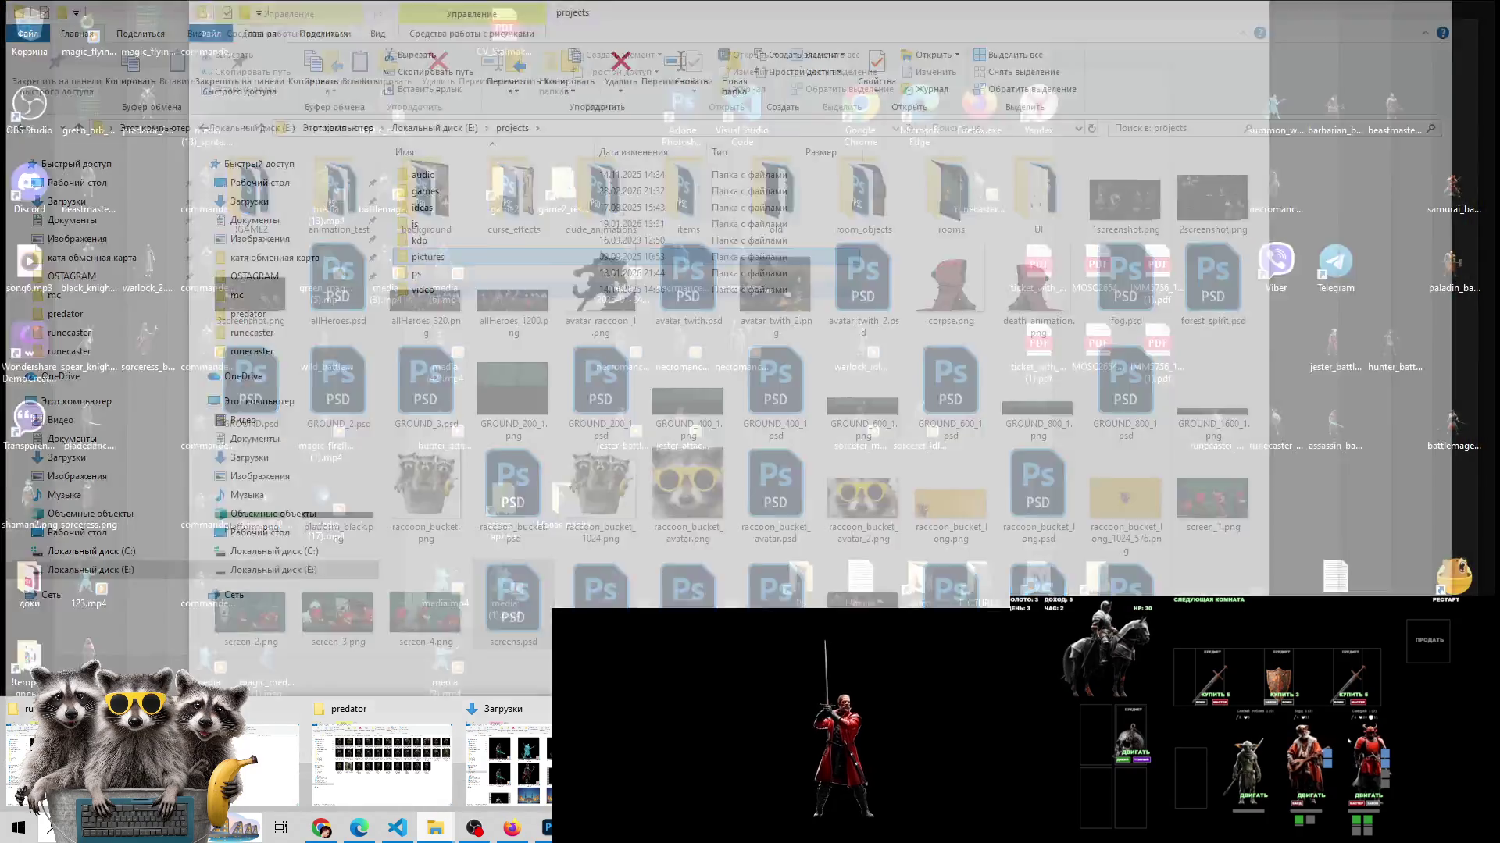
pyautogui.moveTo(508, 762)
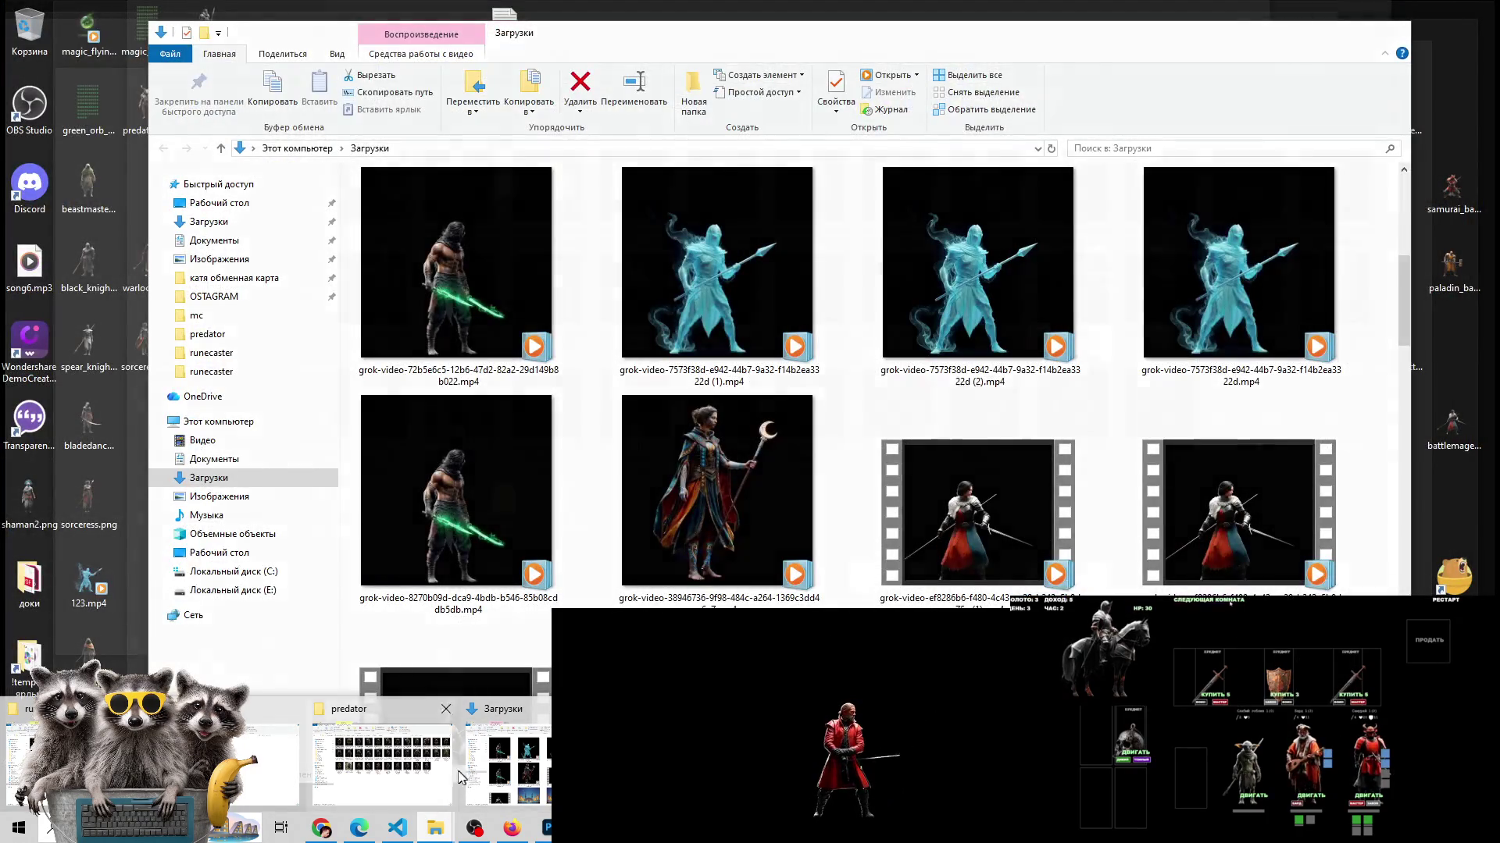
pyautogui.click(423, 779)
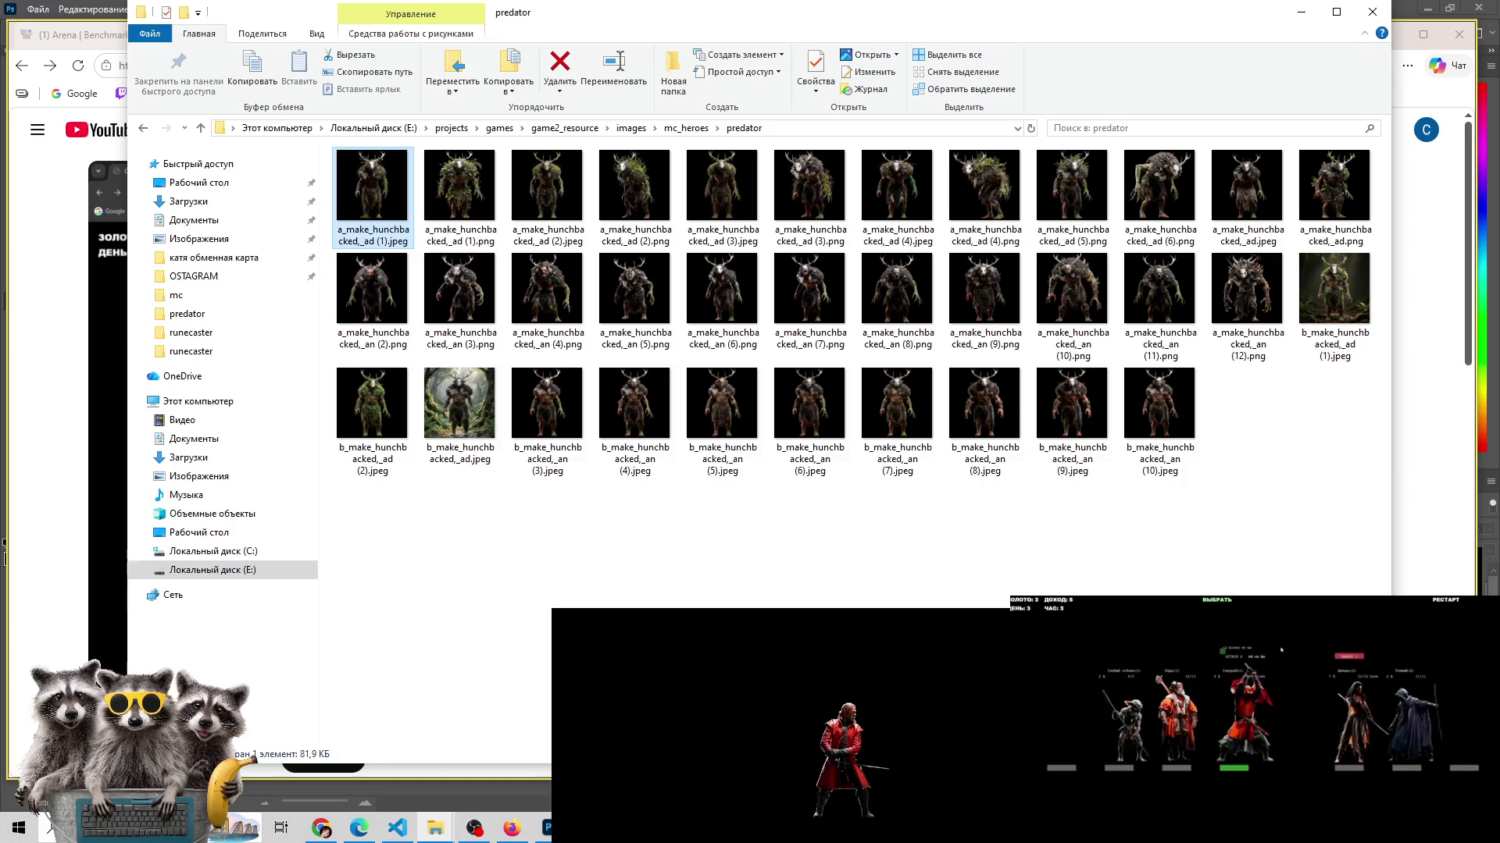
pyautogui.hotkey('alt', 'Tab')
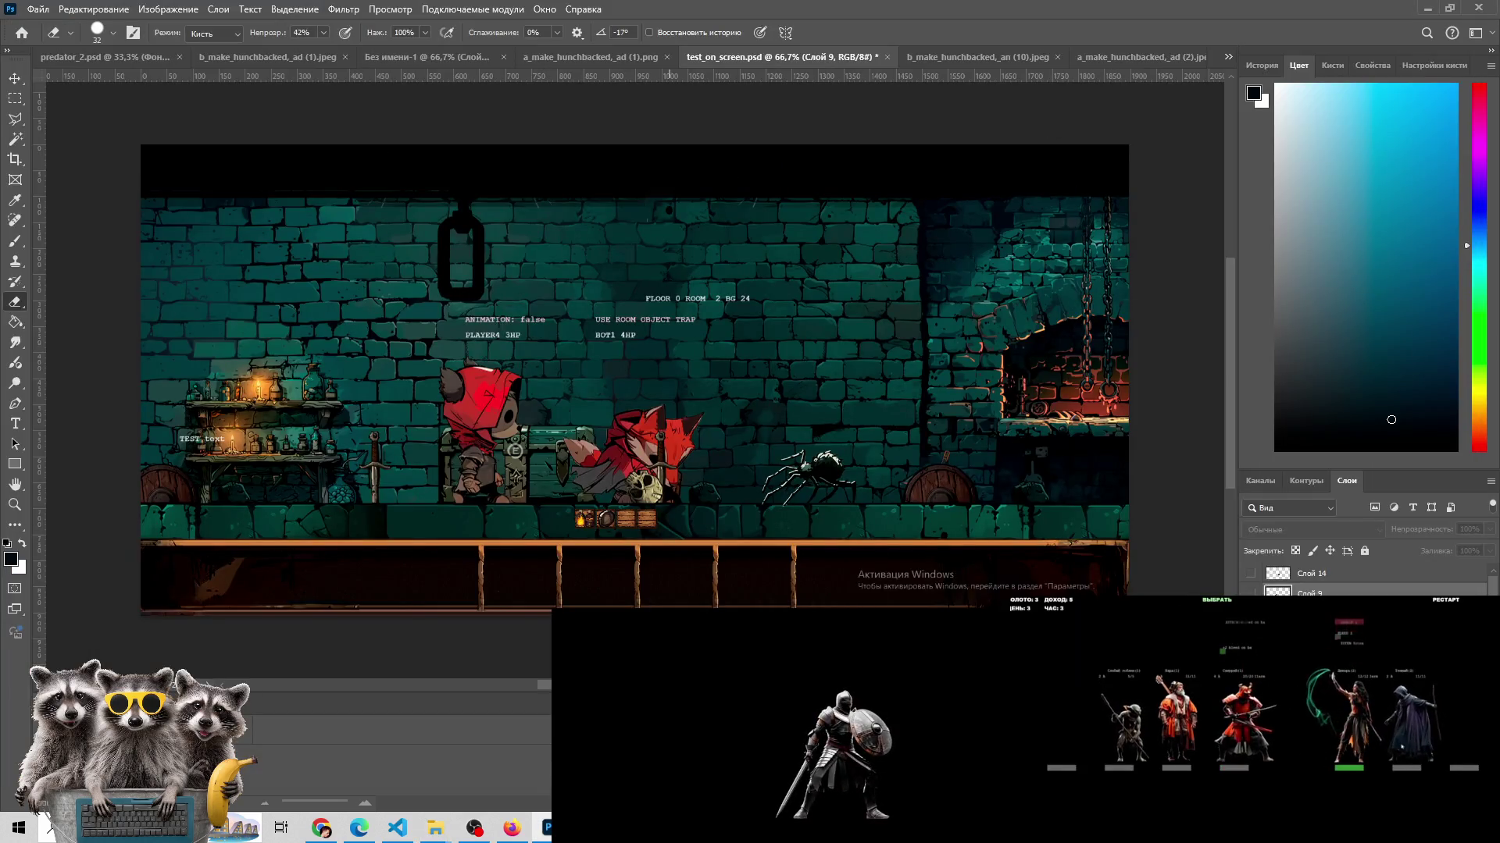
# - Bring up the viewer showing a_make_hunchbacked_ad (1).jpeg and then a_make_hunchbacked_ad (3).jpeg
pyautogui.click(522, 742)
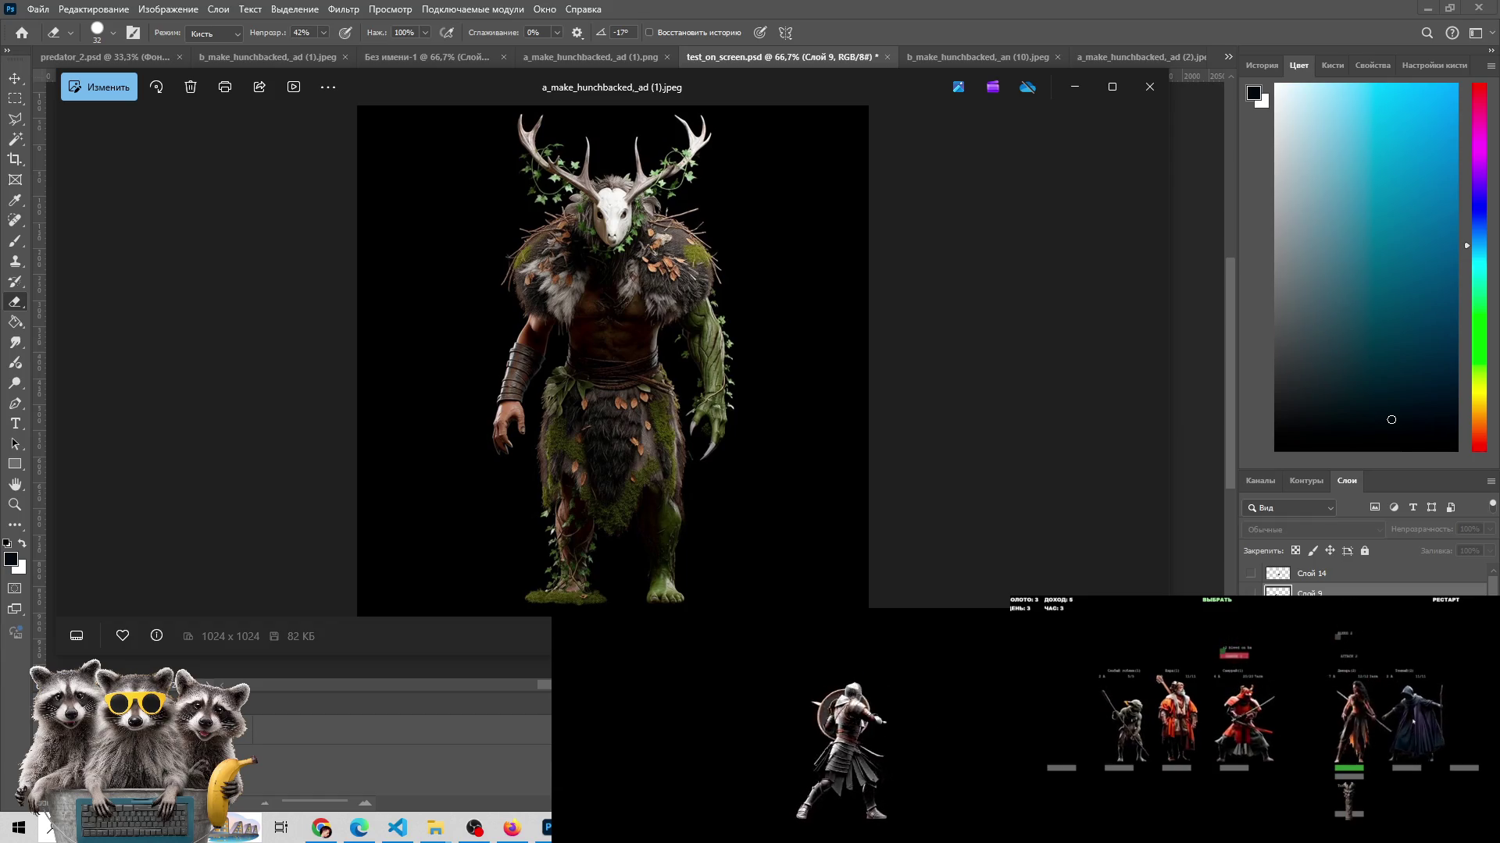
pyautogui.moveTo(578, 827)
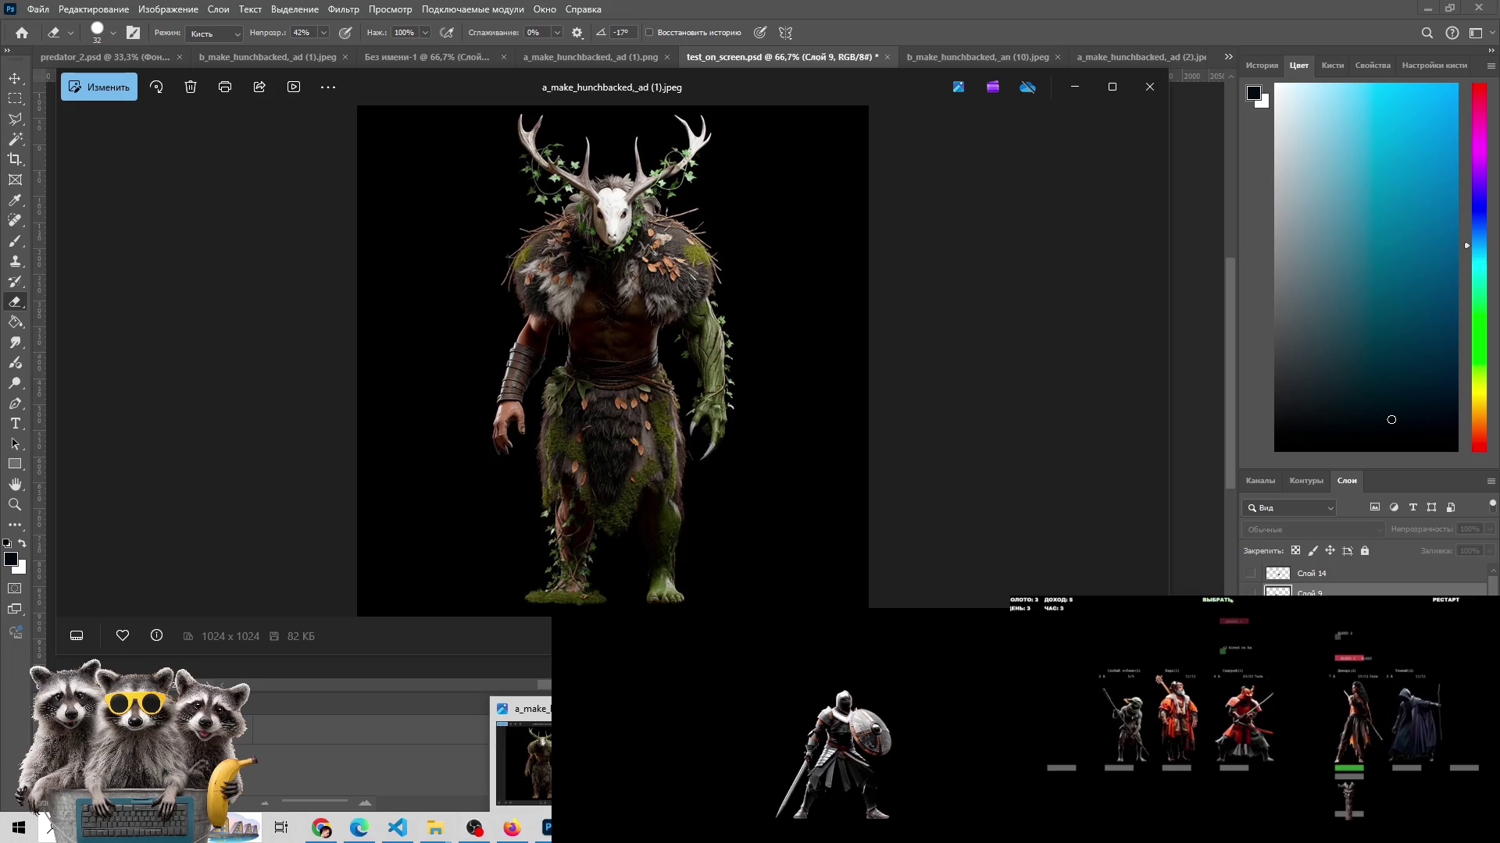
pyautogui.click(523, 749)
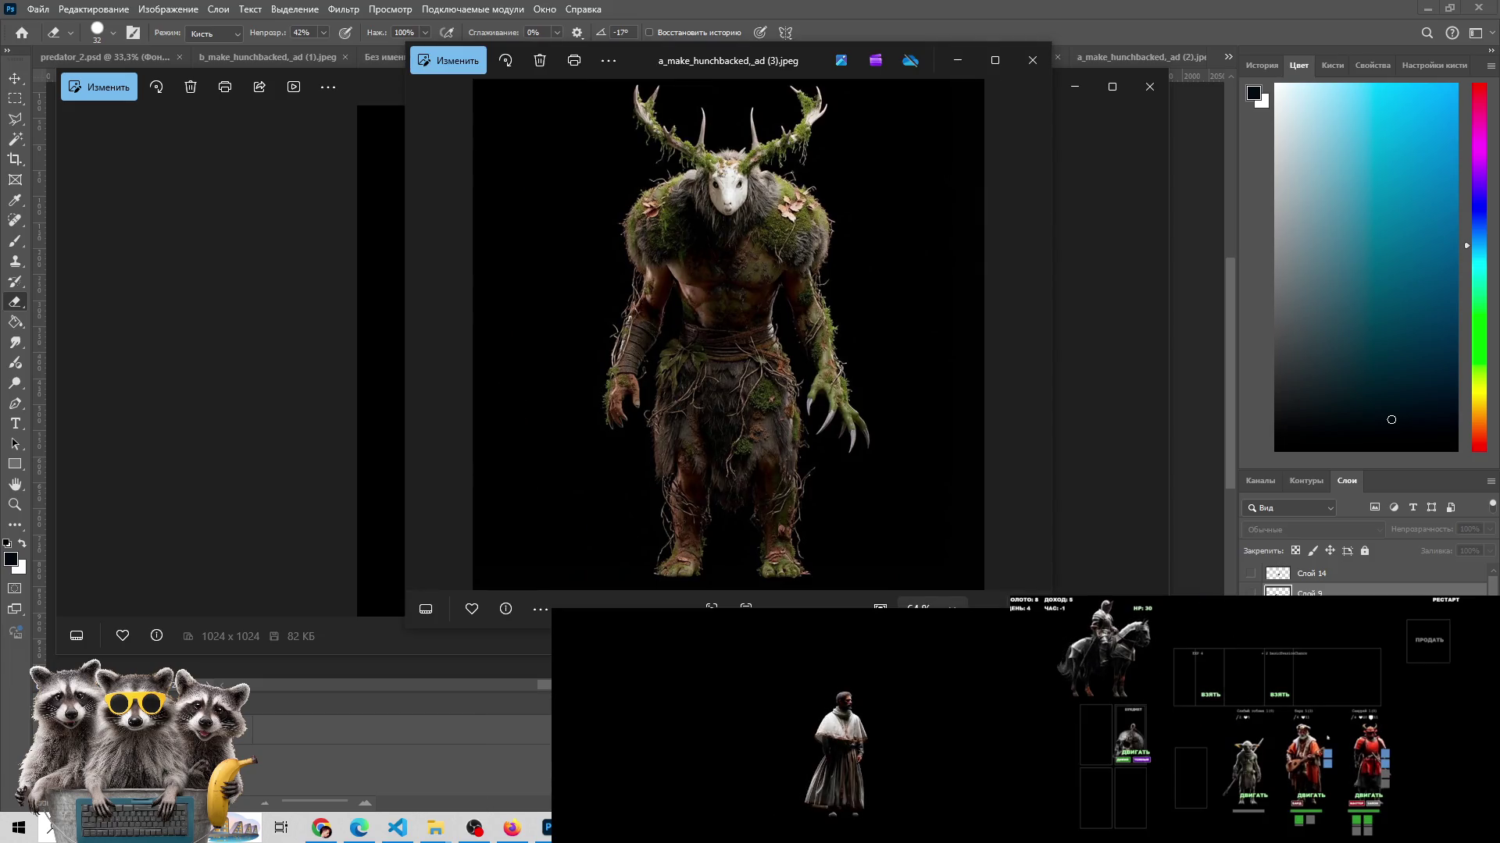
# - Close b_make_hunchbacked_ad (1).jpeg, the leafy deer PNG, and test_on_screen.psd without saving
pyautogui.click(255, 51)
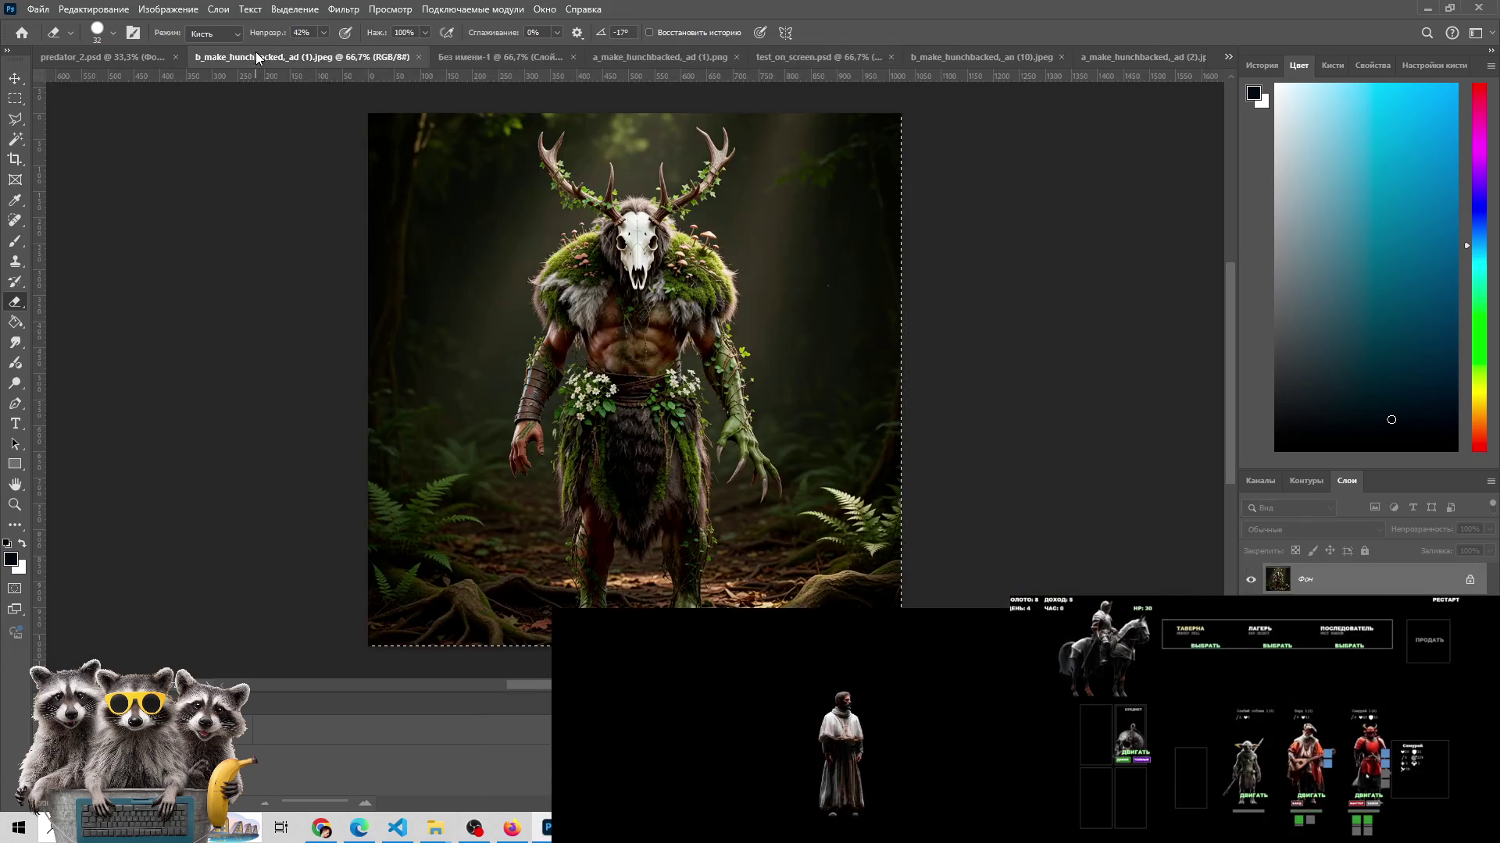
pyautogui.click(420, 63)
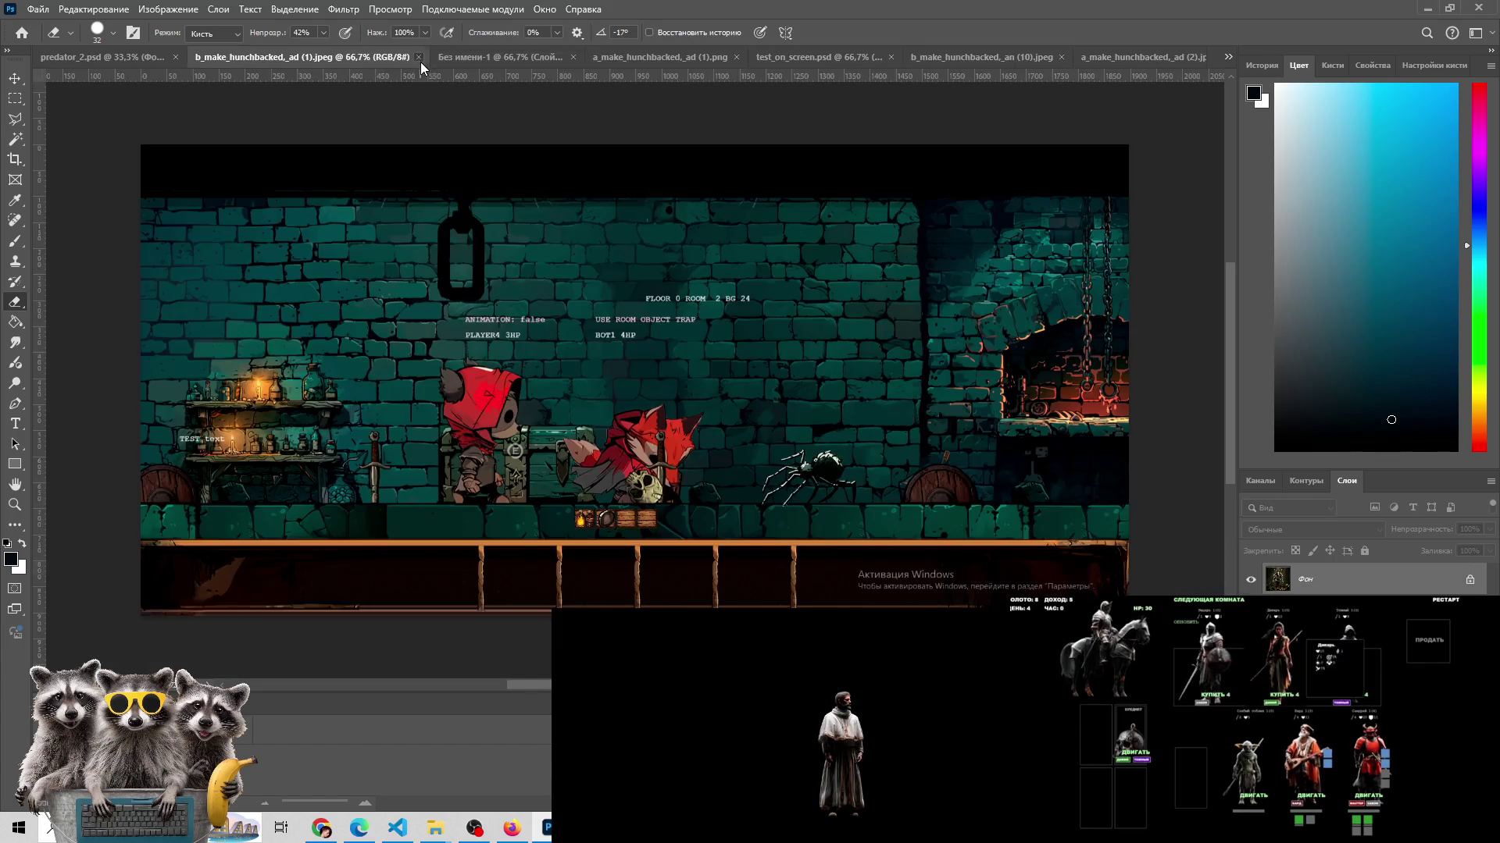
pyautogui.click(421, 62)
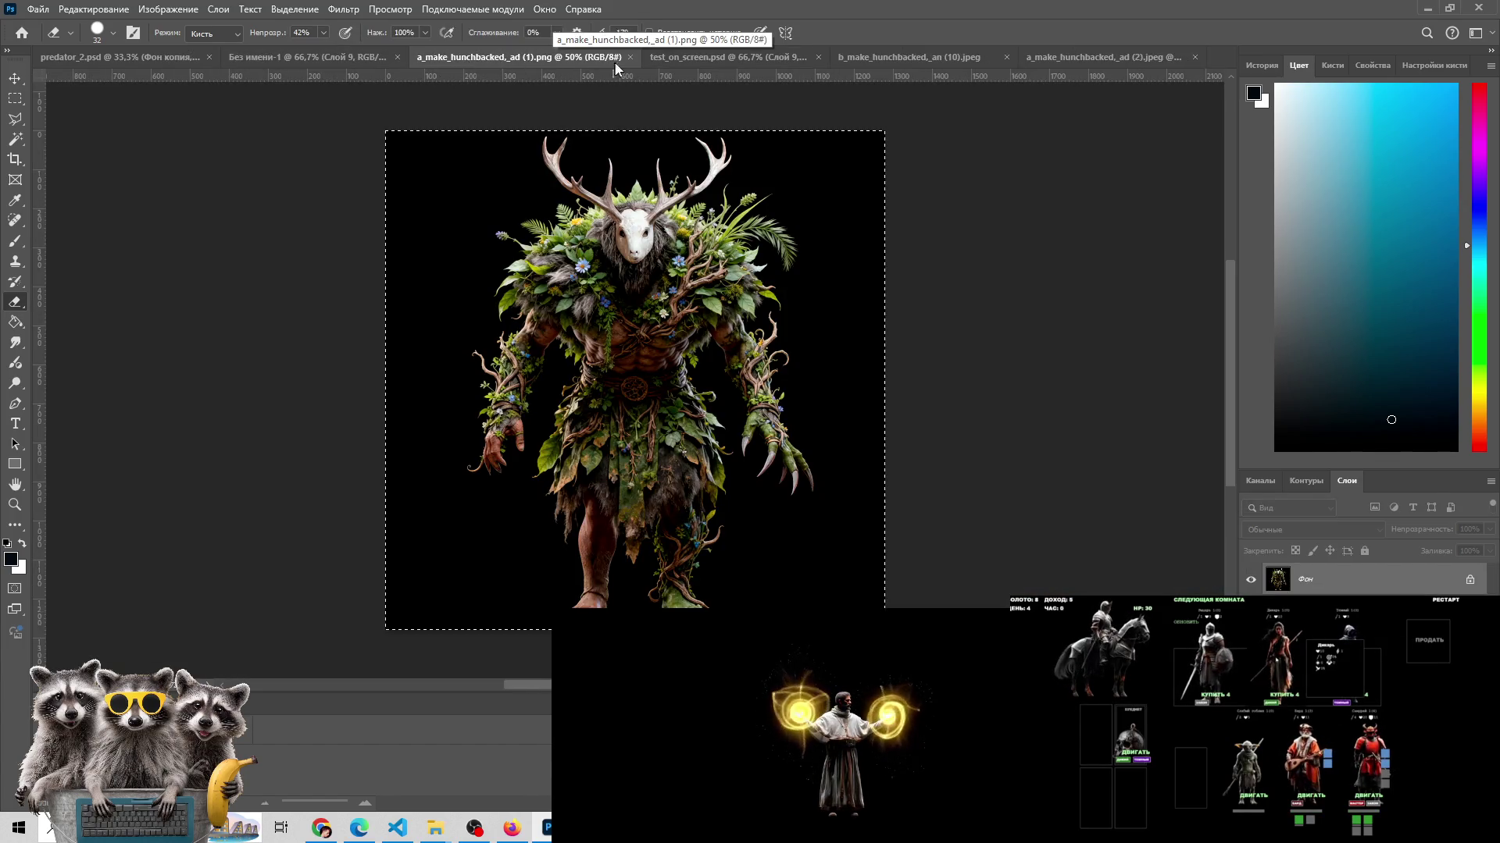
pyautogui.click(627, 59)
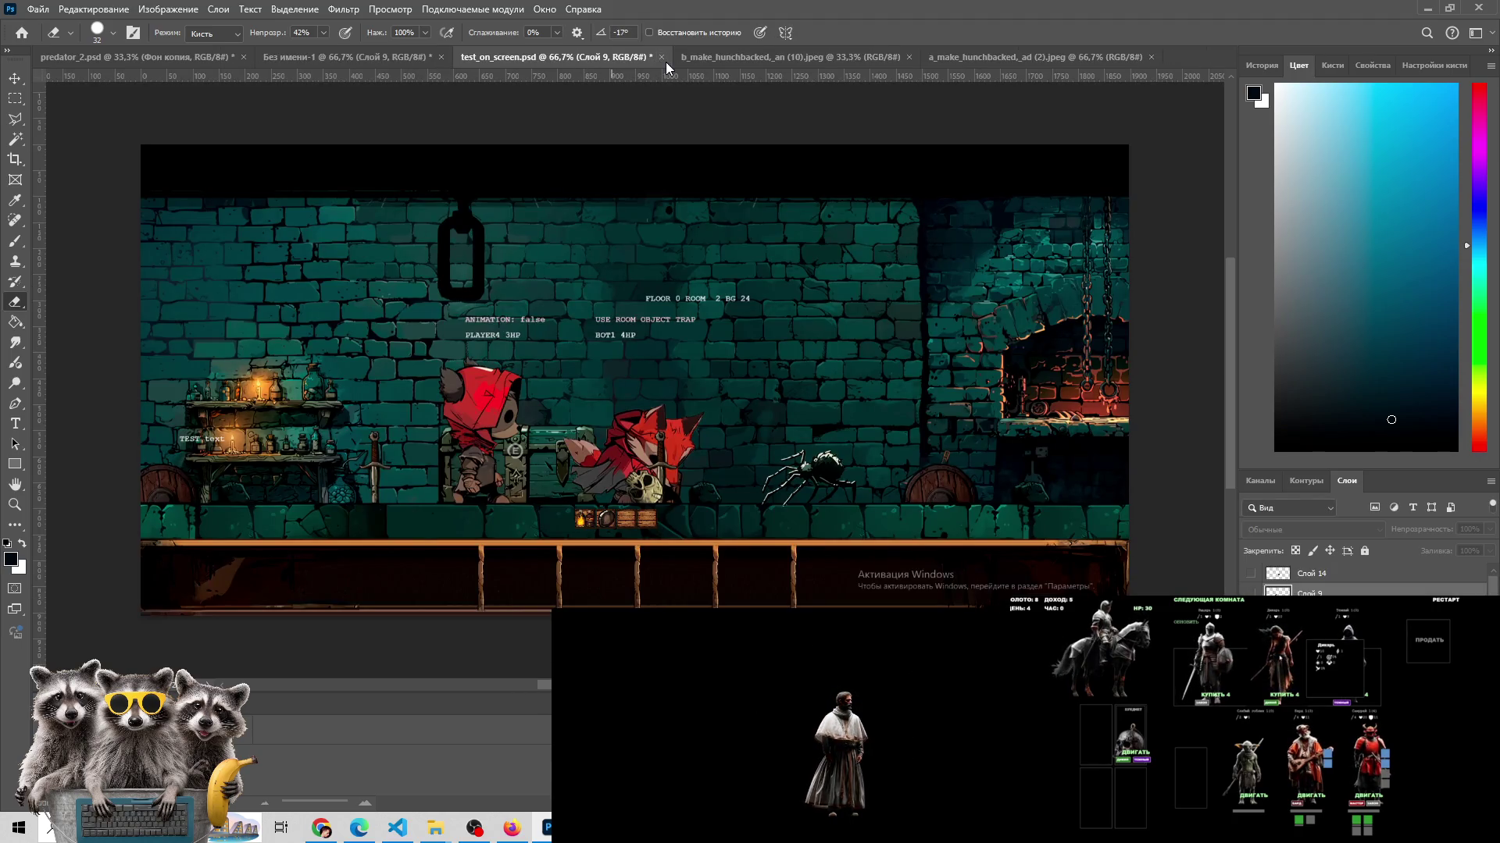
pyautogui.click(664, 59)
pyautogui.click(812, 312)
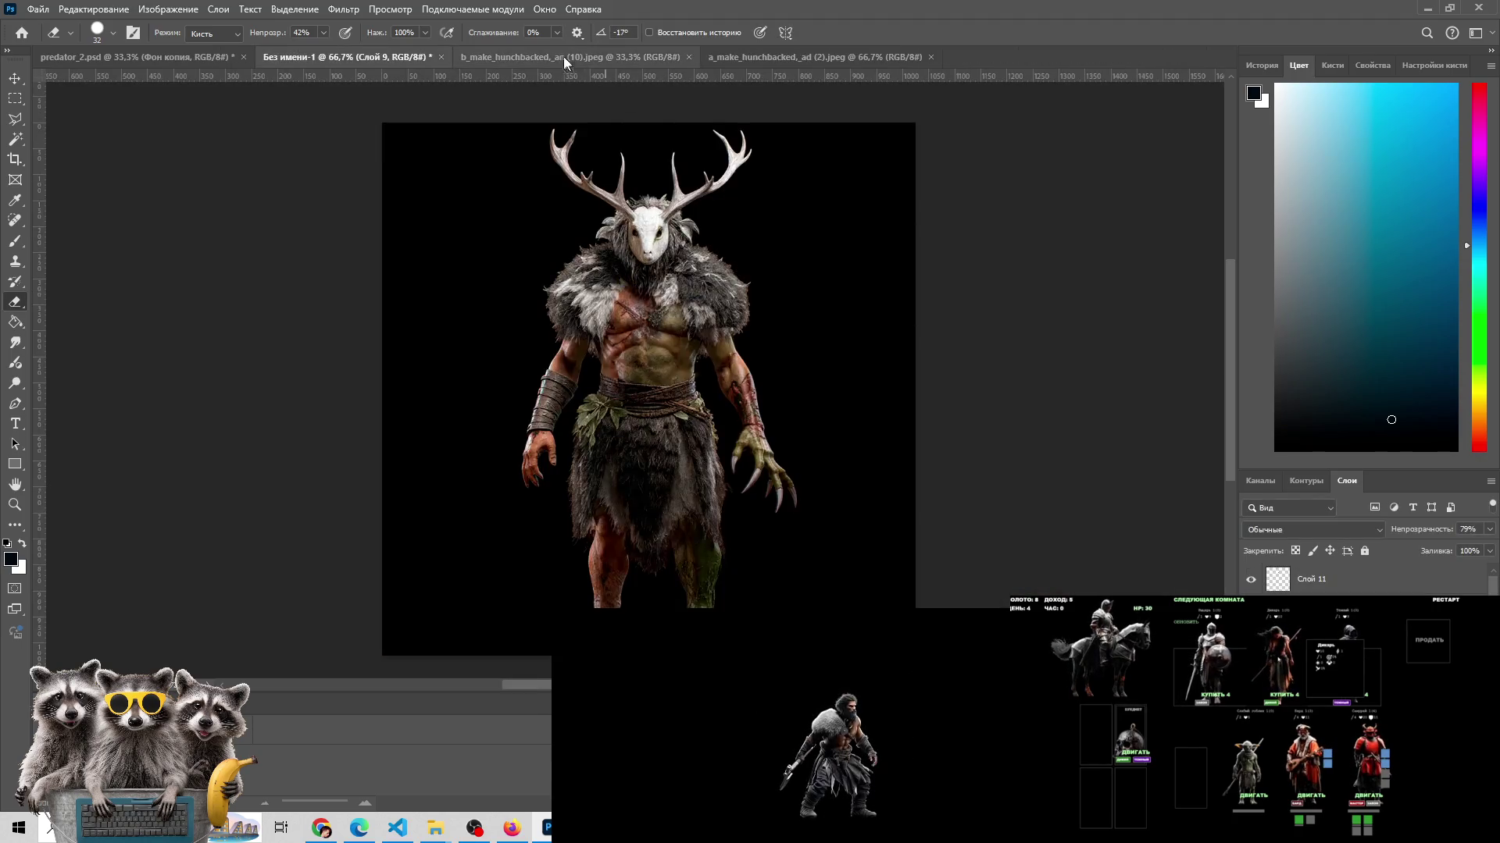
# - View the angry-faced and skull-masked variants, then return to the untitled composite
pyautogui.click(562, 55)
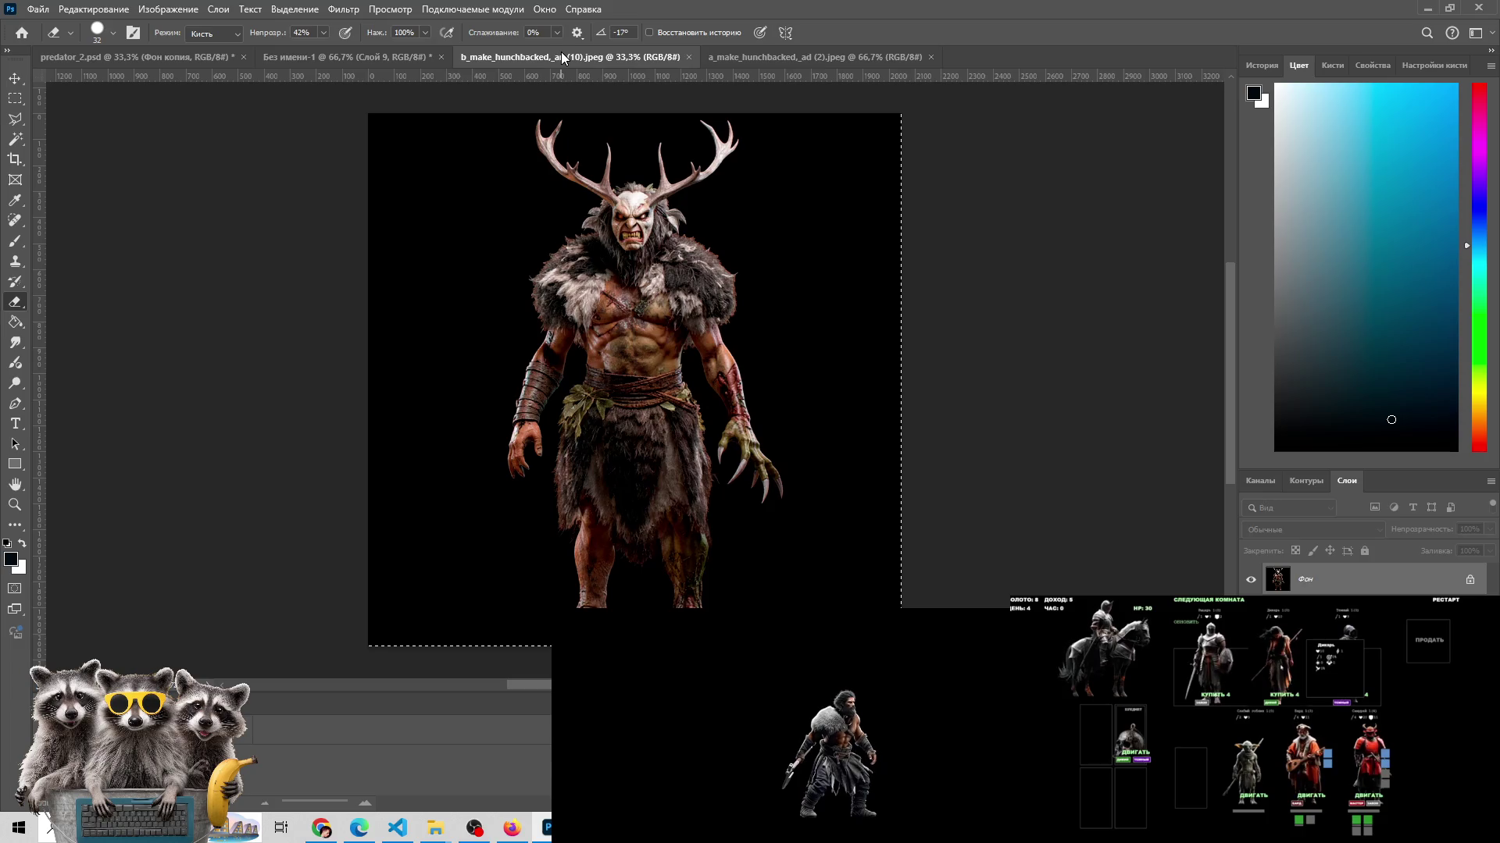
pyautogui.click(733, 59)
pyautogui.click(367, 60)
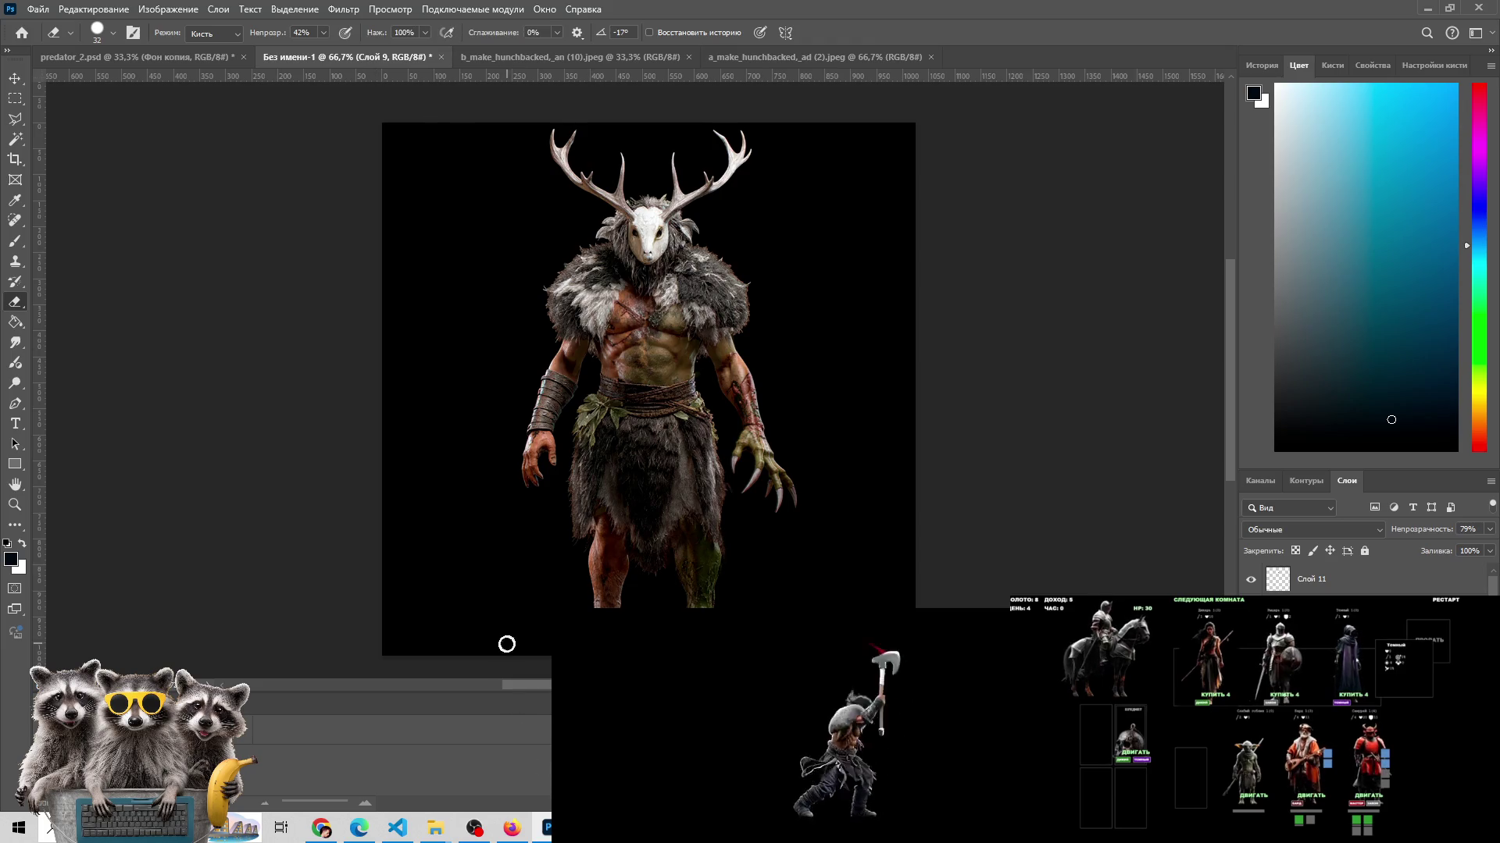
pyautogui.moveTo(435, 828)
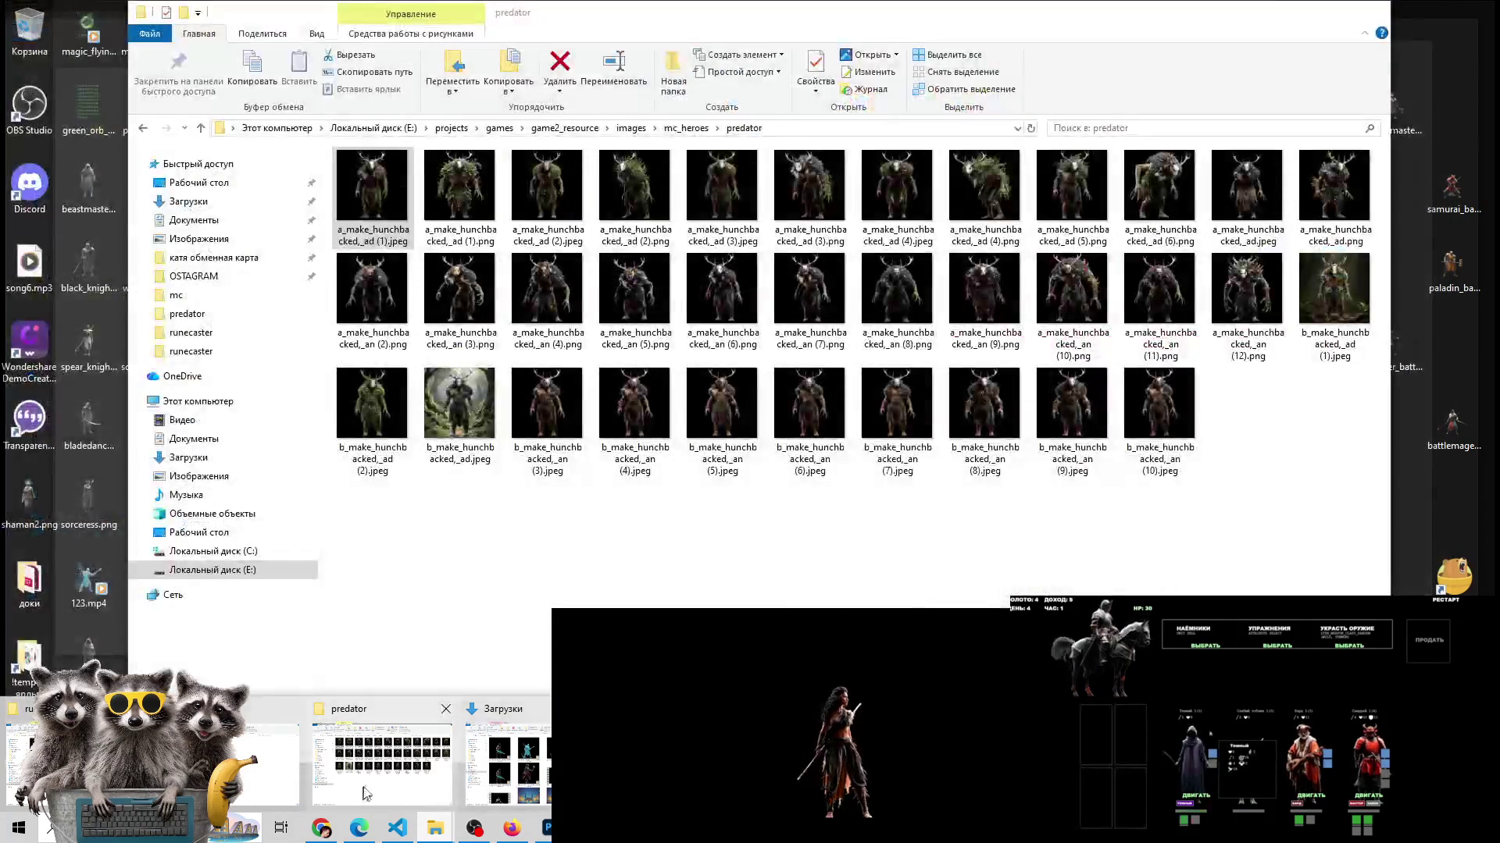
pyautogui.click(364, 792)
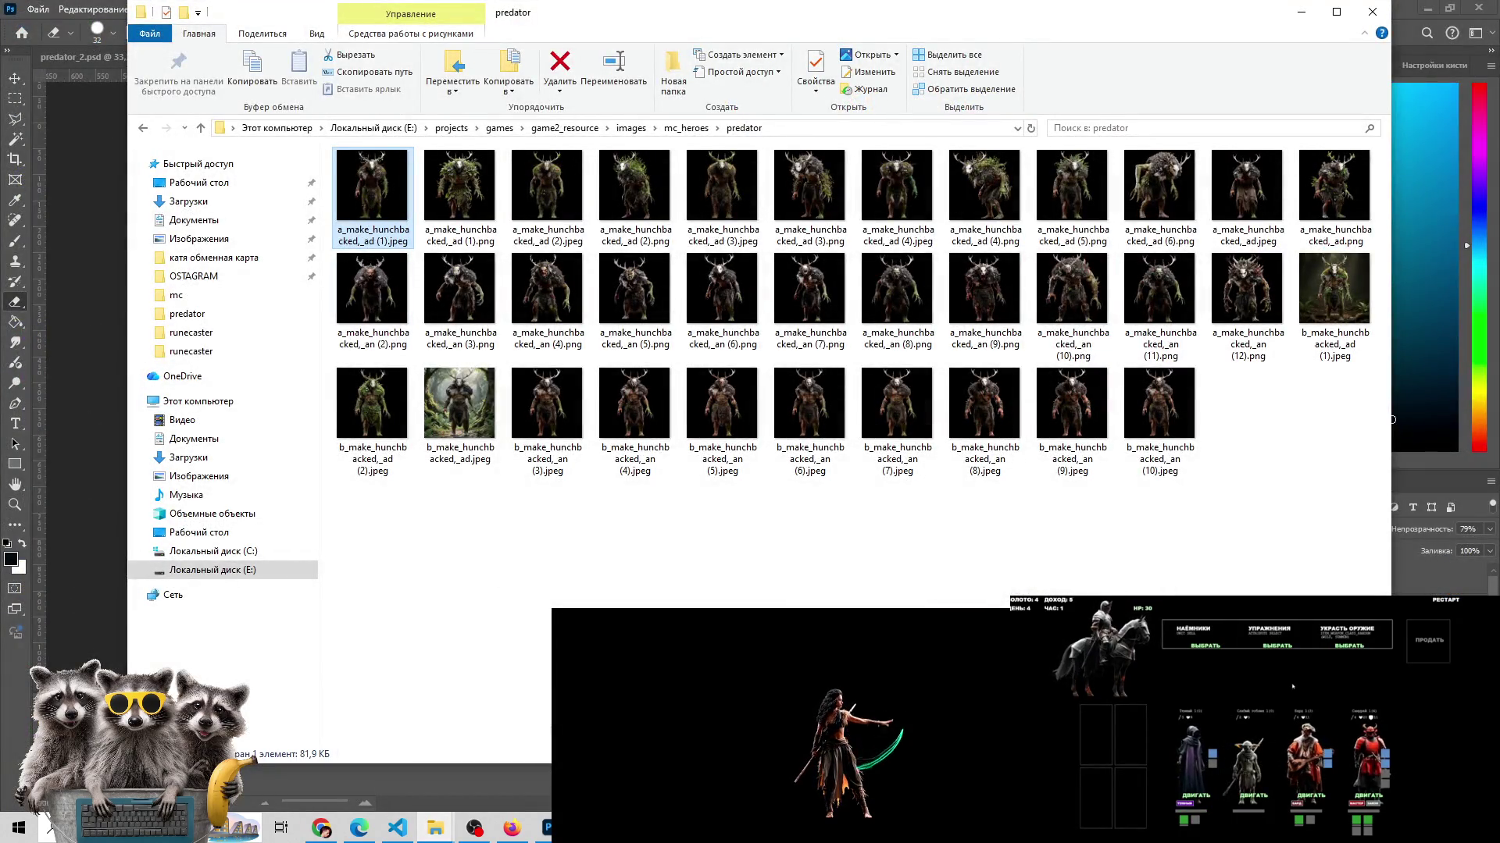
pyautogui.rightClick(625, 828)
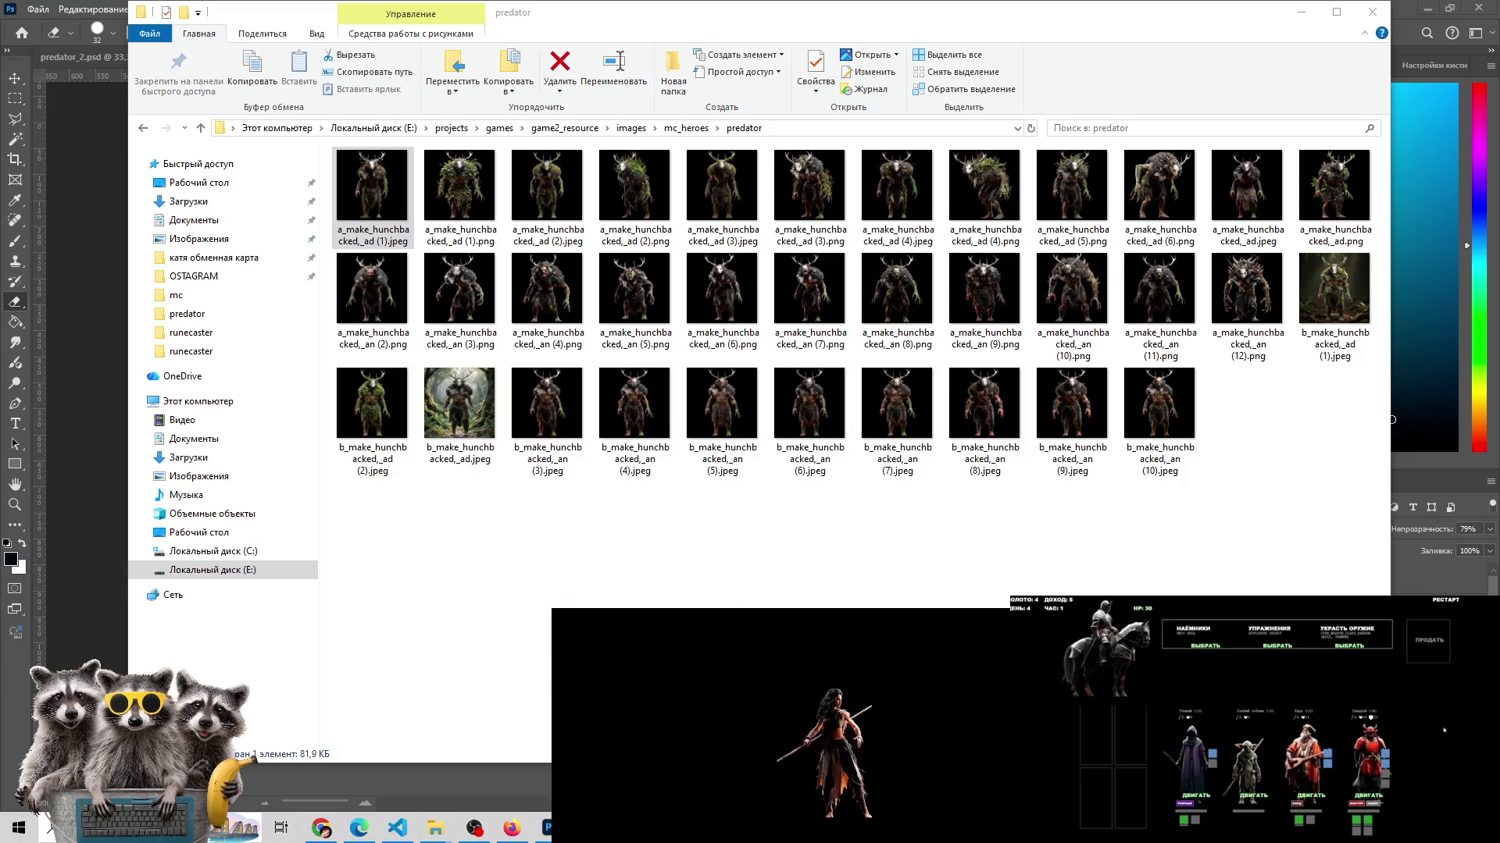
pyautogui.doubleClick(400, 213)
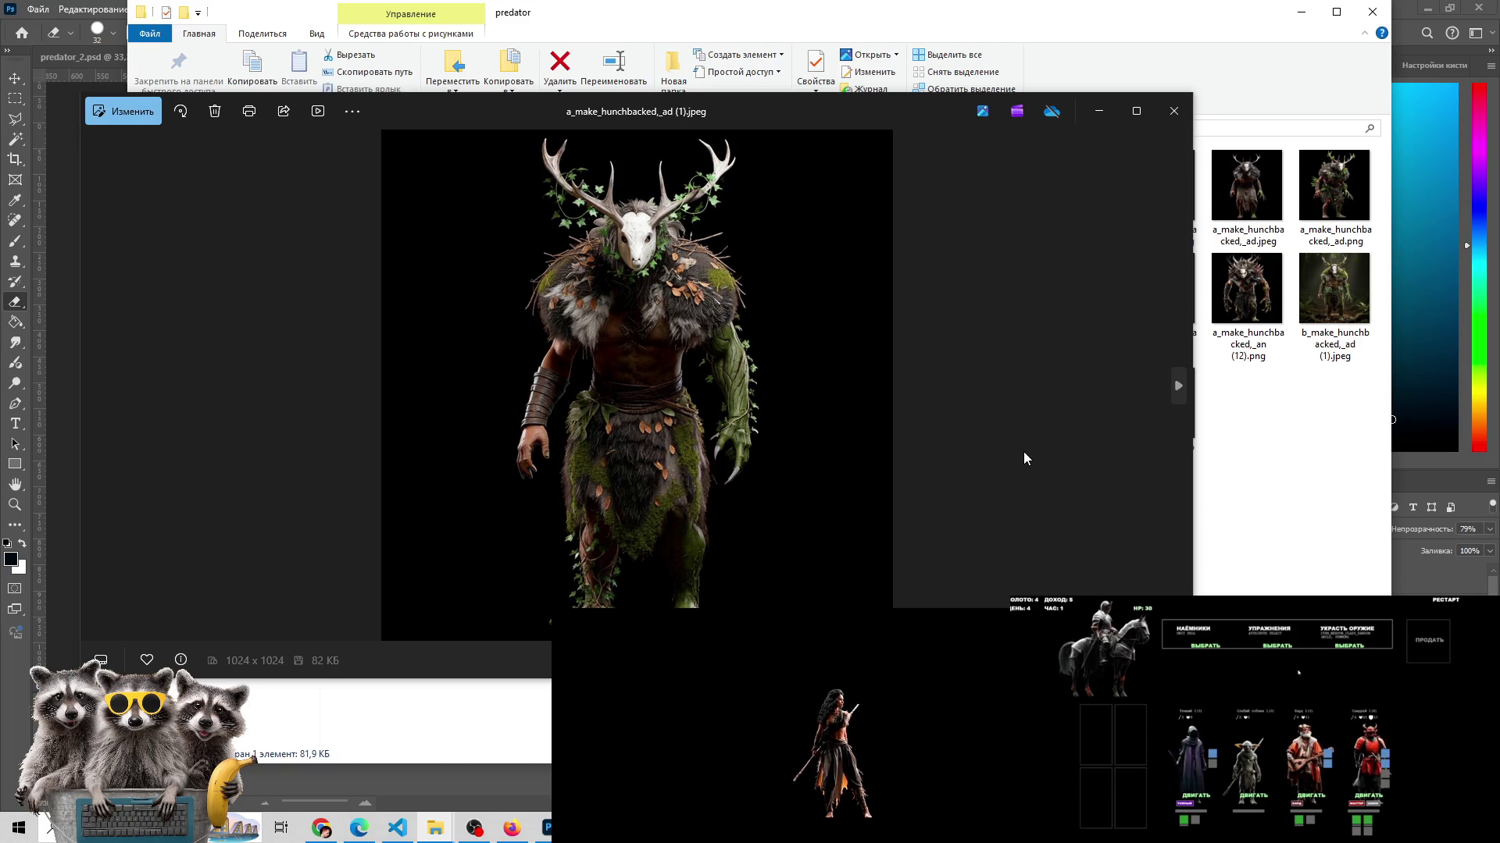
pyautogui.click(1178, 385)
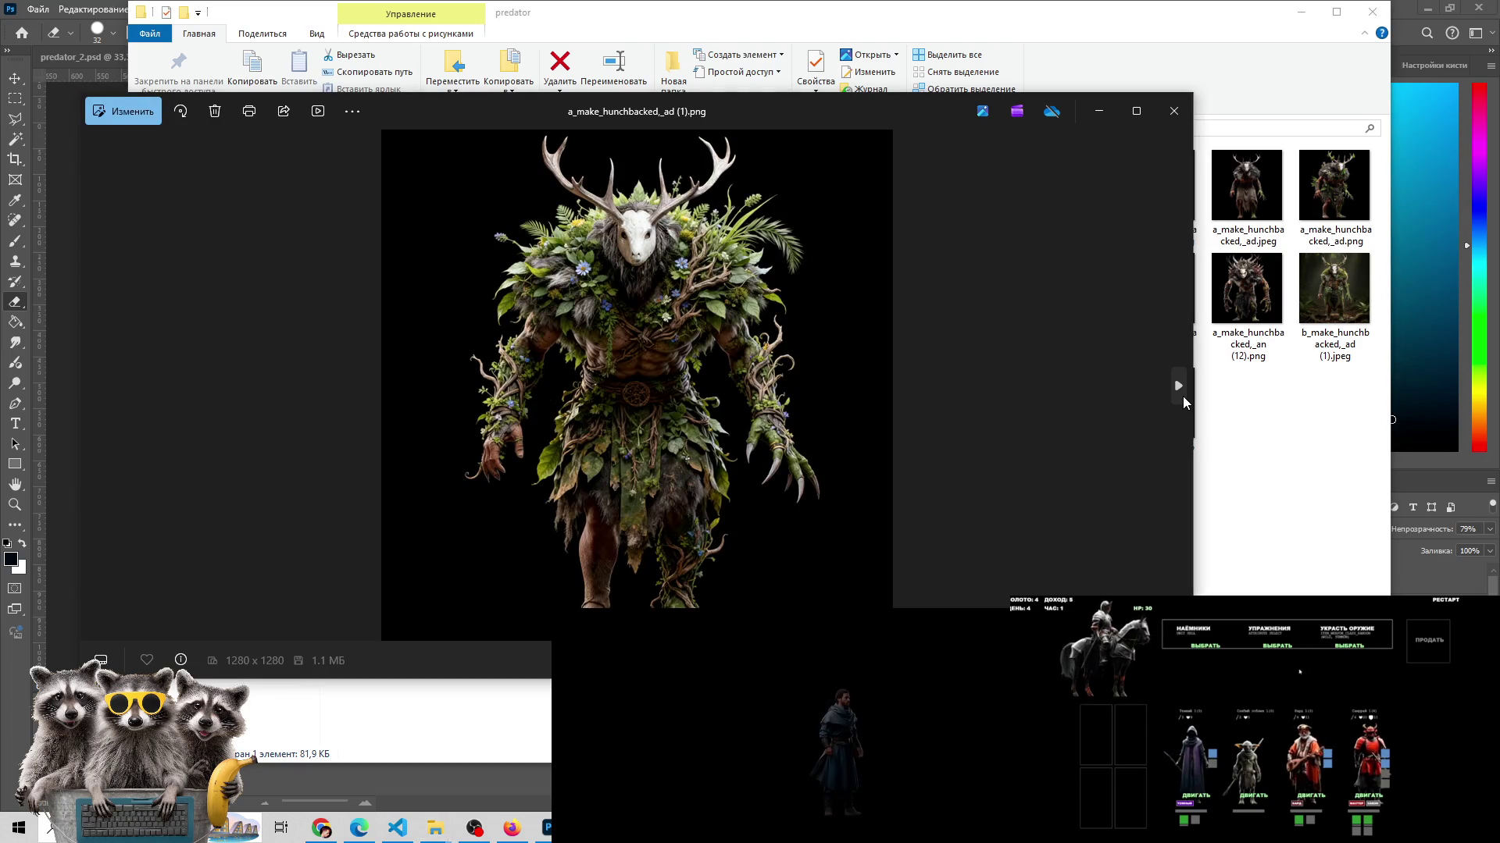
pyautogui.click(1180, 386)
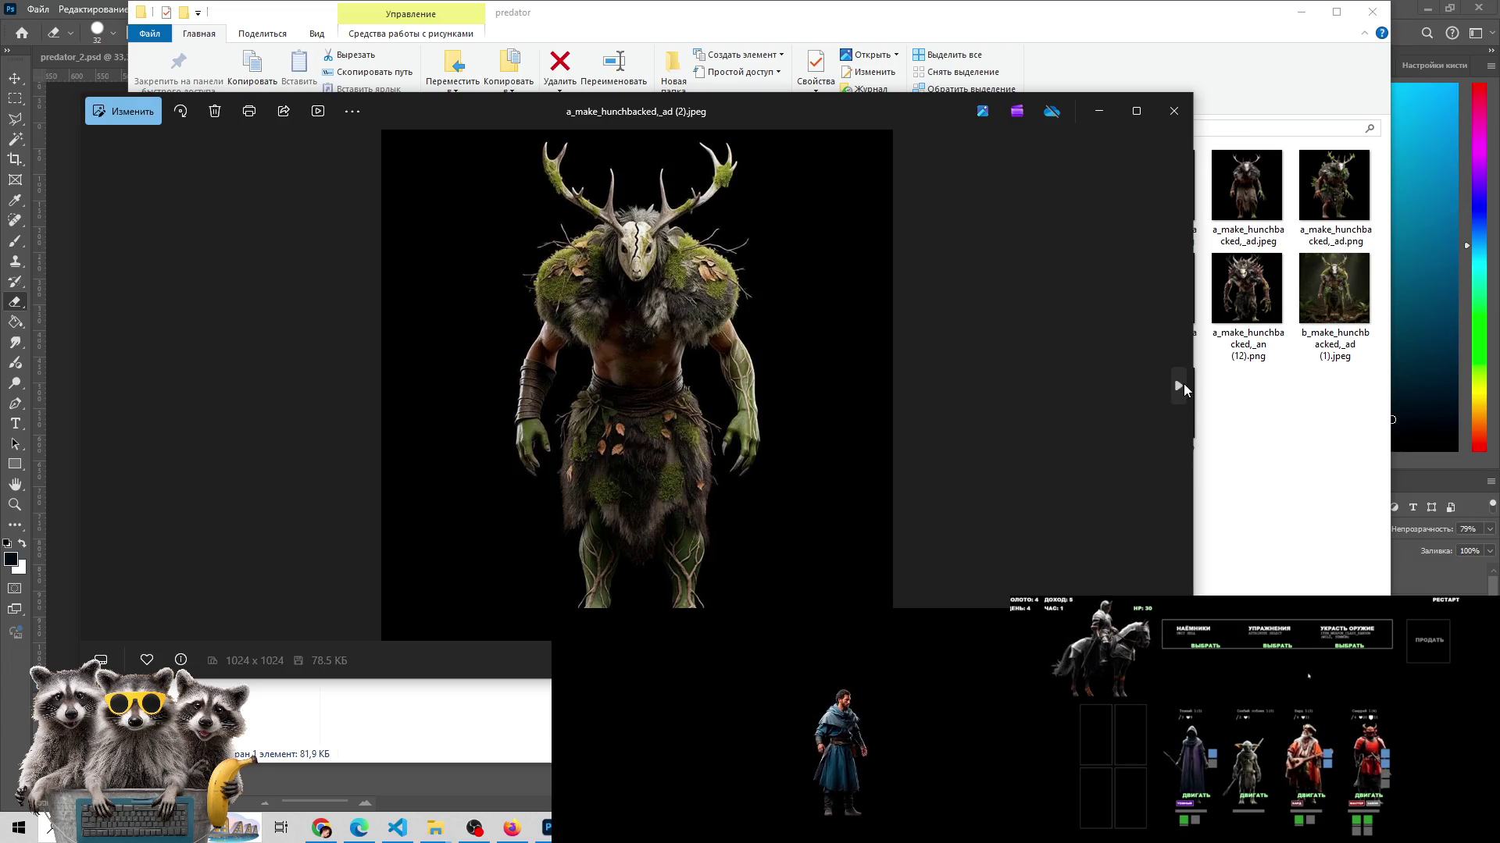
pyautogui.click(1181, 386)
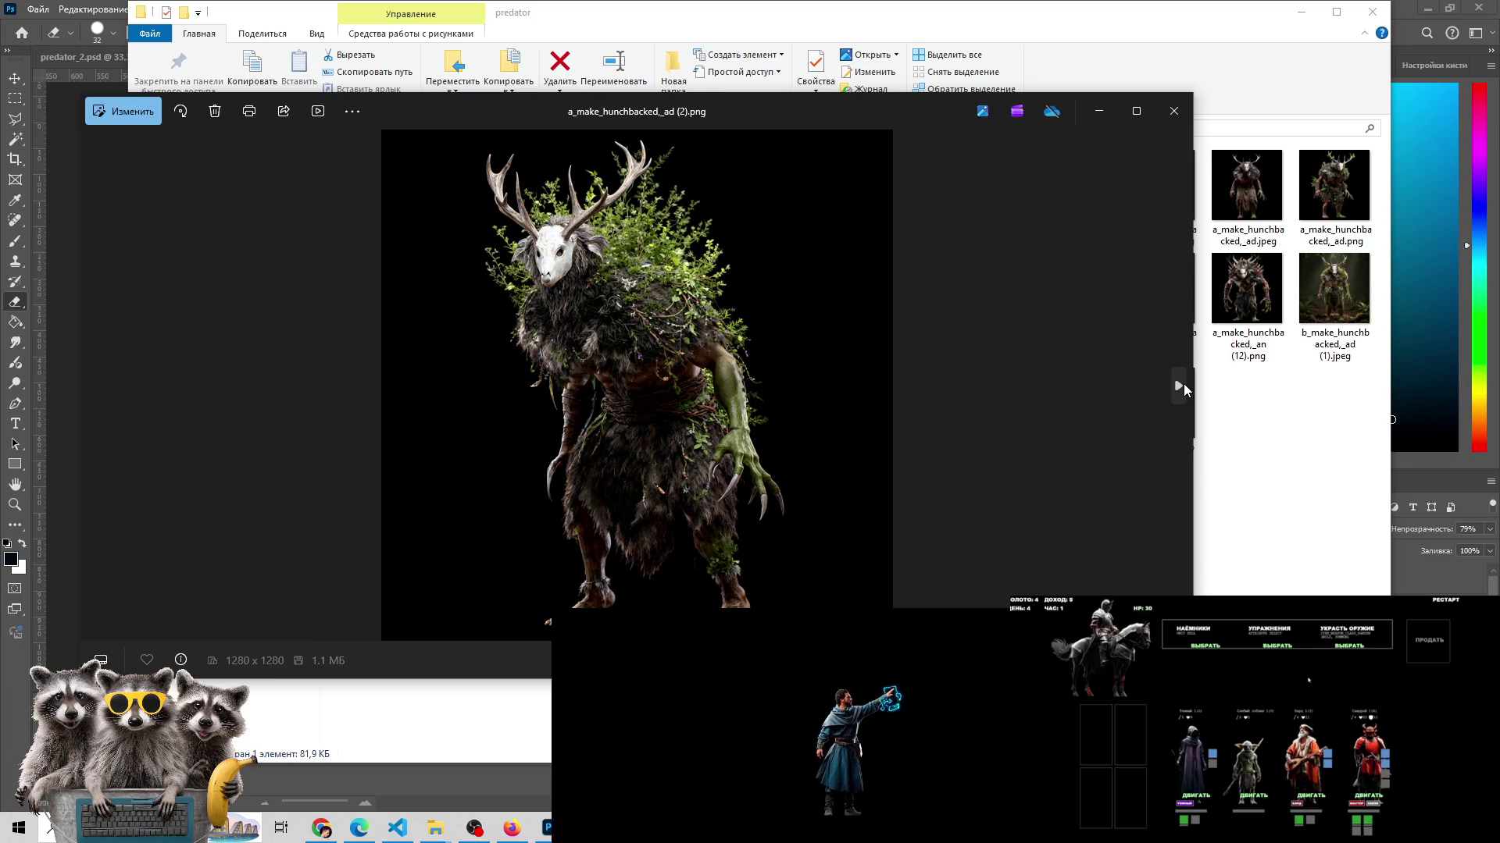
pyautogui.click(1181, 386)
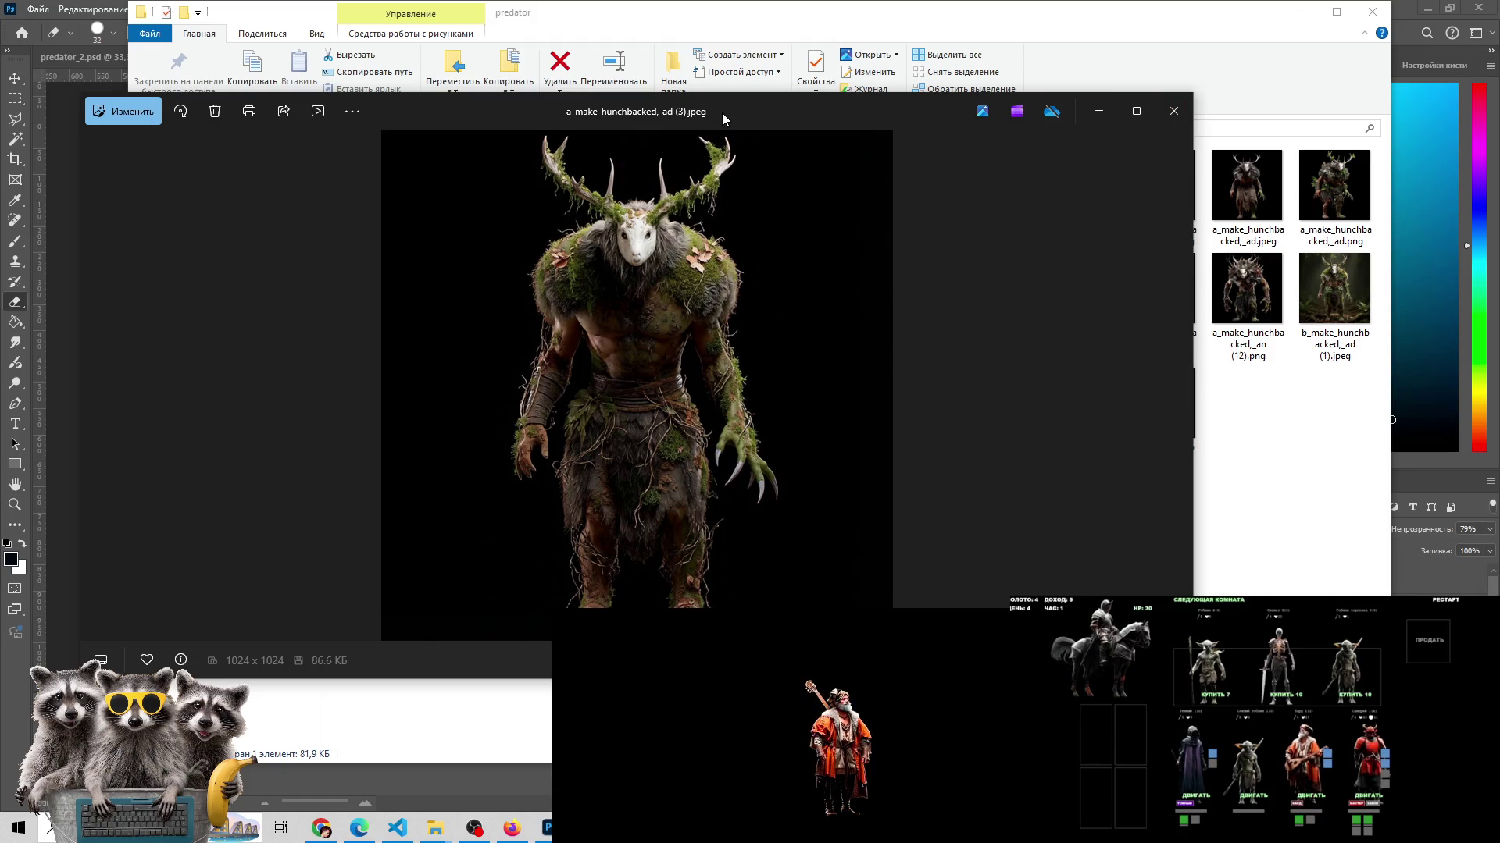
# - Preview a_make_hunchbacked_ad (3).jpeg, then drag it into Photoshop, opening it without a colour profile
pyautogui.click(1173, 111)
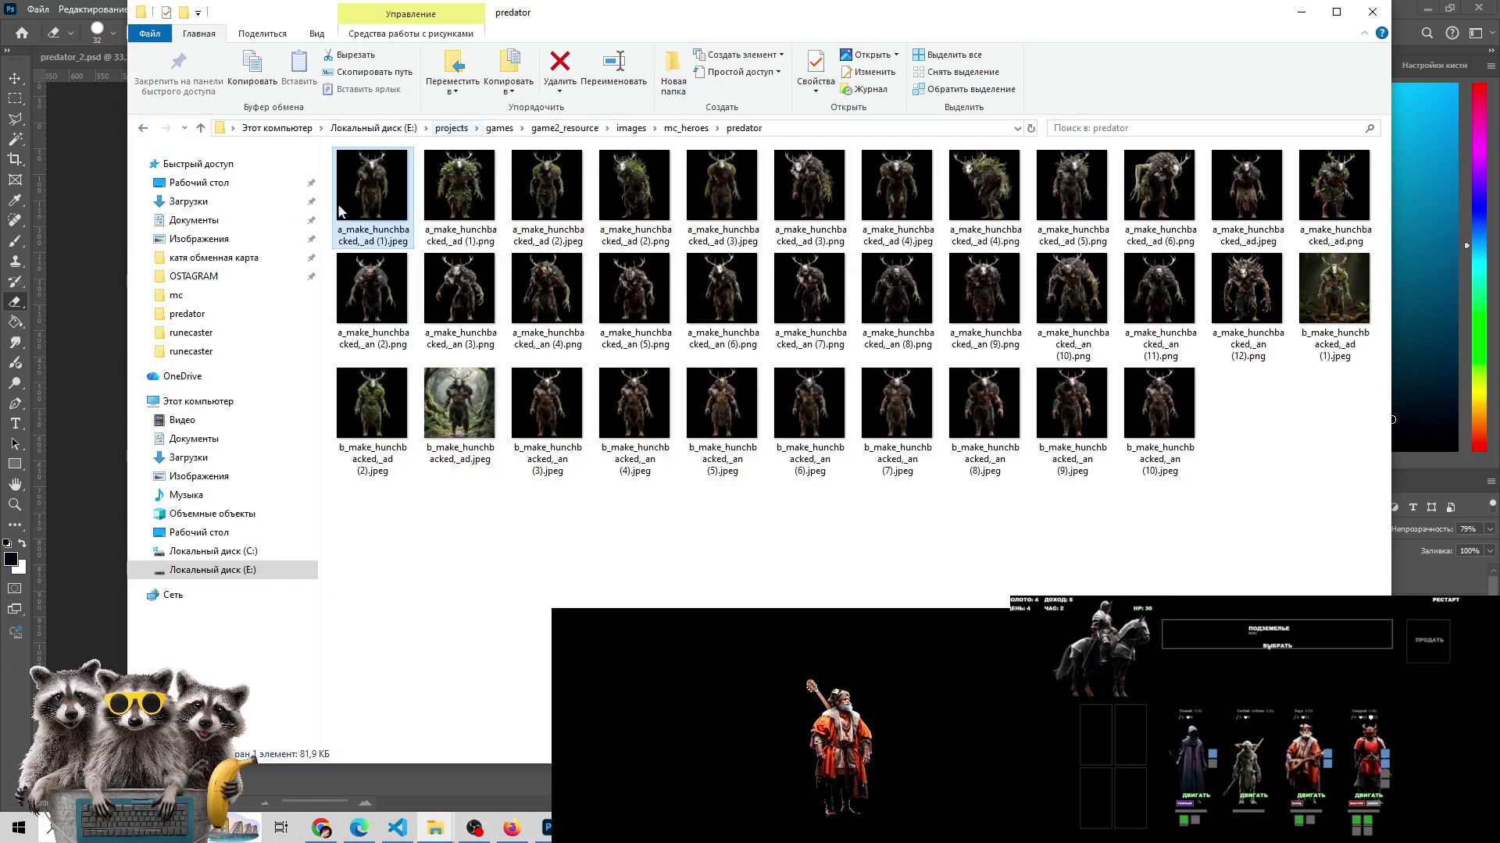
pyautogui.press('Right')
pyautogui.press('Right')
pyautogui.press('Right')
pyautogui.press('Right')
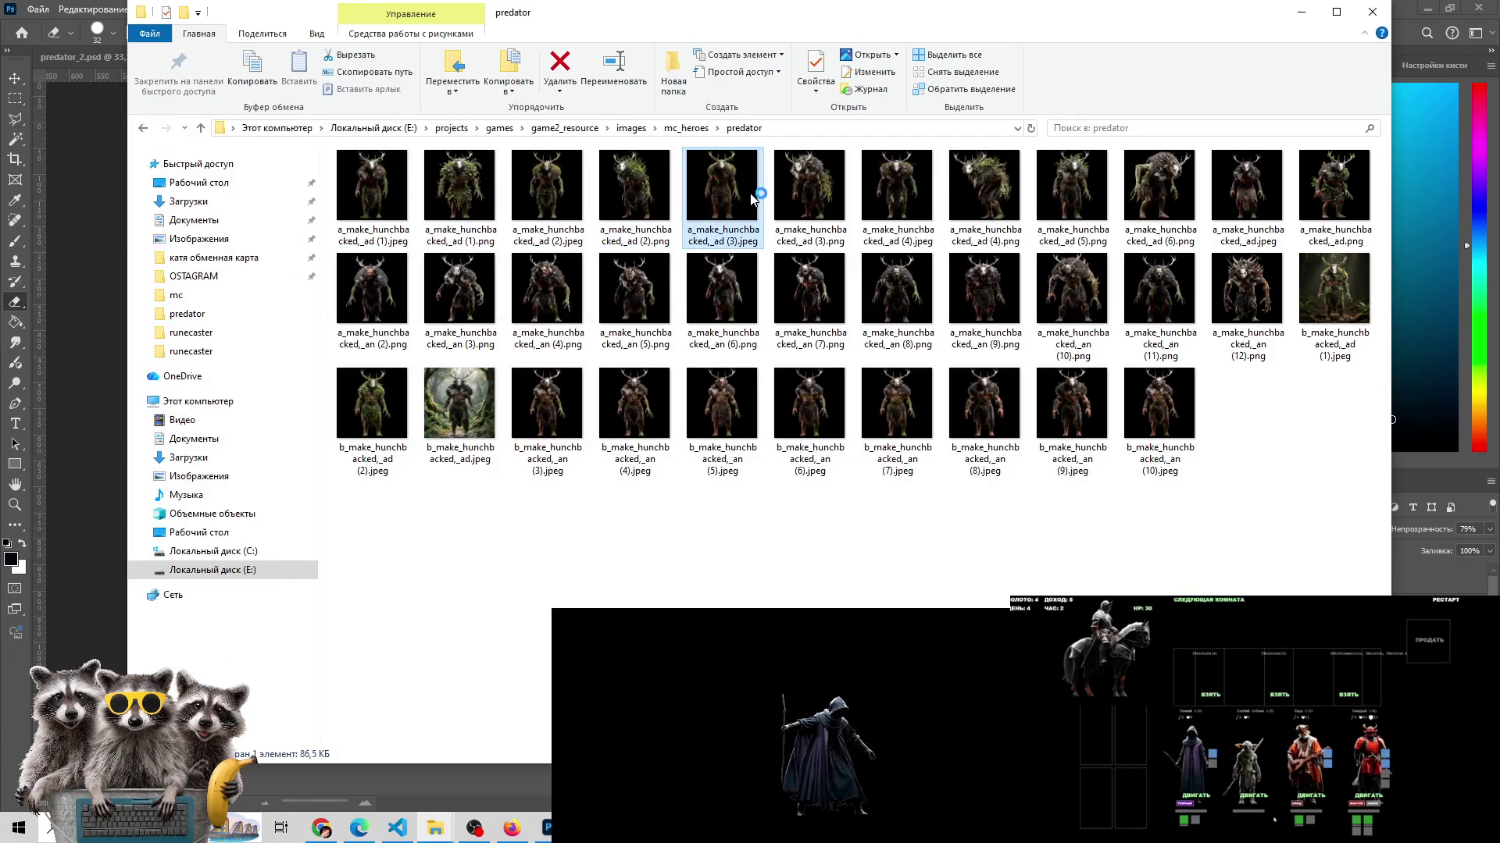
pyautogui.press('Return')
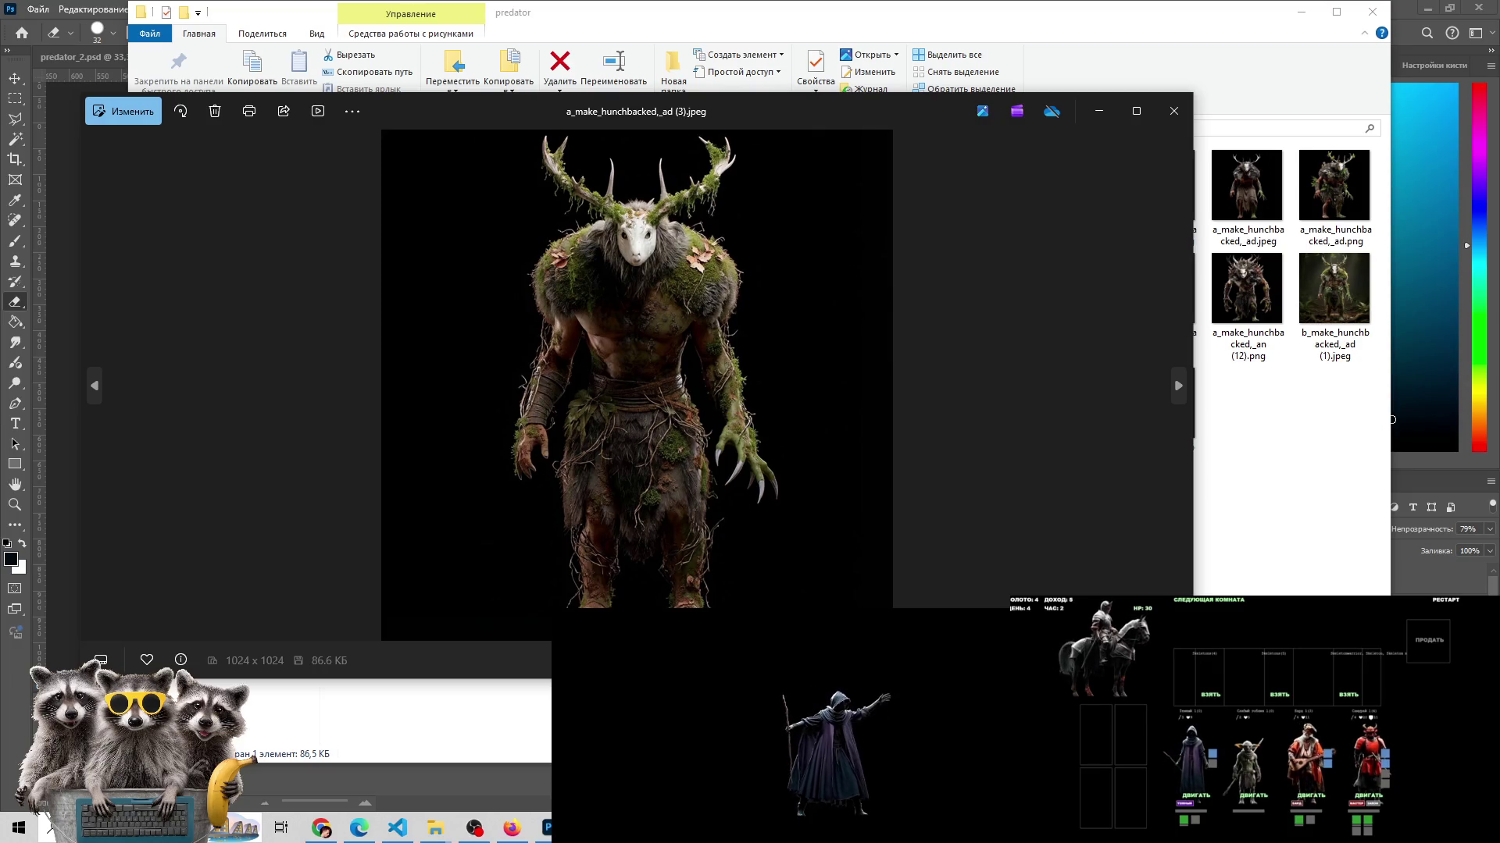
pyautogui.press('Escape')
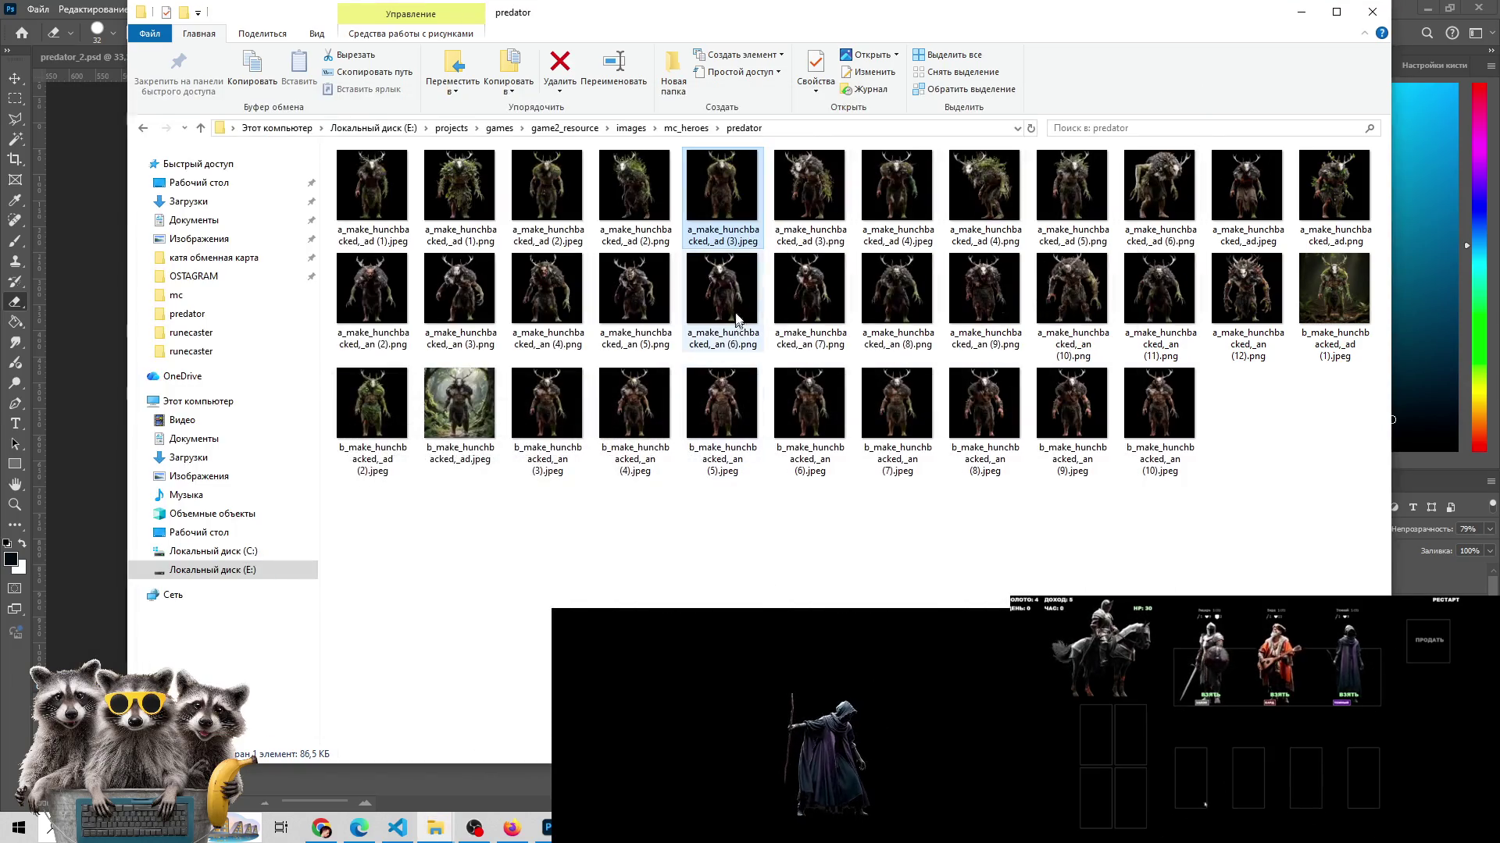
pyautogui.moveTo(722, 191)
pyautogui.mouseDown()
pyautogui.moveTo(653, 572)
pyautogui.moveTo(1008, 65)
pyautogui.mouseUp()
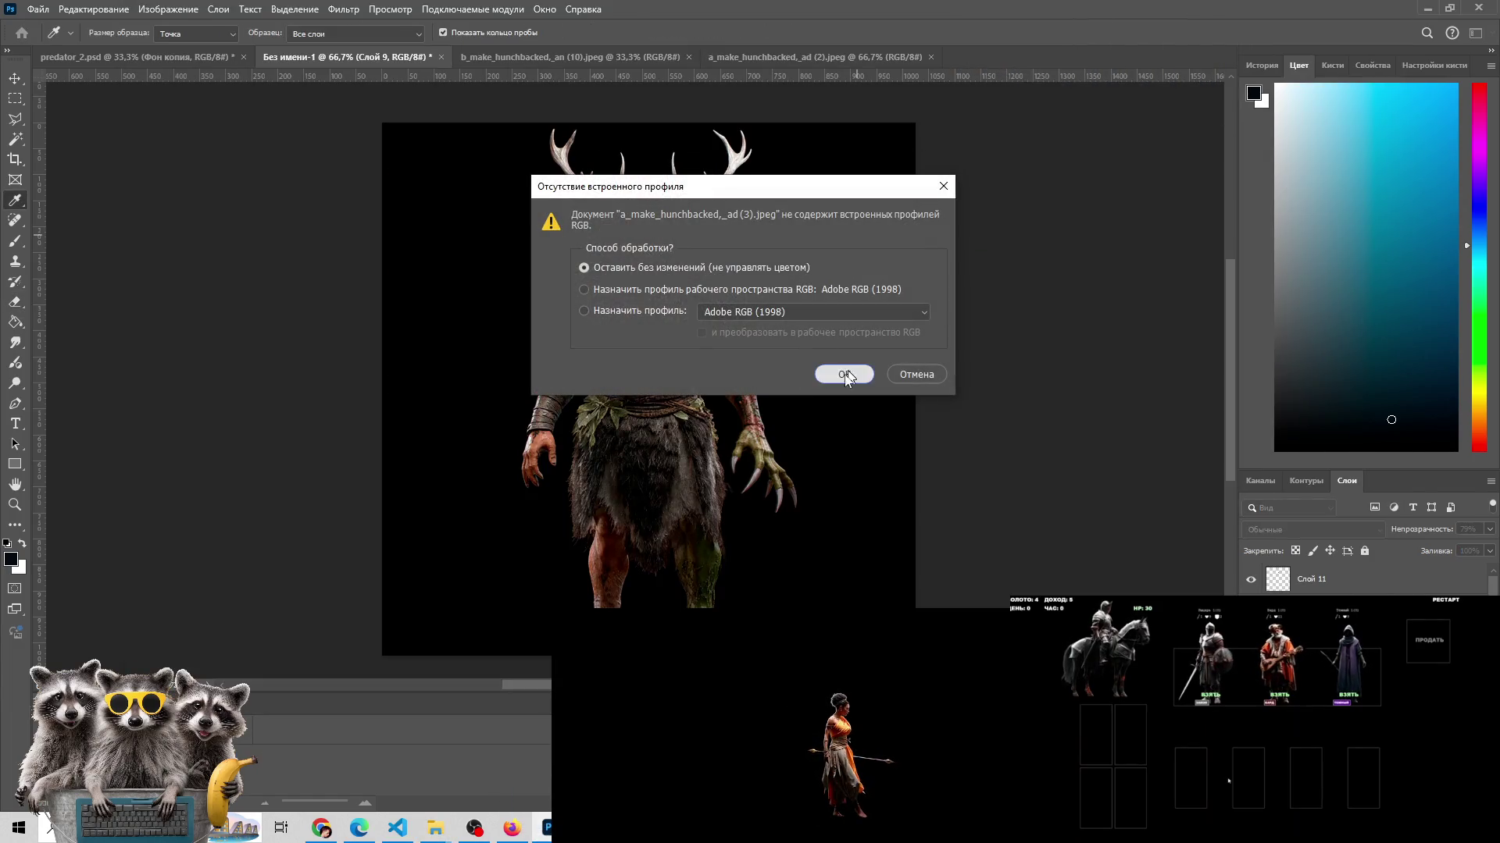
pyautogui.click(828, 373)
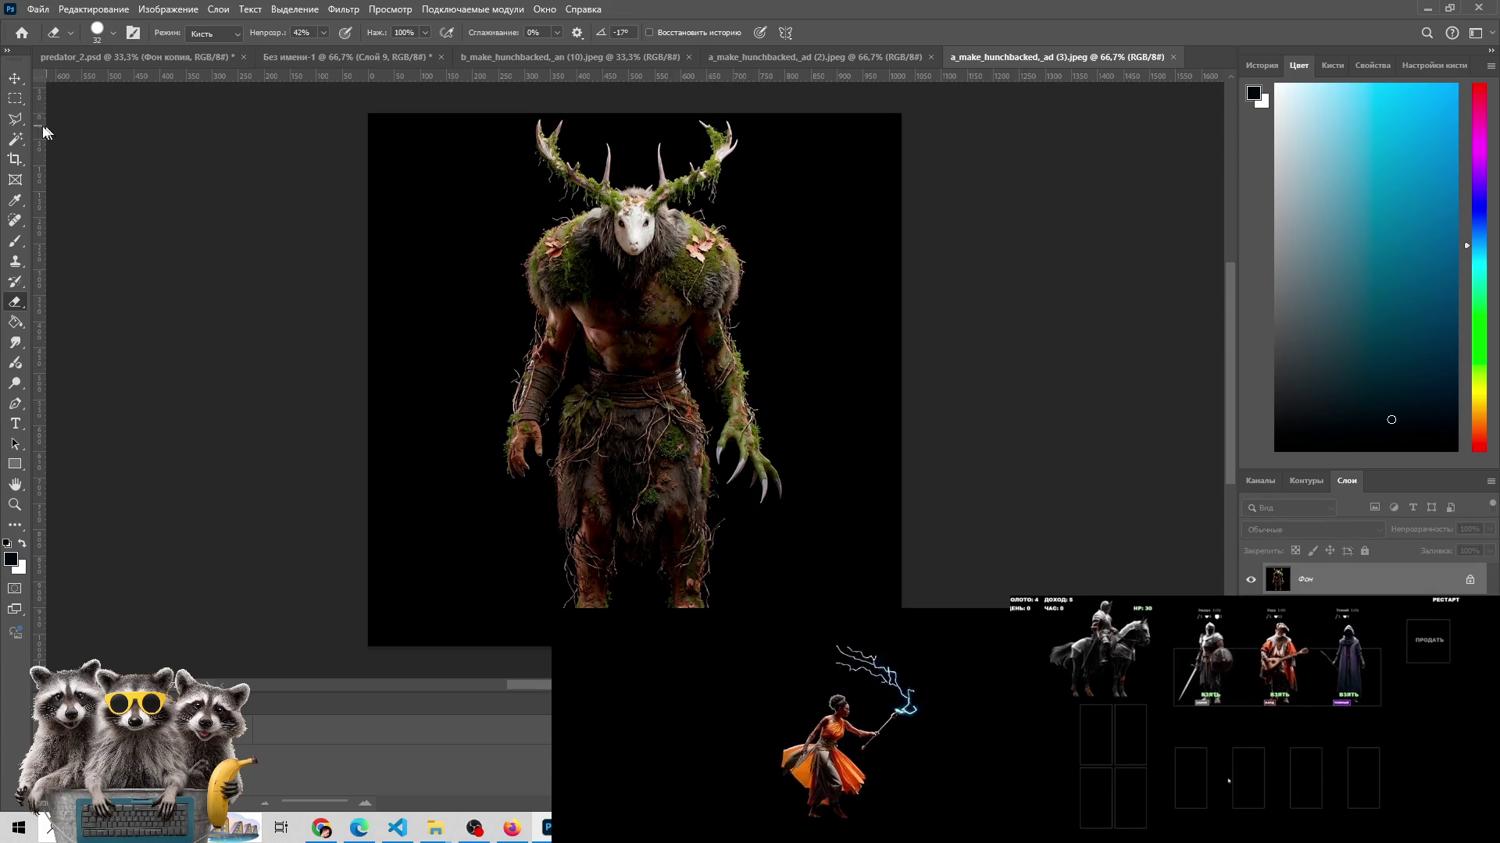
# - Marquee-select the mossy creature, then flip through the variant tabs back to Без имени-1
pyautogui.click(15, 98)
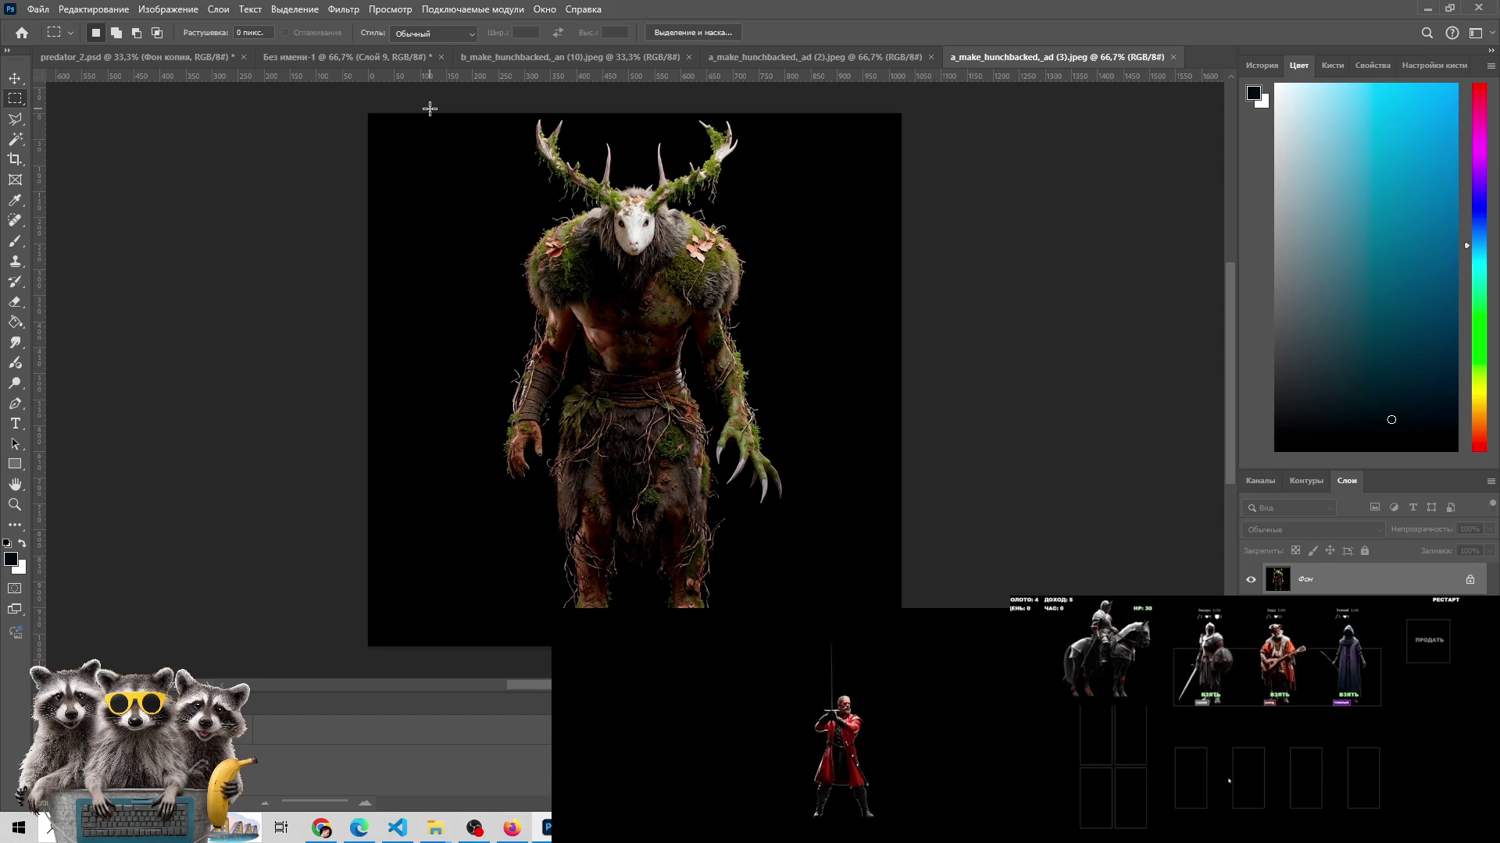
pyautogui.moveTo(430, 109); pyautogui.dragTo(807, 526)
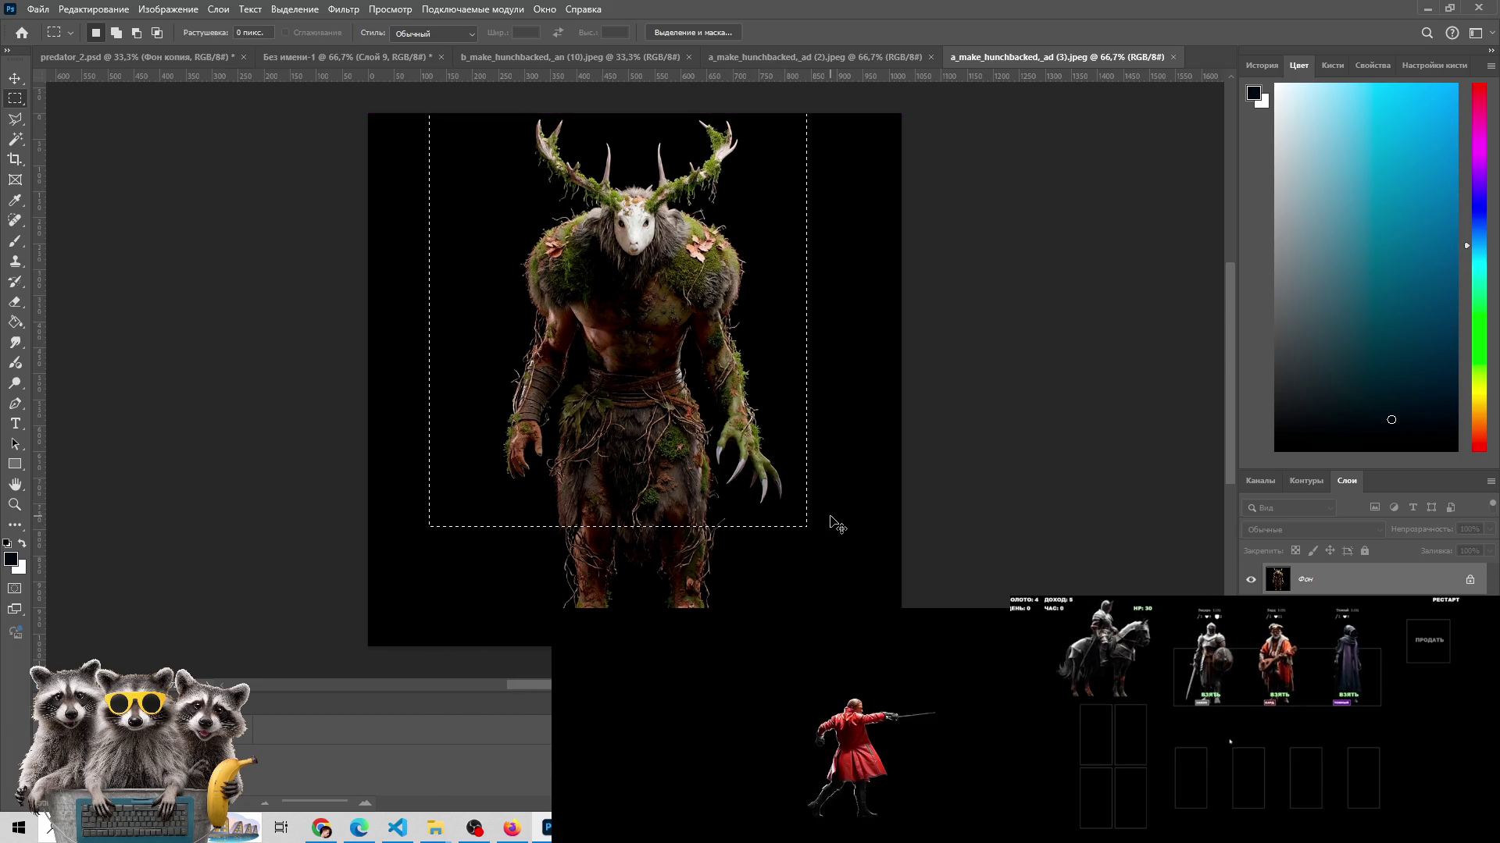
pyautogui.click(814, 58)
pyautogui.hotkey('ctrl', 'a')
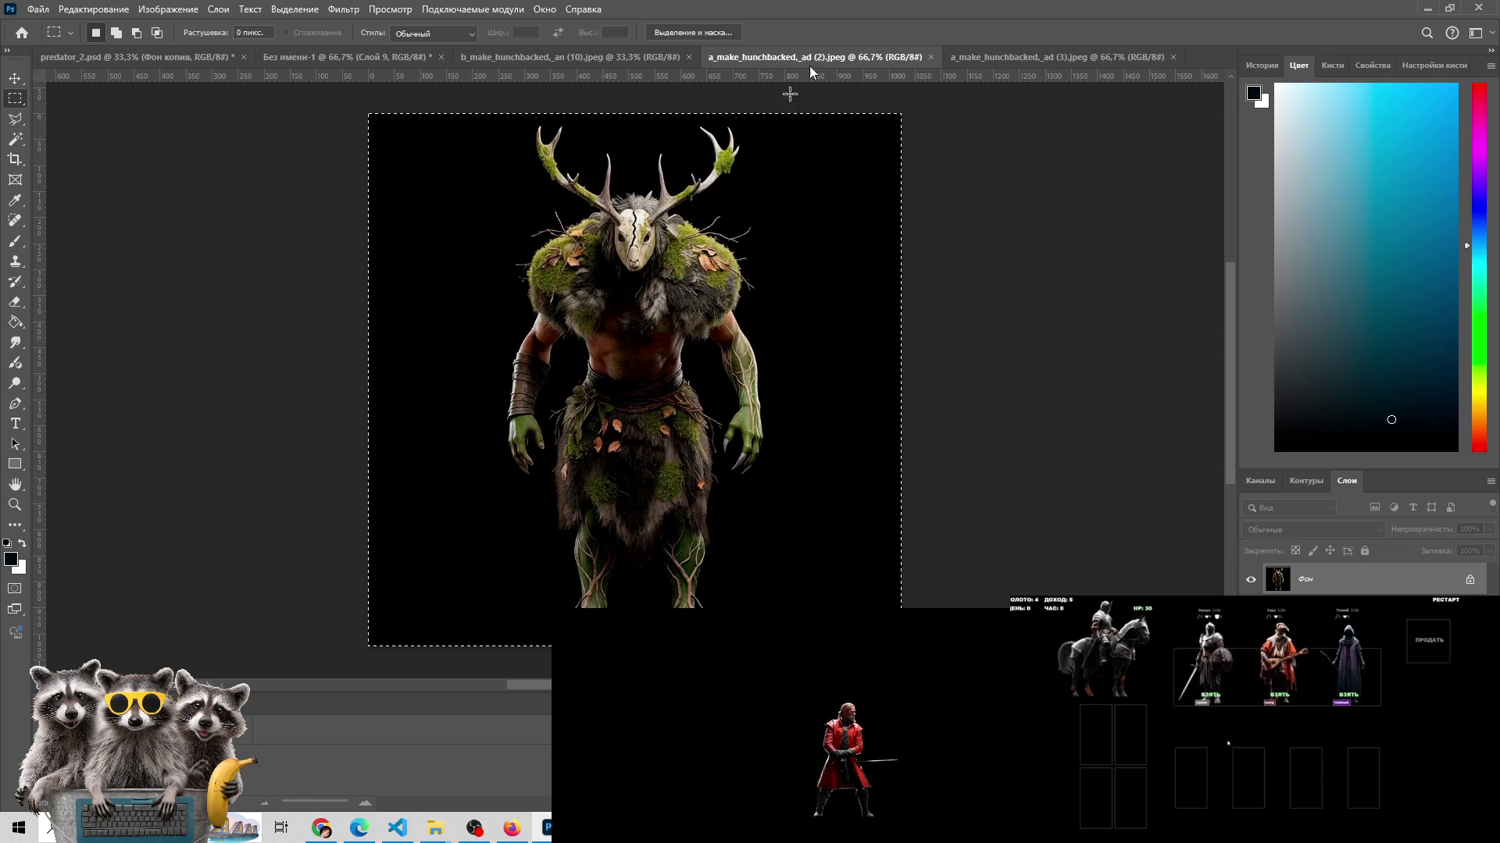
pyautogui.click(551, 57)
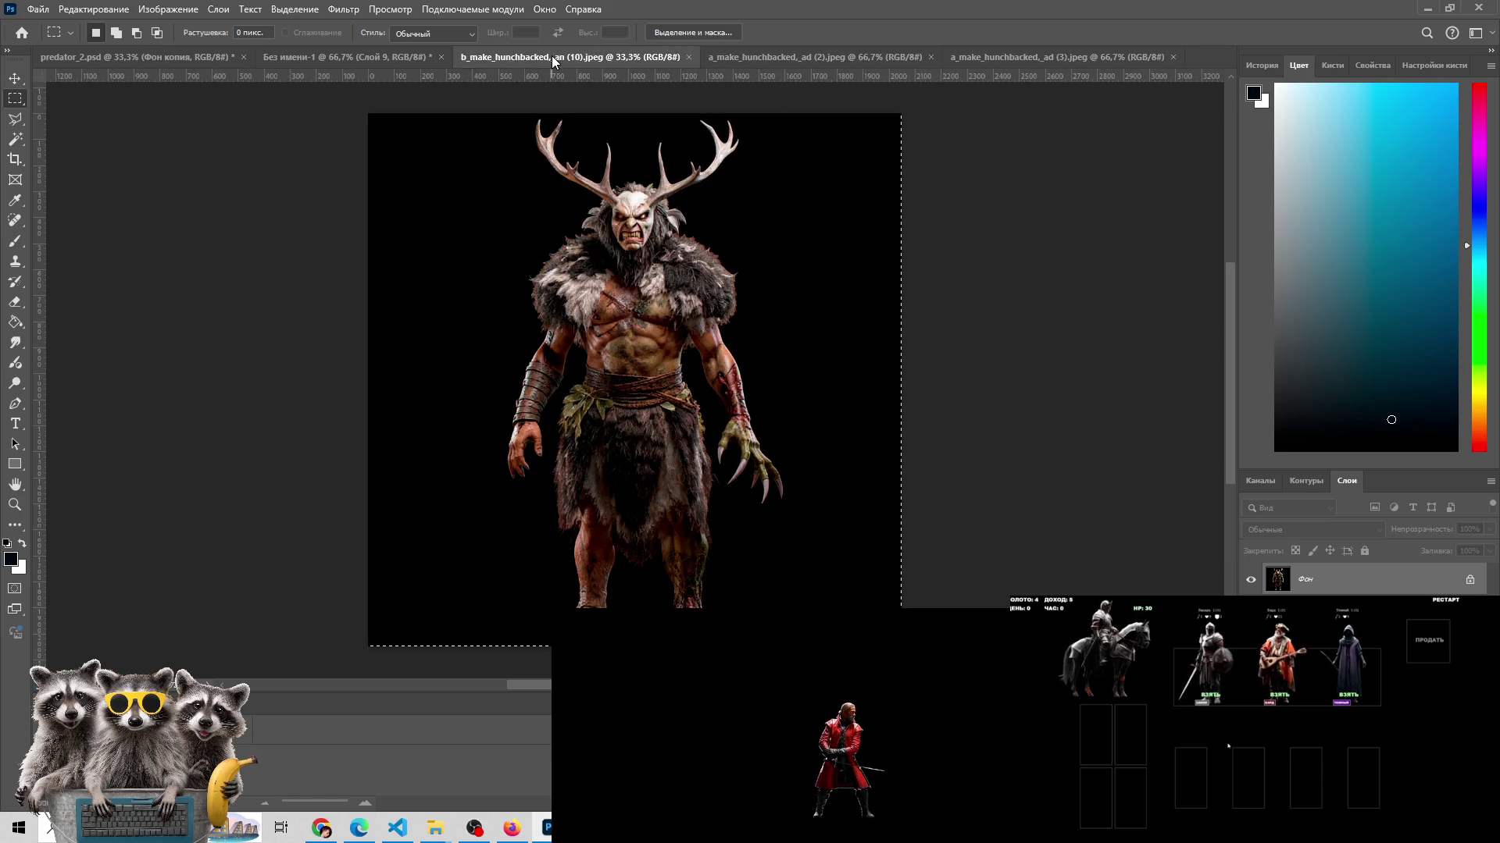
pyautogui.click(843, 51)
pyautogui.click(347, 57)
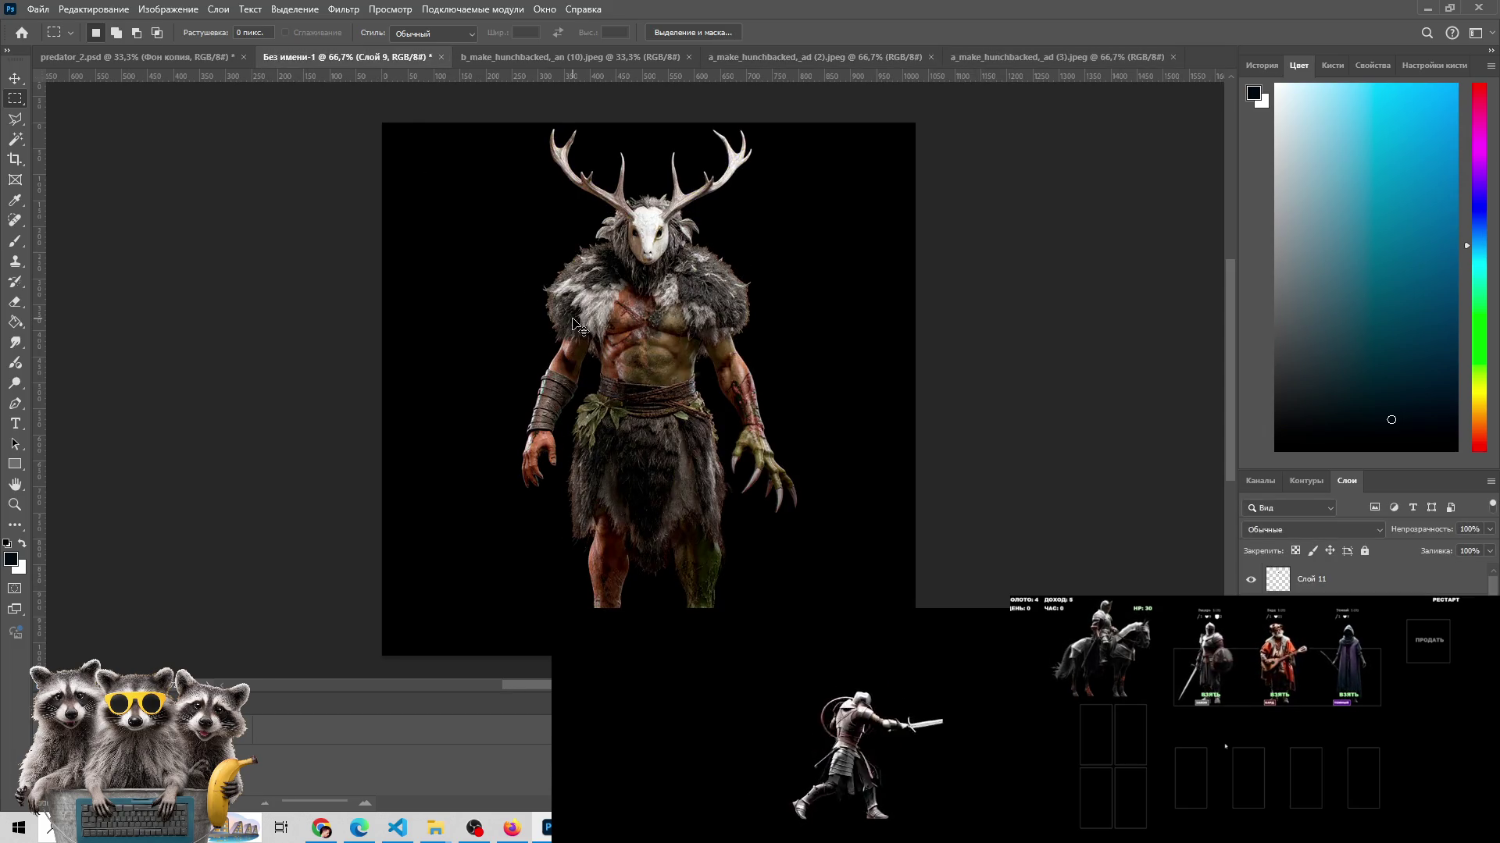
# - Paste the mossy deer-masked creature into Без имени-1 as a new layer
pyautogui.hotkey('ctrl', 'v')
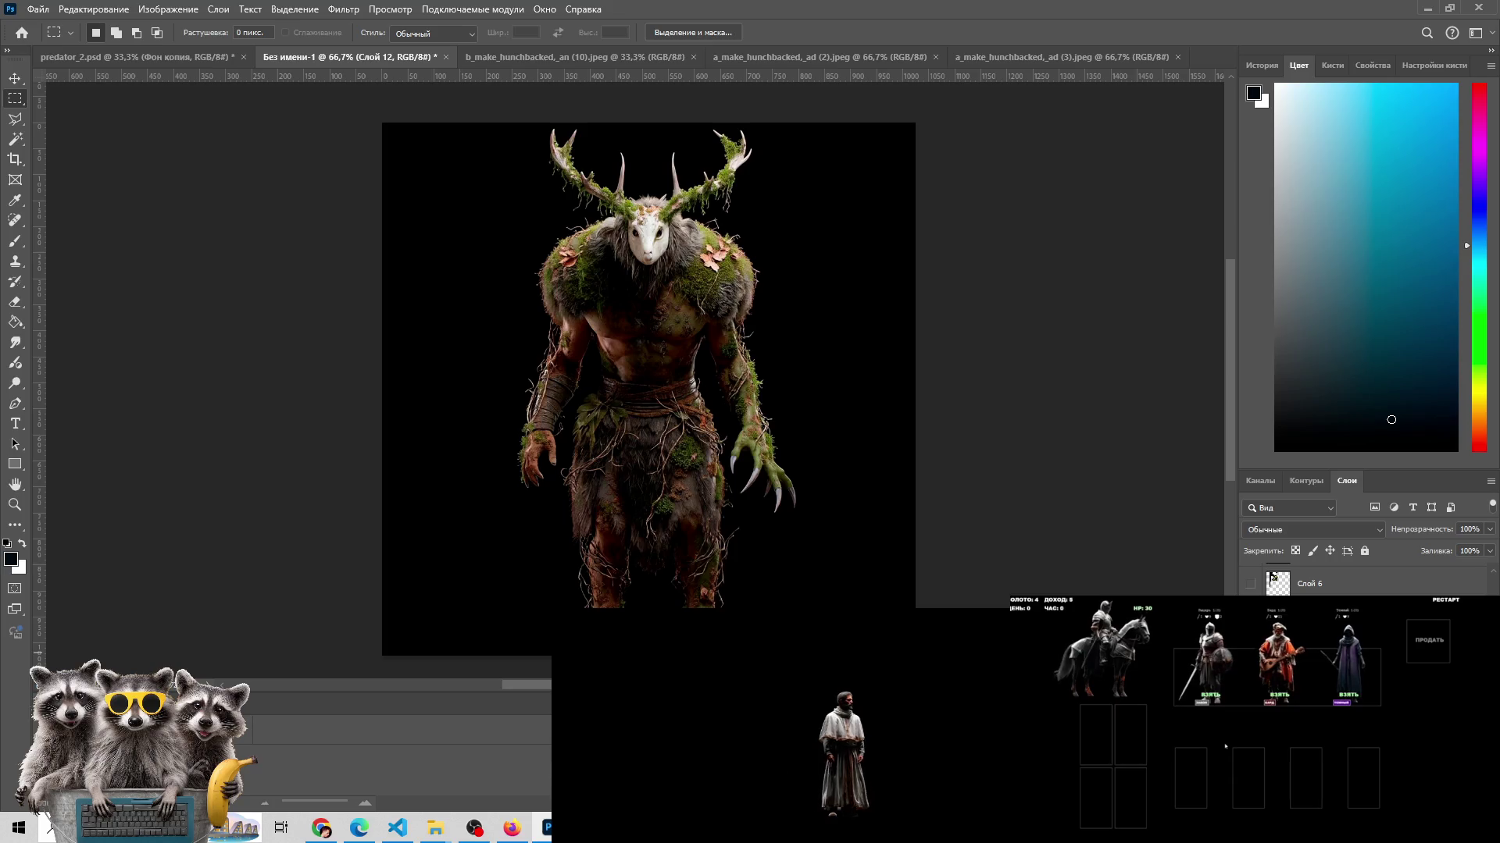
pyautogui.scroll(2, 793, 308)
# - Zoom in on the creature's chest, then pan and zoom to frame the antlers and whole figure
pyautogui.press('z')
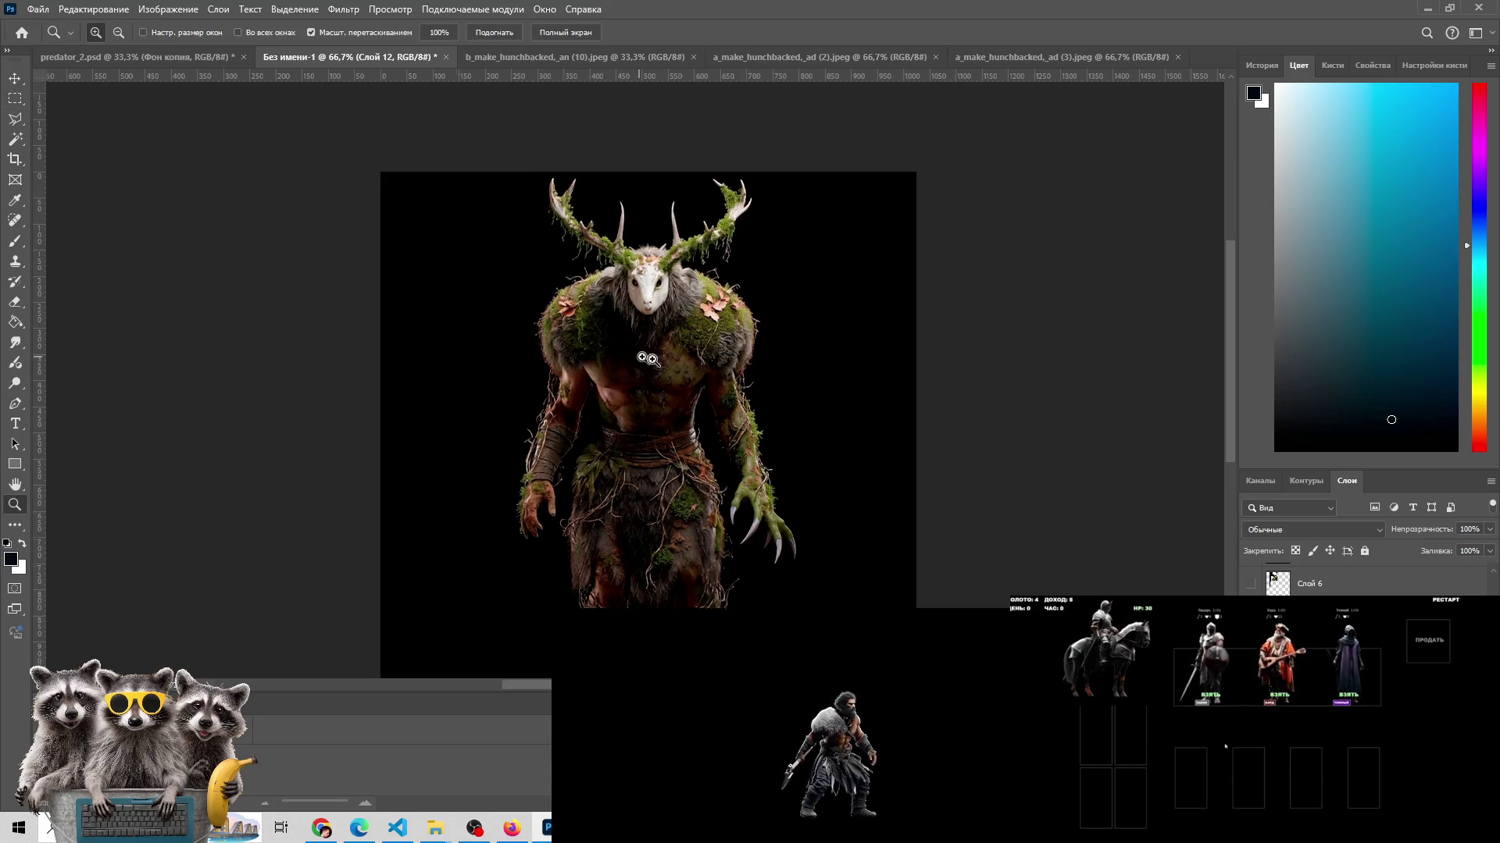
pyautogui.click(646, 358)
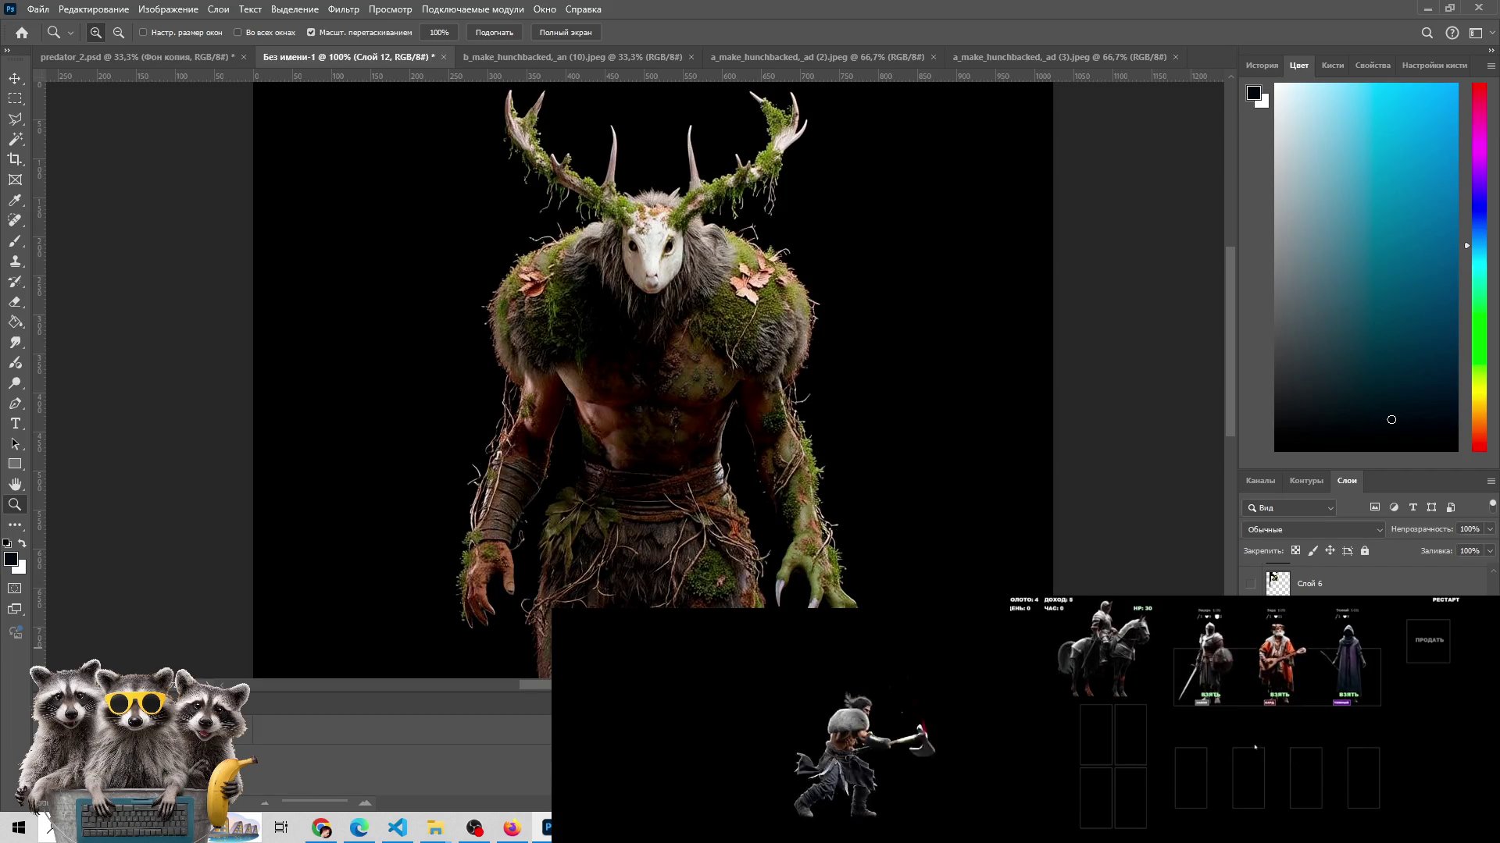
pyautogui.scroll(-3, 623, 429)
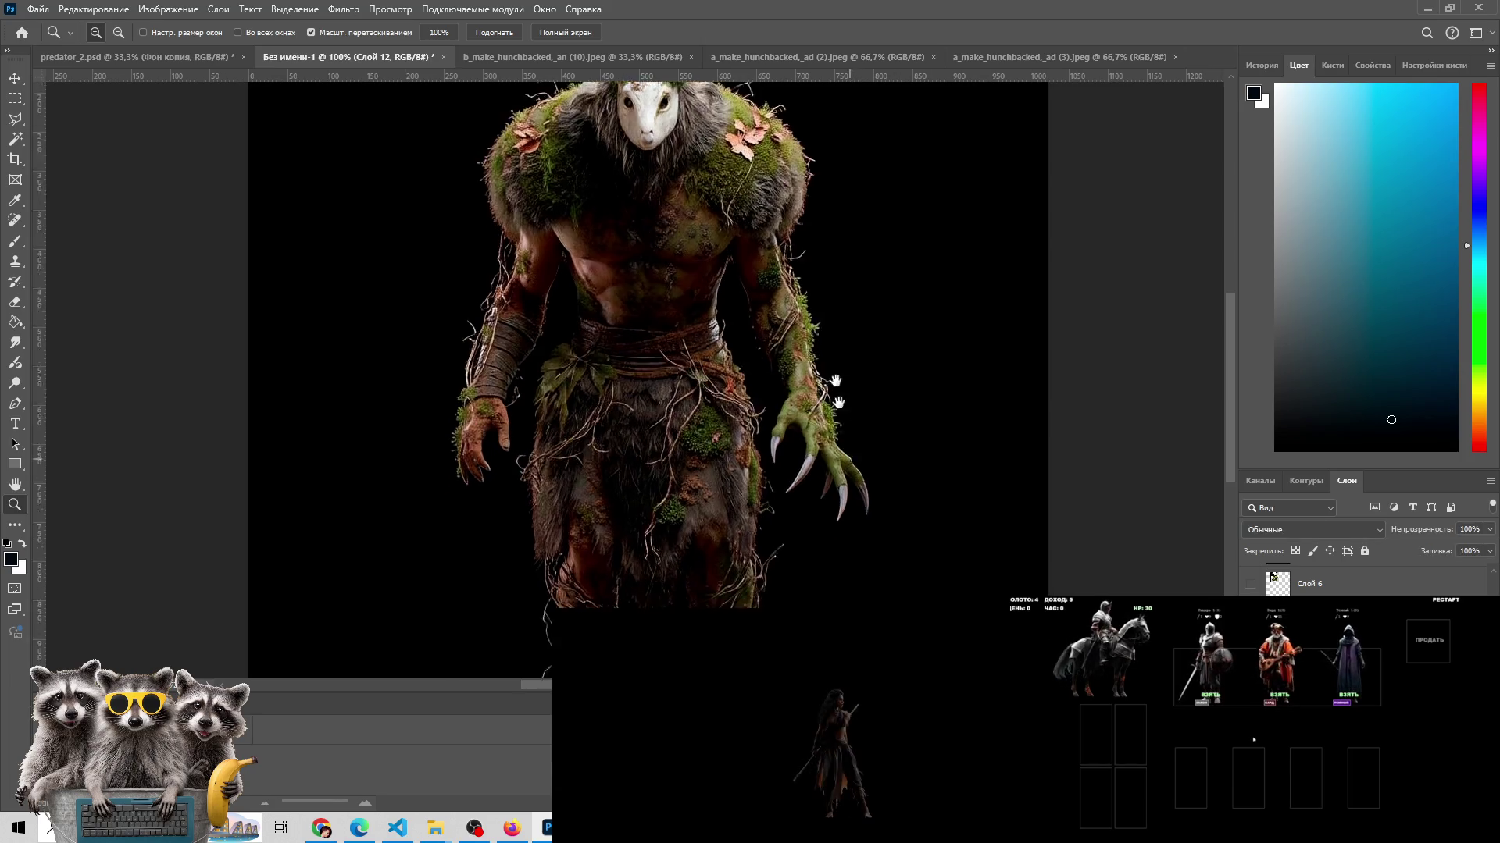
pyautogui.scroll(-5, 834, 395)
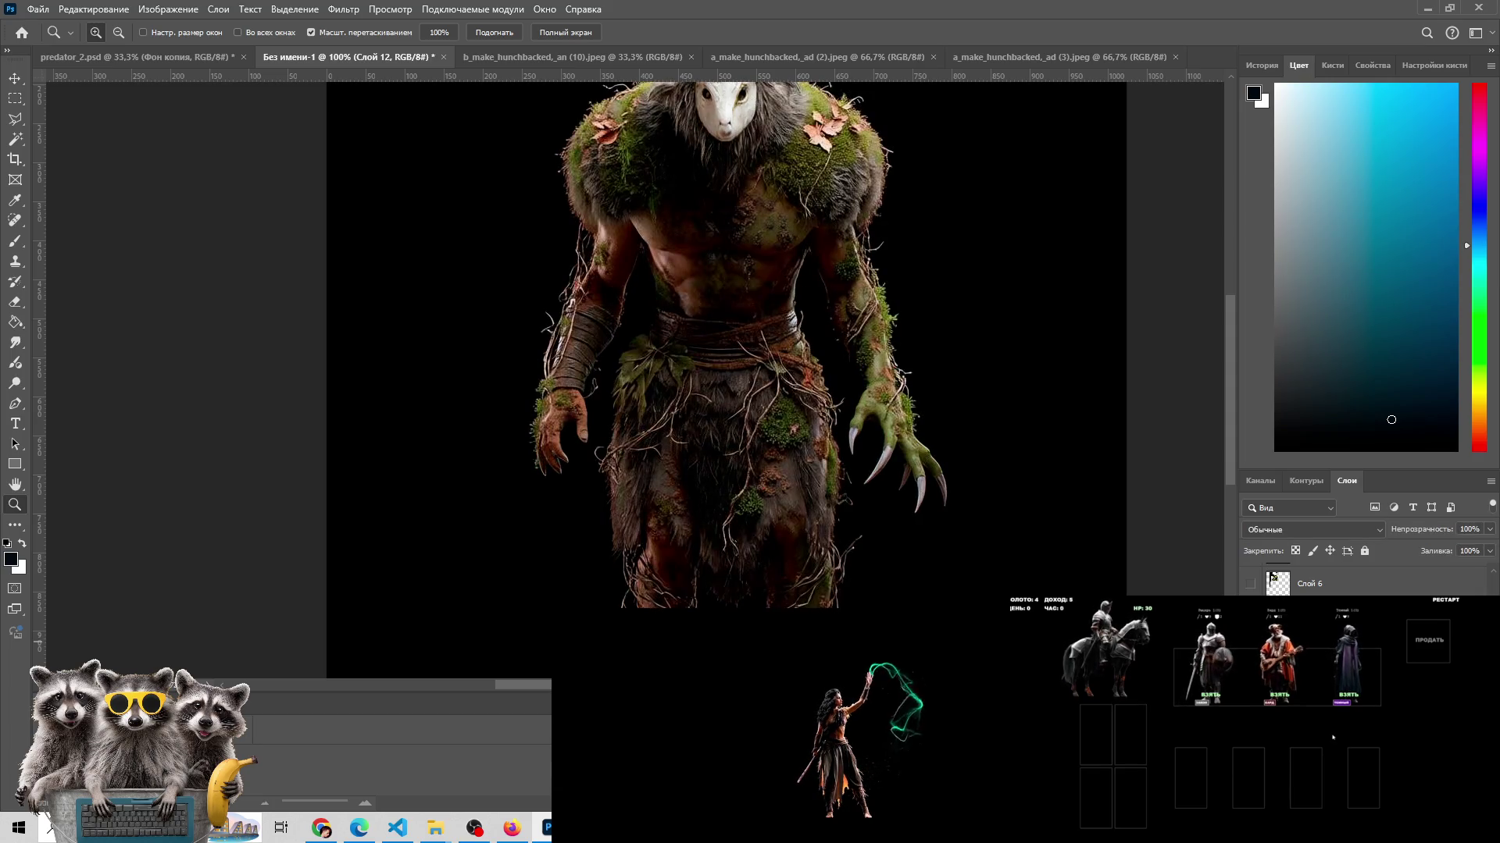
pyautogui.moveTo(1031, 332); pyautogui.dragTo(967, 492)
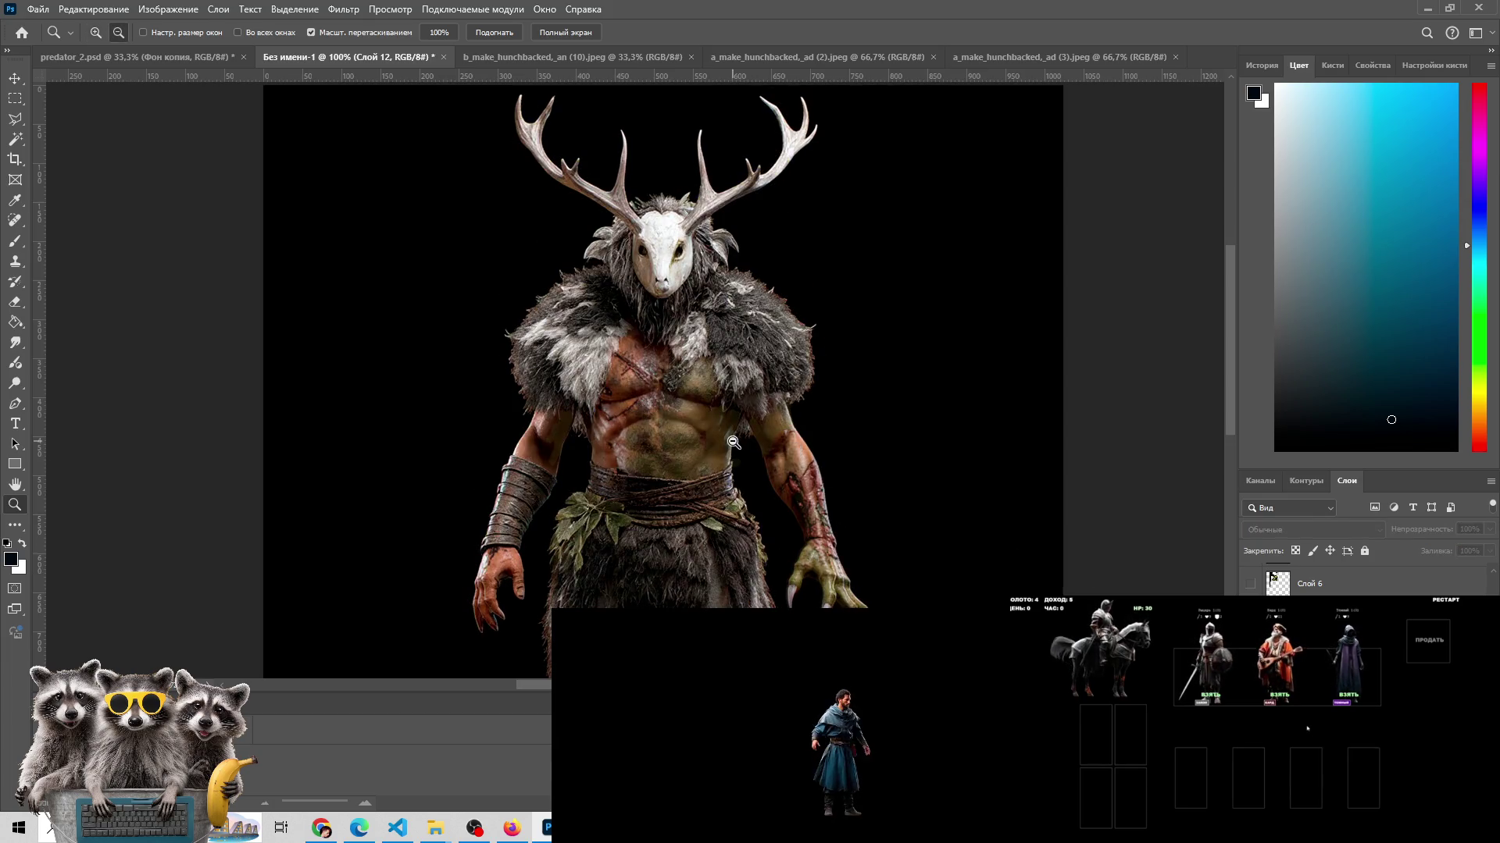
pyautogui.keyDown('alt'); pyautogui.click(734, 442); pyautogui.keyUp('alt')
pyautogui.click(686, 431)
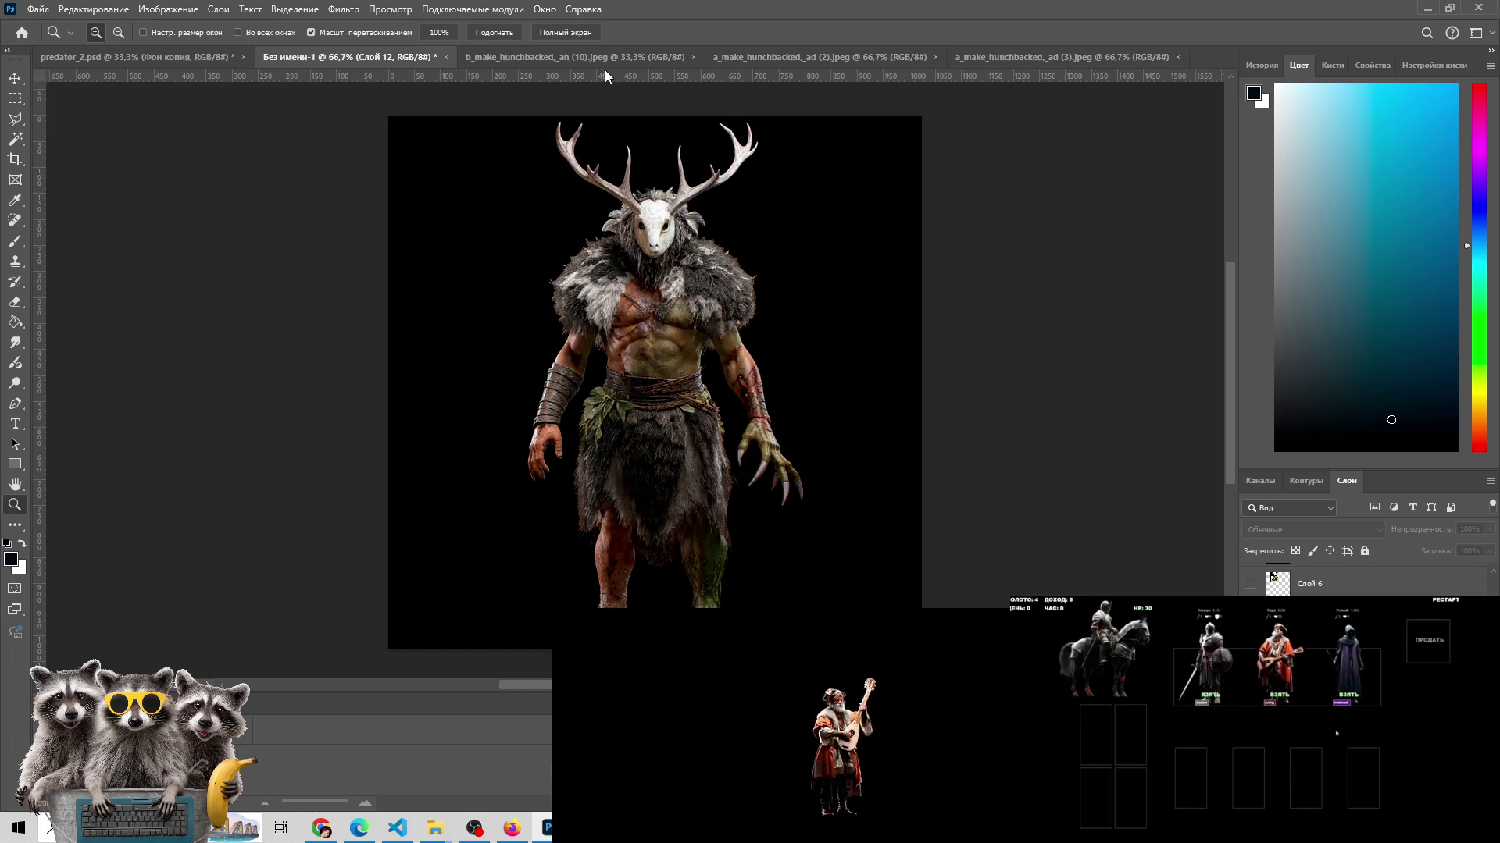
# - Dismiss Preferences, switch to the a_make_hunchbacked_ad (2).jpeg tab, and paste into Без имени-1
pyautogui.doubleClick(632, 75)
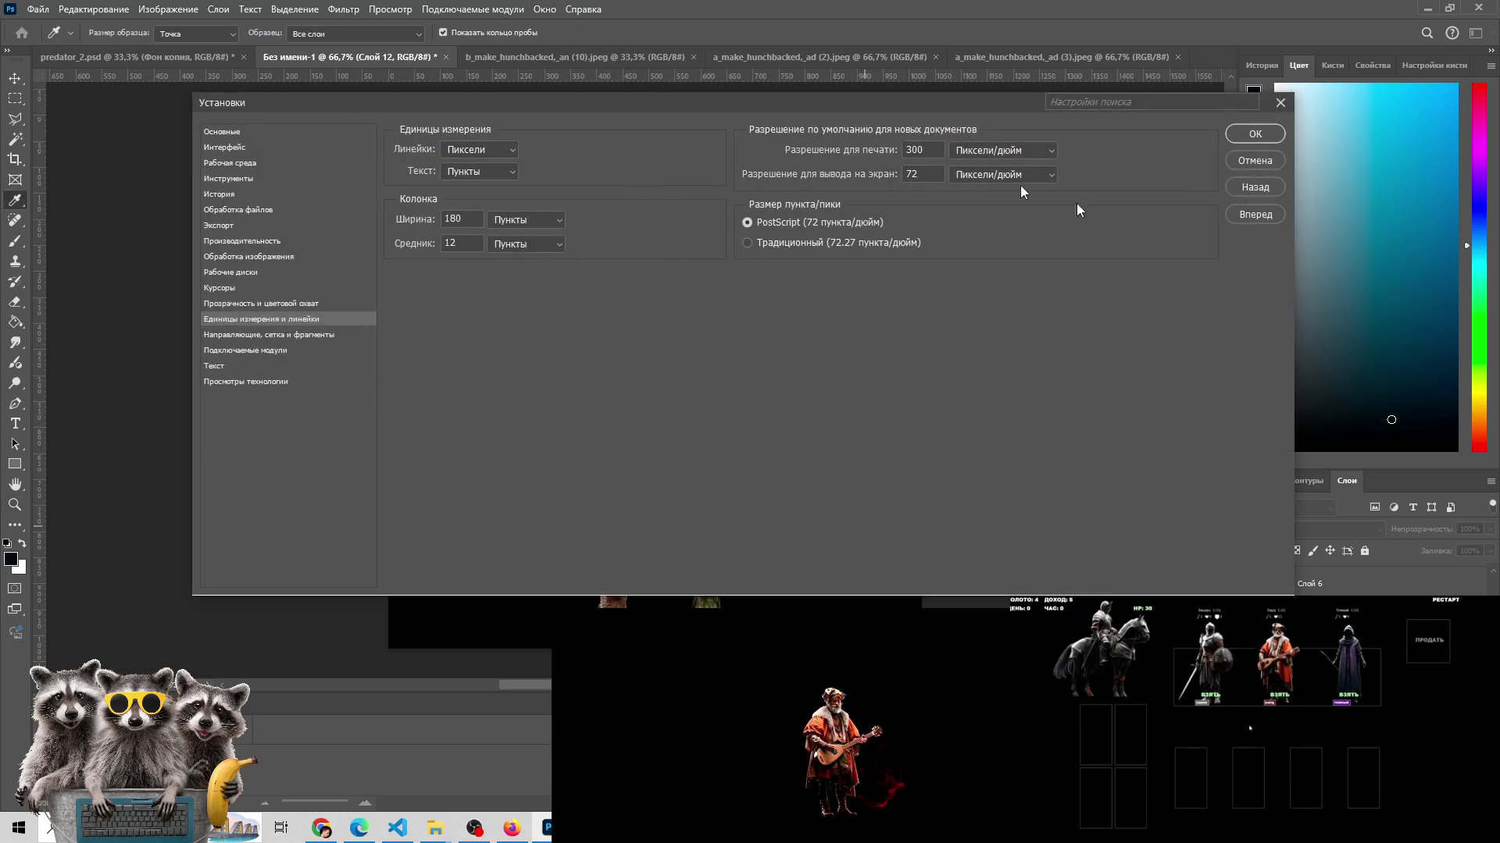
pyautogui.click(1254, 160)
pyautogui.click(519, 60)
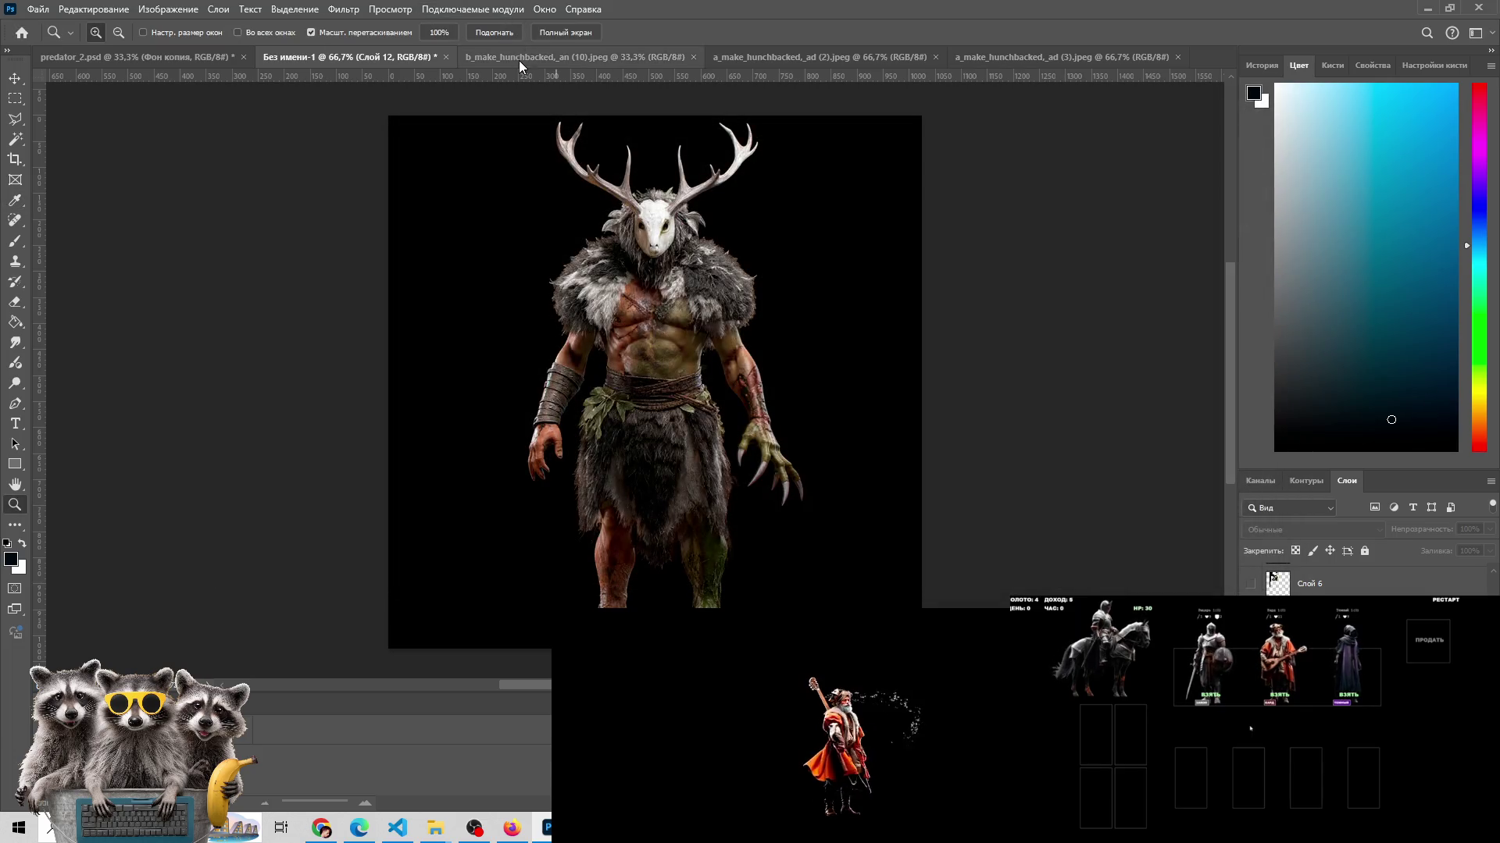
pyautogui.click(865, 59)
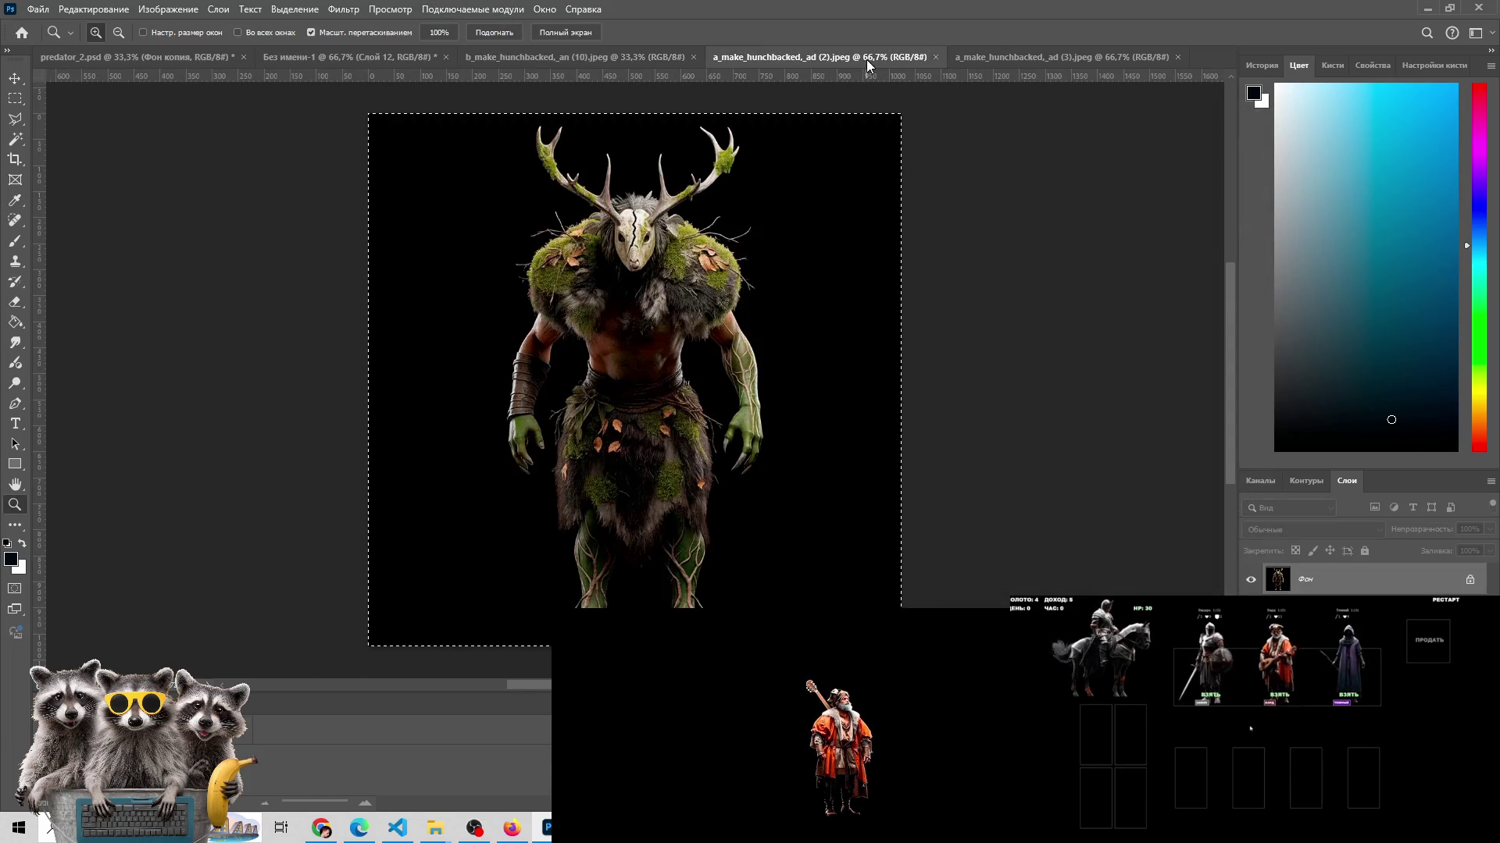
pyautogui.click(337, 58)
pyautogui.hotkey('ctrl', 'v')
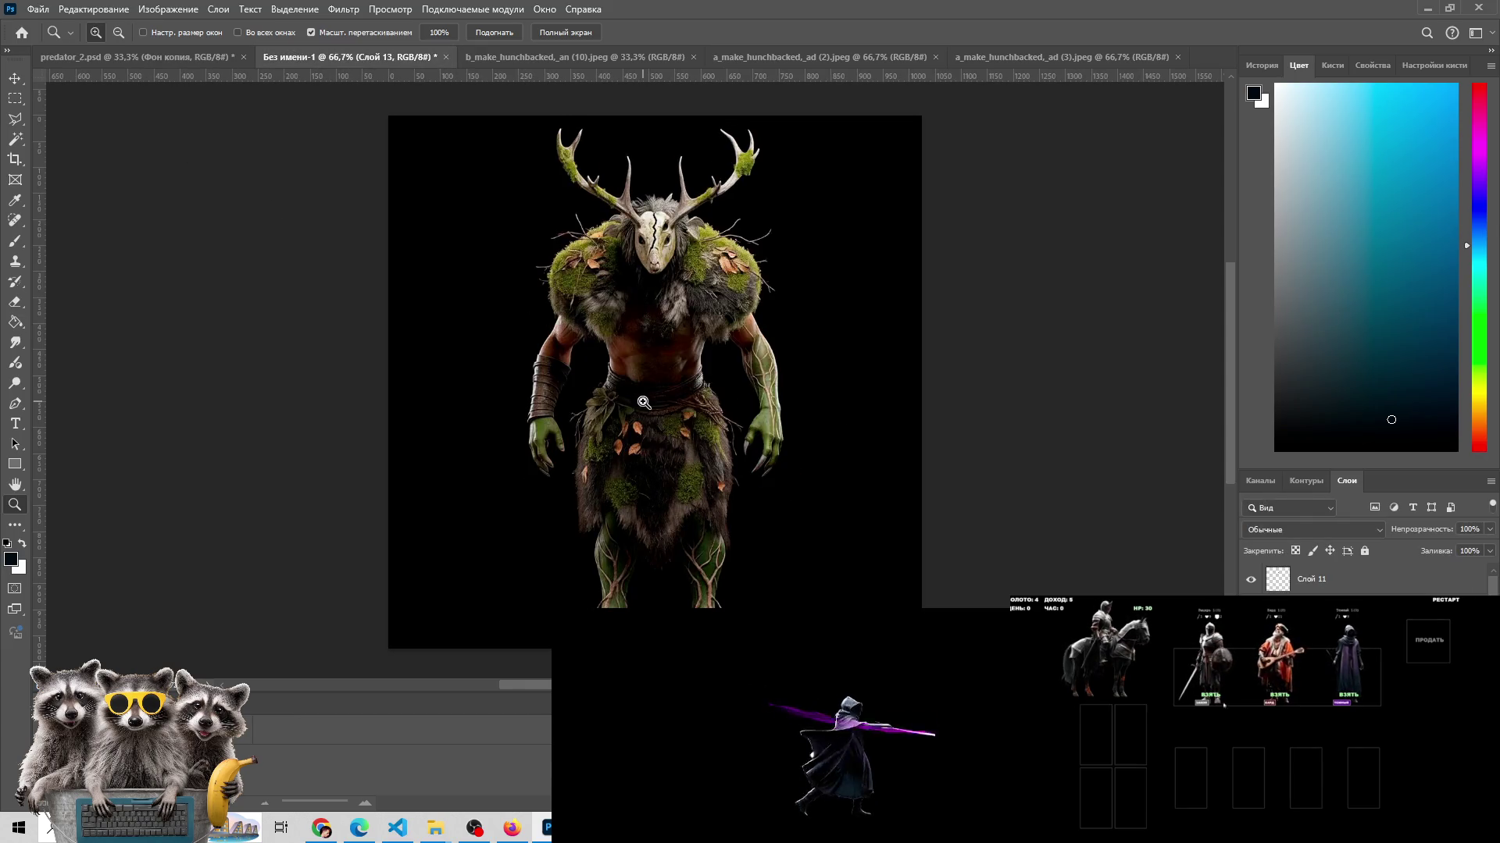
pyautogui.hotkey('ctrl', 'z')
pyautogui.hotkey('ctrl', 'shift', 'z')
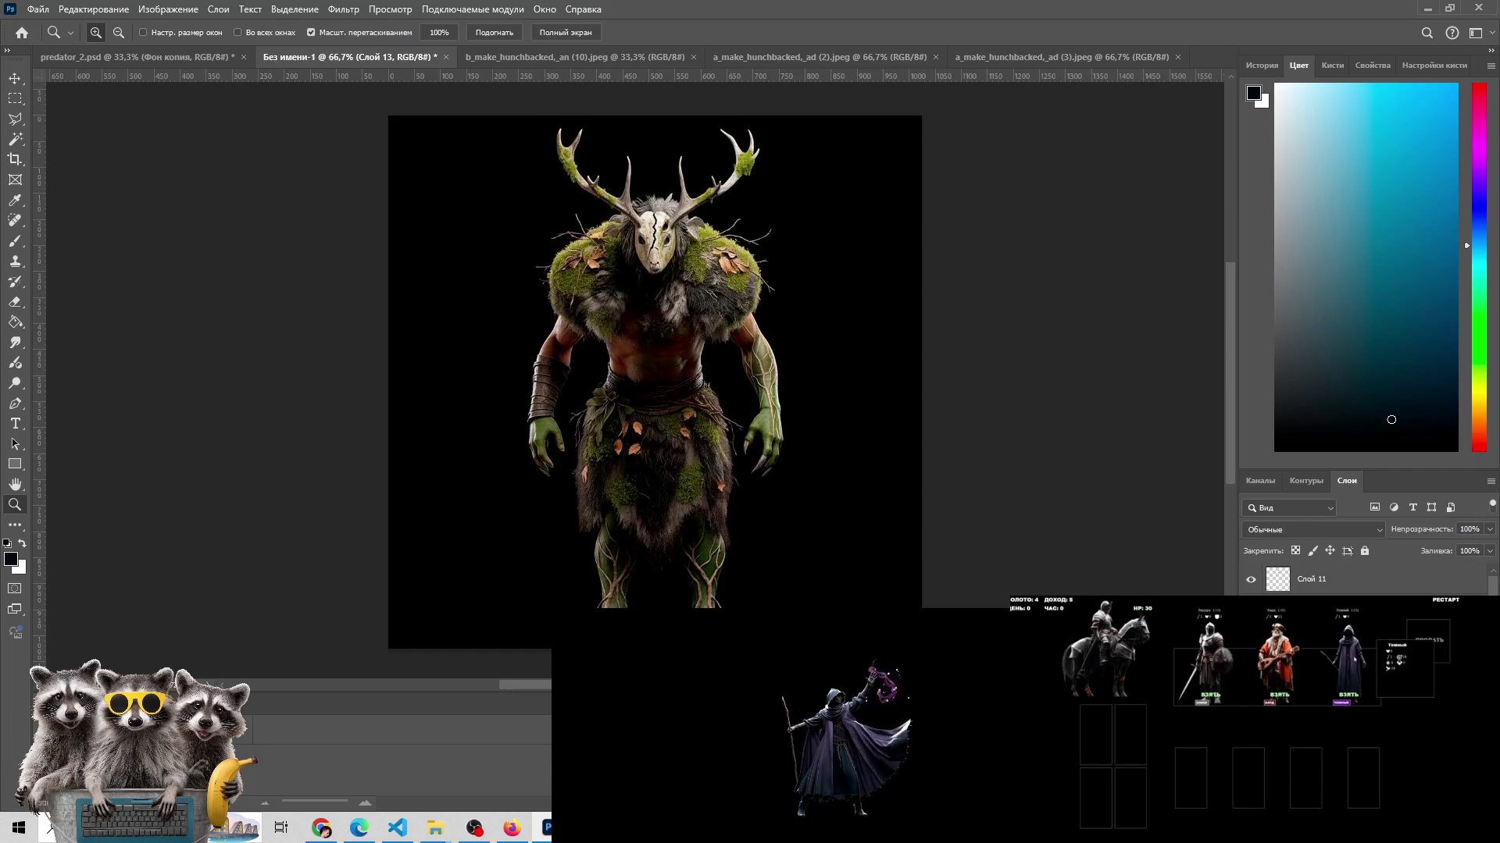
pyautogui.hotkey('ctrl', 'z')
pyautogui.hotkey('ctrl', 'shift', 'z')
pyautogui.hotkey('ctrl', 'z')
pyautogui.hotkey('ctrl', 'shift', 'z')
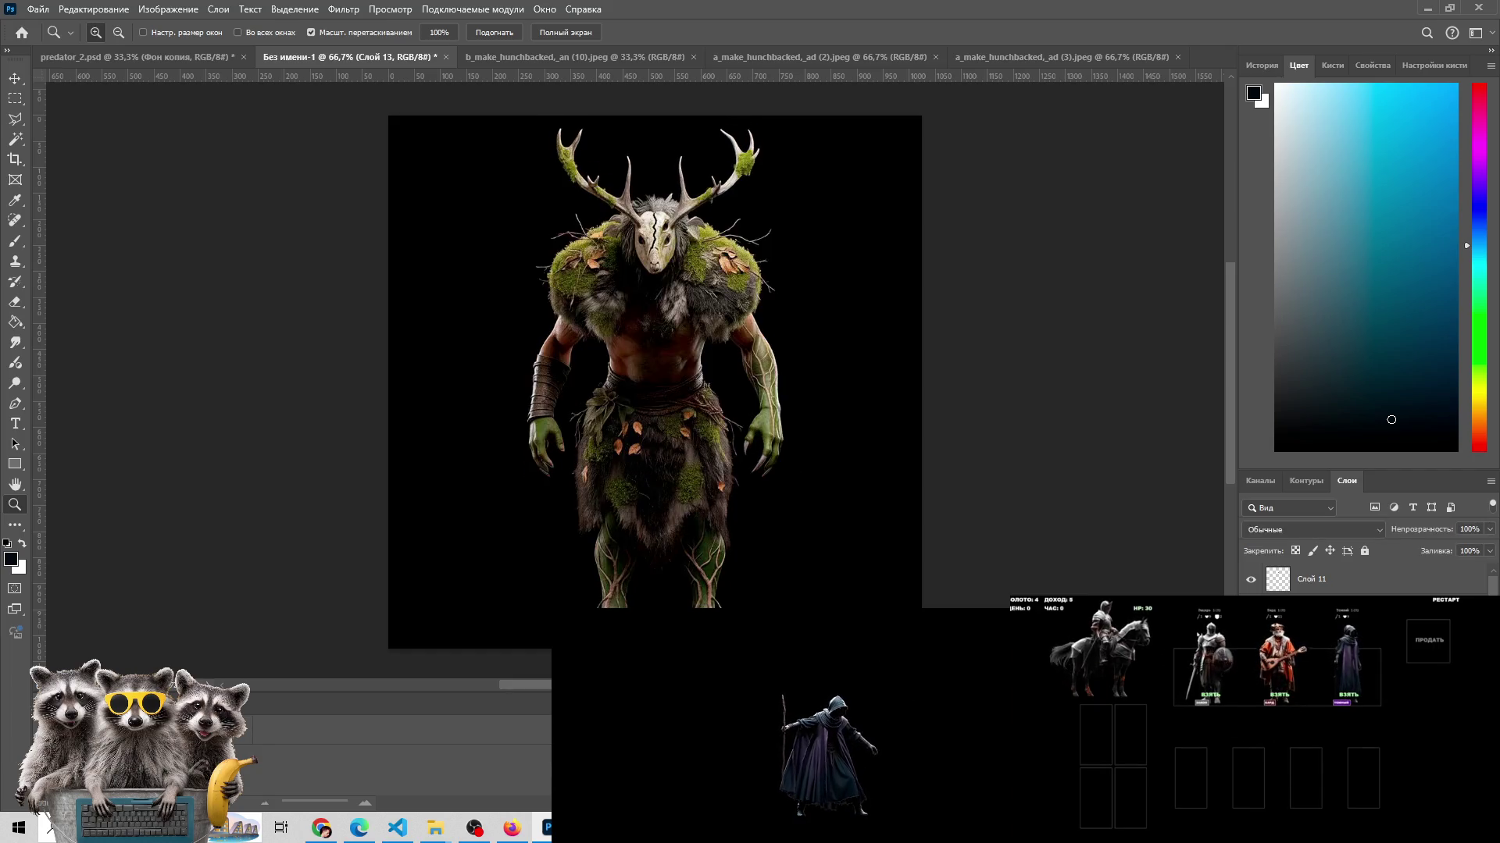
pyautogui.hotkey('ctrl', 'z')
pyautogui.hotkey('ctrl', 'shift', 'z')
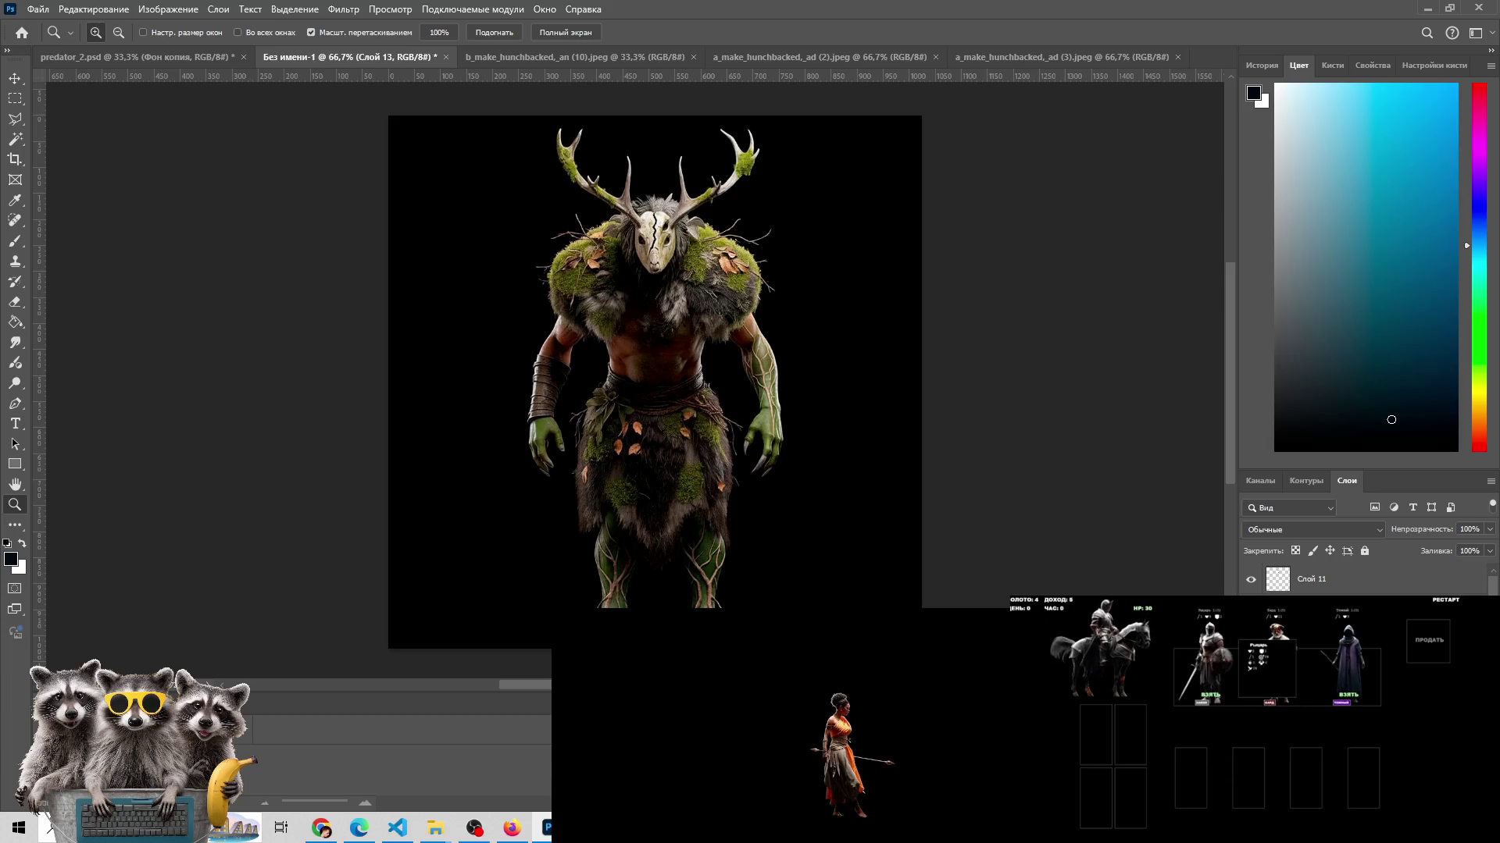
pyautogui.hotkey('ctrl', 'z')
pyautogui.hotkey('ctrl', 'shift', 'z')
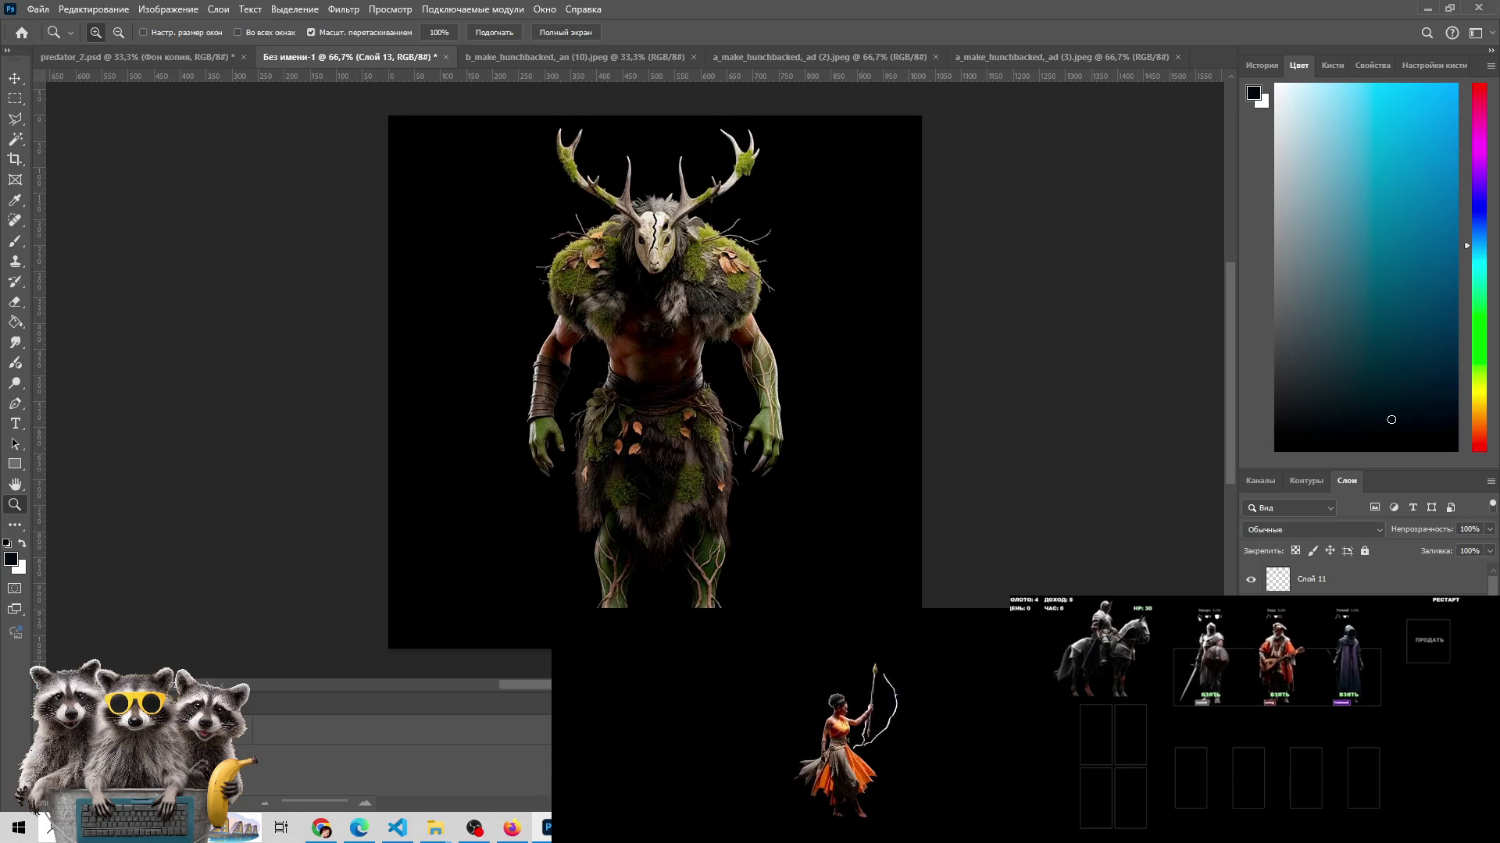
pyautogui.hotkey('ctrl', 'z')
pyautogui.hotkey('ctrl', 'shift', 'z')
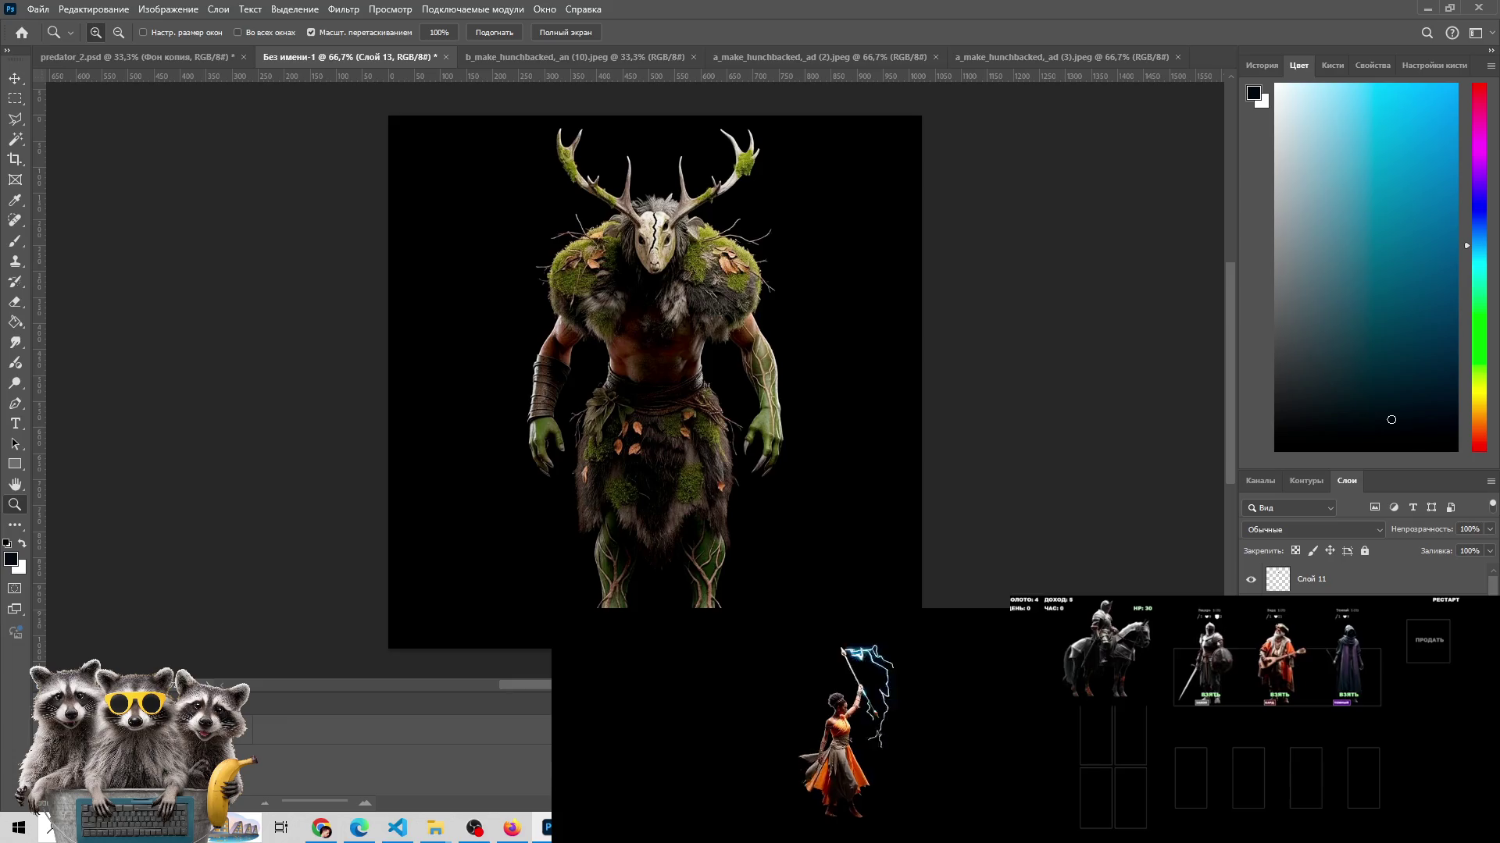
pyautogui.hotkey('ctrl', 'z')
pyautogui.hotkey('ctrl', 'shift', 'z')
pyautogui.hotkey('ctrl', 'z')
pyautogui.hotkey('ctrl', 'shift', 'z')
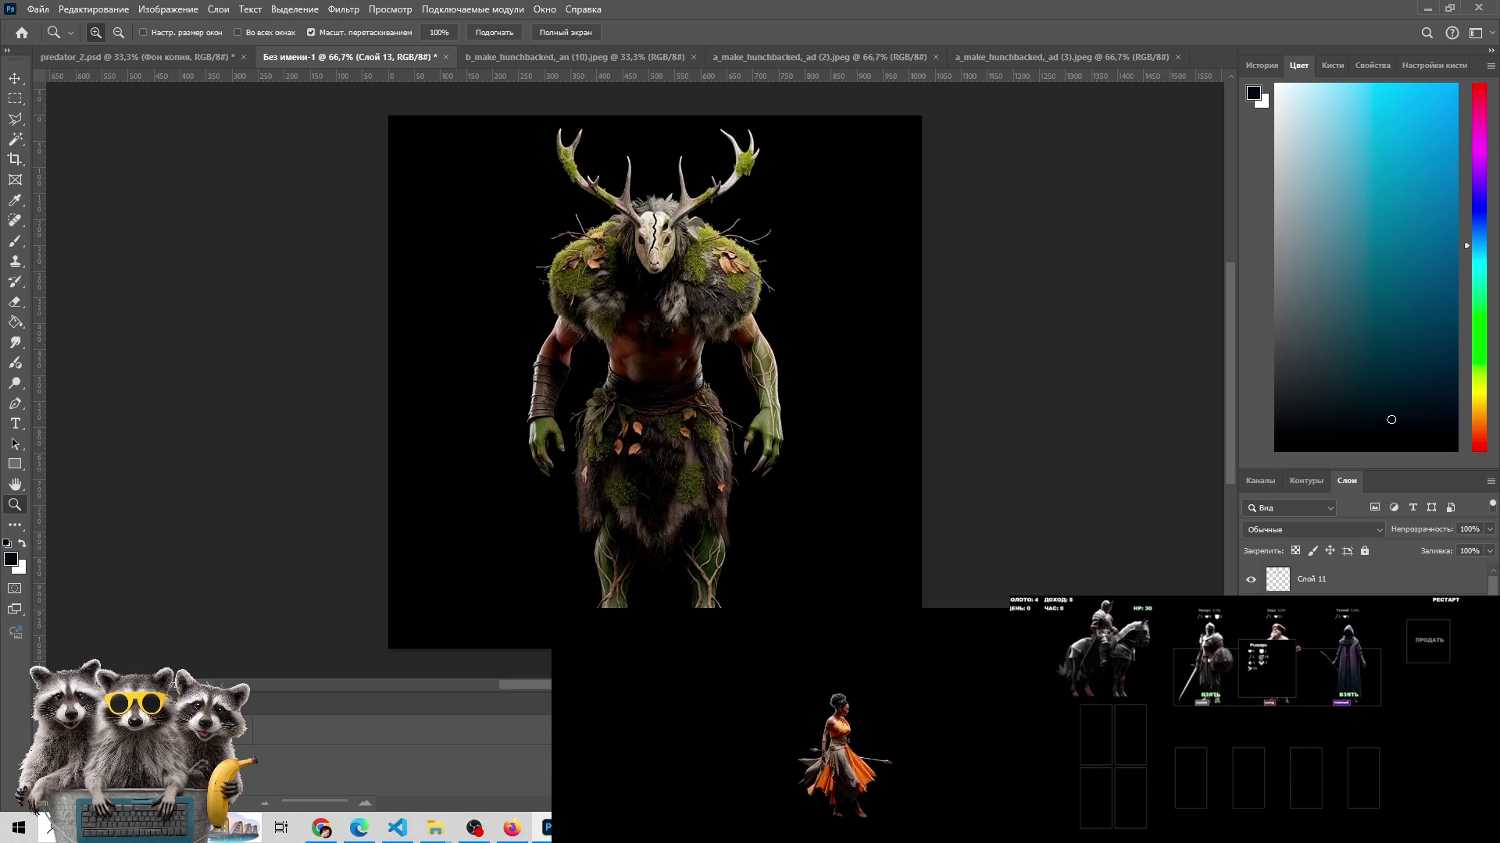
pyautogui.hotkey('ctrl', 'z')
pyautogui.hotkey('ctrl', 'shift', 'z')
pyautogui.hotkey('ctrl', 'z')
pyautogui.hotkey('ctrl', 'shift', 'z')
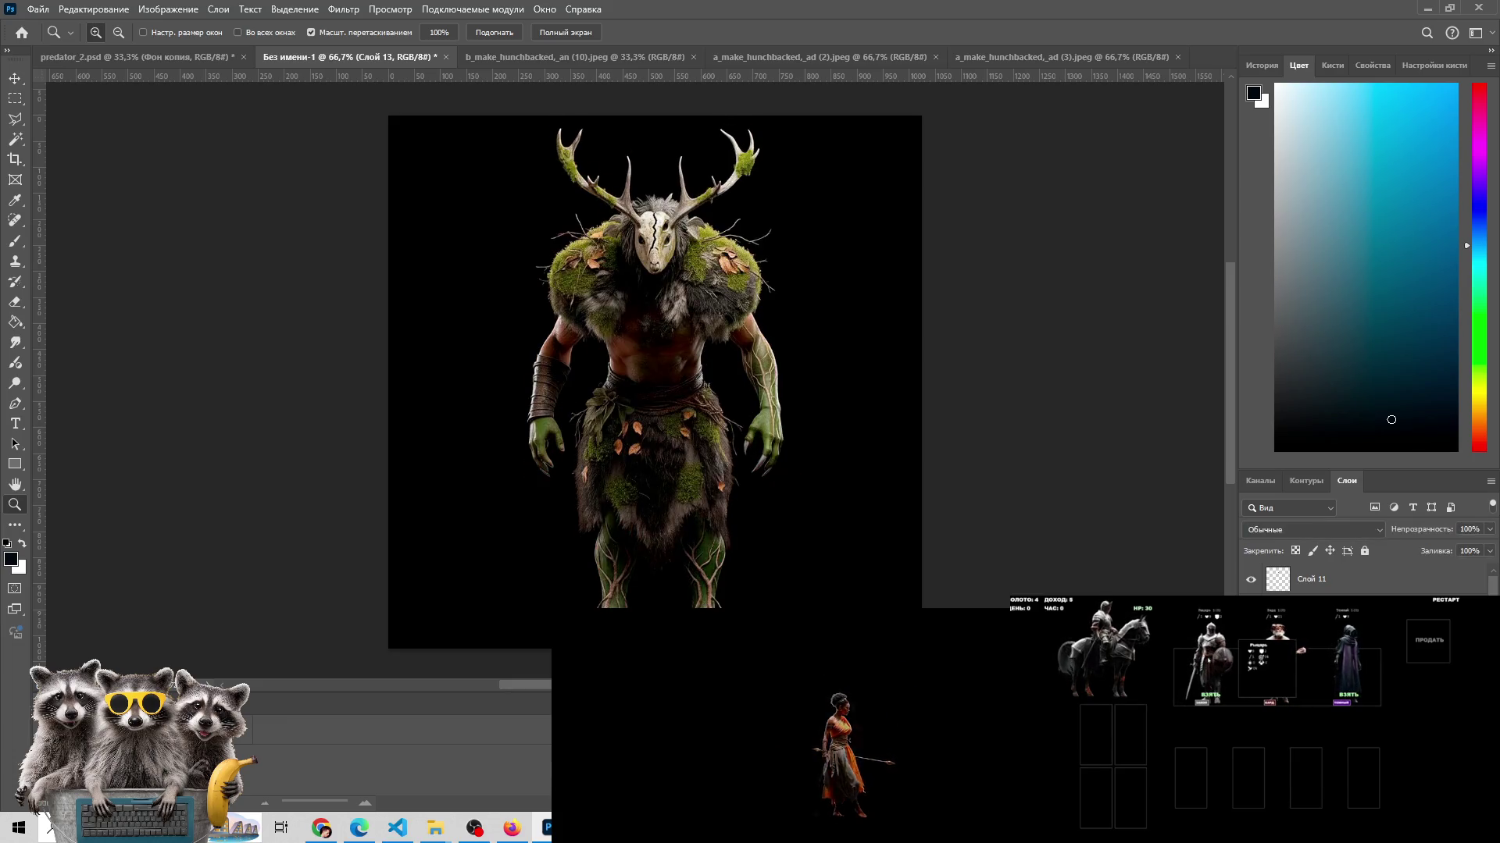
pyautogui.hotkey('ctrl', 'z')
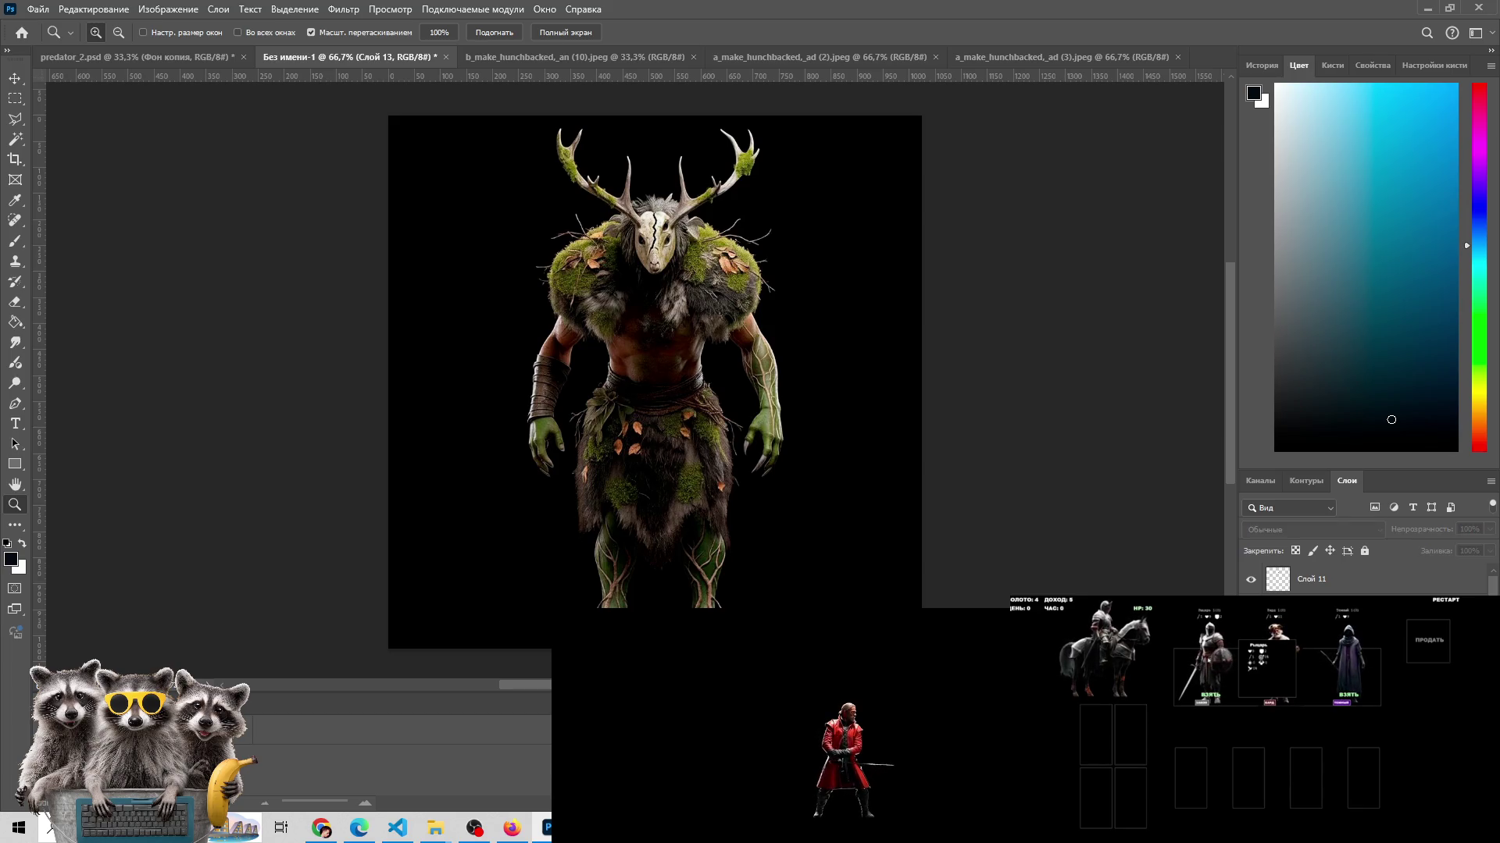
pyautogui.hotkey('ctrl', 'shift', 'z')
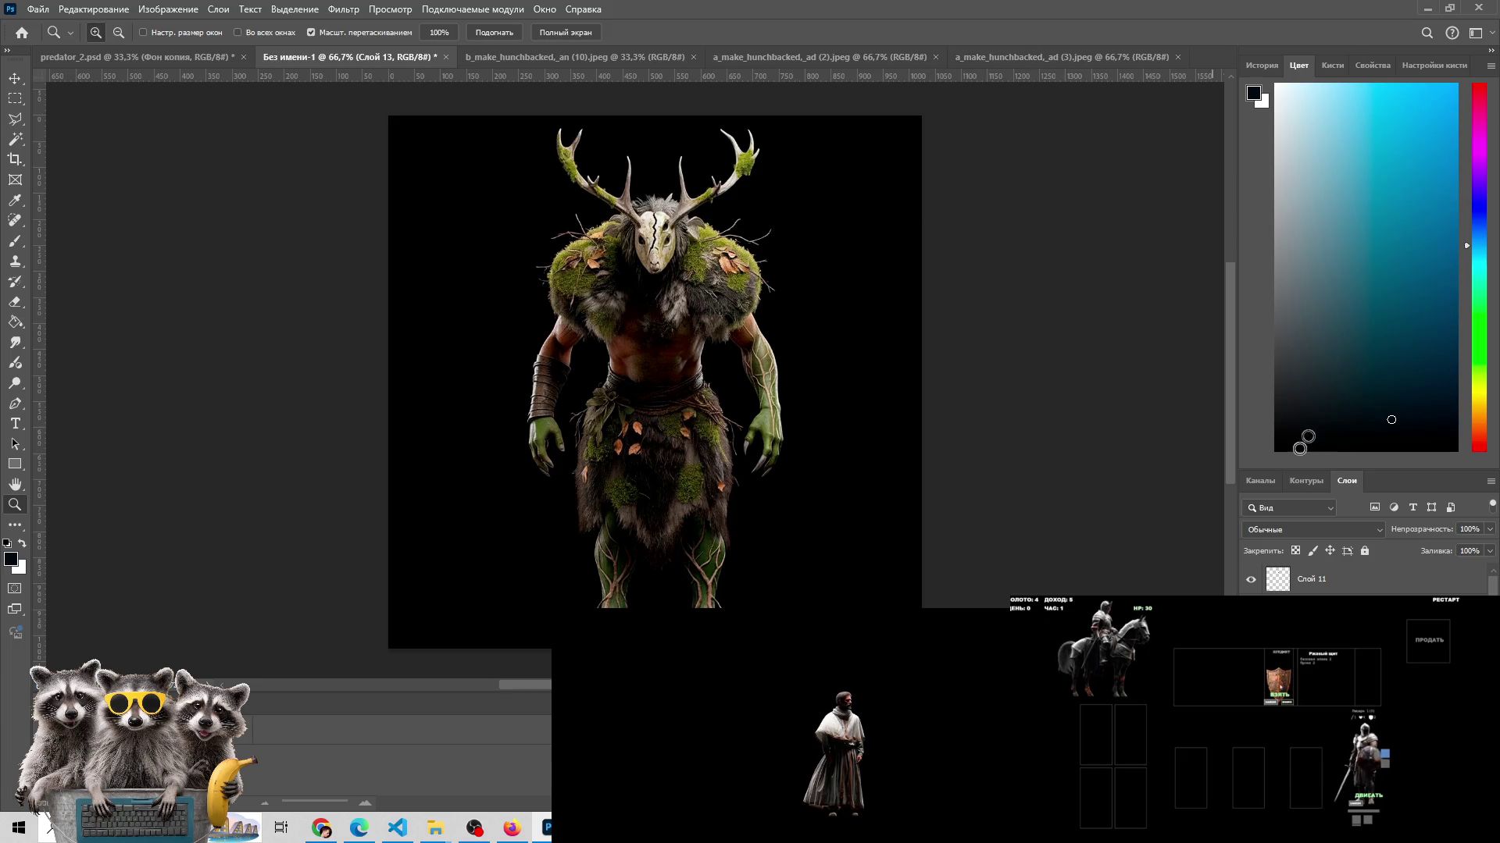
# - Toggle the moss creature layer's visibility repeatedly to compare it with the fur-clad version
pyautogui.click(1250, 617)
pyautogui.click(1250, 617)
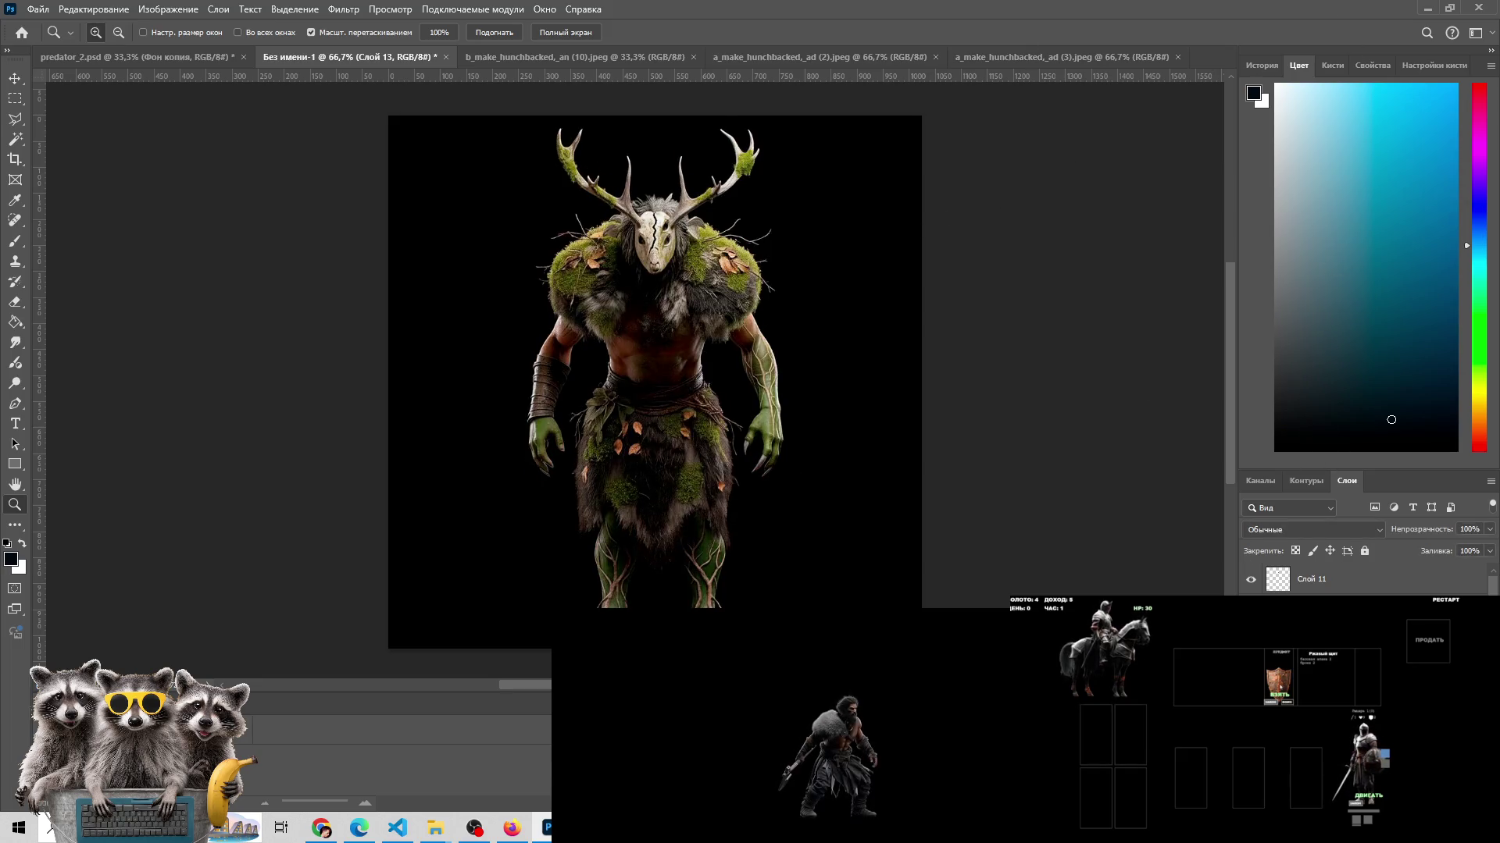
pyautogui.click(1251, 617)
pyautogui.click(1250, 617)
pyautogui.click(1250, 617)
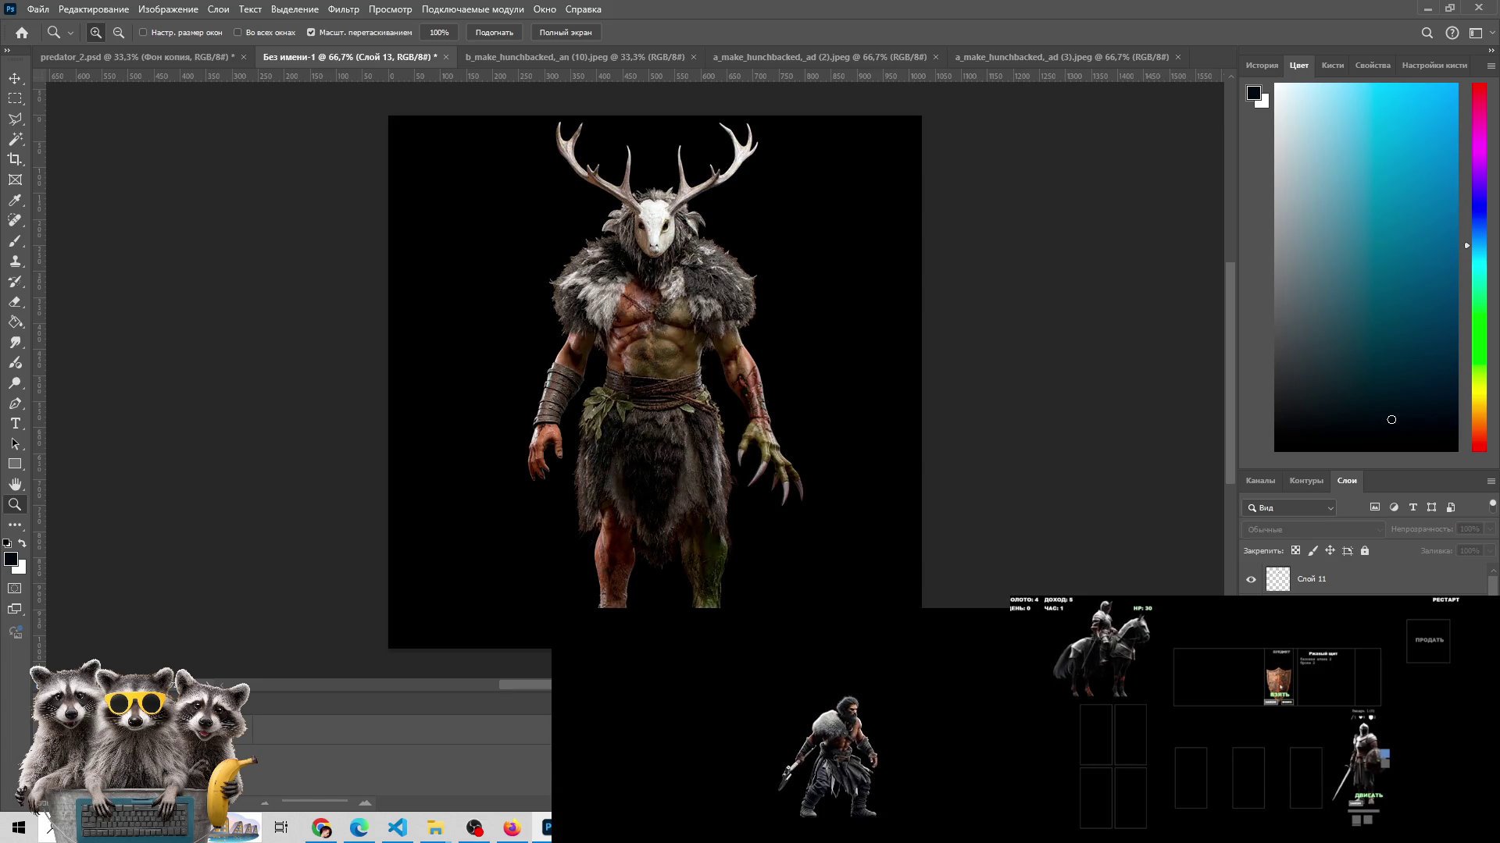
pyautogui.click(1251, 579)
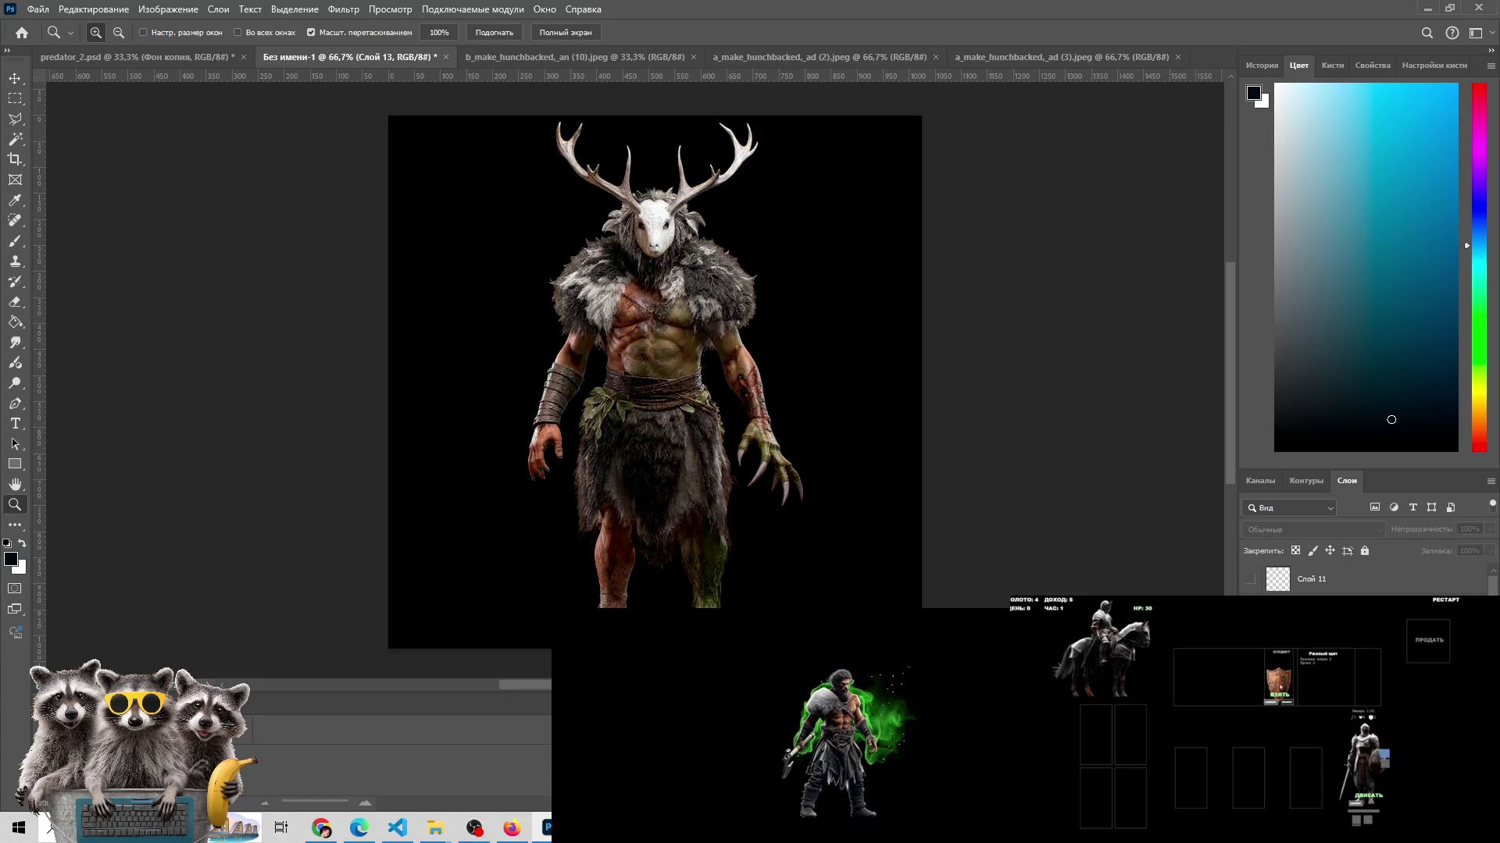
pyautogui.click(1251, 617)
pyautogui.click(1251, 617)
pyautogui.click(1250, 617)
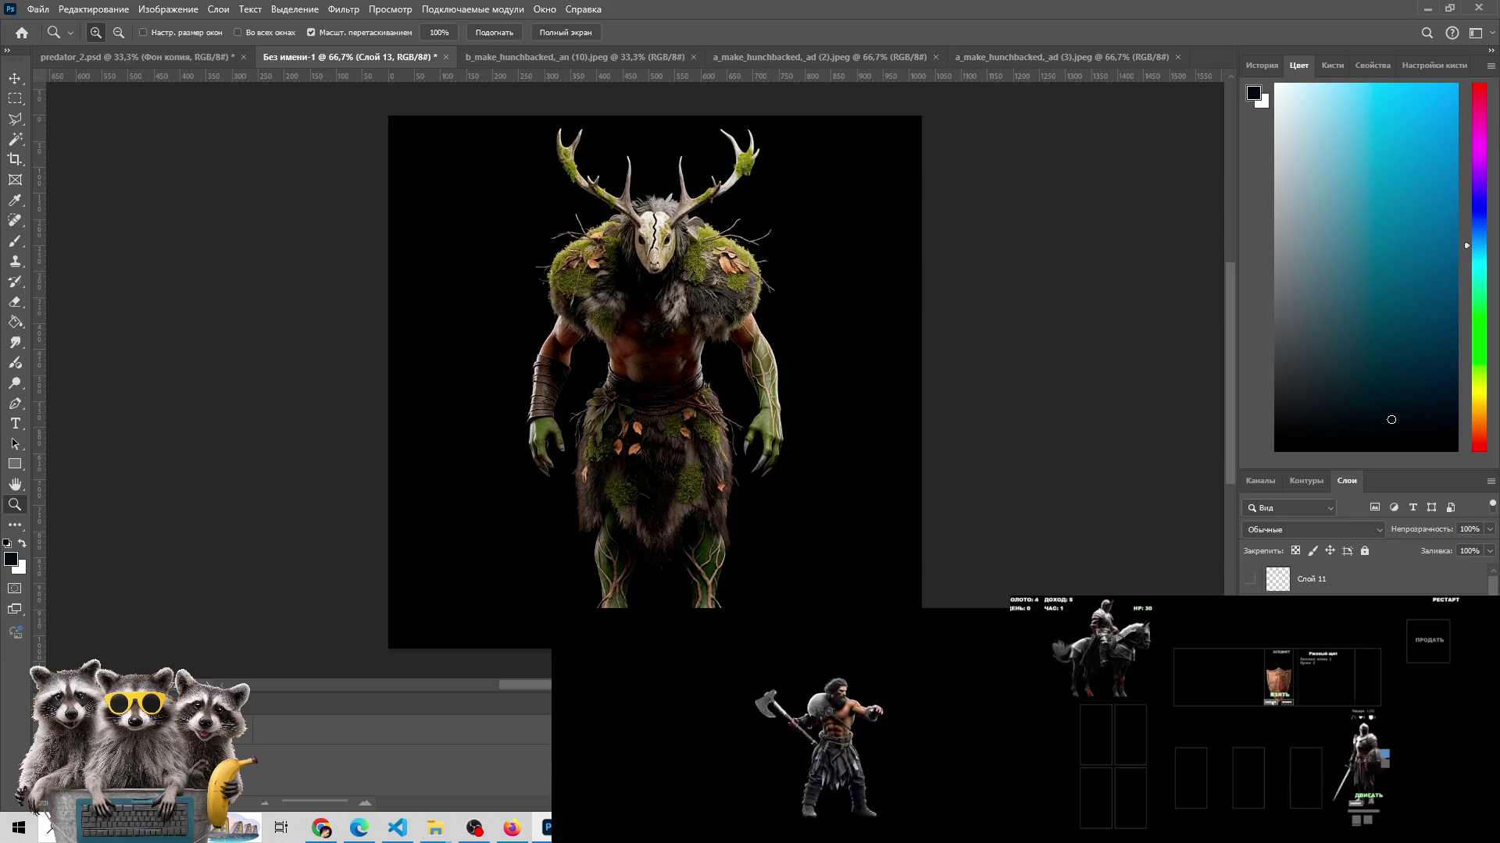
pyautogui.click(1251, 617)
pyautogui.click(1251, 617)
pyautogui.click(1250, 617)
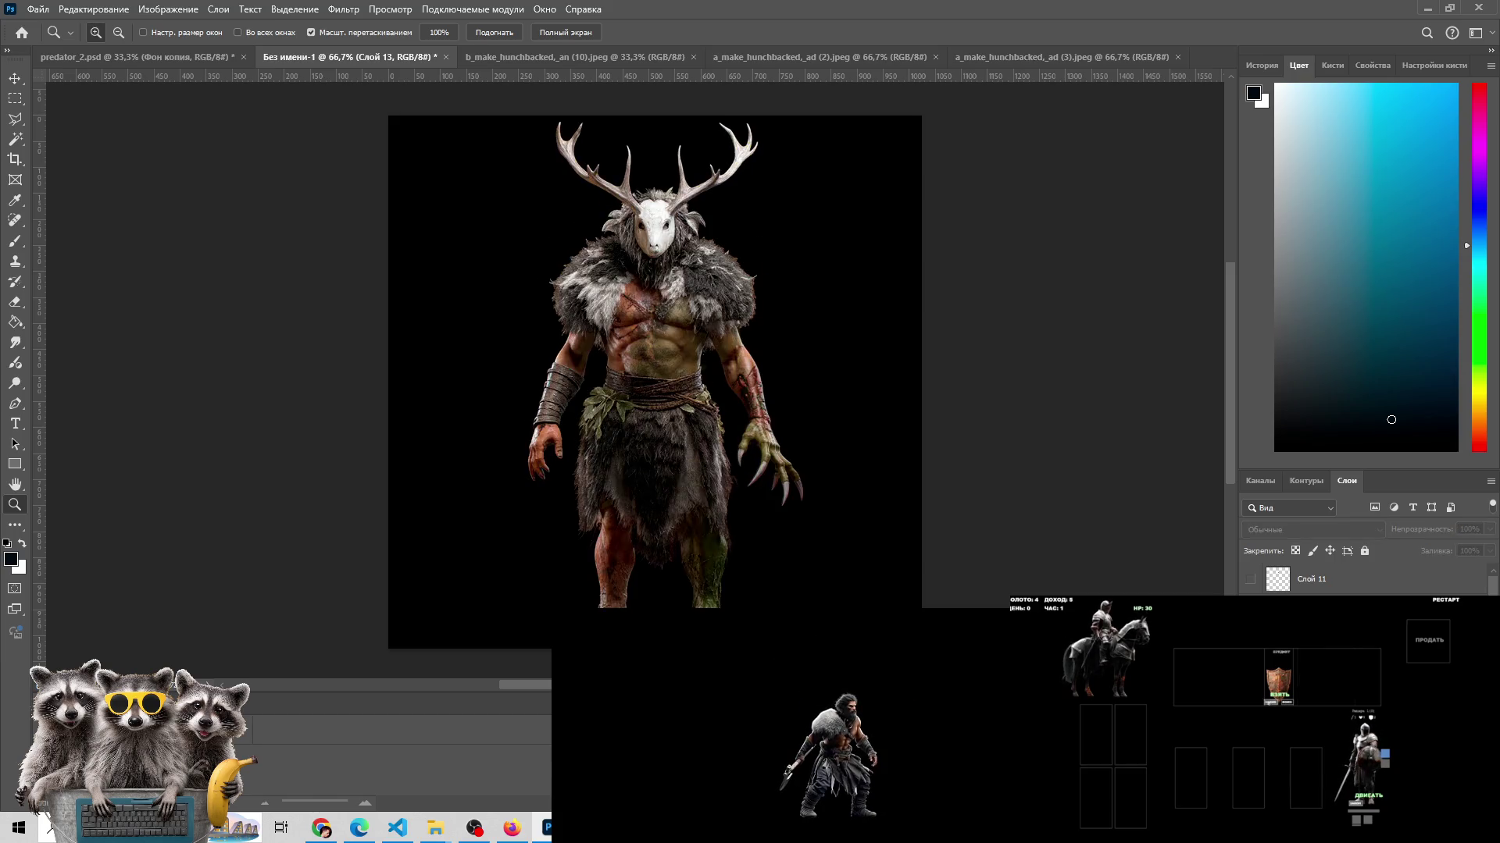
pyautogui.click(1250, 617)
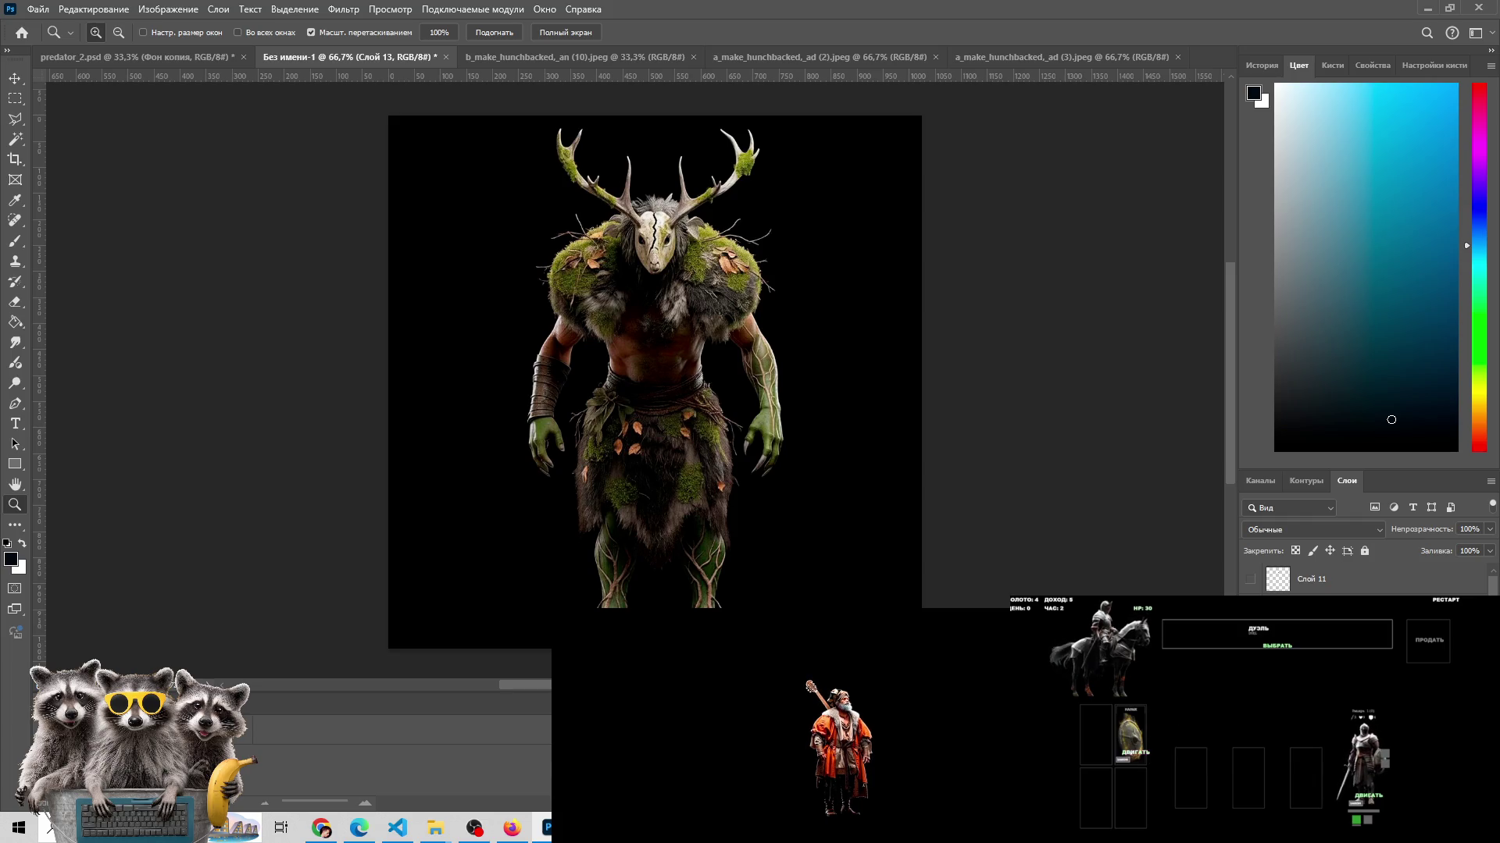
# - Flip between moss and fur-clad versions with undo/redo, settling on the fur-clad creature
pyautogui.moveTo(1130, 734); pyautogui.dragTo(1296, 683)
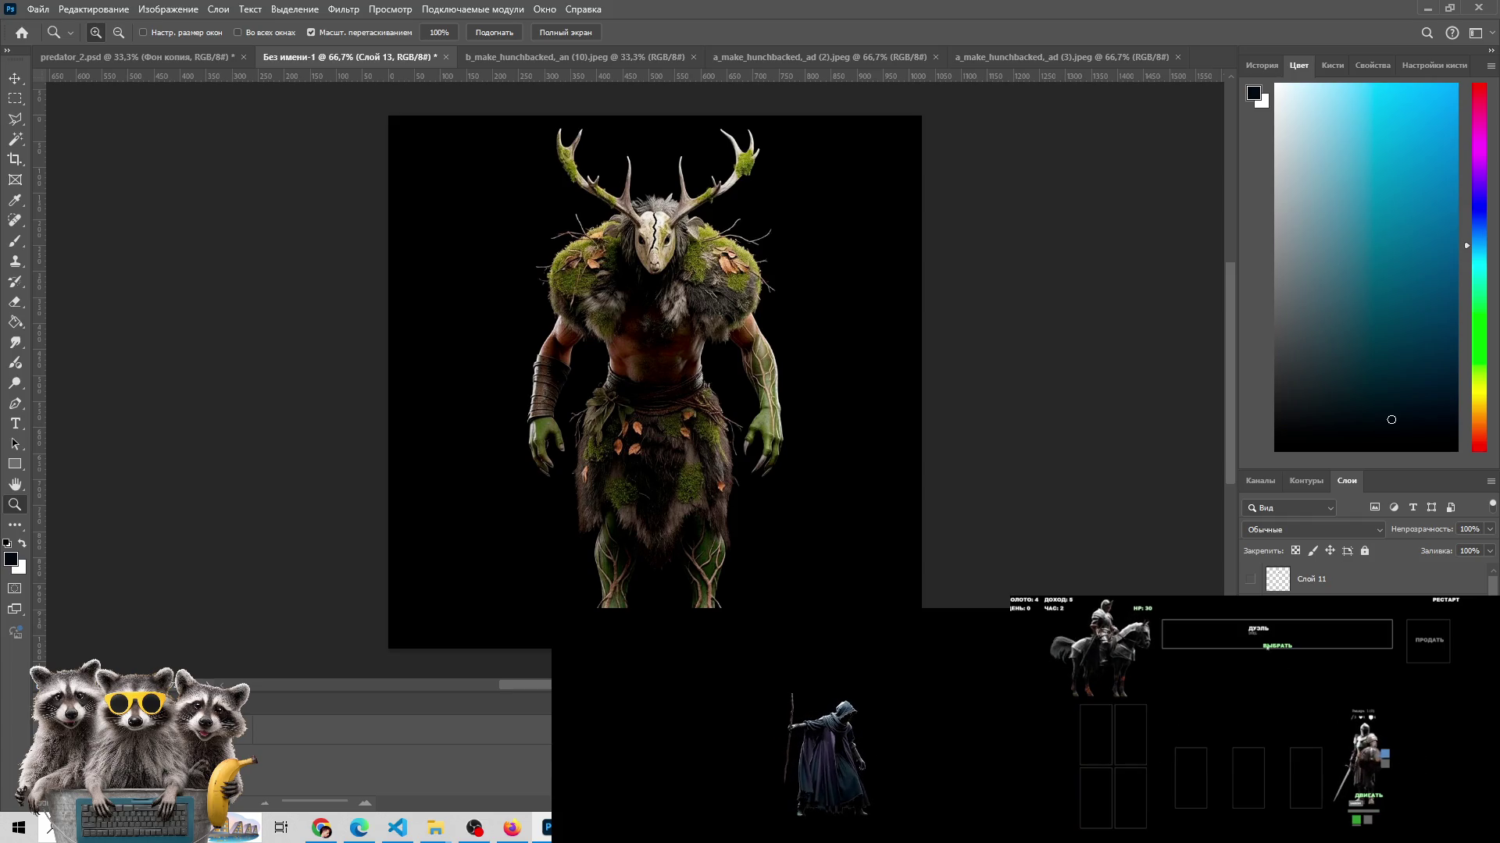
pyautogui.moveTo(1369, 750)
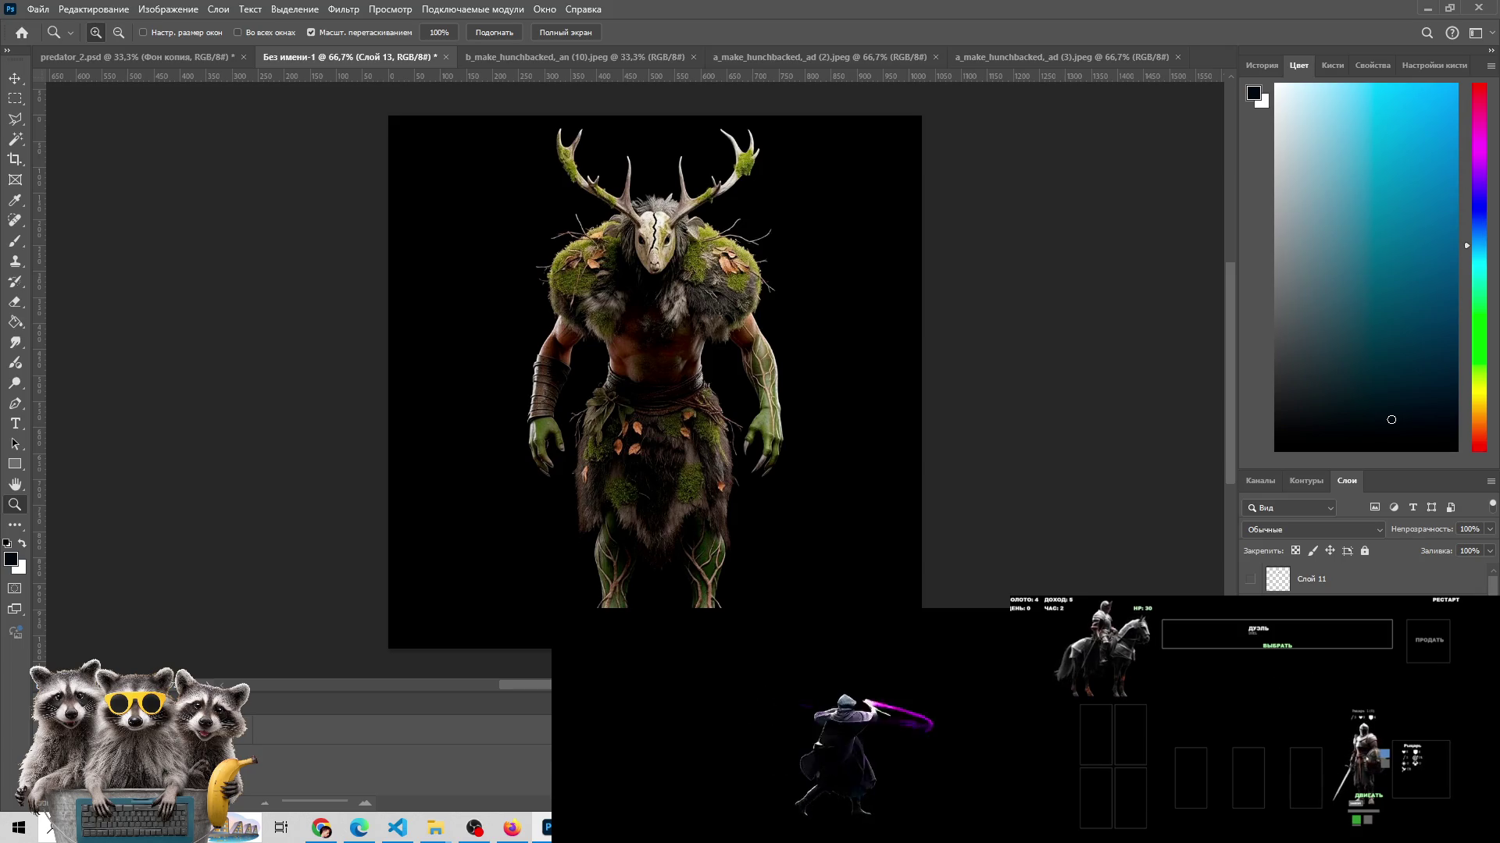
pyautogui.moveTo(1367, 781)
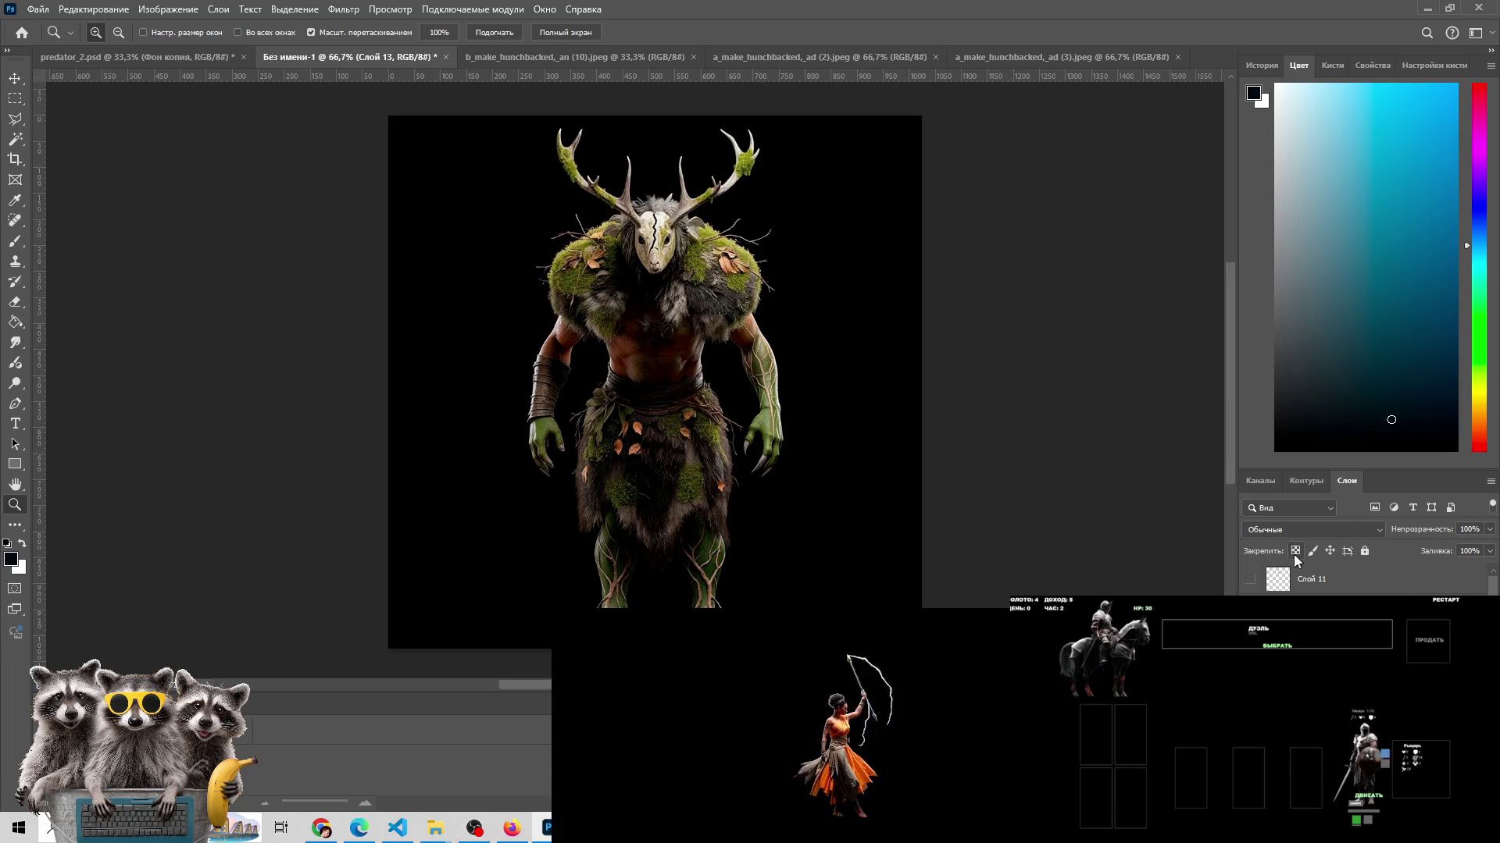
pyautogui.hotkey('ctrl', 'z')
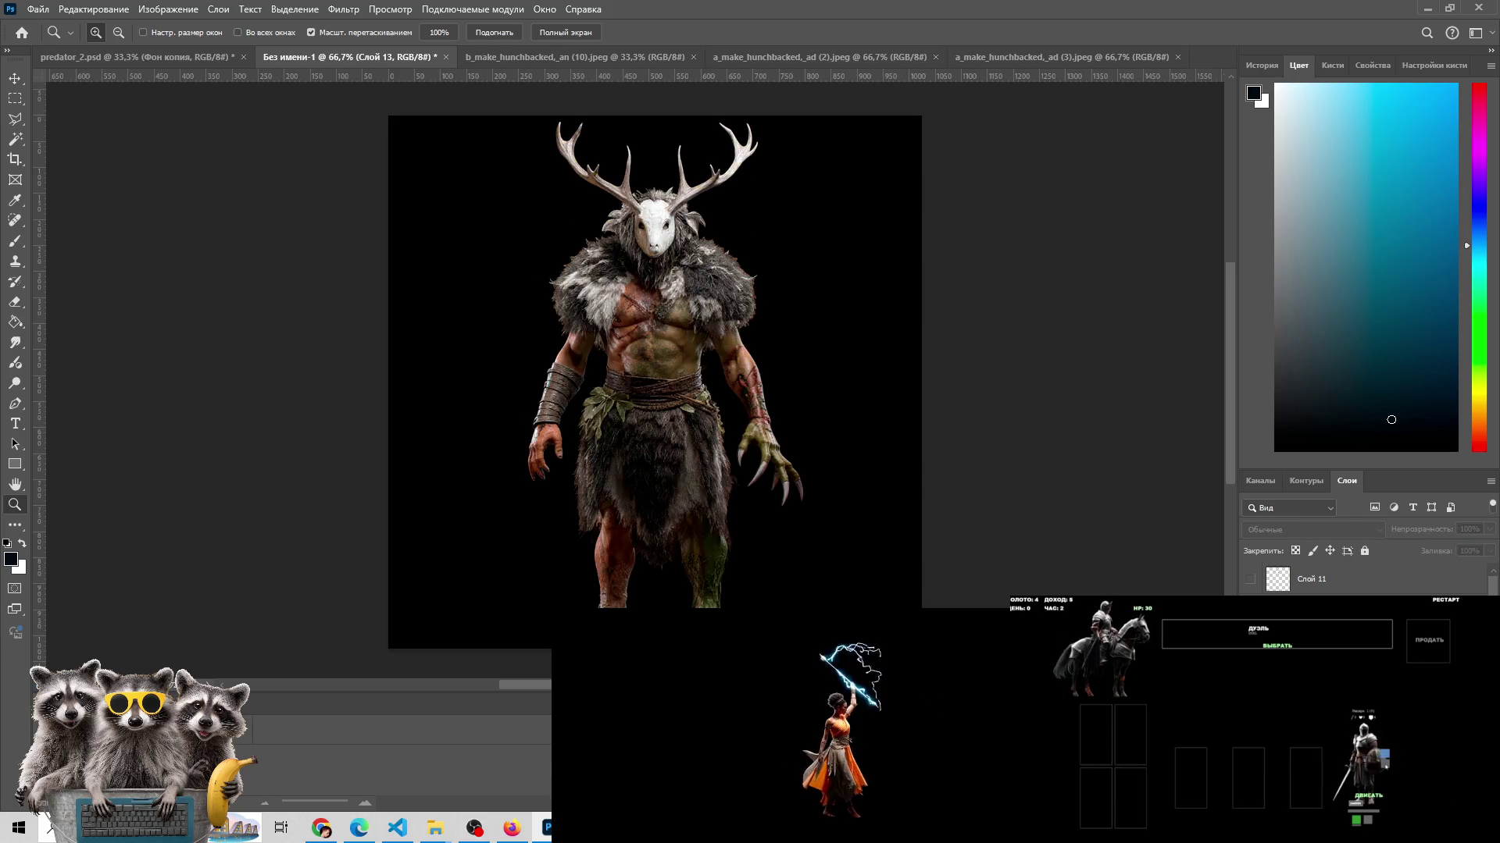
pyautogui.hotkey('ctrl', 'shift', 'z')
pyautogui.hotkey('ctrl', 'z')
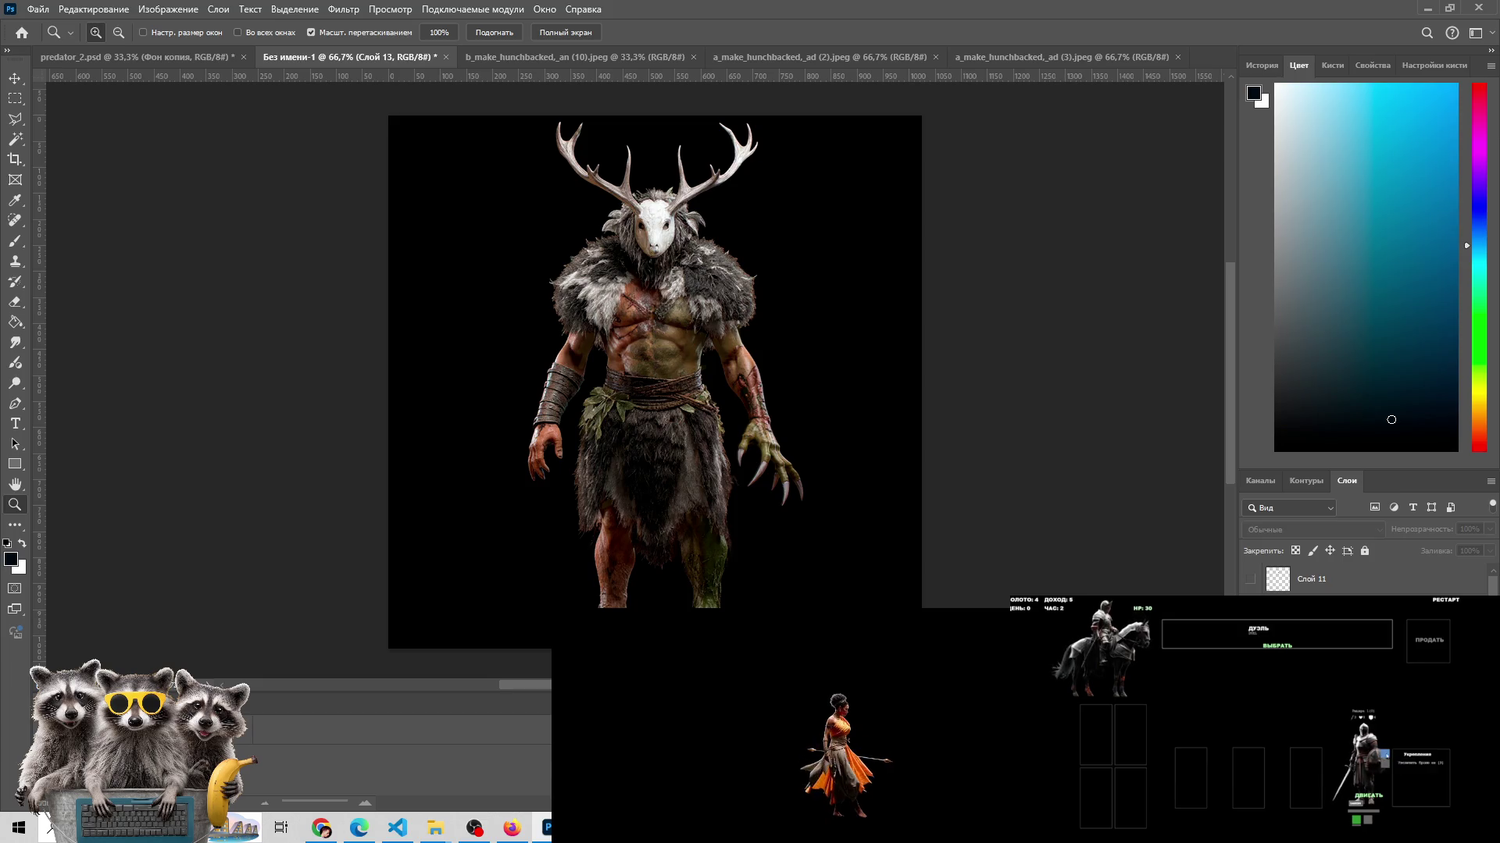
pyautogui.click(1279, 654)
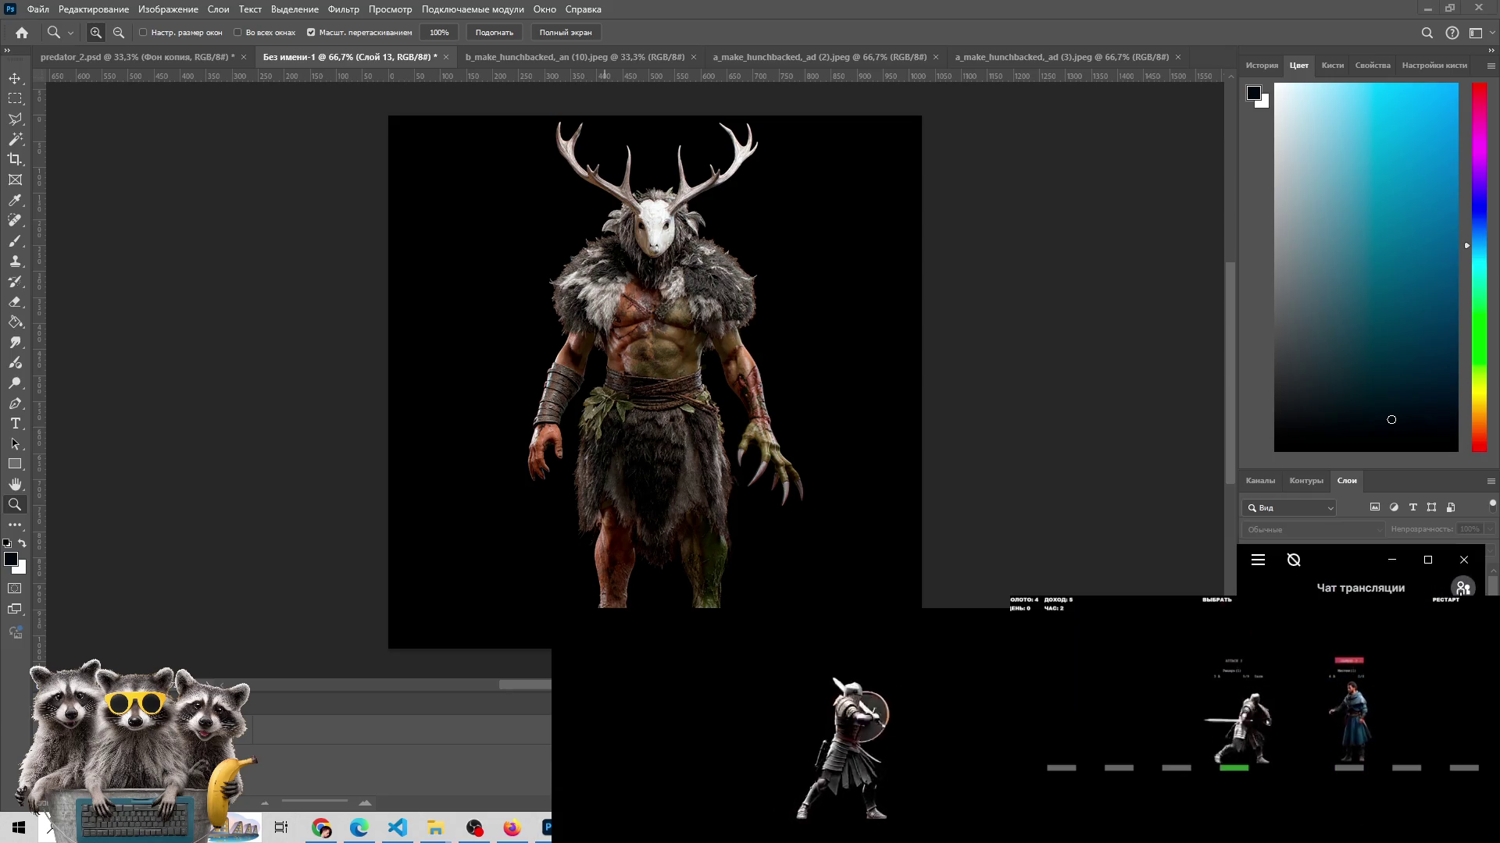
# - Glance at the music video browser, then bring the predator folder window forward
pyautogui.click(327, 833)
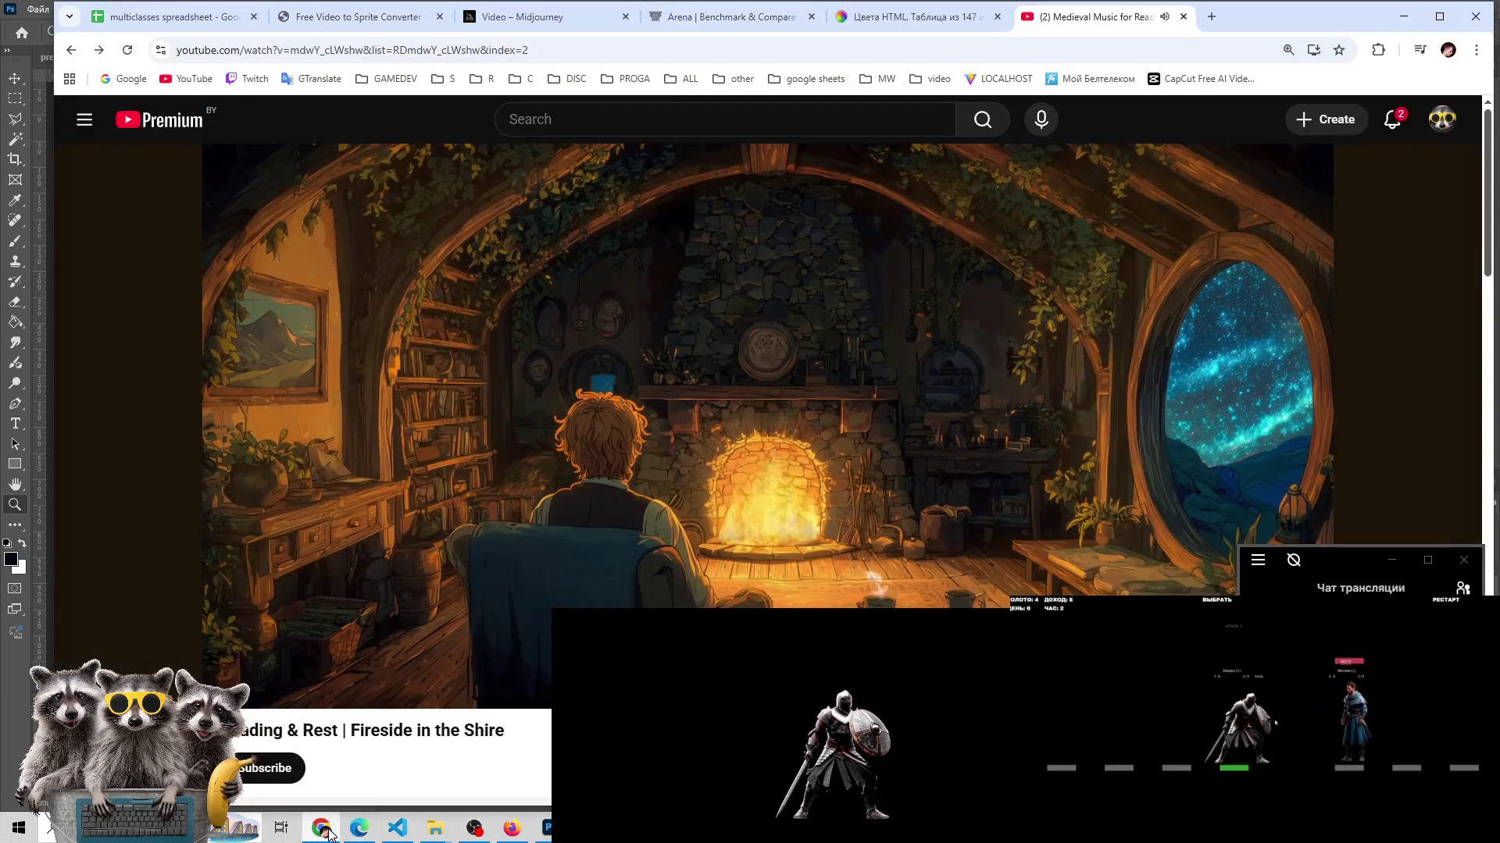
pyautogui.click(323, 830)
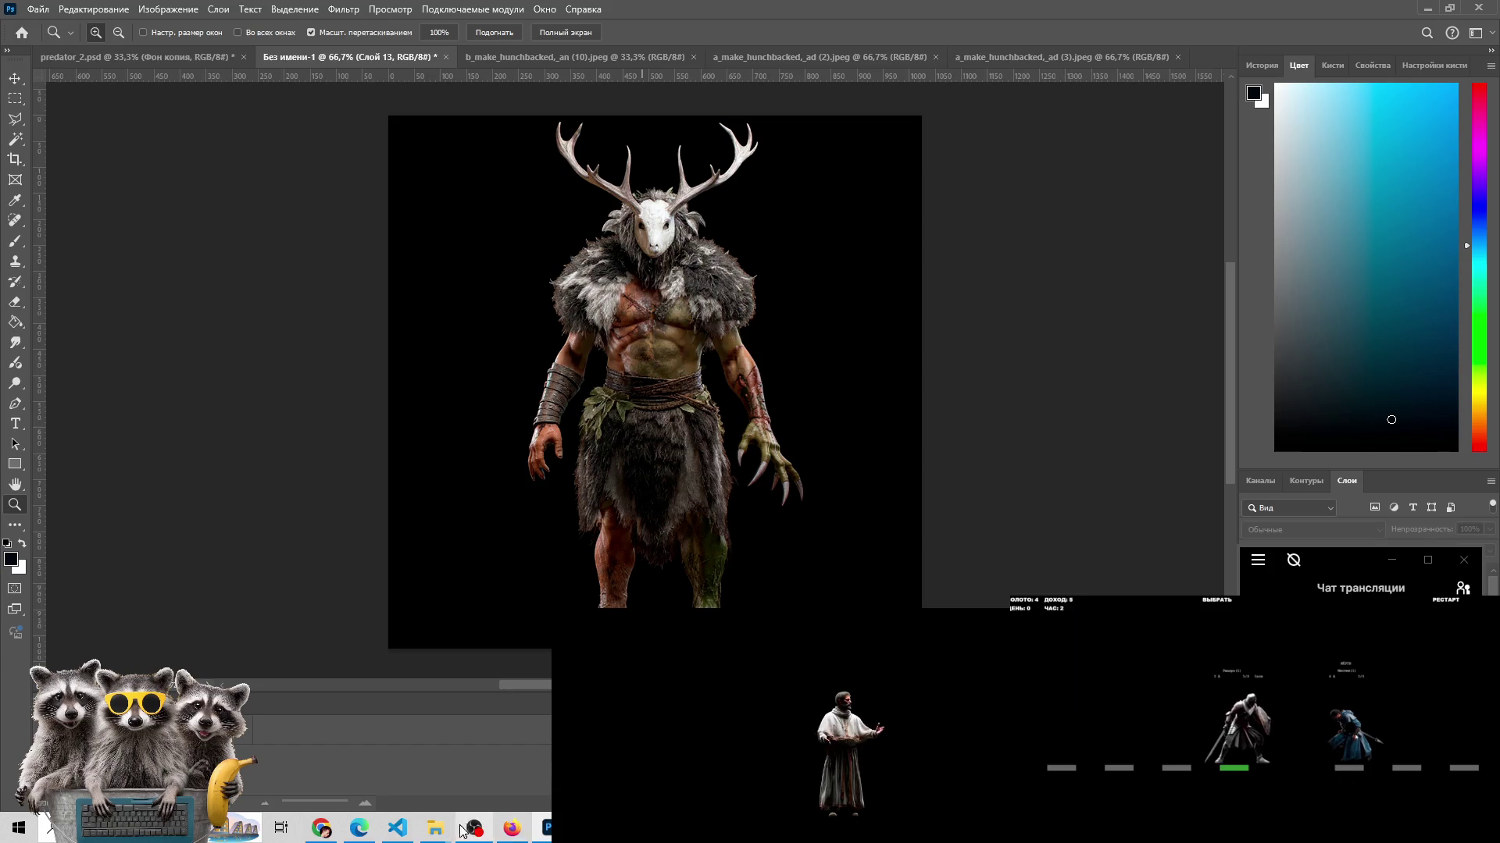
pyautogui.moveTo(434, 828)
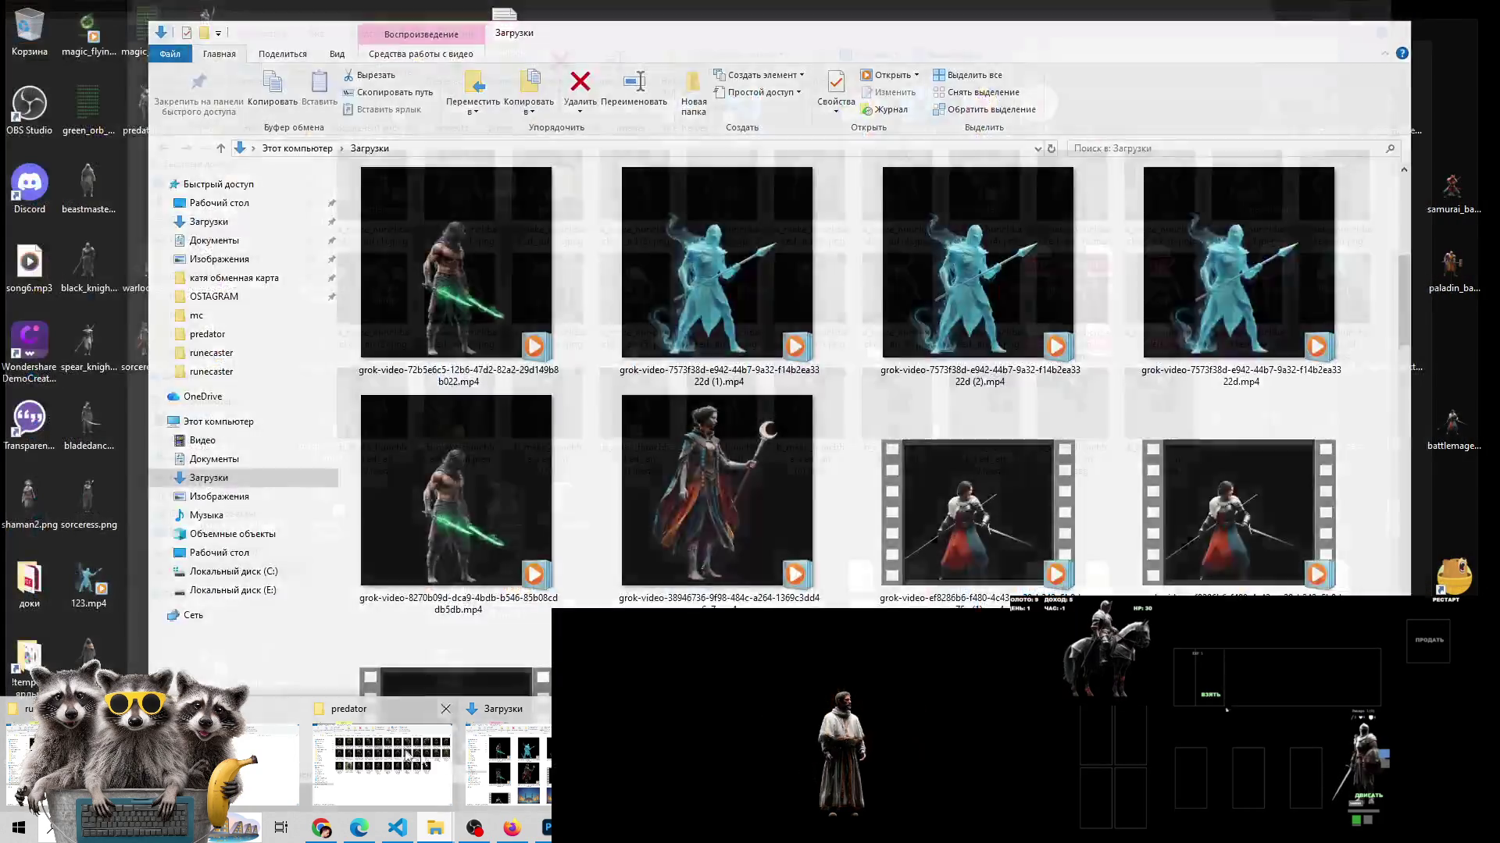
pyautogui.click(406, 756)
# - Open a_make_hunchbacked_ad (3).jpeg and page forward through the ad variants past (6).png
pyautogui.doubleClick(722, 187)
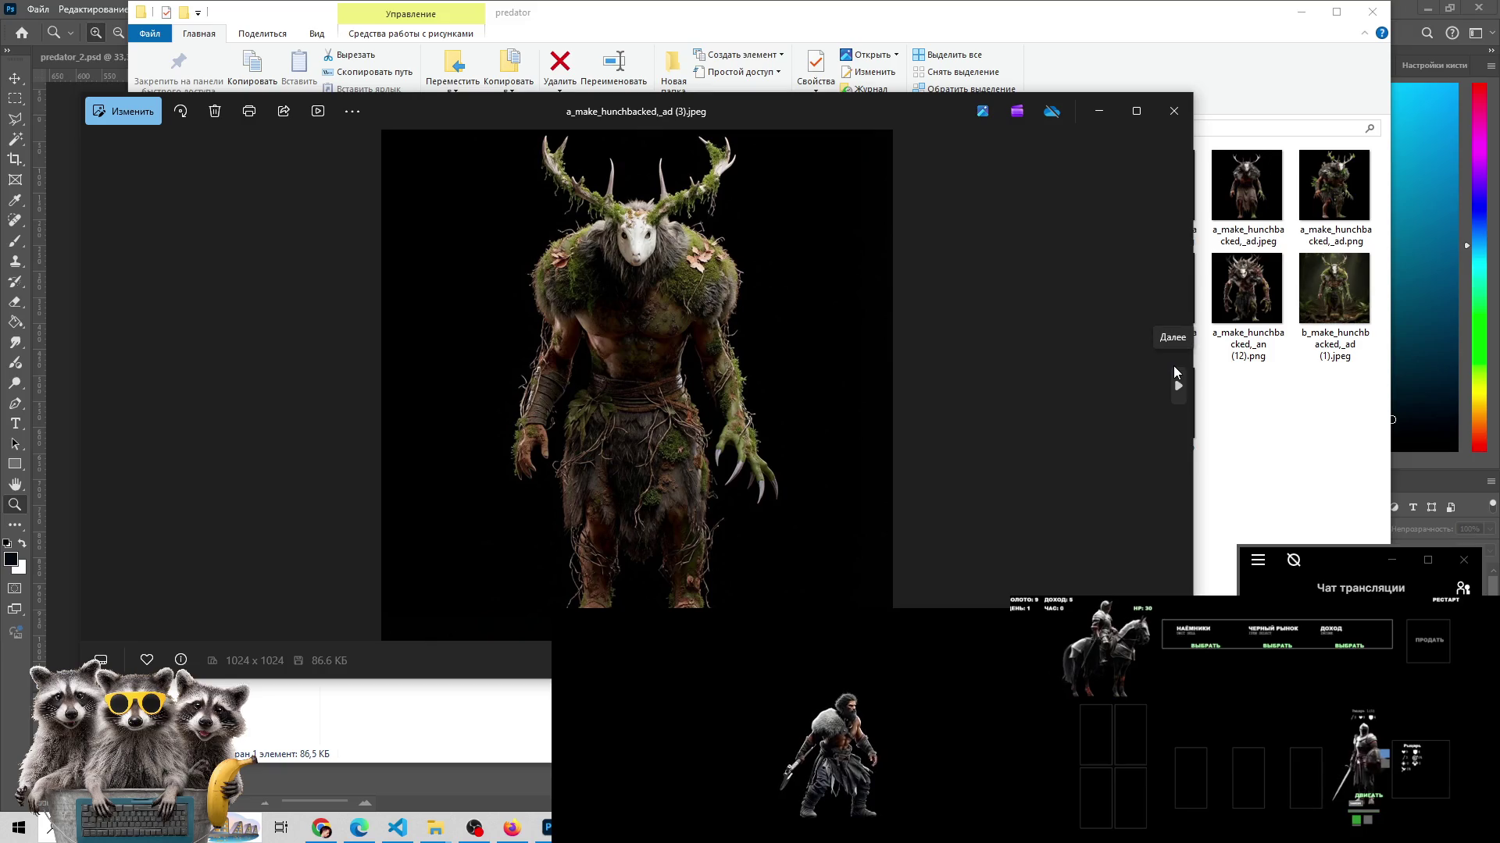
pyautogui.click(1175, 372)
pyautogui.click(1175, 377)
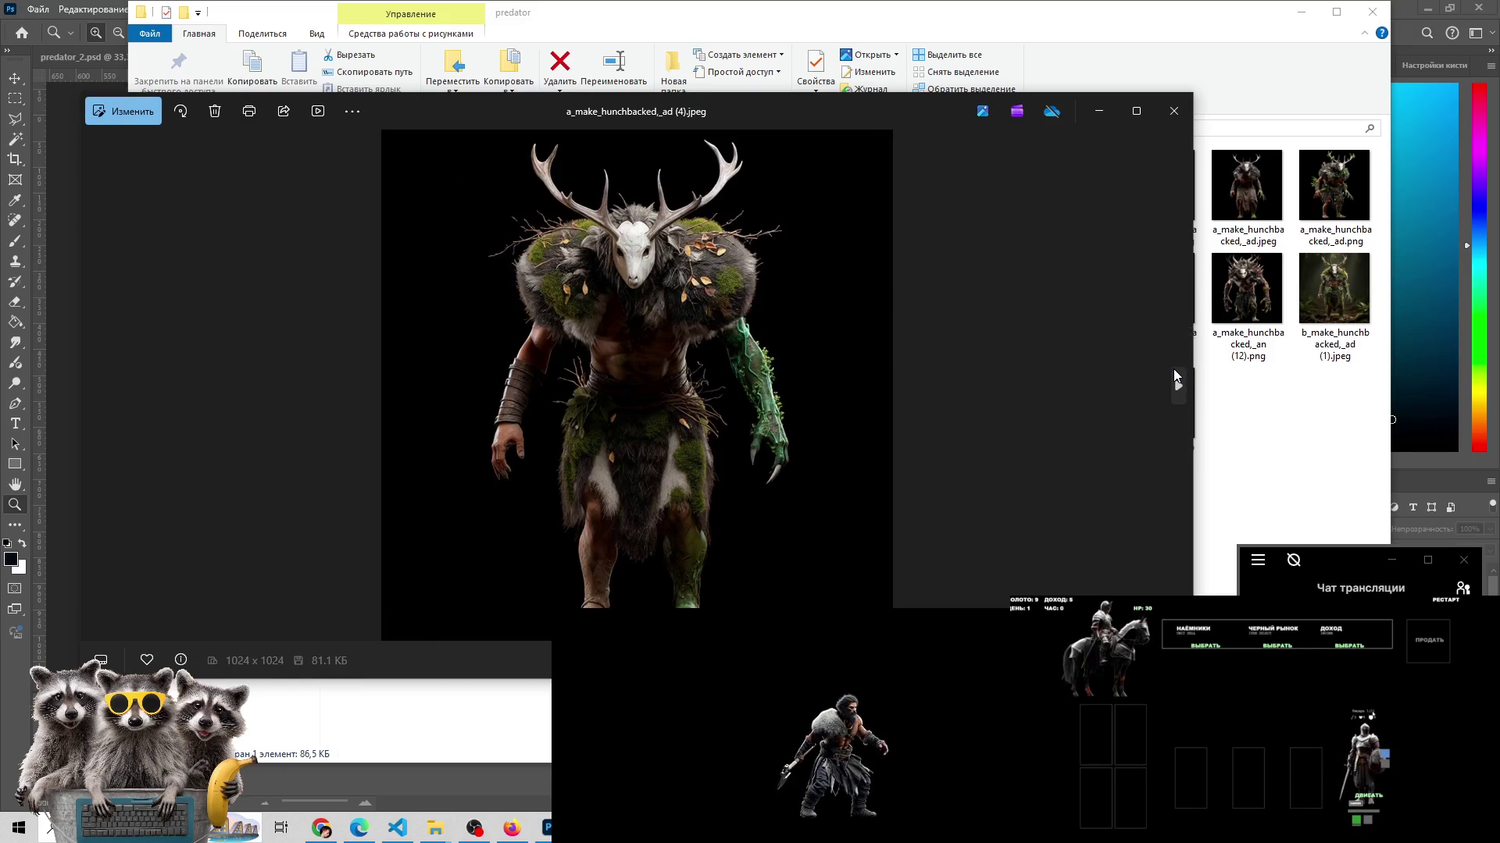
pyautogui.click(1177, 377)
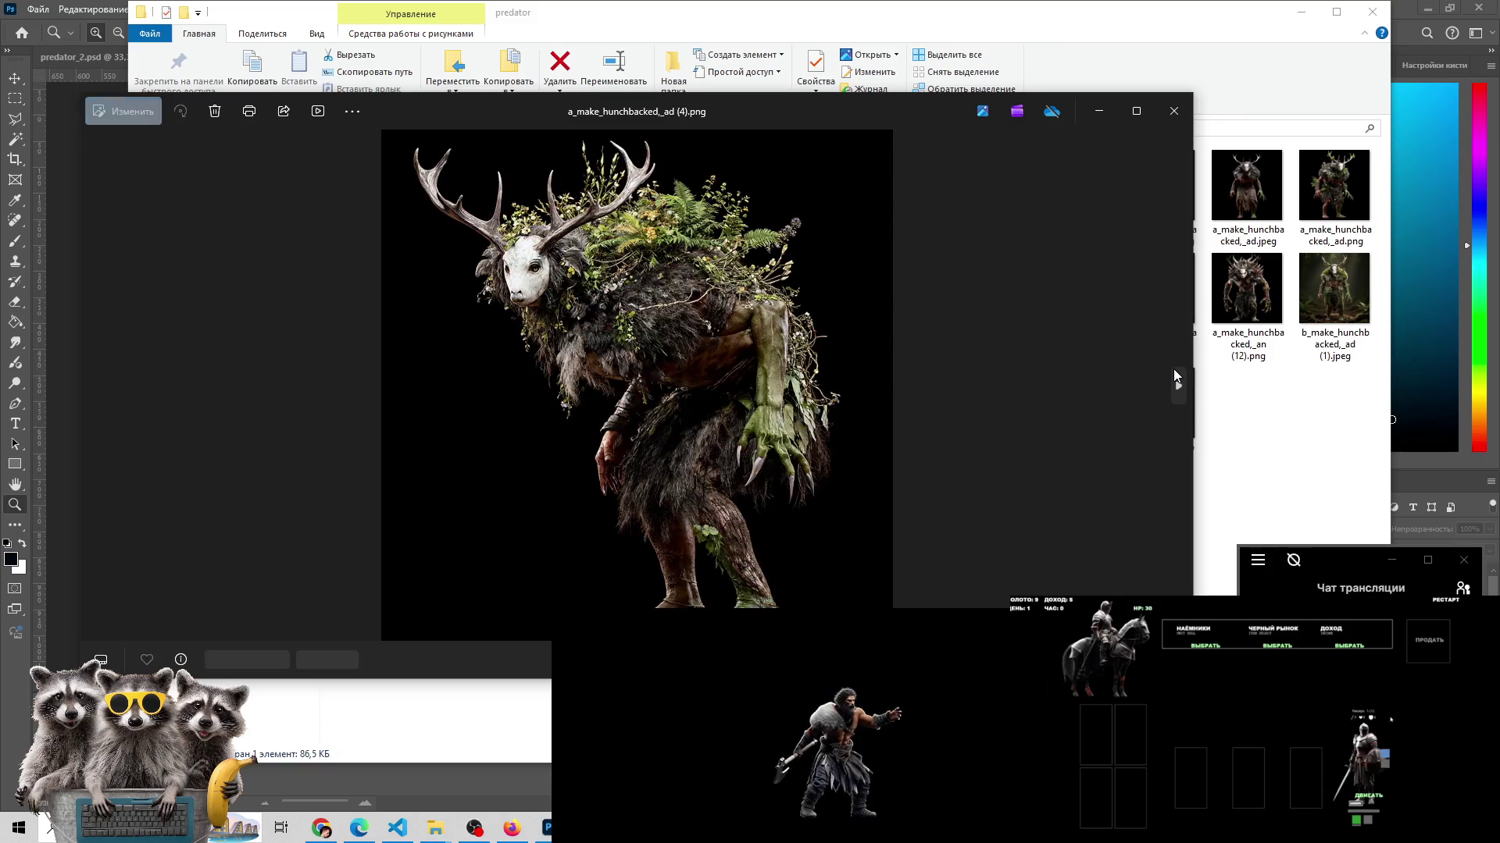
pyautogui.click(1176, 377)
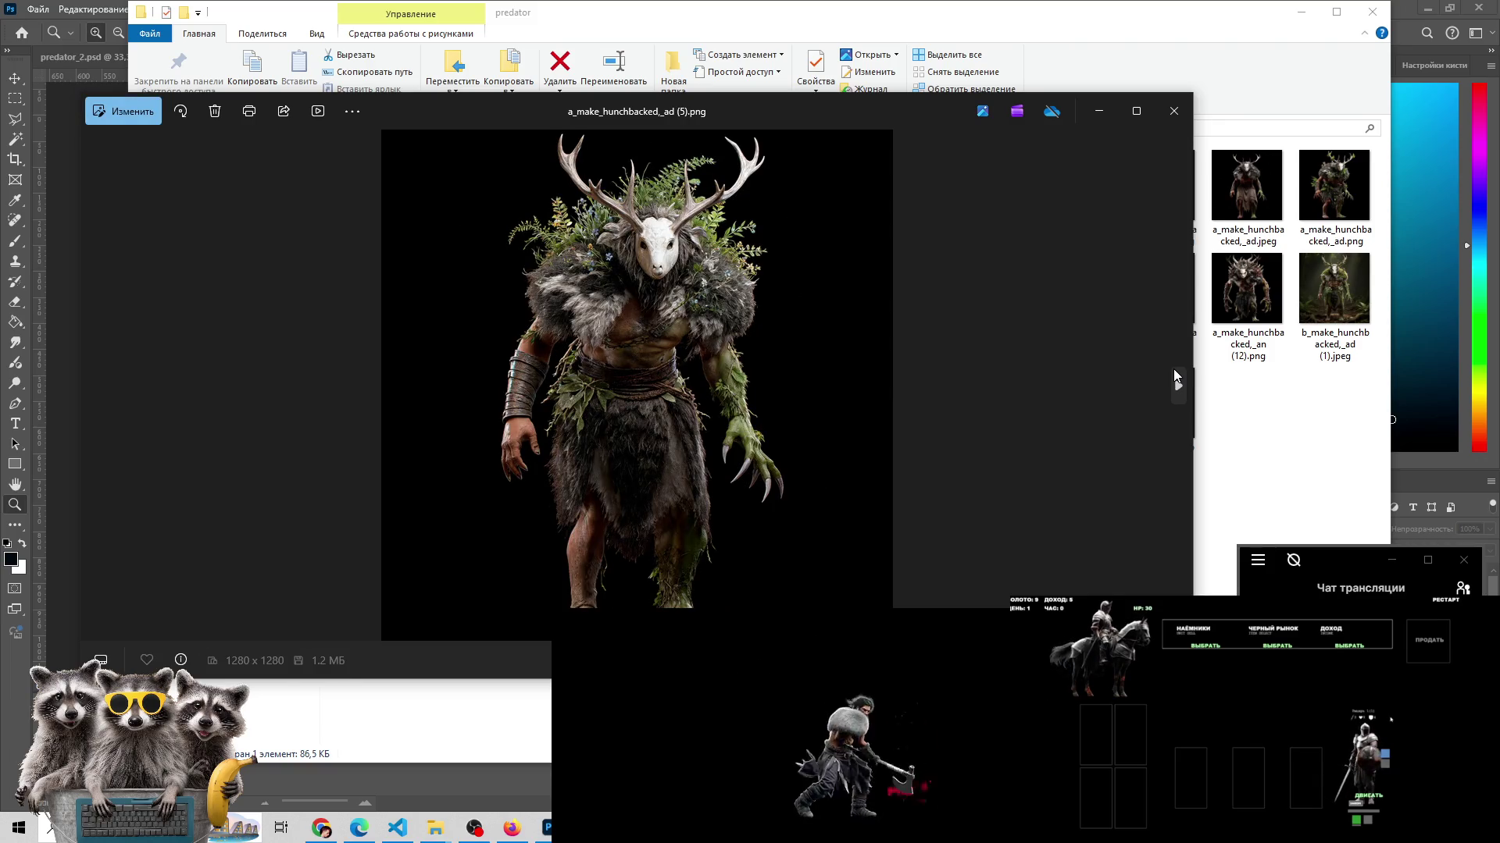
pyautogui.click(1176, 377)
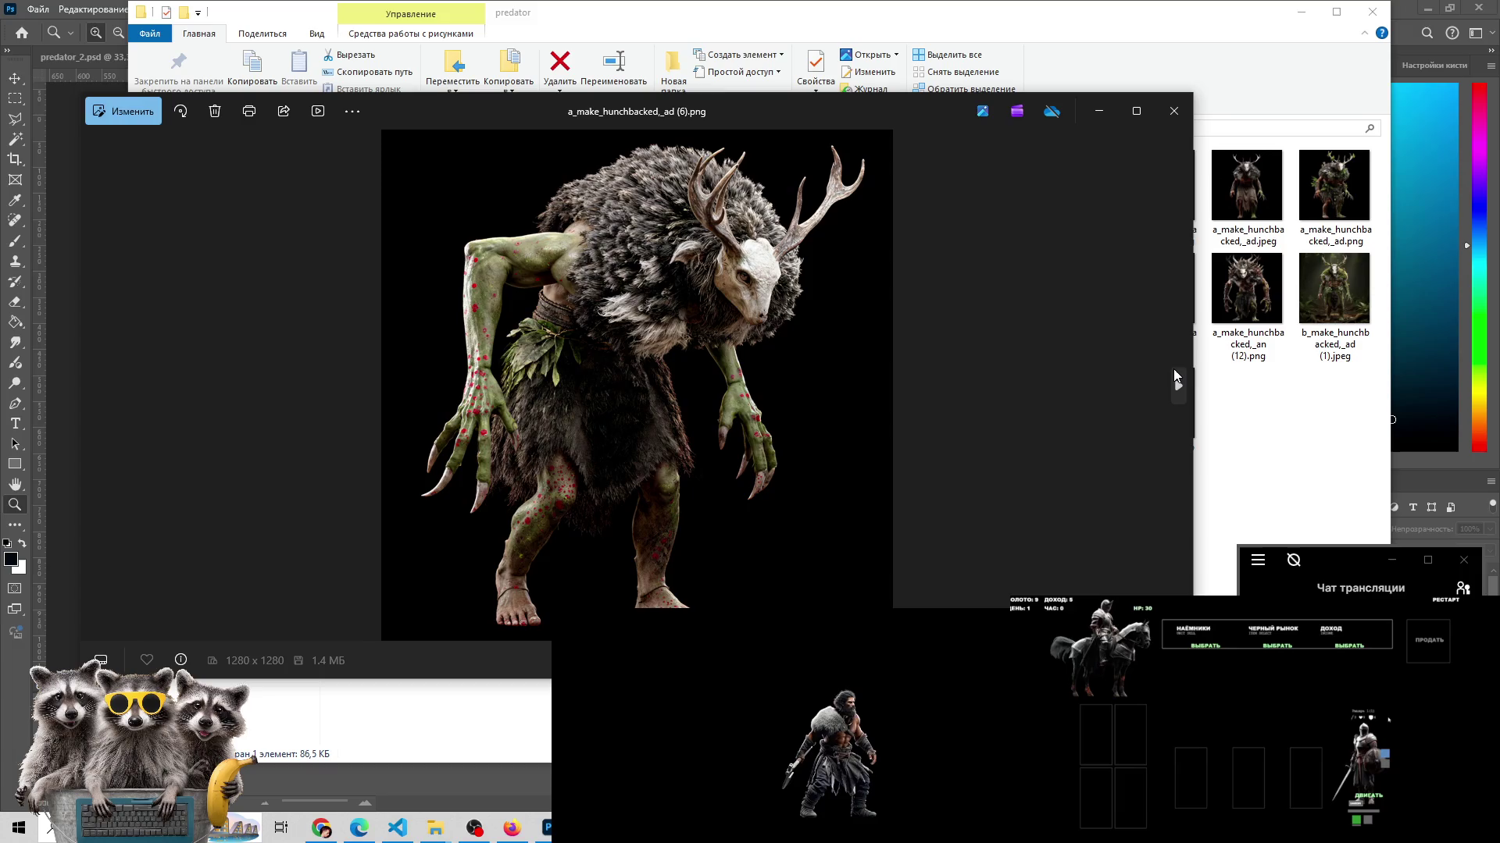
pyautogui.click(1176, 377)
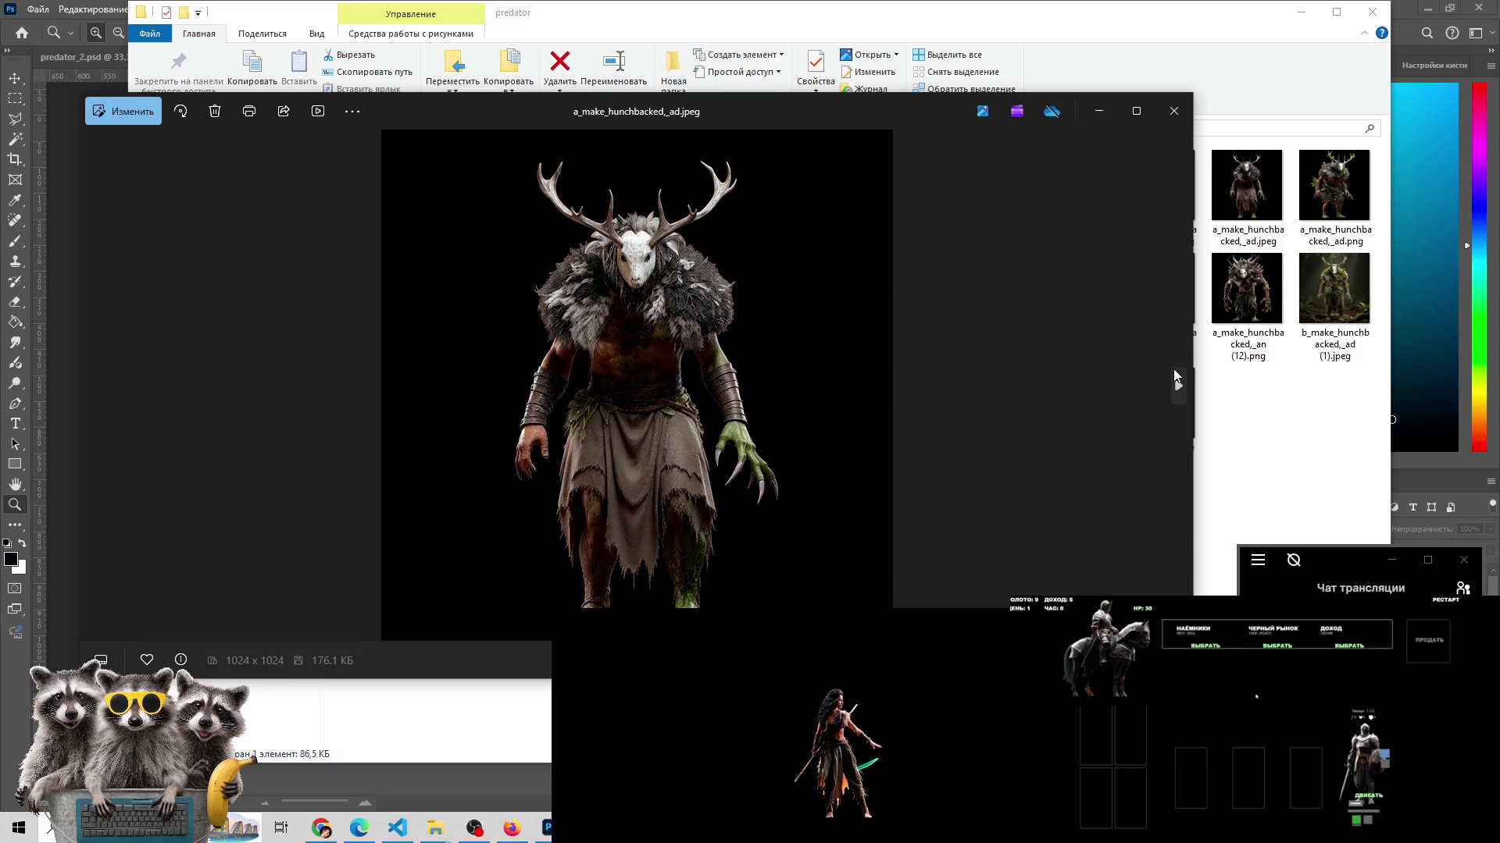
pyautogui.click(1174, 377)
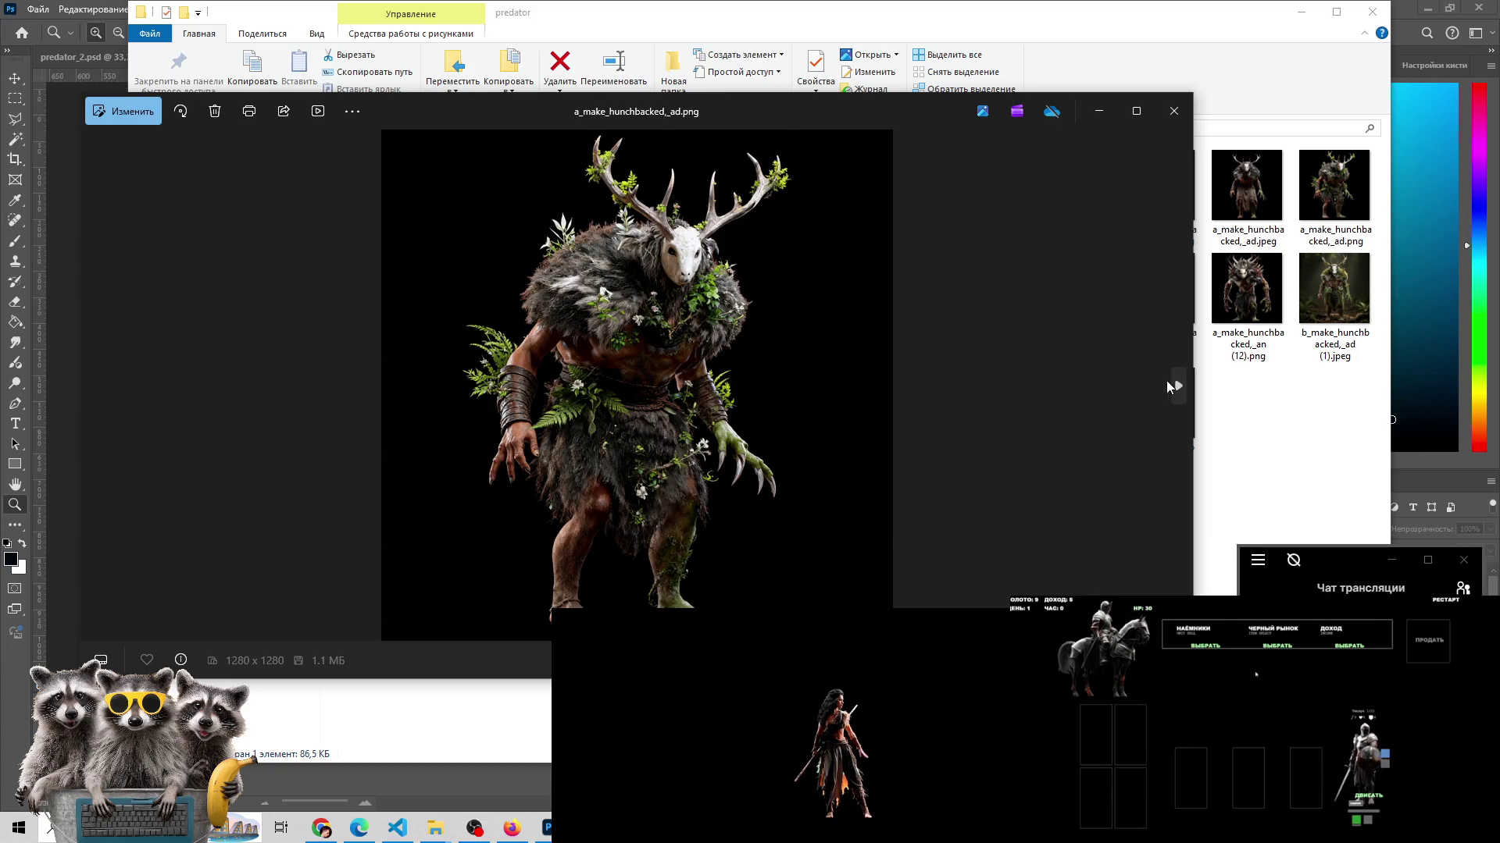
# - Page forward through the a_make_hunchbacked_an images up to (10).png
pyautogui.click(1174, 394)
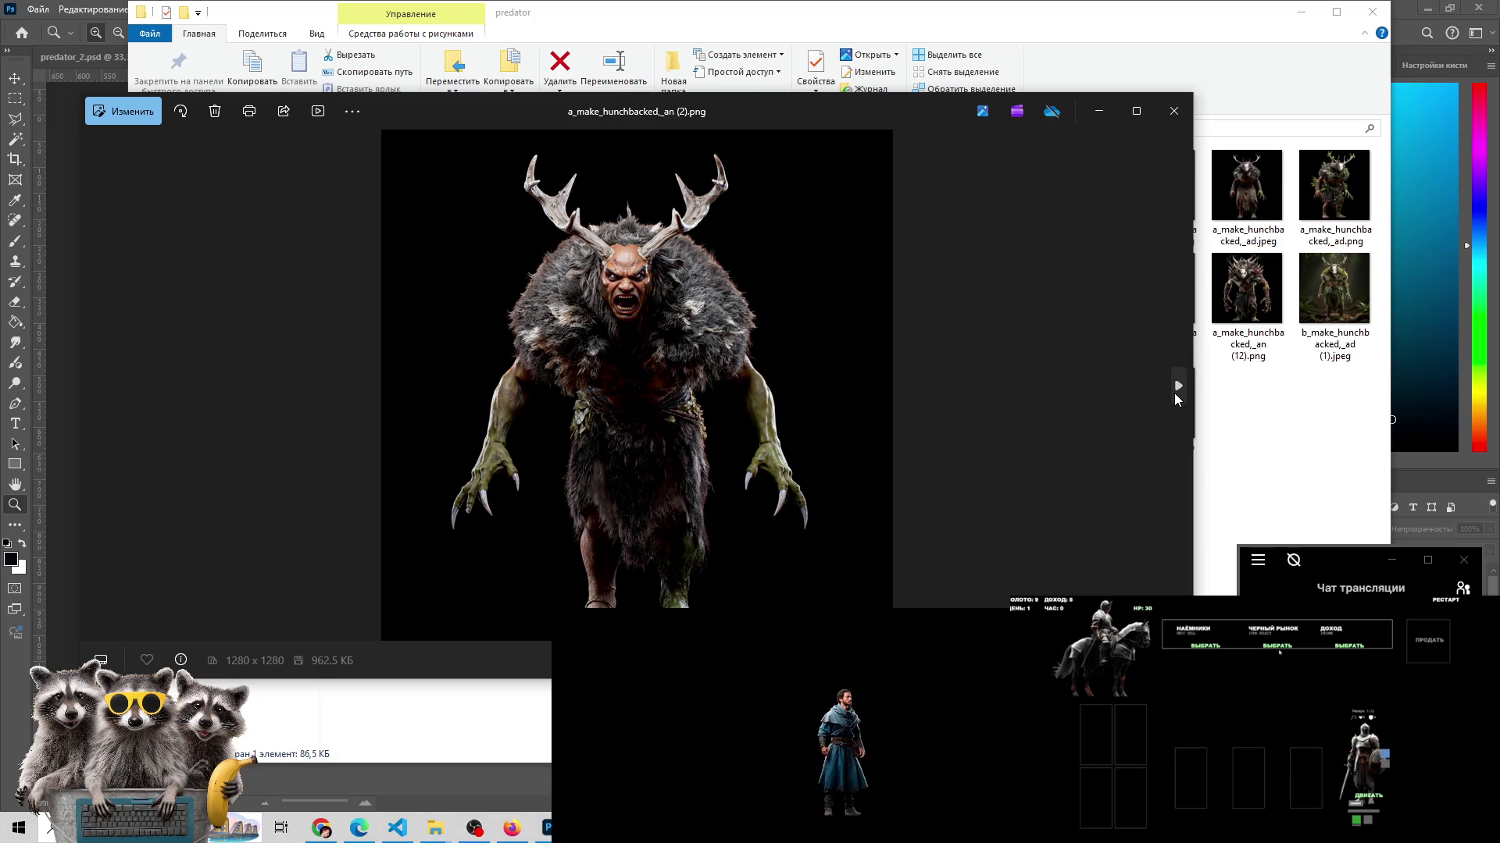
pyautogui.click(1173, 392)
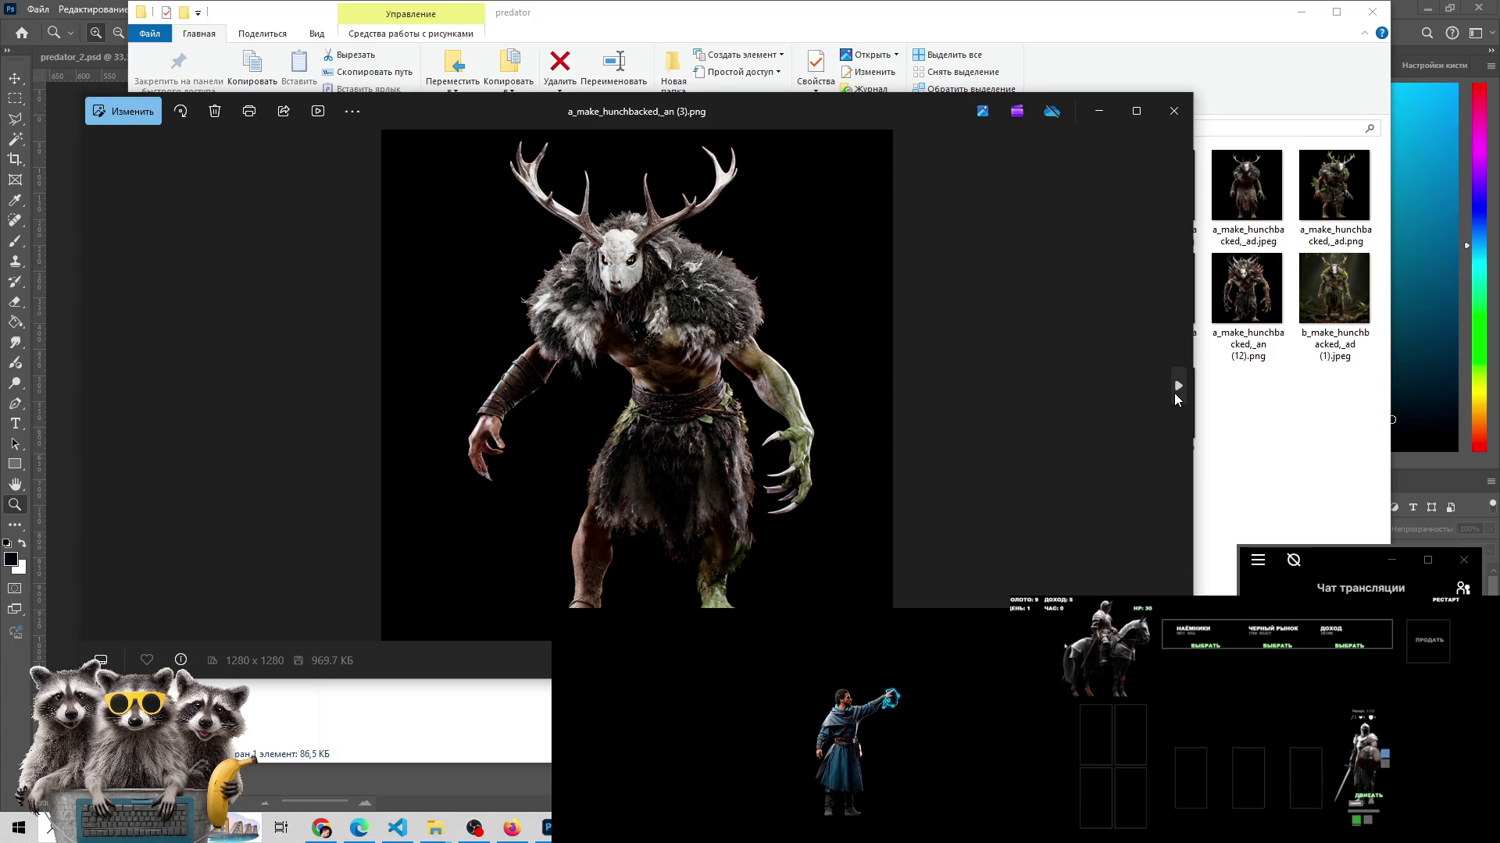
pyautogui.click(1177, 399)
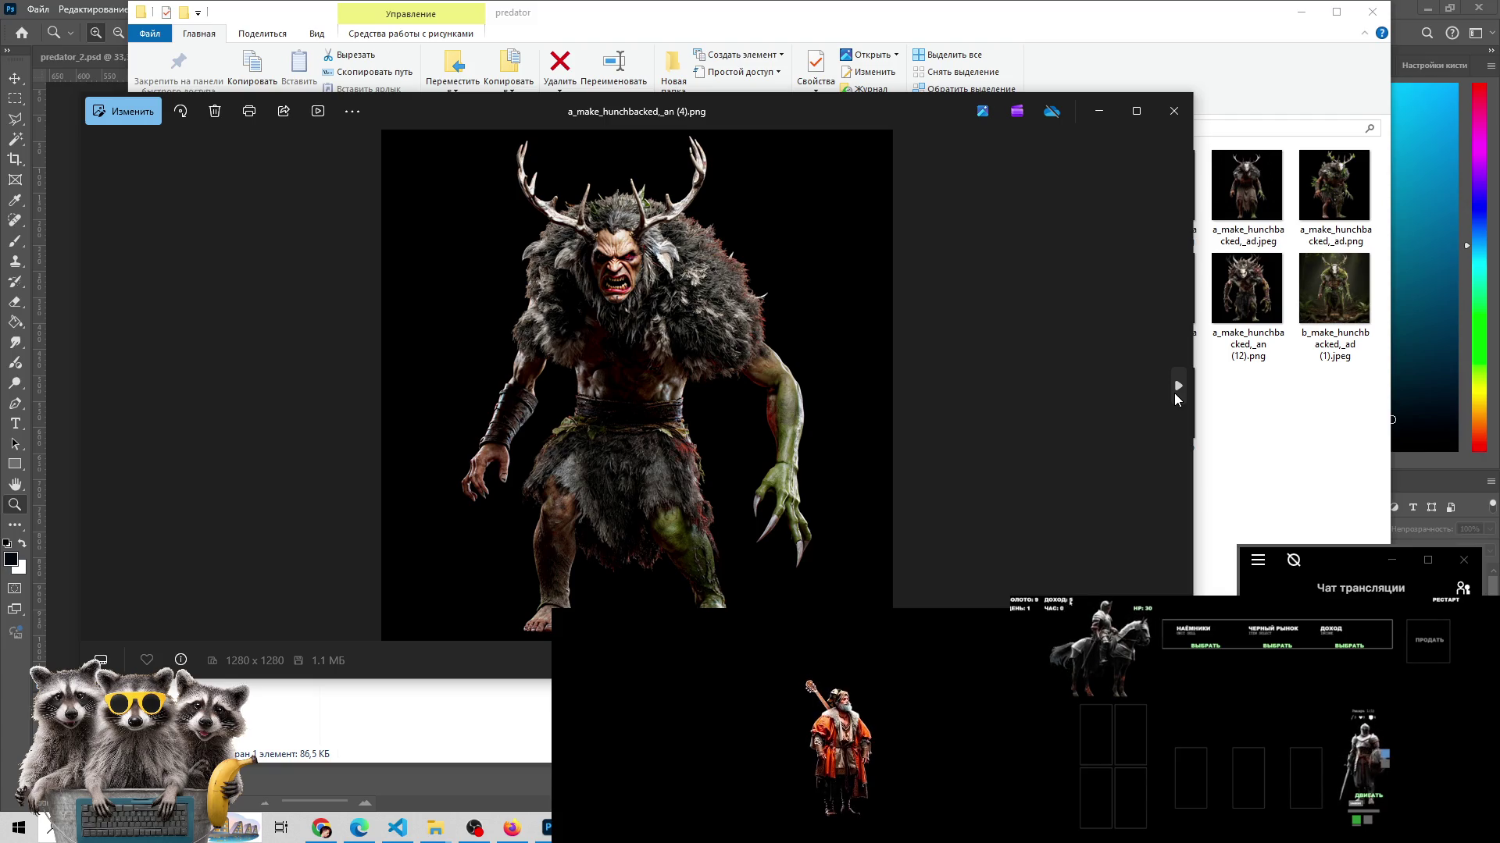
pyautogui.click(1174, 394)
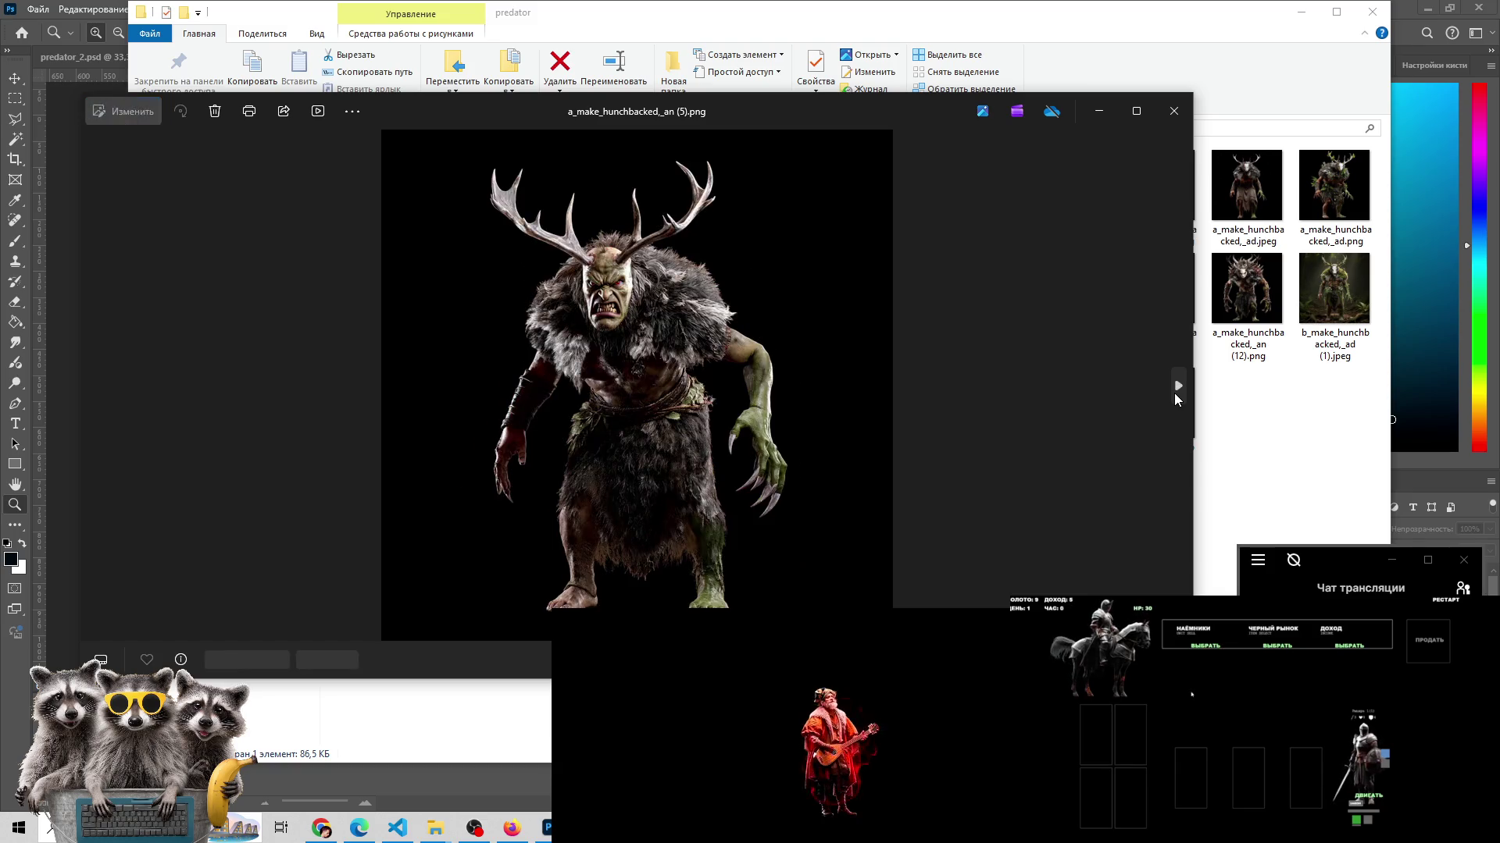
pyautogui.click(1175, 393)
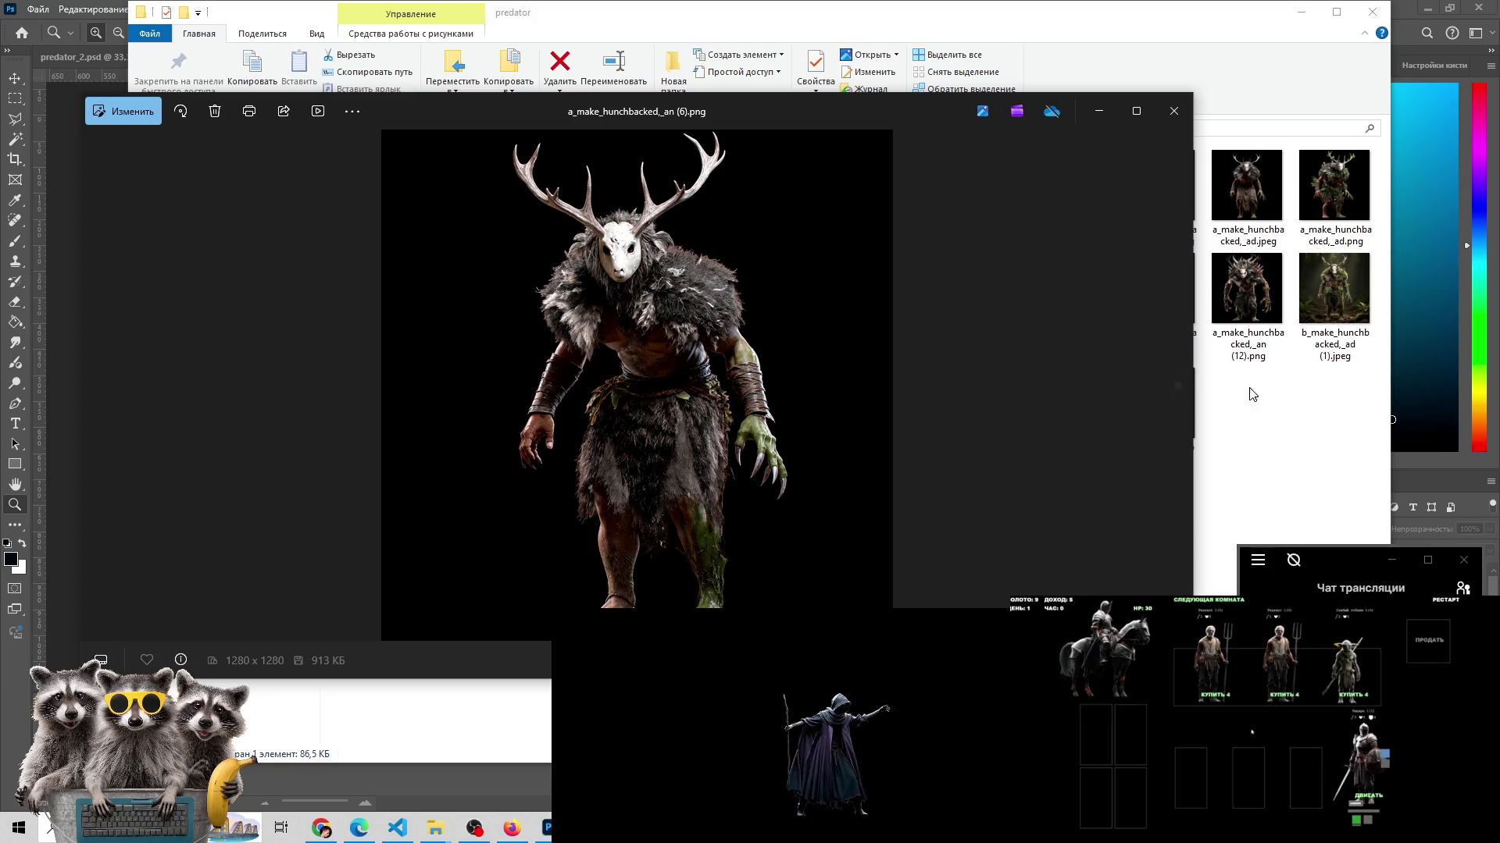
pyautogui.click(1175, 384)
pyautogui.click(1174, 384)
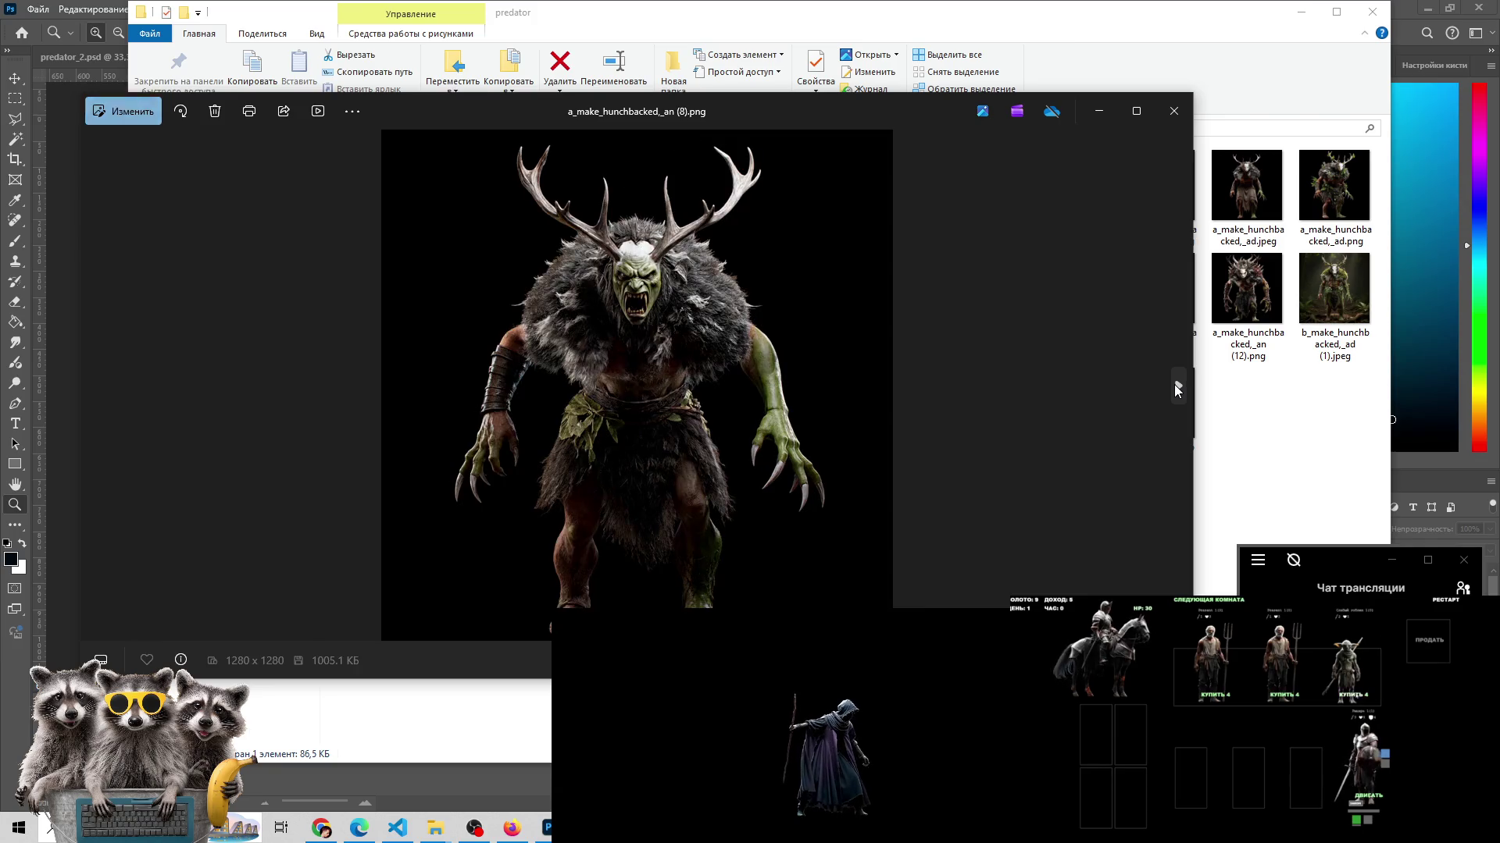
pyautogui.click(1173, 384)
pyautogui.click(1174, 384)
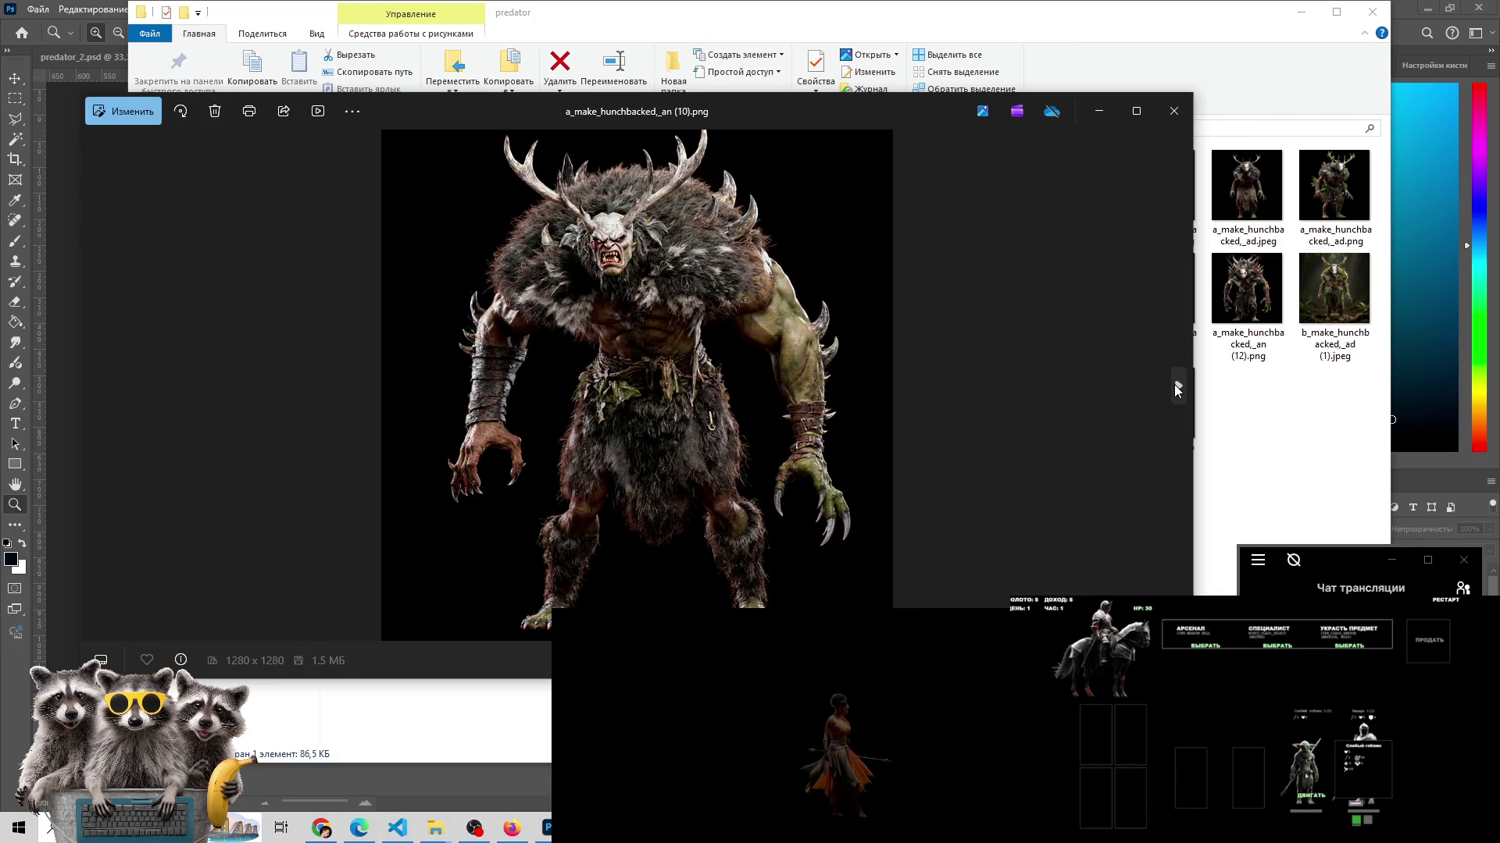
# - Step back to a_make_hunchbacked_an (9).png, then forward to (12).png
pyautogui.click(1174, 384)
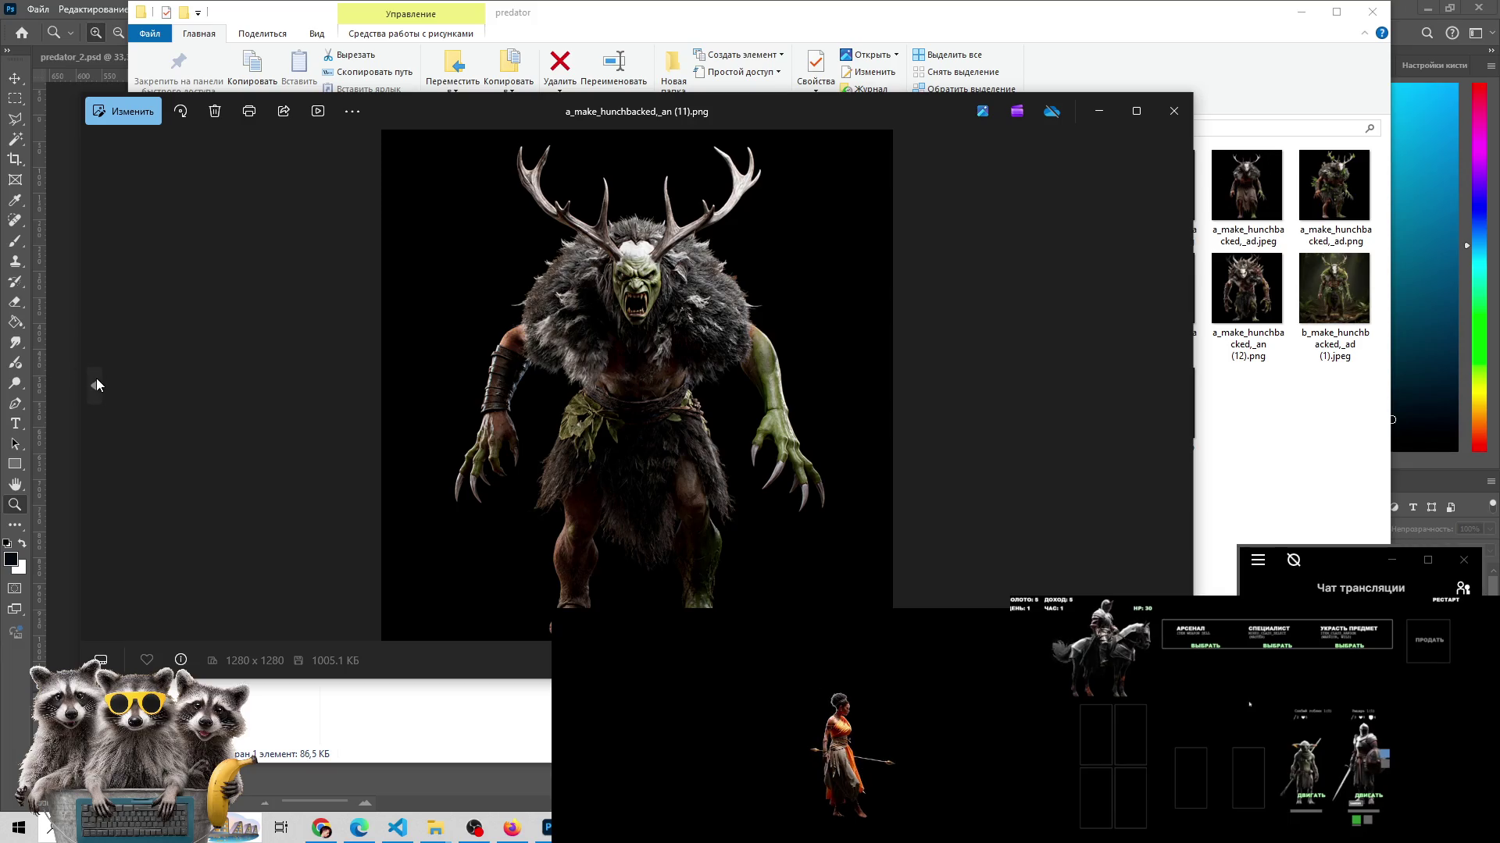
pyautogui.click(96, 384)
pyautogui.click(96, 384)
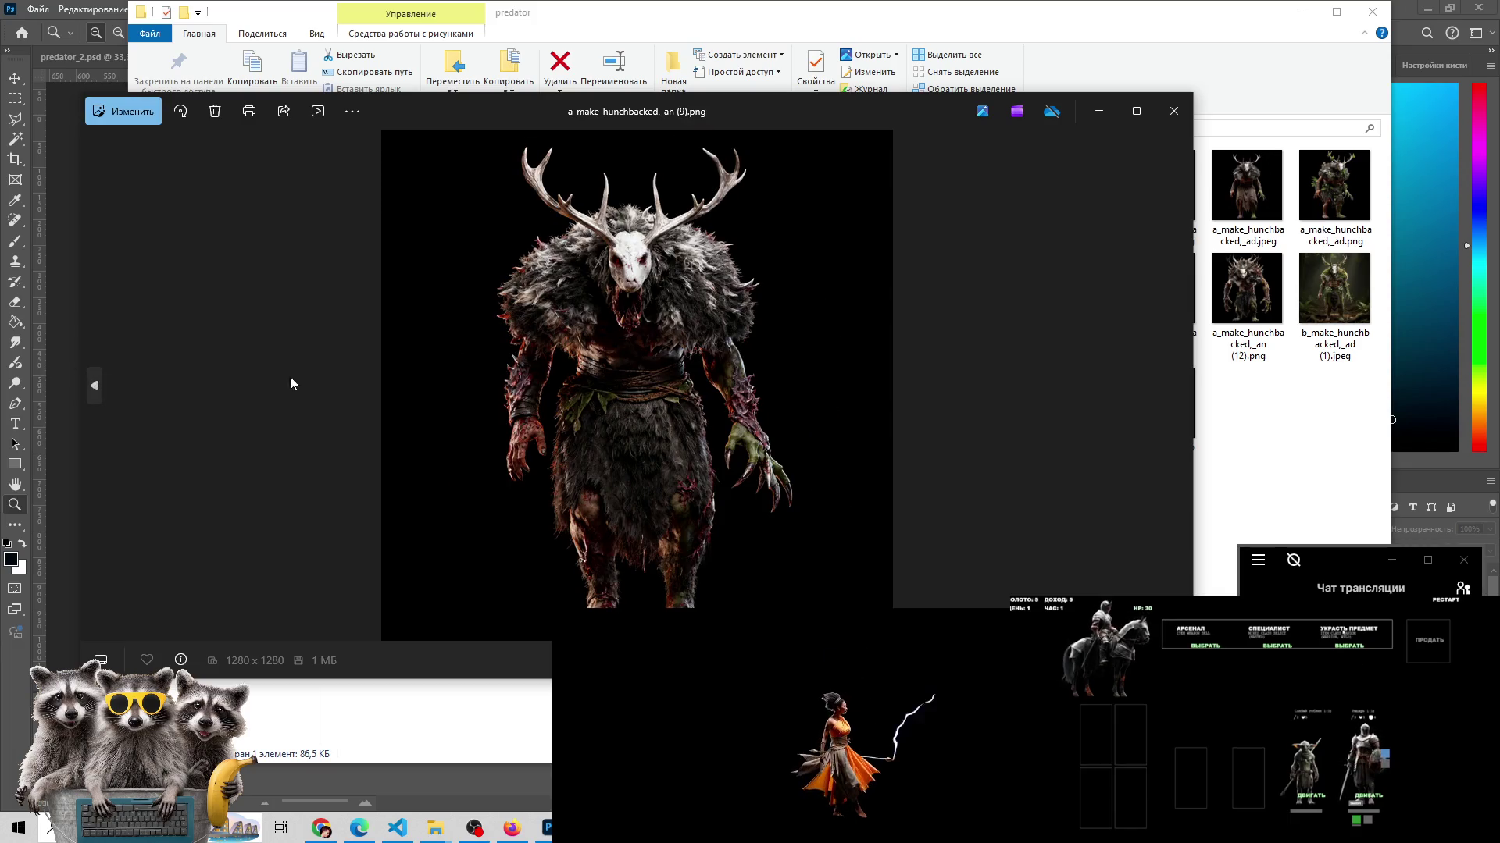
pyautogui.click(1169, 386)
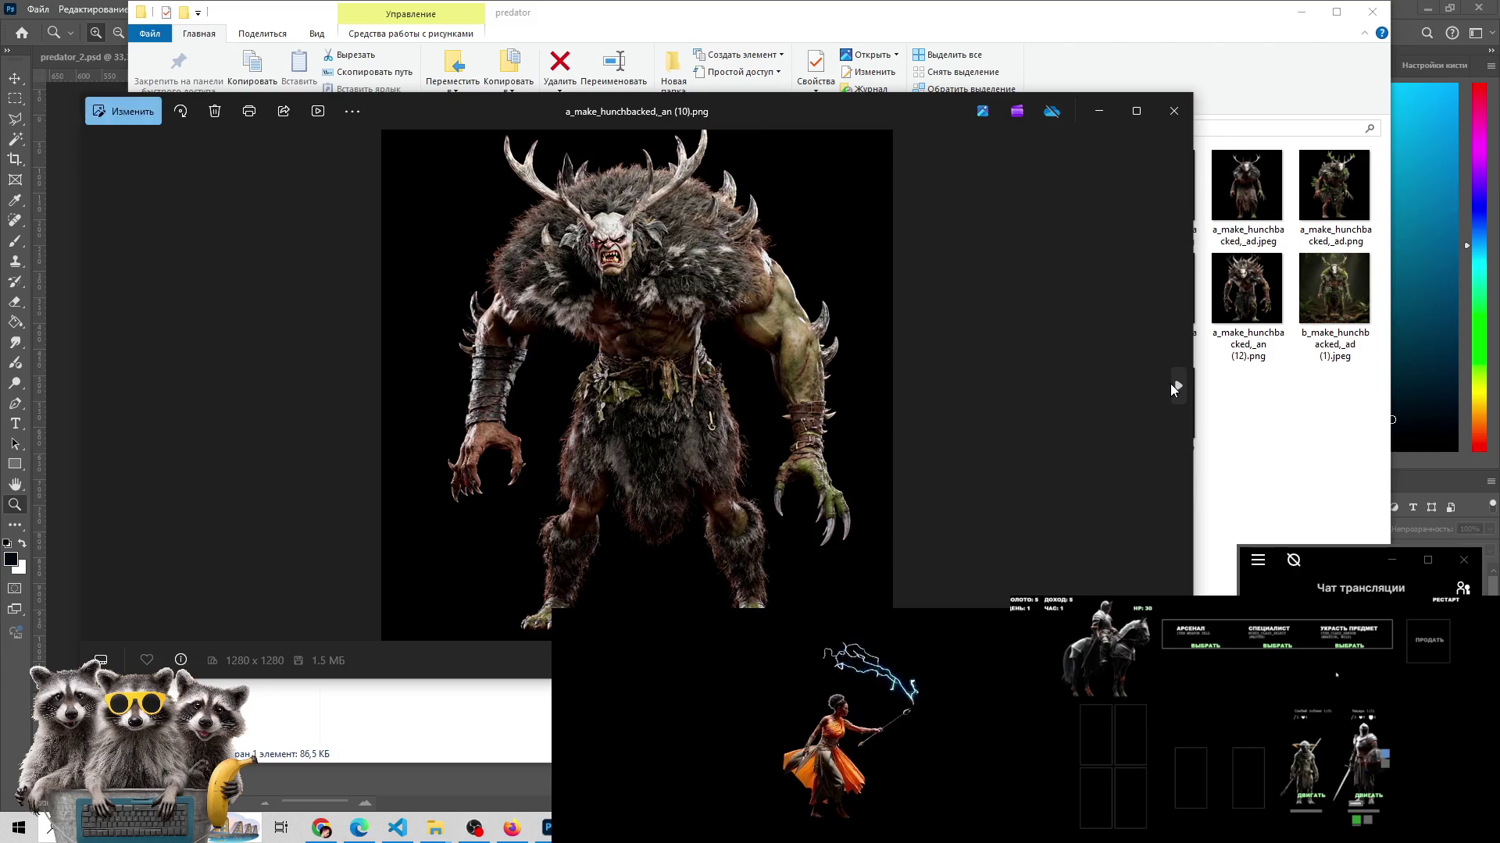
pyautogui.click(1171, 385)
pyautogui.click(1170, 385)
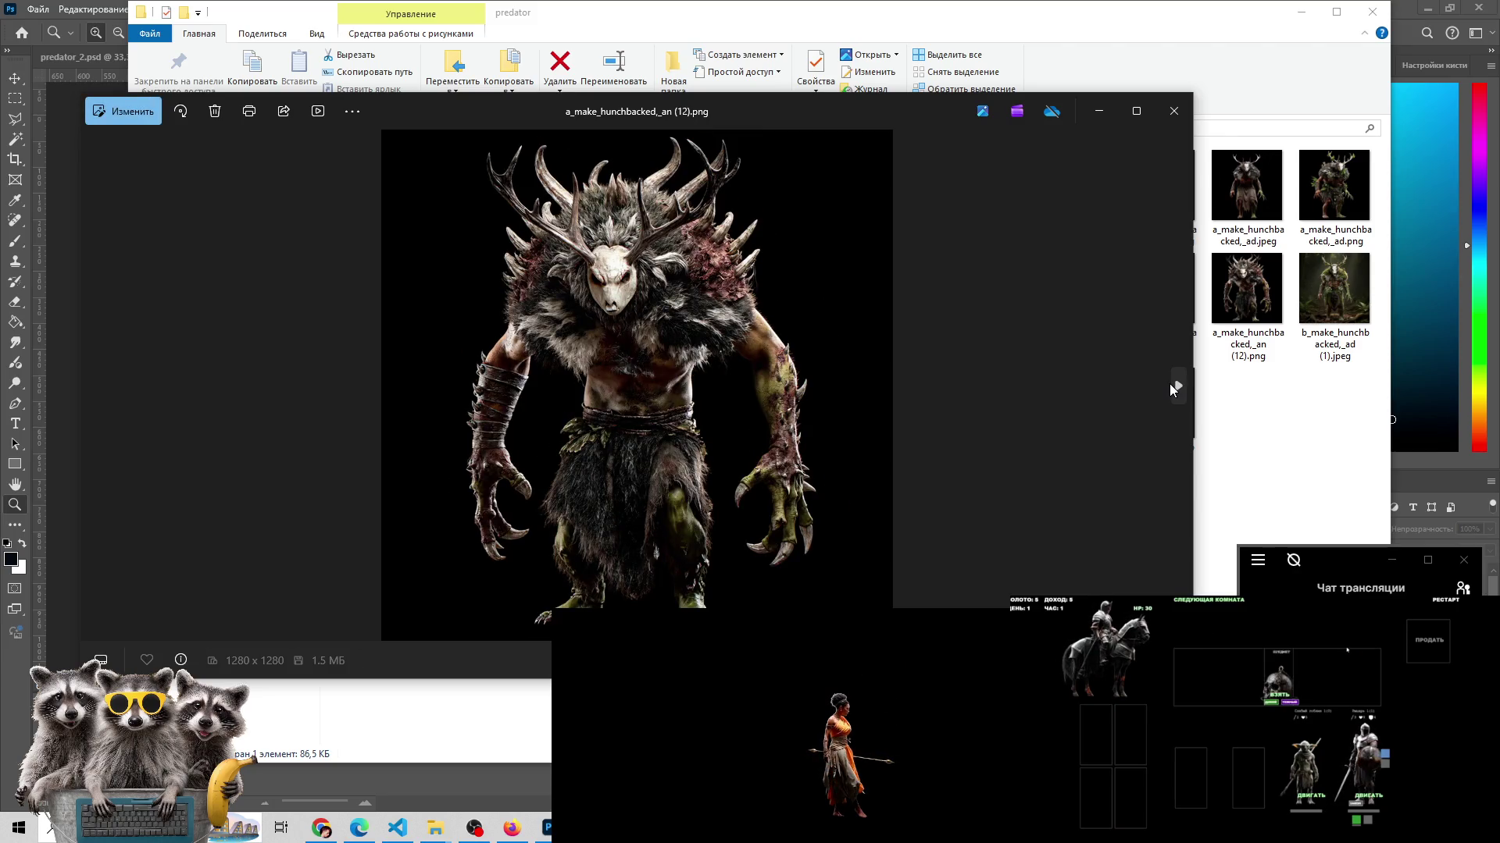
# - Page into the forest b_make_hunchbacked_ad variants, back to a_make (12), then forward to b_make_hunchbacked_an (3).jpeg
pyautogui.click(1169, 384)
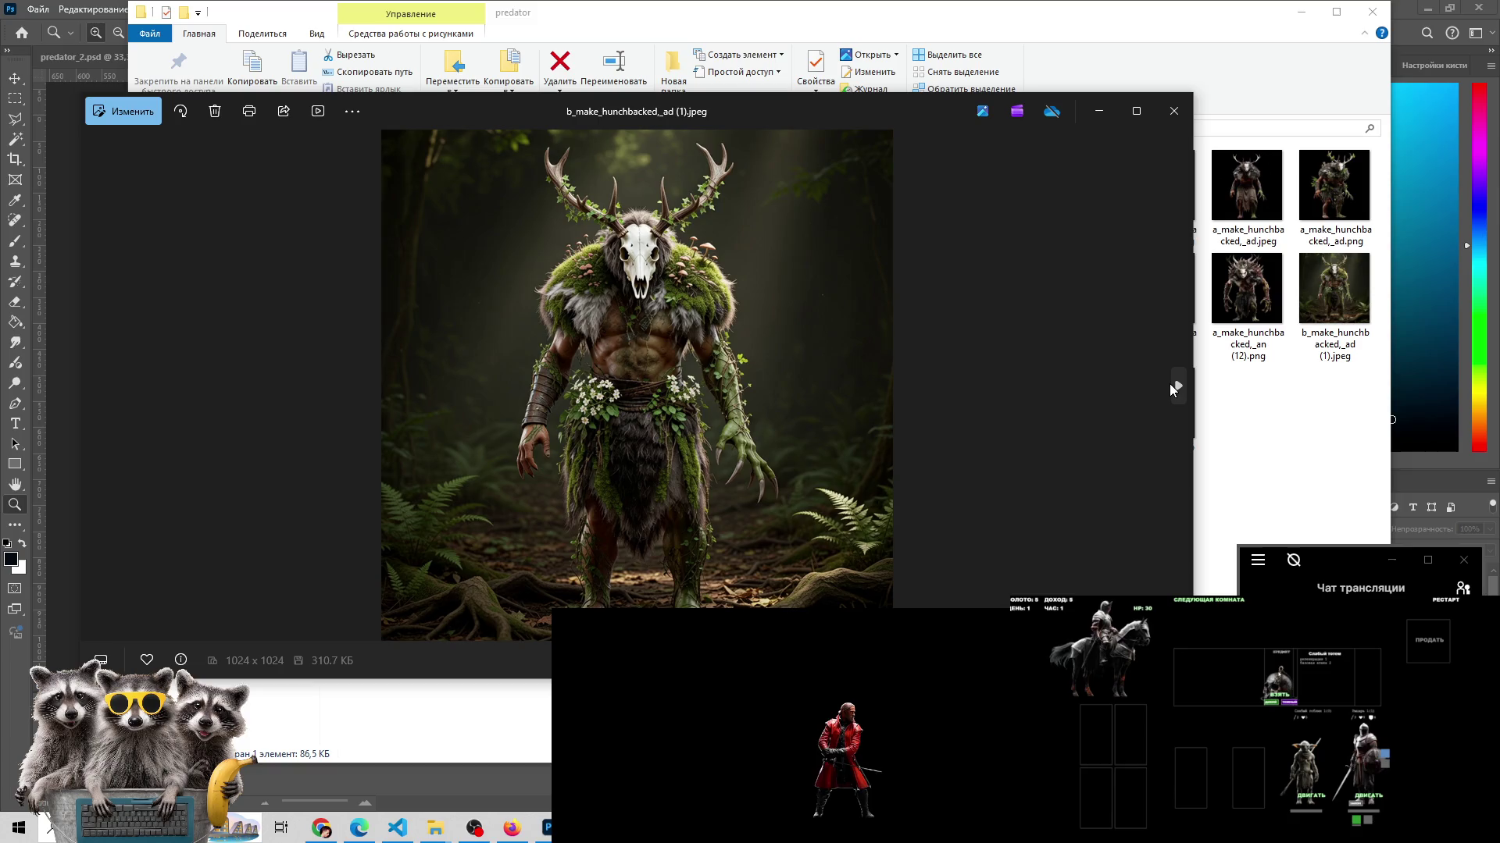
pyautogui.click(1169, 384)
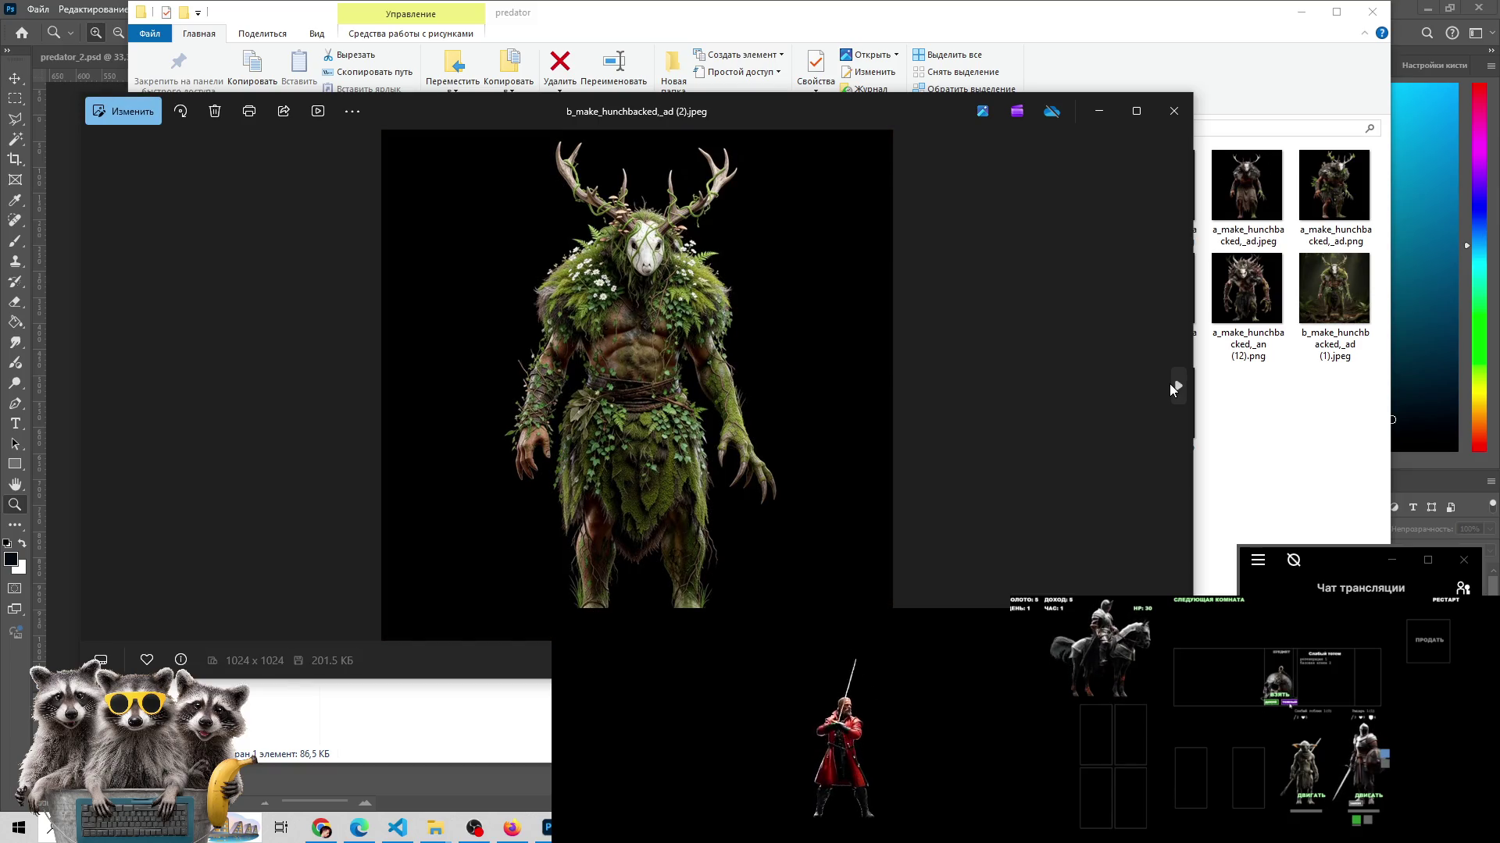
pyautogui.click(1171, 386)
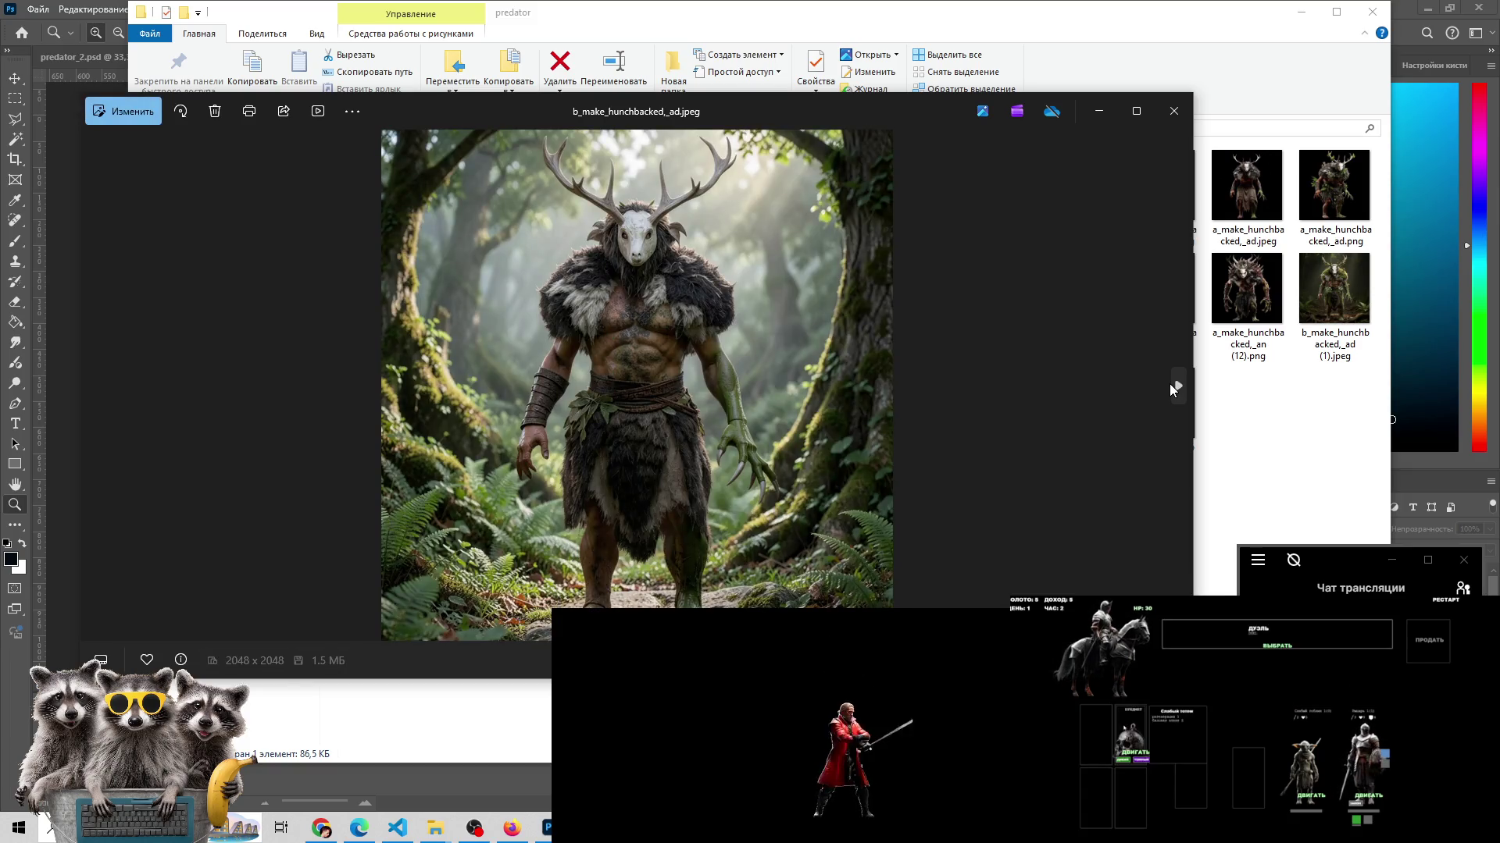
pyautogui.click(97, 385)
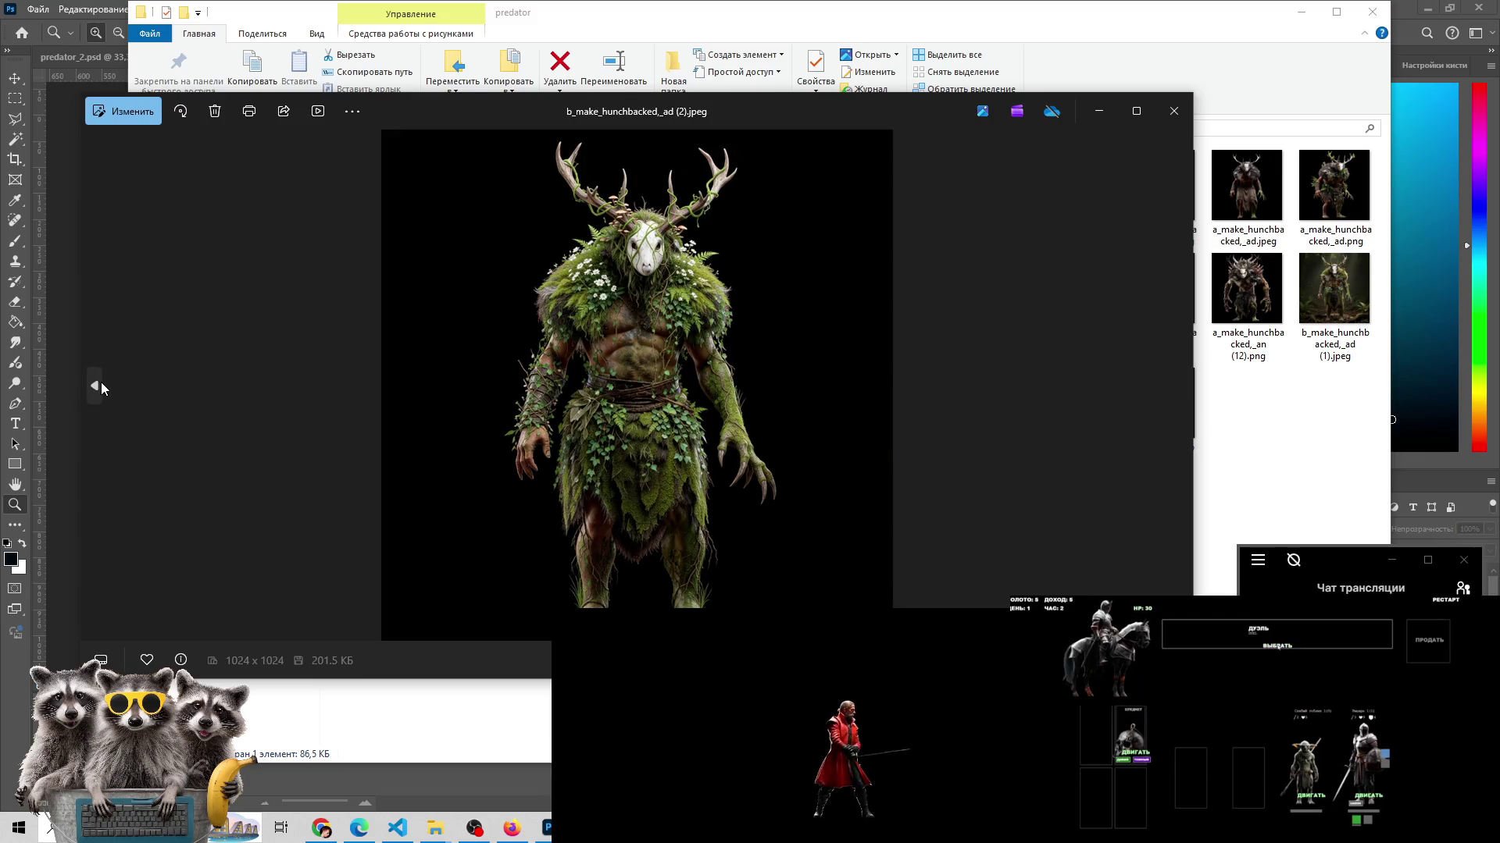
pyautogui.click(98, 385)
pyautogui.click(98, 385)
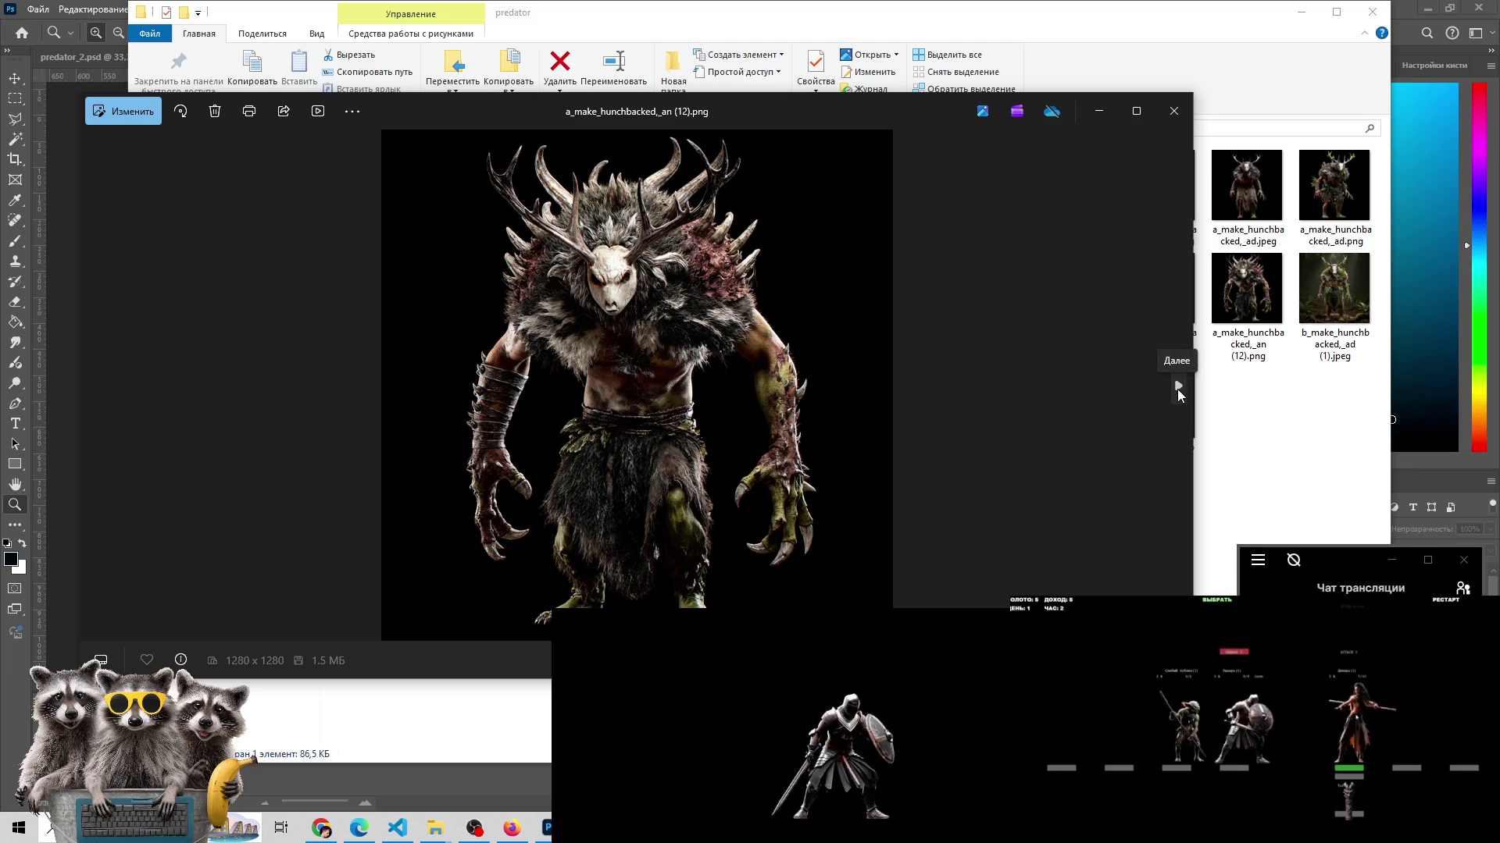
pyautogui.click(1178, 386)
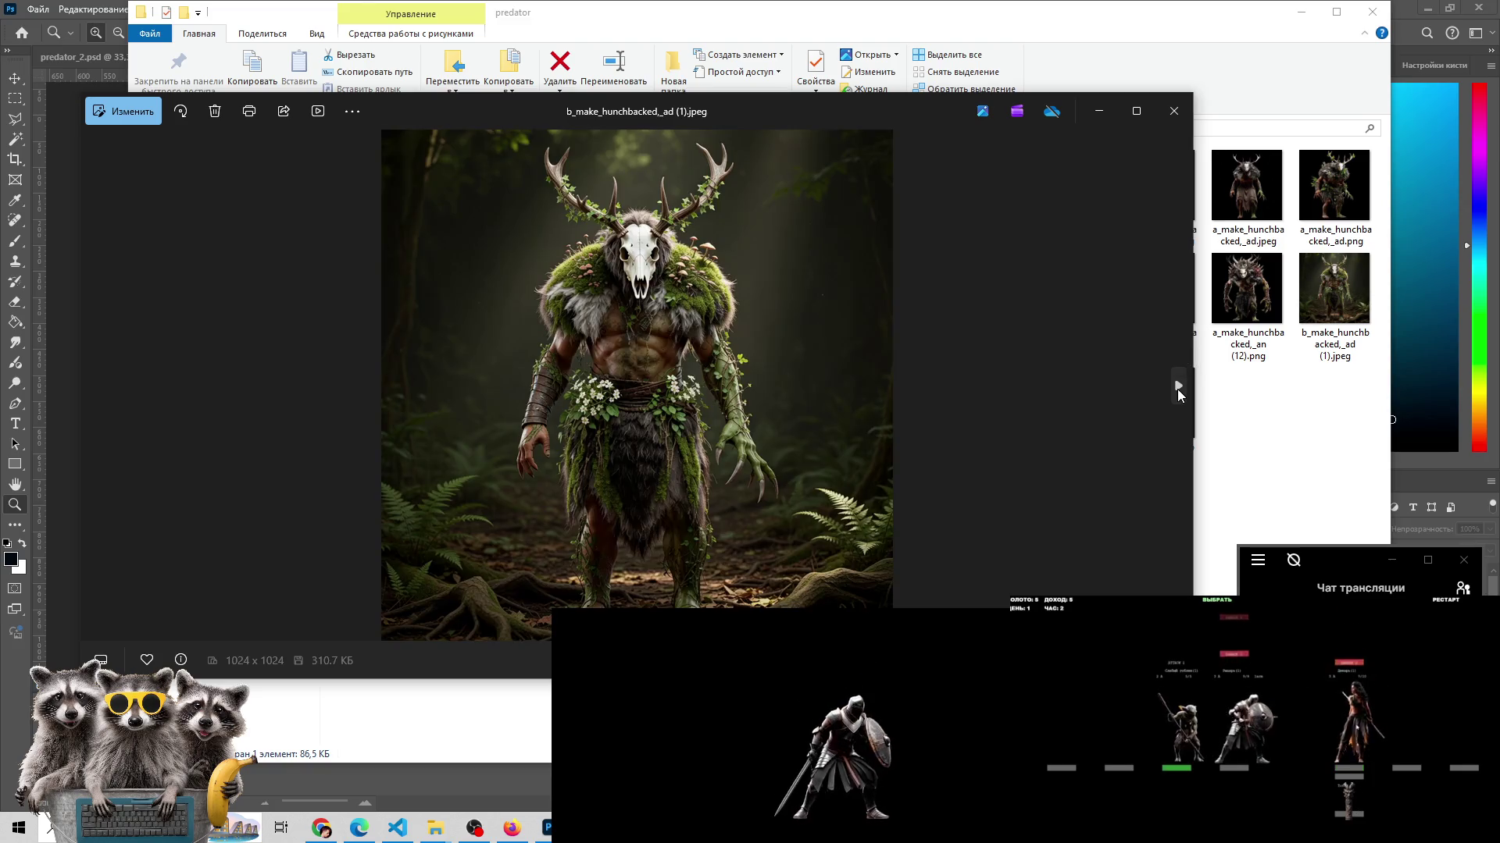
pyautogui.click(1178, 386)
pyautogui.click(1178, 386)
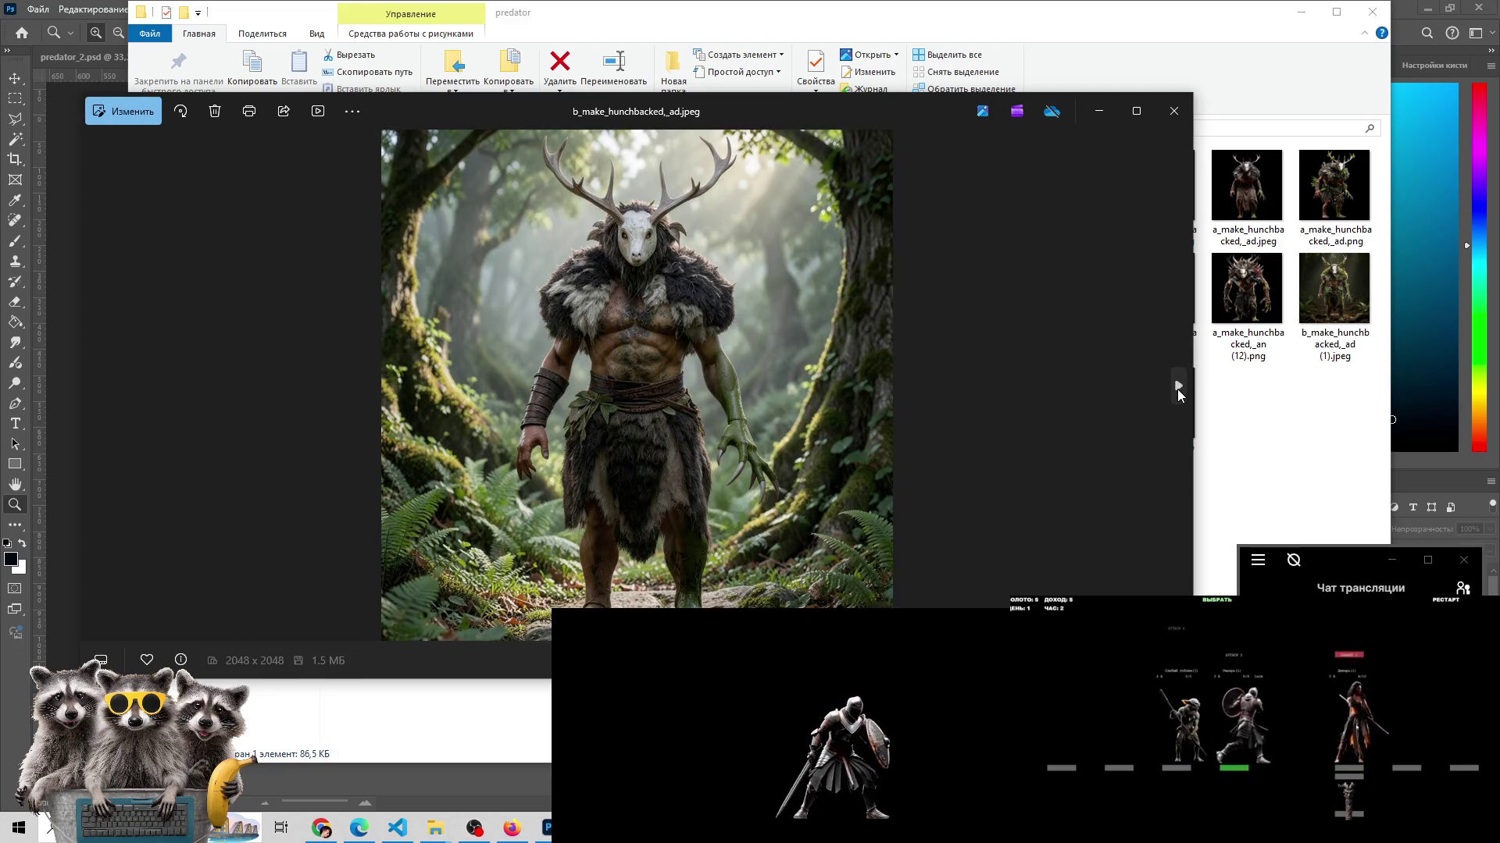
pyautogui.click(1178, 385)
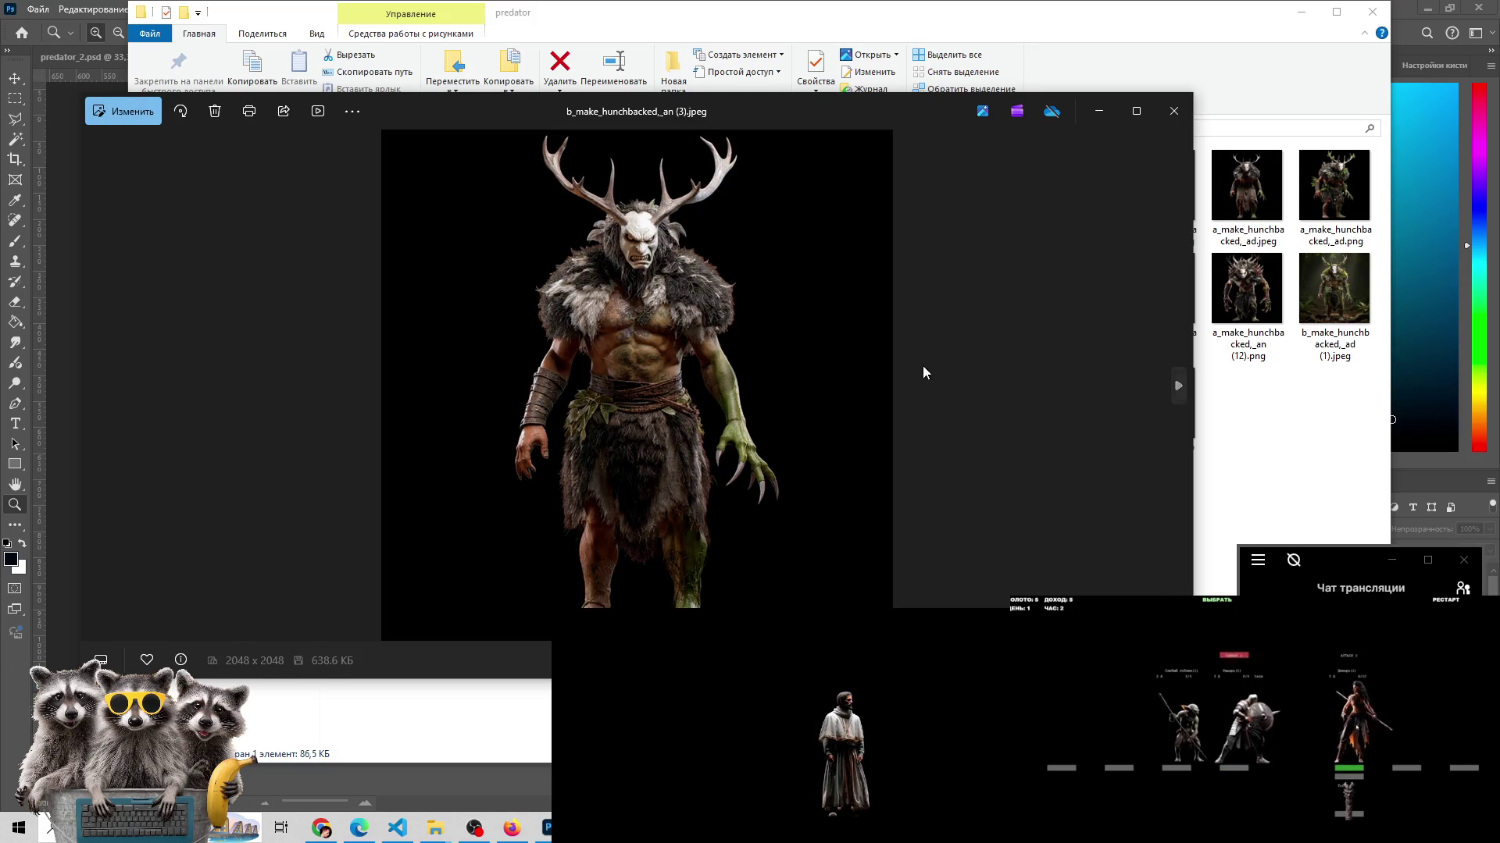
# - Flip forward through the b_make_hunchbacked_an variants to (10).jpeg
pyautogui.click(1179, 386)
pyautogui.click(1179, 386)
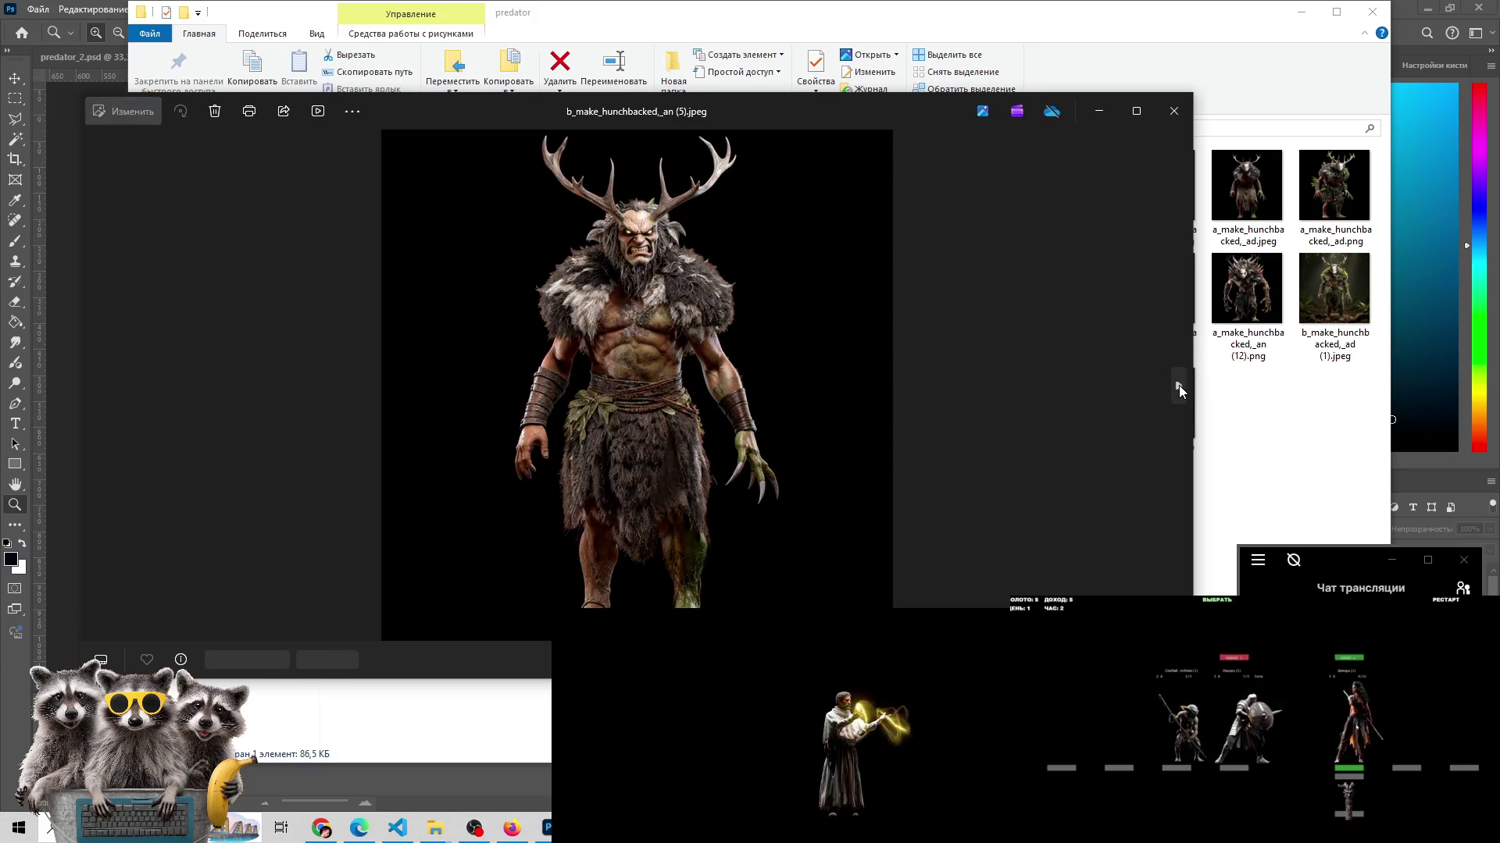
pyautogui.click(1179, 386)
pyautogui.click(1179, 386)
pyautogui.click(1178, 385)
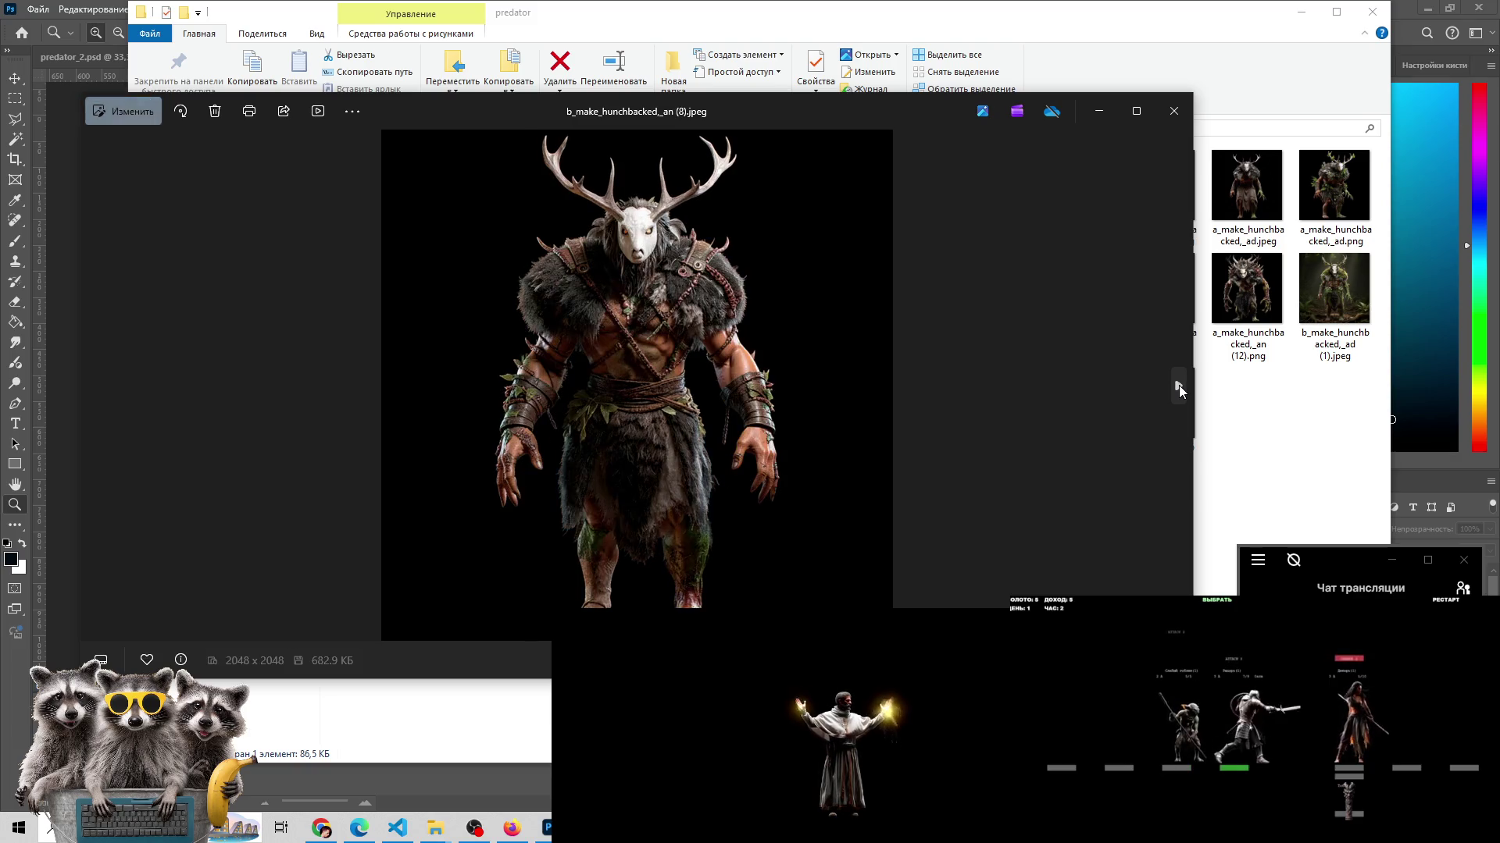
pyautogui.click(1178, 386)
pyautogui.click(1179, 386)
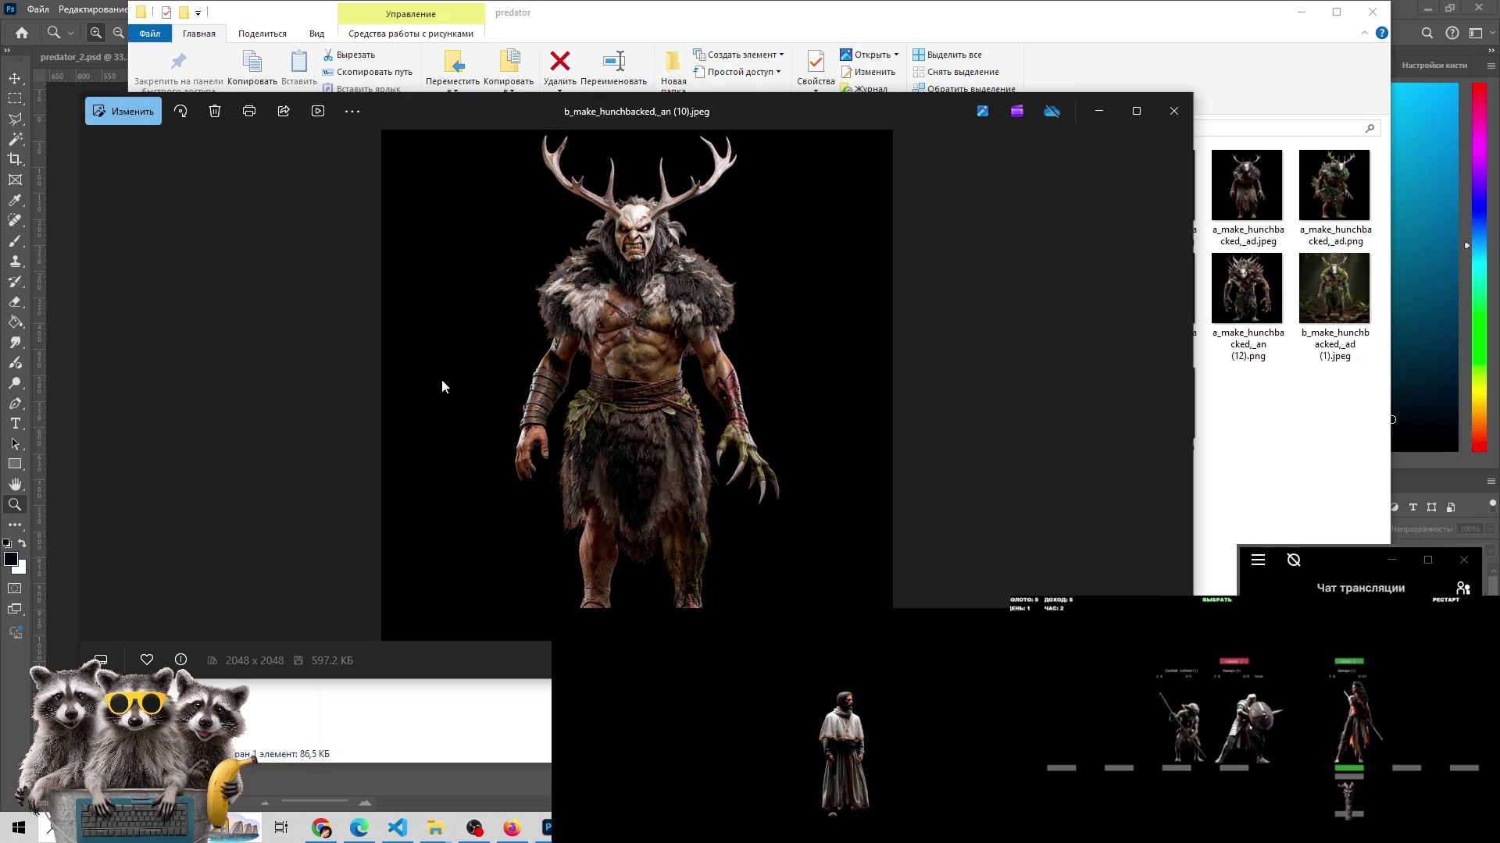
# - Step back through the variants to b_make_hunchbacked_an (6).jpeg
pyautogui.moveTo(131, 374)
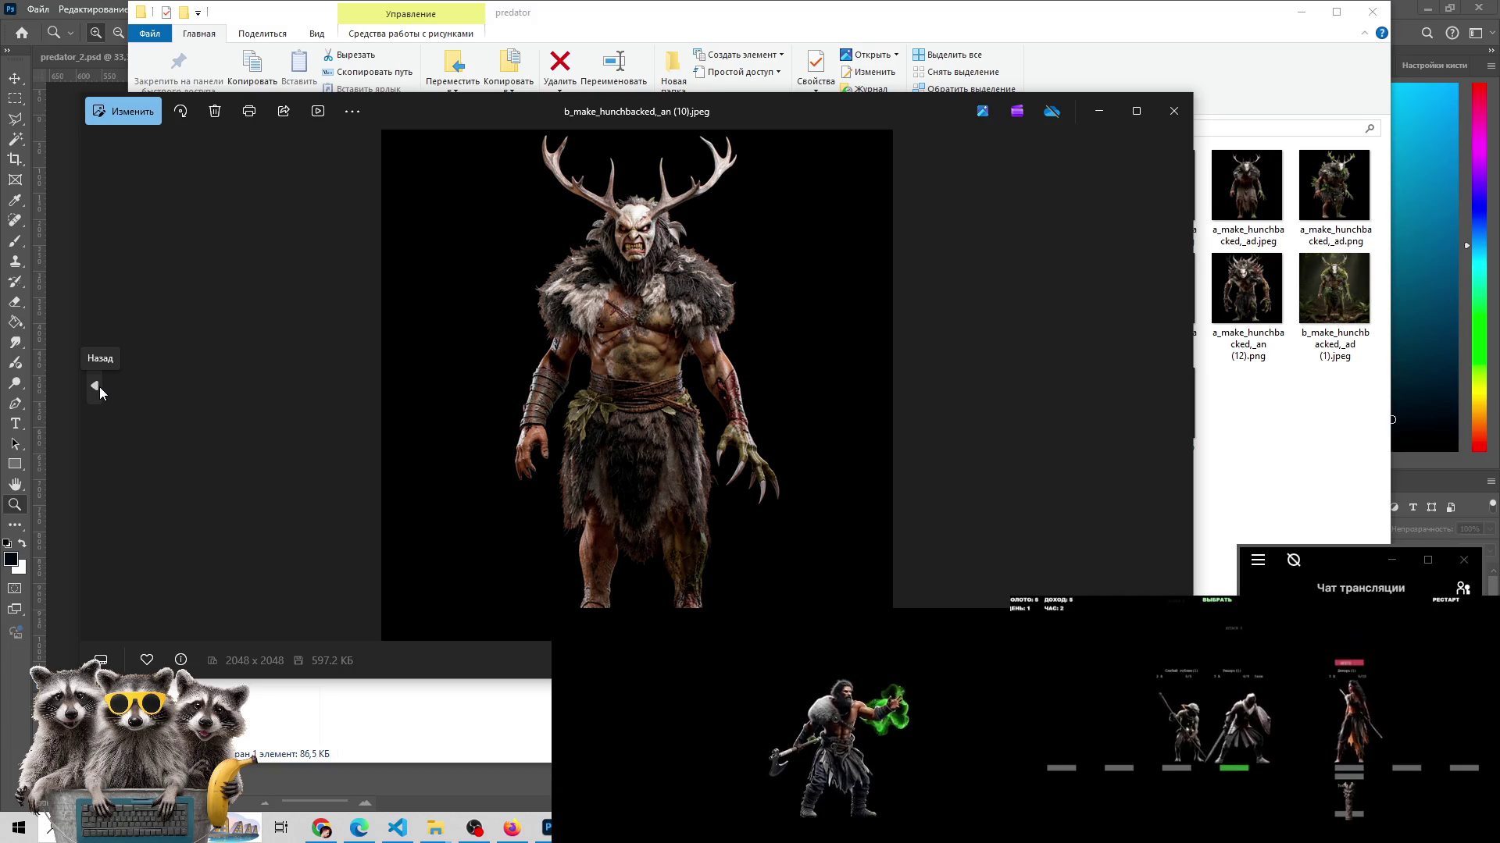
pyautogui.click(100, 386)
pyautogui.click(1180, 391)
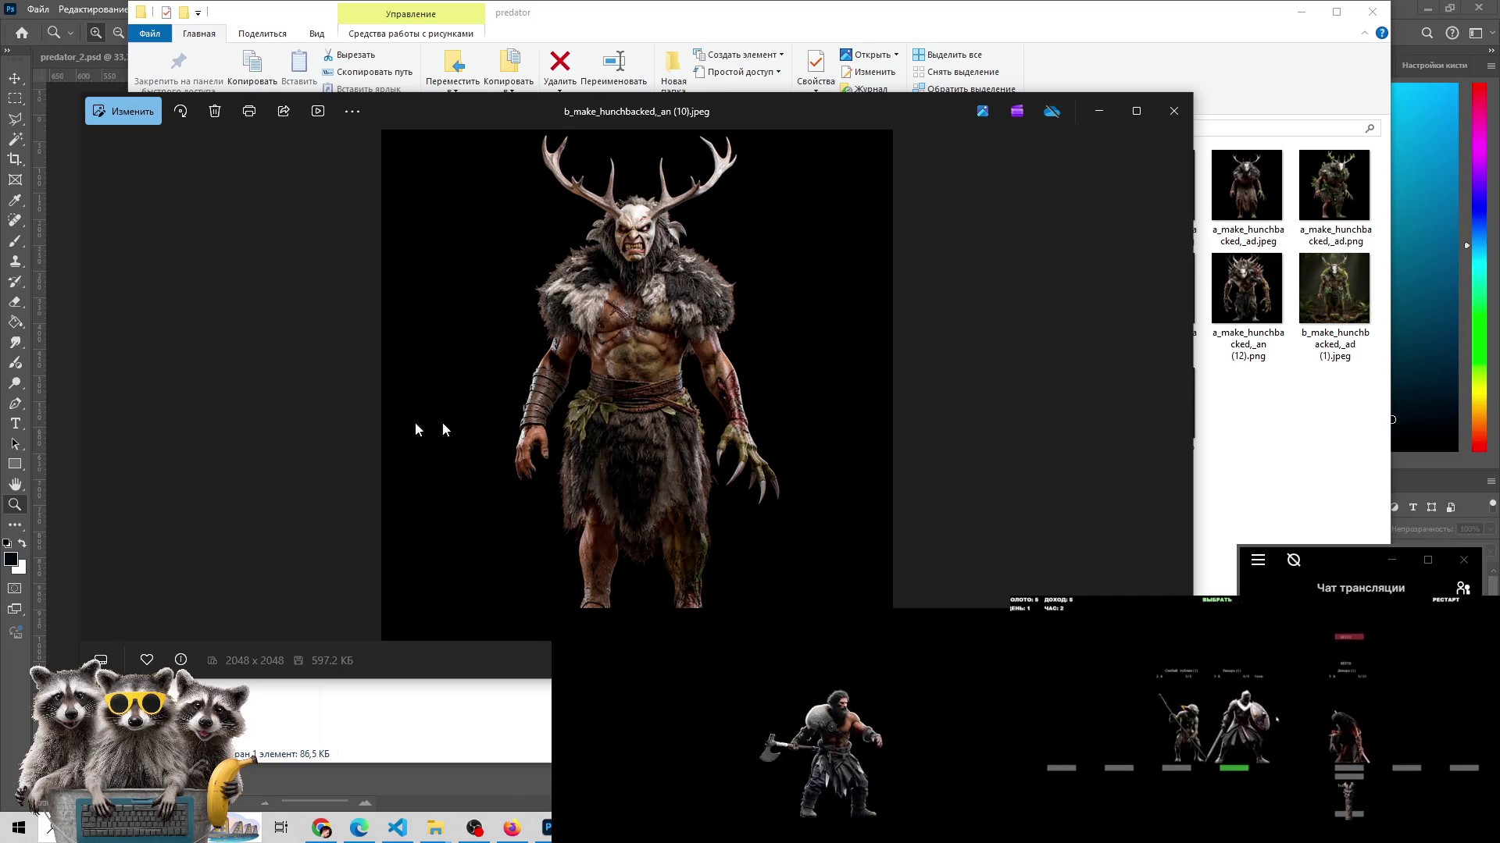
pyautogui.click(89, 376)
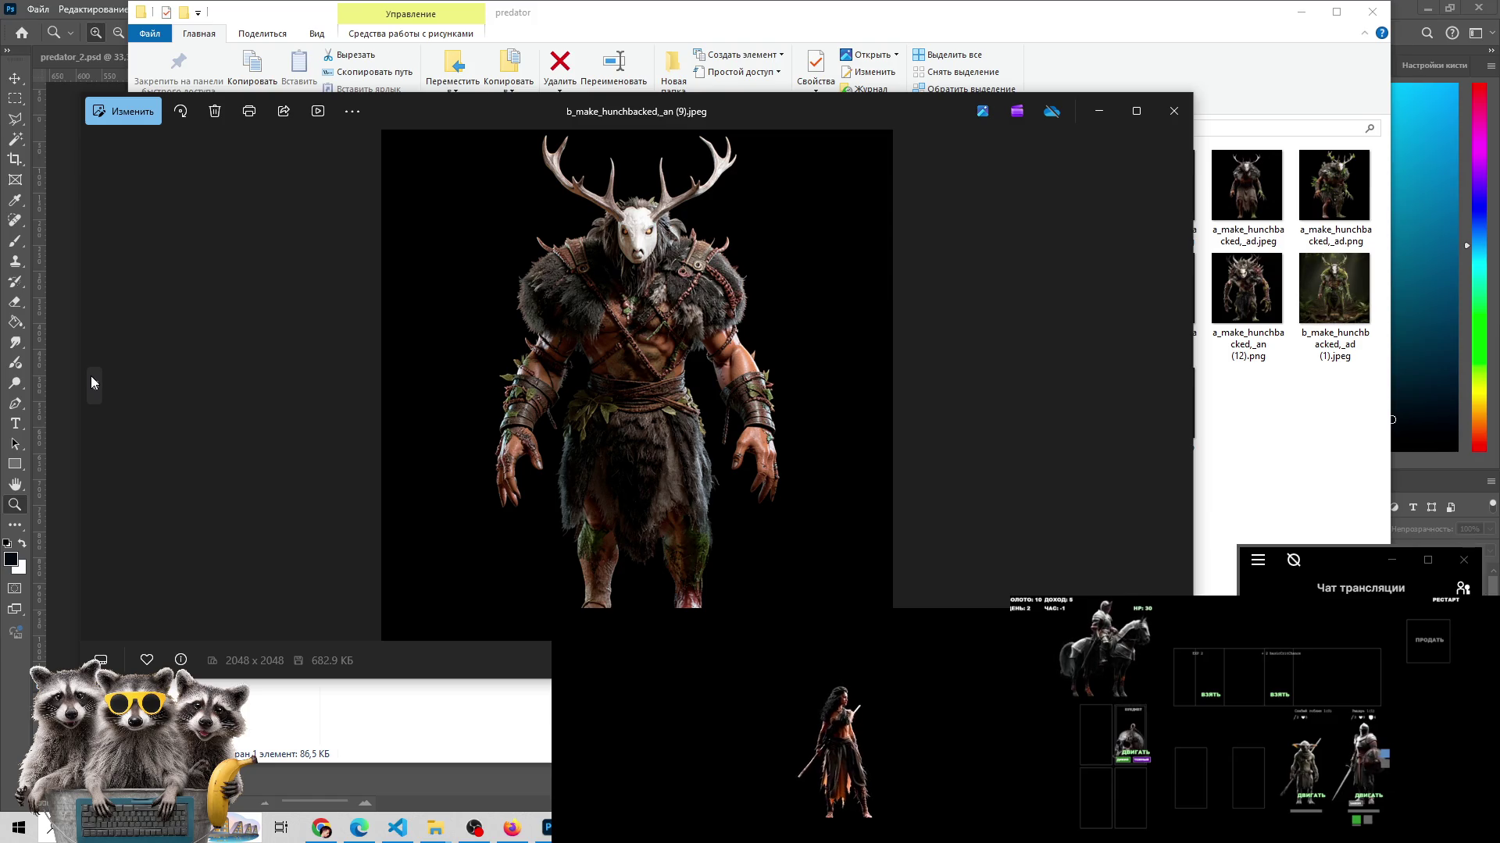
pyautogui.click(90, 376)
pyautogui.click(98, 391)
pyautogui.click(99, 391)
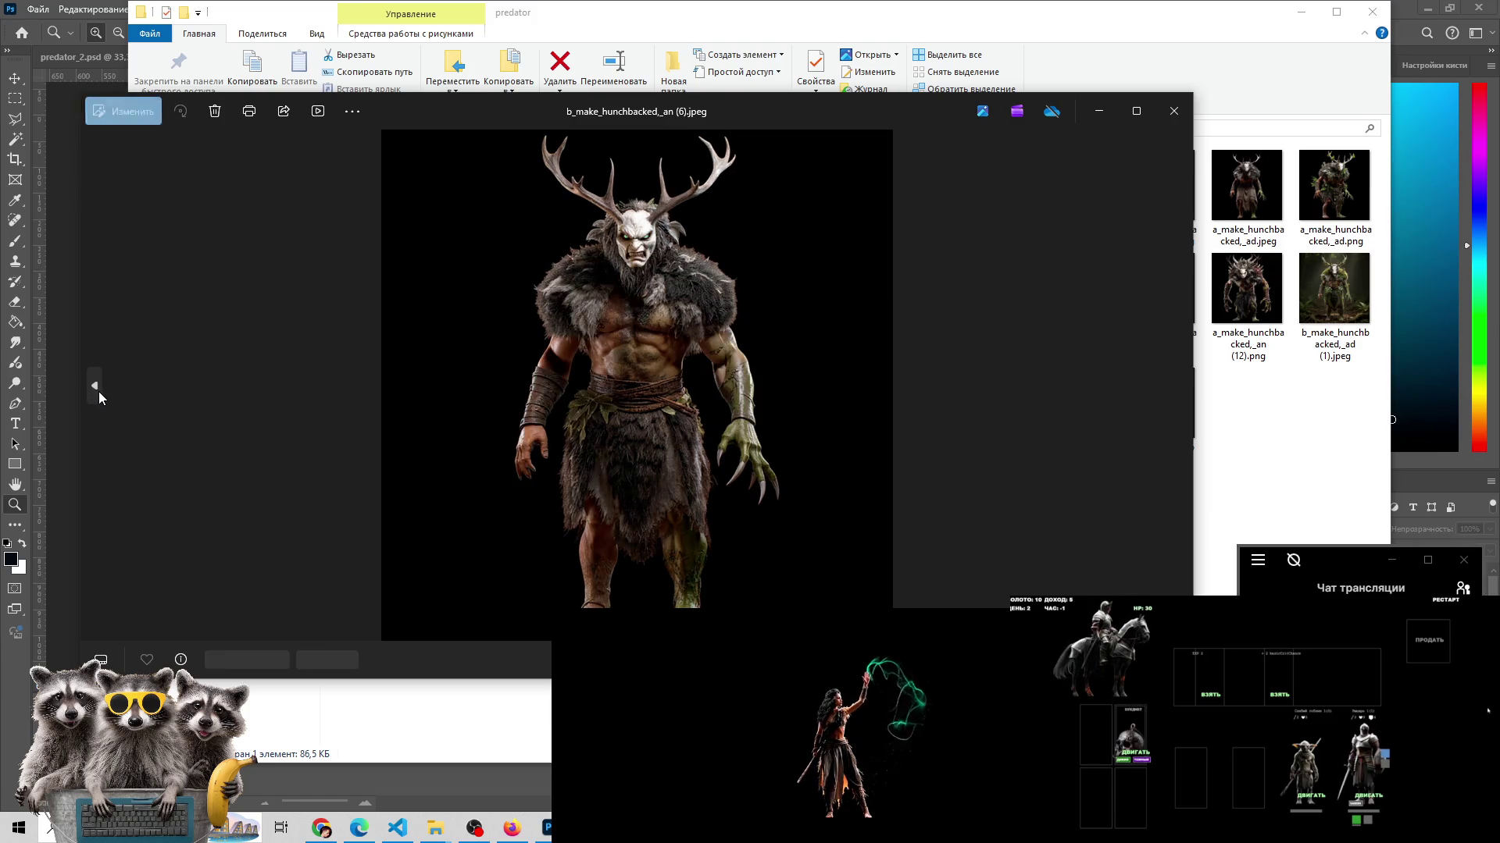
# - Compare variants (6) through (8), settle on (6), then bring the music video browser forward
pyautogui.click(1179, 386)
pyautogui.click(1178, 387)
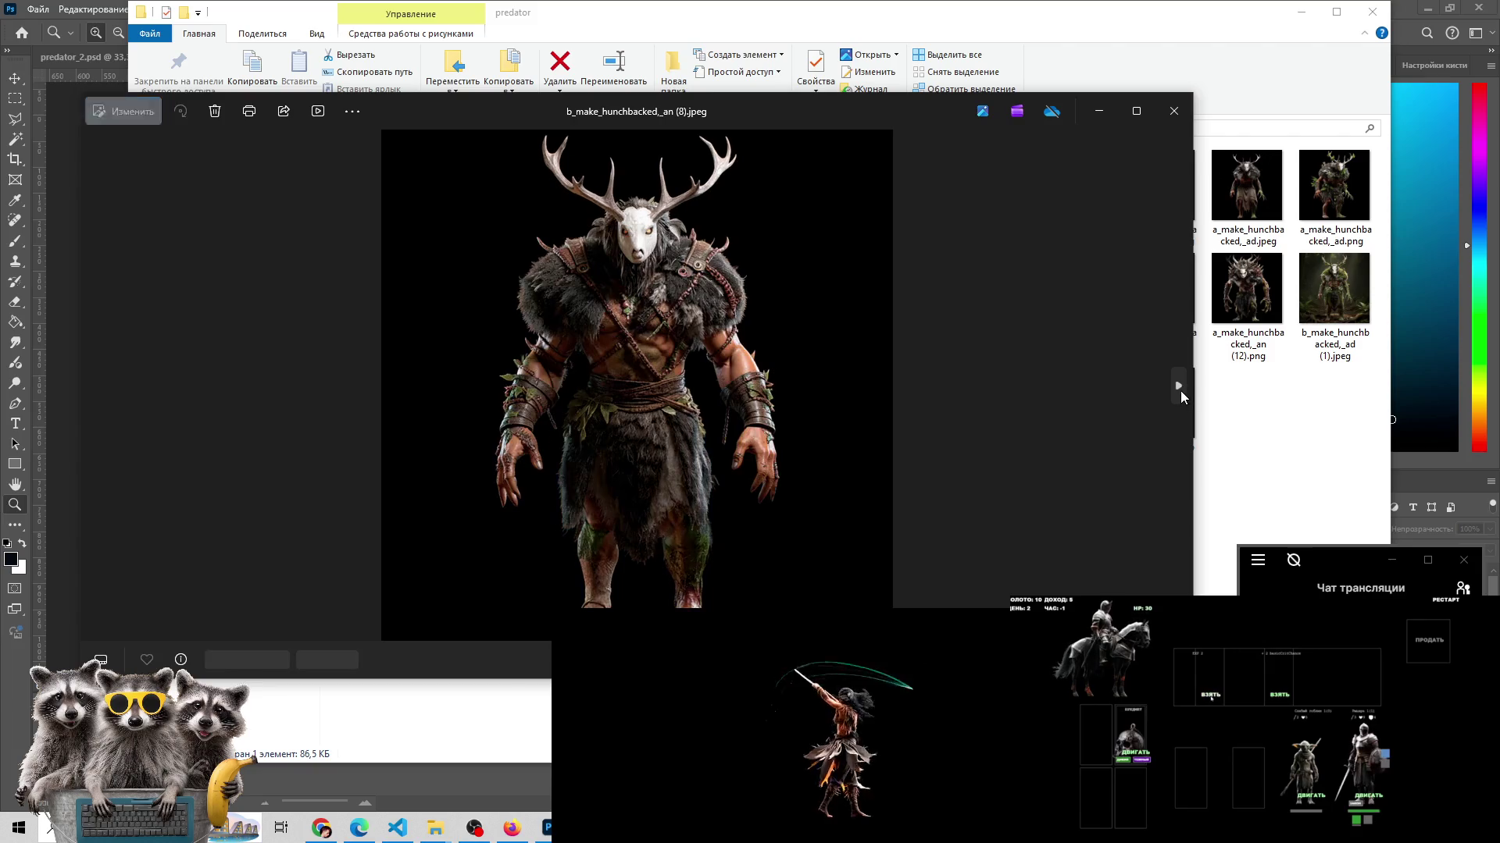
pyautogui.click(95, 390)
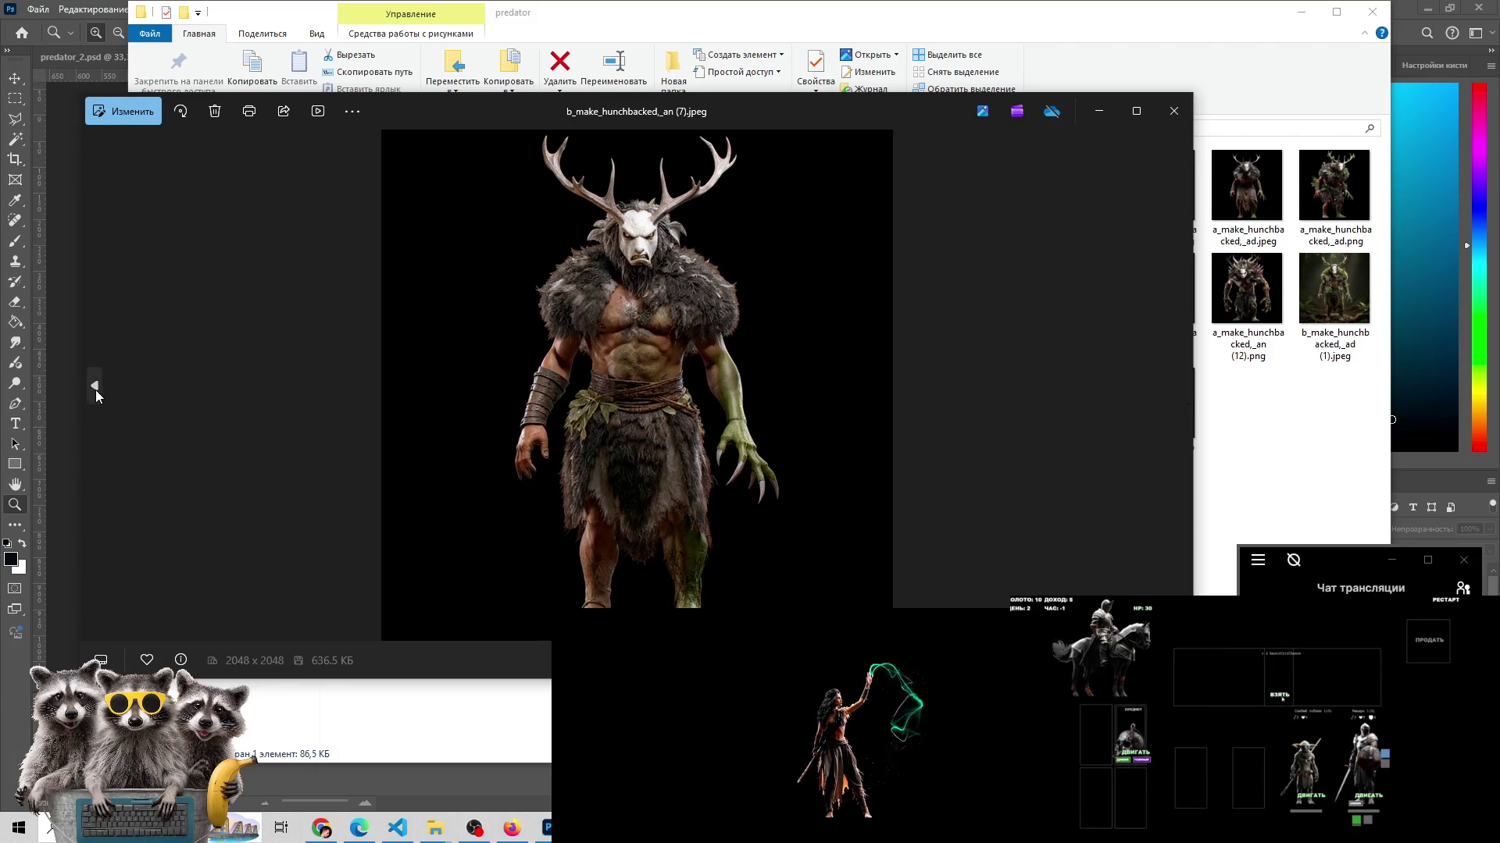
pyautogui.click(95, 391)
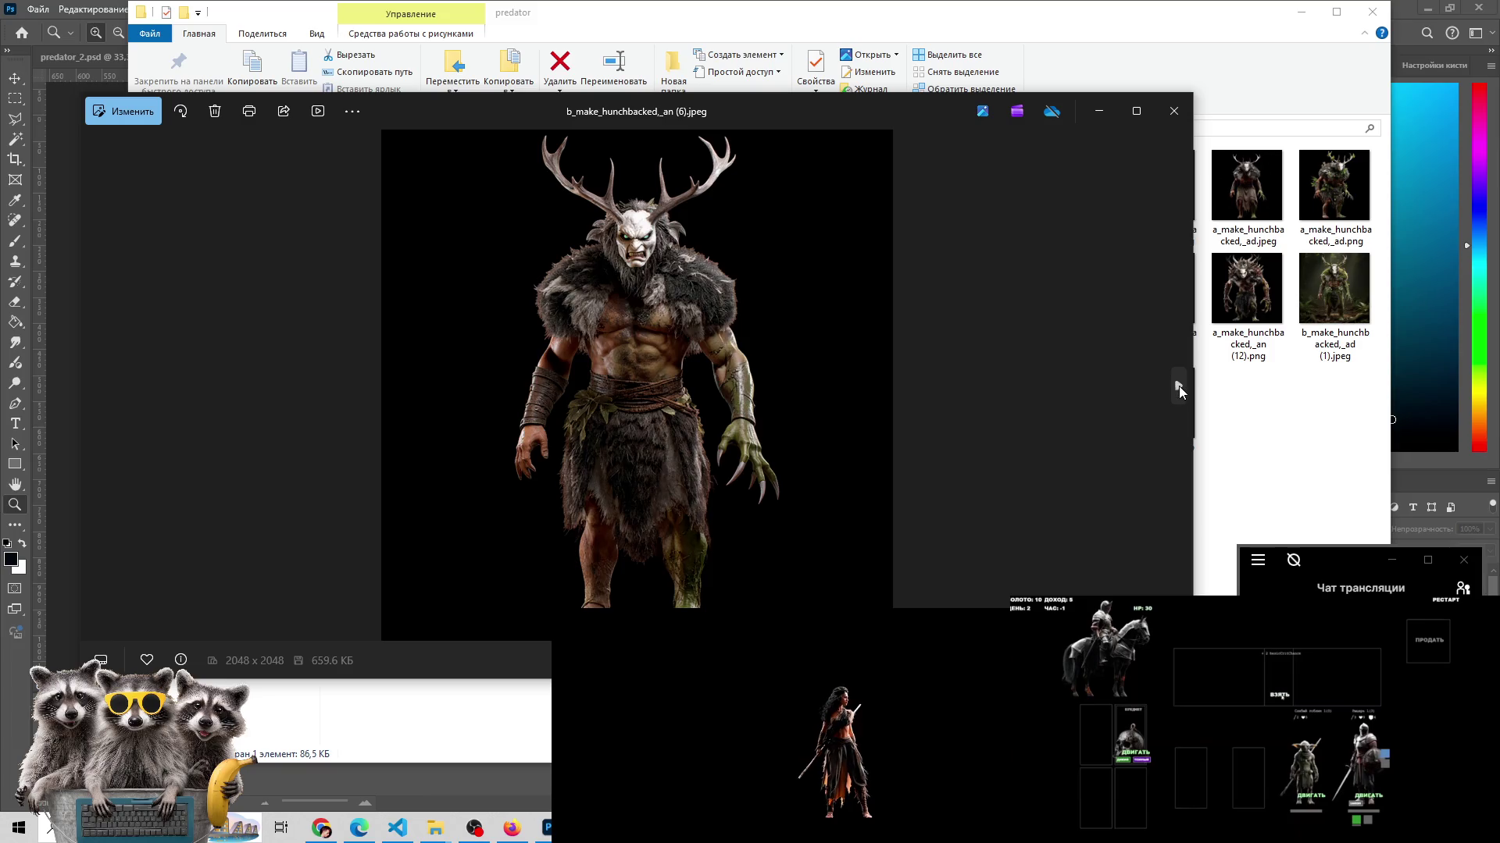
pyautogui.click(1179, 386)
pyautogui.click(1178, 386)
pyautogui.click(97, 391)
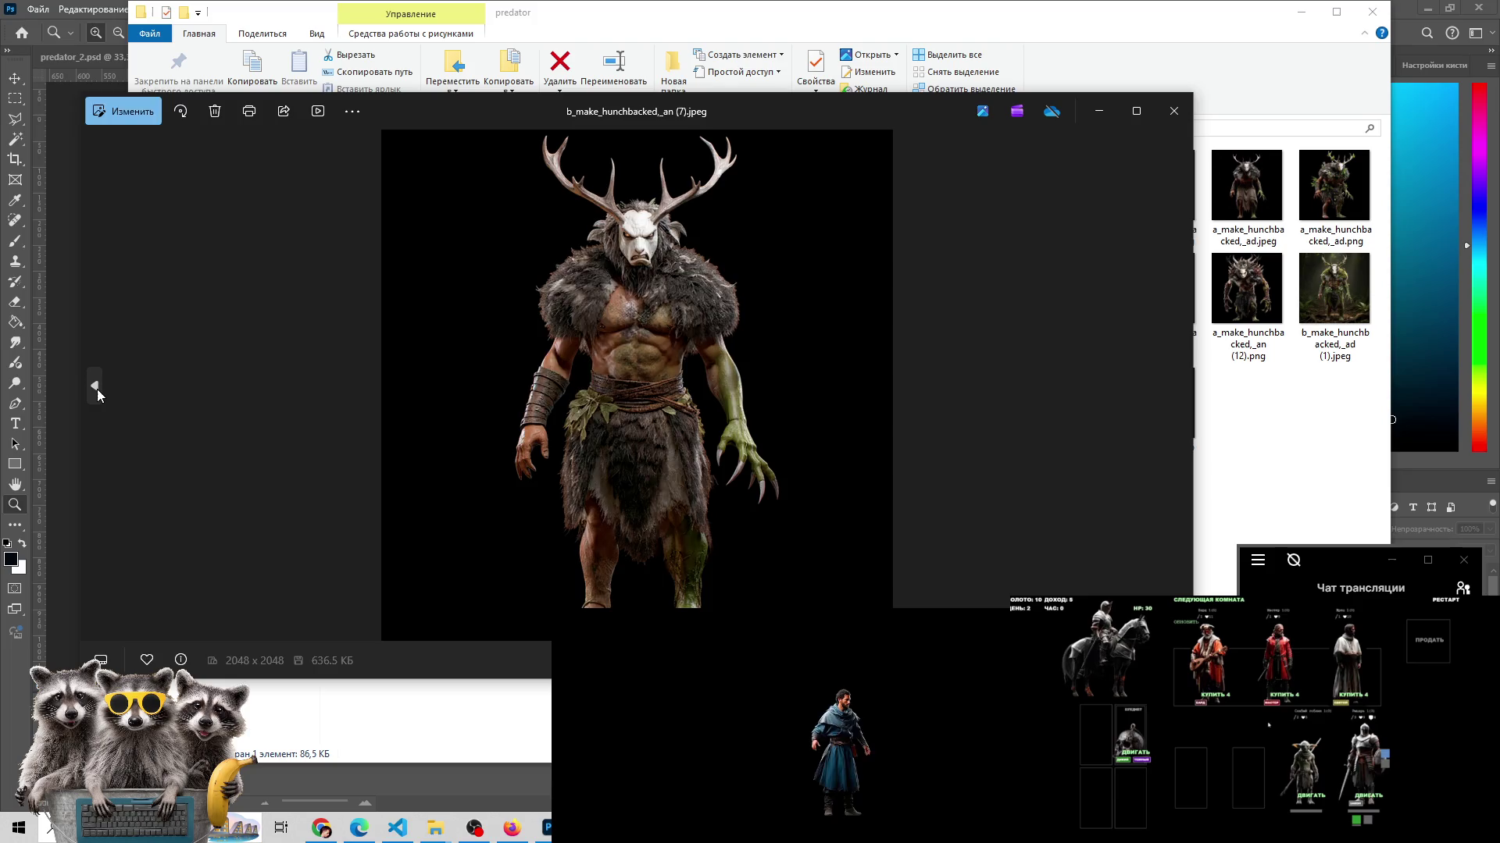
pyautogui.click(97, 388)
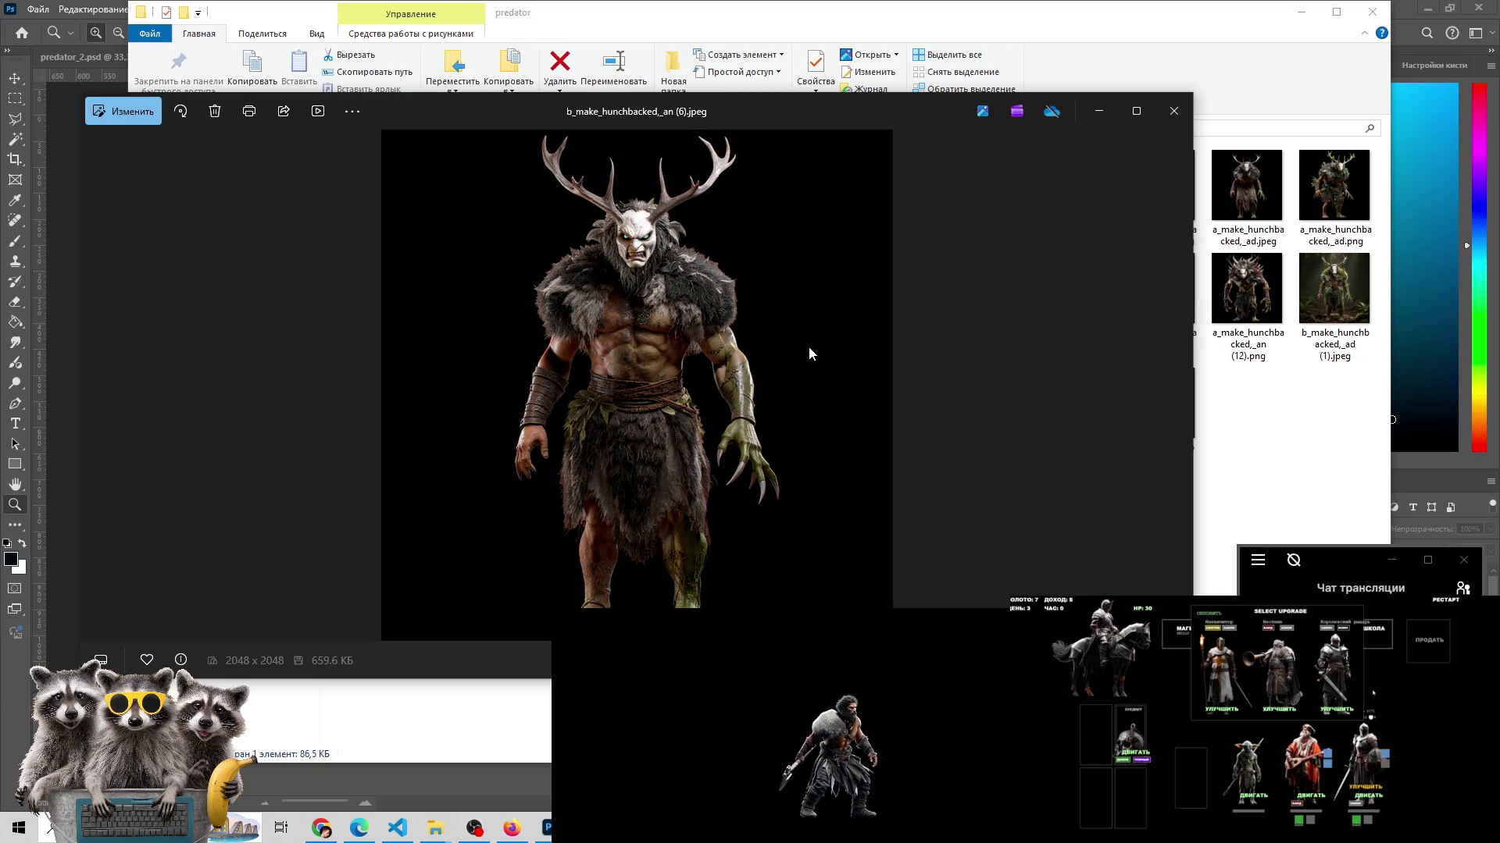
pyautogui.click(1174, 379)
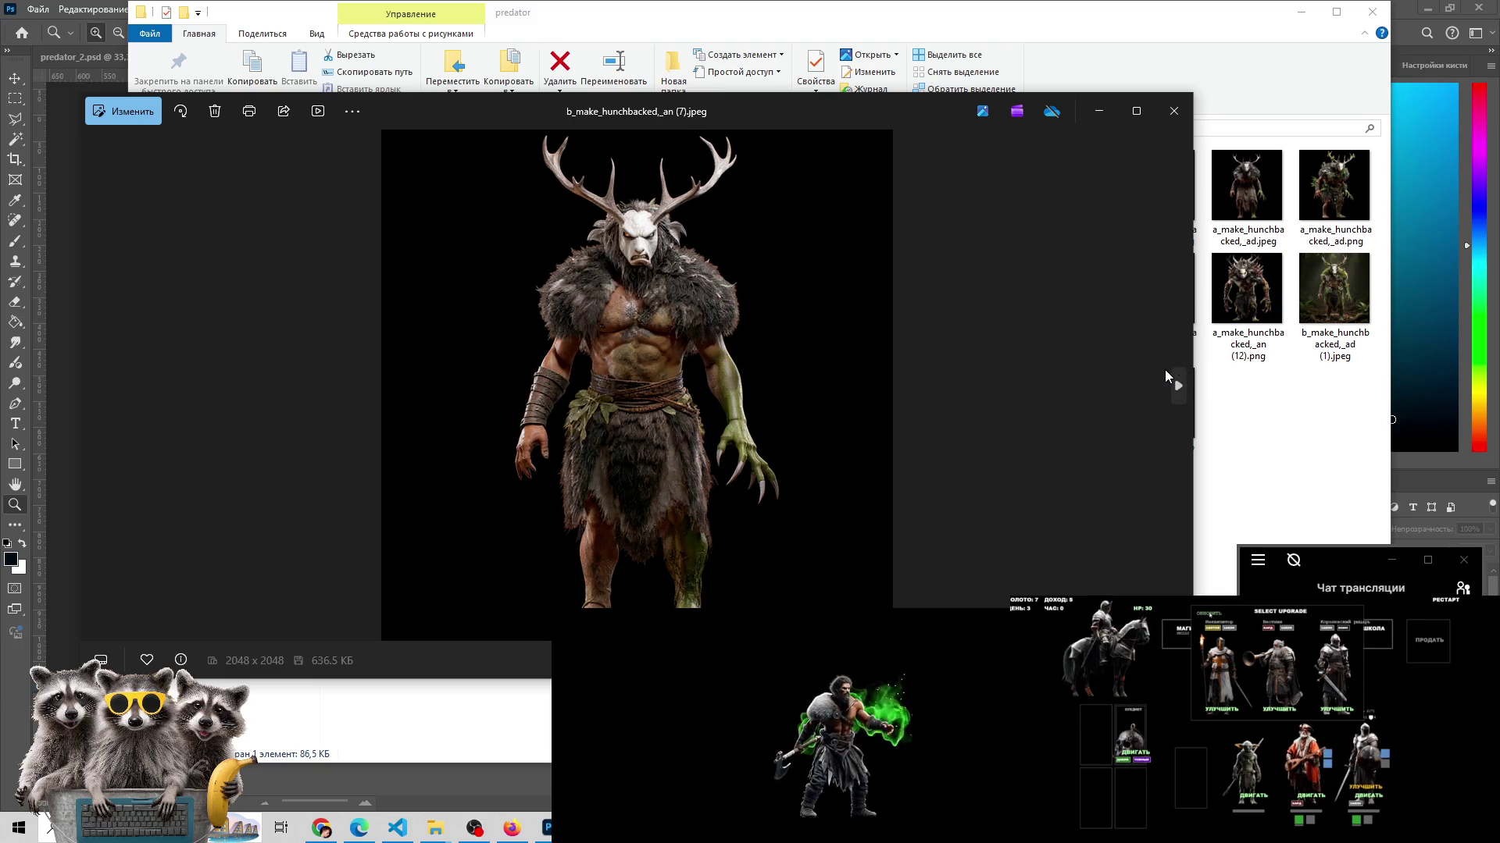
pyautogui.click(94, 387)
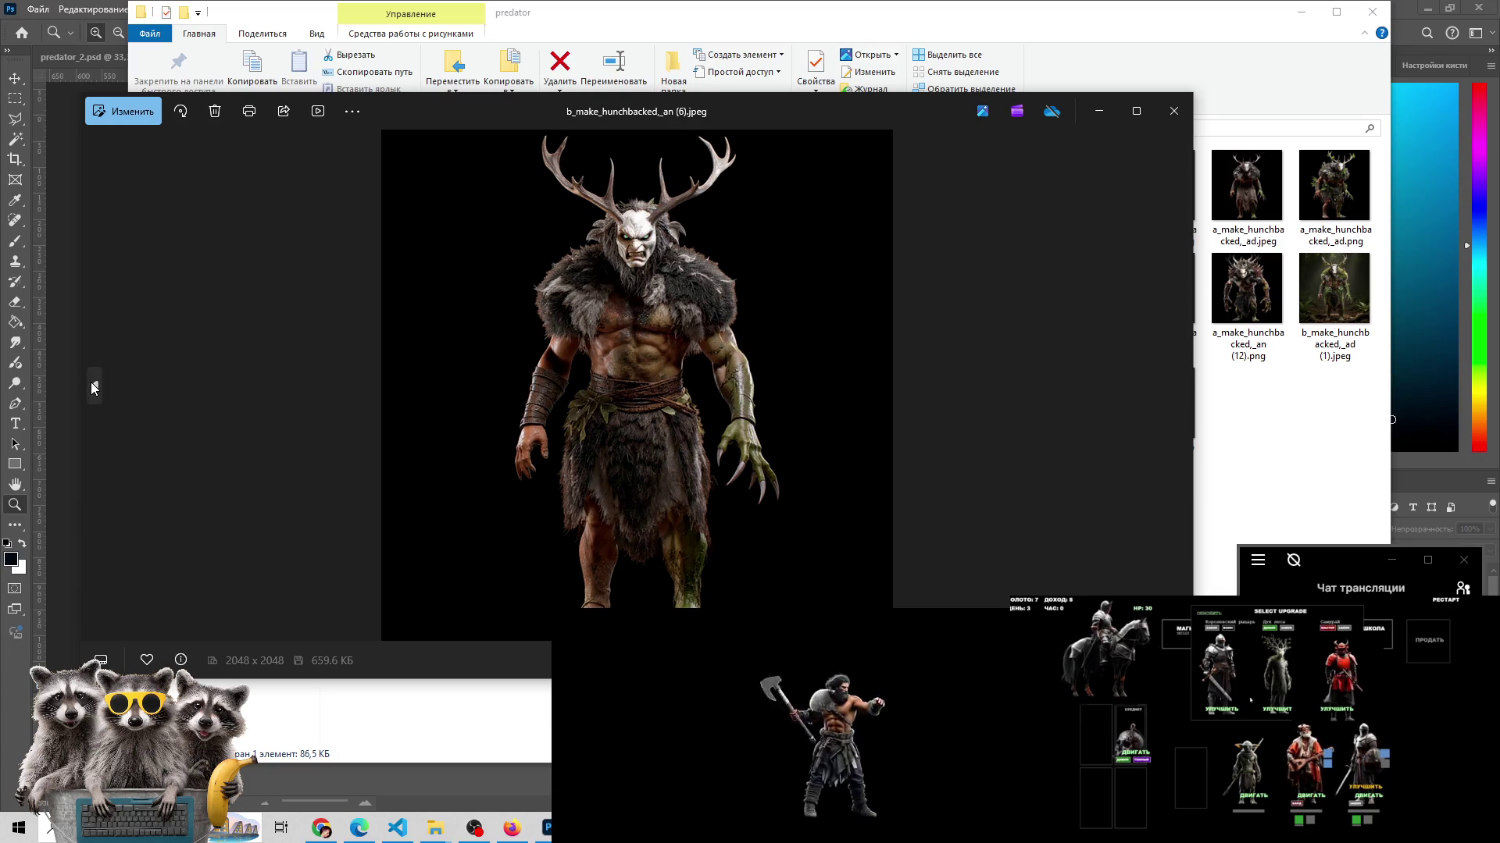
pyautogui.click(323, 834)
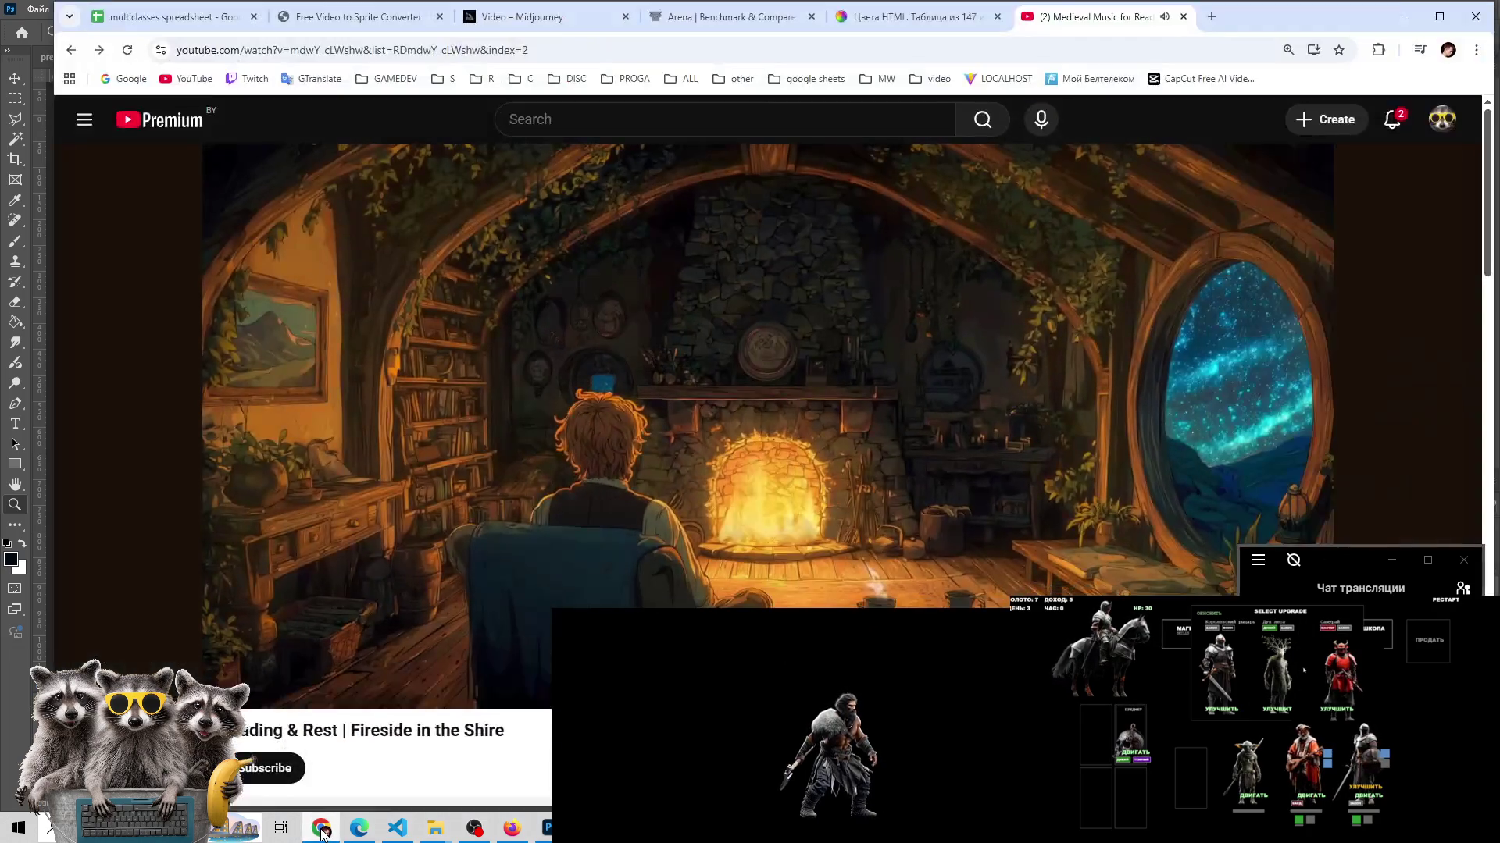
# - Open the Gamedev - Miro bookmark from the GAMEDEV folder in a new tab, moved further left
pyautogui.click(410, 81)
pyautogui.rightClick(435, 243)
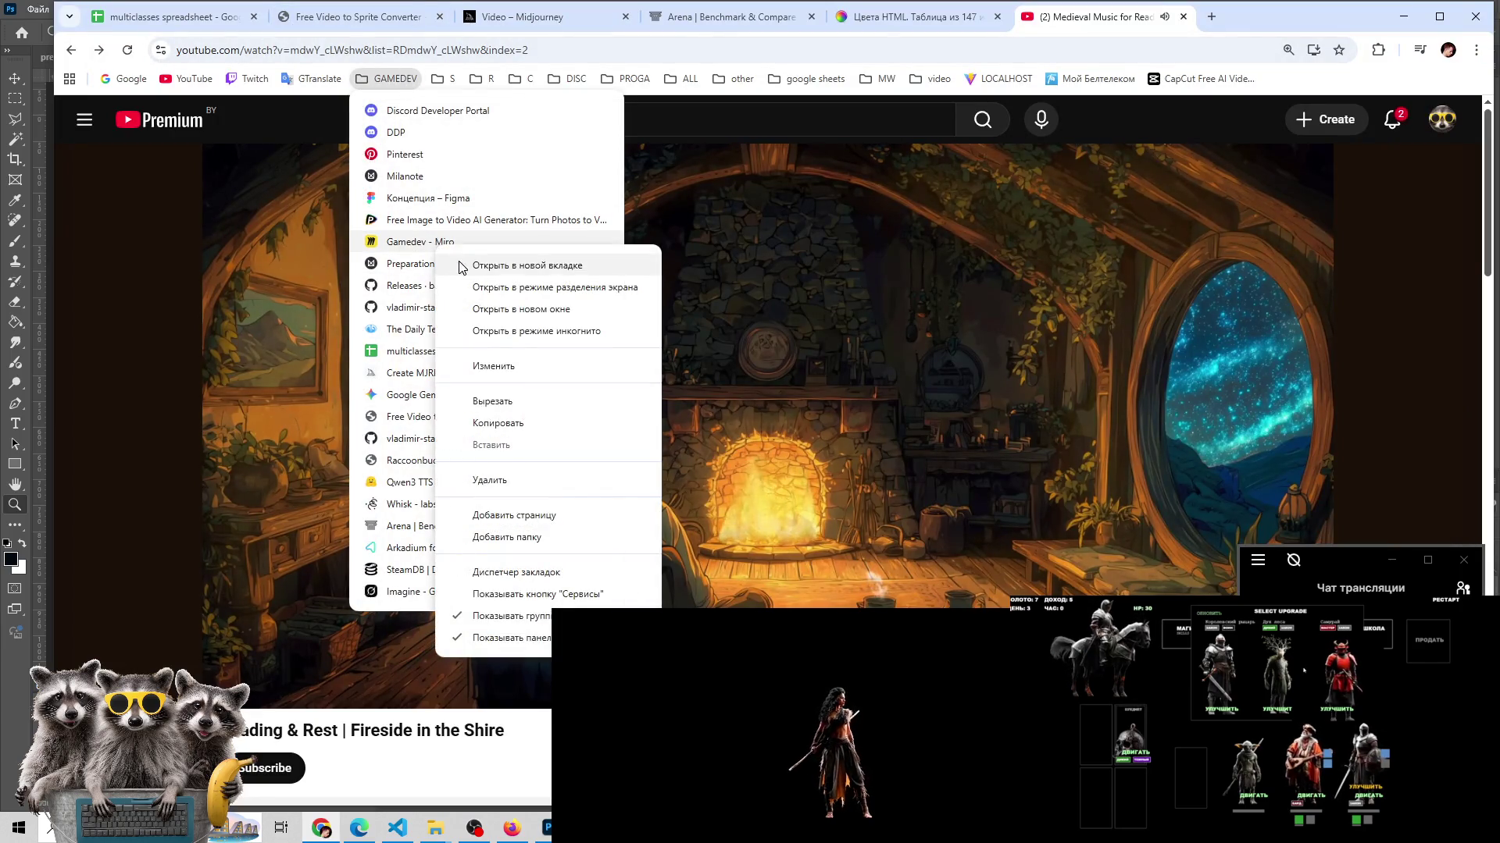
pyautogui.click(461, 267)
pyautogui.moveTo(1219, 14); pyautogui.dragTo(370, 34)
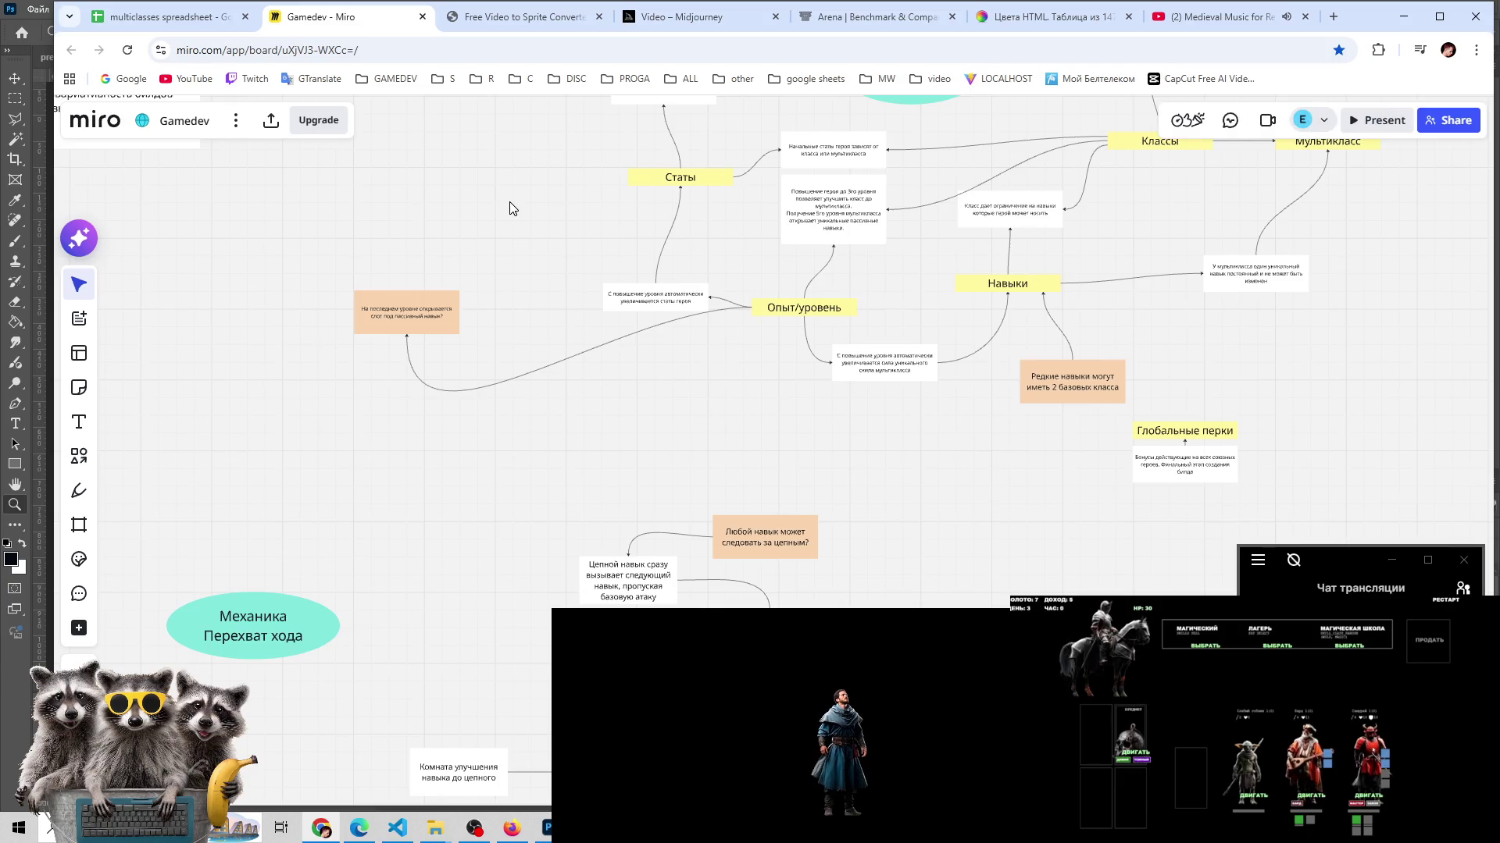
# - Zoom in and out over the Gamedev mechanics mind map, then reopen the GAMEDEV bookmarks folder
pyautogui.scroll(2, 509, 202)
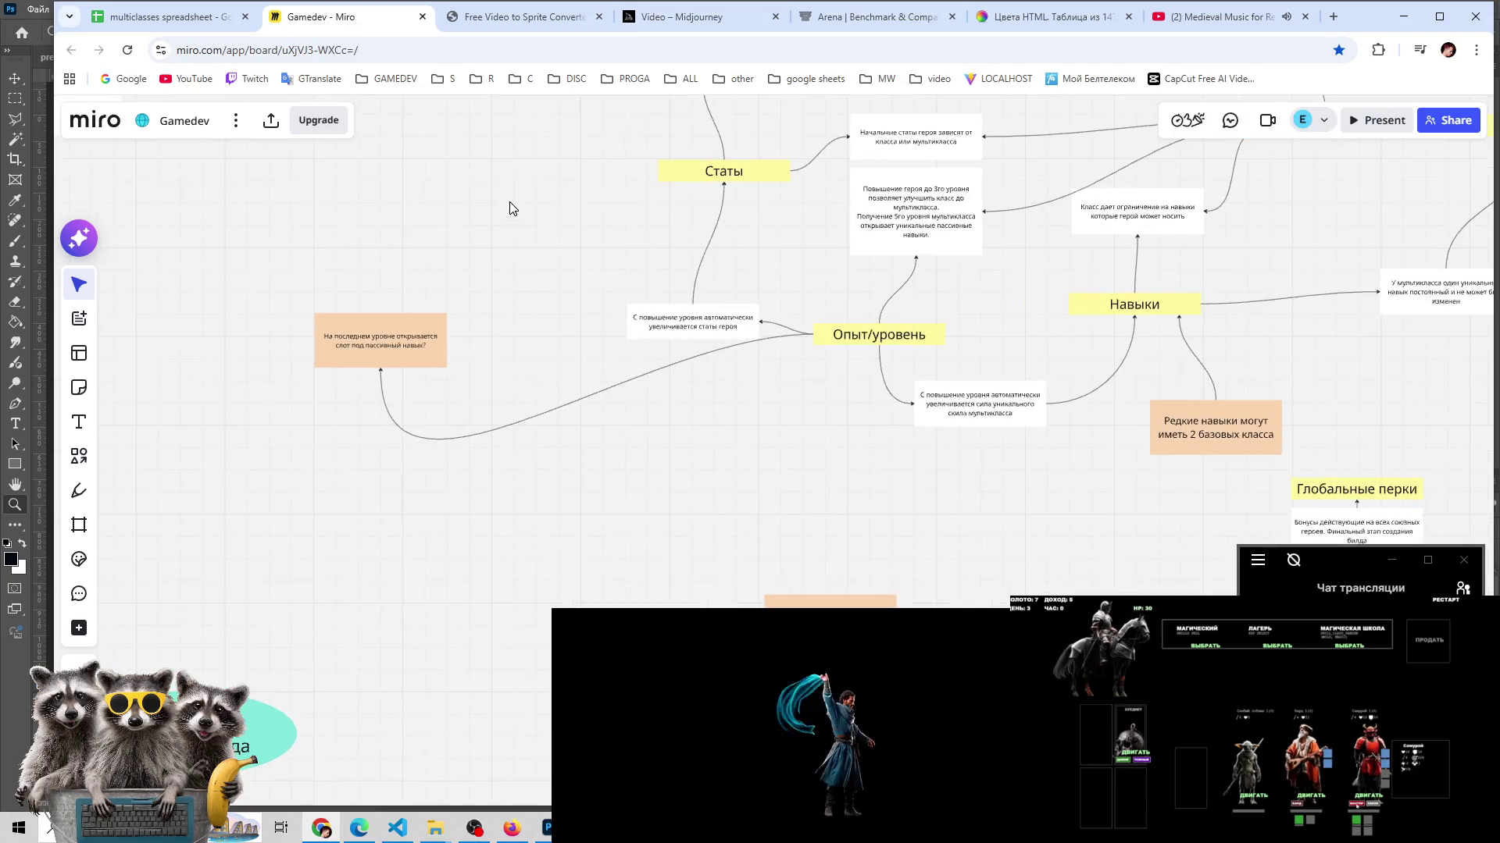
pyautogui.scroll(-4, 509, 202)
pyautogui.scroll(1, 509, 208)
pyautogui.scroll(-1, 509, 209)
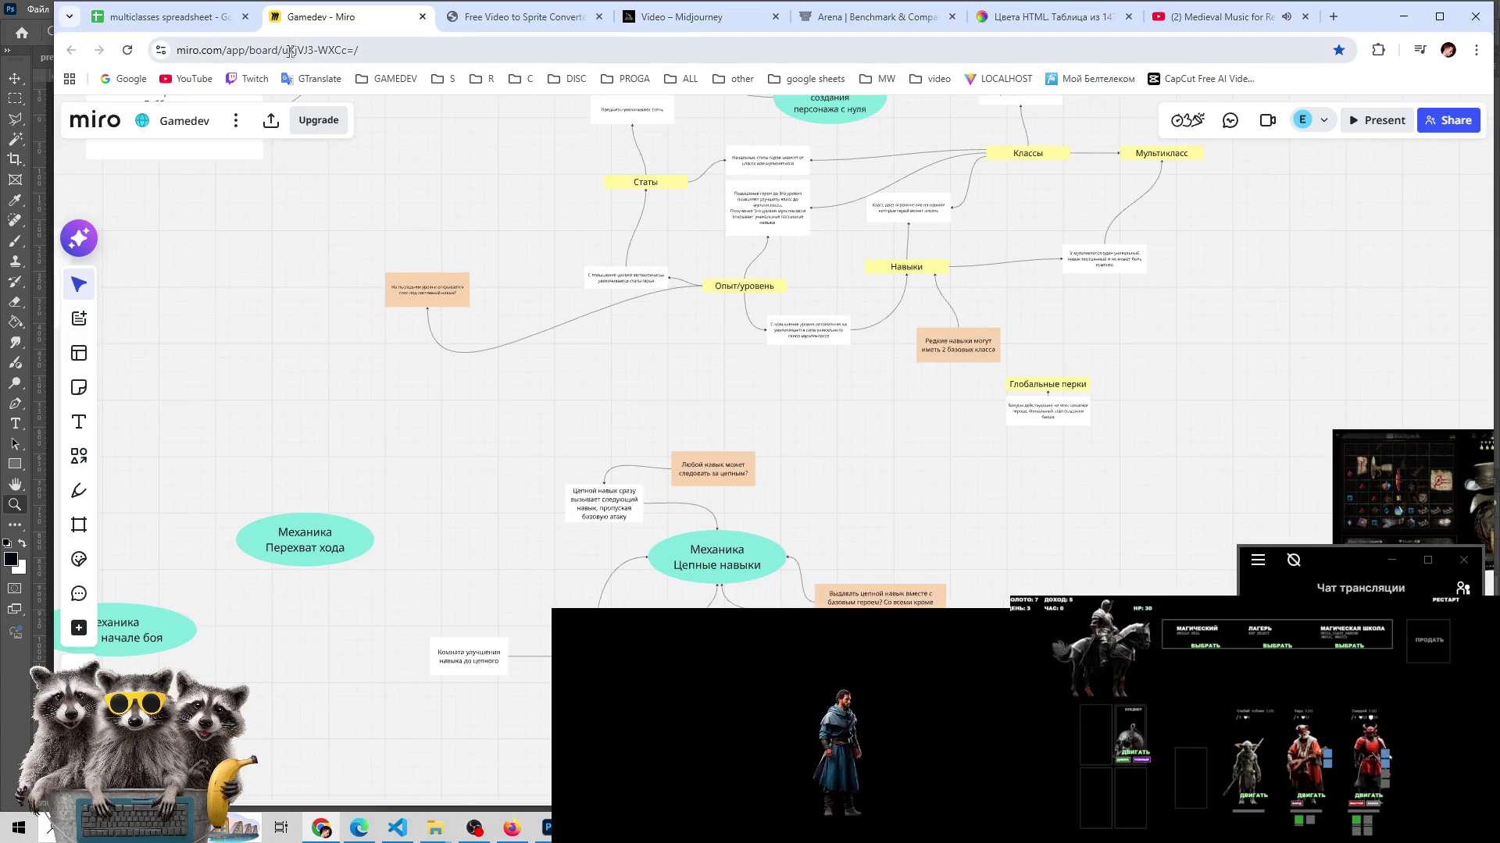
pyautogui.click(407, 80)
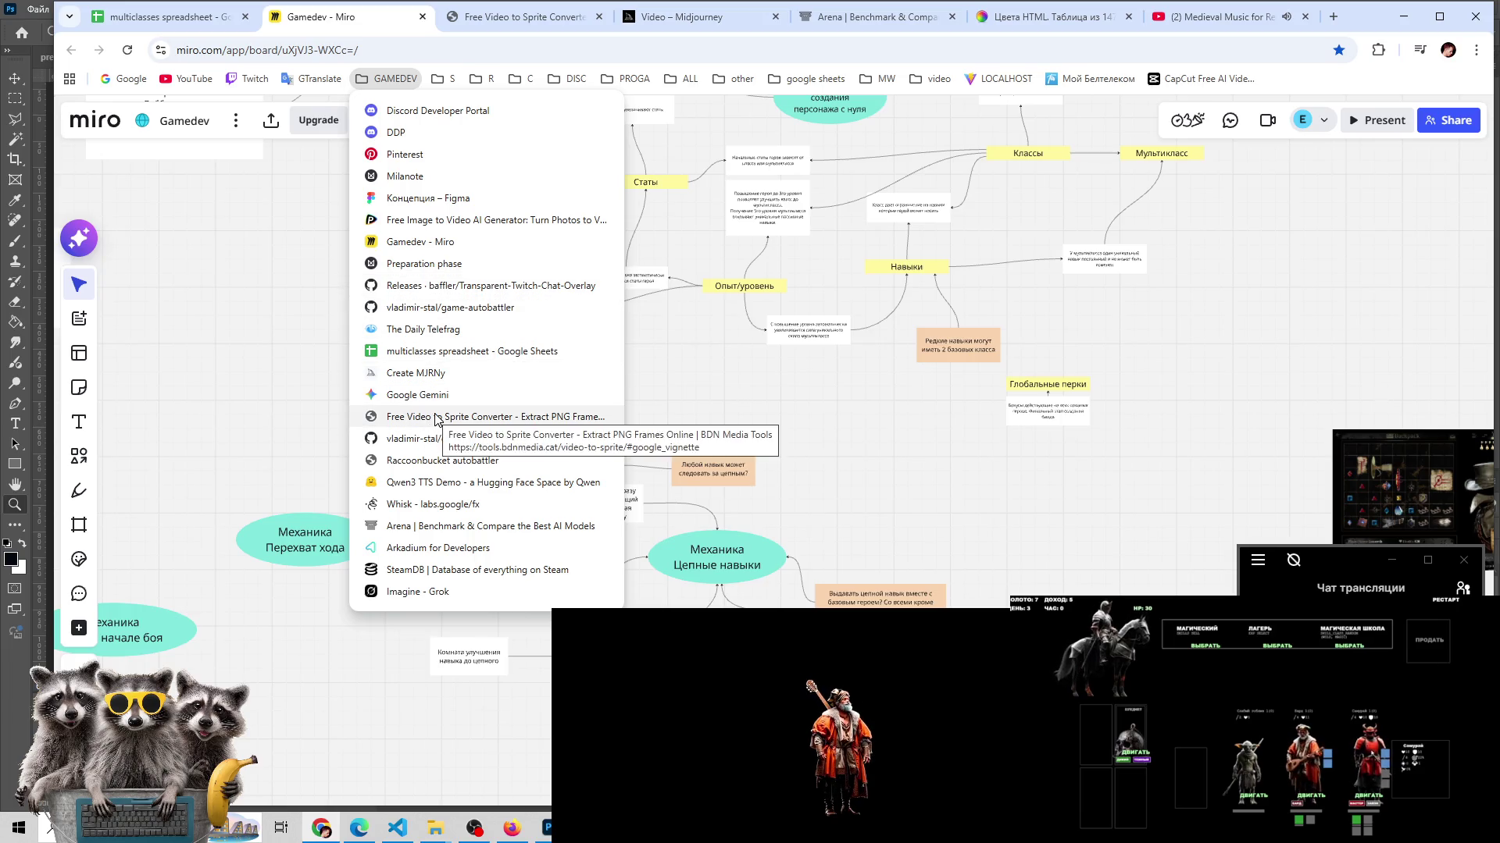
# - Open Milanote, then the Game Design board and its Идеи board
pyautogui.click(426, 176)
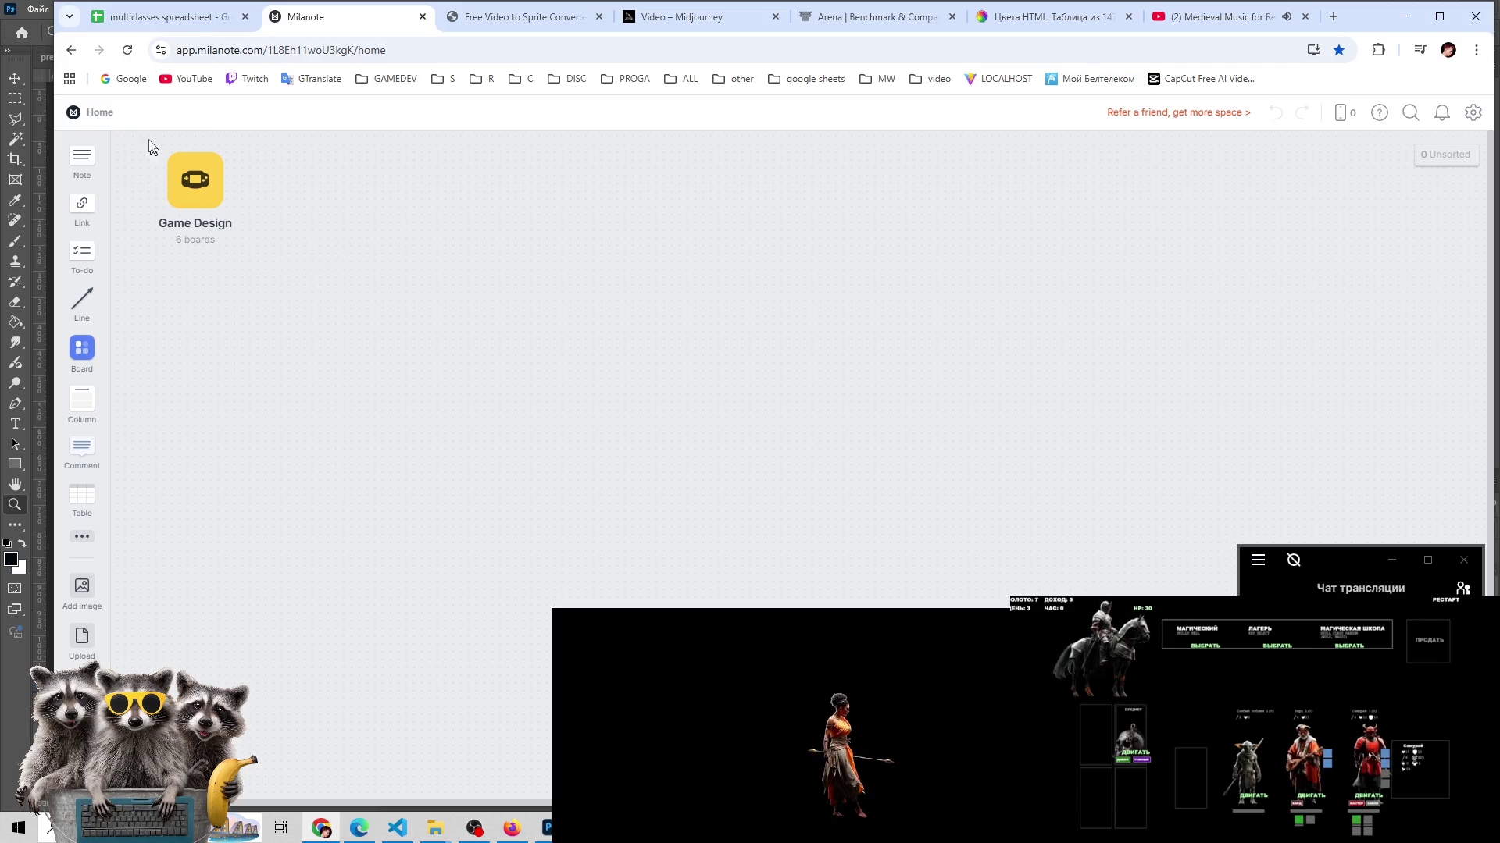
pyautogui.click(193, 183)
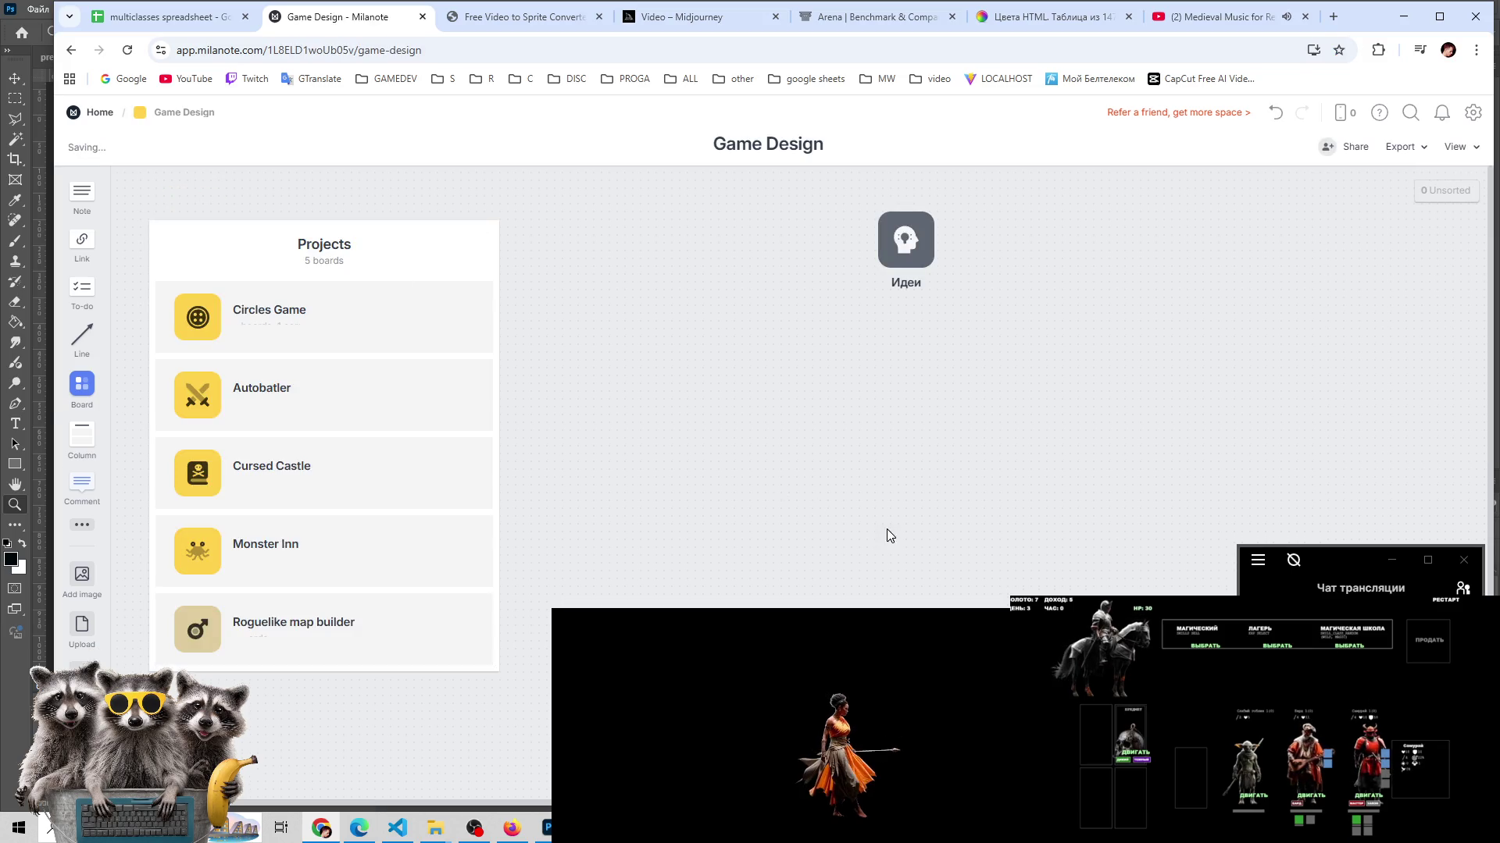
pyautogui.click(924, 246)
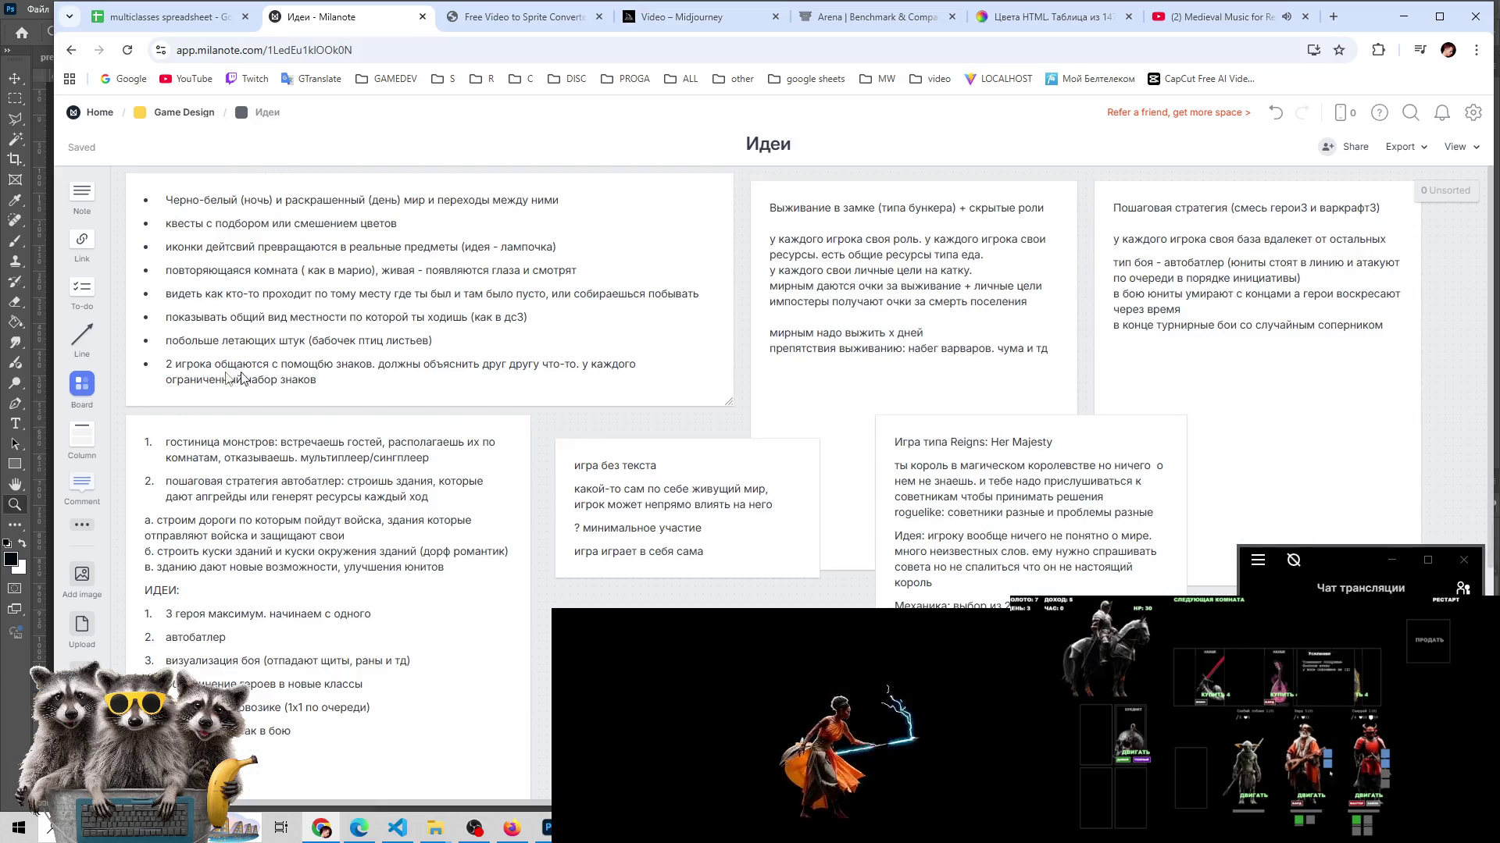
# - Move the 'игра без текста' note lower and shift the Reigns: Her Majesty note down
pyautogui.moveTo(682, 461); pyautogui.dragTo(674, 445)
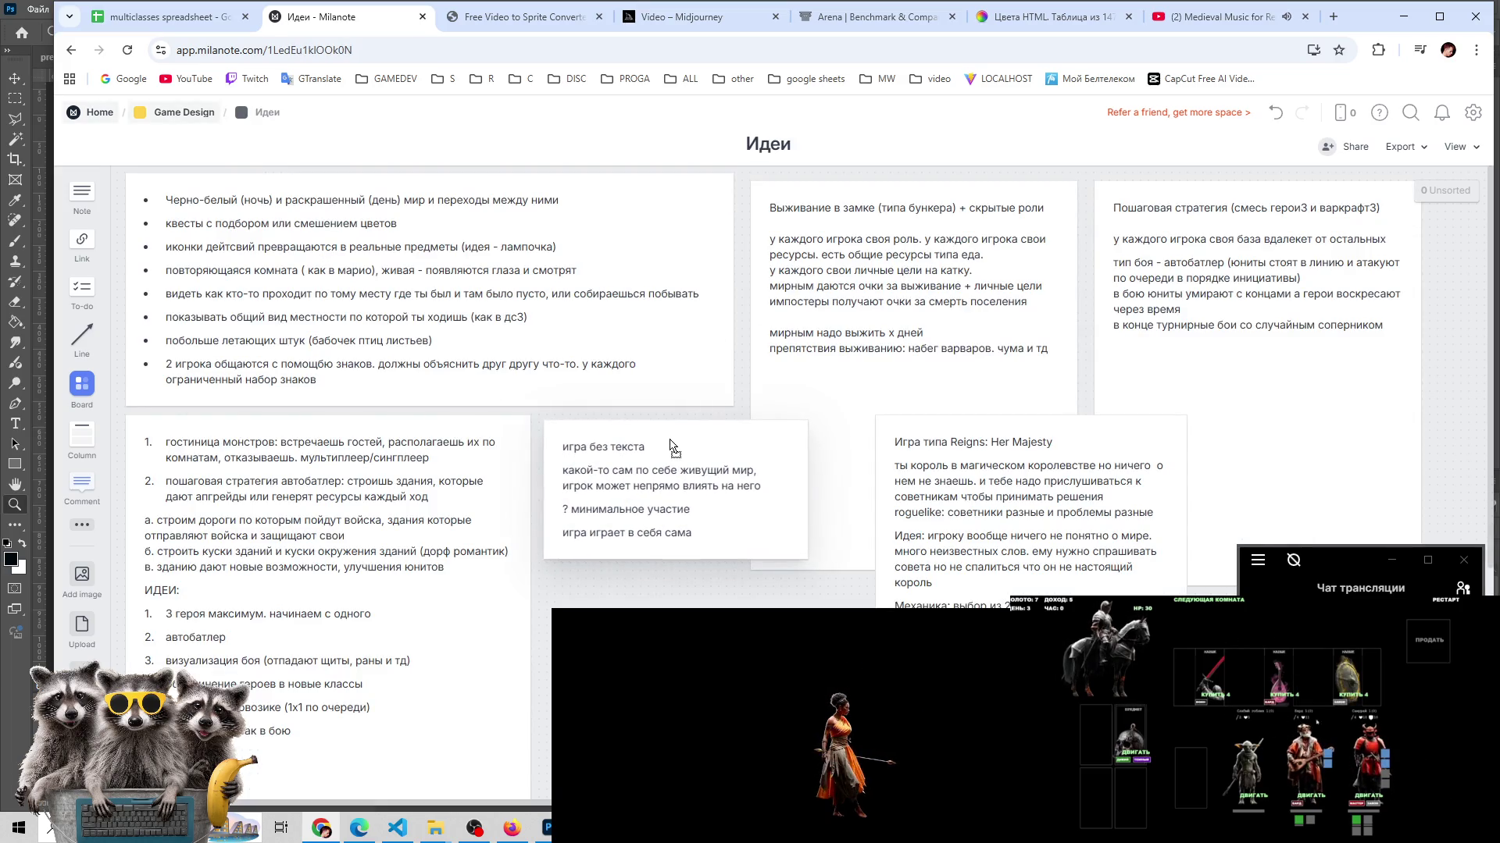
pyautogui.moveTo(937, 428); pyautogui.dragTo(915, 457)
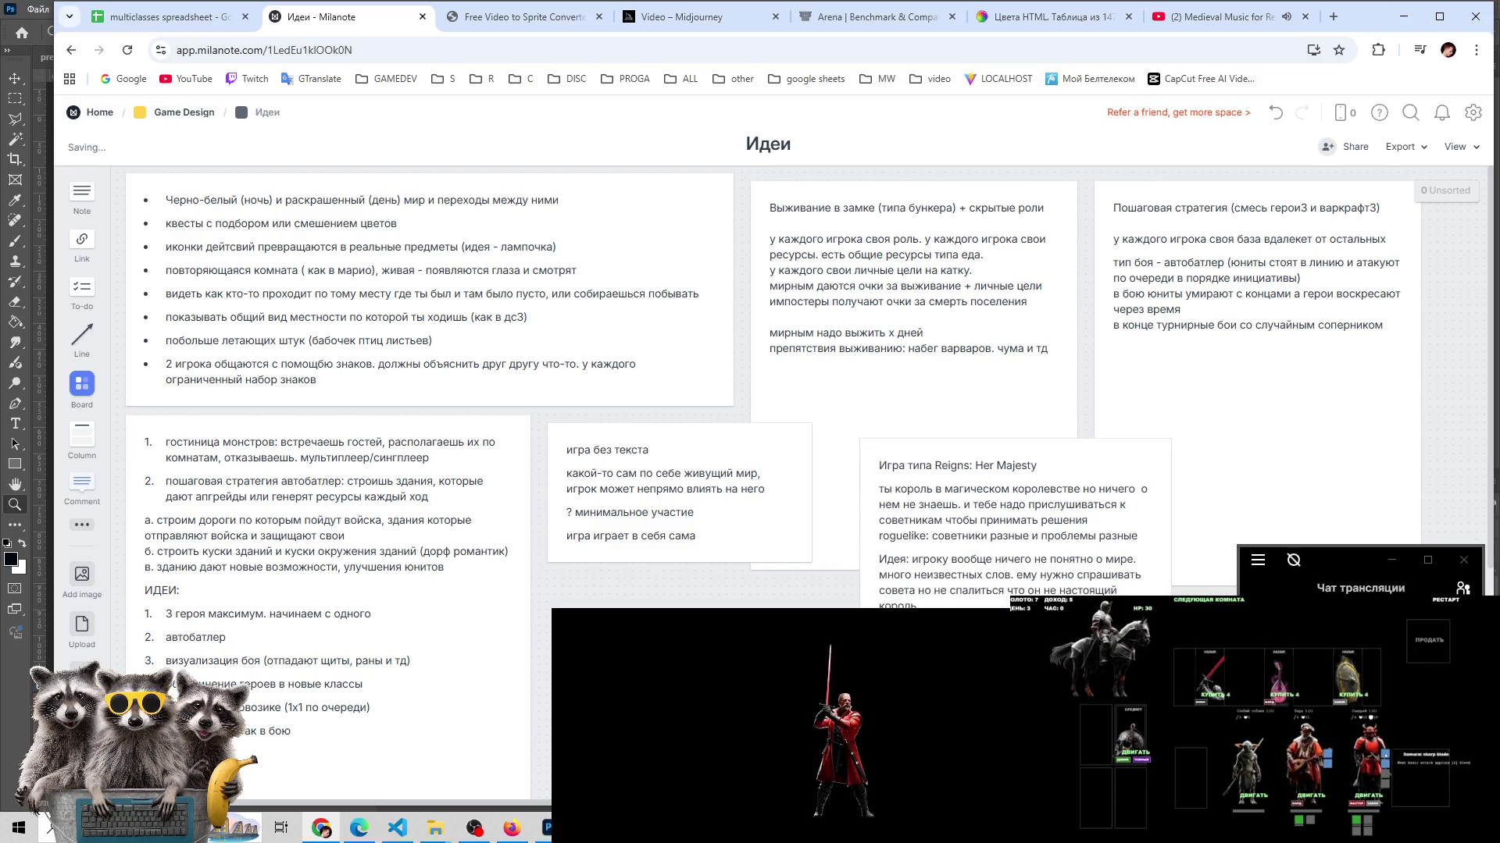
pyautogui.moveTo(706, 440); pyautogui.dragTo(713, 507)
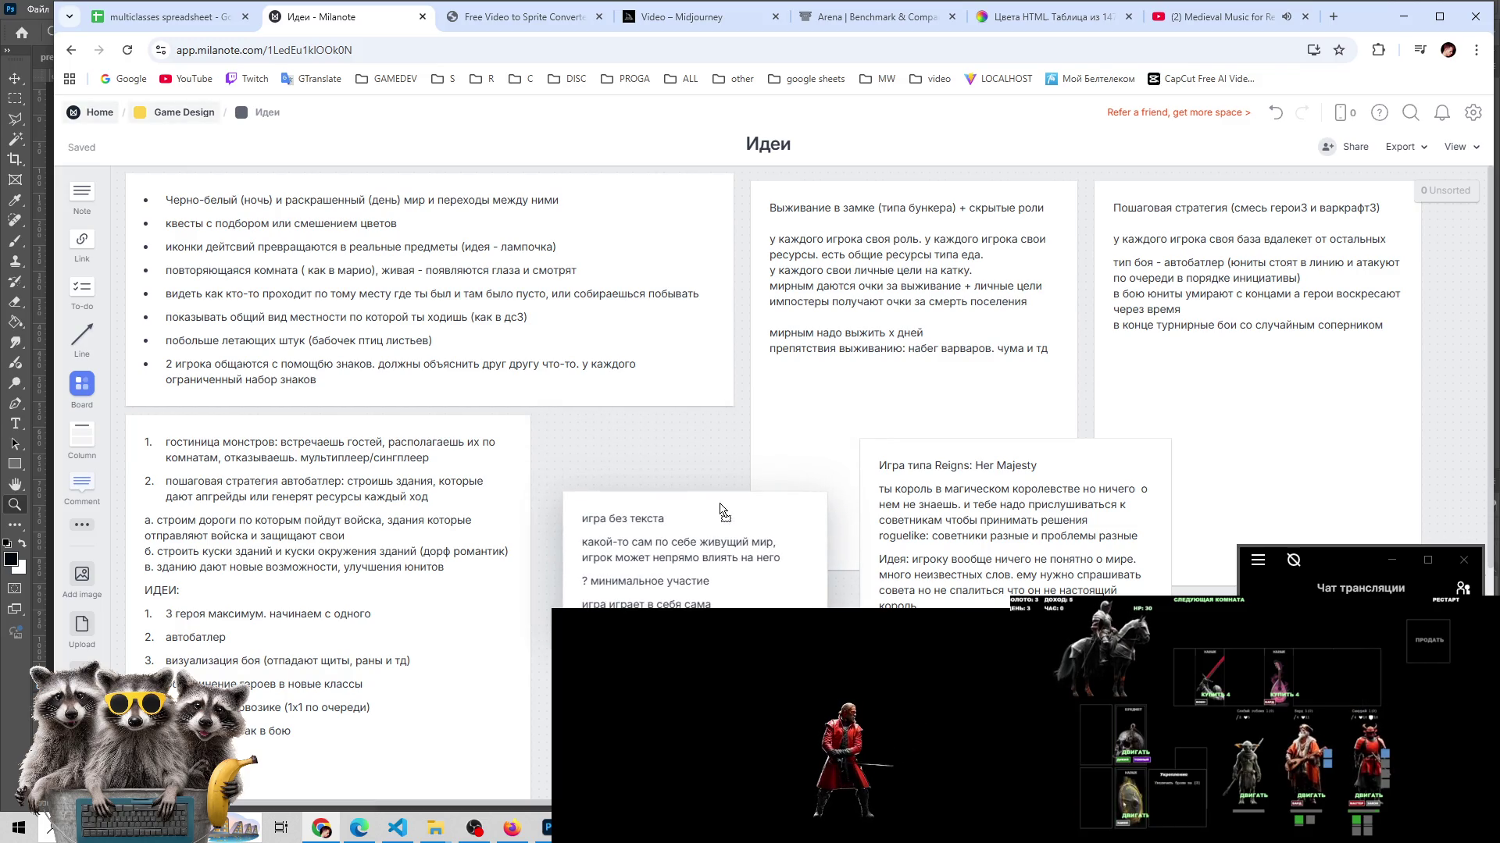
pyautogui.moveTo(713, 507); pyautogui.dragTo(722, 510)
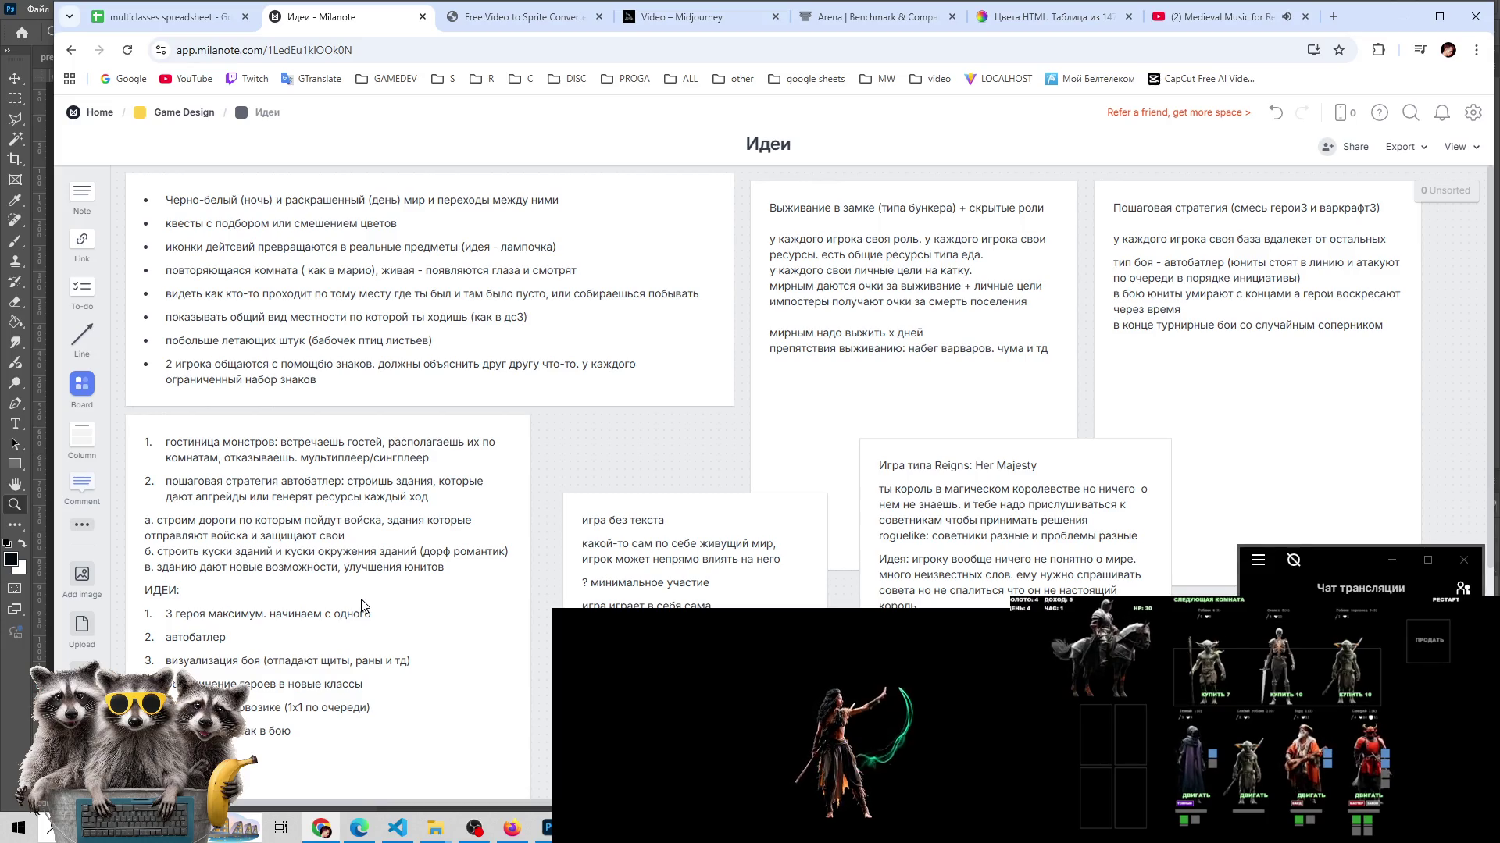
# - Open a new Chrome tab on the Google start page beside the Milanote Идеи tab
pyautogui.click(1207, 606)
pyautogui.click(1268, 647)
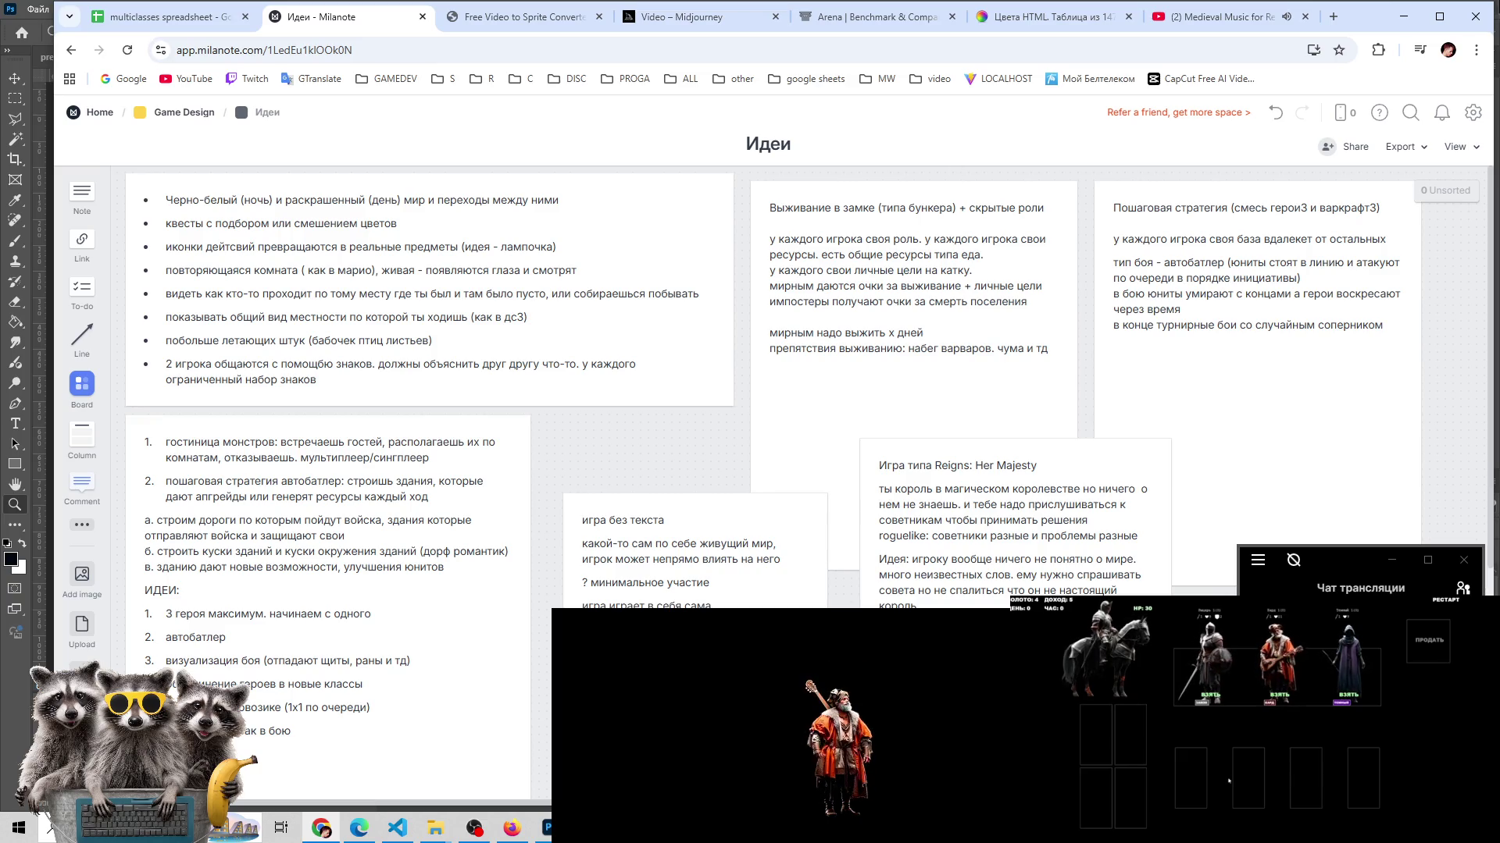
pyautogui.click(1333, 17)
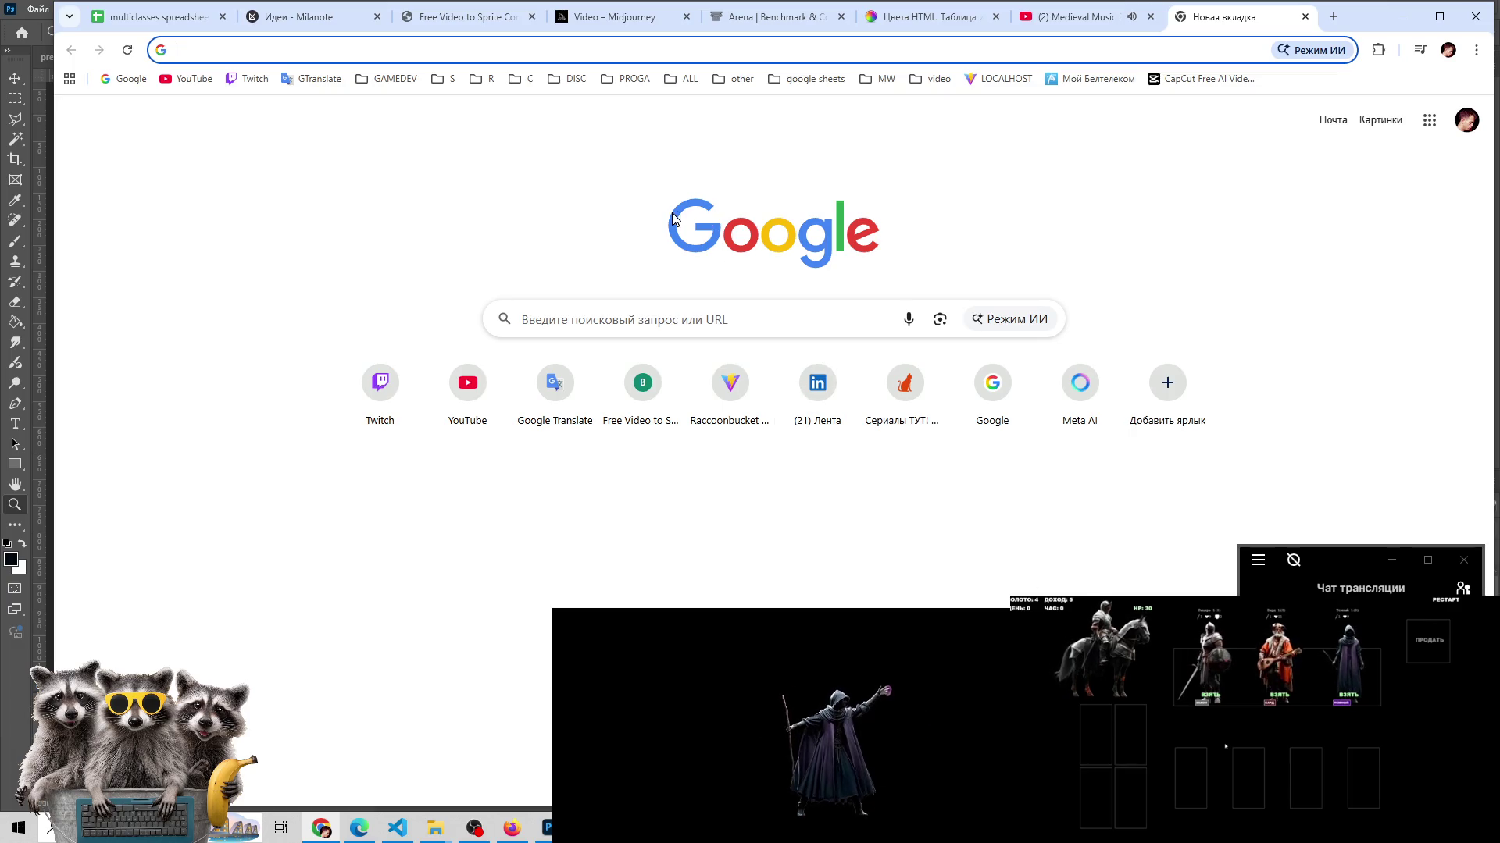
pyautogui.click(544, 827)
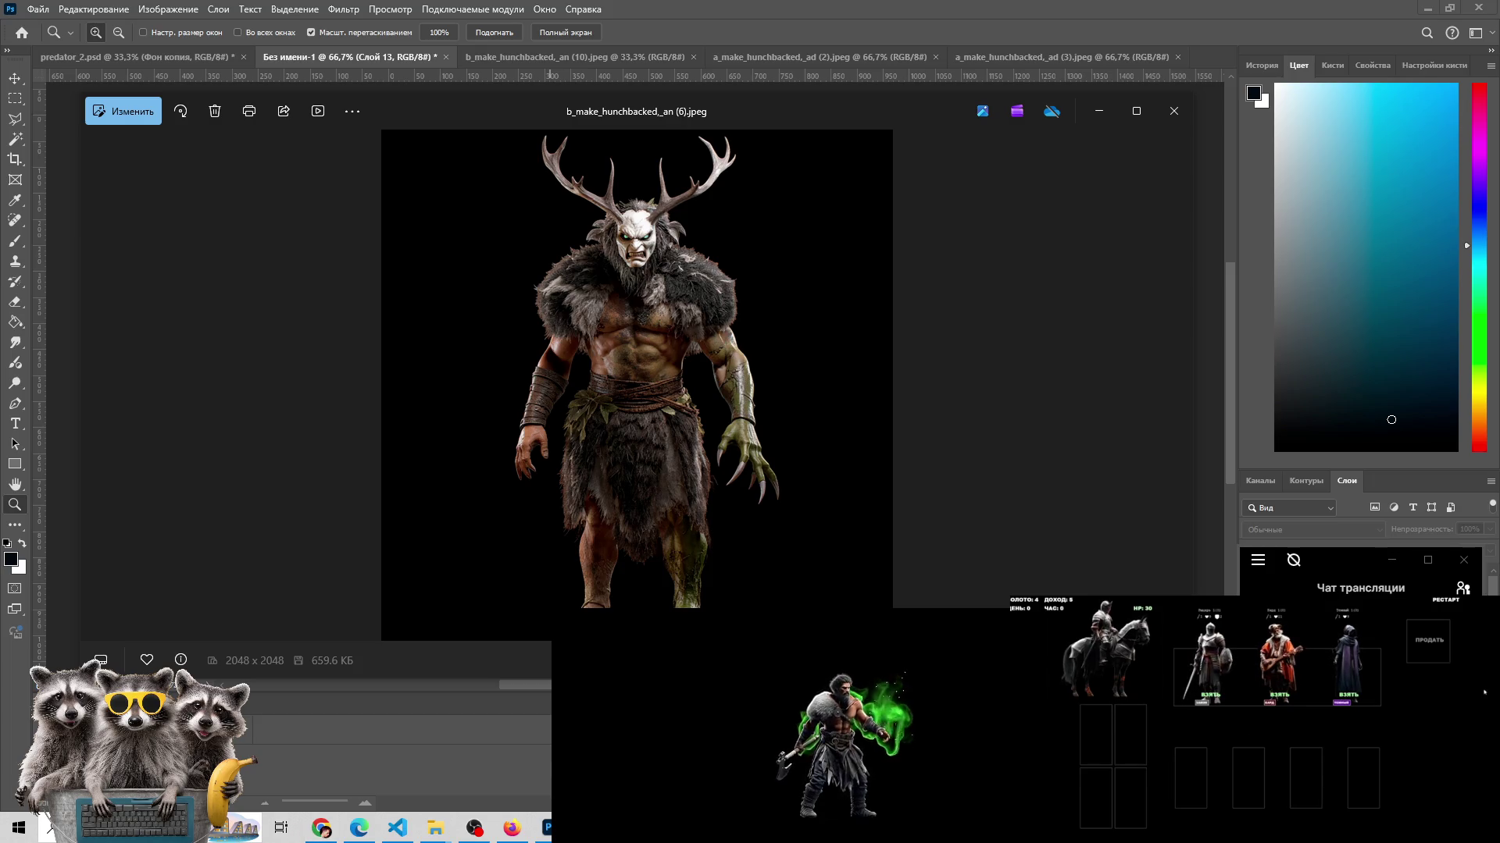
pyautogui.moveTo(336, 833)
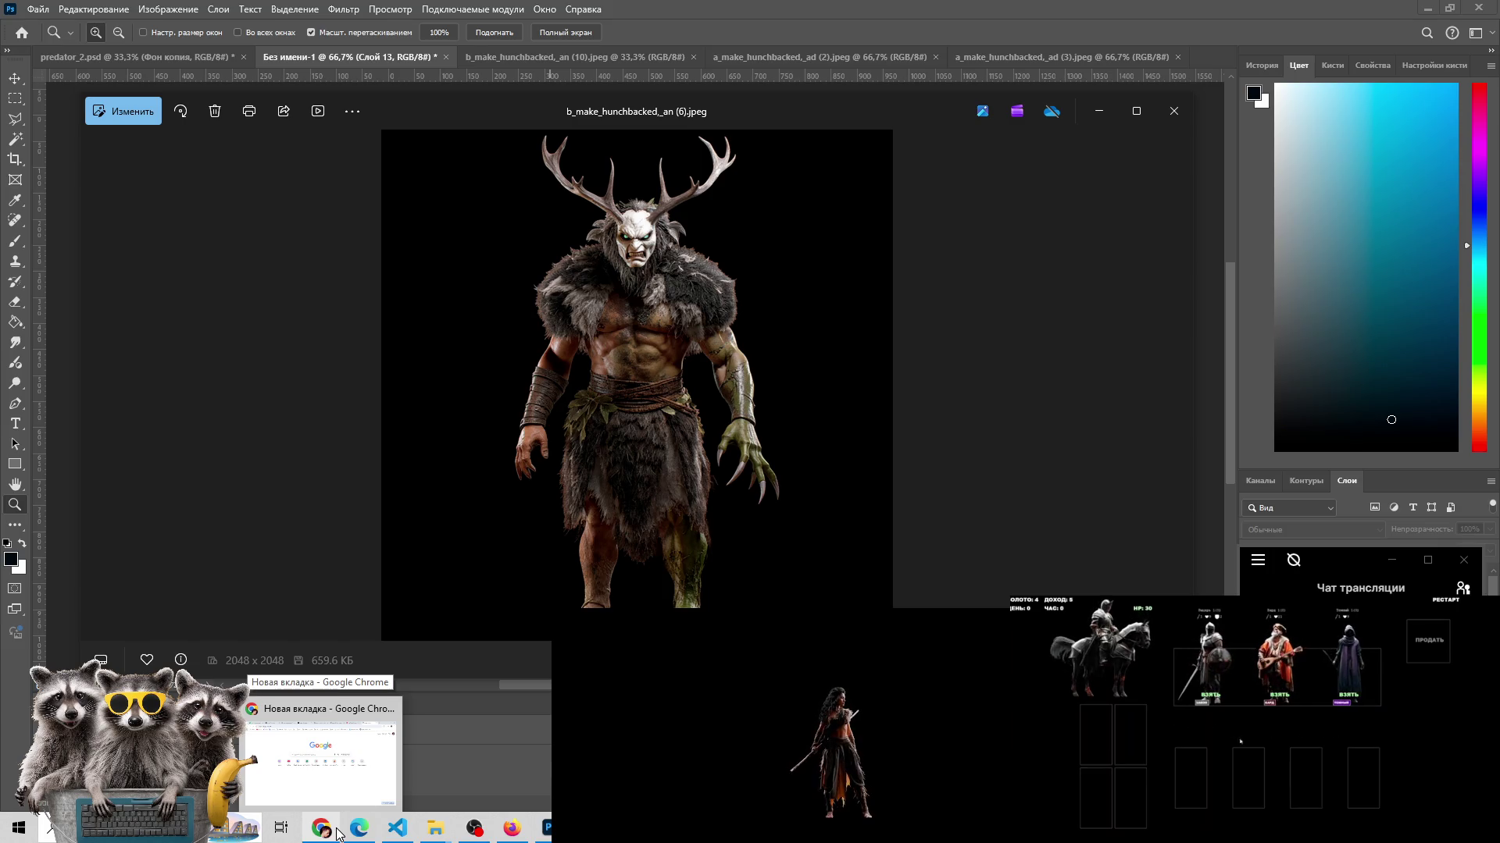
pyautogui.click(336, 833)
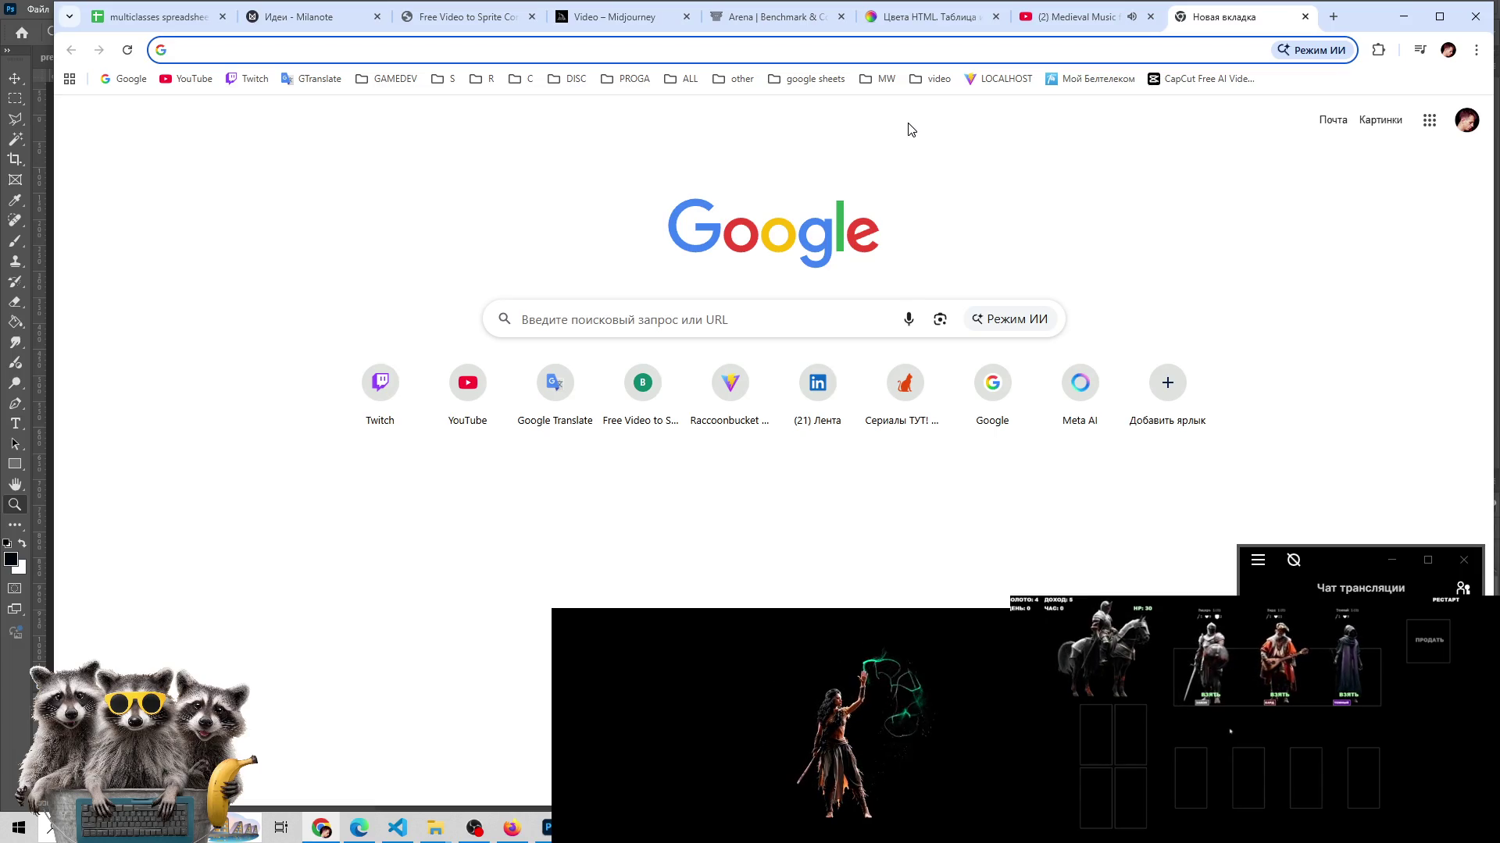
# - Search Google for 'строить шестигранники поле лес дома'
pyautogui.write('cnстрелочн')
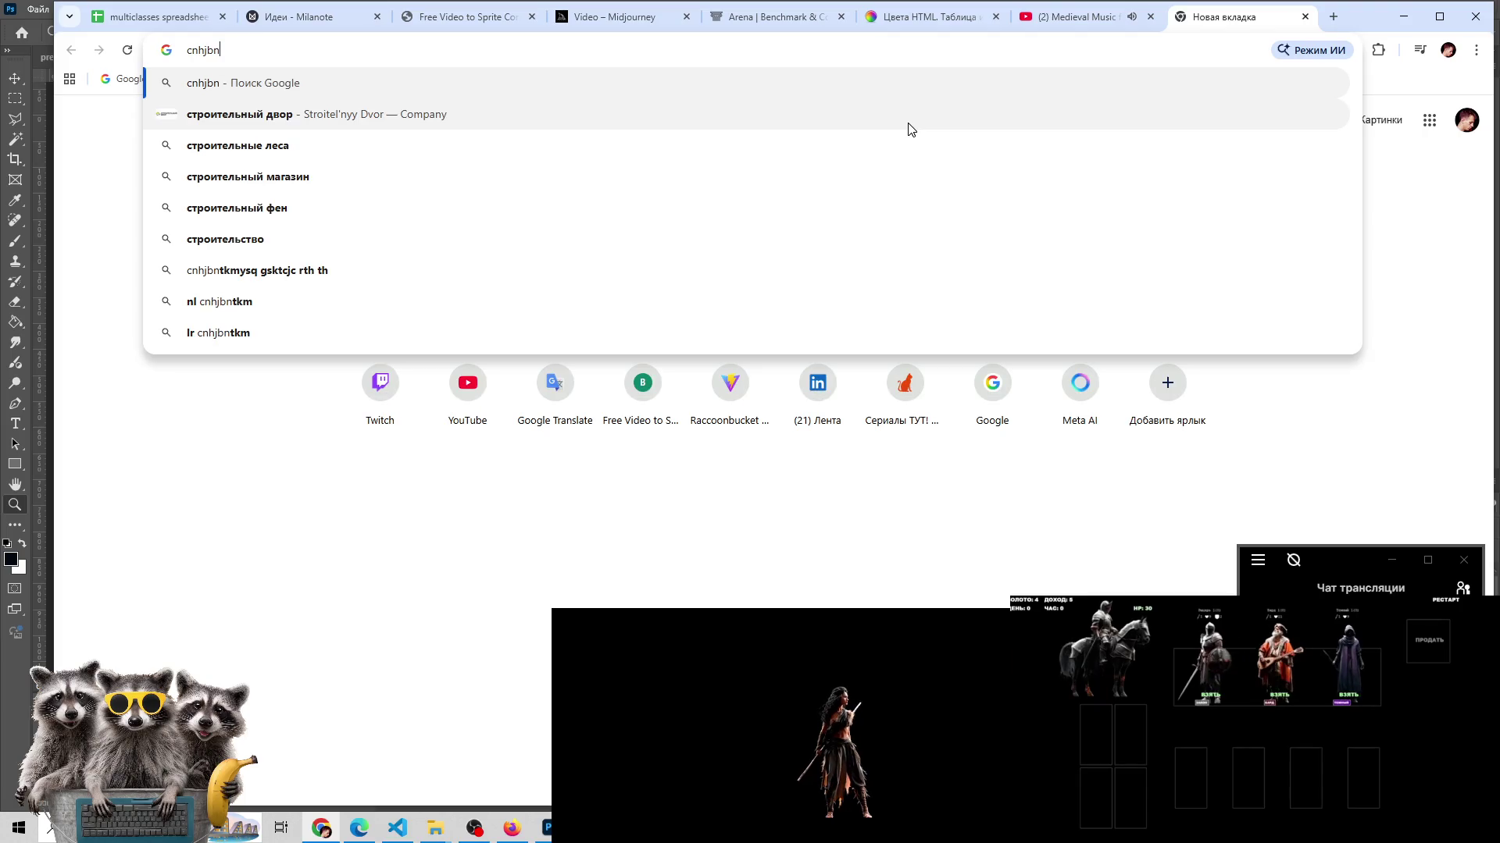
pyautogui.press('BackSpace')
pyautogui.press('BackSpace')
pyautogui.press('BackSpace')
pyautogui.write('строить ')
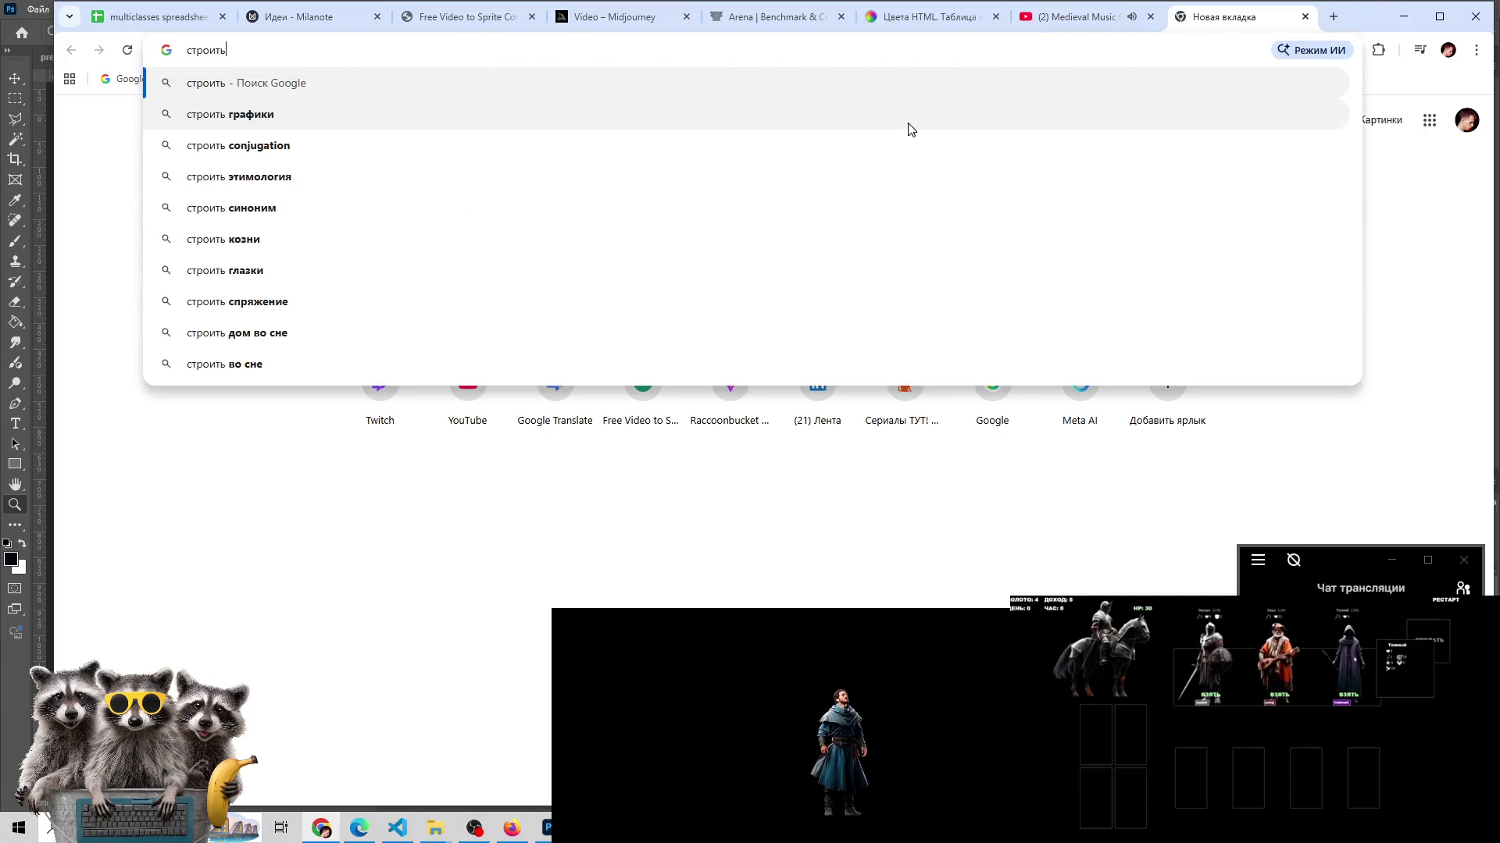
pyautogui.write('шест')
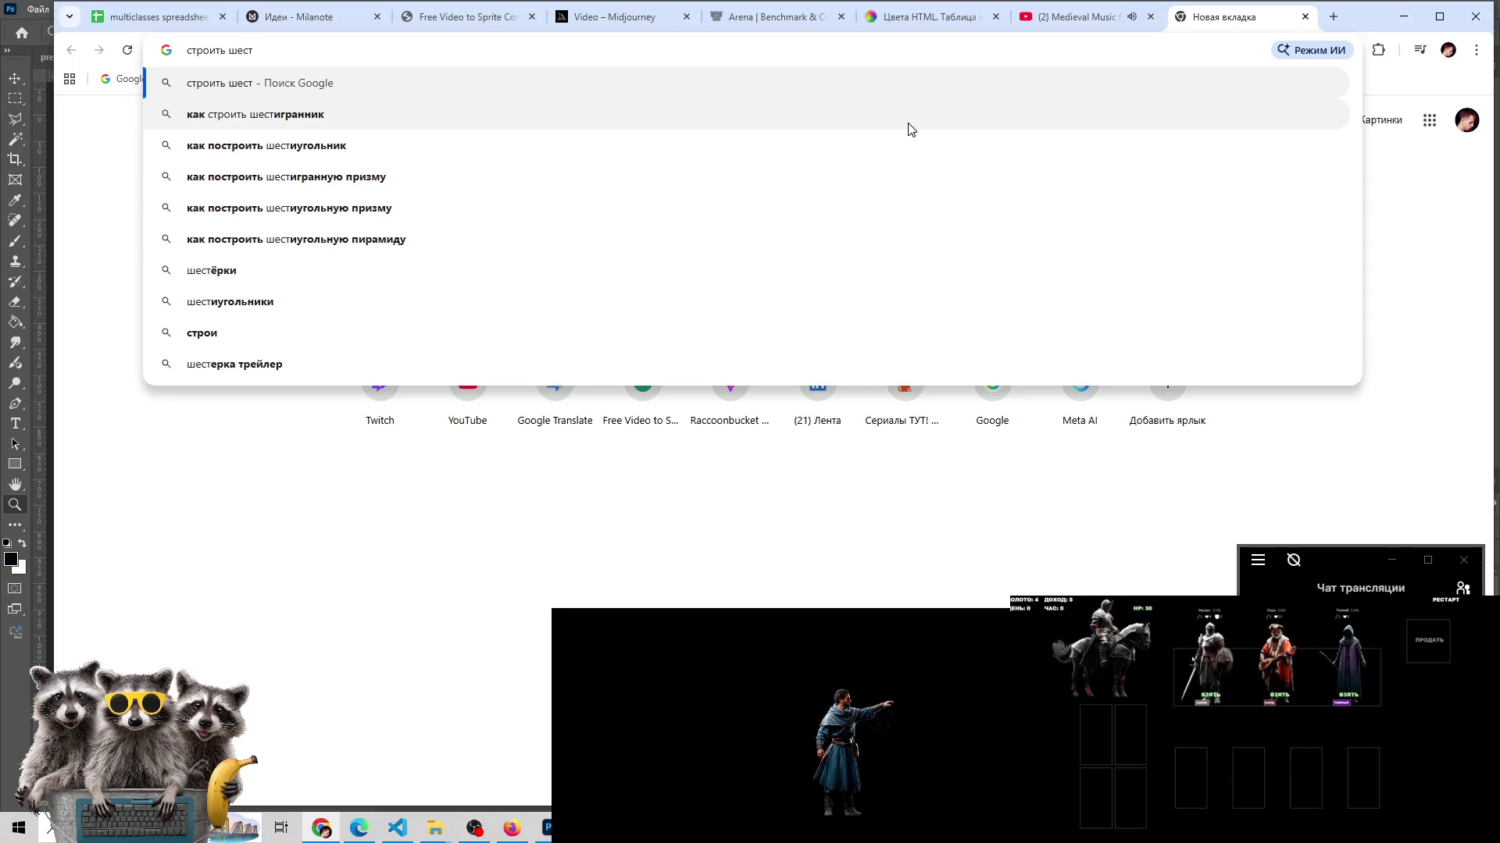
pyautogui.write('игранники')
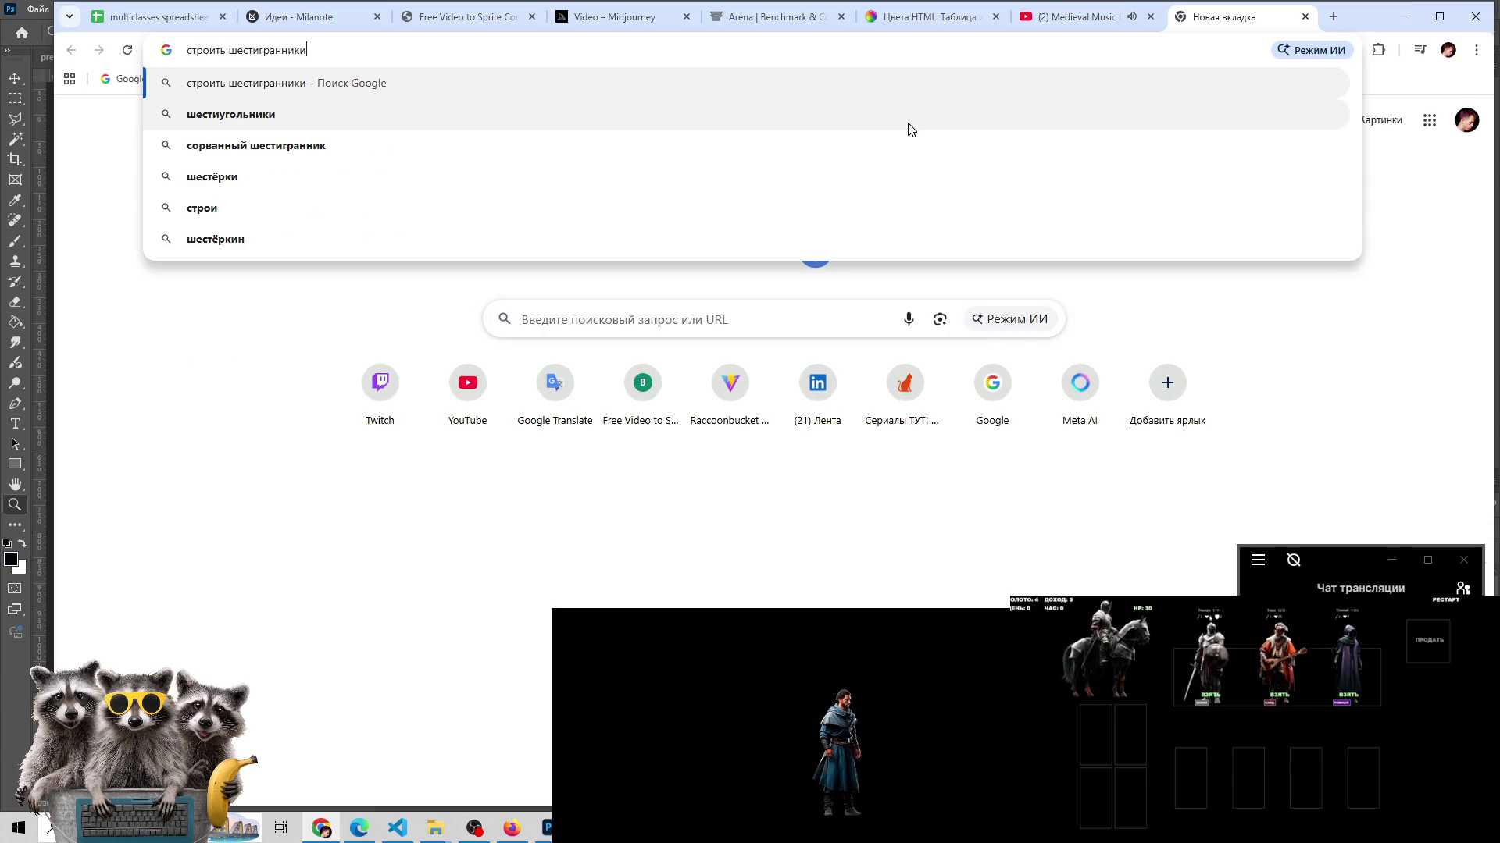
pyautogui.write(' поле лес ')
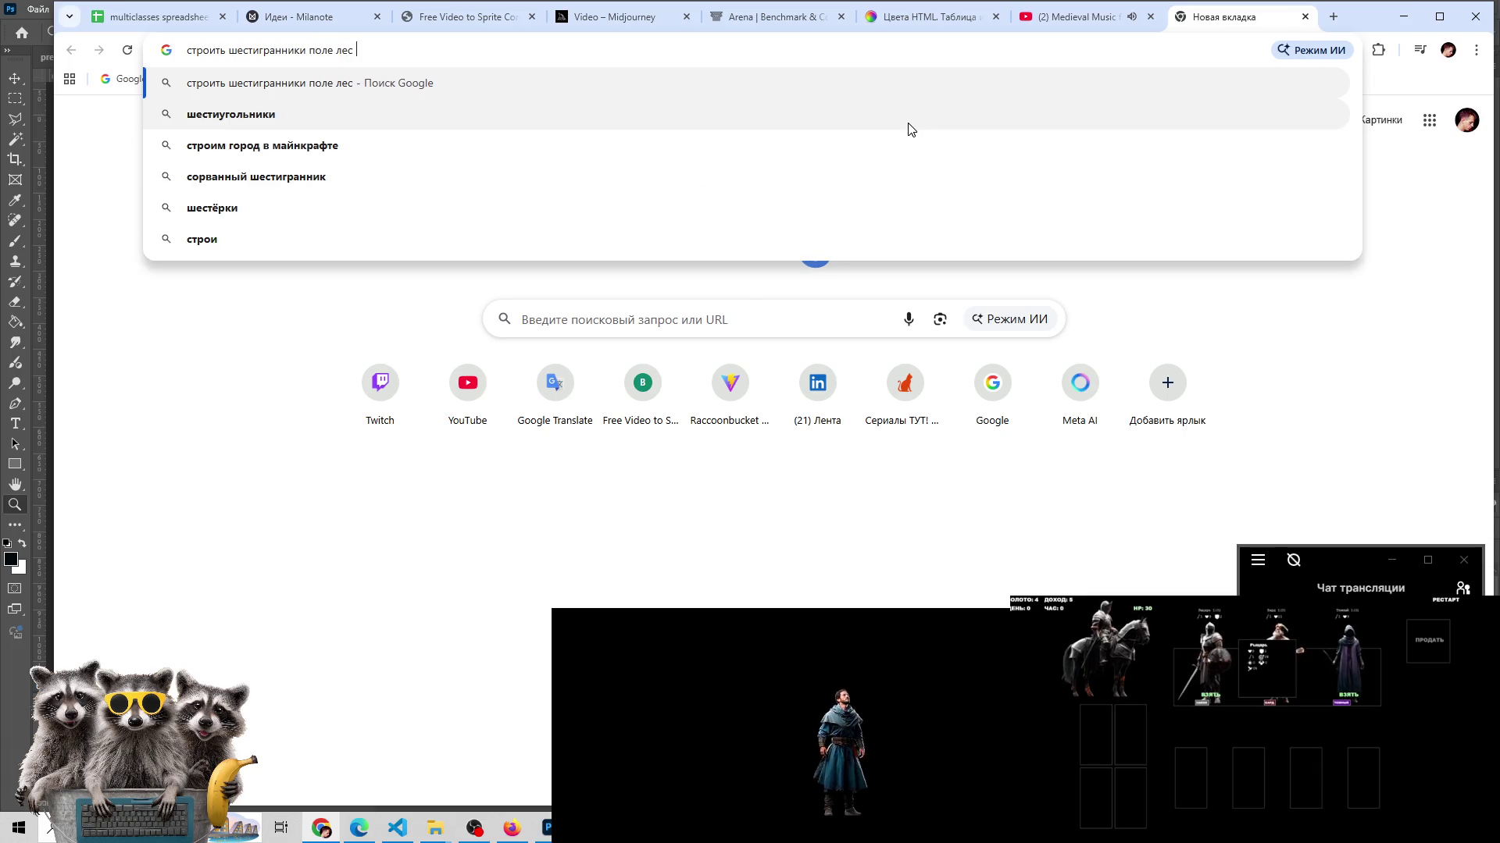
pyautogui.write('дома')
pyautogui.press('Return')
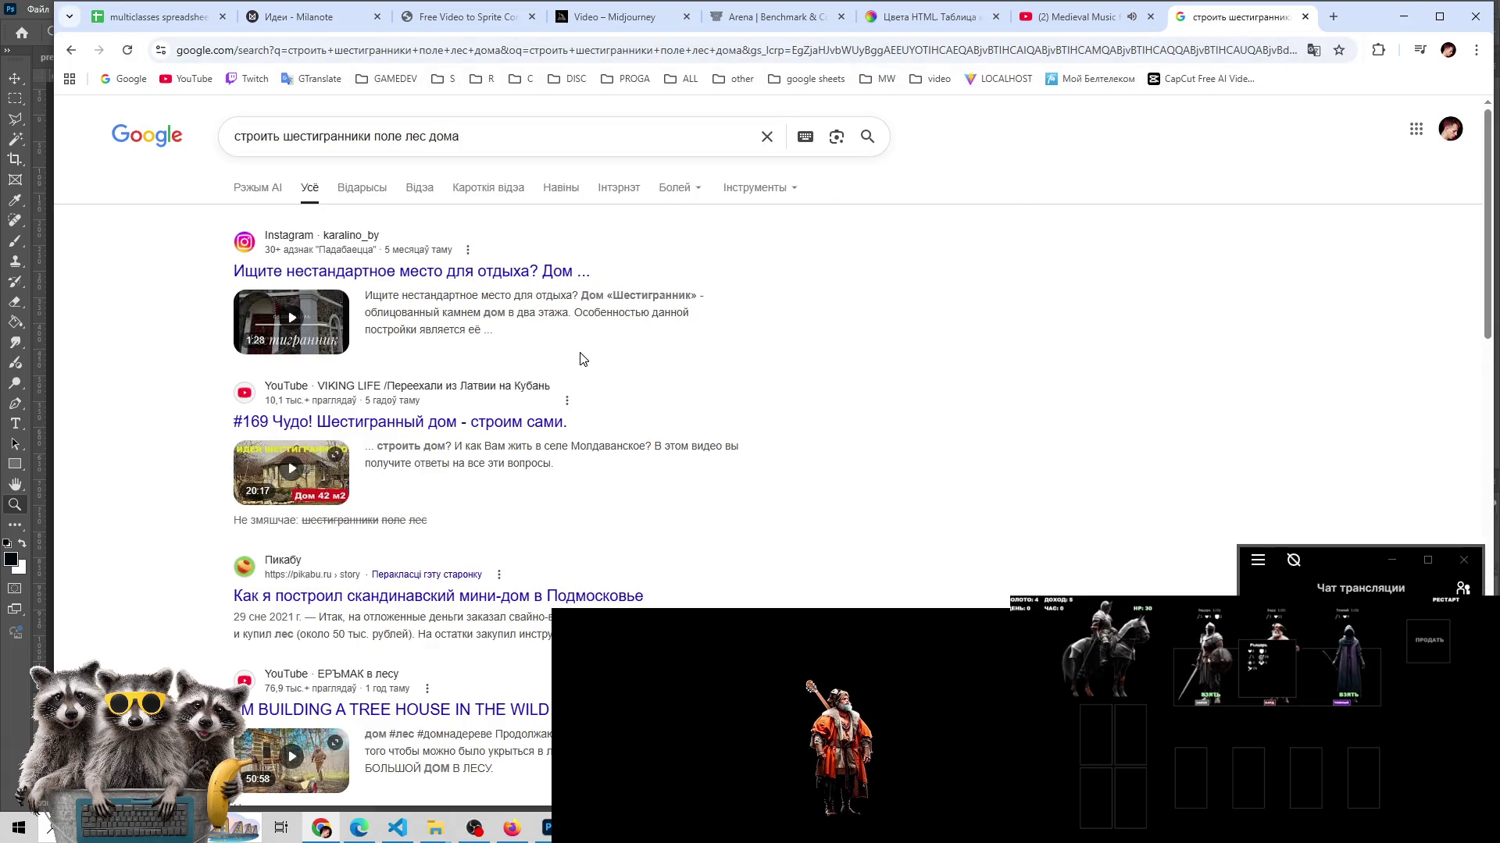
pyautogui.scroll(-4, 576, 368)
pyautogui.scroll(4, 570, 349)
# - Prefix the query with 'игра где надо' and search again
pyautogui.click(234, 136)
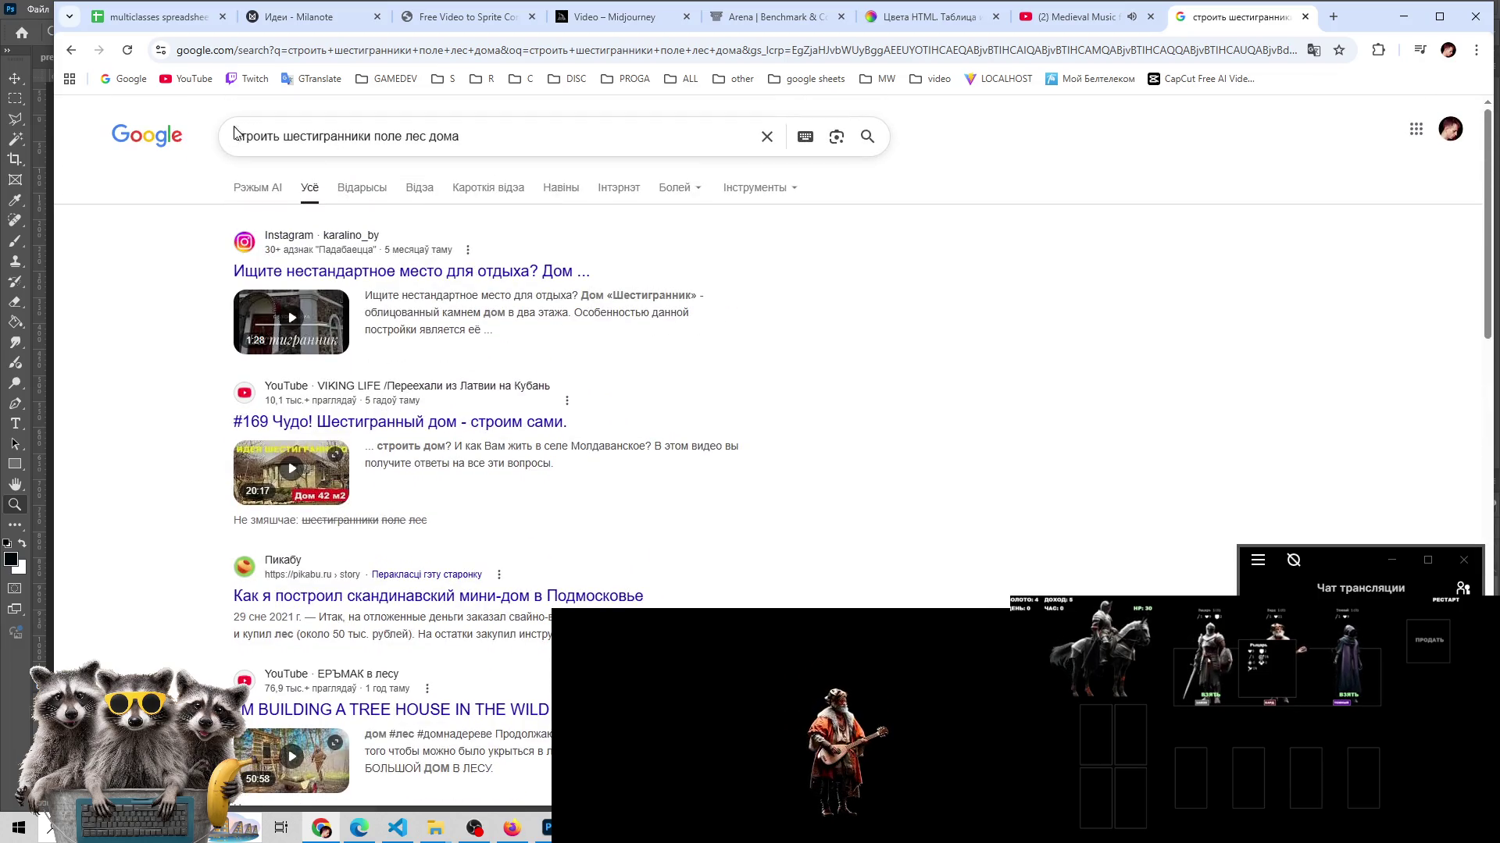
pyautogui.write('игра ')
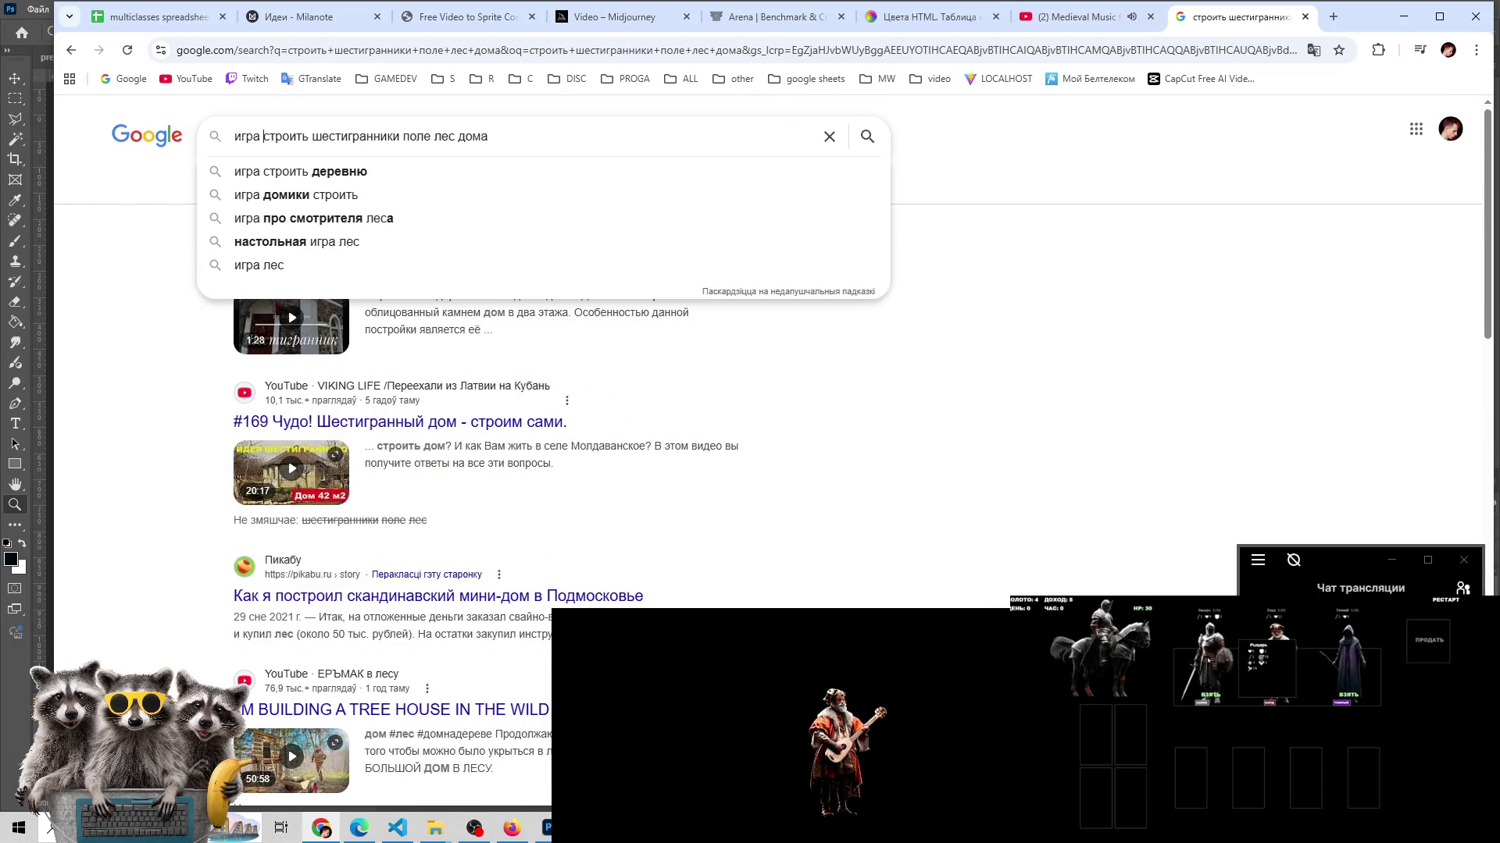
pyautogui.write('где надо')
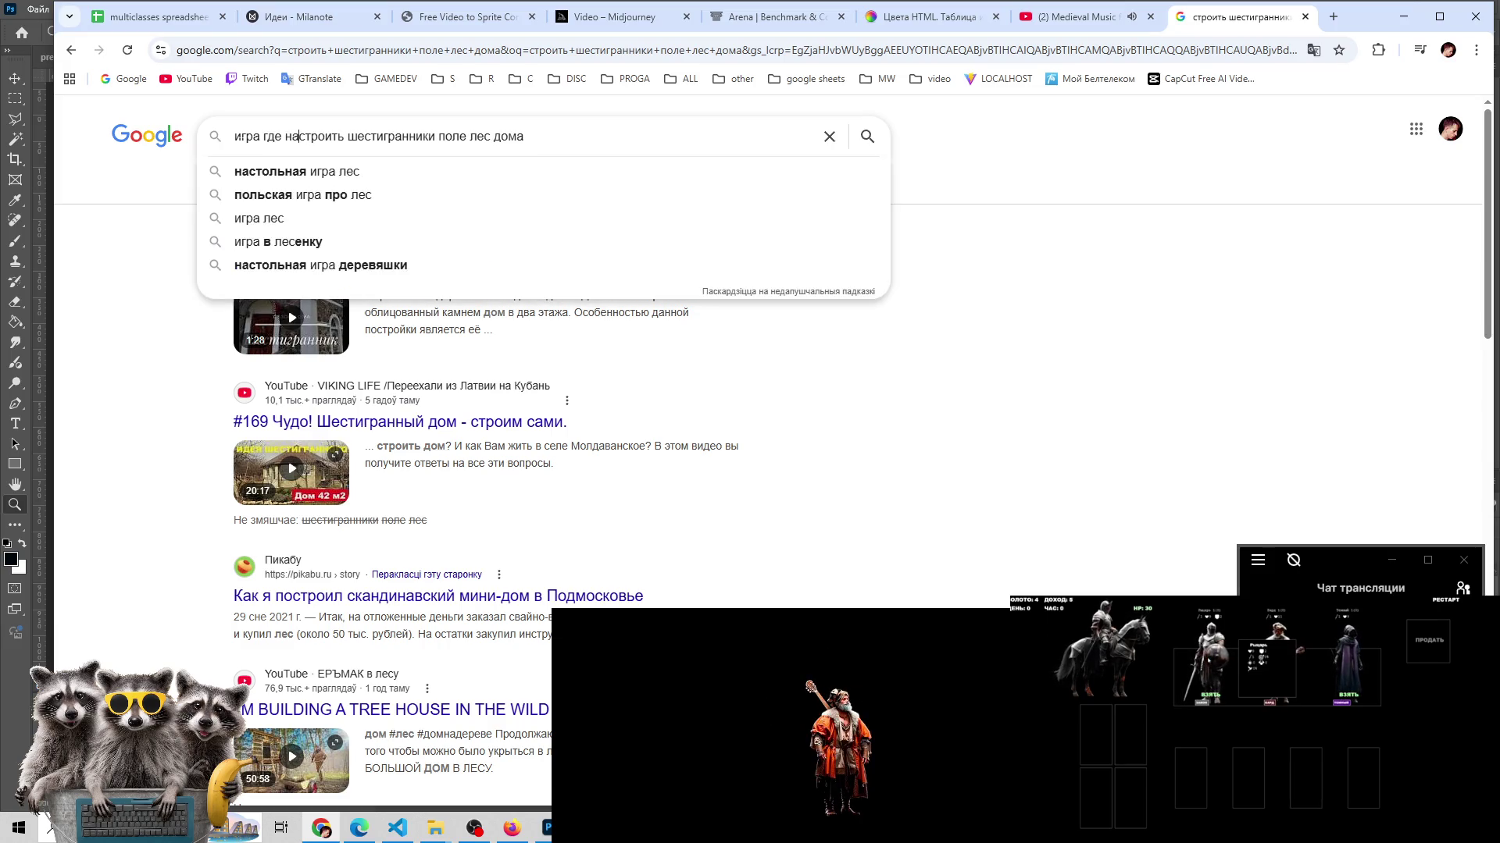
pyautogui.press('Return')
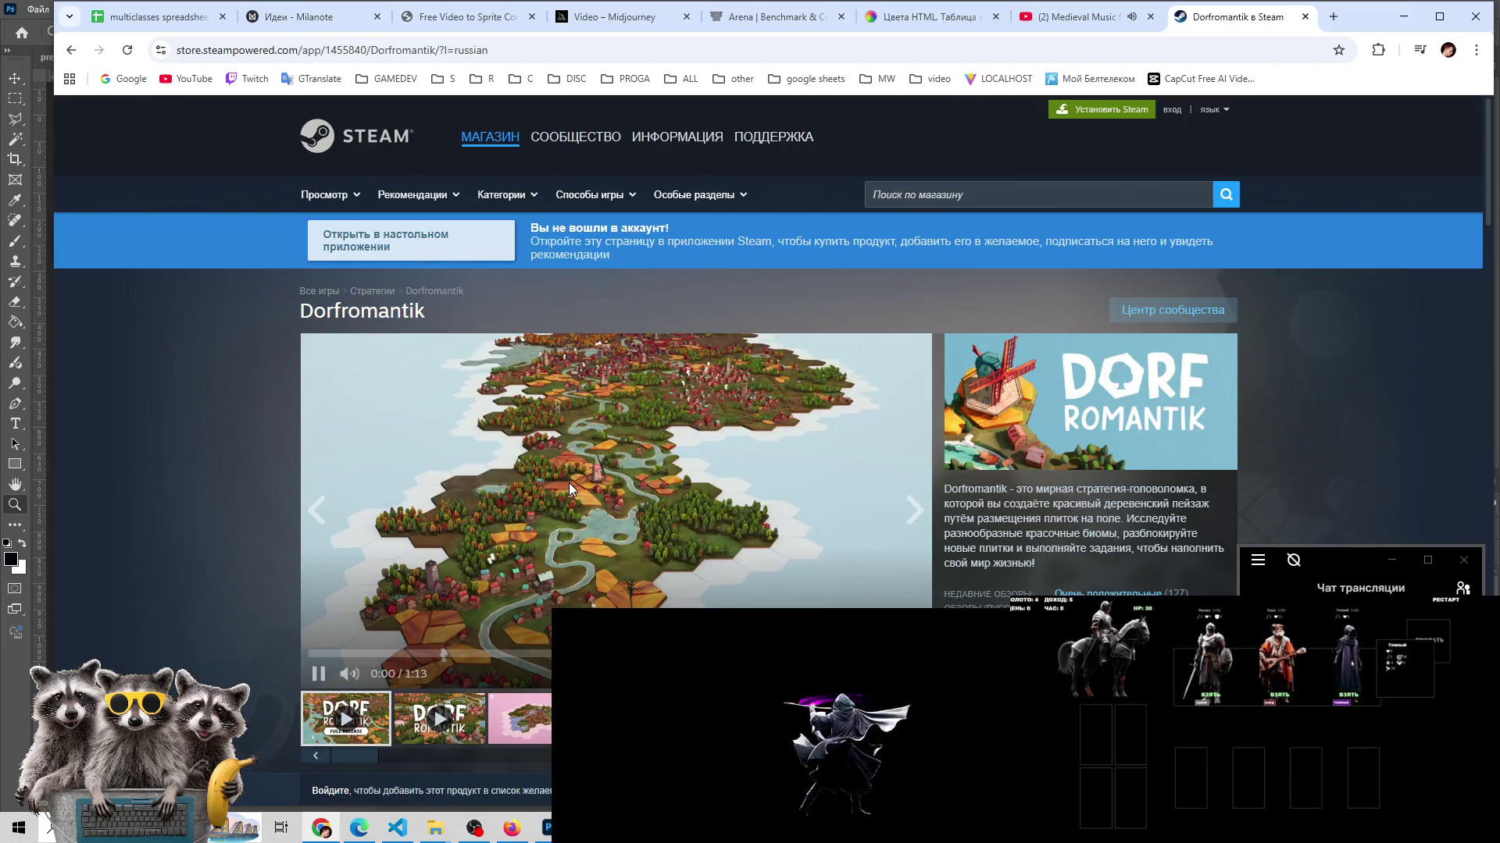
# - Scroll through the Dorfromantik Steam store page, then close its tab
pyautogui.scroll(-3, 593, 527)
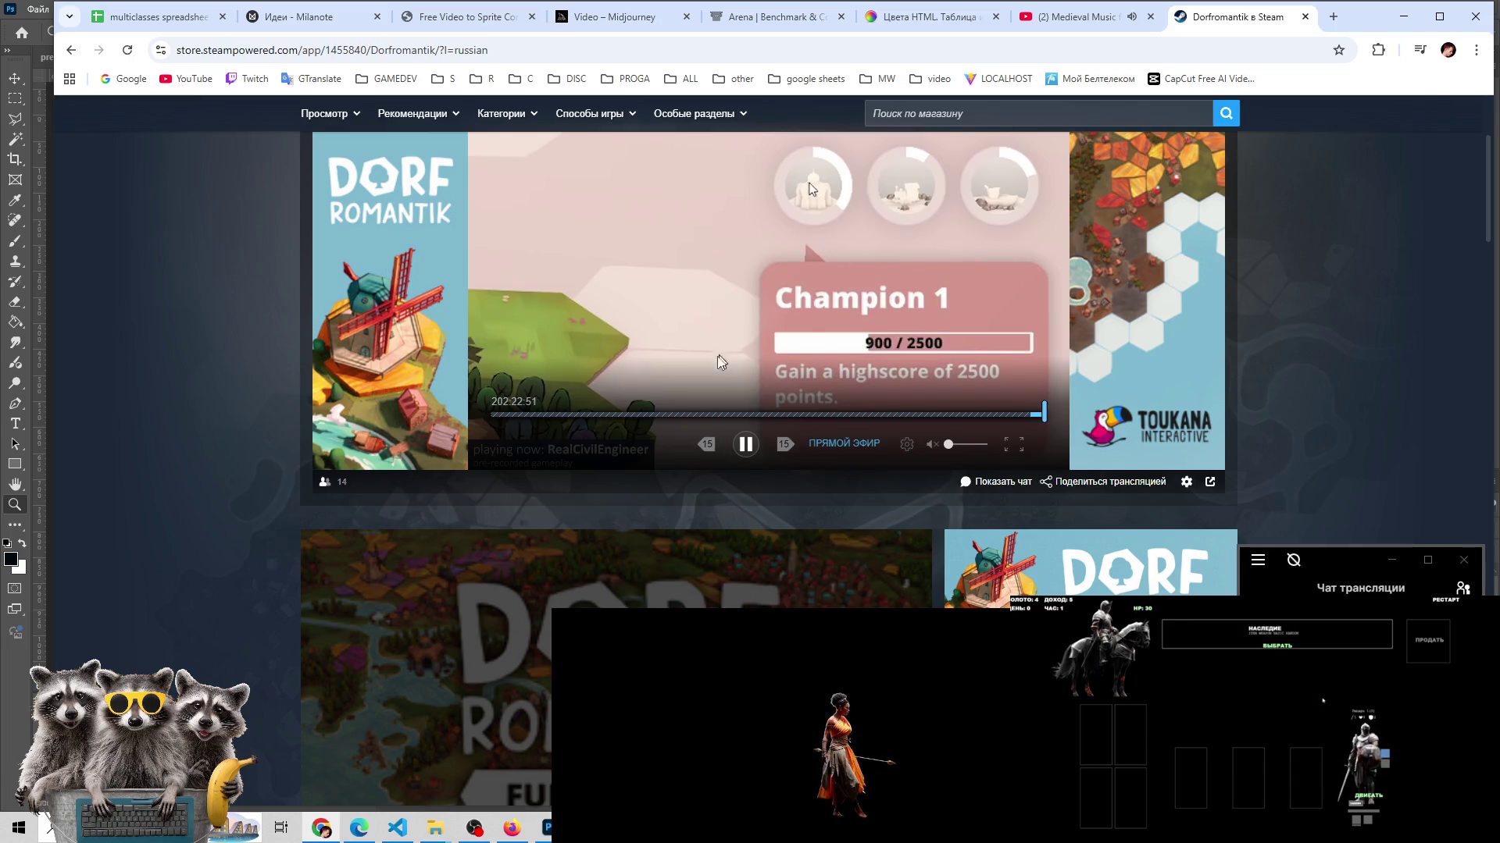
pyautogui.scroll(-3, 720, 361)
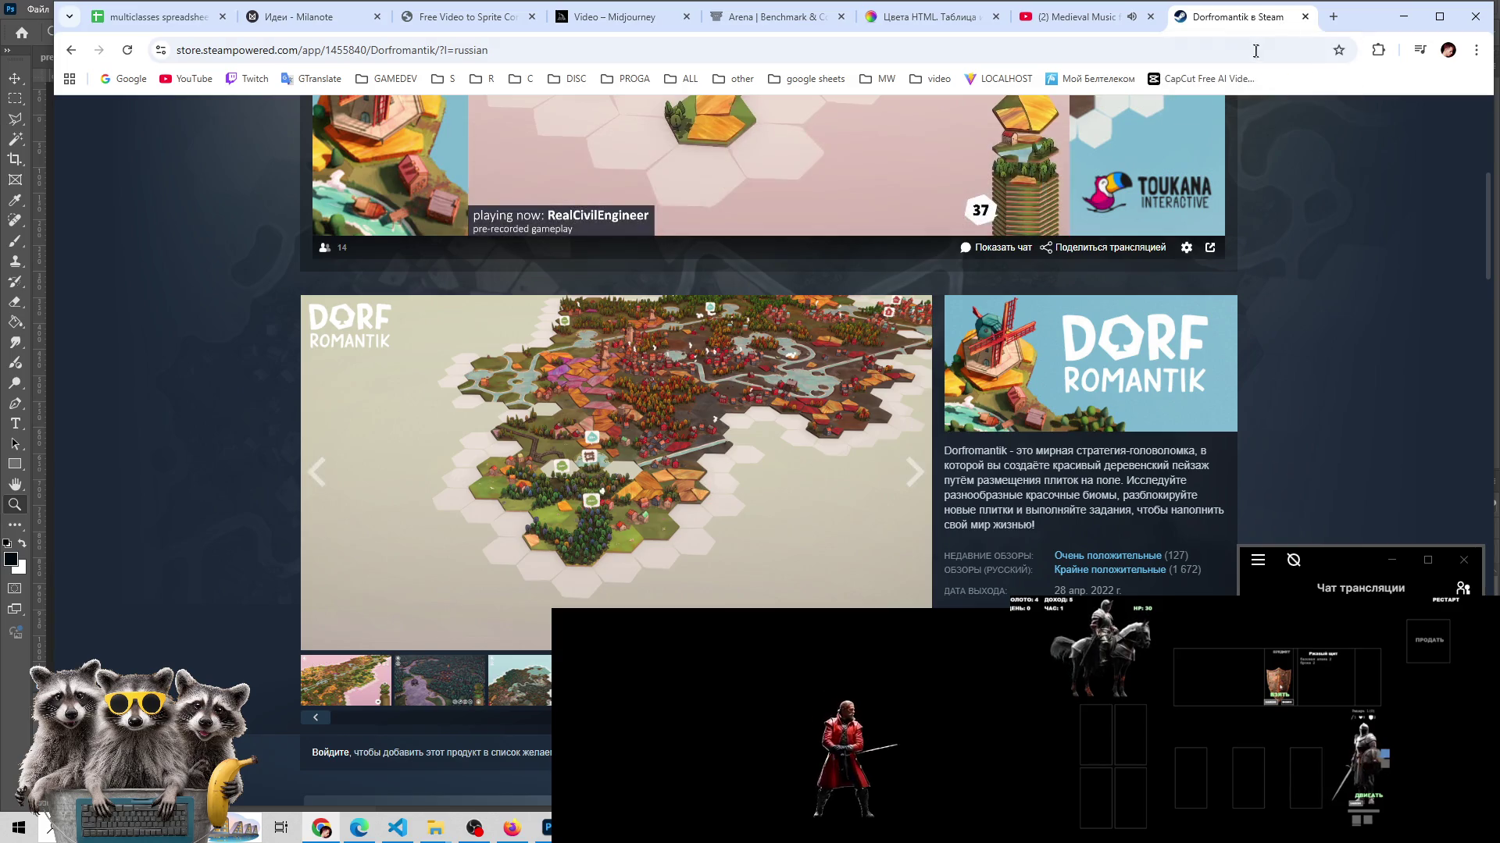
pyautogui.click(1306, 18)
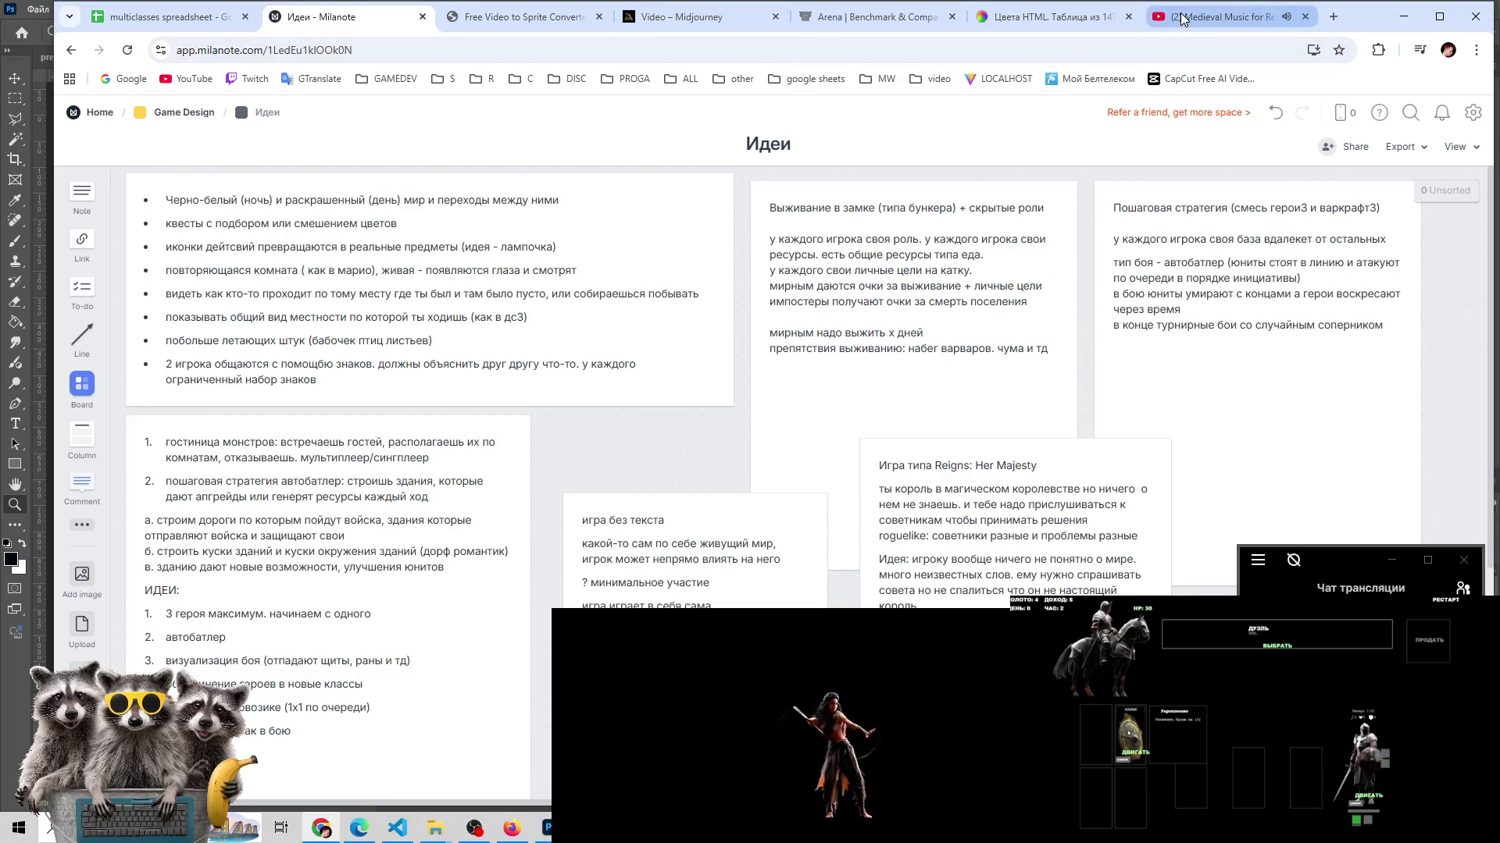
# - Switch from Chrome to Photoshop, showing b_make_hunchbacked_an (6).jpeg in the Photos viewer
pyautogui.moveTo(1182, 19)
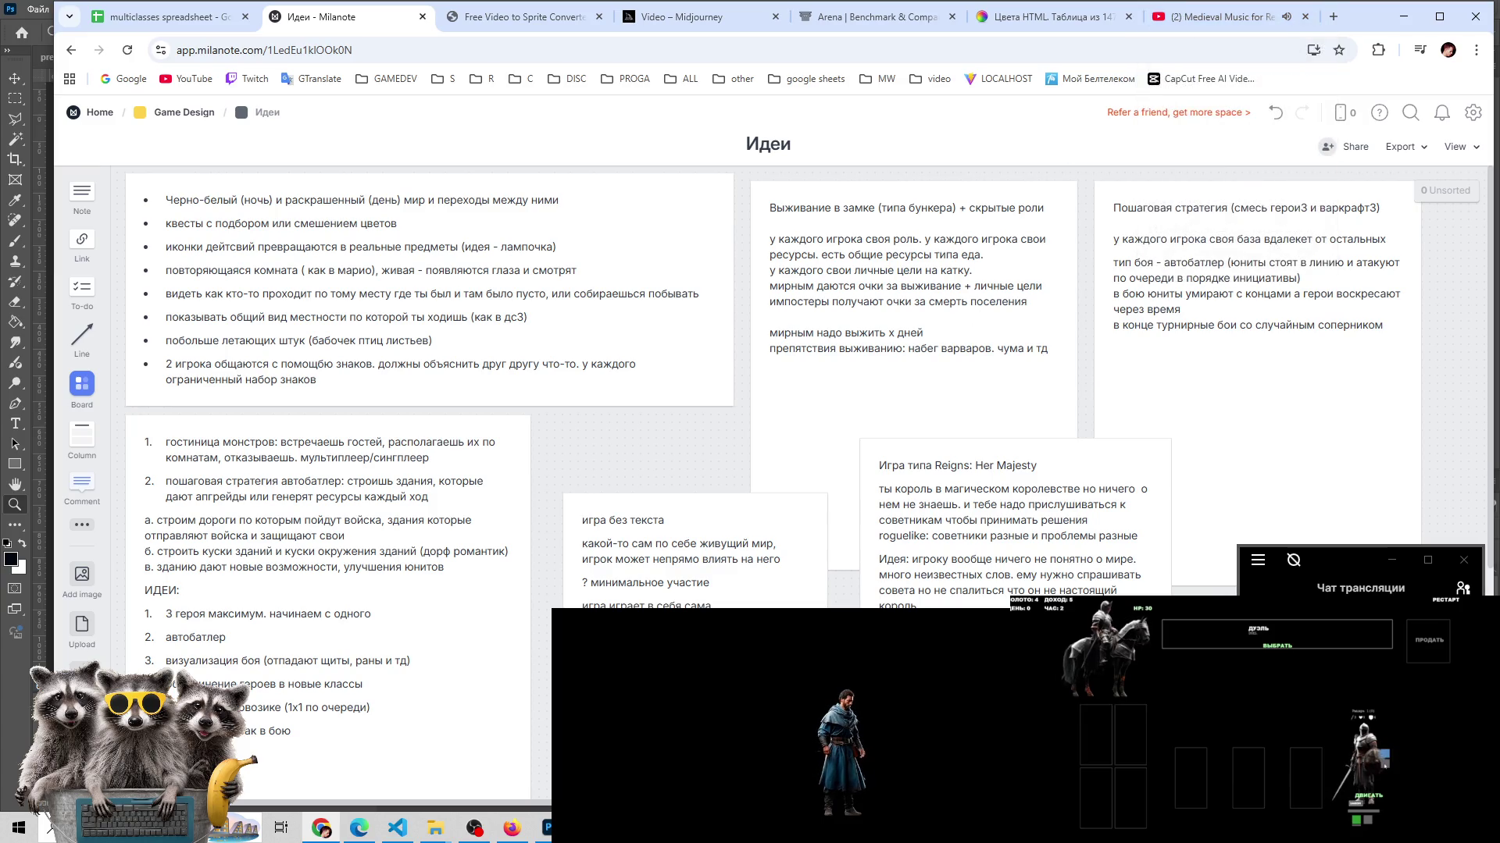
pyautogui.click(545, 828)
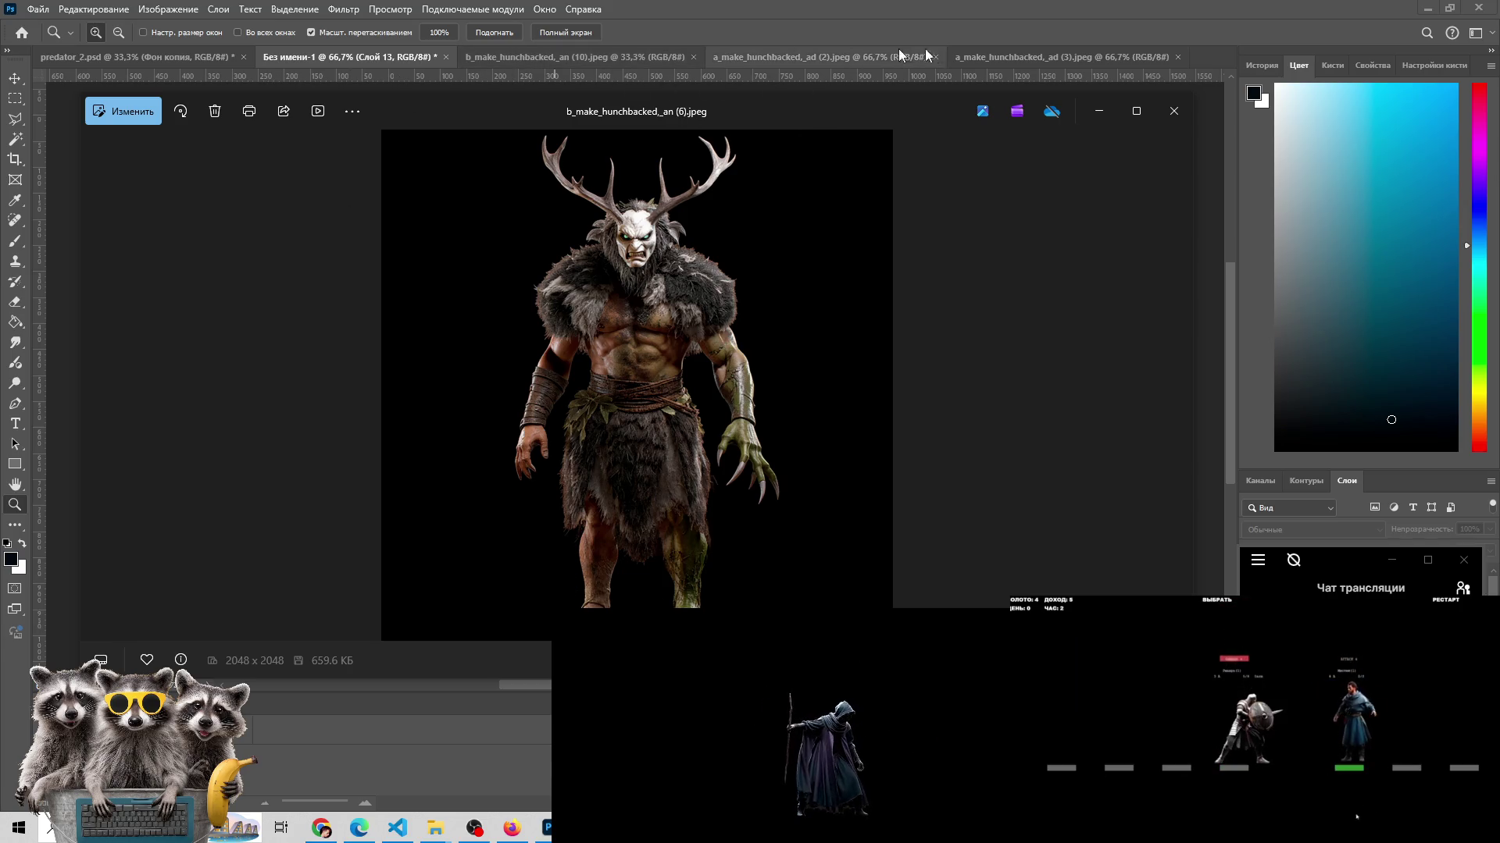
# - Close the photo viewer and compare the (2).jpeg and (3).jpeg moss-covered variant documents
pyautogui.click(999, 60)
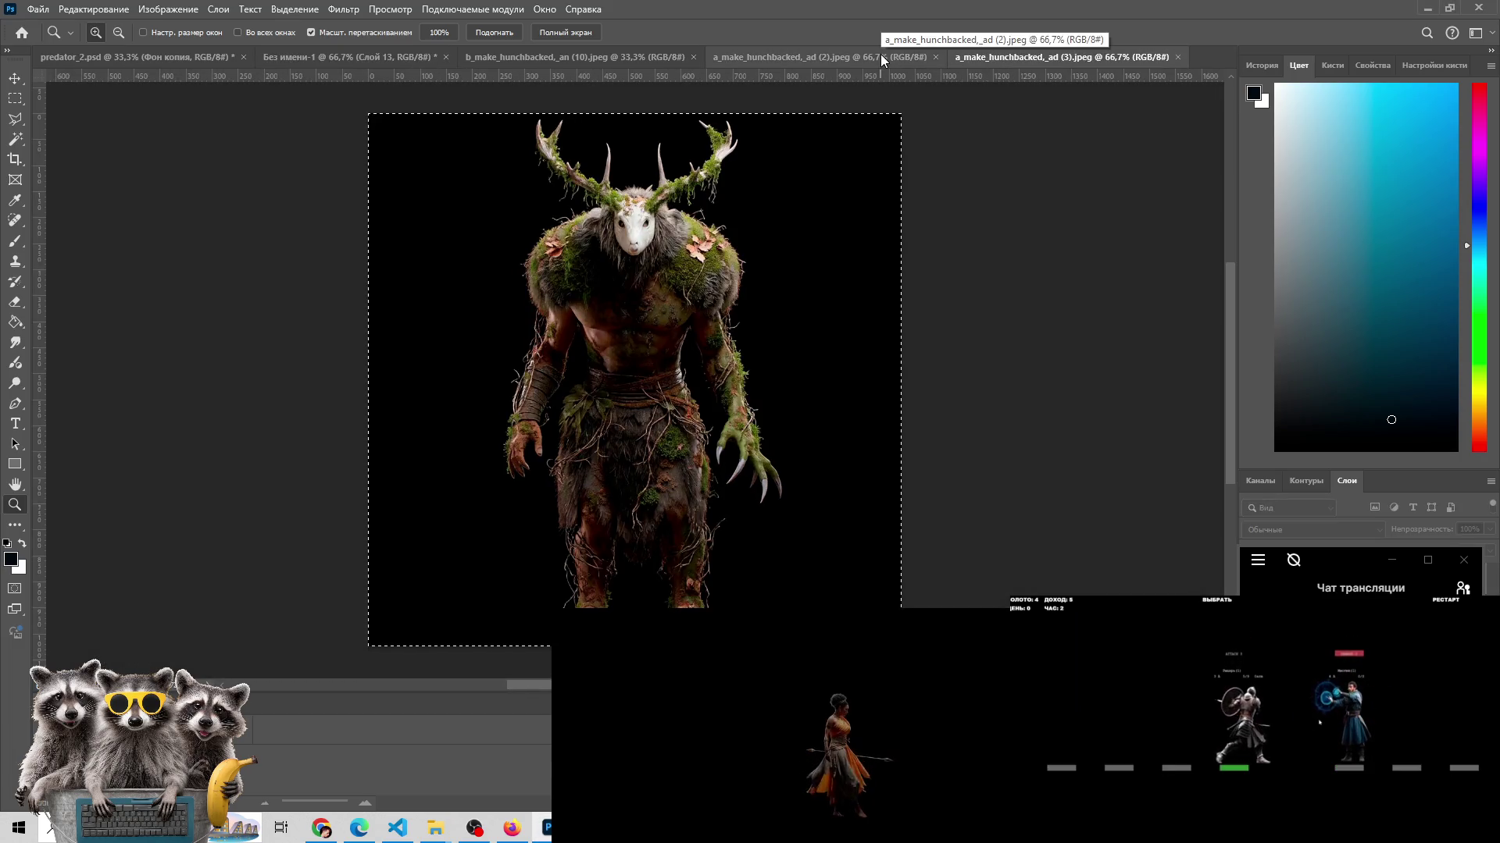
pyautogui.click(879, 56)
pyautogui.click(1052, 58)
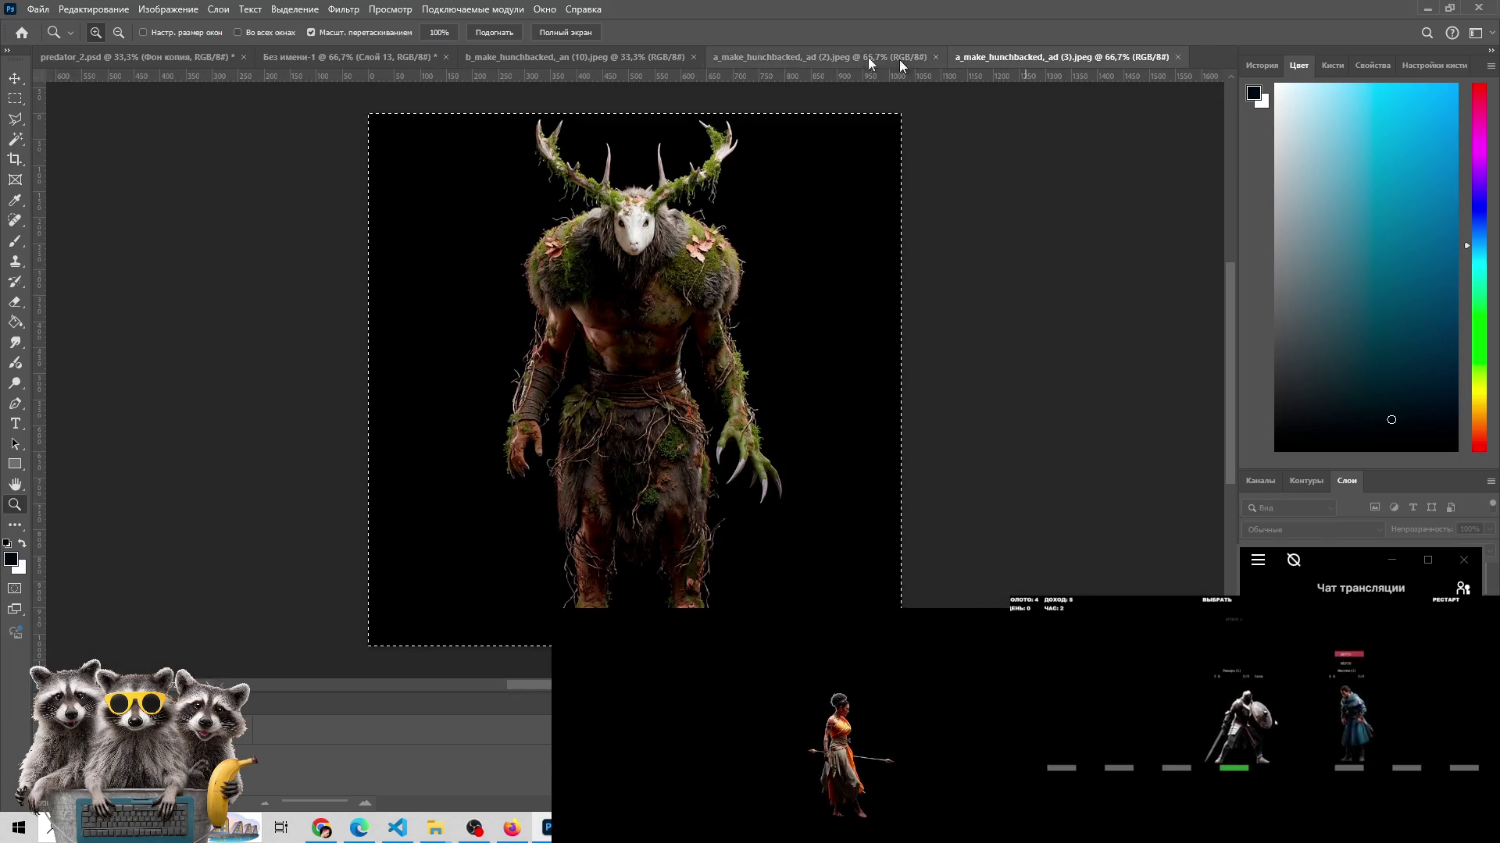
# - Return to the Без имени-1 fur-clad antlered warrior document, then bring Chrome forward
pyautogui.click(640, 59)
pyautogui.click(391, 59)
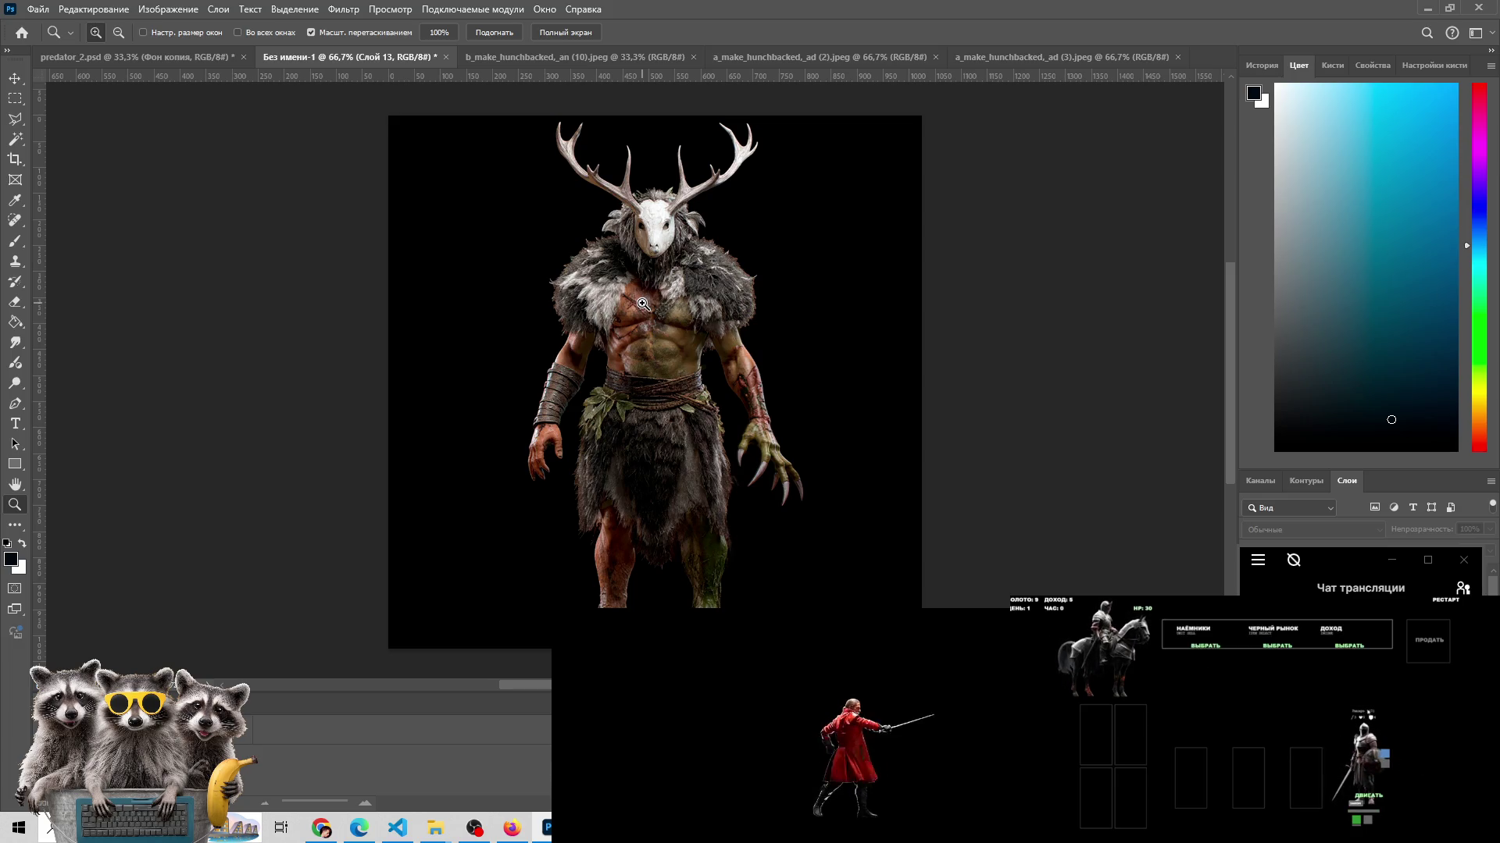
pyautogui.click(319, 829)
# - In the multiclasses spreadsheet, search for 'pre' and step through the matches
pyautogui.click(164, 16)
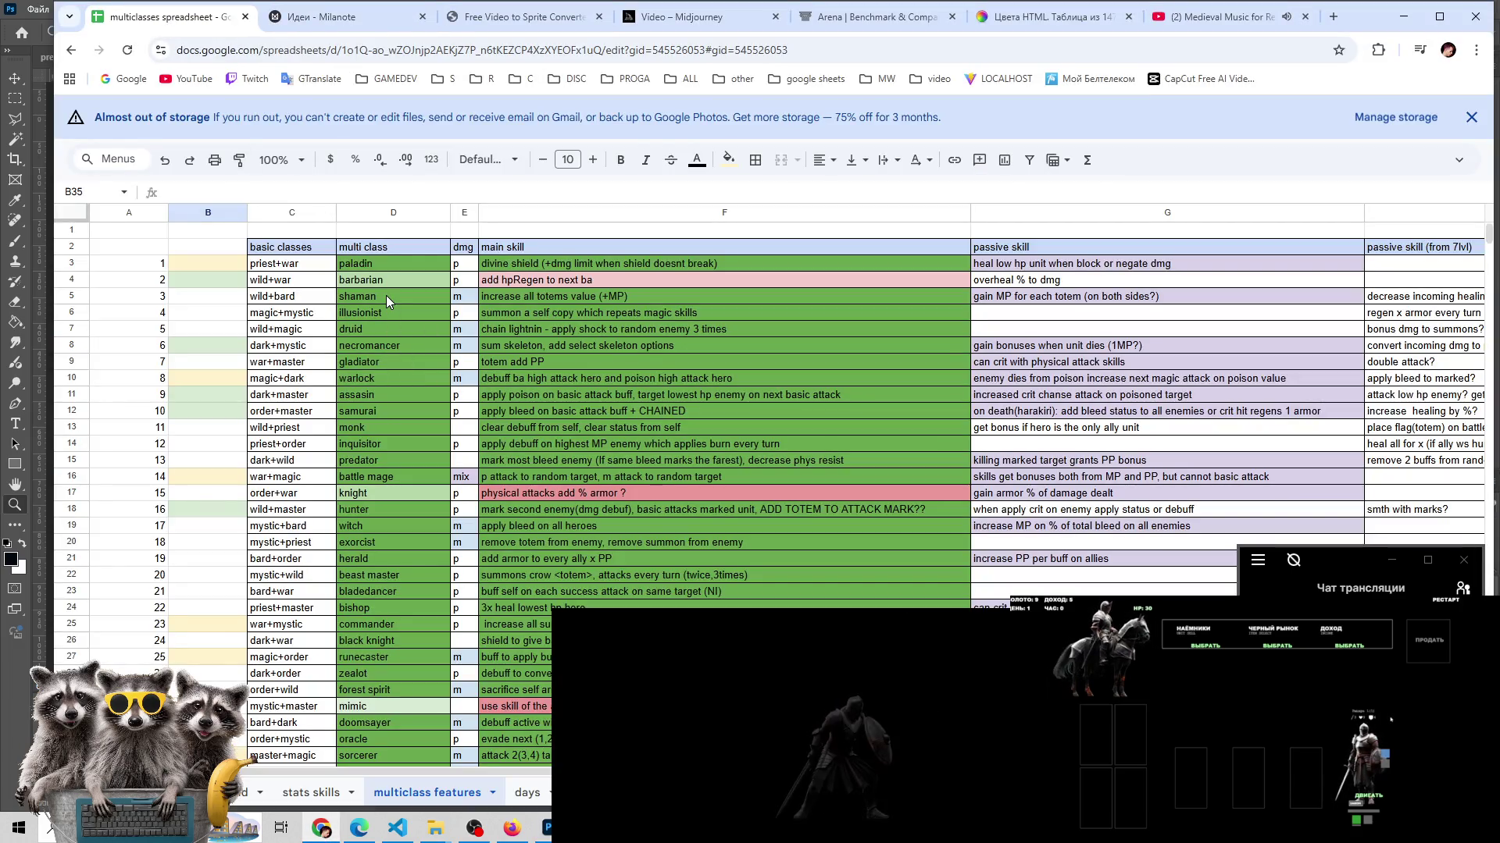
pyautogui.hotkey('ctrl', 'f')
pyautogui.write('зку')
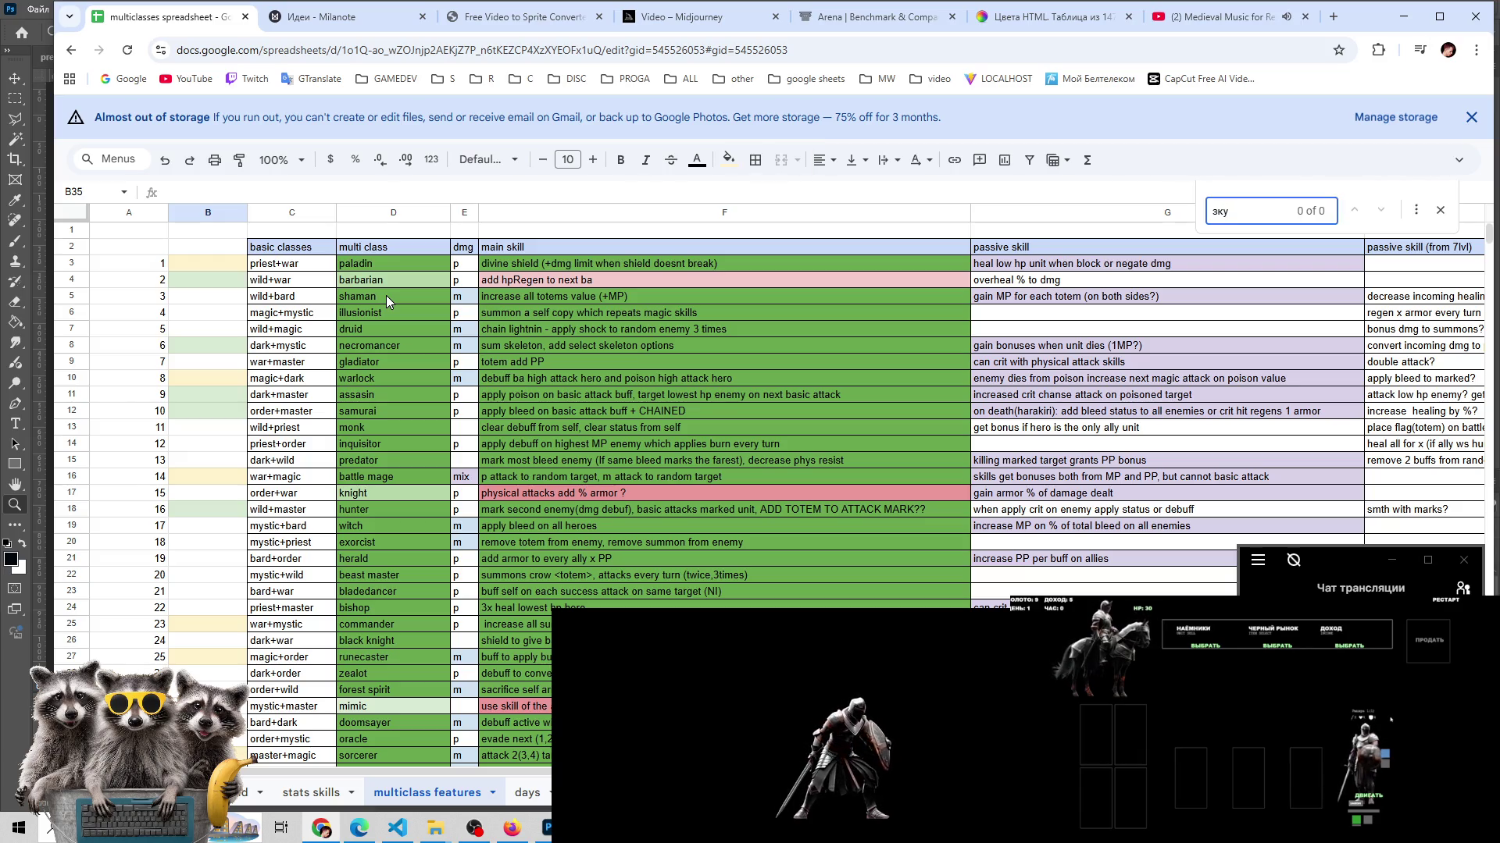
pyautogui.press('BackSpace')
pyautogui.press('BackSpace')
pyautogui.press('BackSpace')
pyautogui.write('pre')
pyautogui.press('Return')
pyautogui.press('Return')
pyautogui.press('Return')
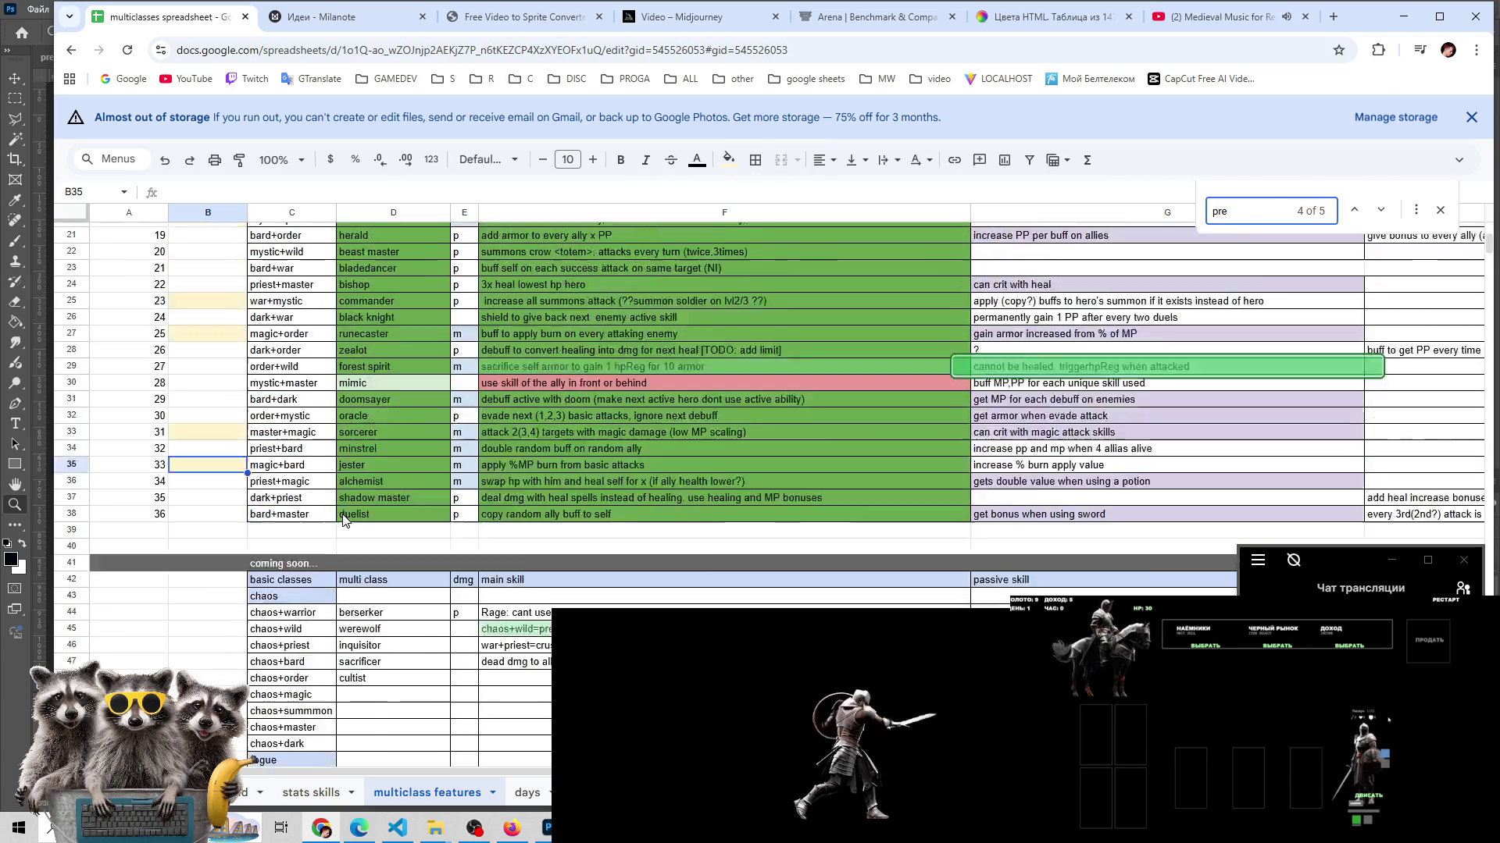
pyautogui.scroll(2, 346, 521)
pyautogui.scroll(2, 345, 521)
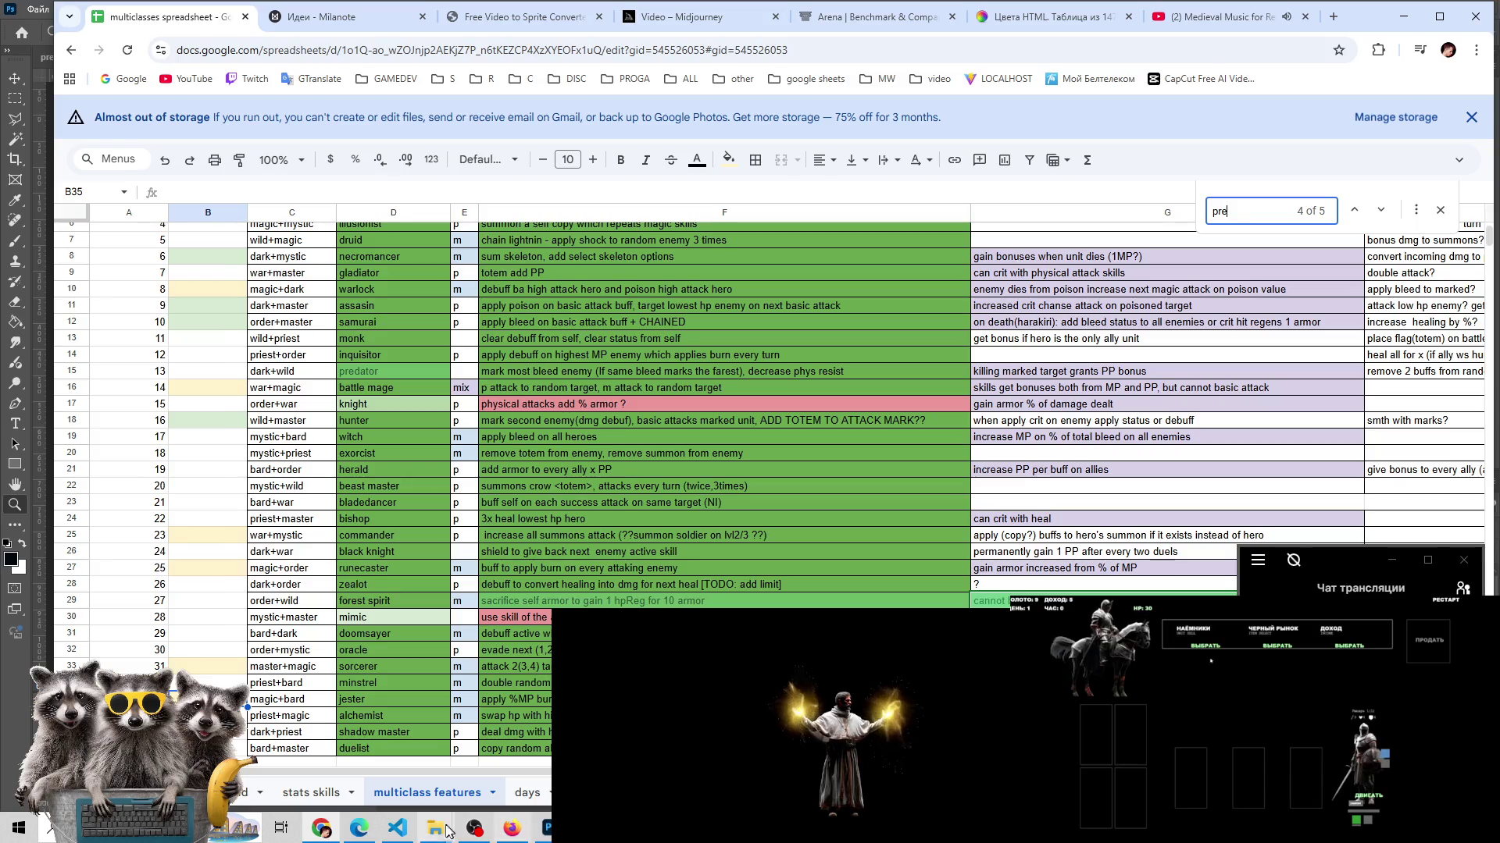
pyautogui.click(546, 828)
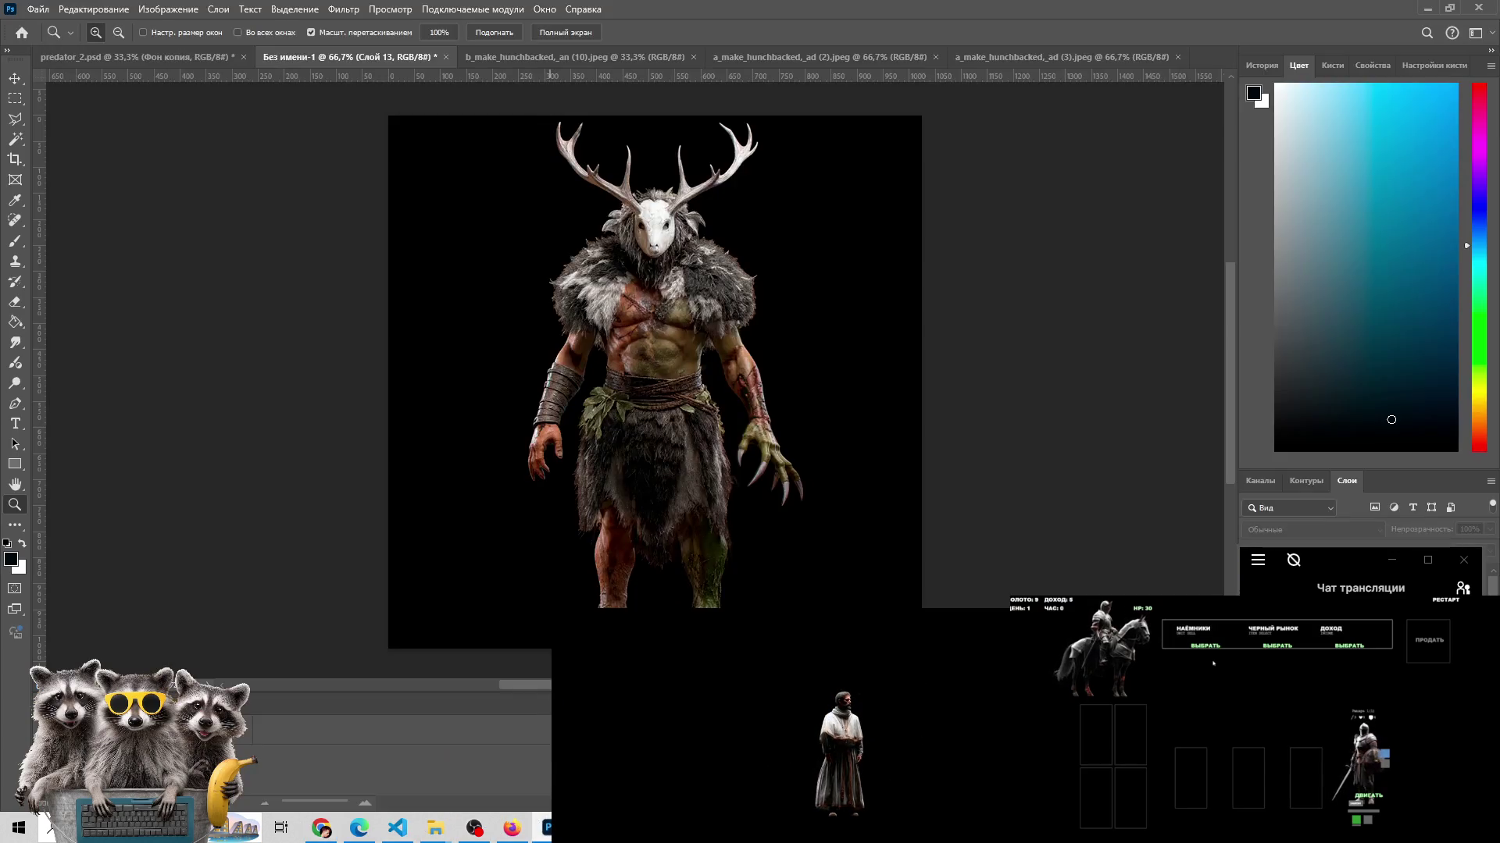
pyautogui.click(547, 828)
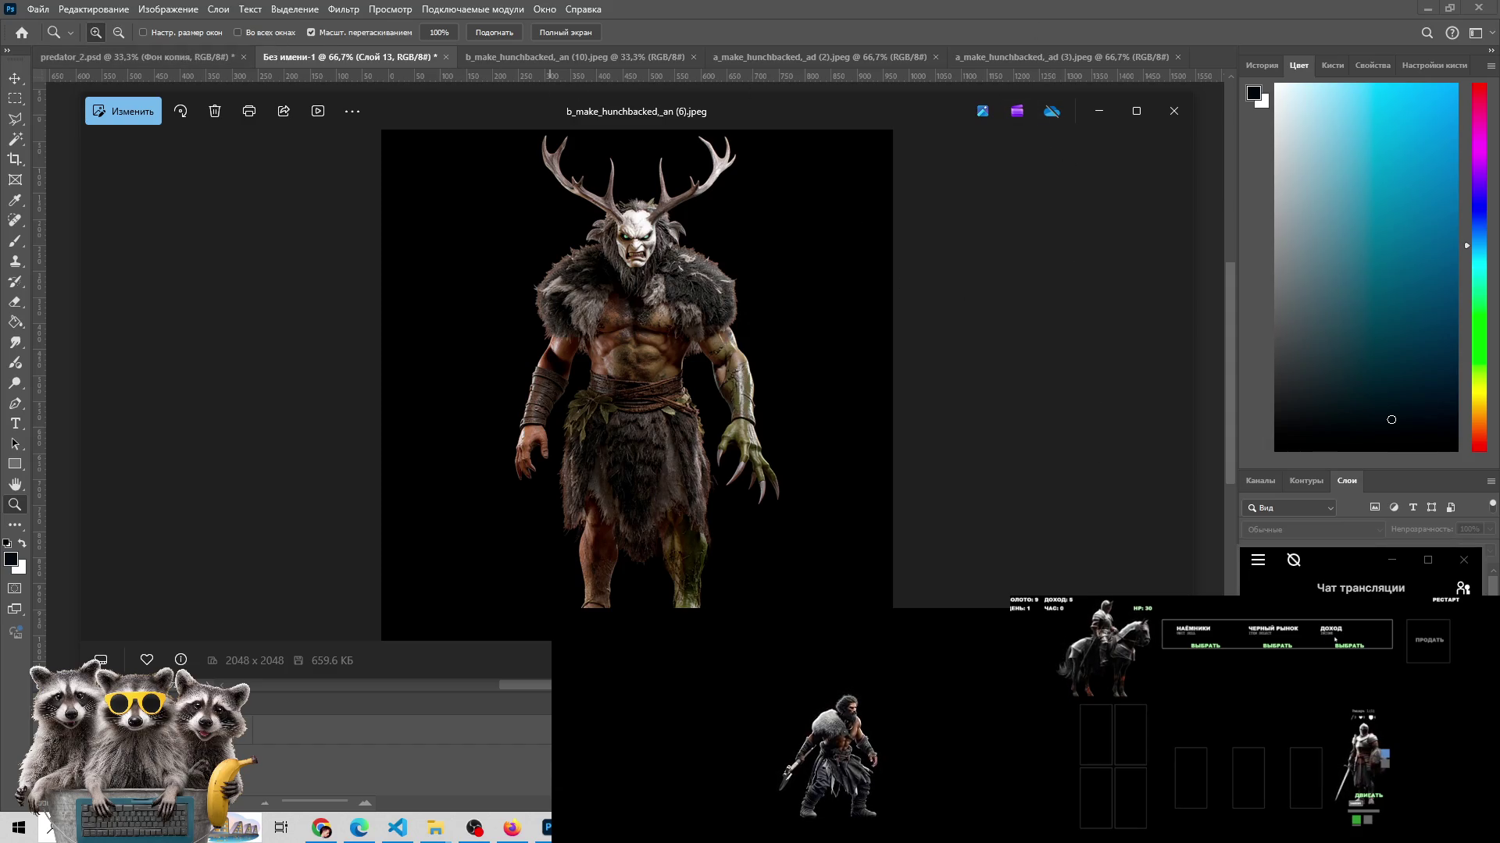
pyautogui.moveTo(1334, 566); pyautogui.dragTo(1321, 119)
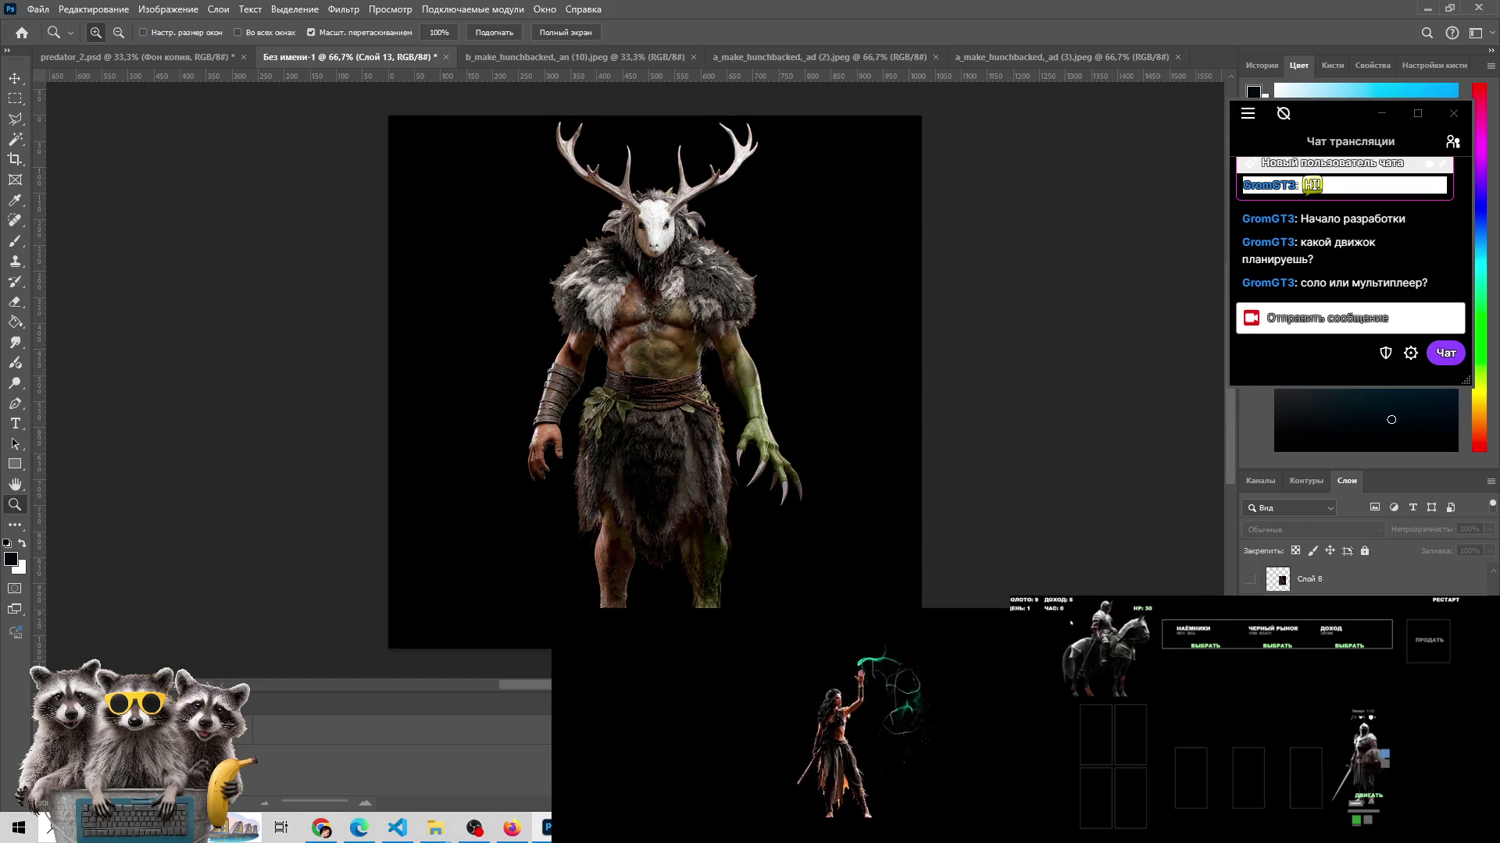
pyautogui.click(1204, 651)
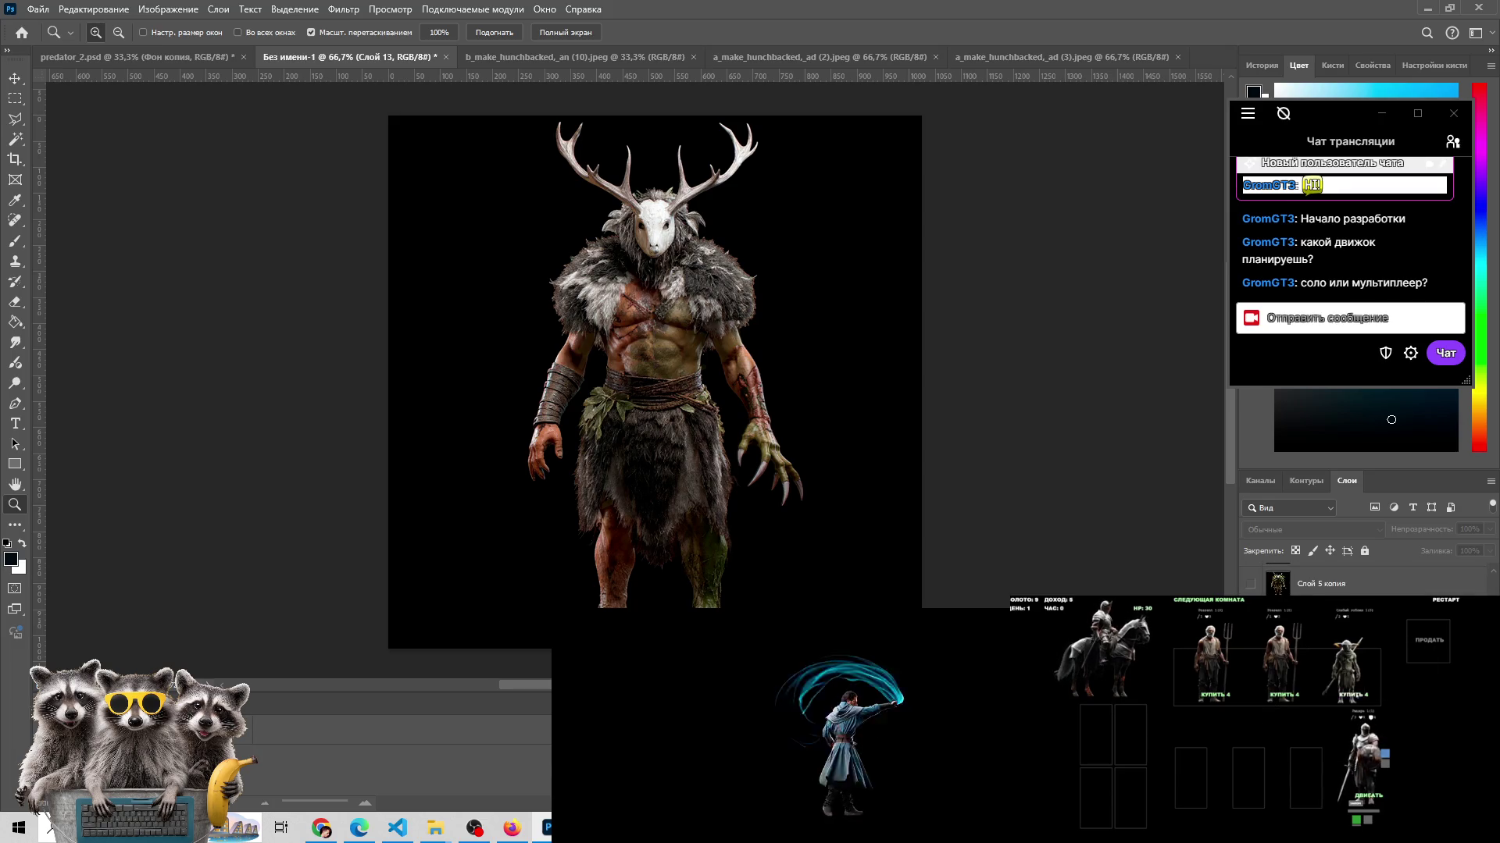
pyautogui.moveTo(1348, 663); pyautogui.dragTo(1306, 773)
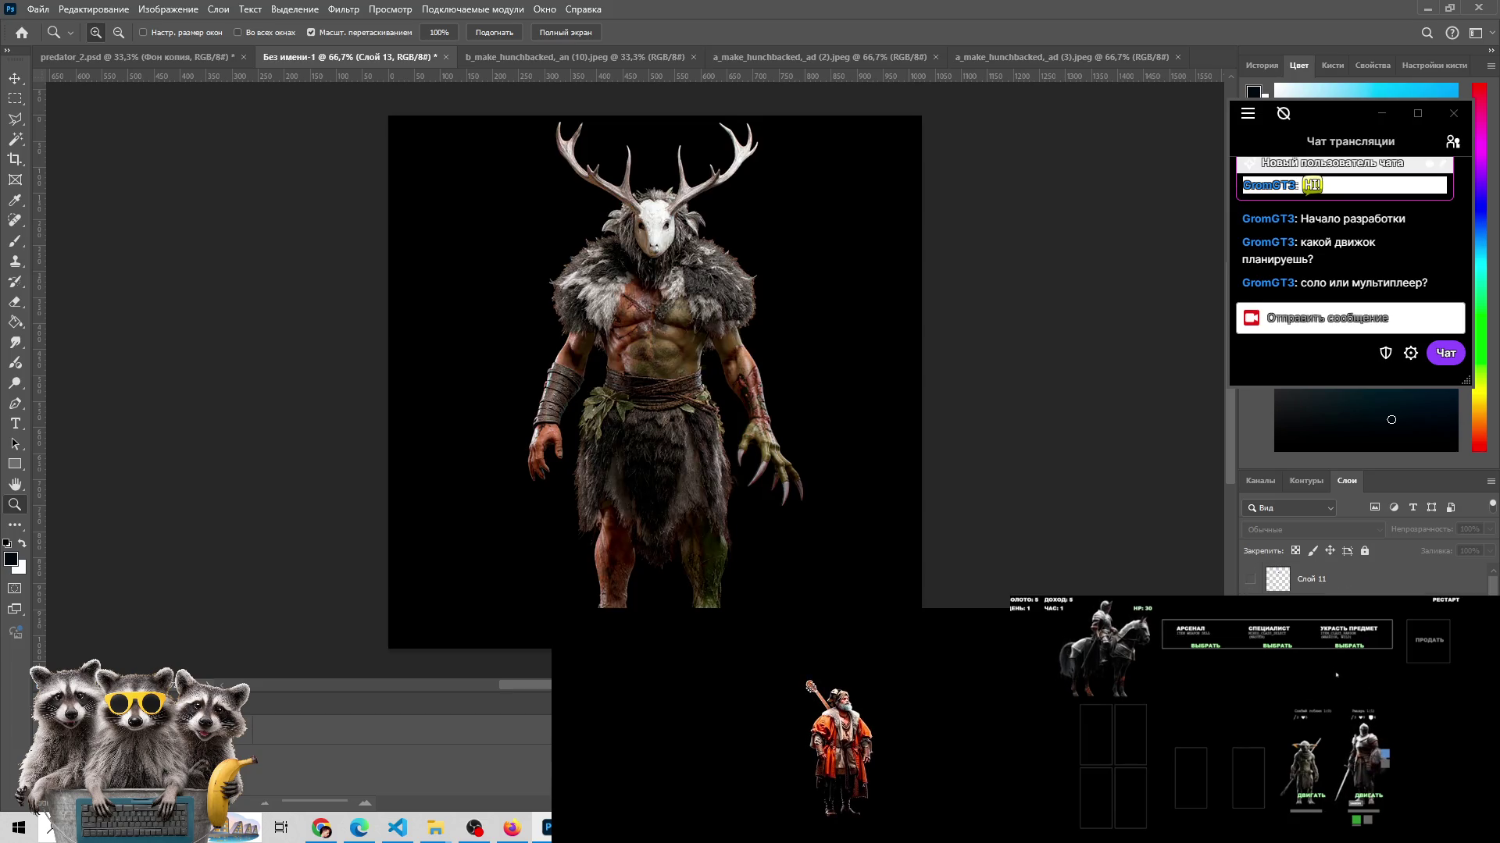
pyautogui.click(1345, 654)
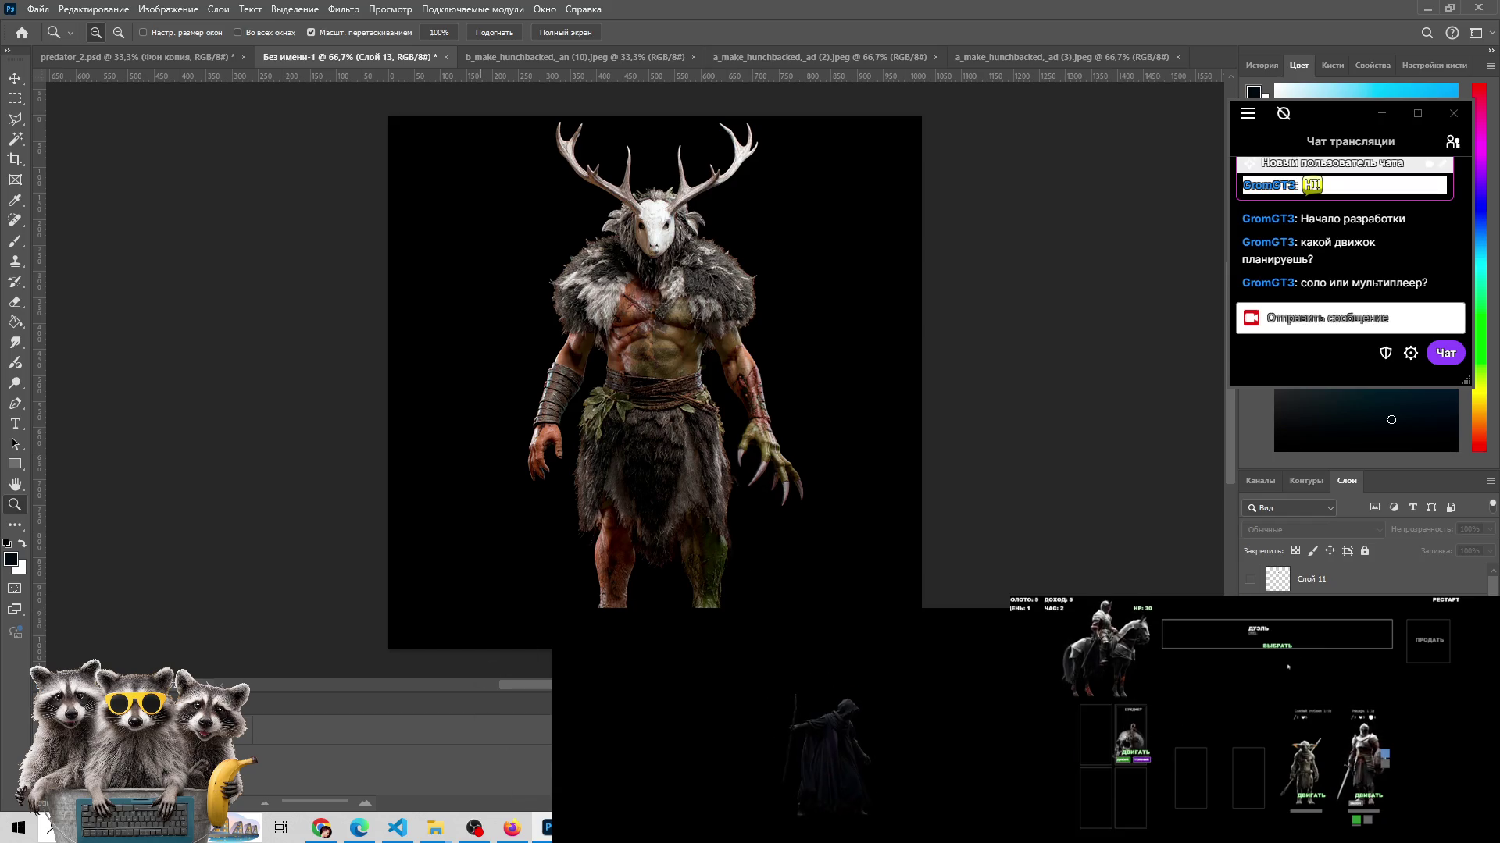
pyautogui.click(545, 830)
pyautogui.click(545, 829)
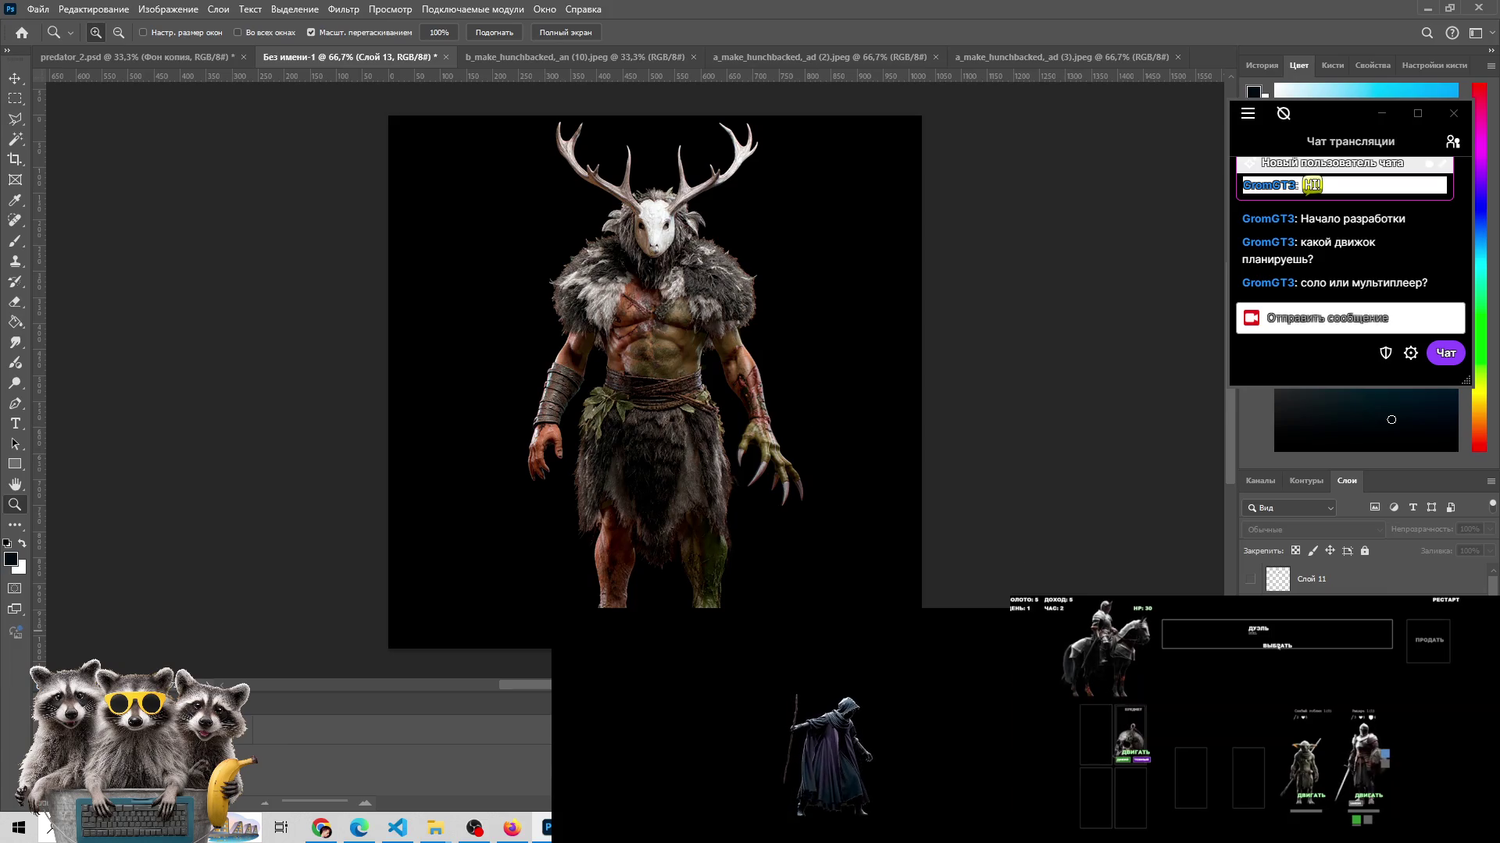
pyautogui.click(1278, 648)
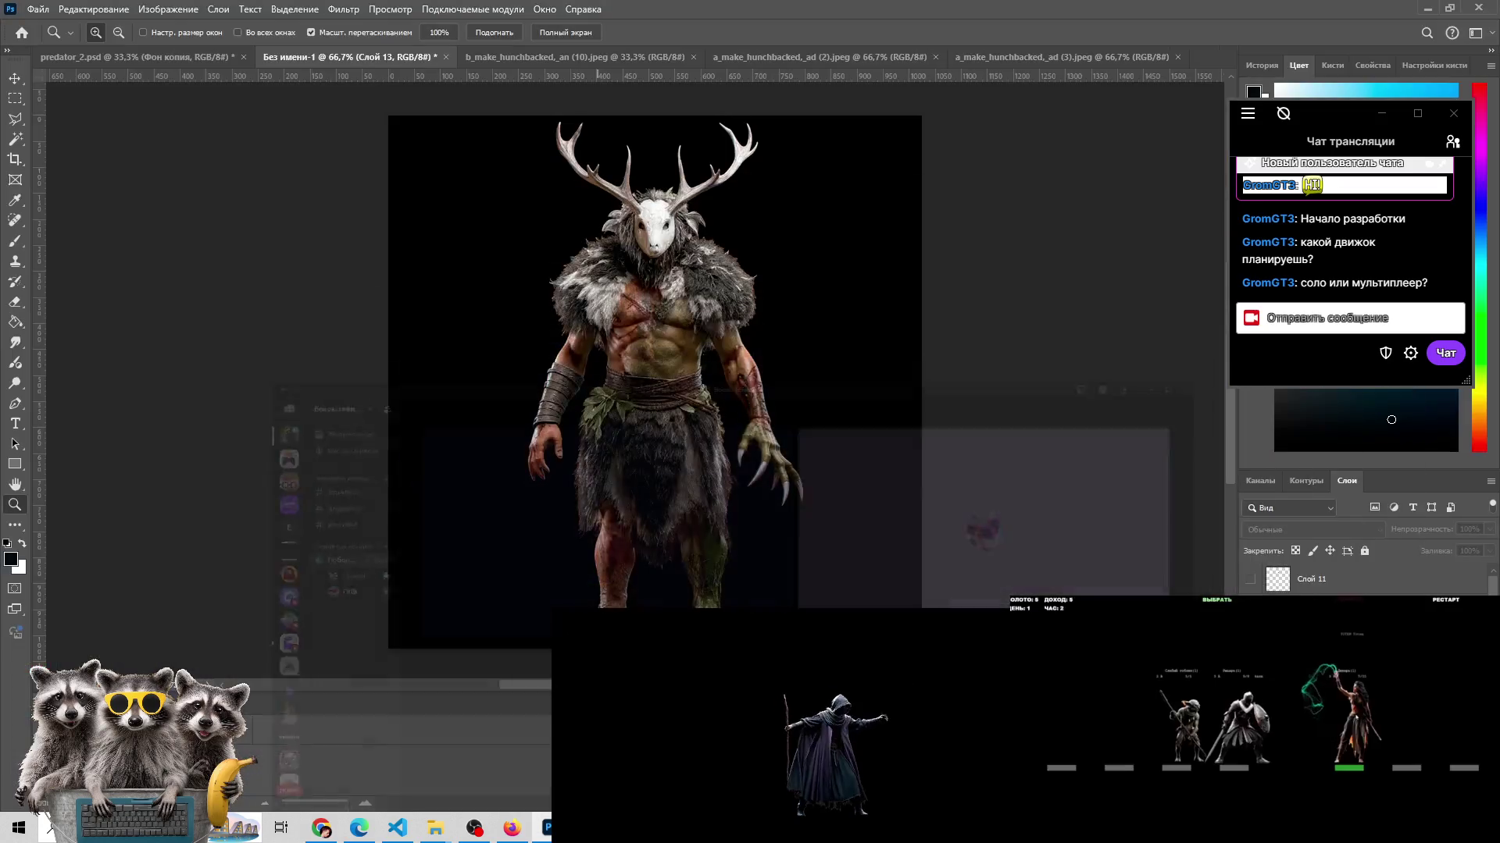
pyautogui.scroll(5, 1367, 580)
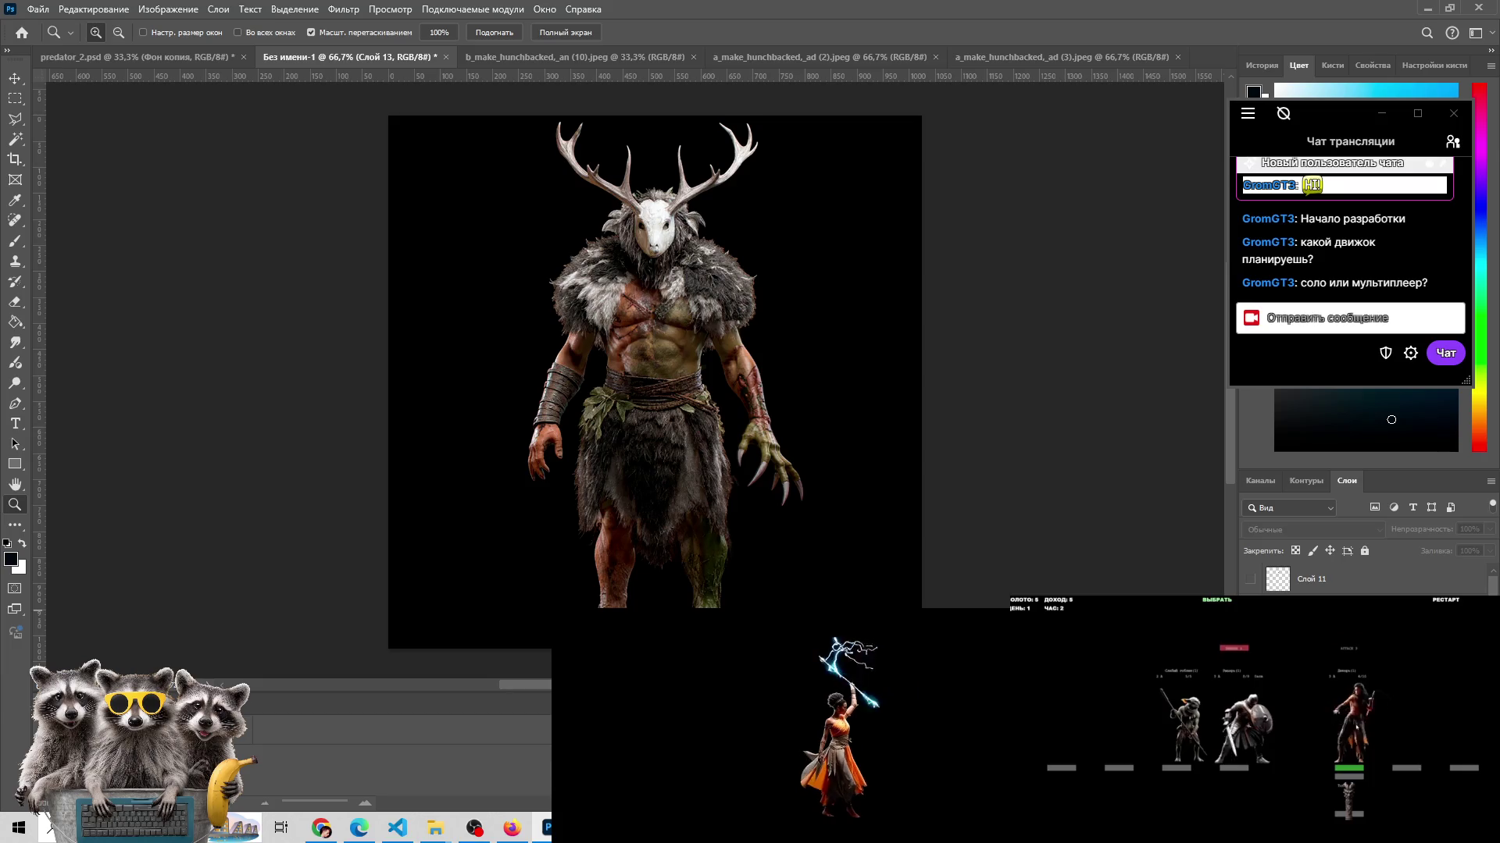
# - Open b_make_hunchbacked_an (10).jpeg from the predator folder in Photos, then step to the previous variant
pyautogui.moveTo(435, 828)
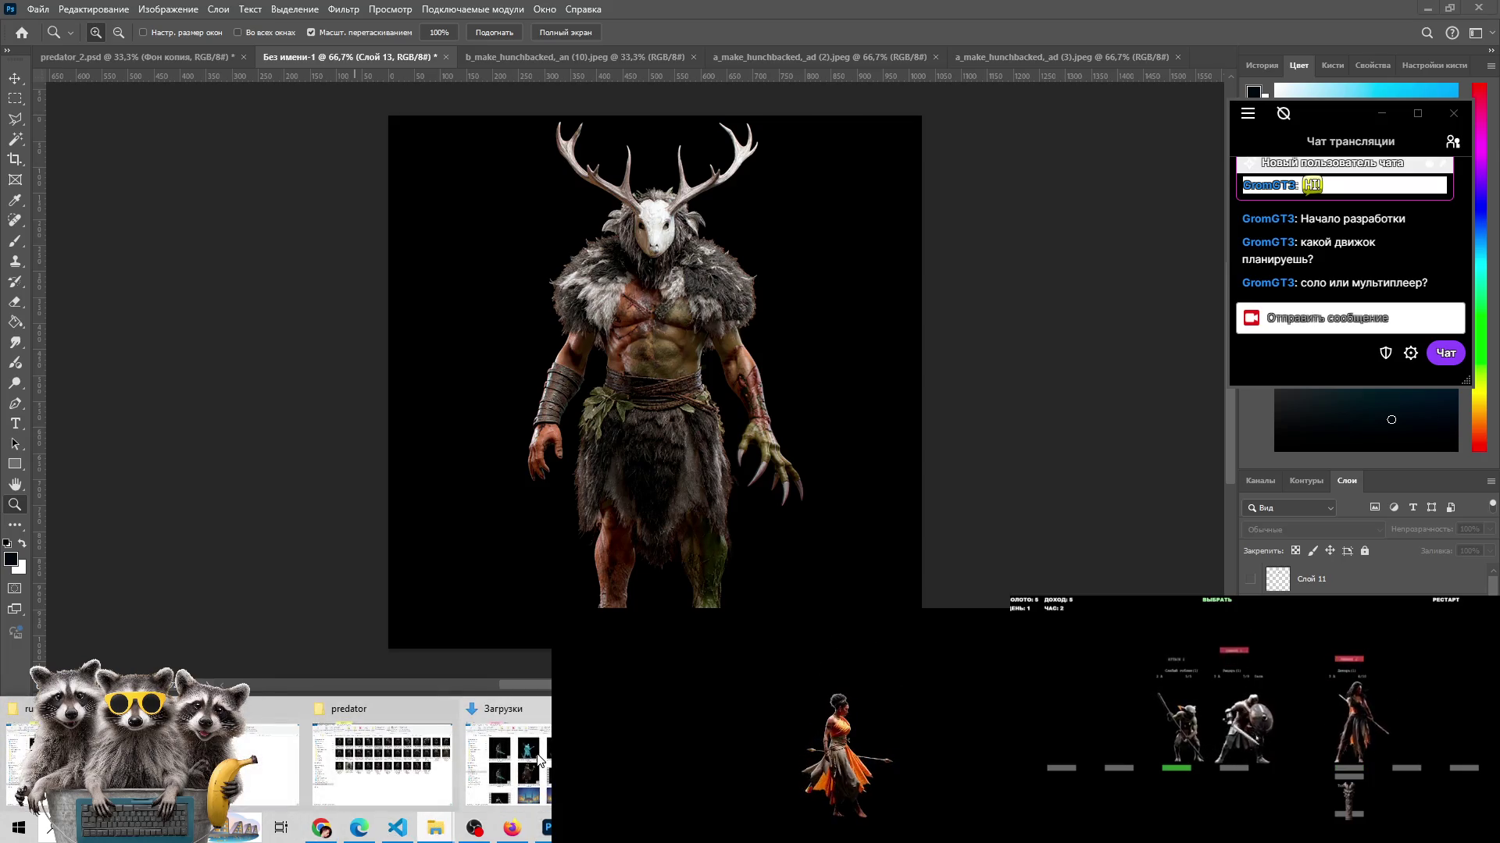
pyautogui.moveTo(539, 759)
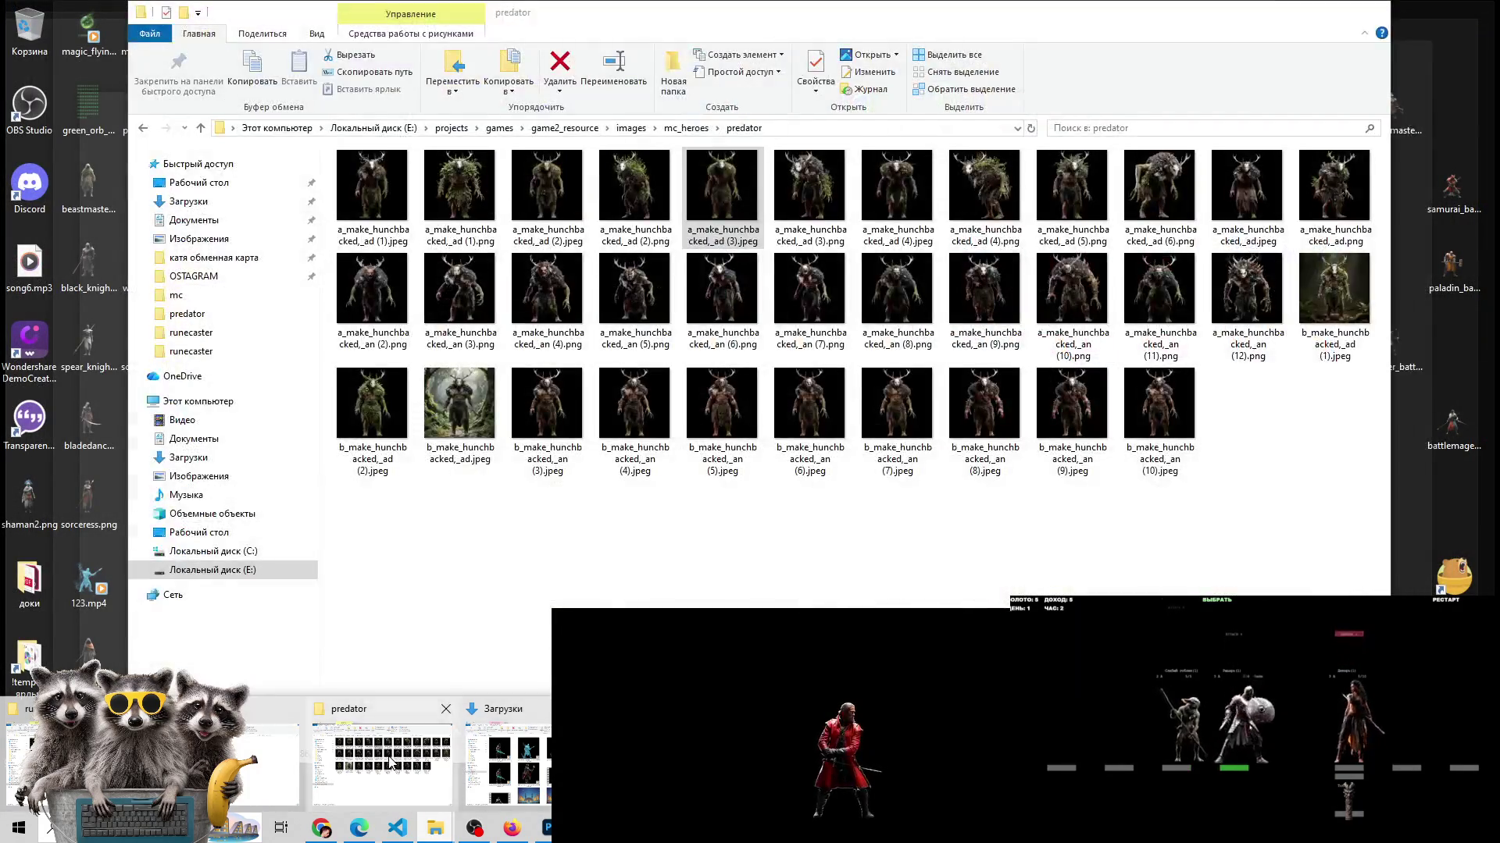
pyautogui.click(381, 758)
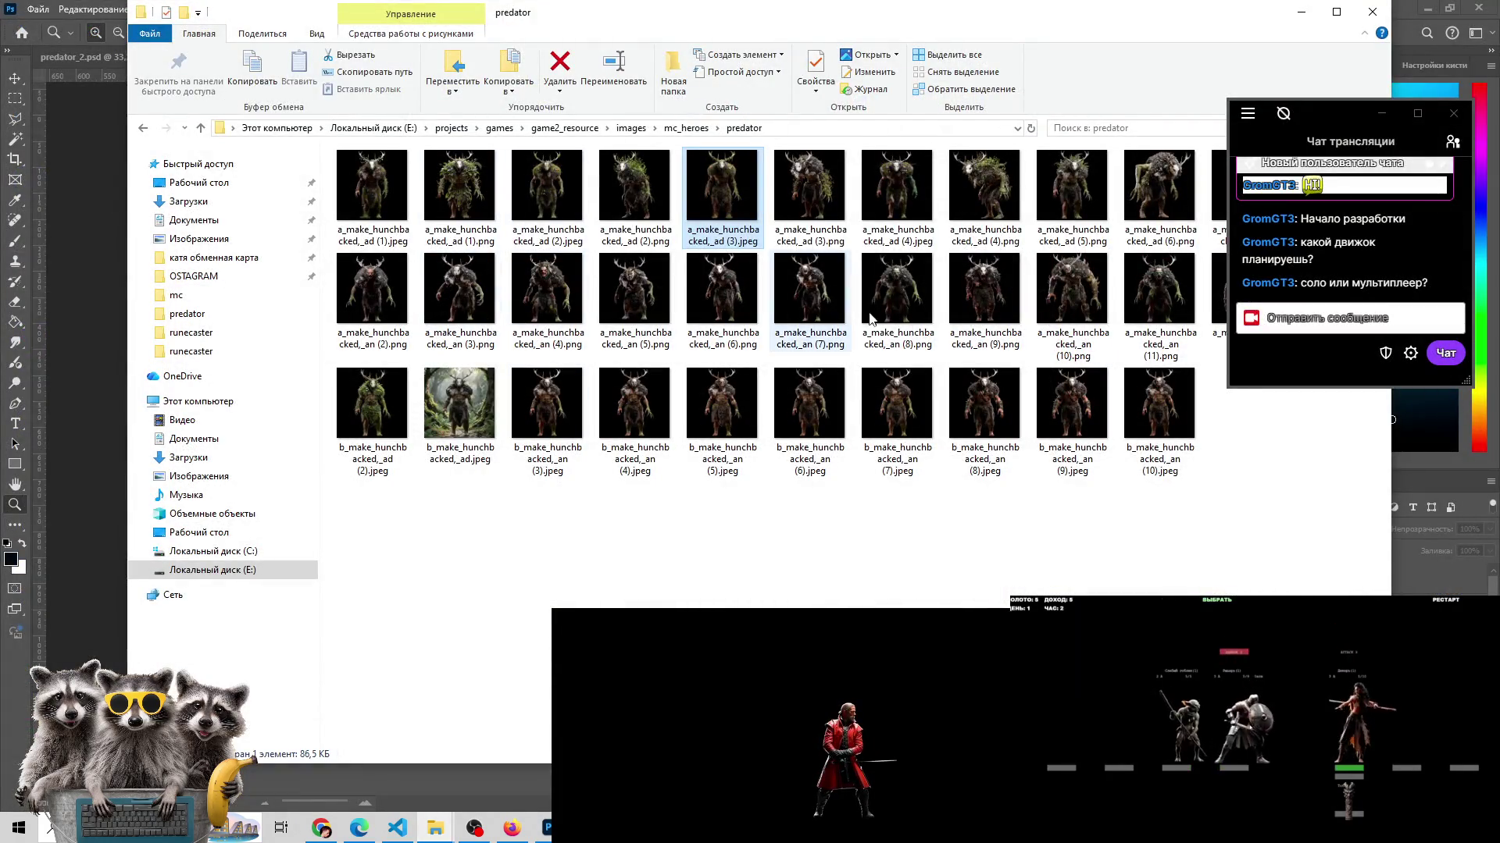
pyautogui.click(1154, 400)
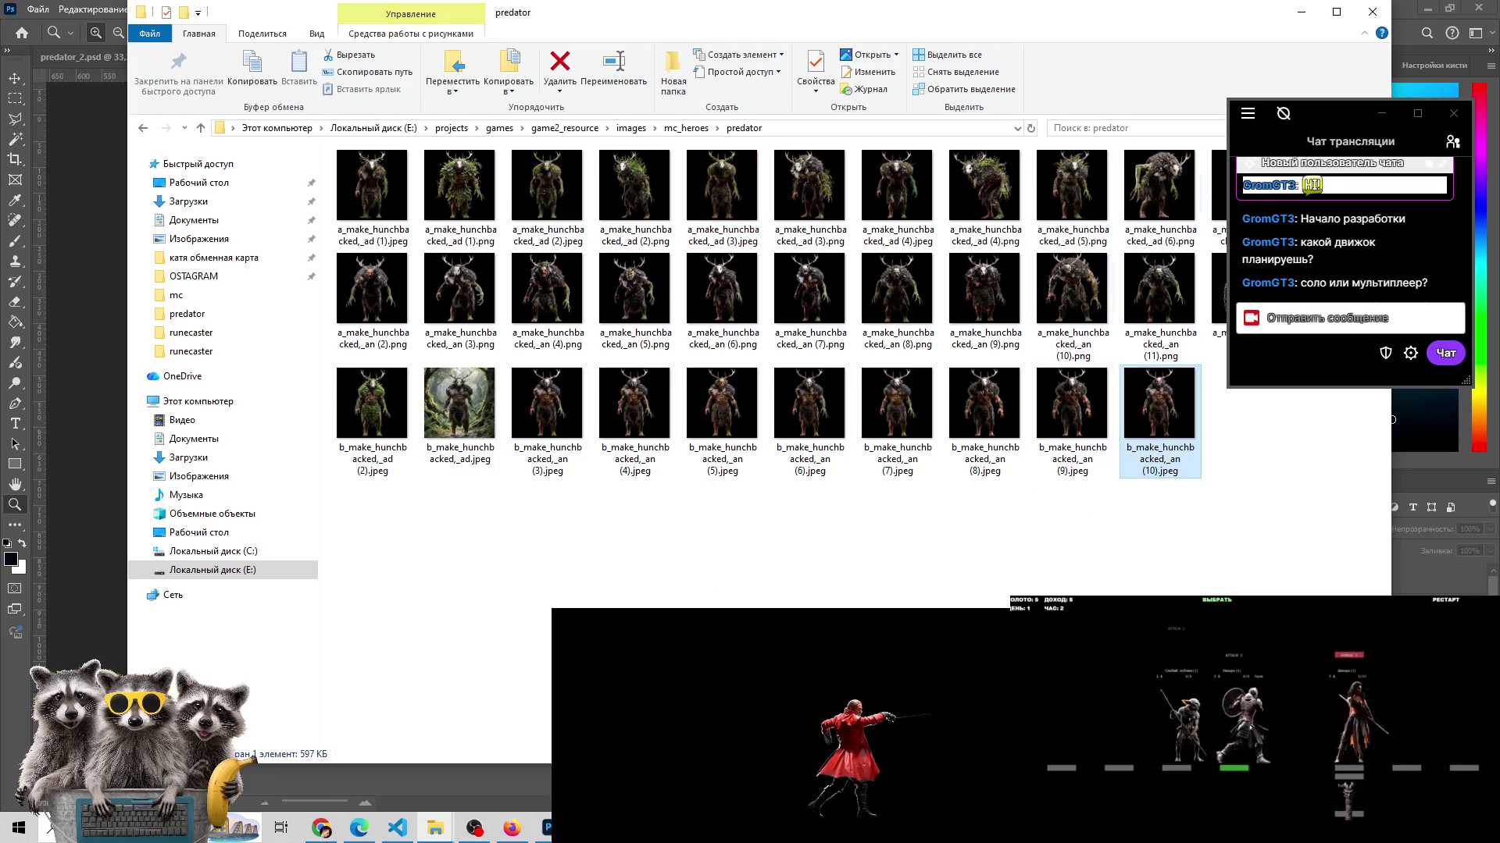
pyautogui.click(549, 828)
pyautogui.click(524, 761)
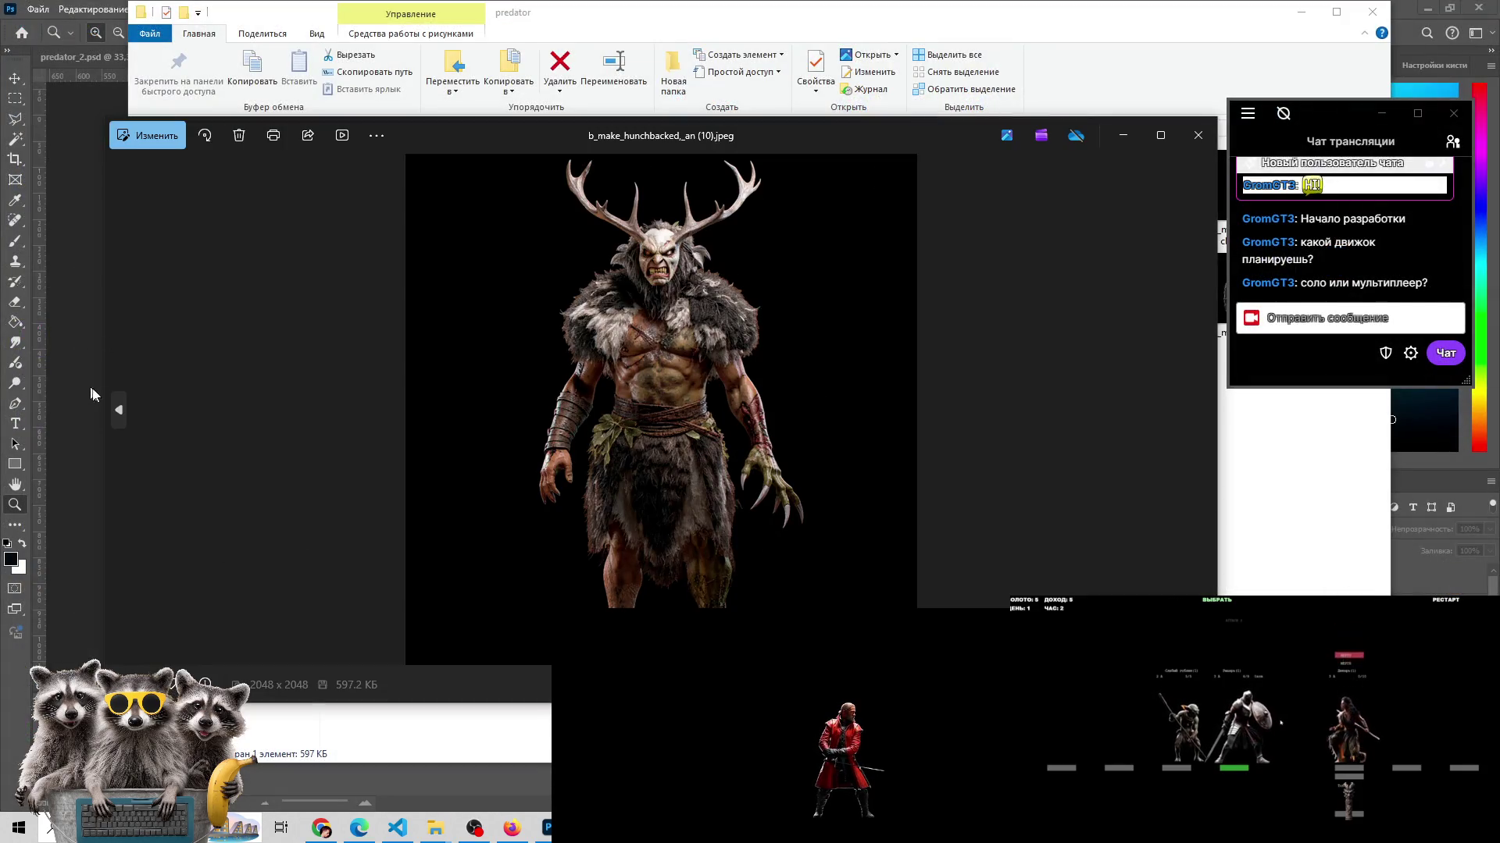
# - Page back to variant (7) and flip between (7) and (6) to compare them
pyautogui.click(119, 409)
pyautogui.click(120, 409)
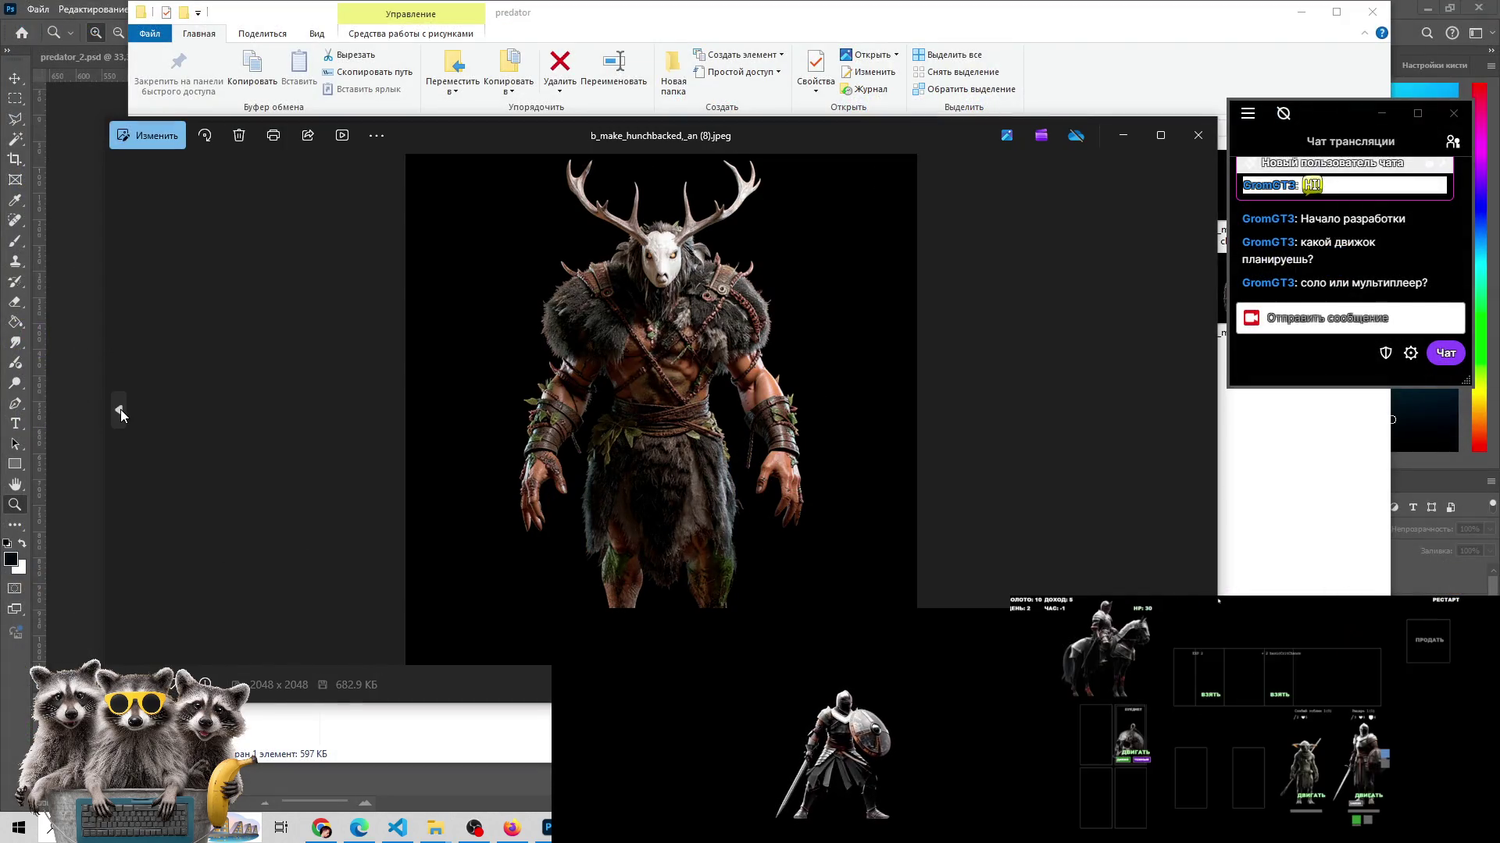
pyautogui.click(120, 409)
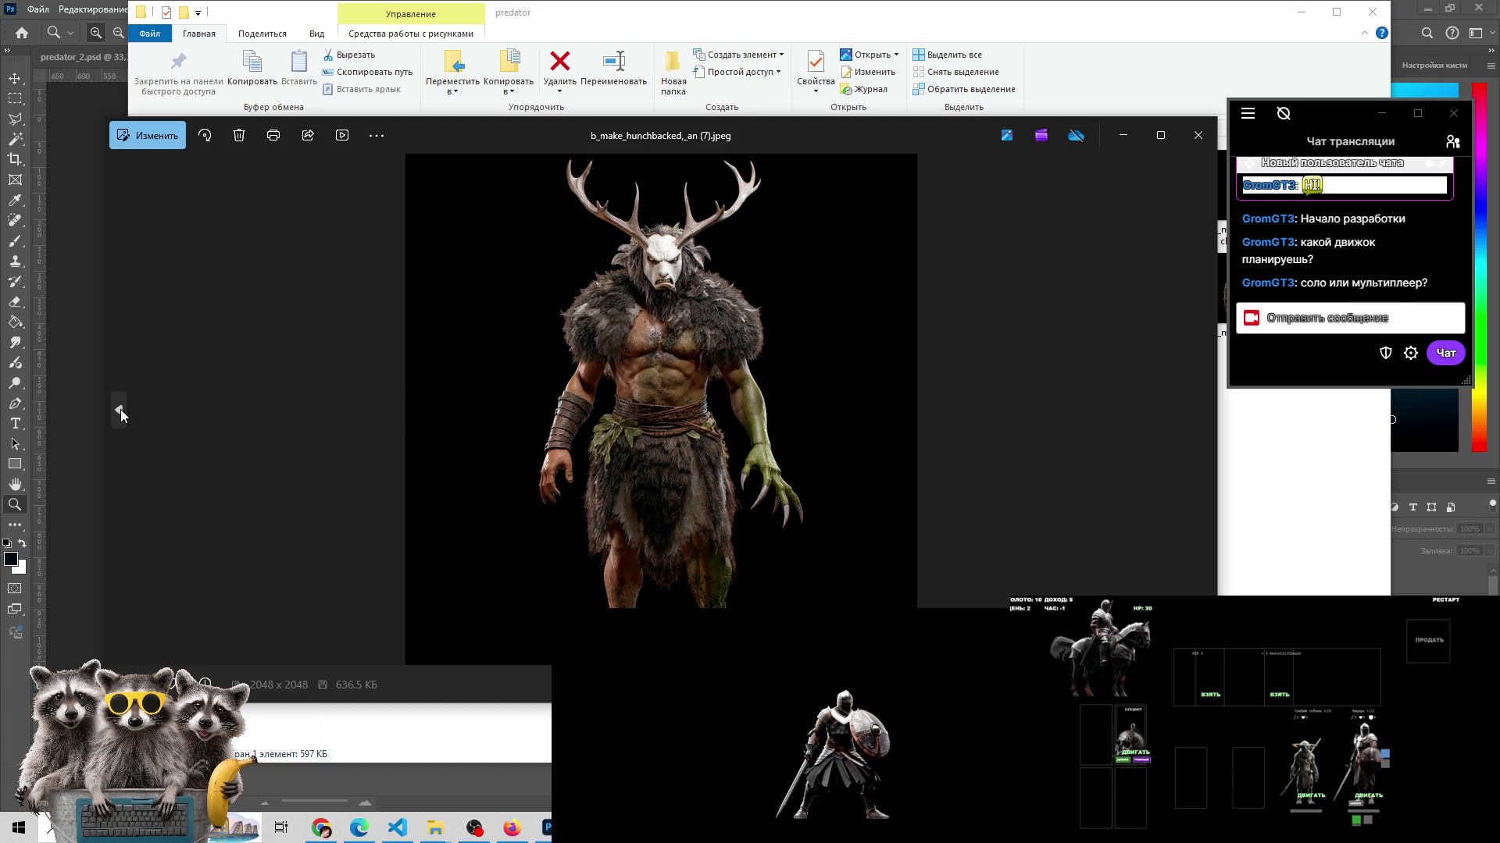
pyautogui.click(1201, 418)
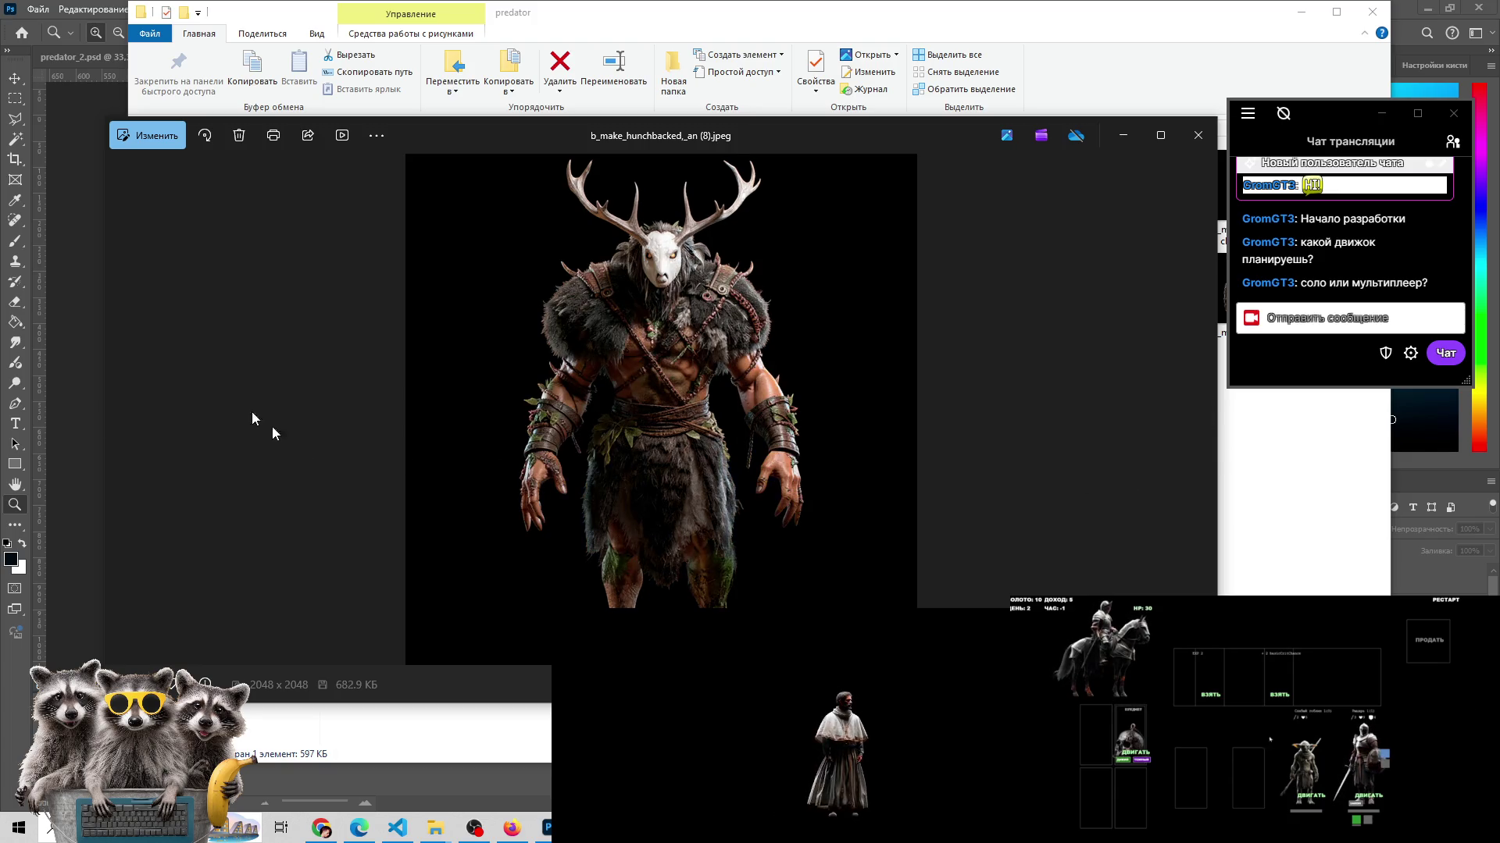
pyautogui.click(122, 409)
pyautogui.click(125, 407)
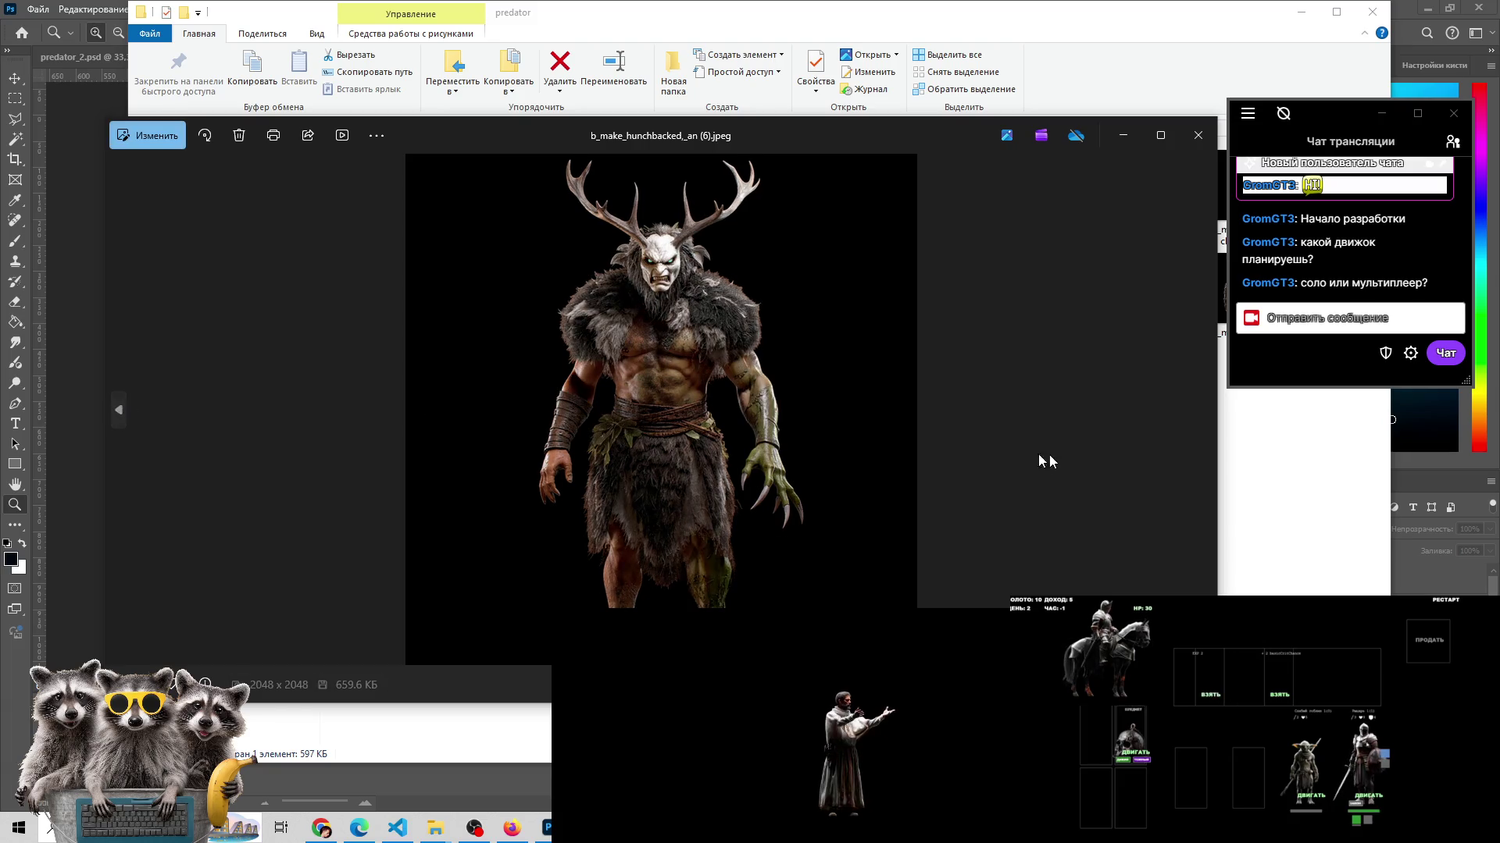
pyautogui.click(1201, 410)
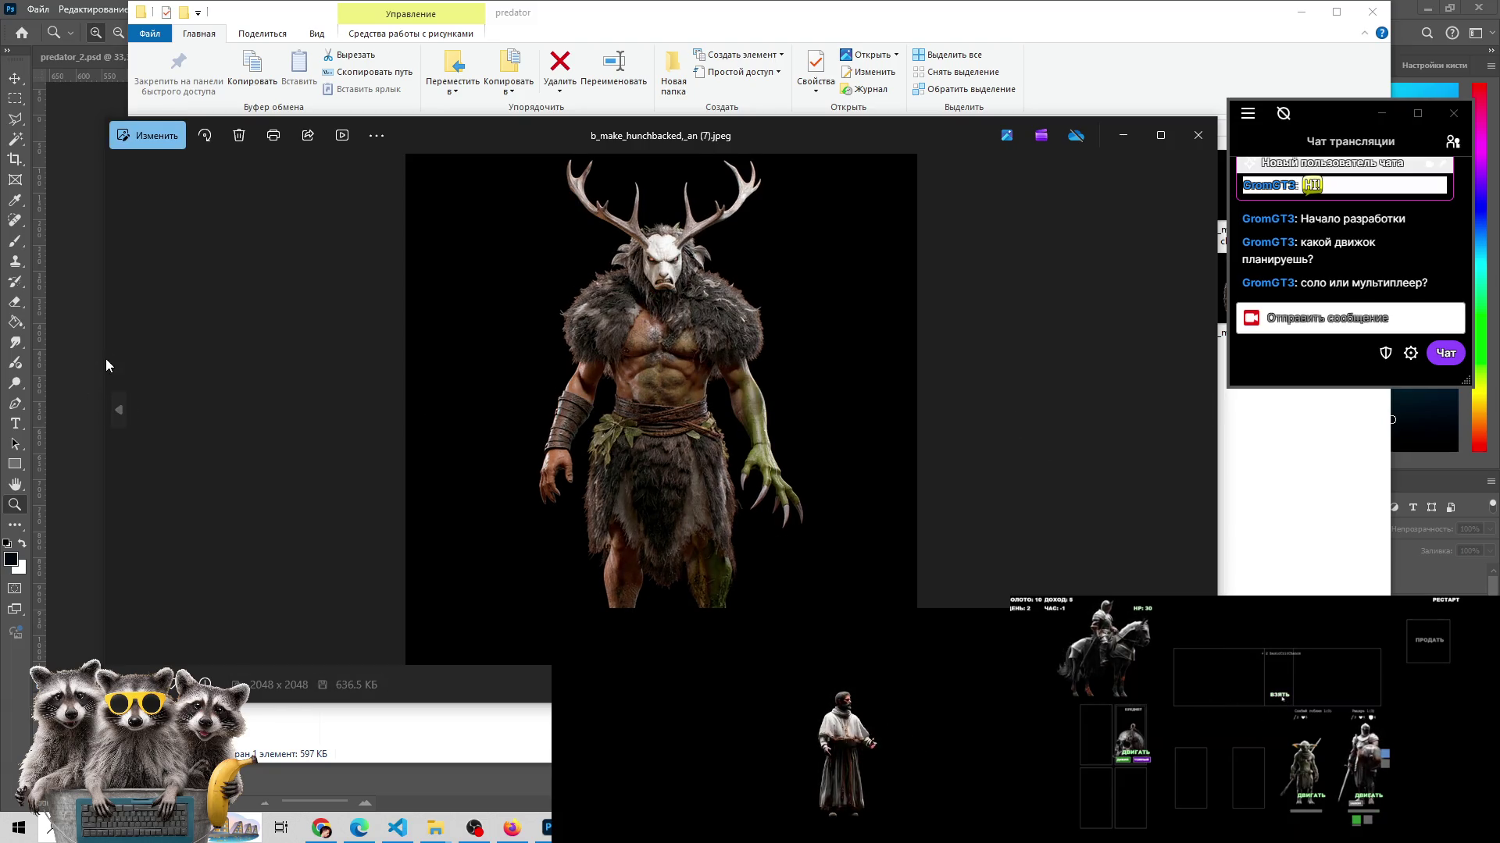
pyautogui.click(127, 403)
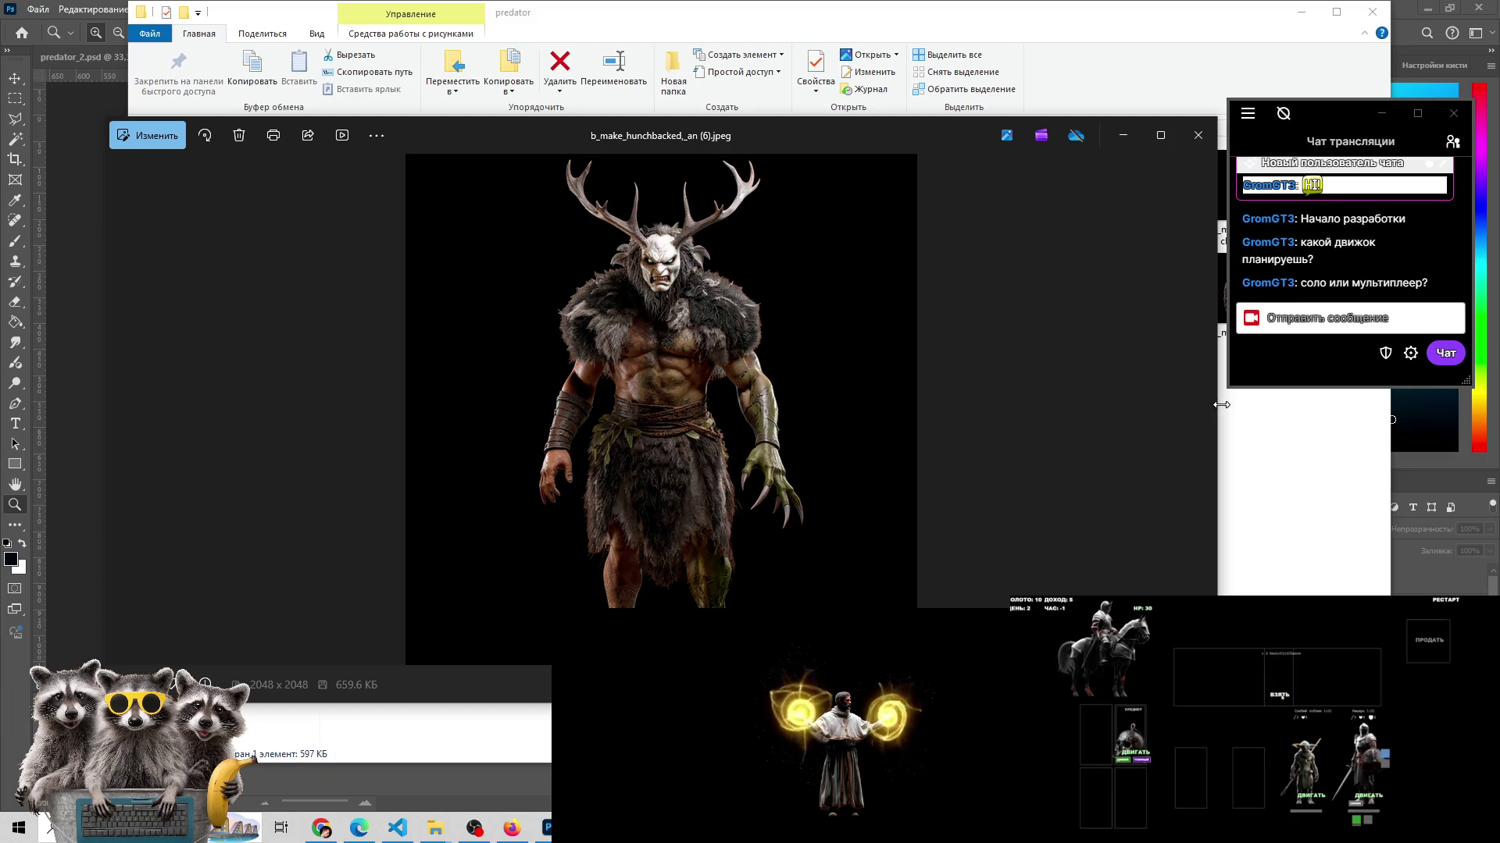
pyautogui.click(1199, 414)
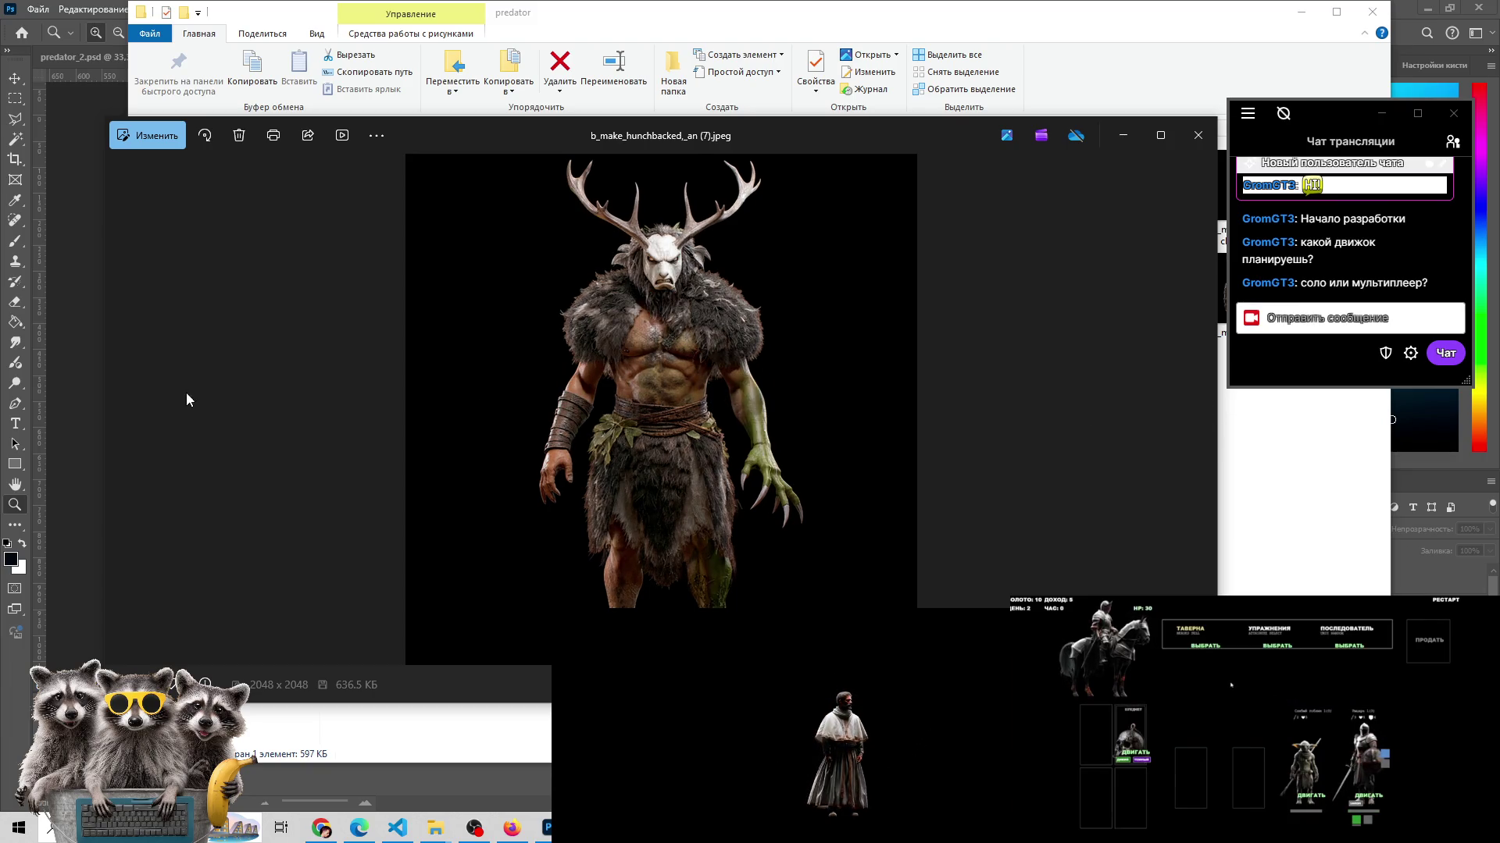
# - Step back through variants (6), (5), (4) and (3) to b_make_hunchbacked_ad (2).jpeg
pyautogui.click(116, 401)
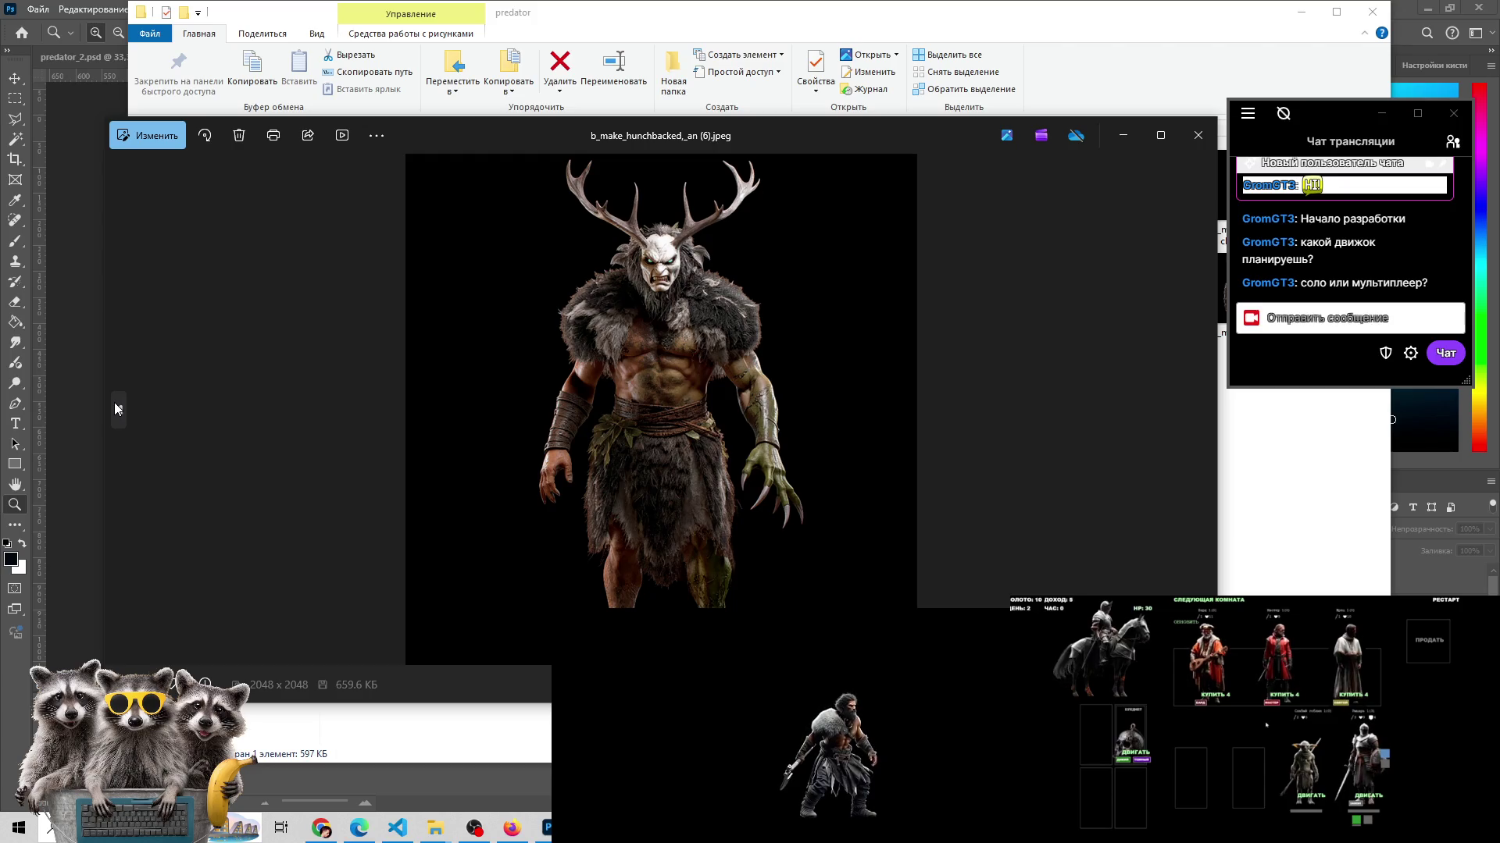
pyautogui.click(114, 403)
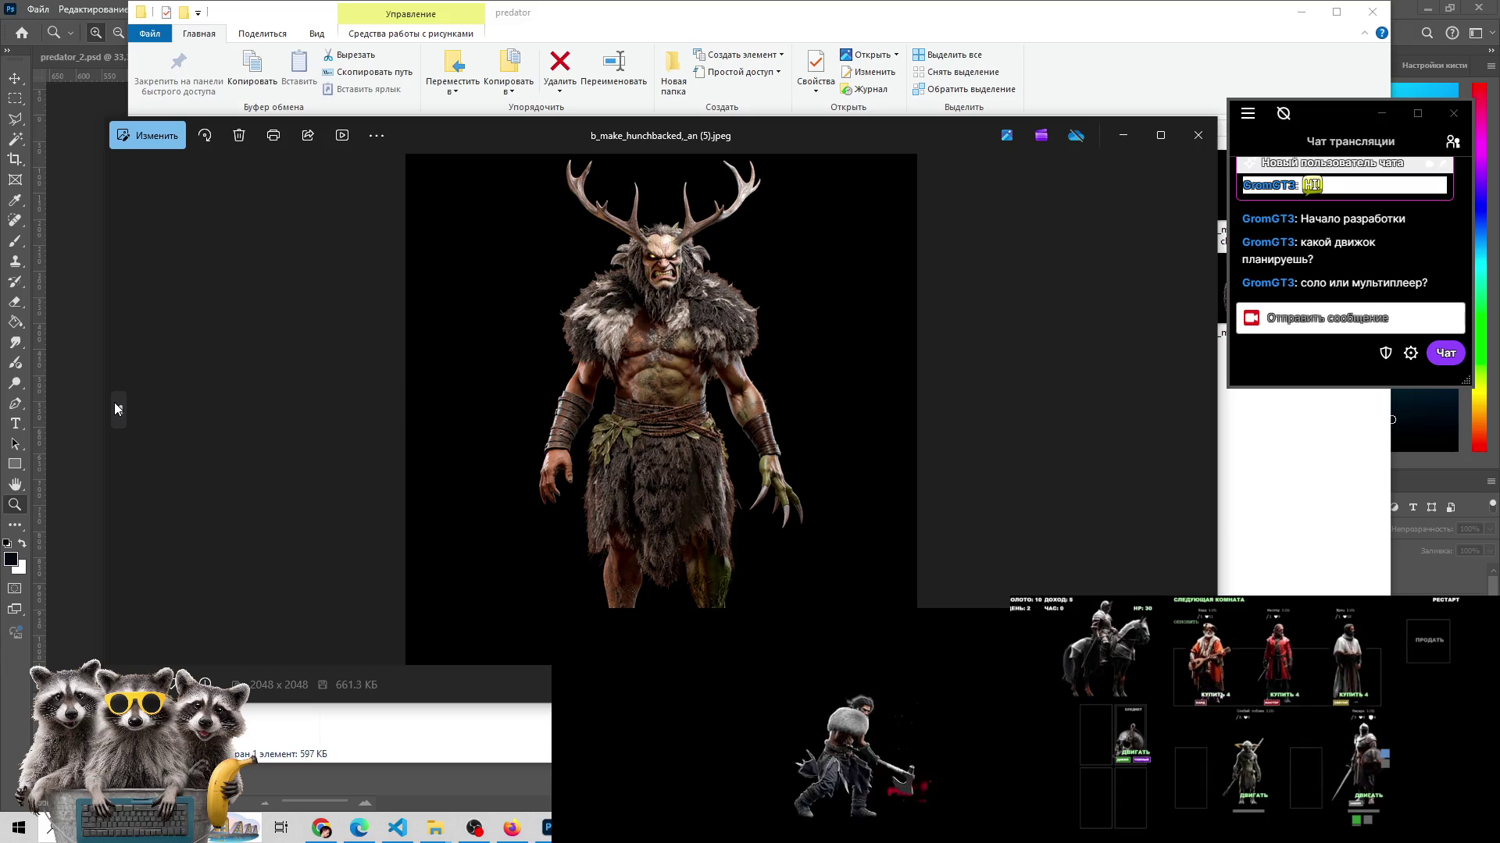
pyautogui.click(116, 408)
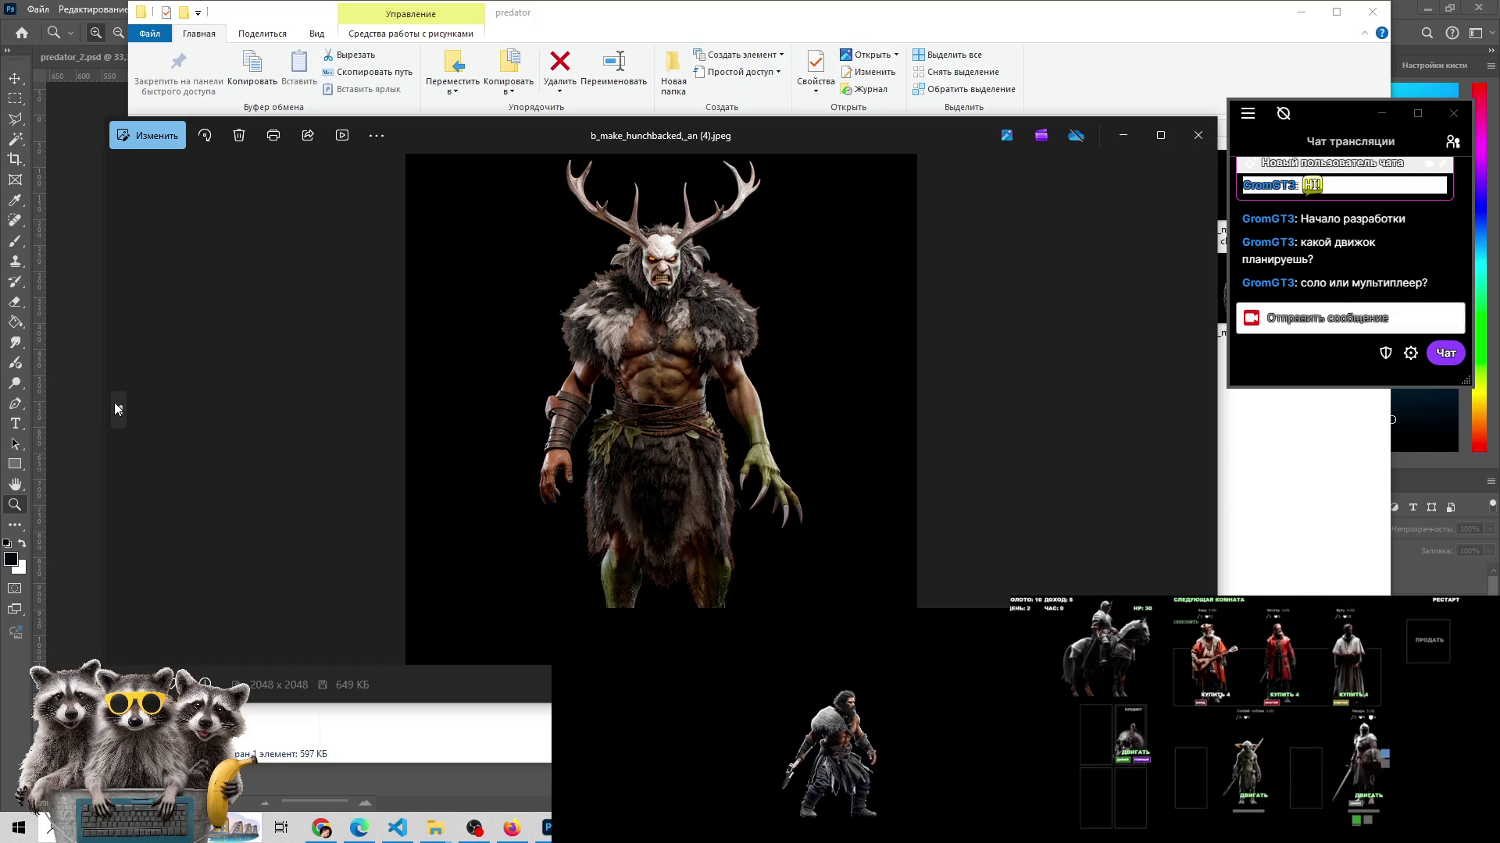
pyautogui.click(115, 406)
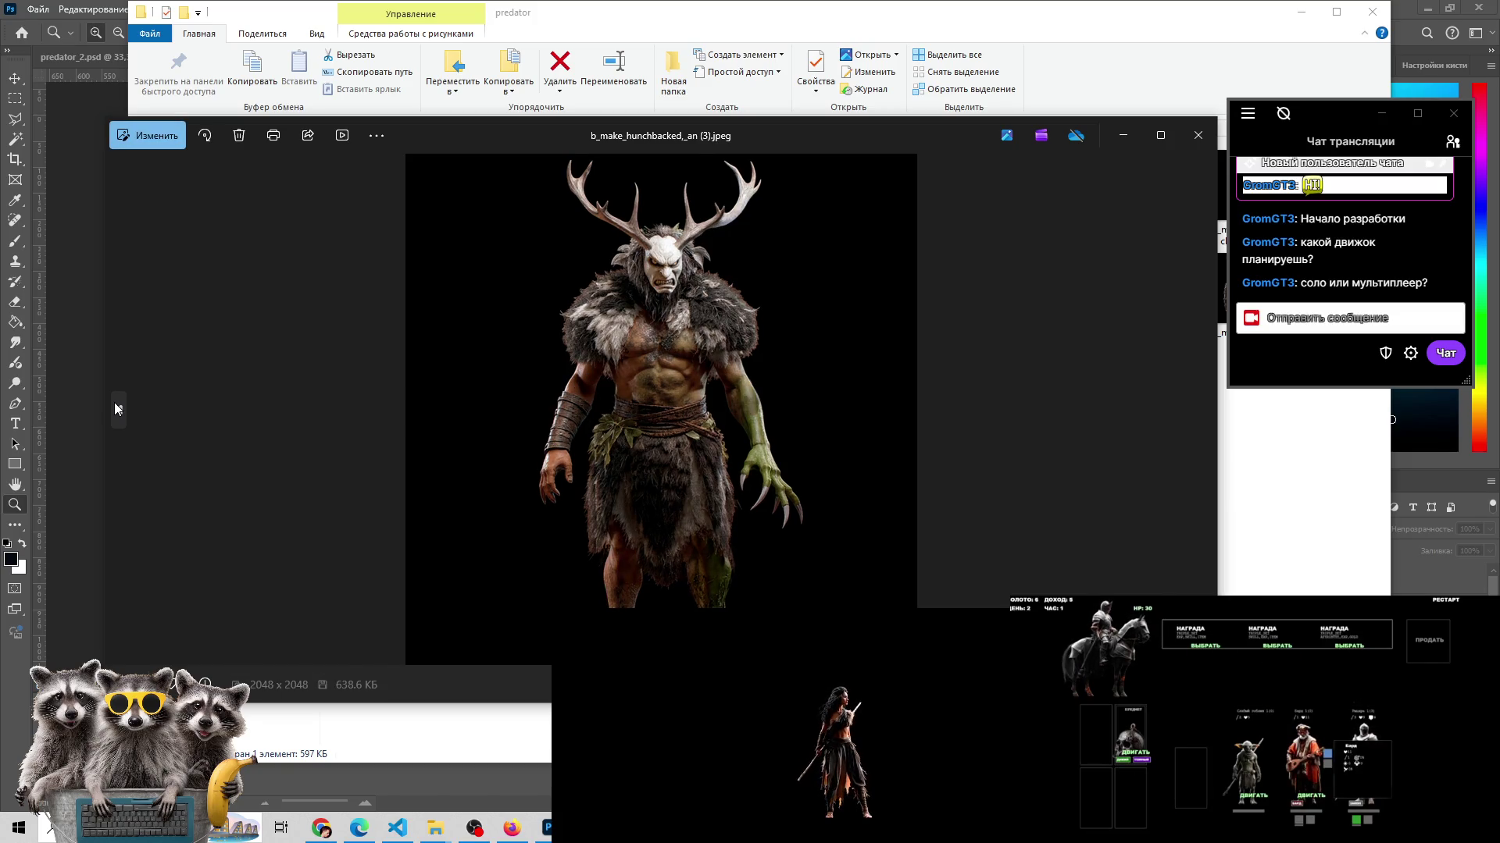
pyautogui.click(115, 408)
# - Page back through ad (1) and a_make_hunchbacked_an (12), (11), (10), (9) to (8).png
pyautogui.click(116, 408)
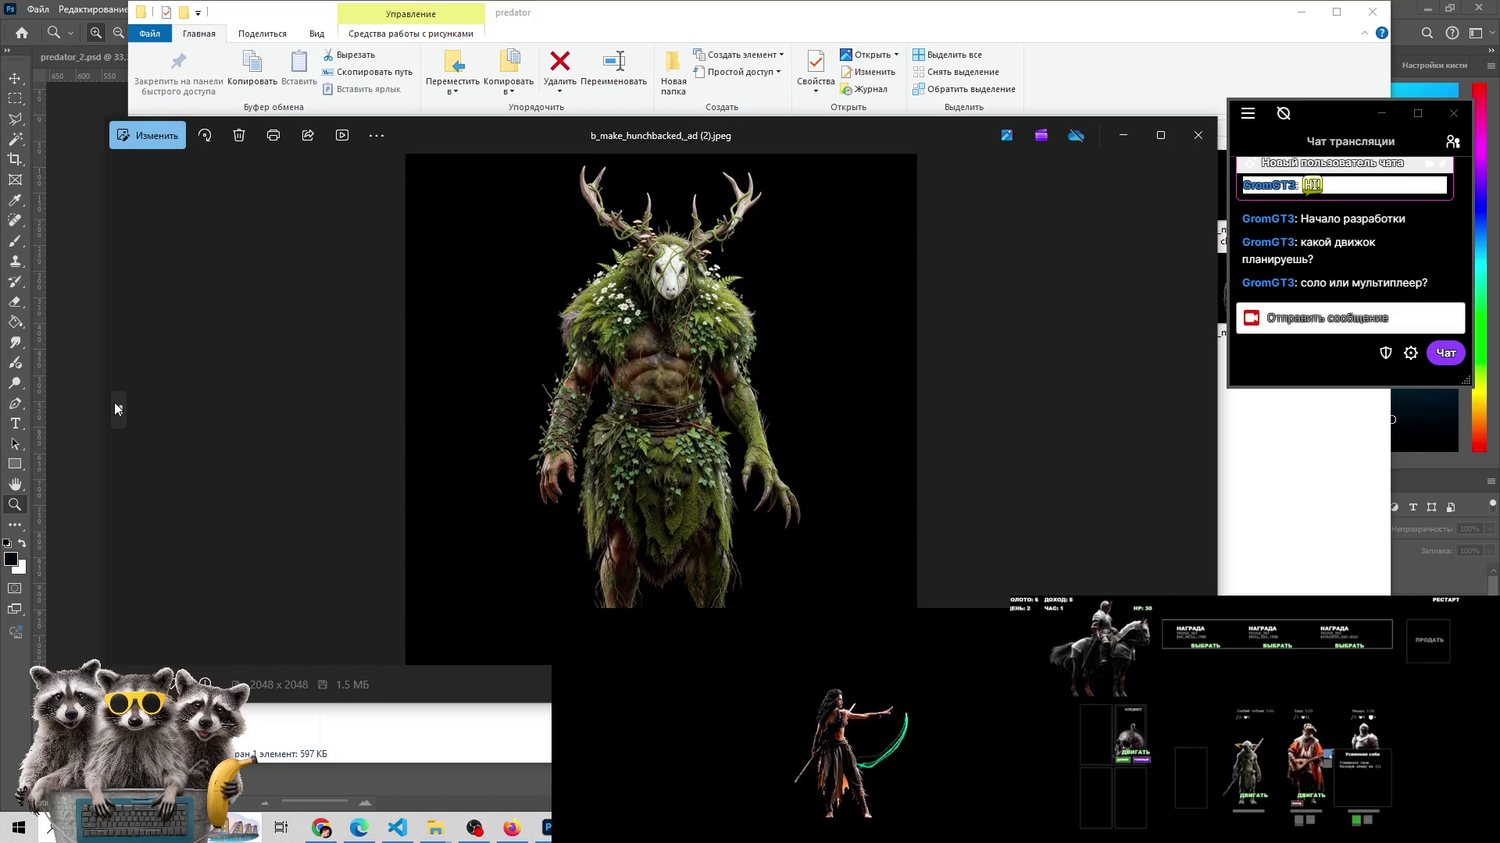
pyautogui.click(116, 408)
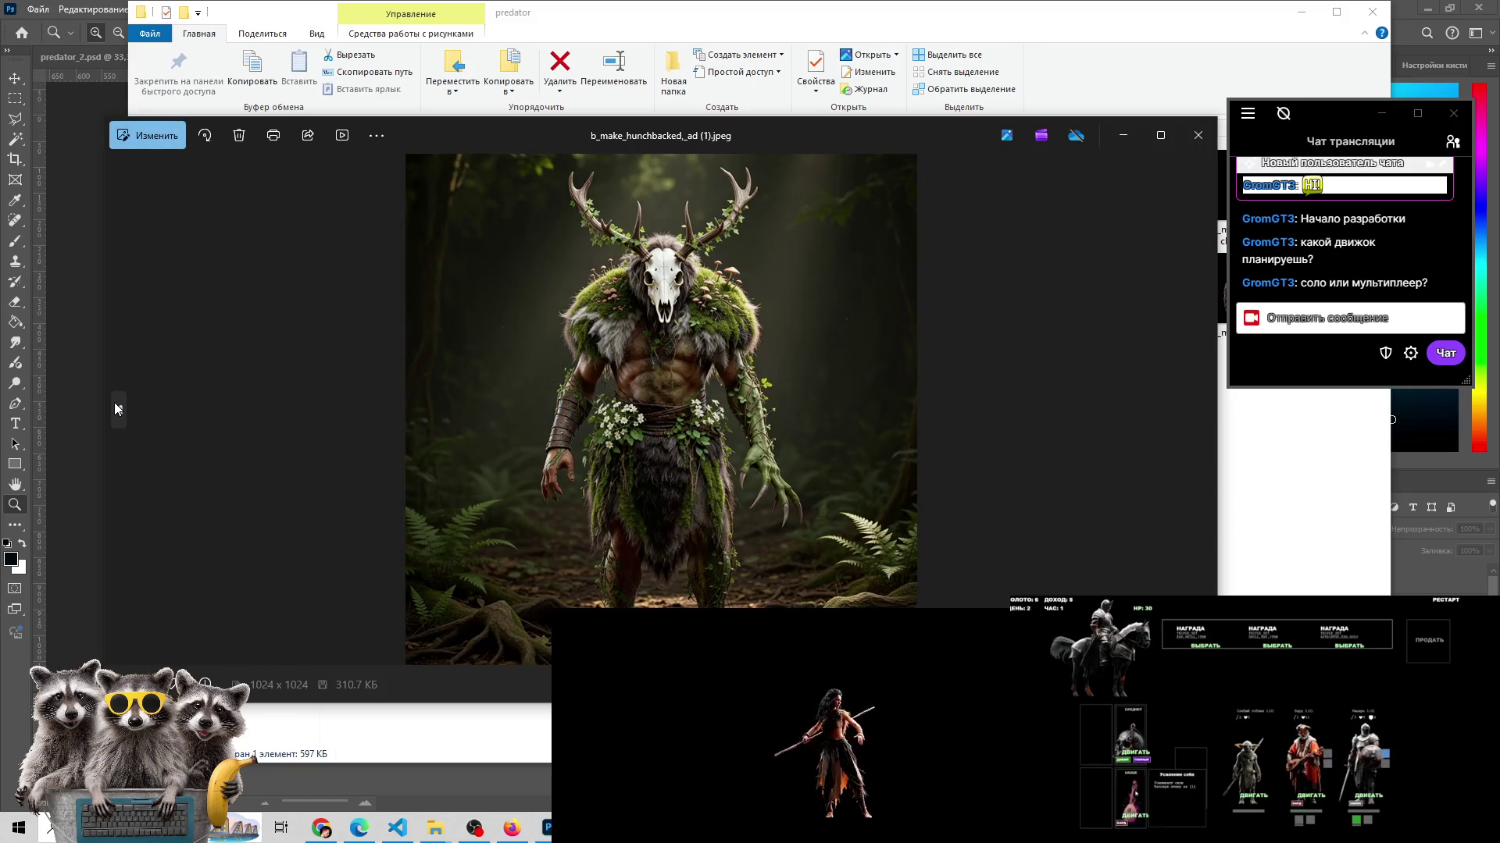
pyautogui.click(115, 408)
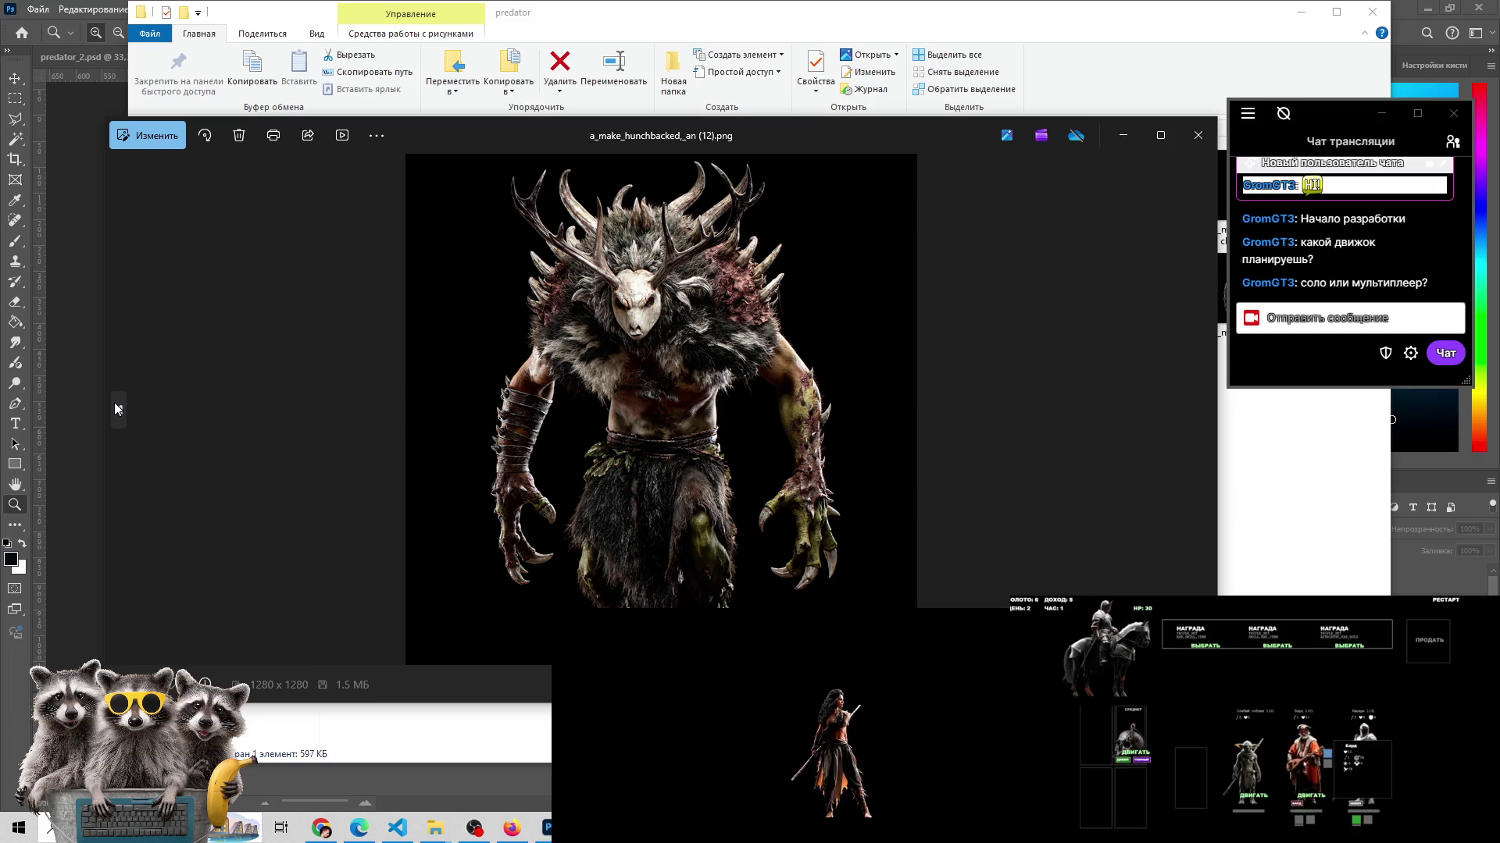
pyautogui.click(116, 407)
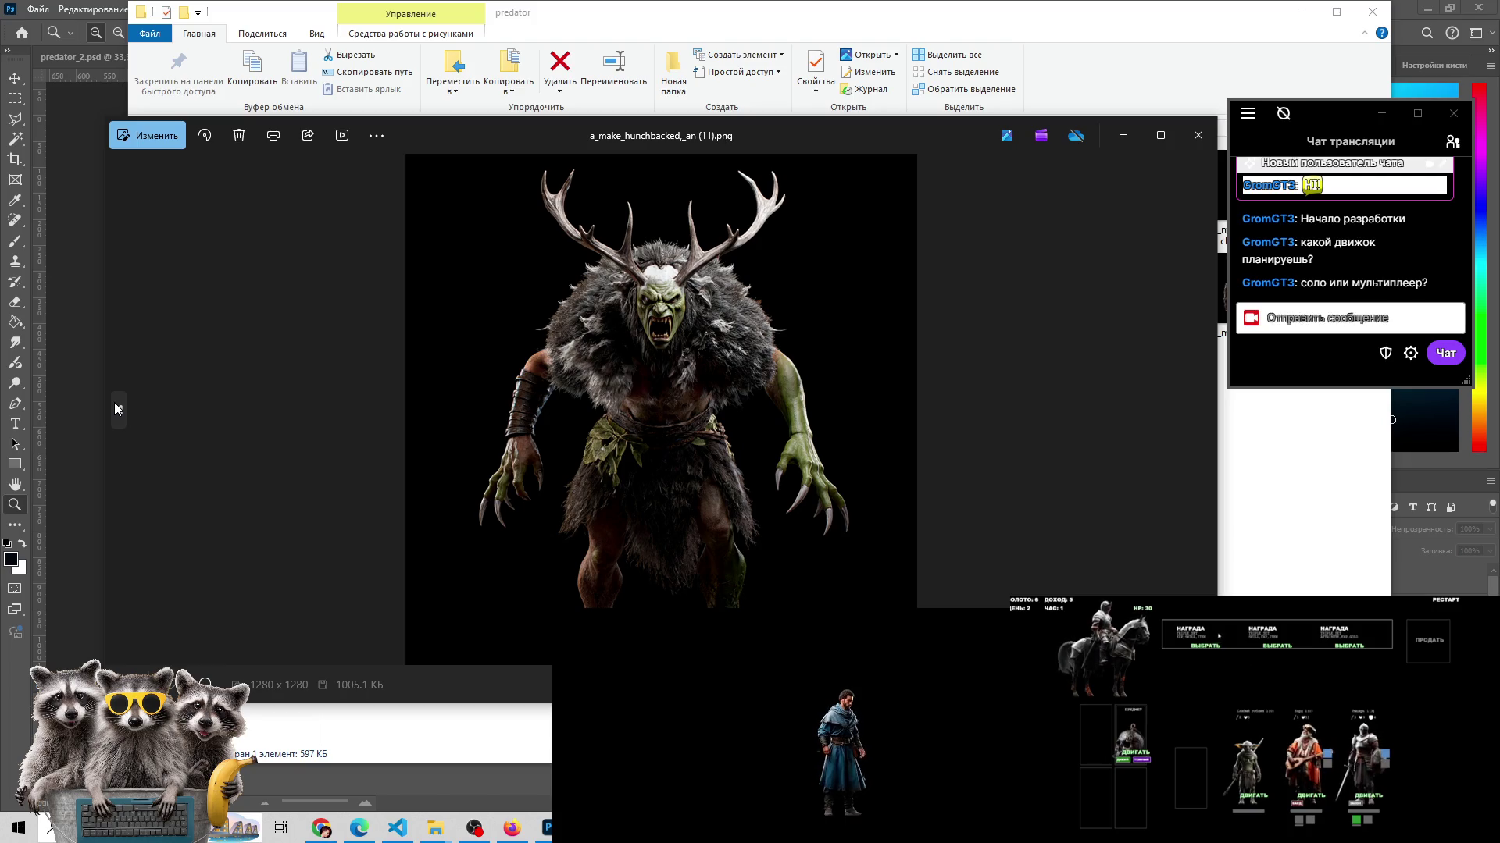
pyautogui.click(115, 408)
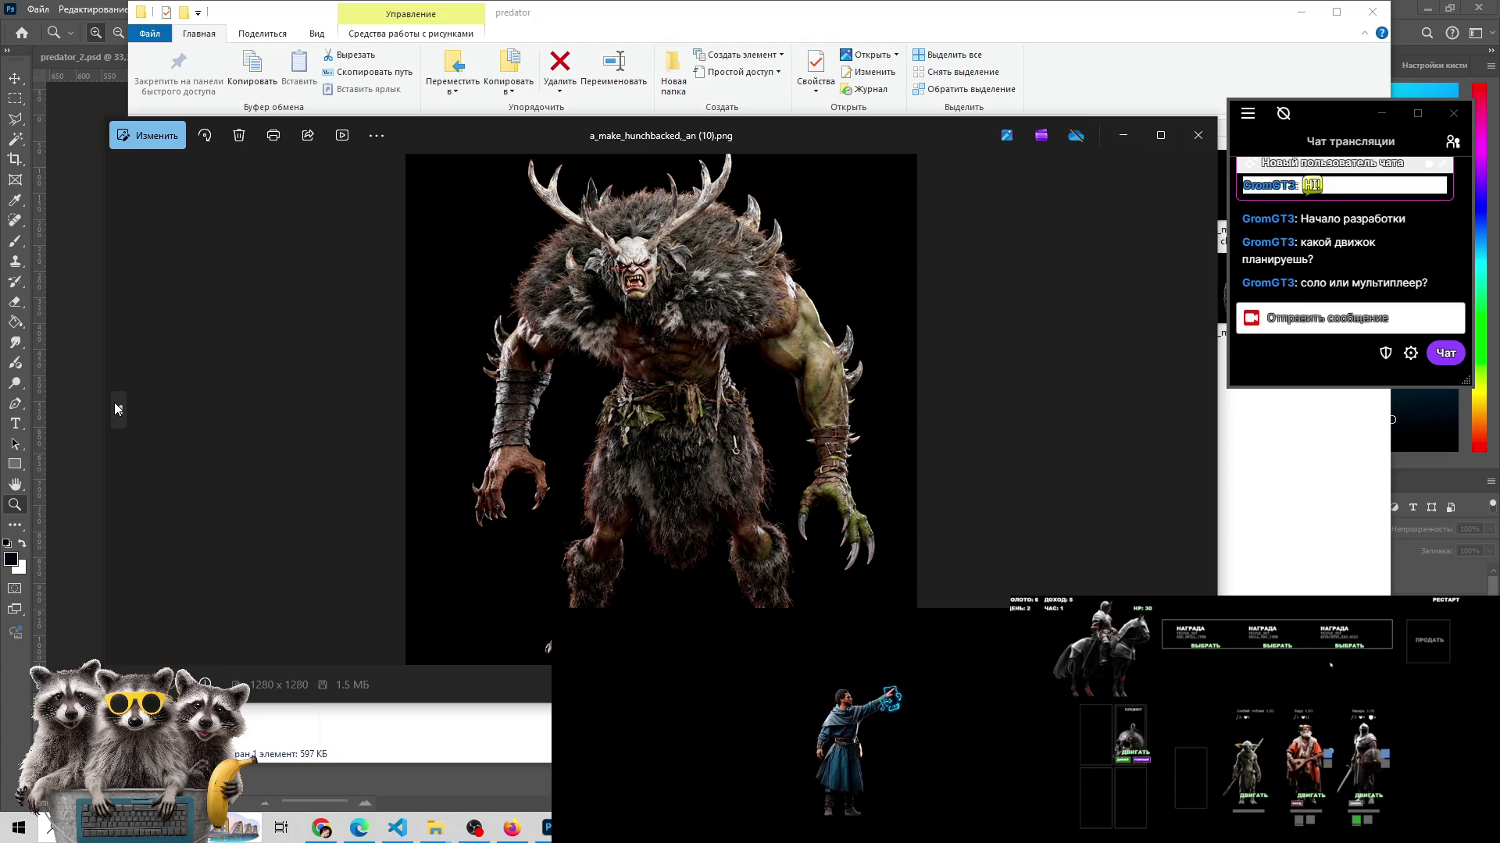
pyautogui.click(1270, 648)
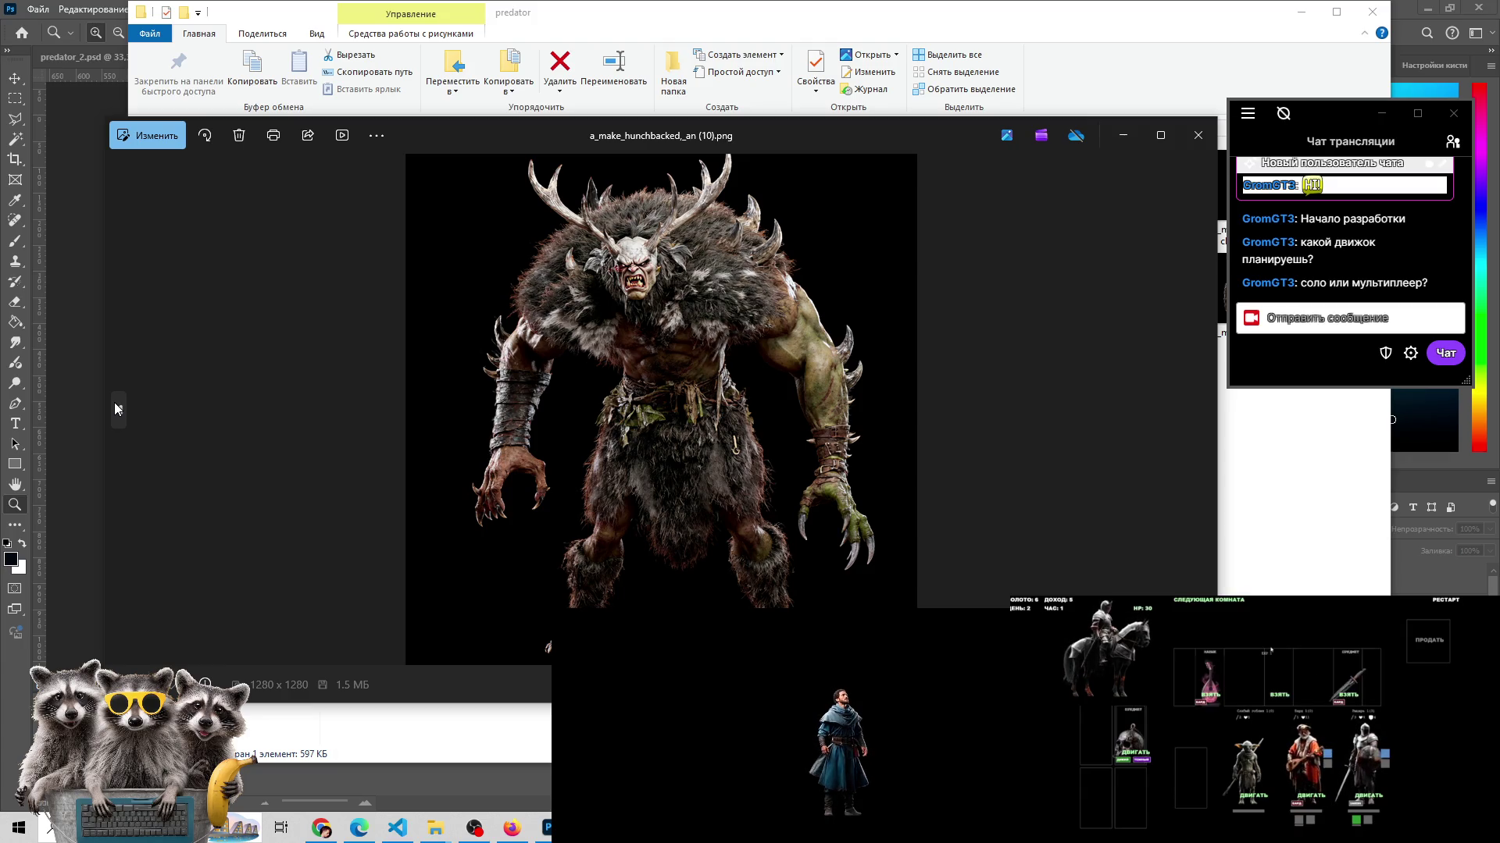
pyautogui.click(1278, 695)
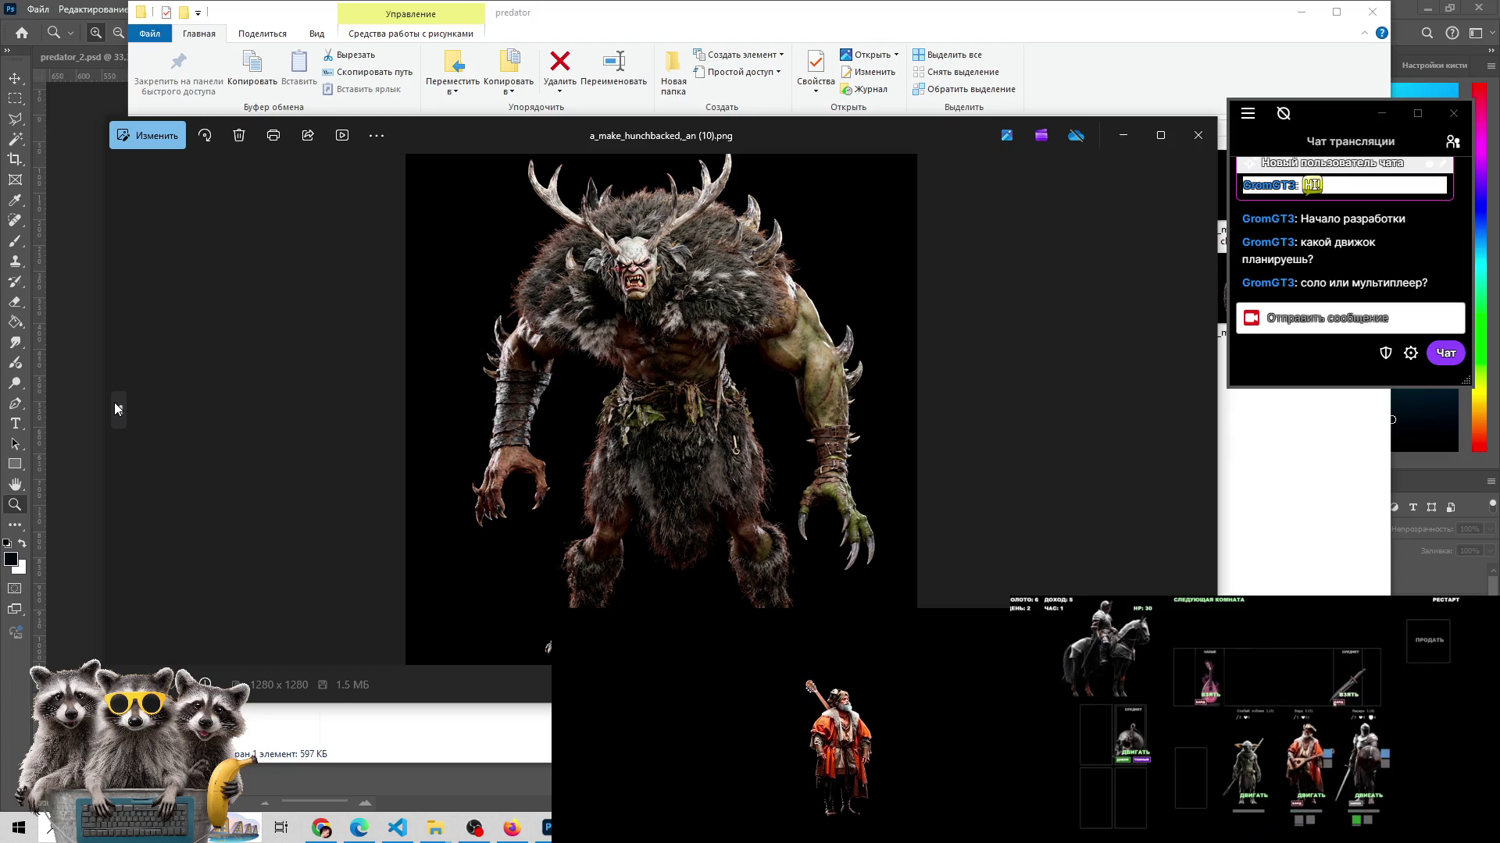
pyautogui.click(117, 409)
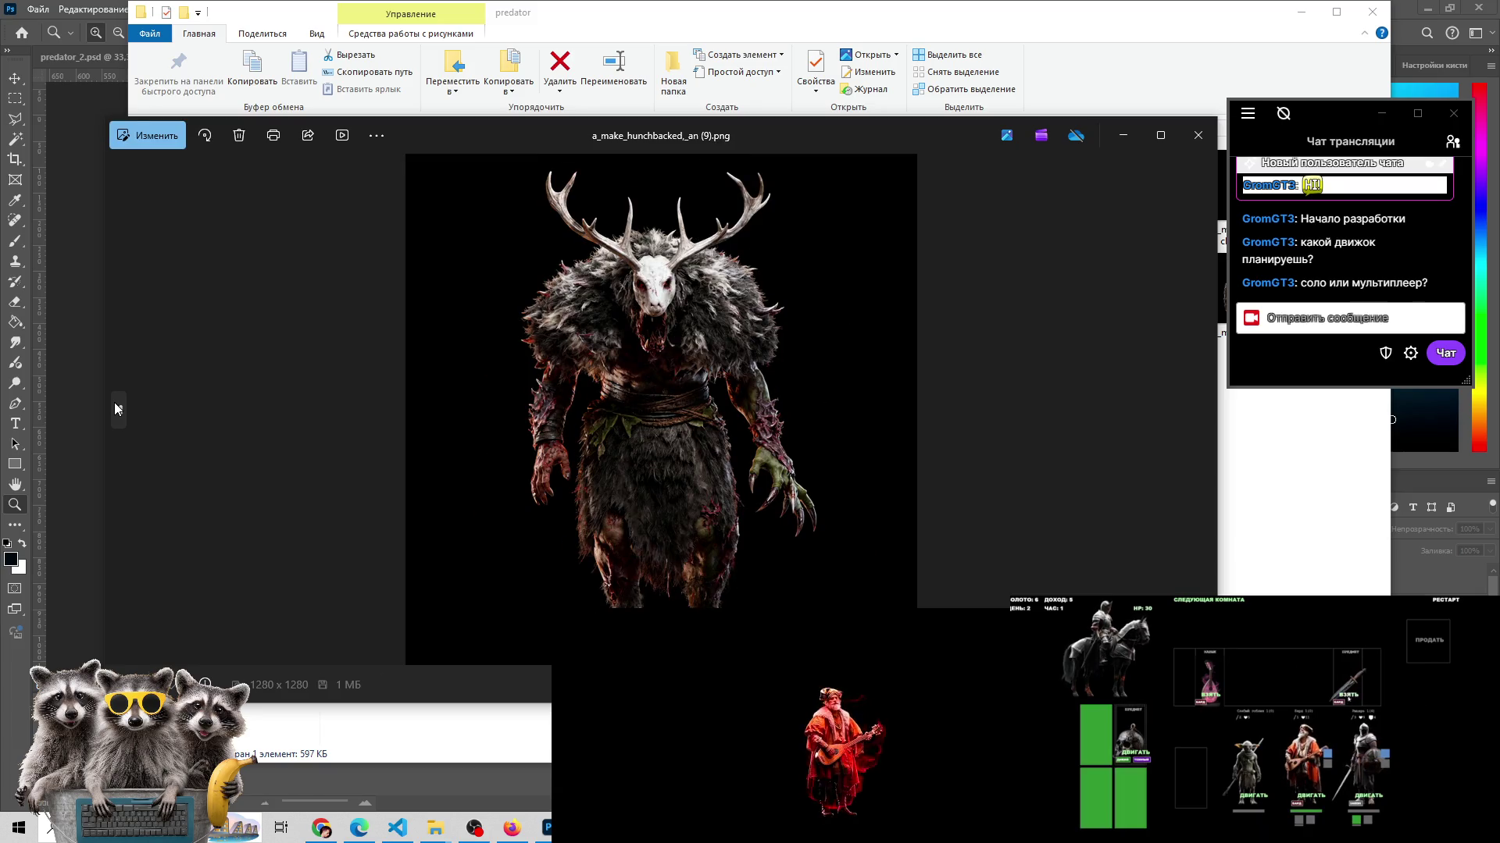
pyautogui.click(117, 409)
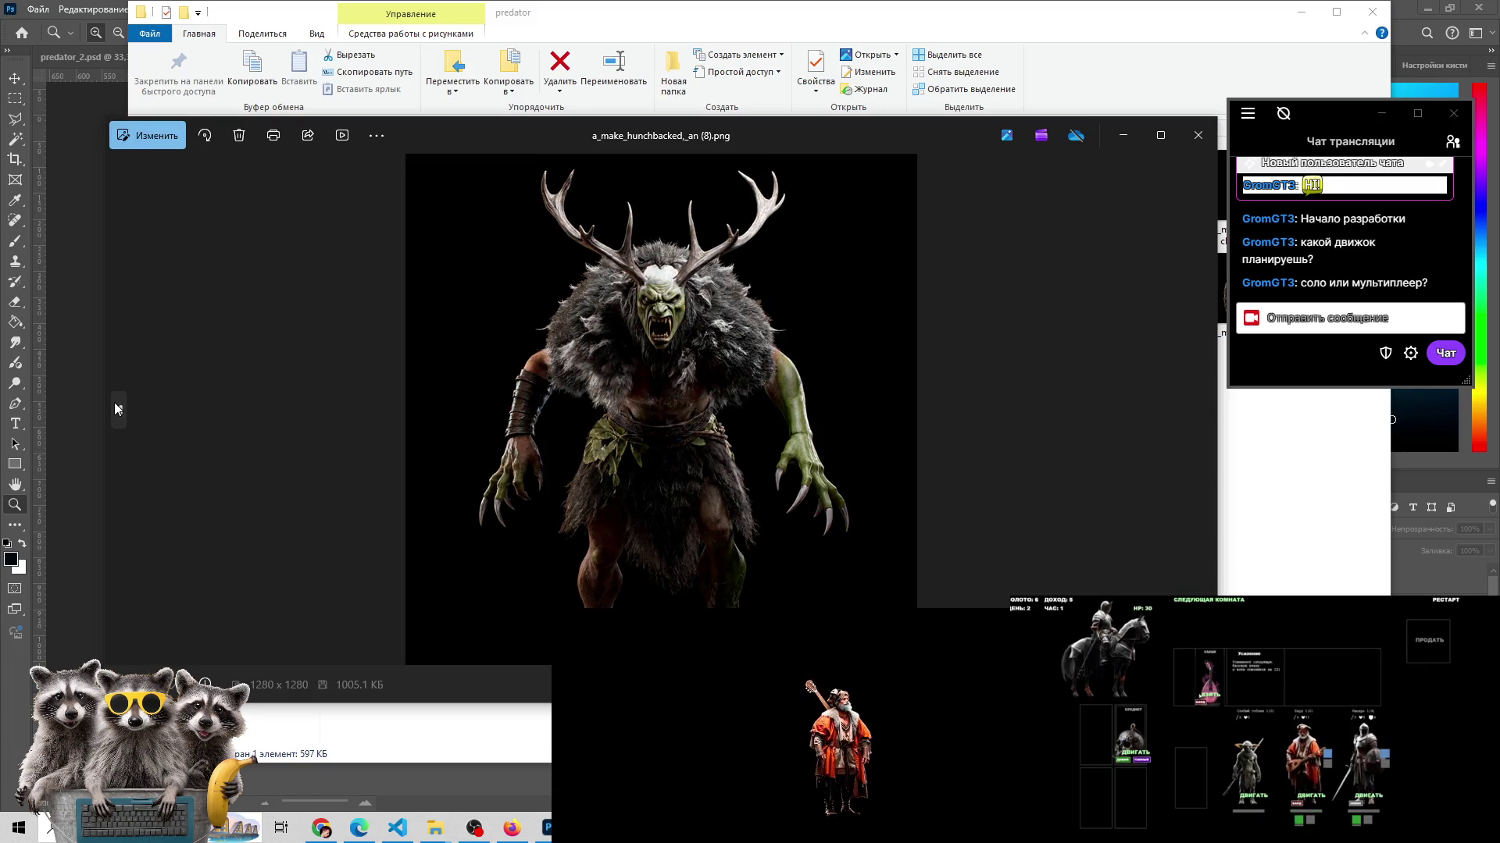
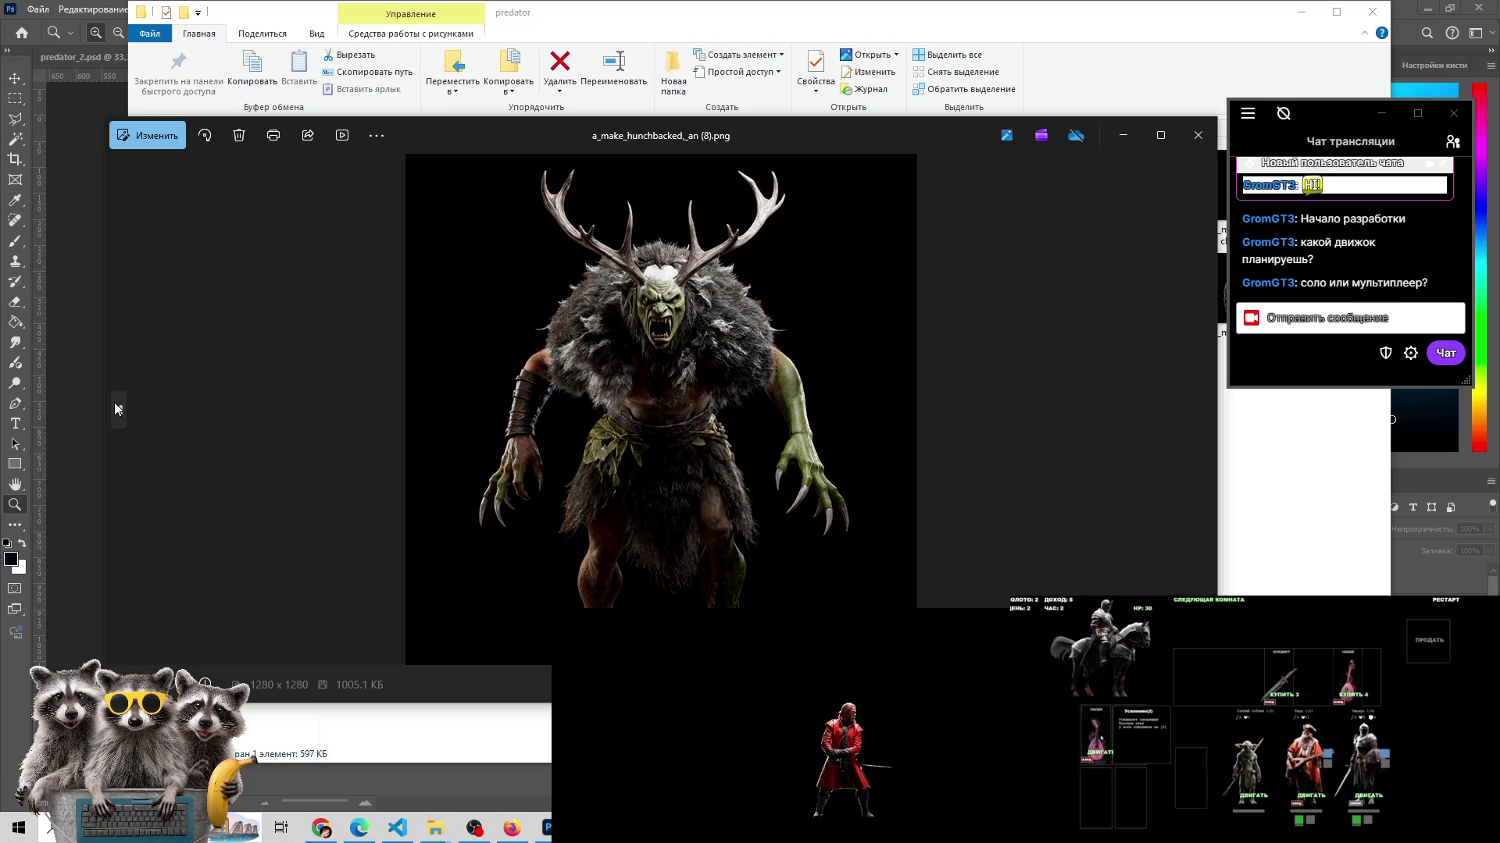
# - Step back through the hunchbacked variants to the deer-skull, deer-masked and mossy creatures
pyautogui.click(123, 402)
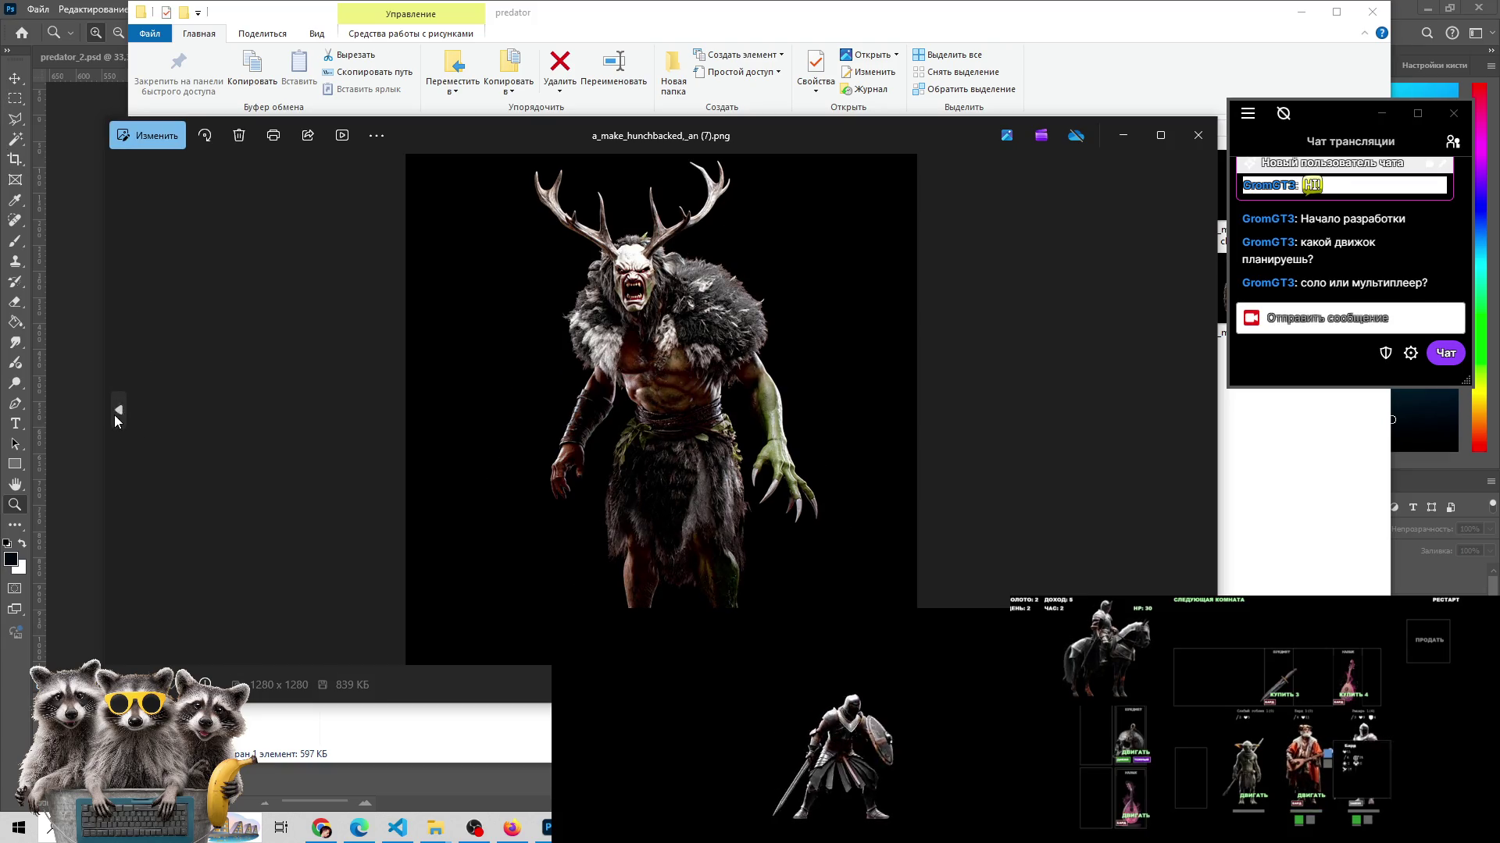
pyautogui.click(117, 416)
pyautogui.click(119, 416)
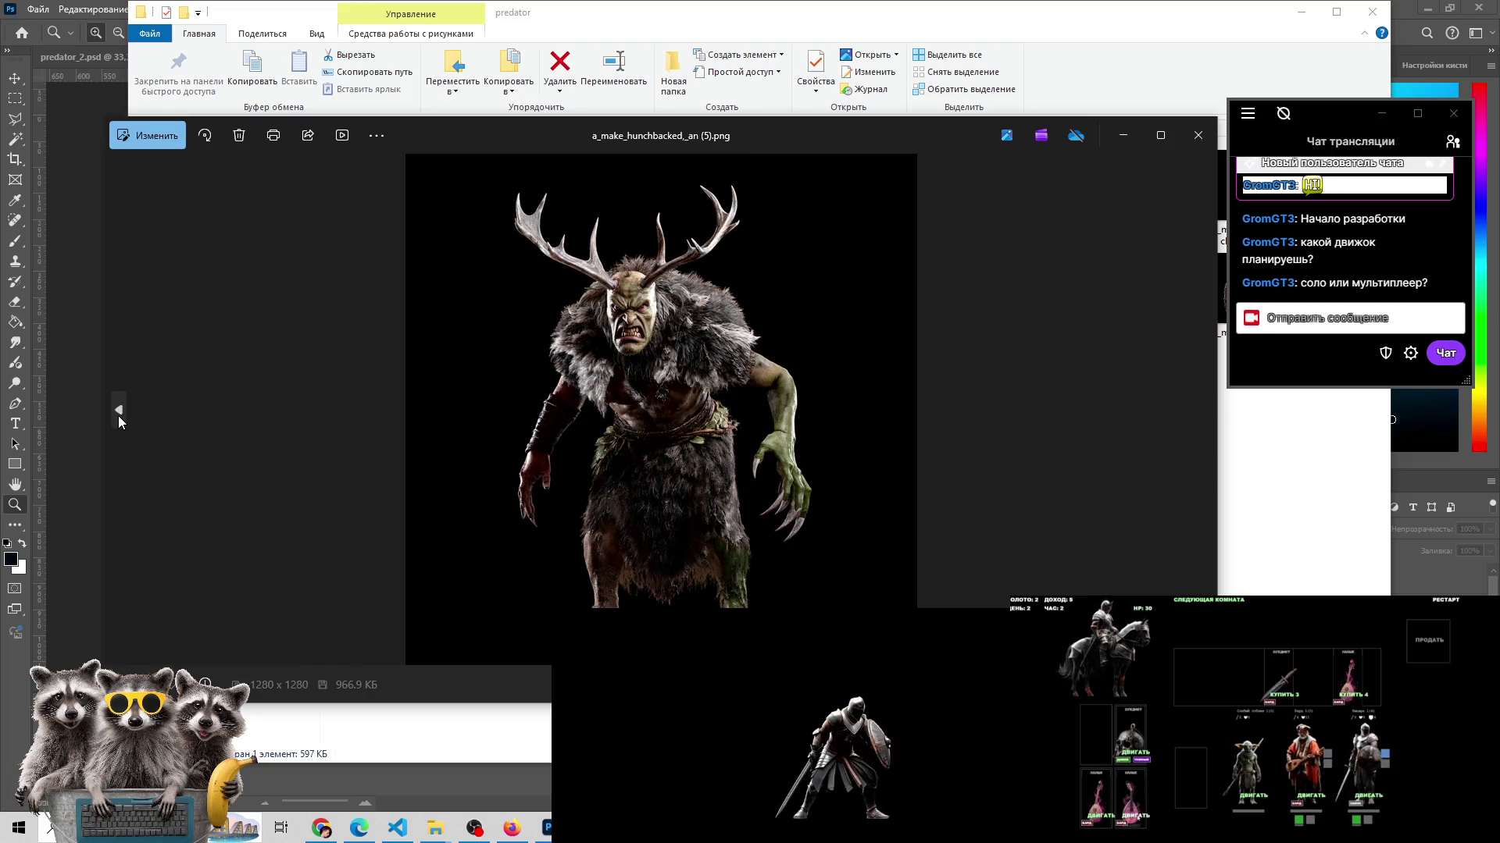
pyautogui.click(119, 415)
pyautogui.click(118, 416)
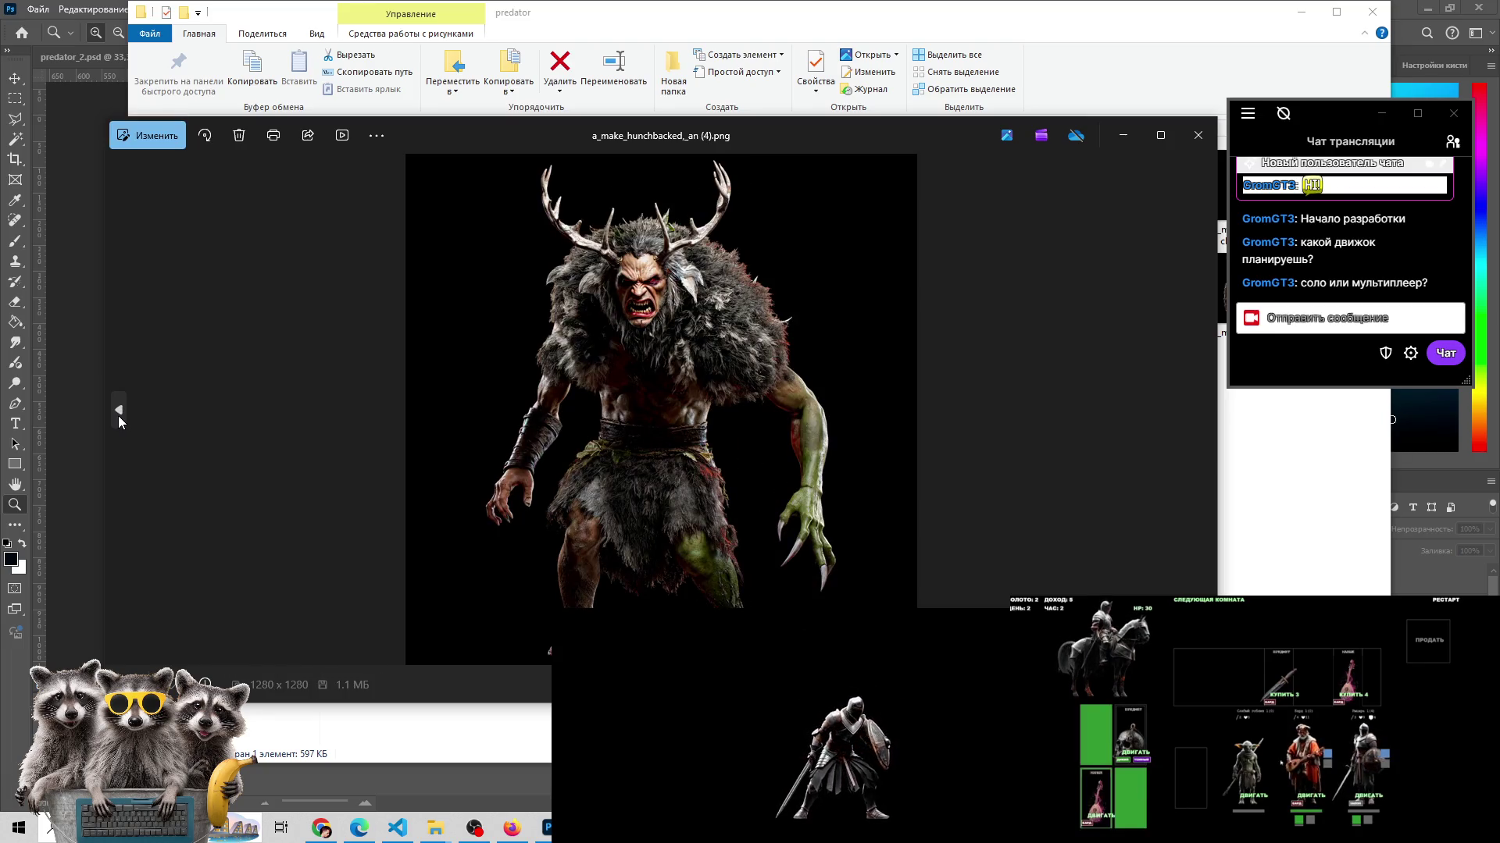
pyautogui.click(119, 415)
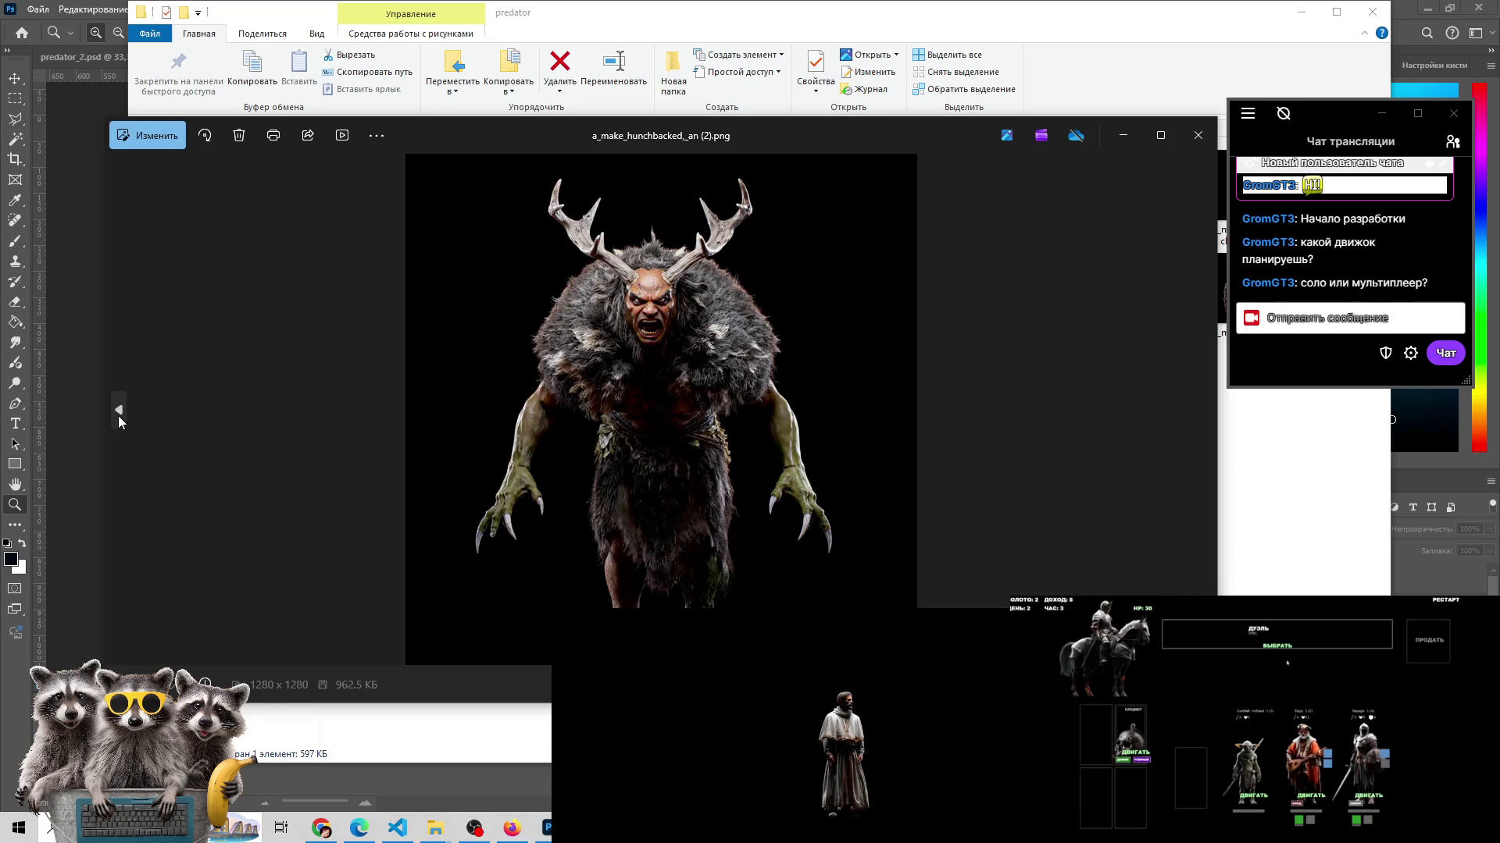
pyautogui.click(119, 416)
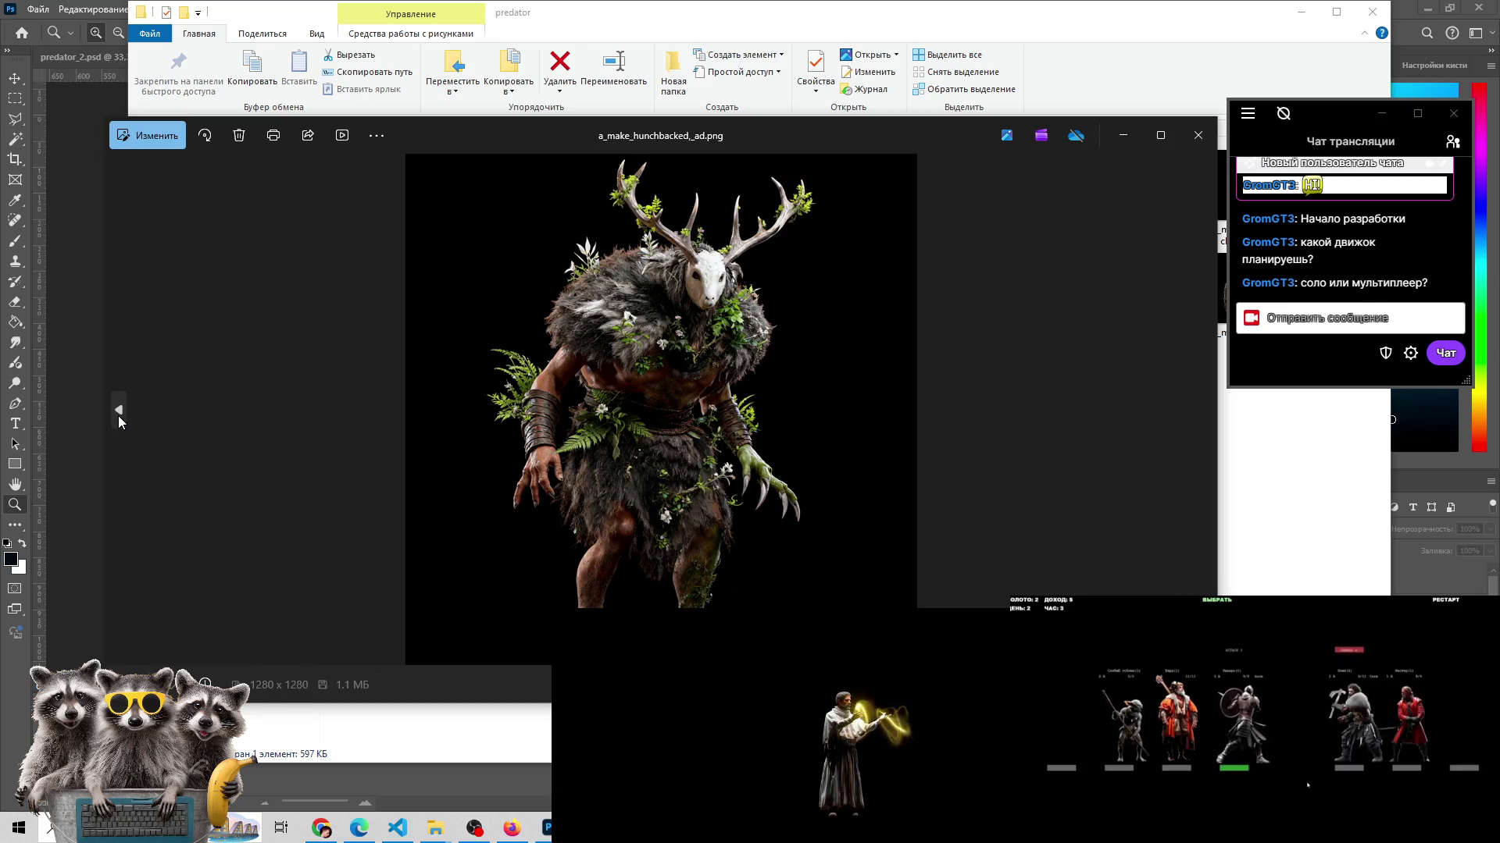
pyautogui.click(119, 416)
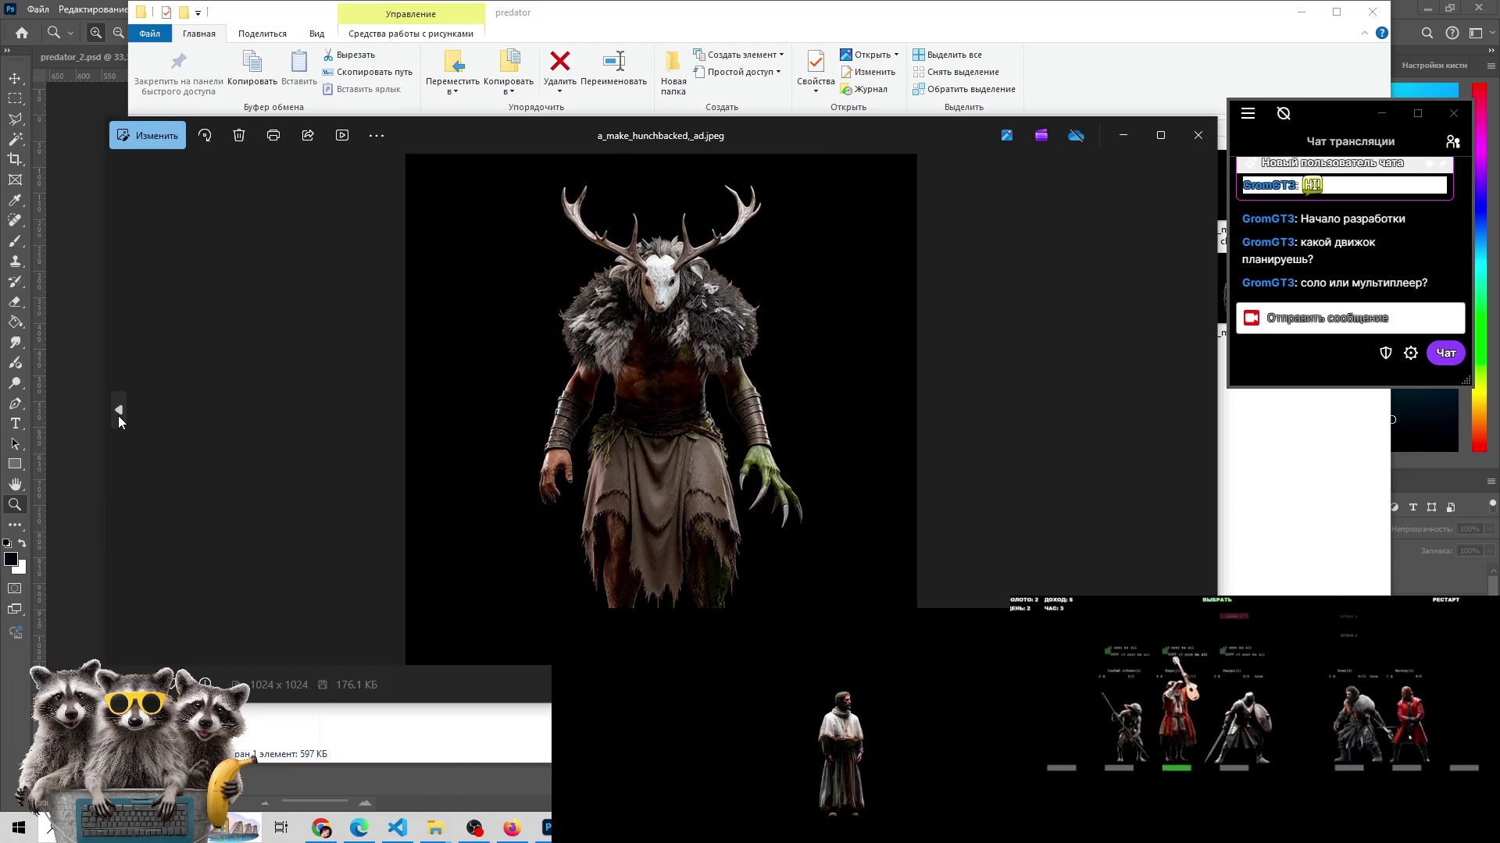
pyautogui.click(119, 416)
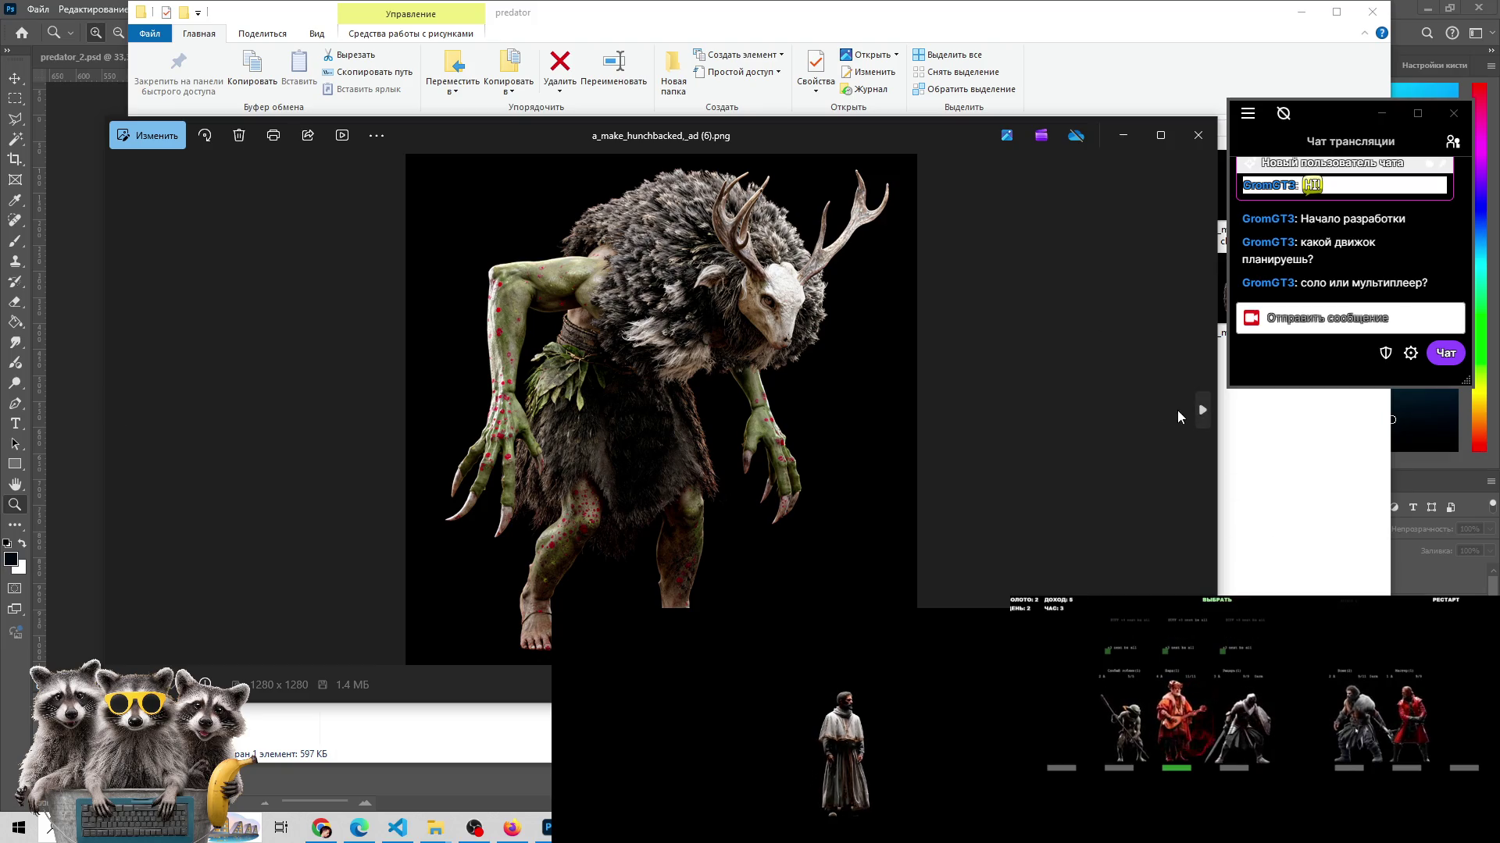
pyautogui.click(1192, 410)
pyautogui.click(130, 407)
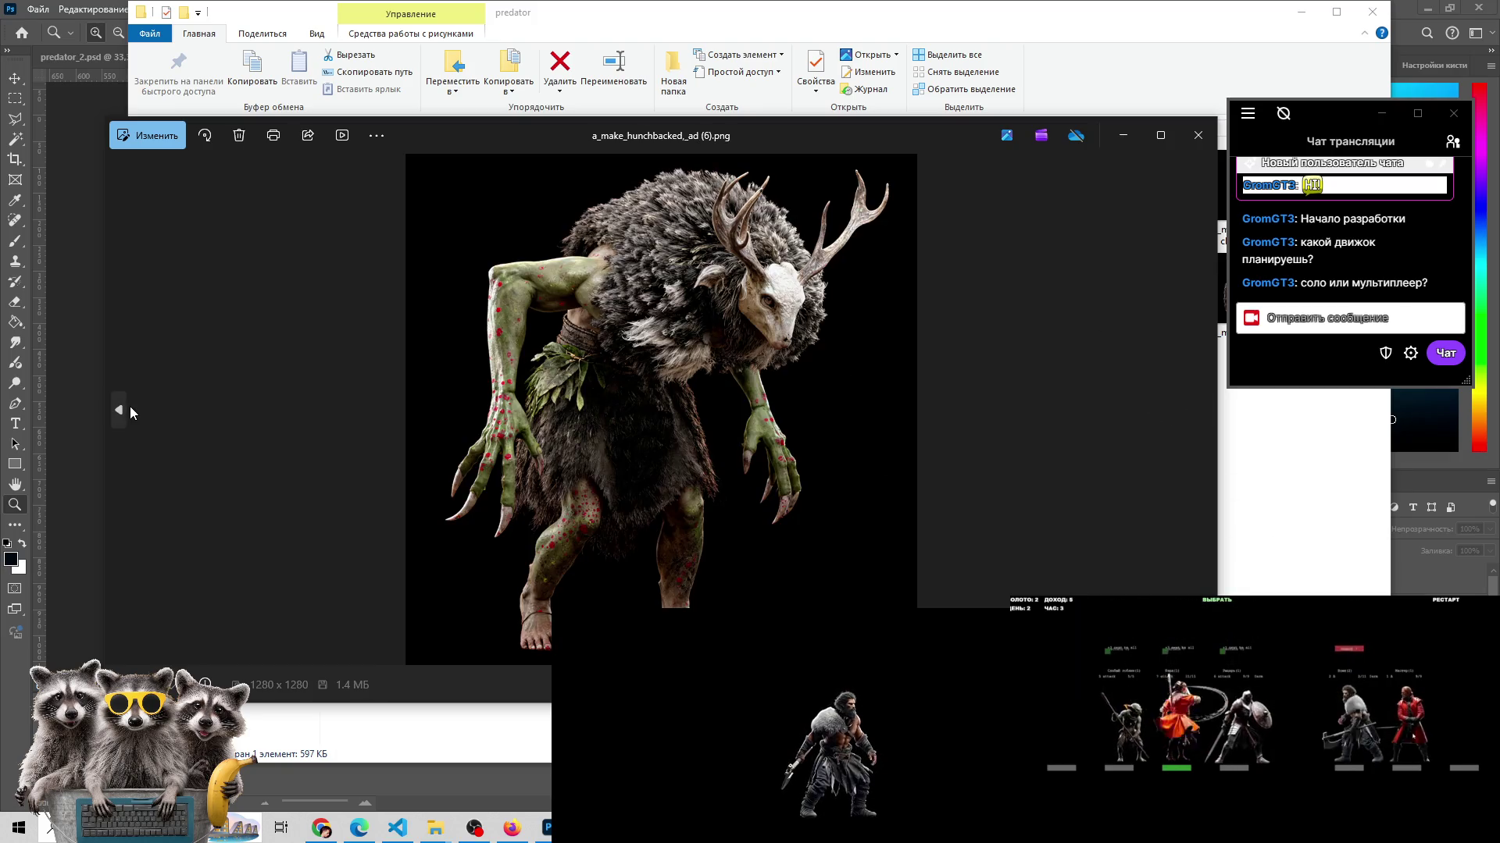
pyautogui.click(129, 406)
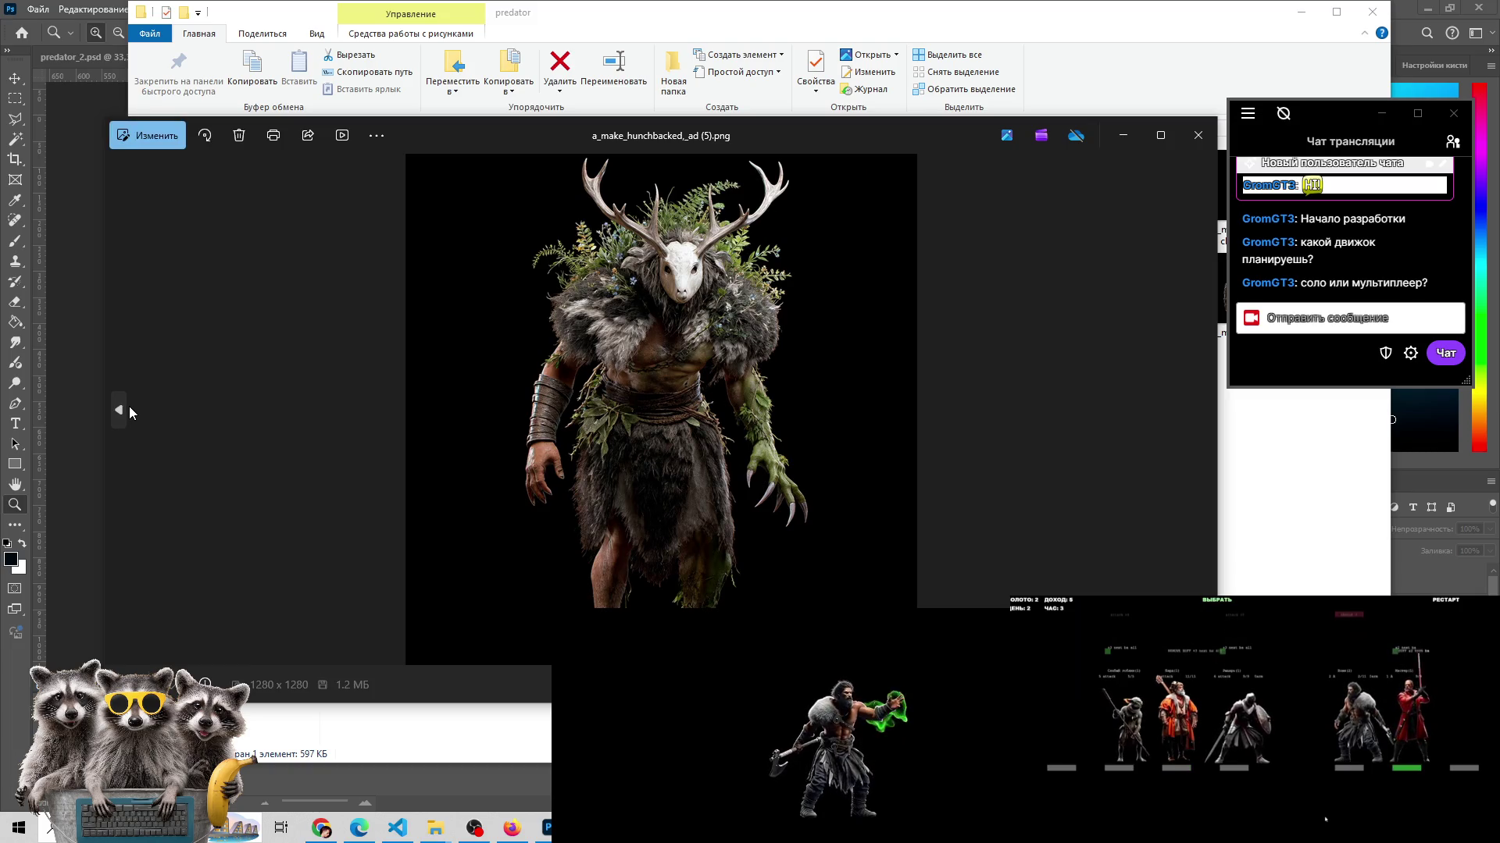
pyautogui.click(129, 406)
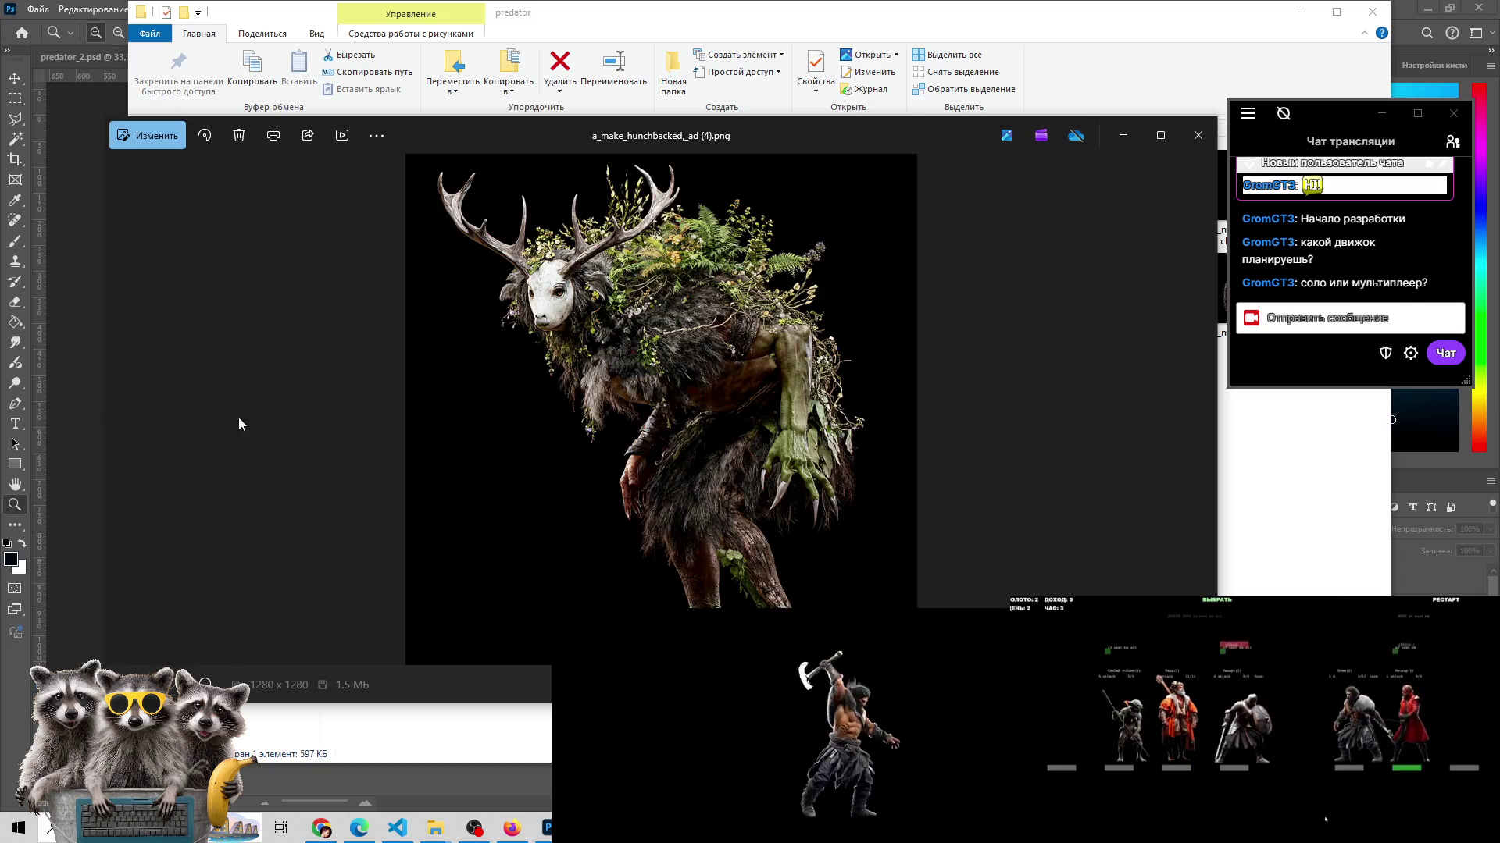
# - Step back through the jpeg variants to (1), then move forward through them again
pyautogui.click(117, 421)
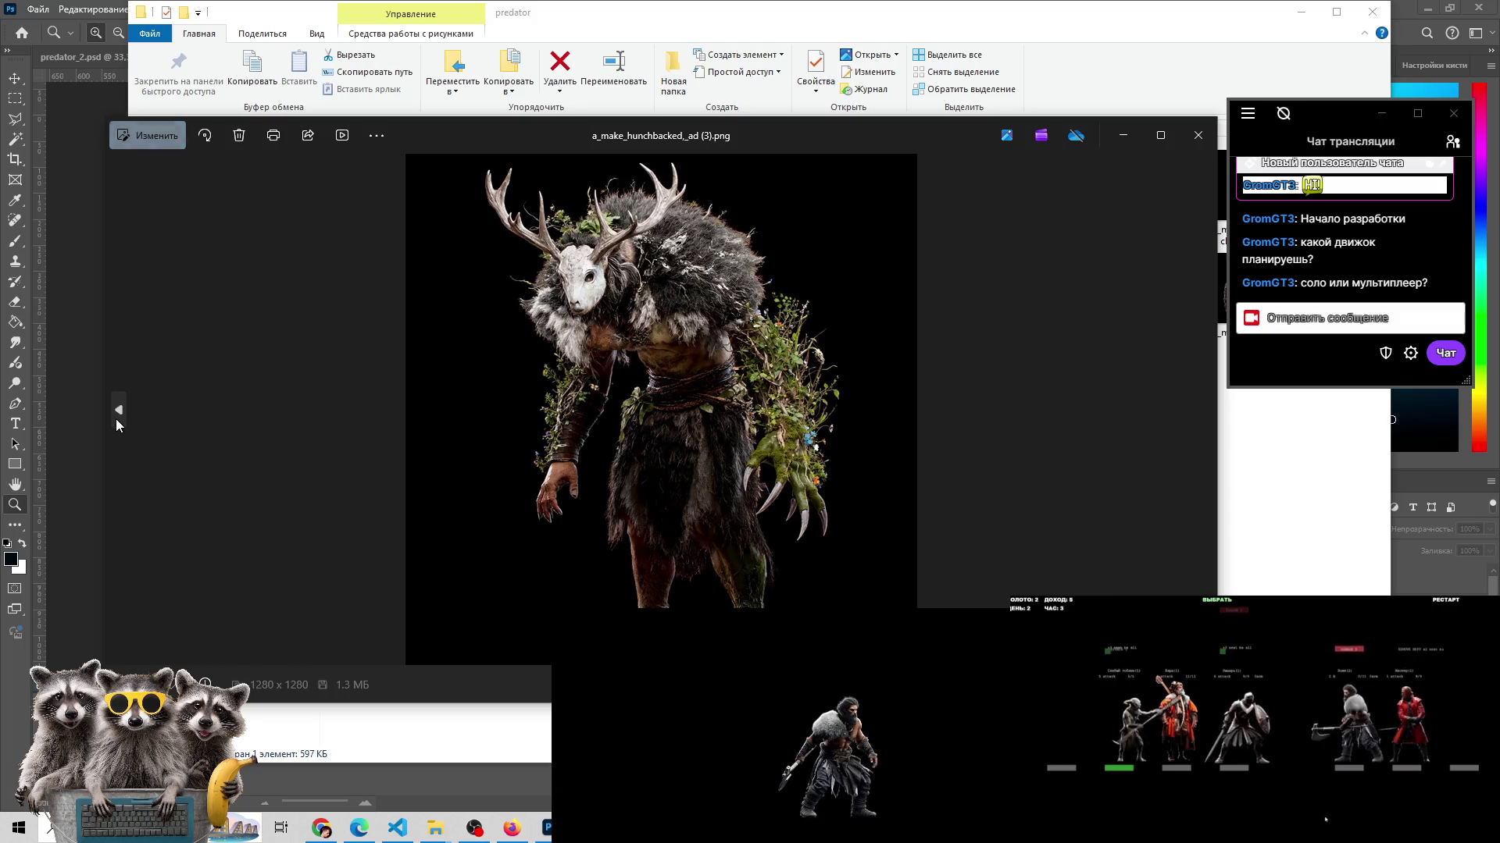
pyautogui.click(1190, 407)
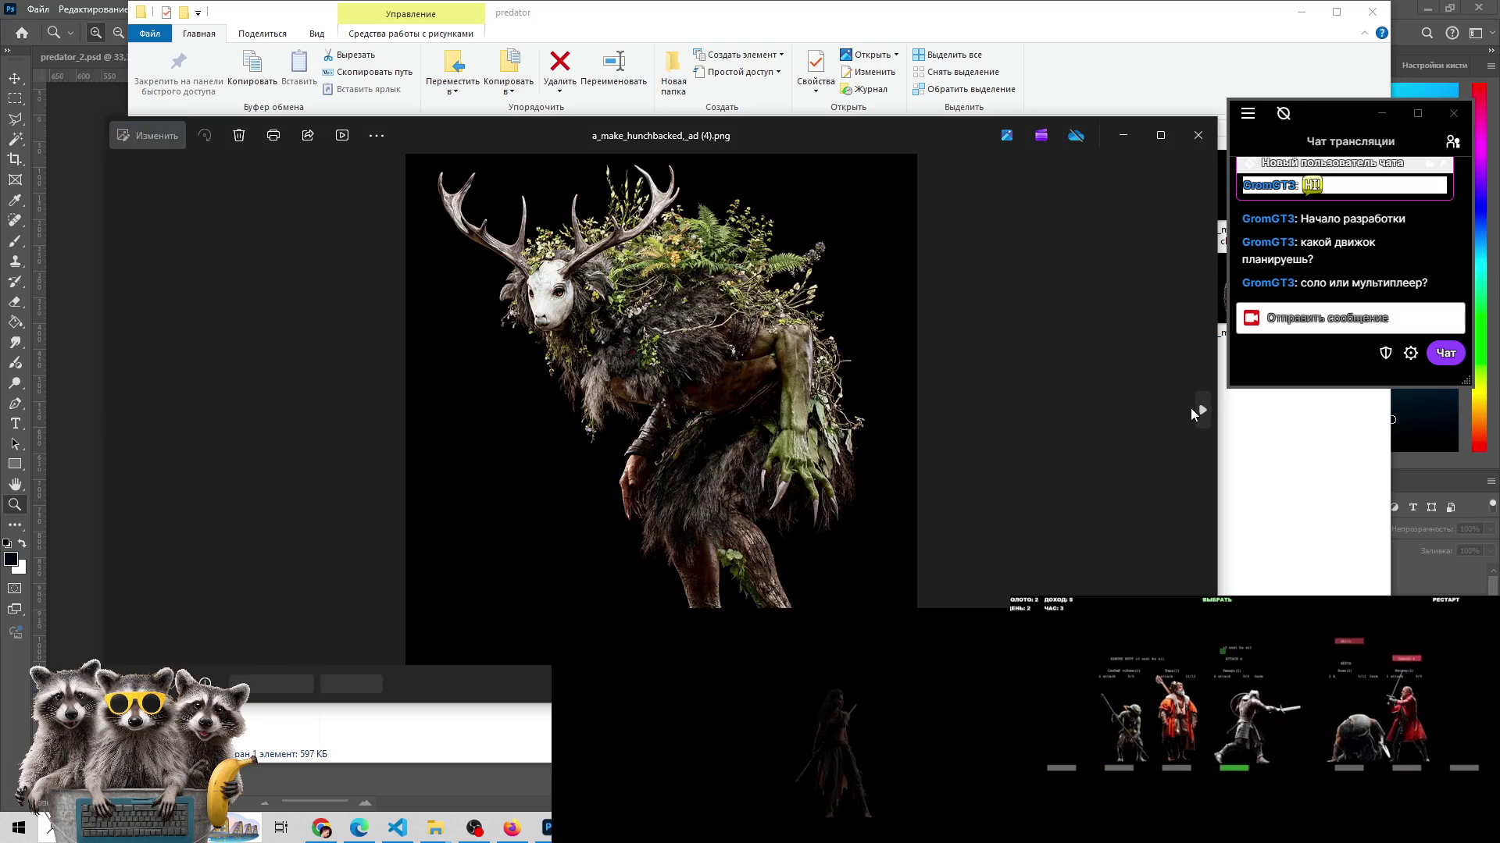
pyautogui.click(117, 409)
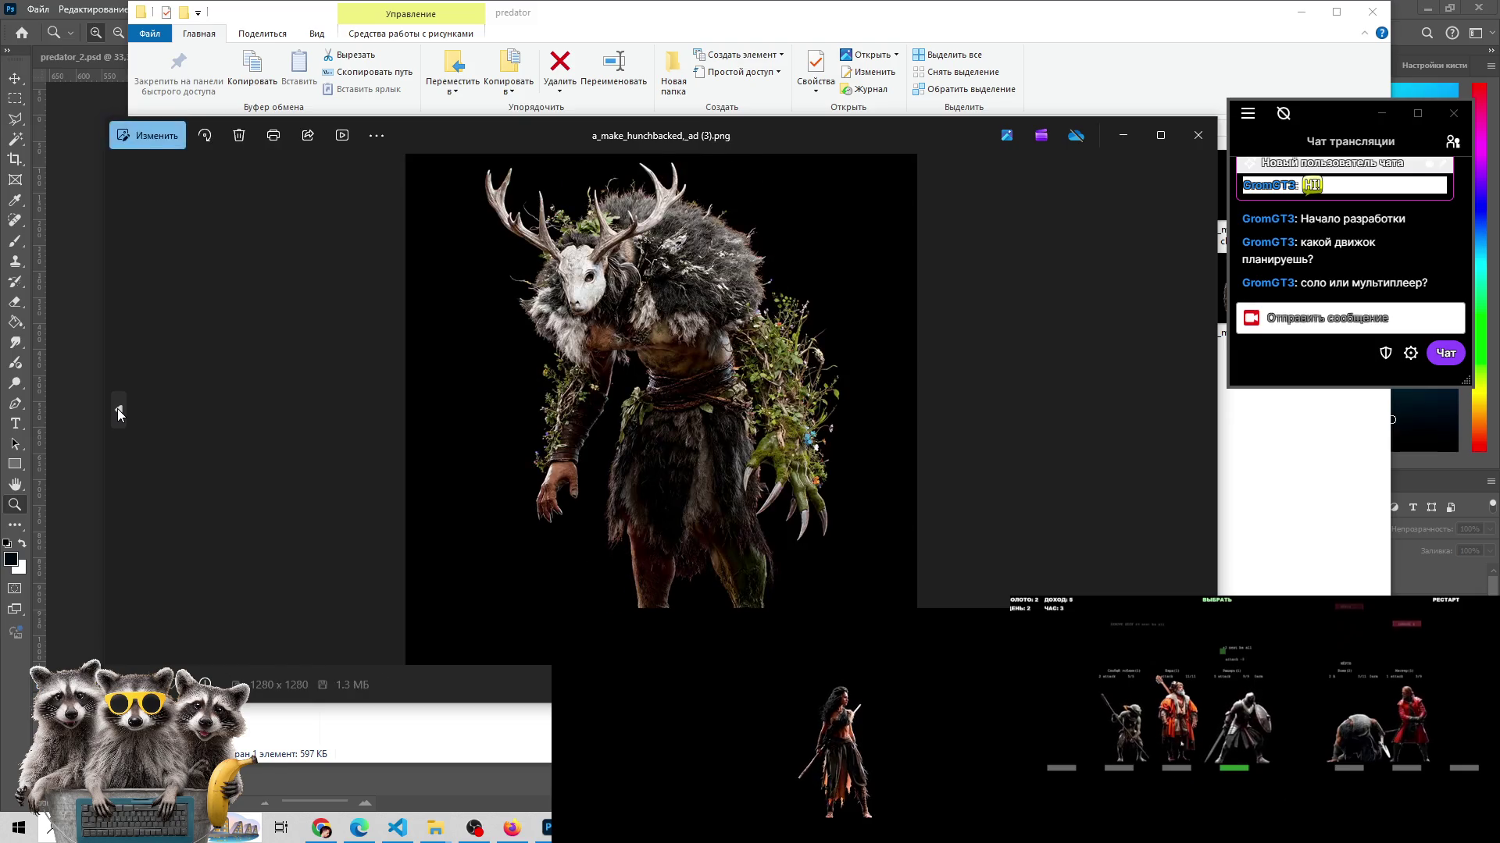
pyautogui.click(117, 410)
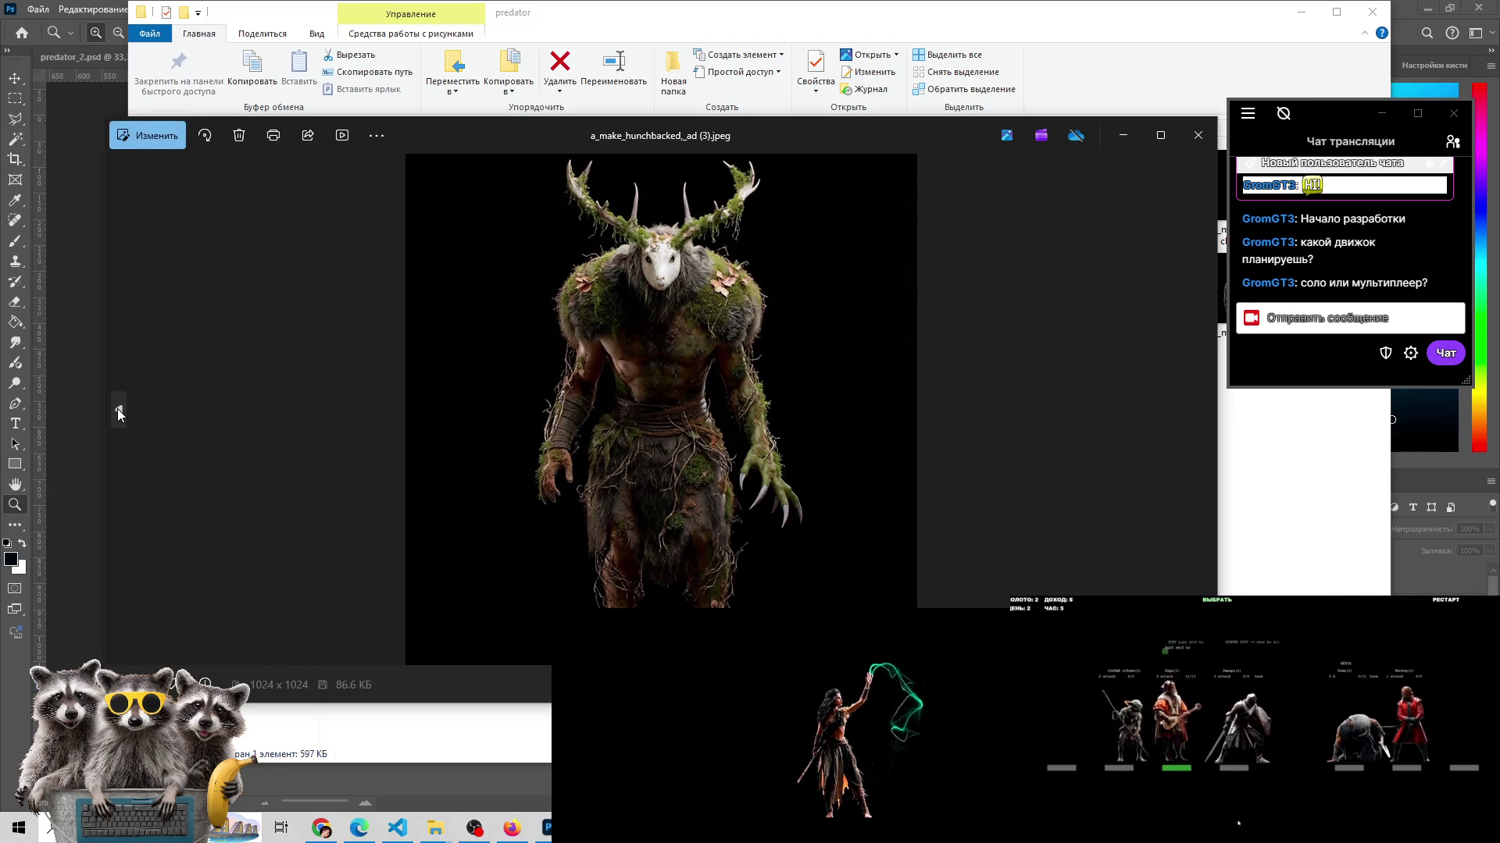
pyautogui.click(117, 409)
pyautogui.click(117, 409)
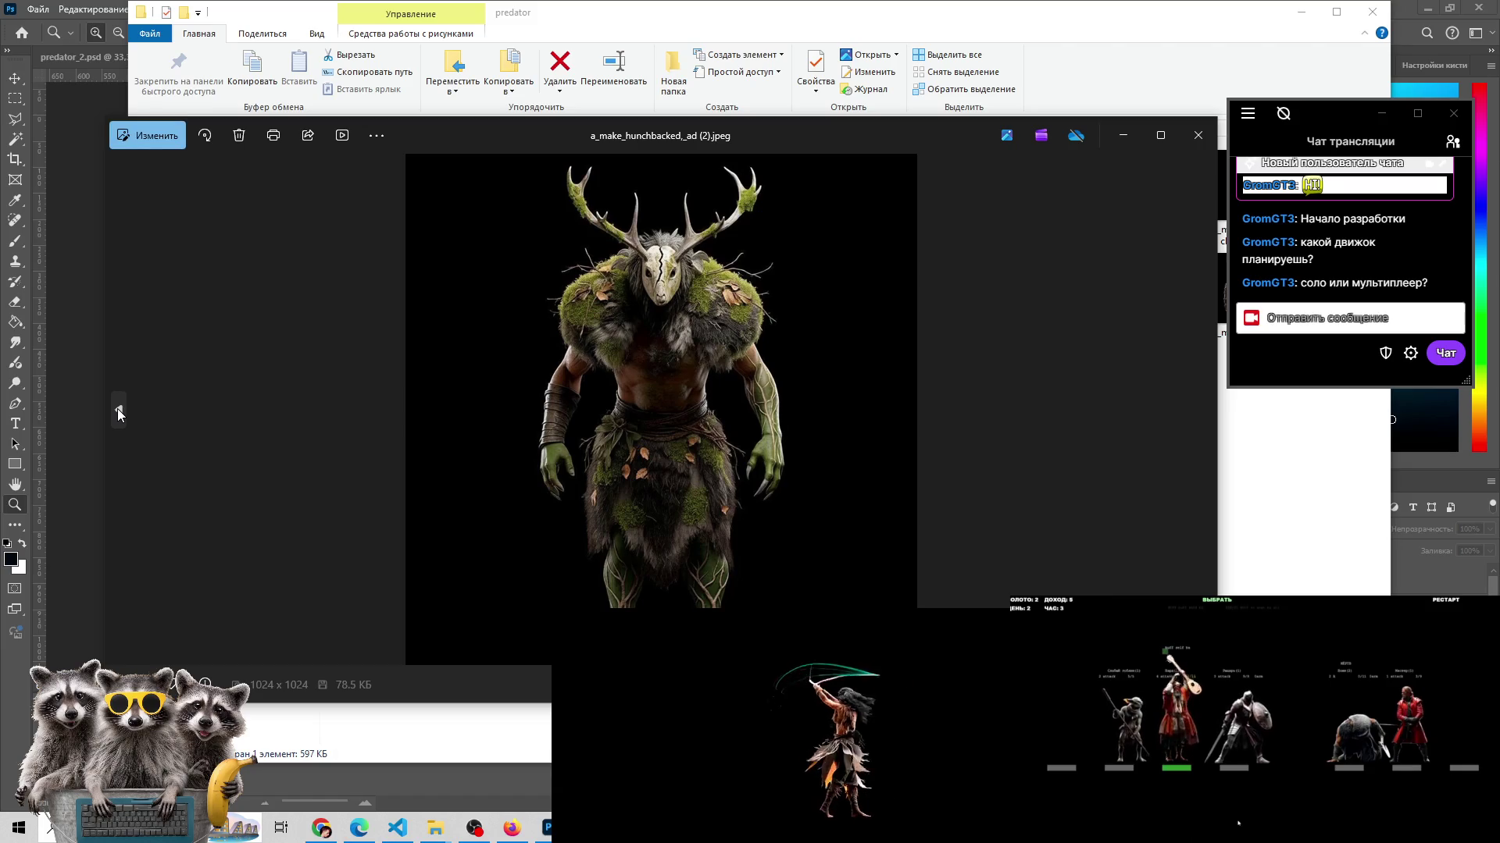
pyautogui.click(117, 409)
pyautogui.click(117, 409)
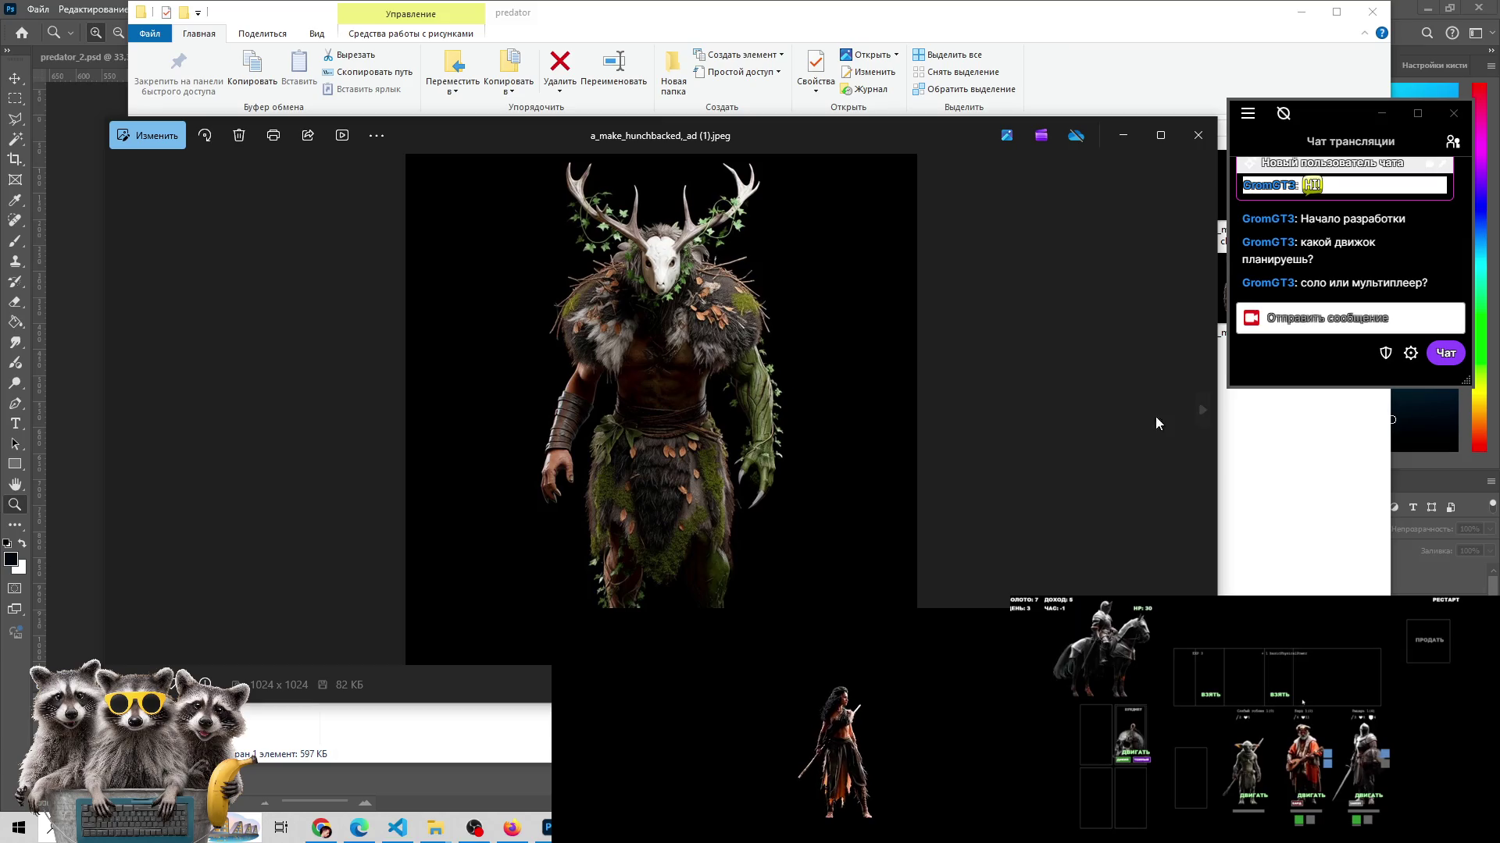
pyautogui.click(1204, 425)
pyautogui.click(1205, 425)
pyautogui.click(1204, 425)
# - Advance from the mossy jpeg (3) through the deer-masked variants to the furry horned creature
pyautogui.click(1204, 425)
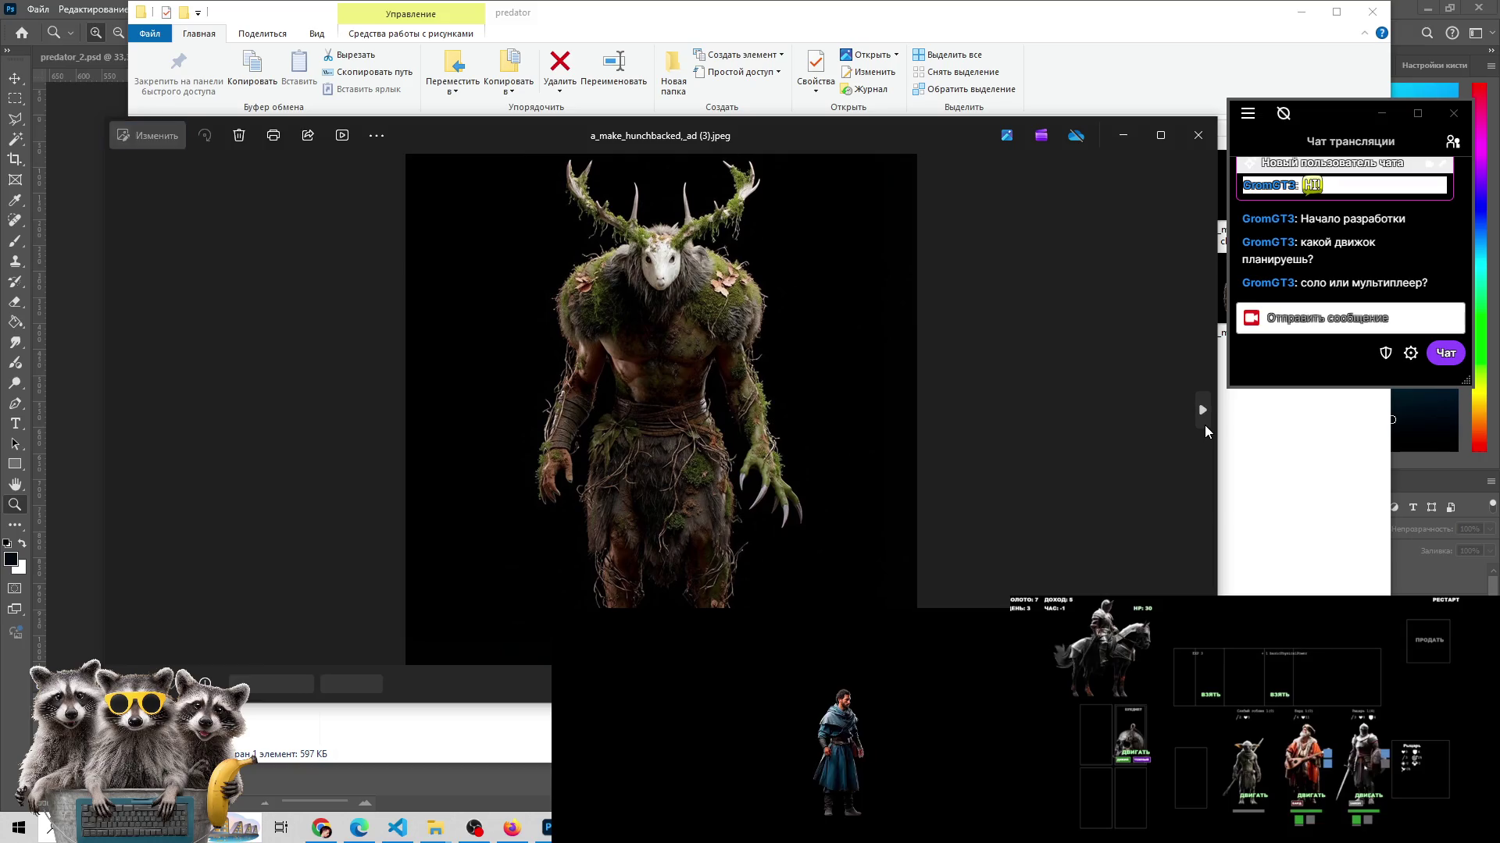
pyautogui.click(1204, 425)
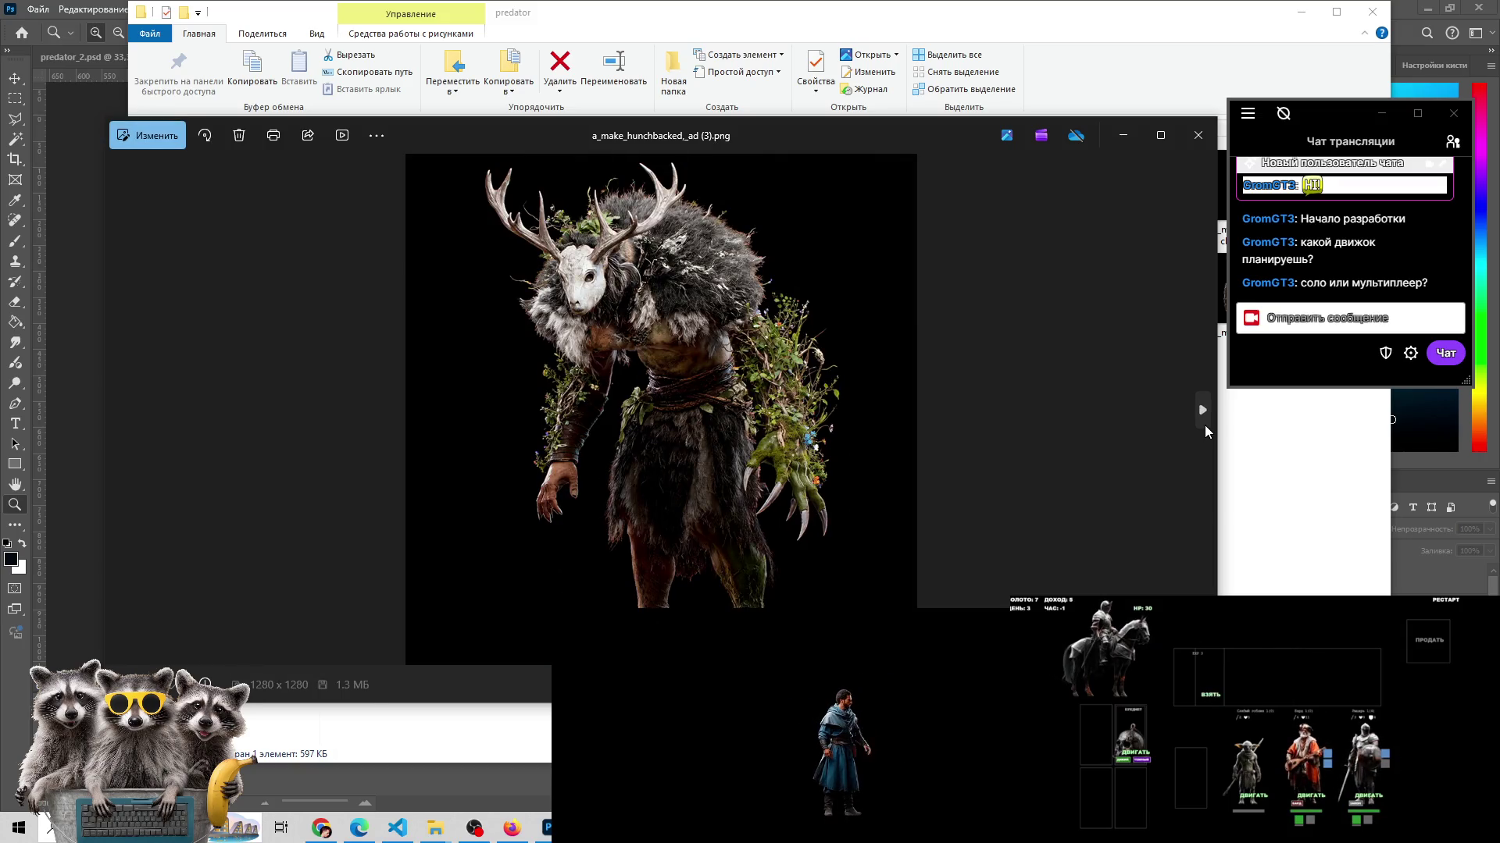
pyautogui.click(1205, 425)
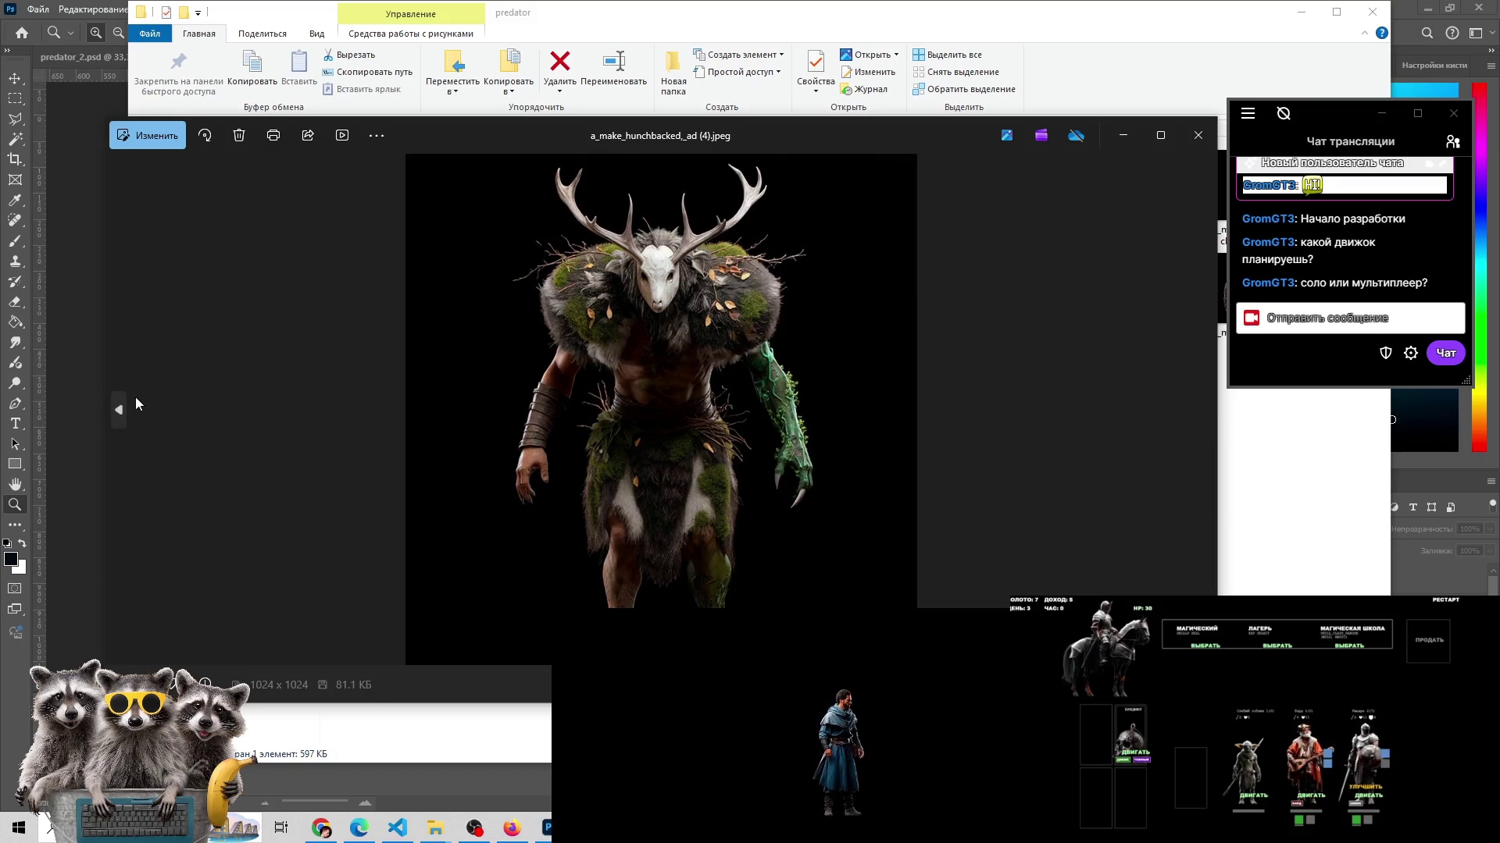
pyautogui.click(133, 399)
pyautogui.click(1203, 411)
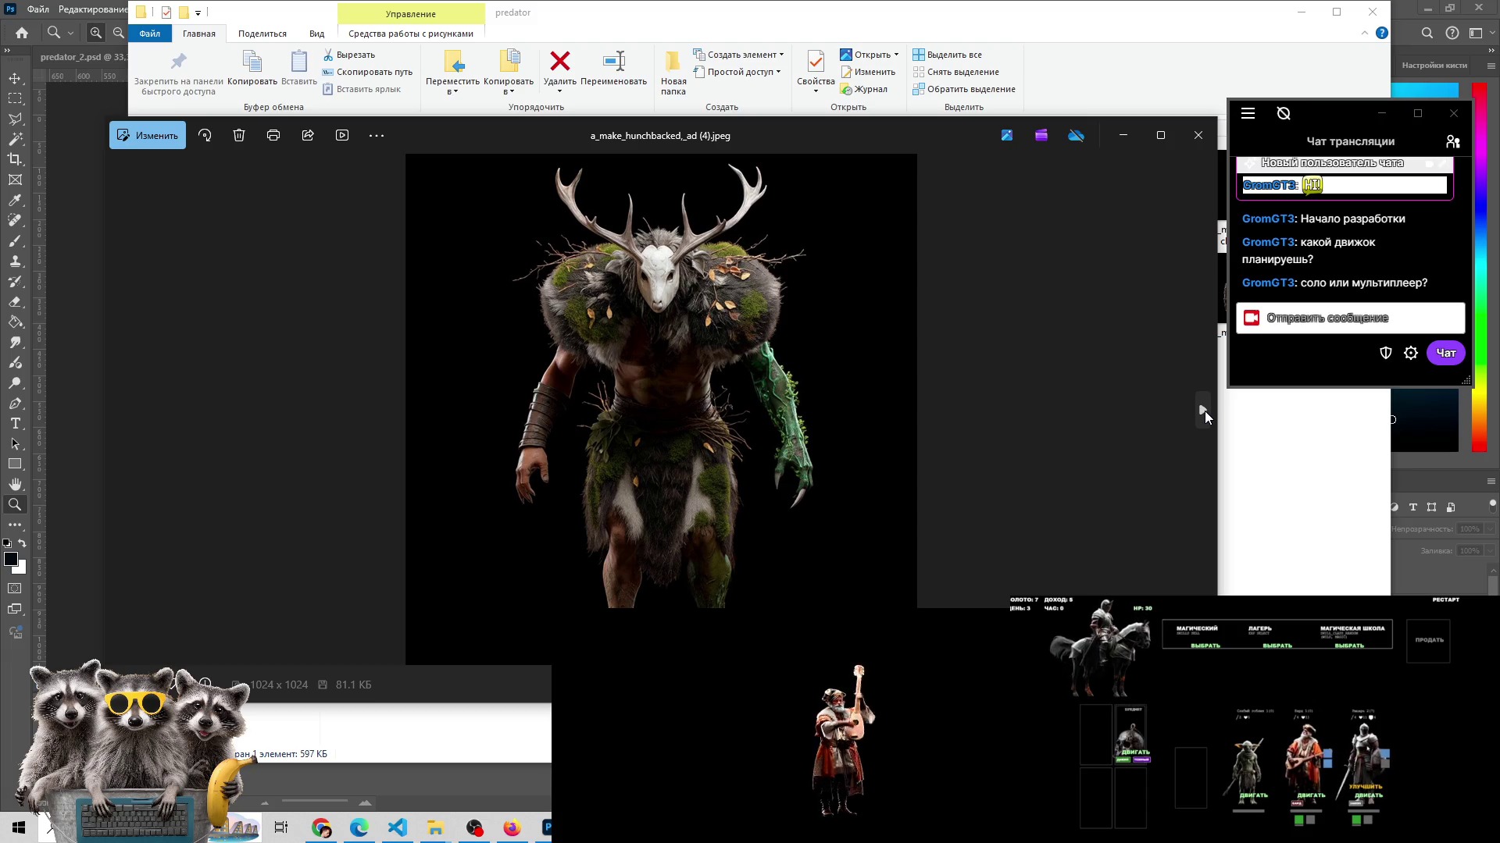
pyautogui.click(1204, 411)
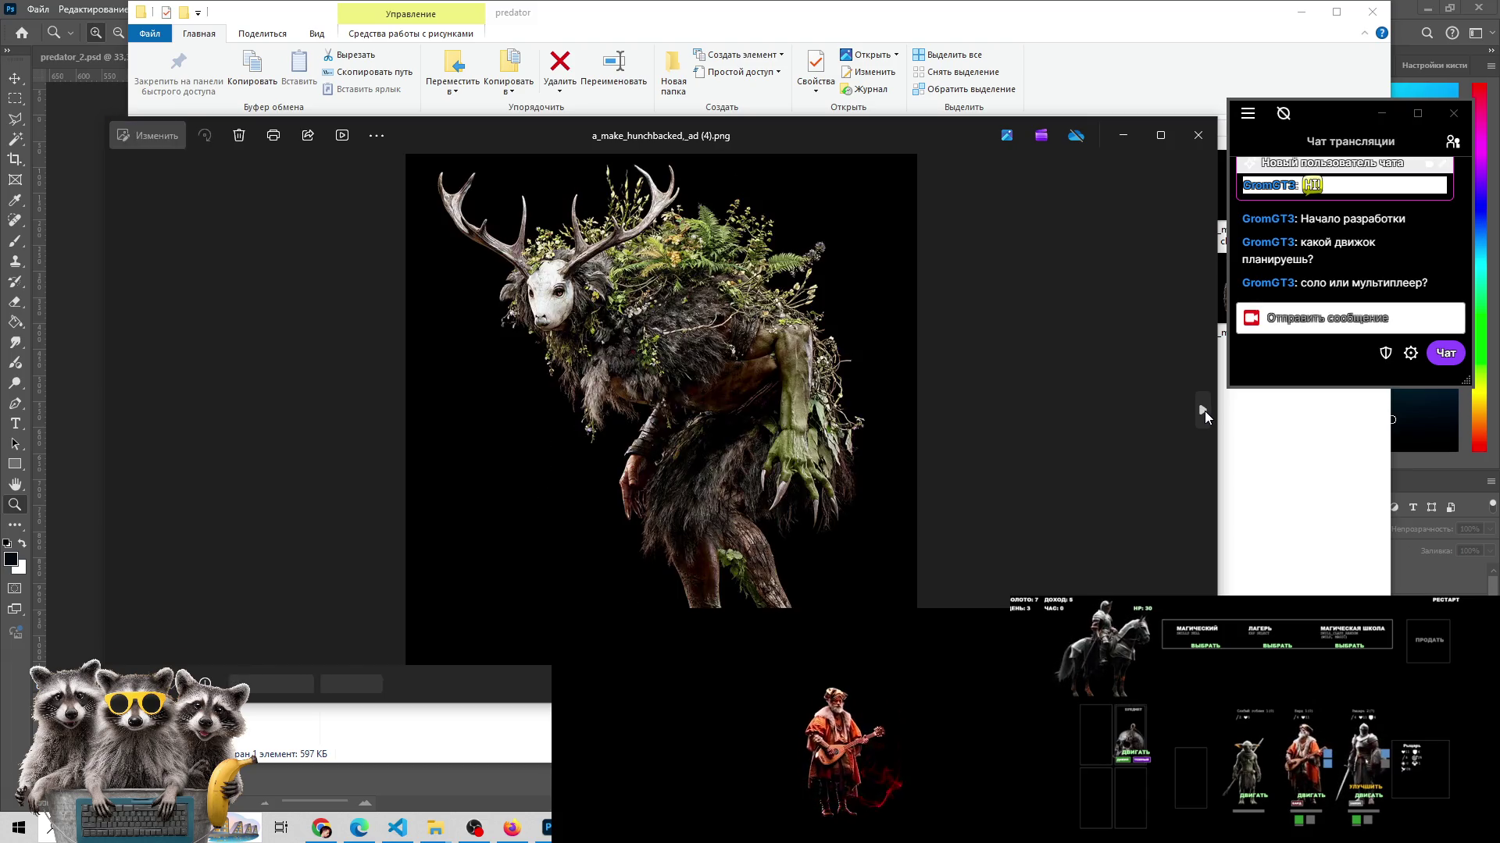
pyautogui.click(1203, 410)
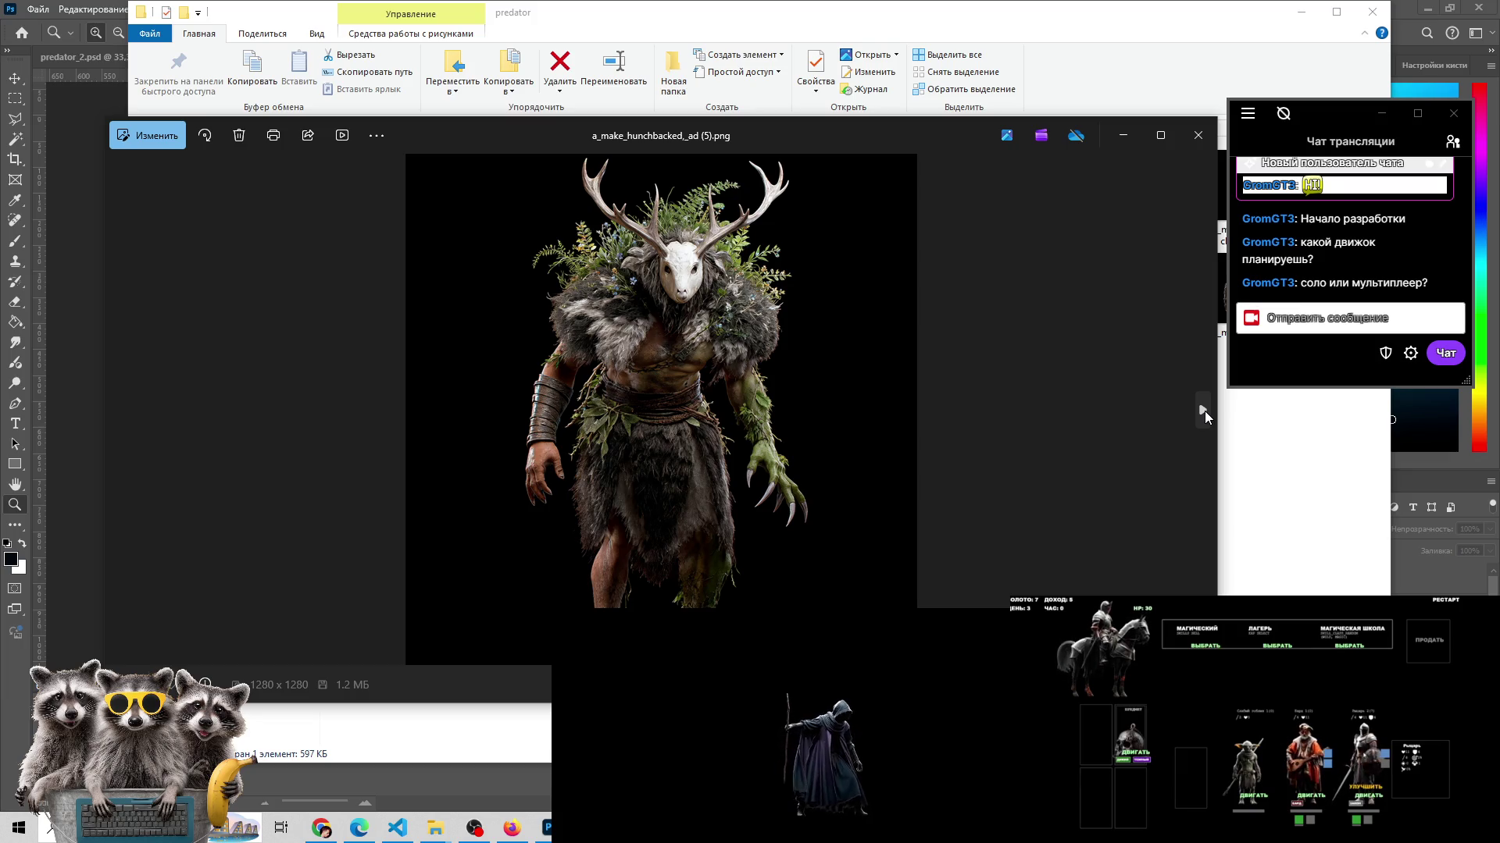
pyautogui.click(1204, 411)
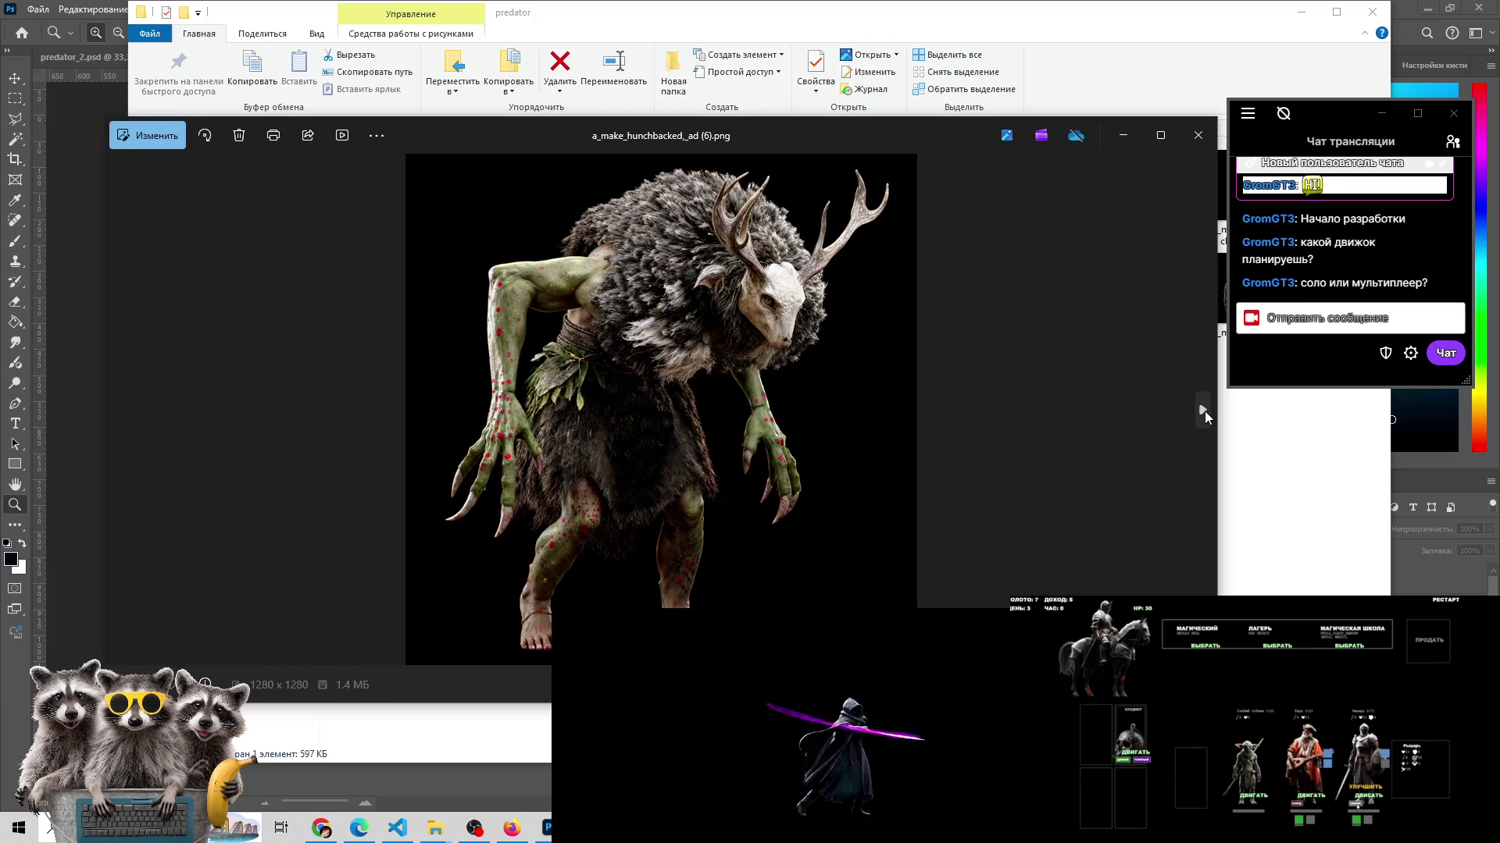
pyautogui.click(120, 409)
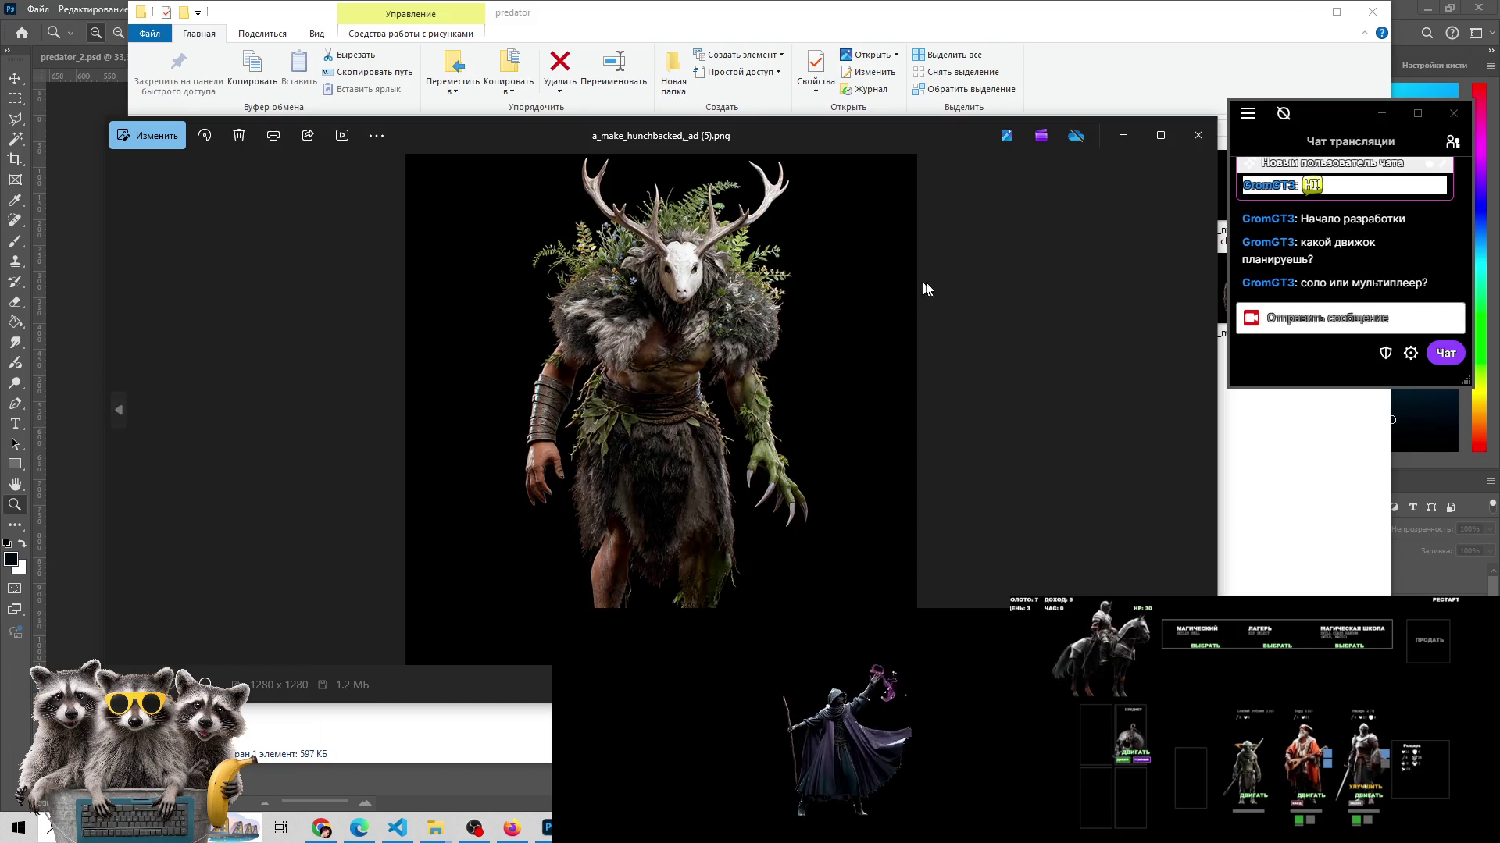
pyautogui.click(1199, 413)
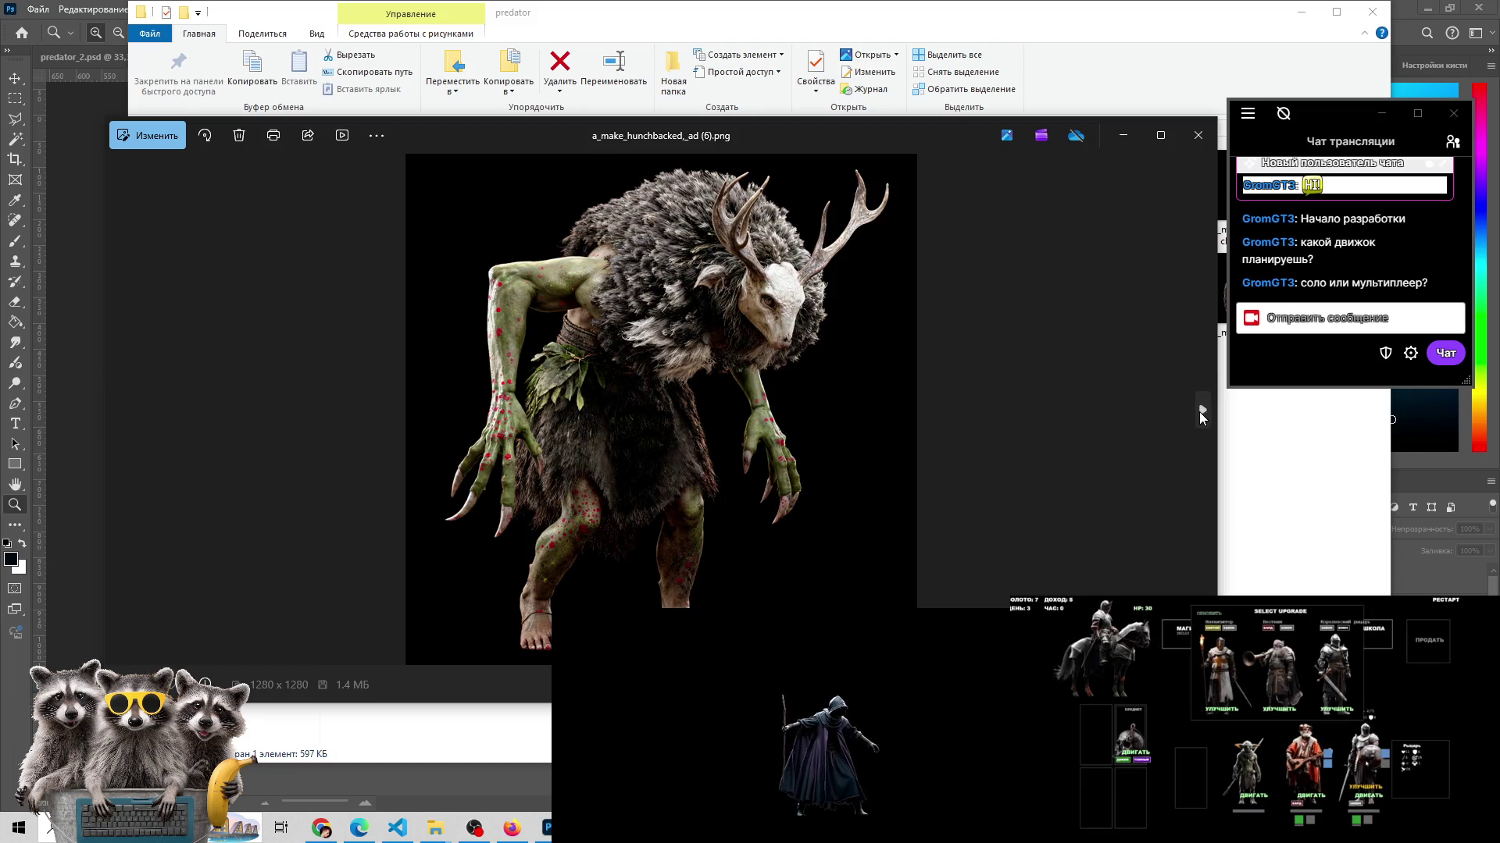
pyautogui.click(1200, 413)
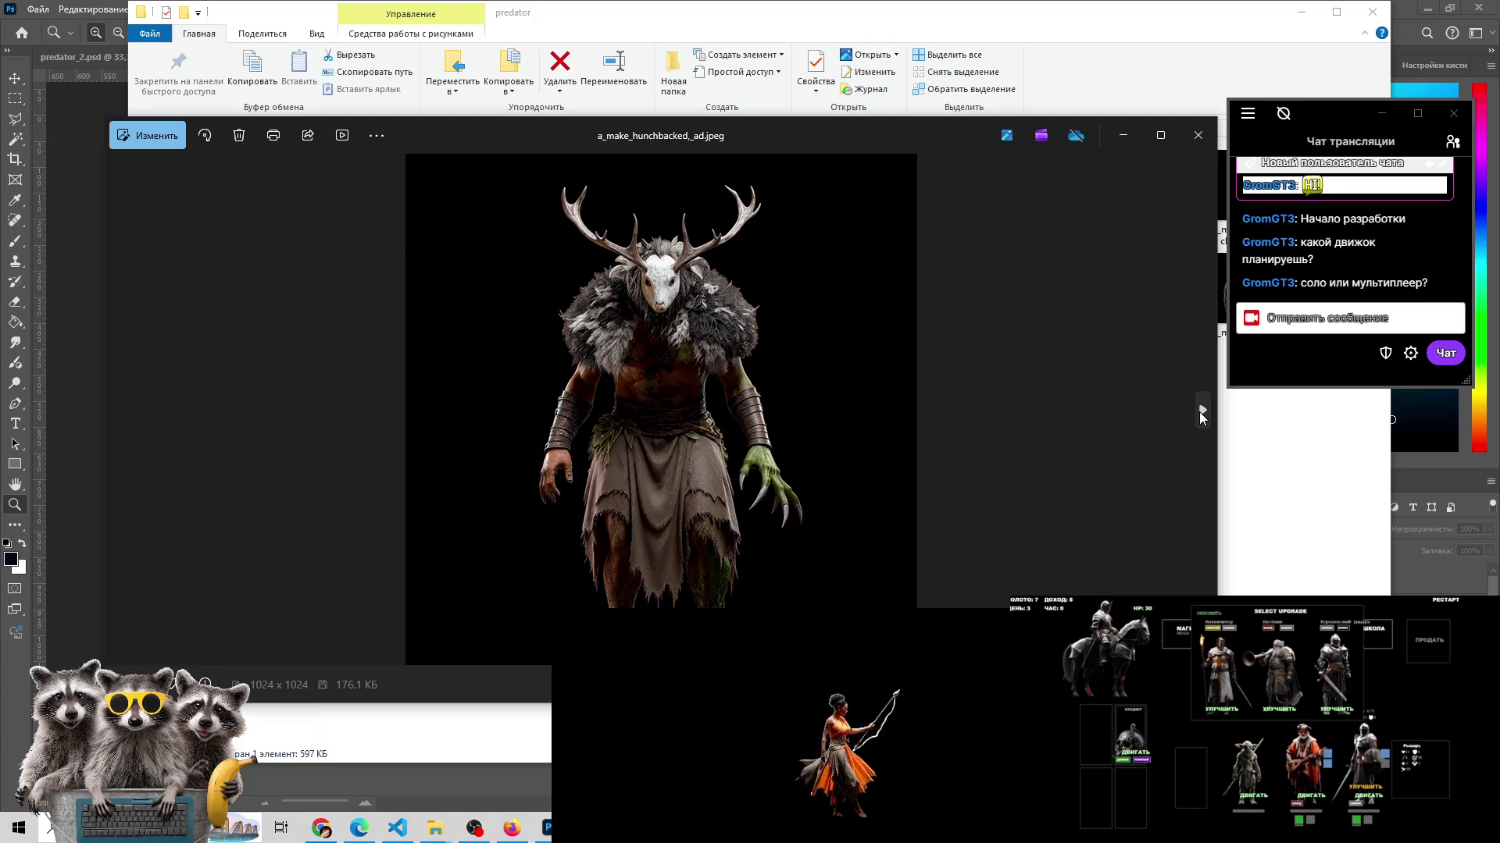
pyautogui.click(1200, 413)
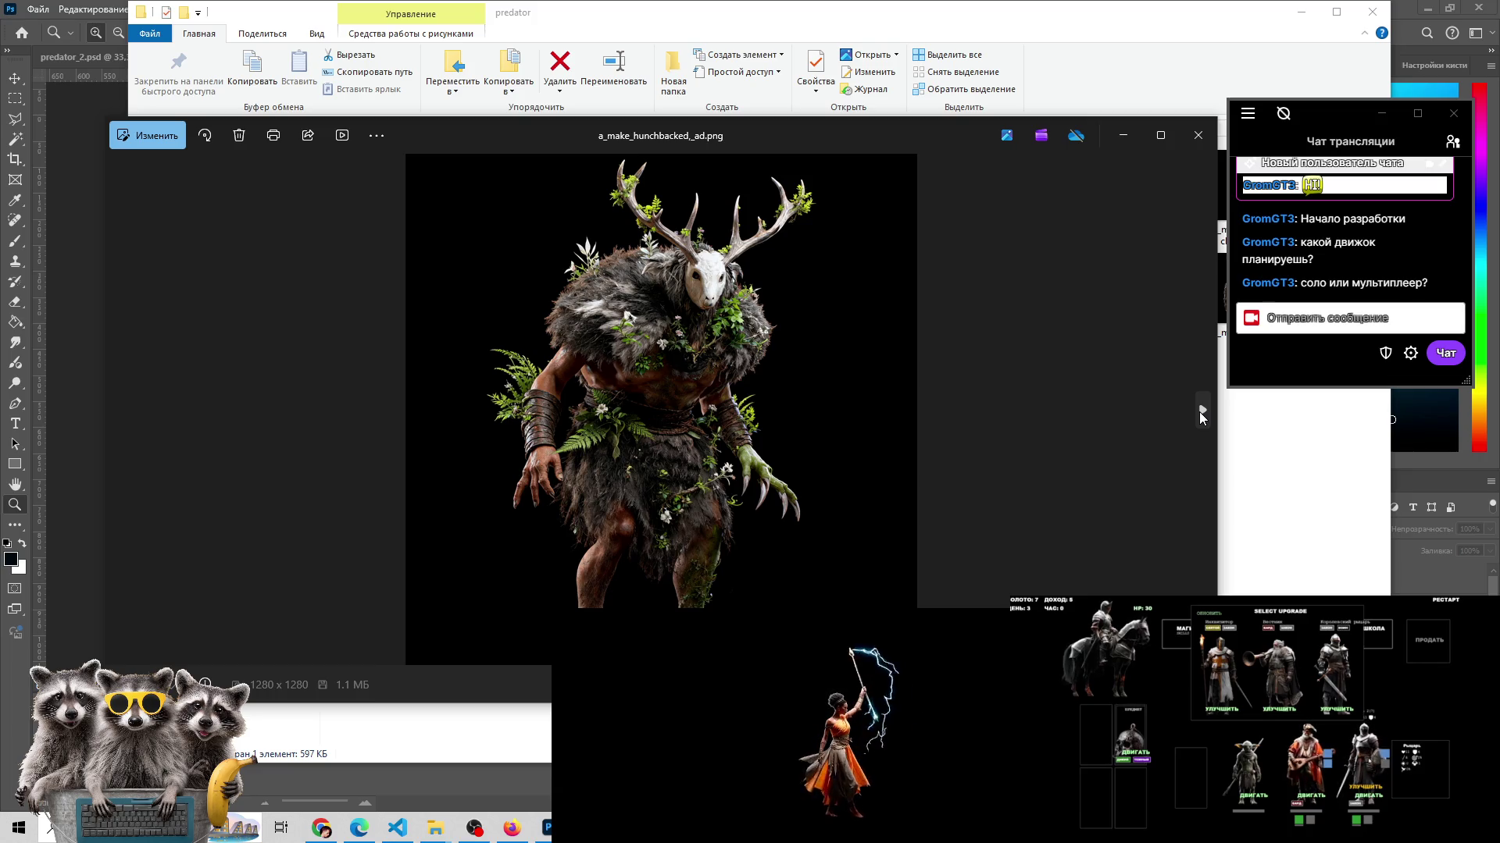
pyautogui.click(1200, 413)
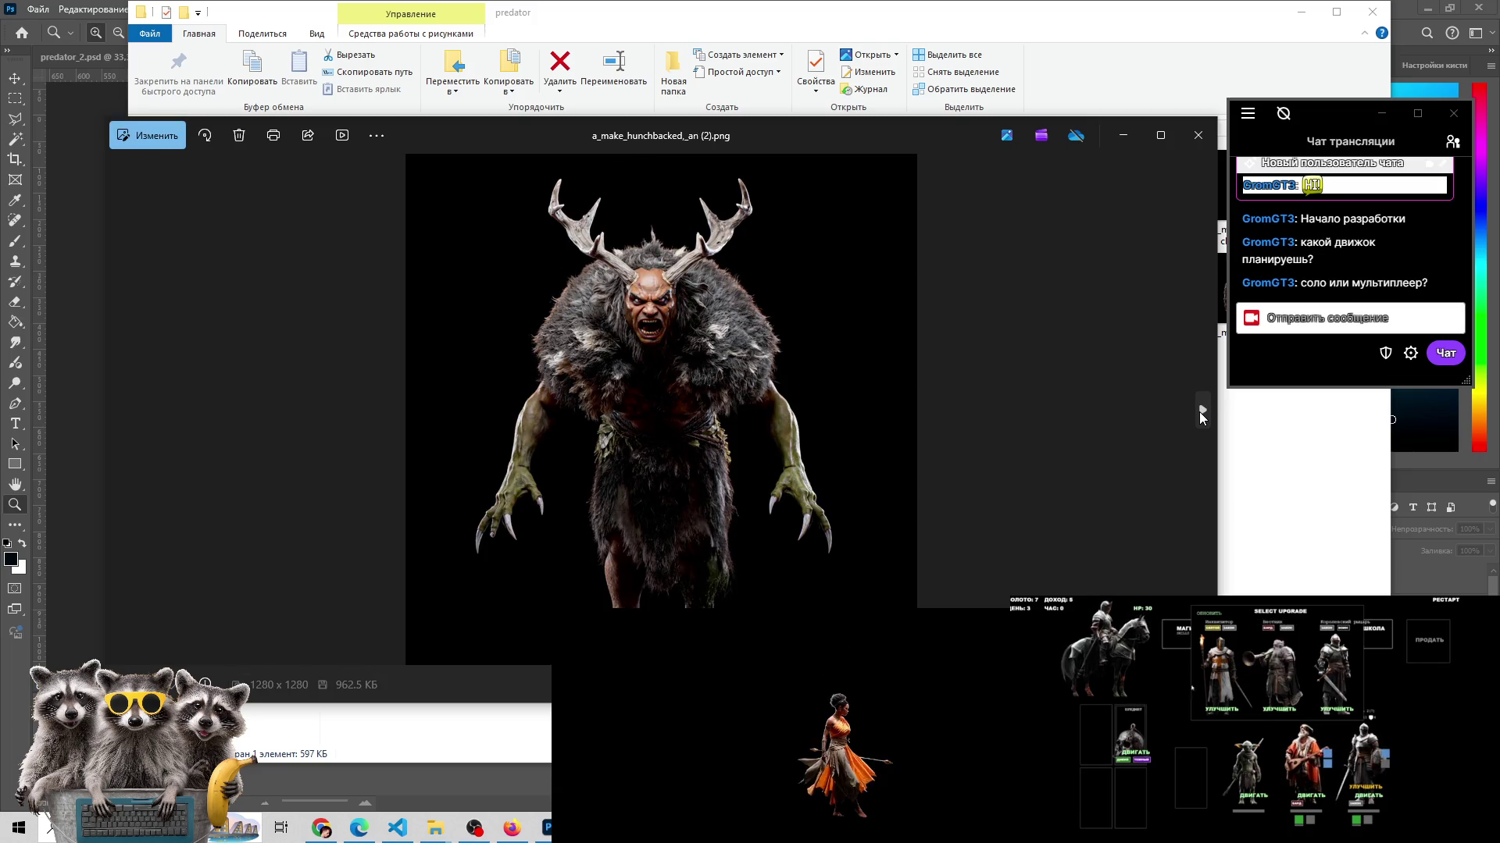
# - Continue through the a_make_hunchbacked_an (4)–(11).png creatures, briefly checking the chat user list
pyautogui.click(1200, 412)
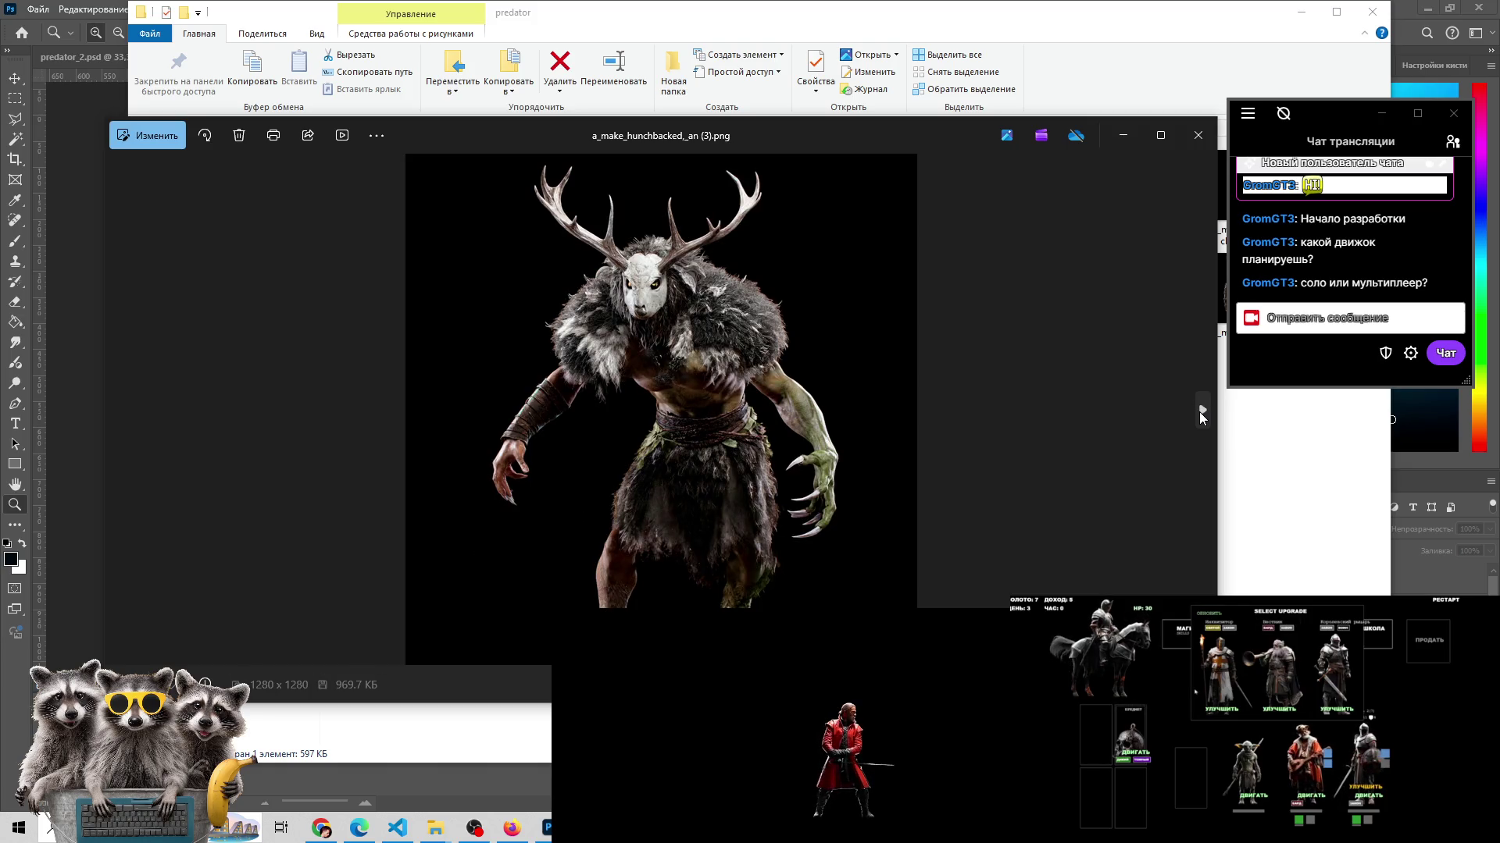
pyautogui.click(1200, 411)
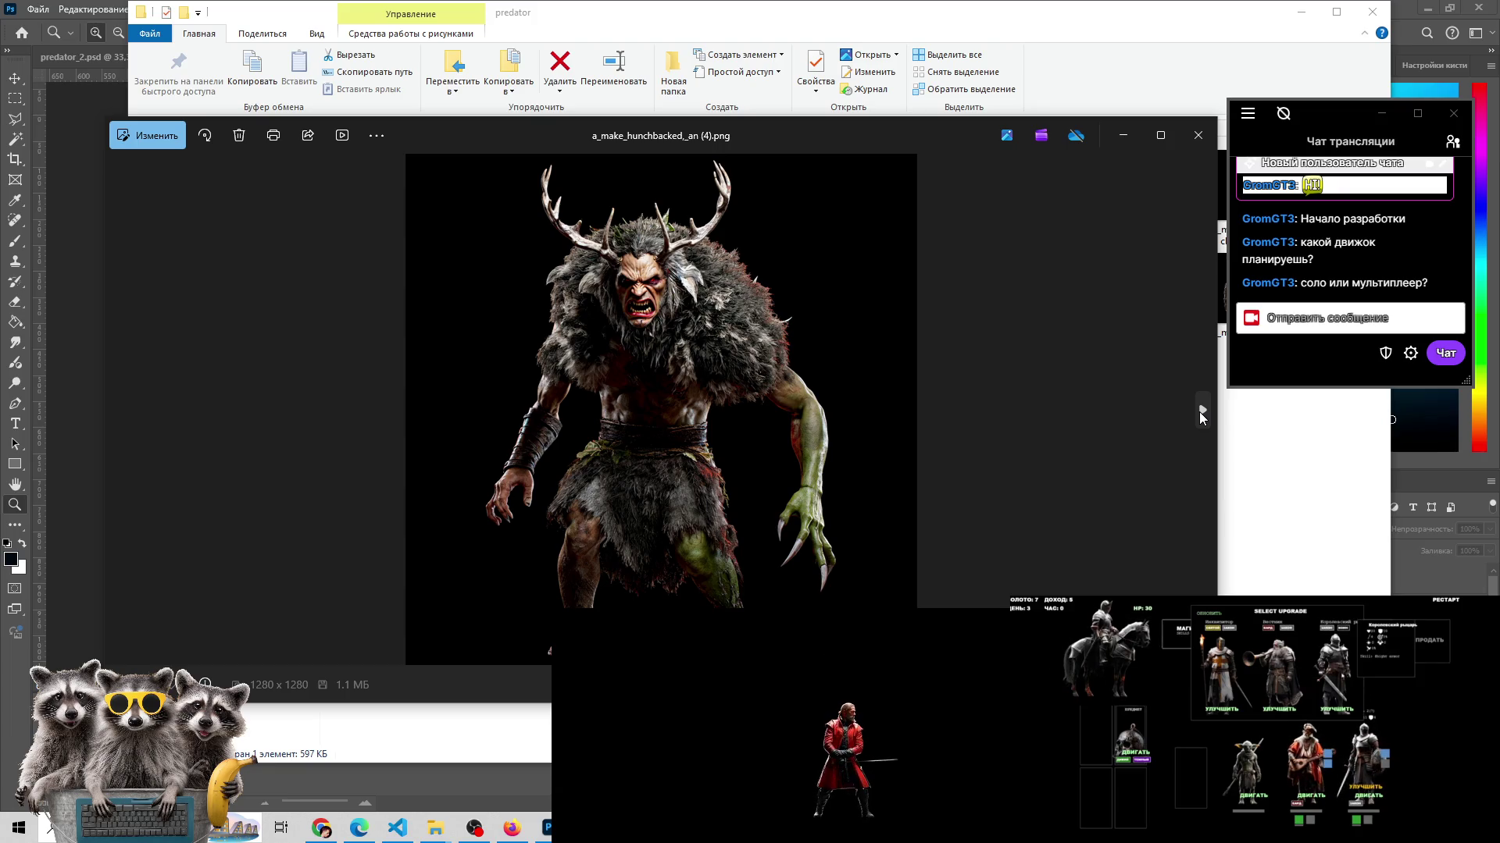
pyautogui.click(1200, 411)
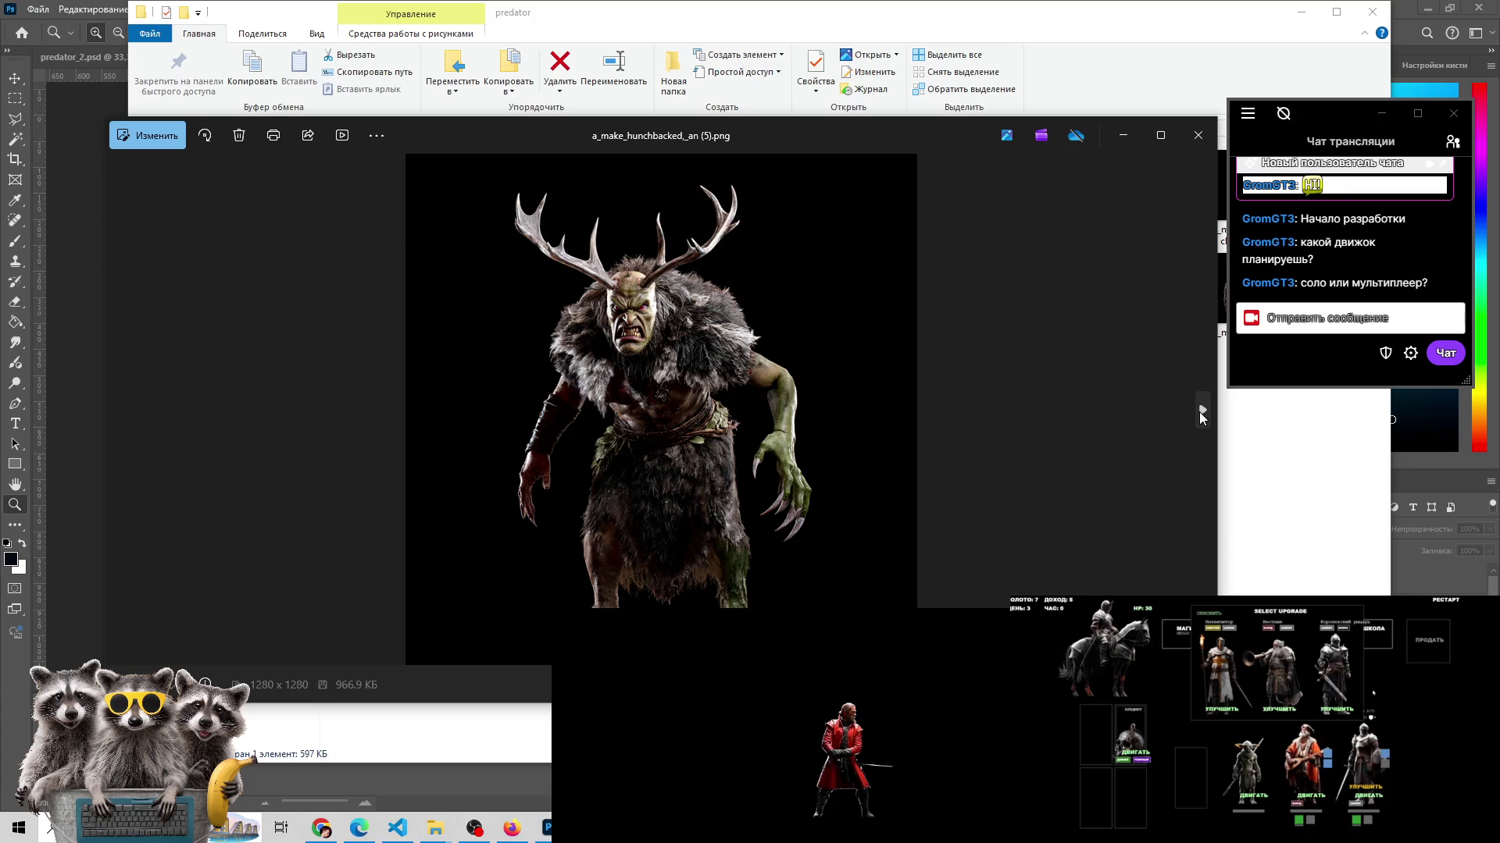
pyautogui.click(1200, 412)
pyautogui.click(1200, 411)
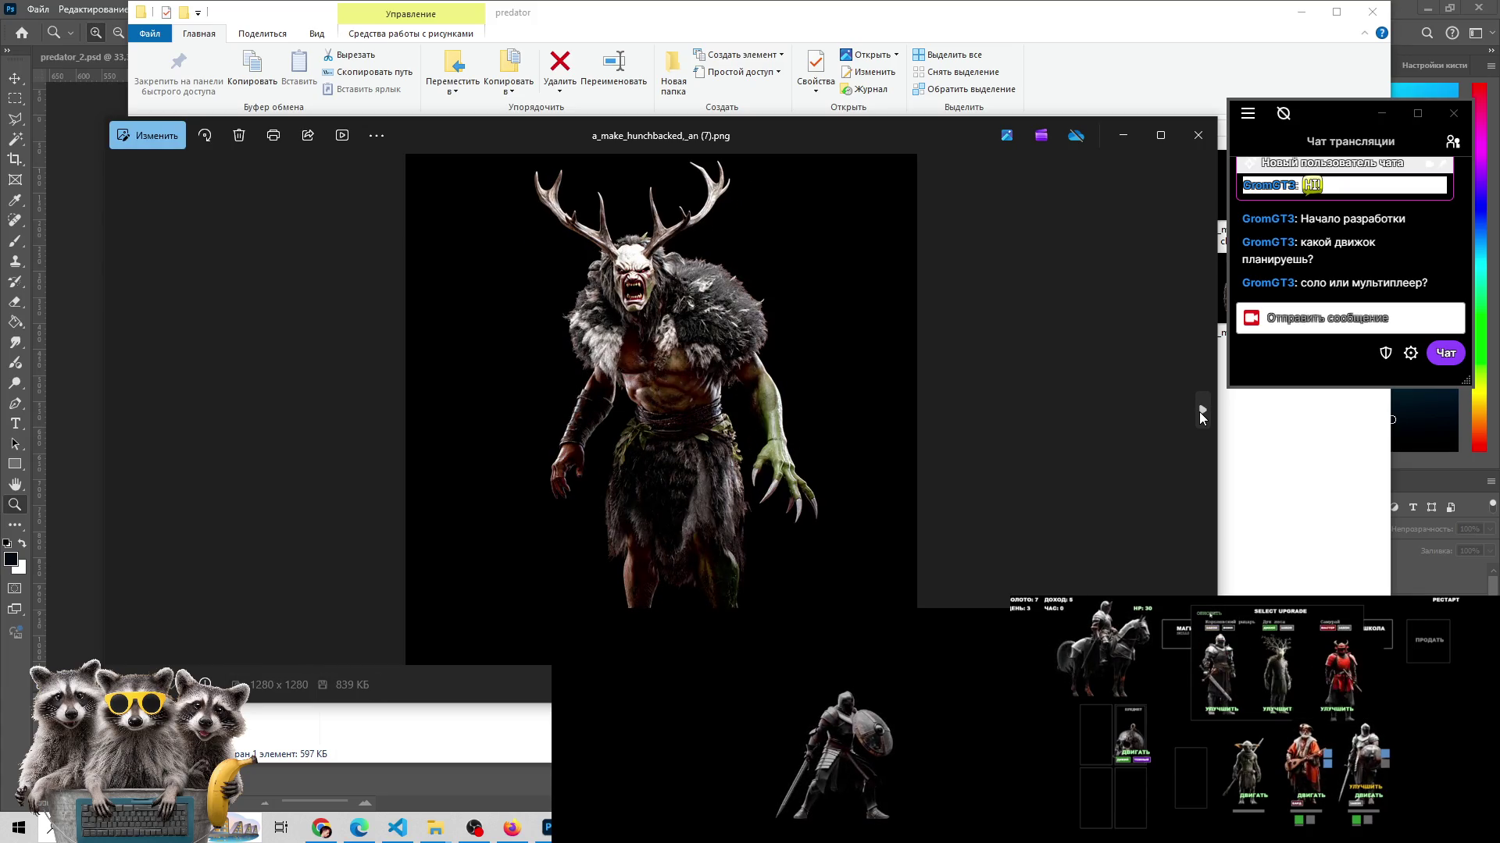
pyautogui.click(1200, 412)
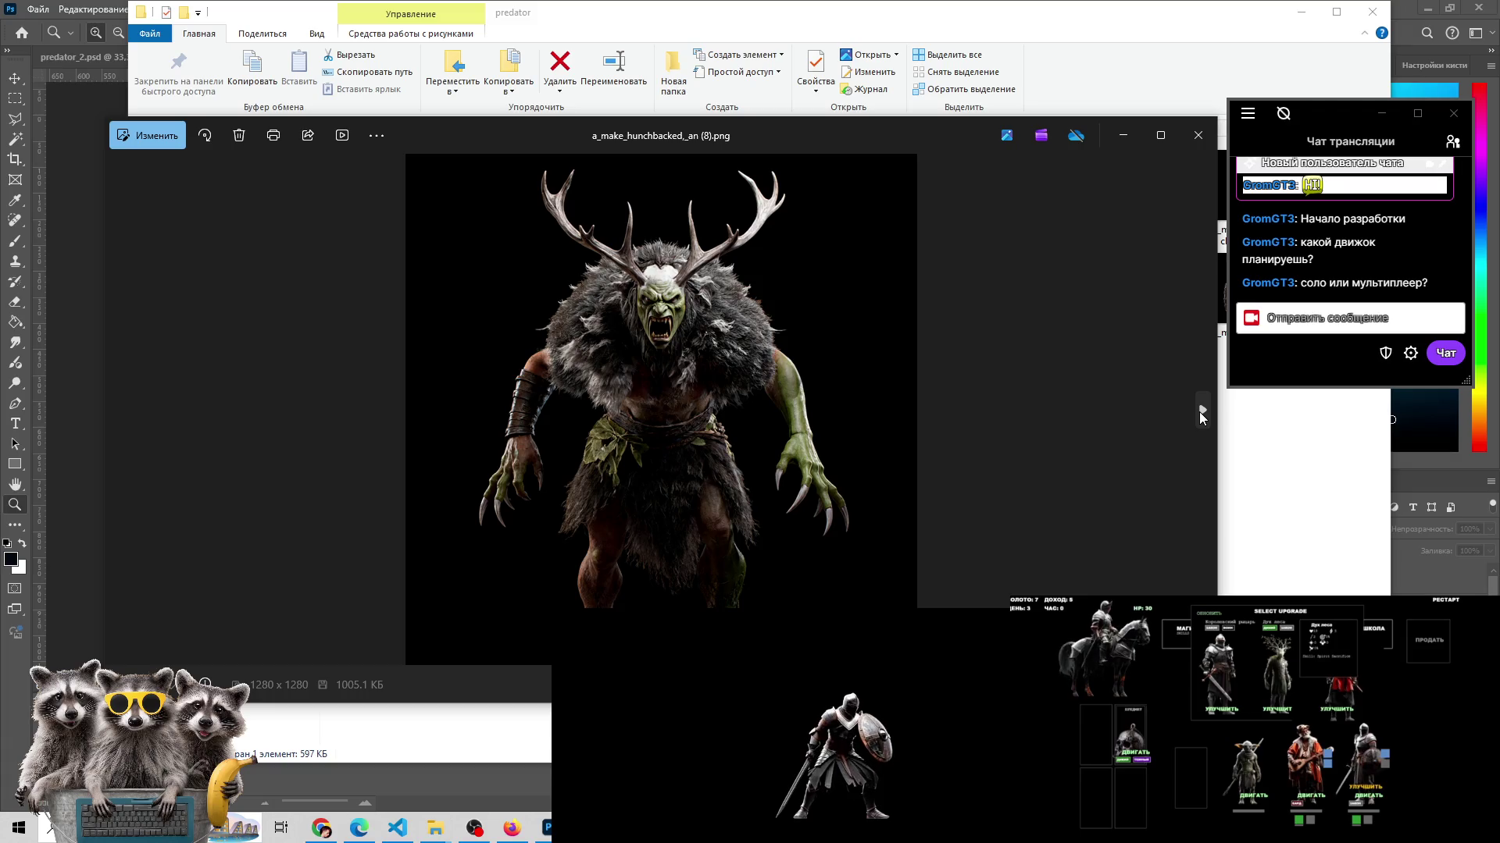
pyautogui.click(1452, 141)
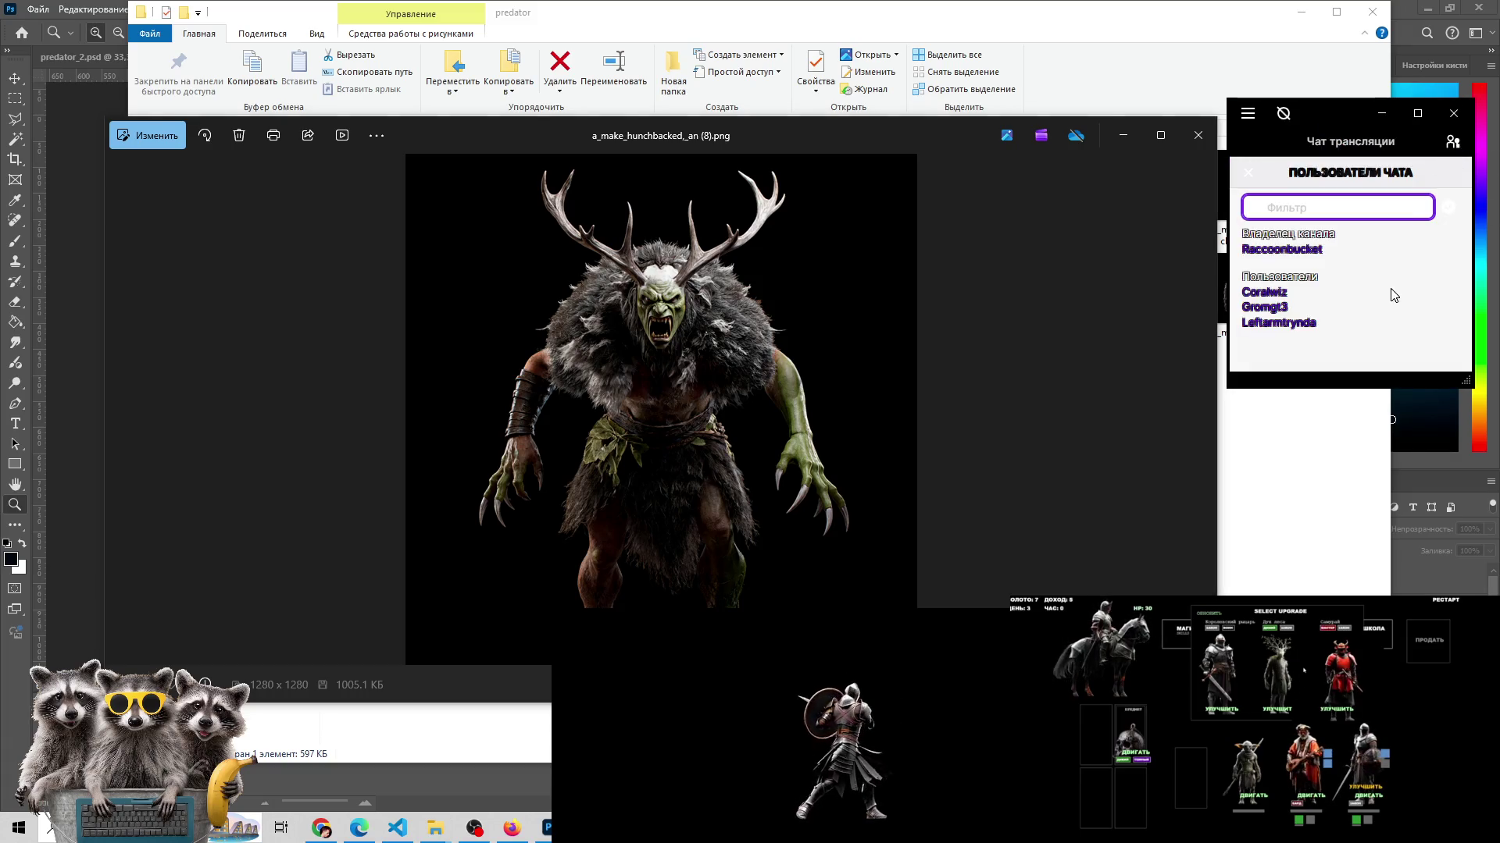
pyautogui.click(1452, 141)
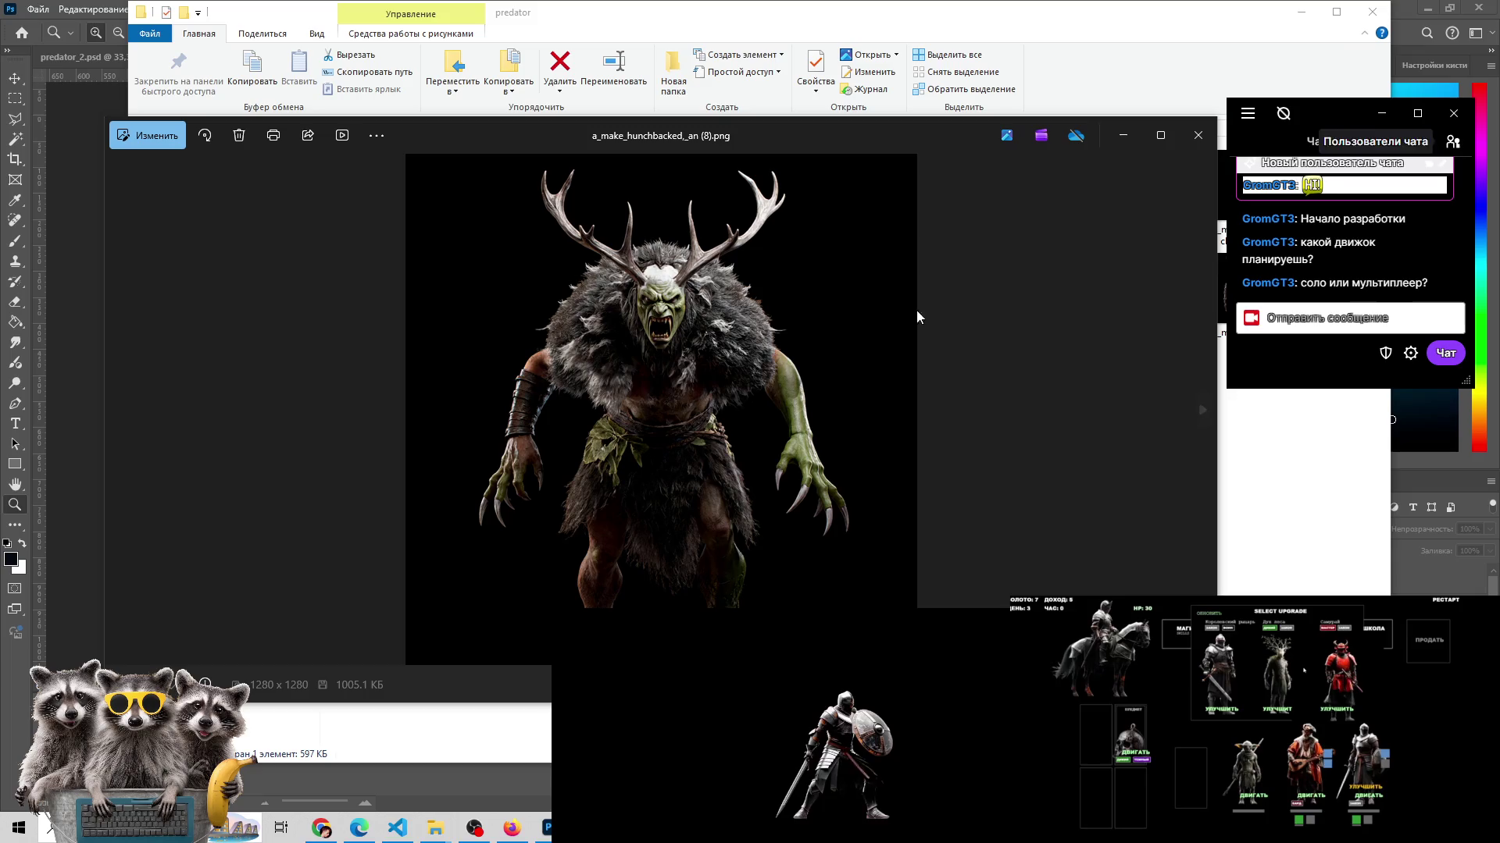
pyautogui.click(1195, 407)
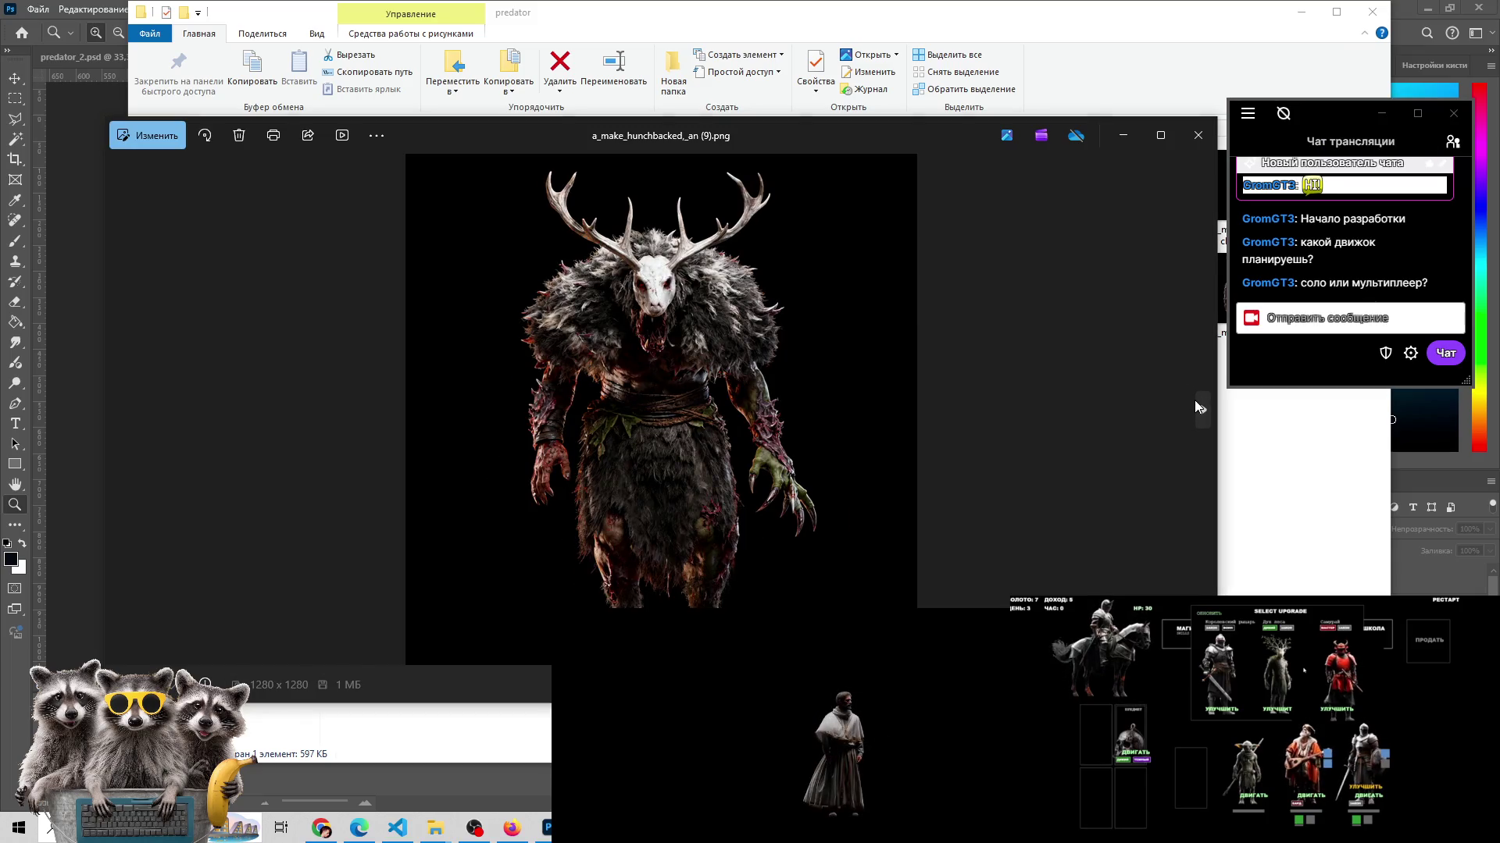
pyautogui.click(1195, 403)
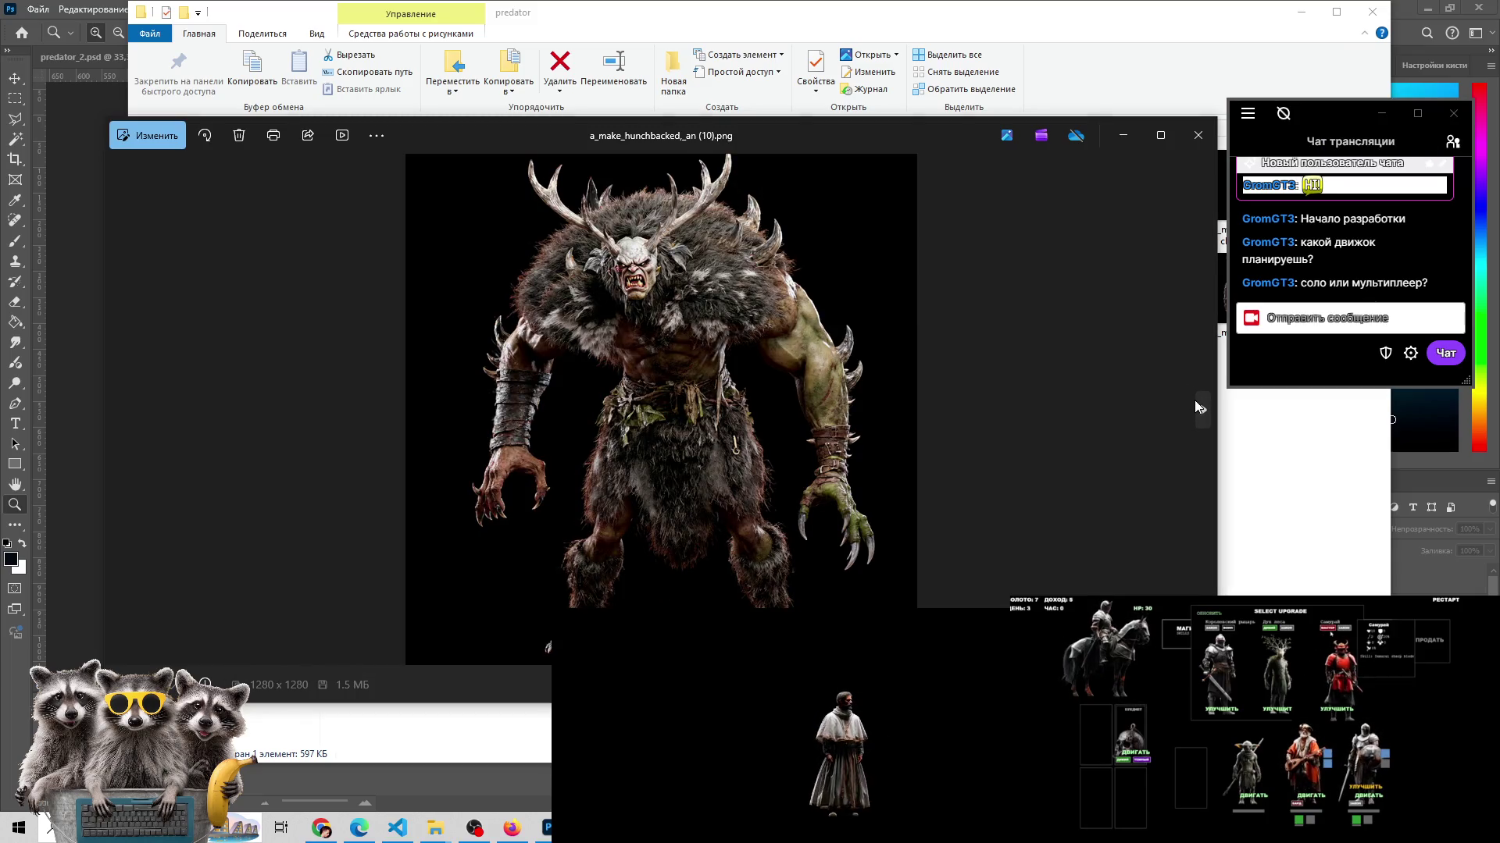
pyautogui.click(1197, 406)
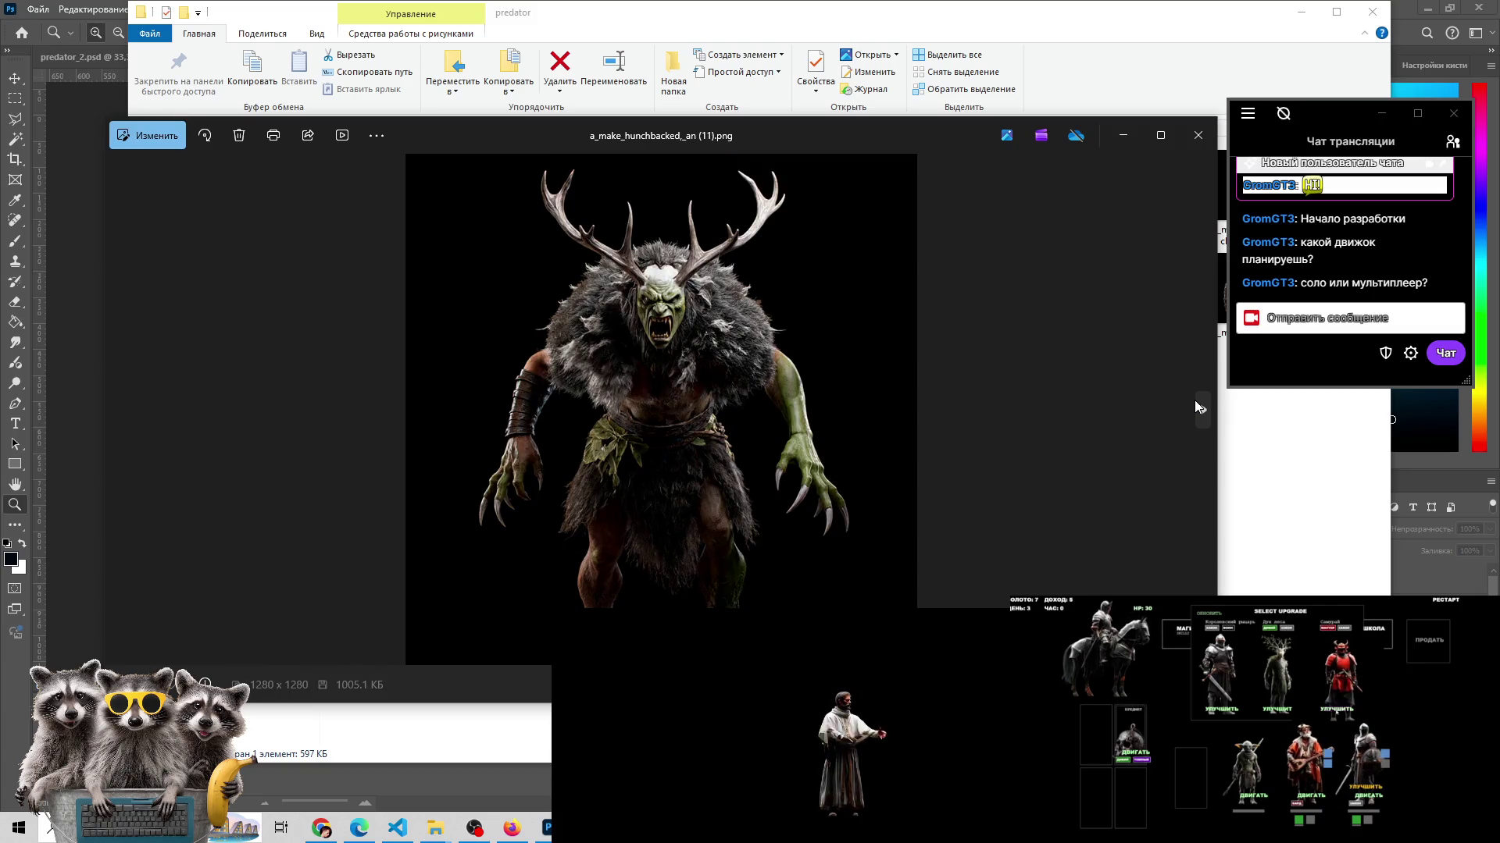
# - Page into the b_make_hunchbacked_ad images, reaching b_make_hunchbacked_an (3).jpeg
pyautogui.click(1195, 406)
pyautogui.click(1195, 406)
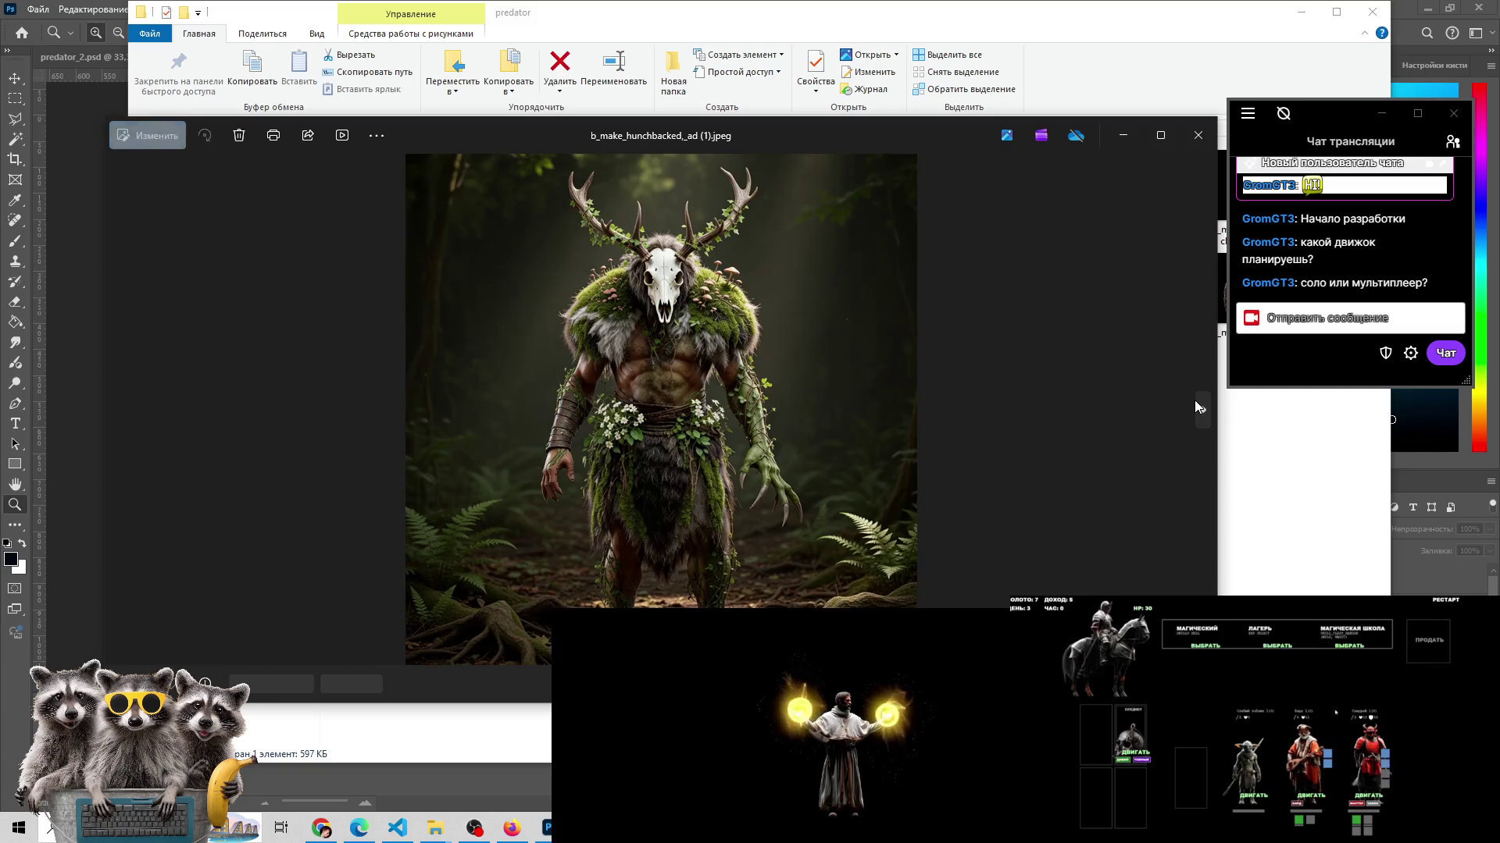
pyautogui.click(1195, 406)
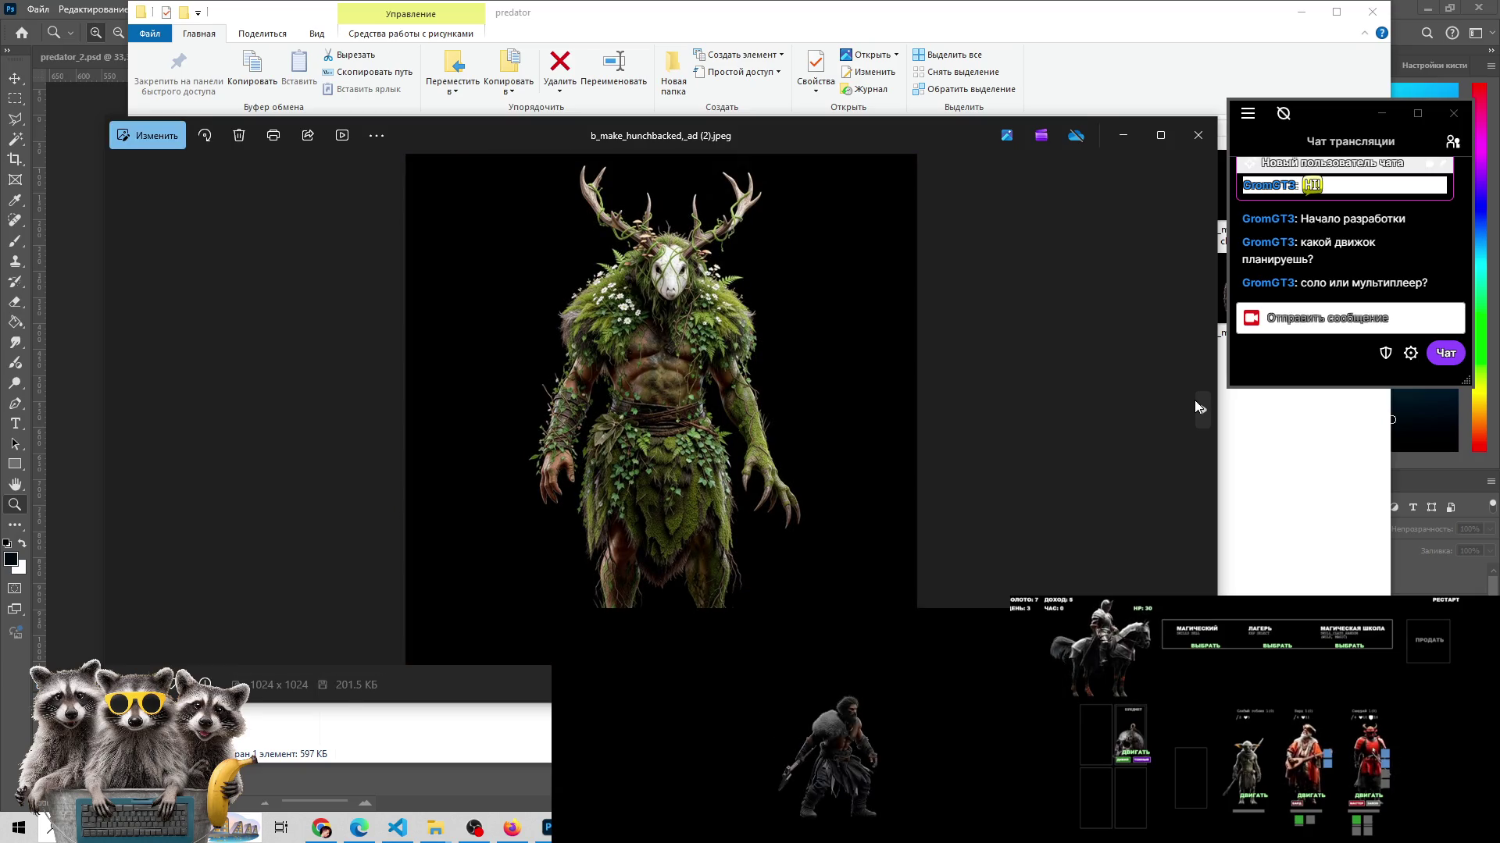
pyautogui.click(1195, 406)
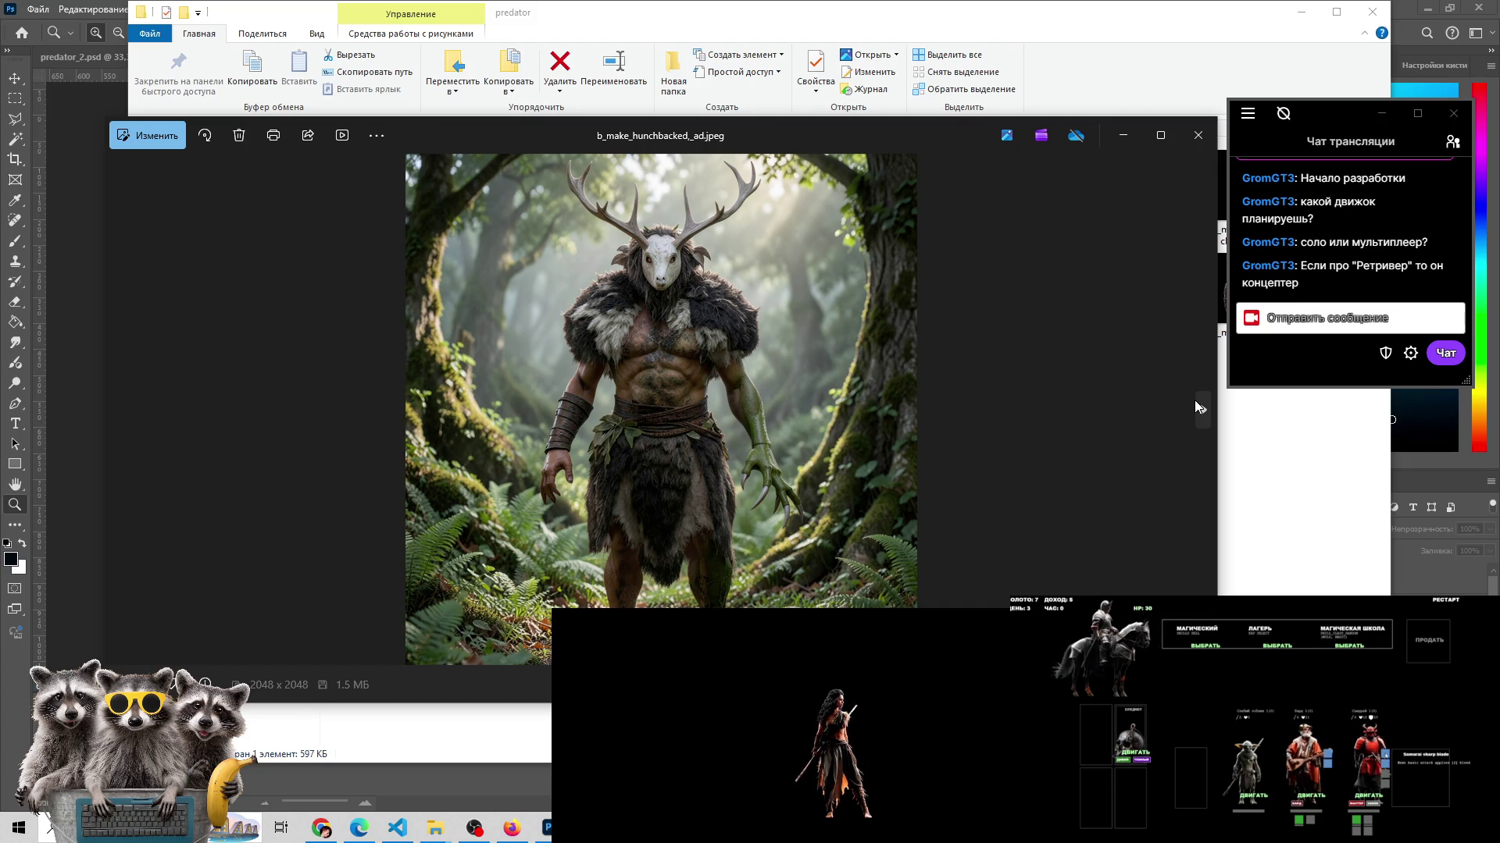
pyautogui.click(1195, 402)
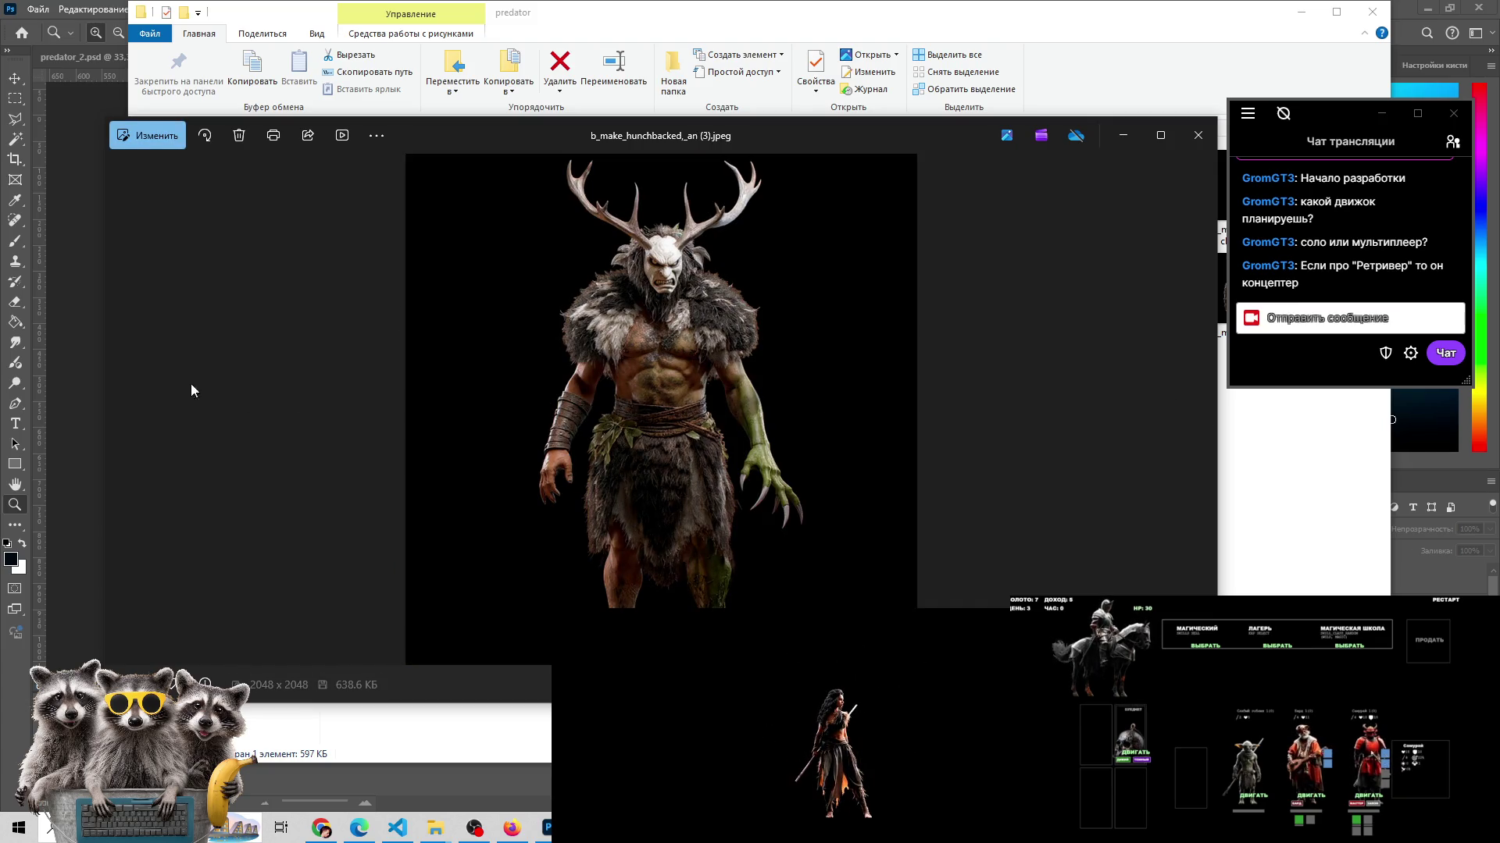
# - Review b_make_hunchbacked_an (3)–(7).jpeg, then bring the multiclasses spreadsheet forward in Chrome
pyautogui.click(123, 400)
pyautogui.click(1195, 403)
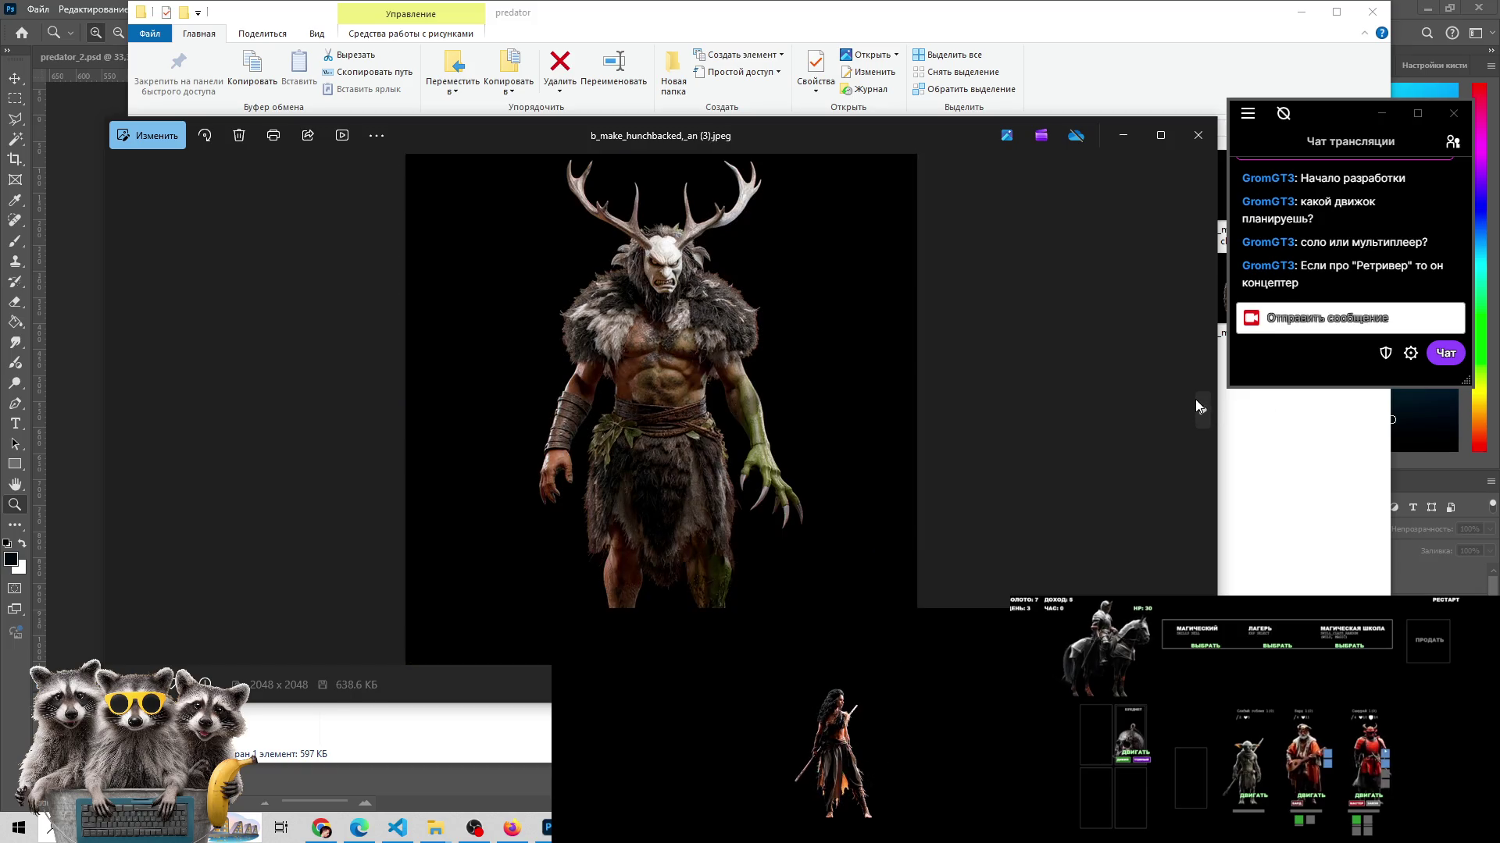
pyautogui.click(1195, 406)
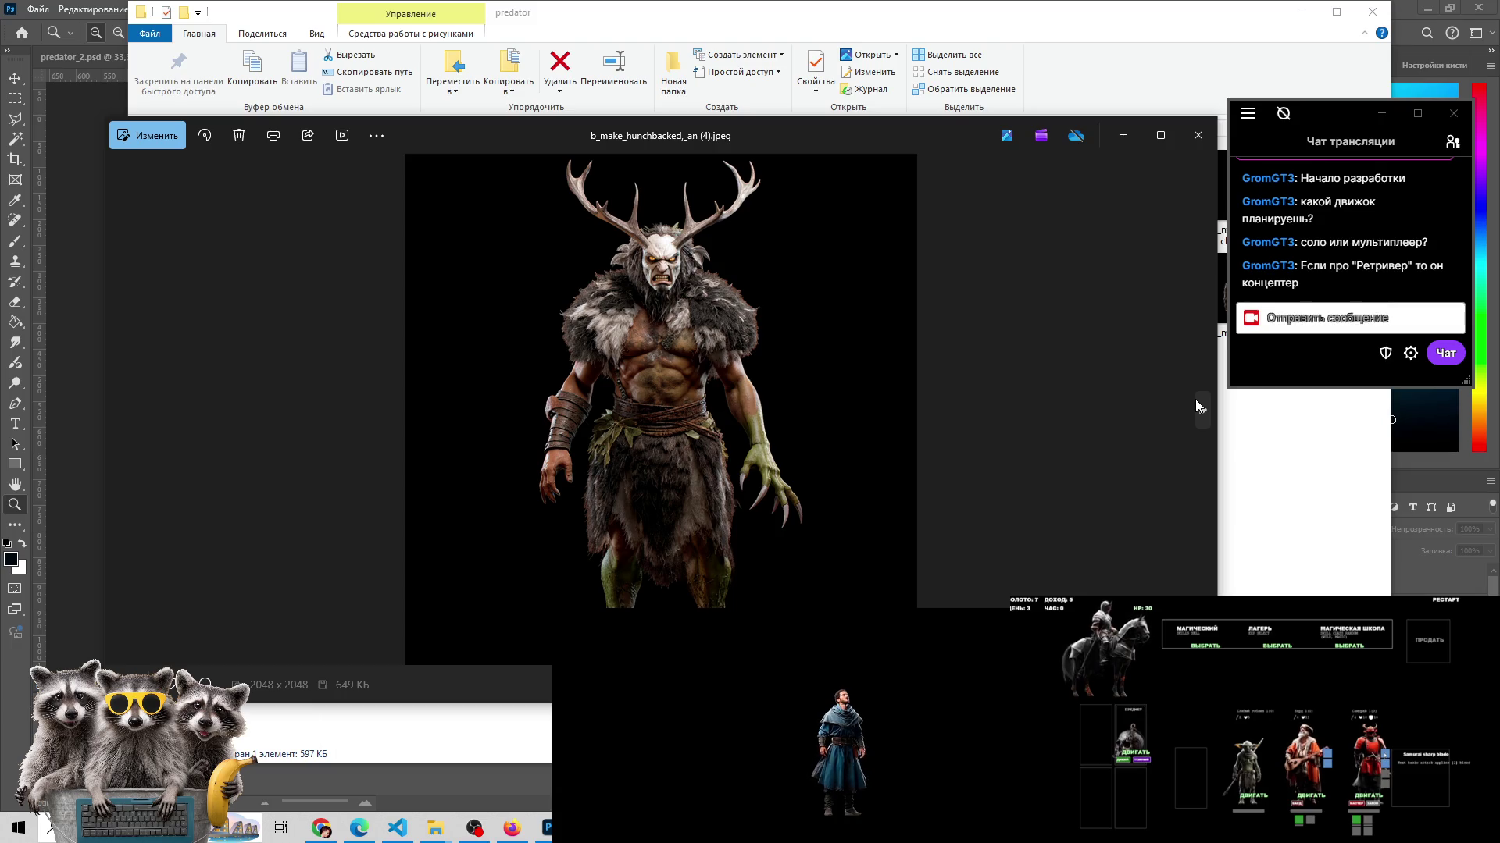
pyautogui.click(1195, 406)
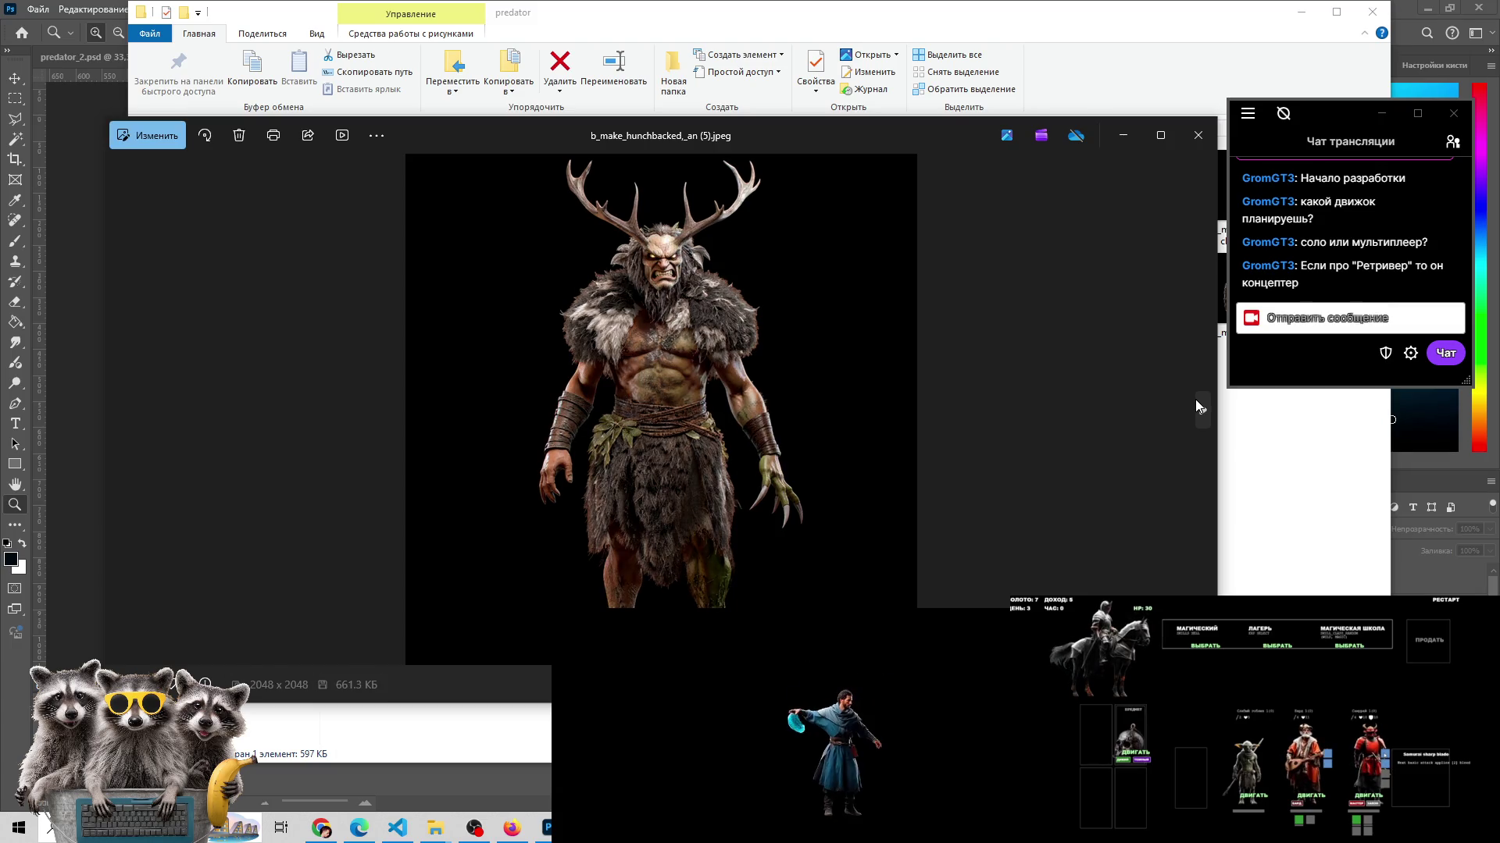
pyautogui.click(1198, 406)
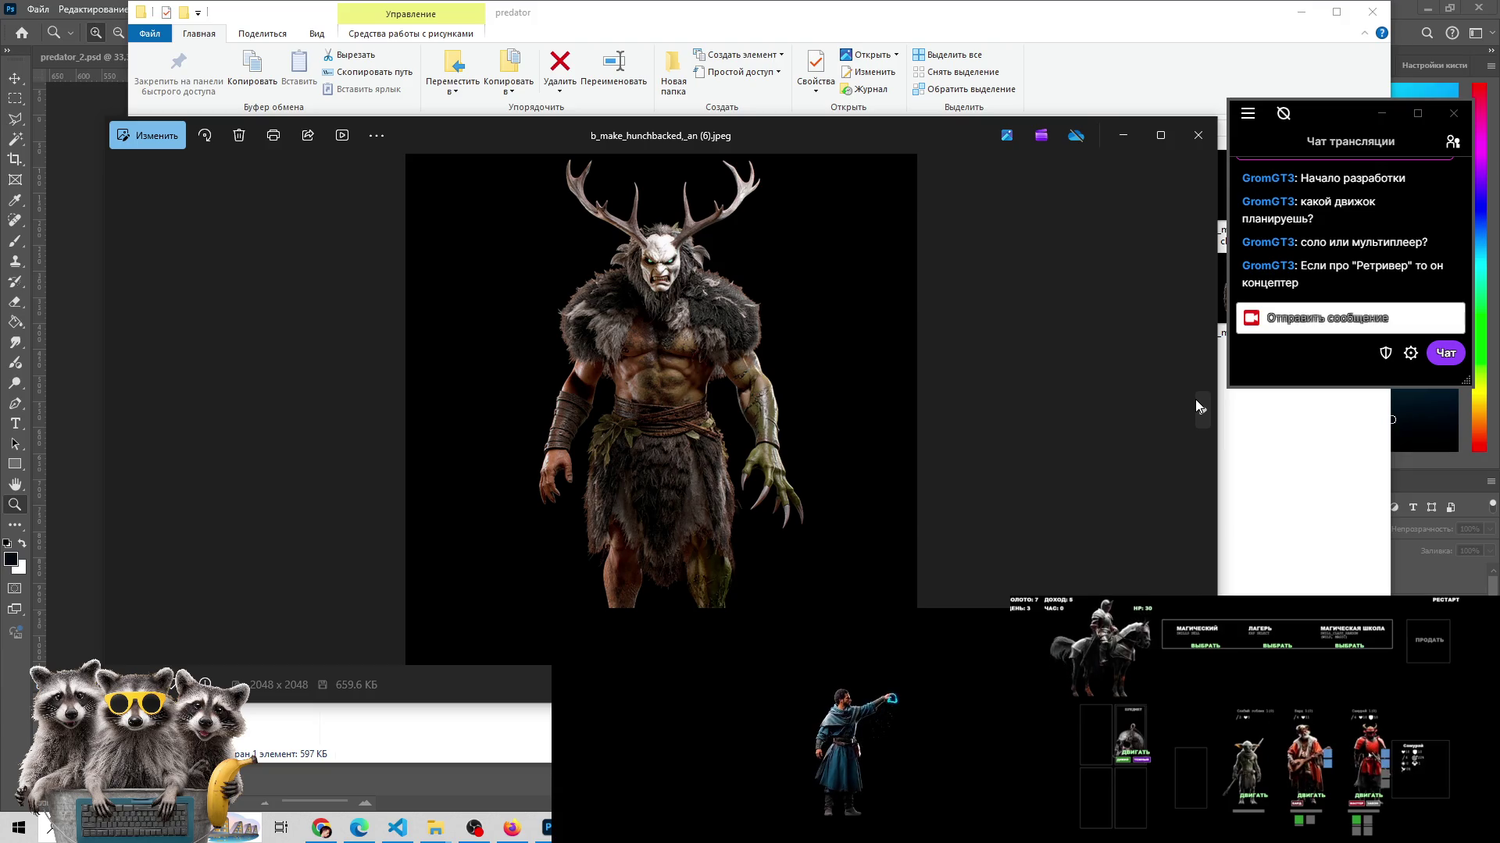
pyautogui.click(1195, 406)
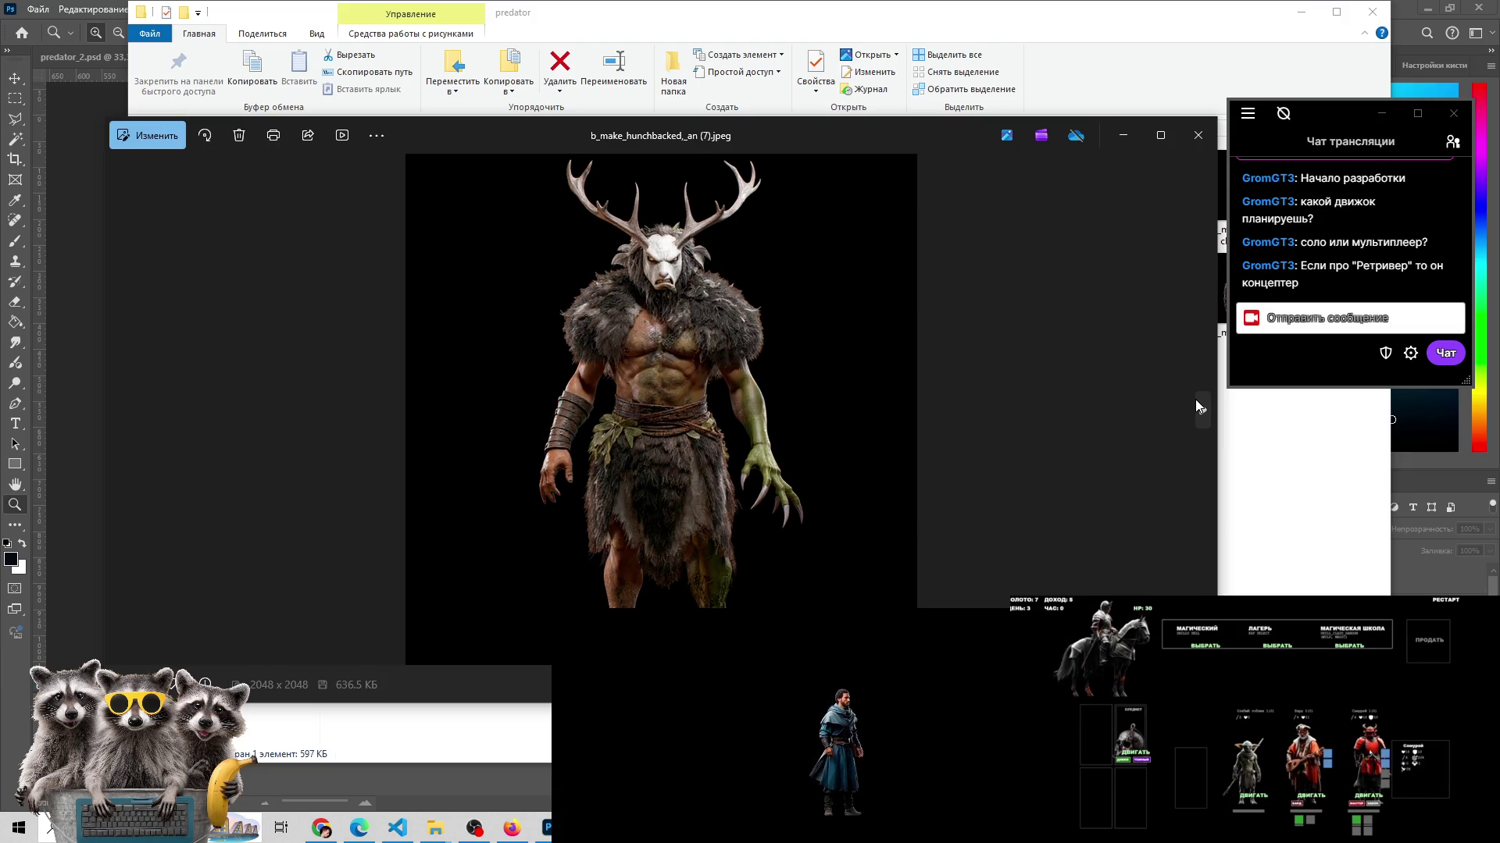
pyautogui.click(335, 831)
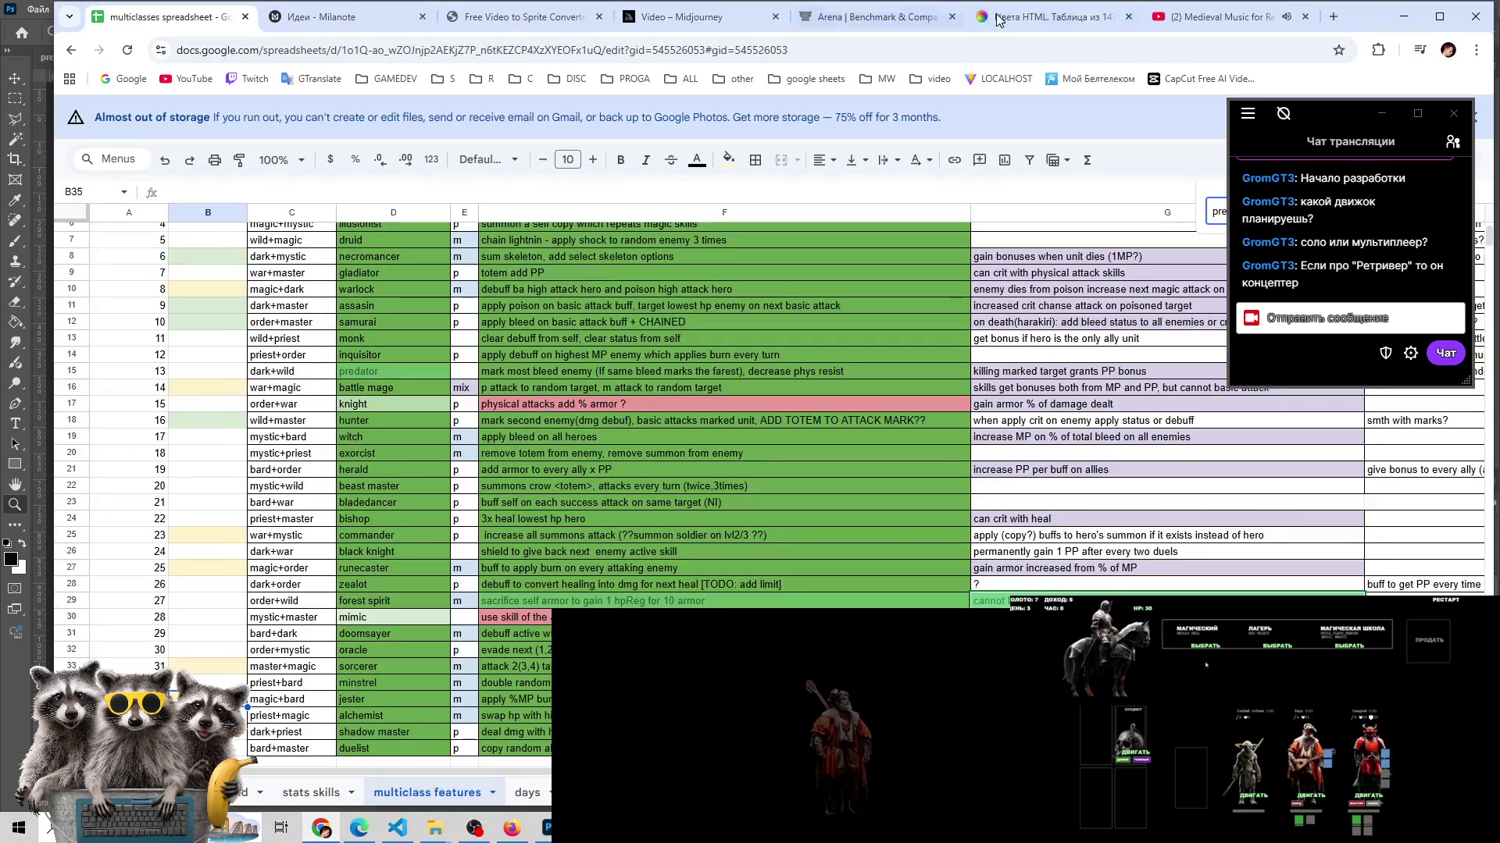
# - Open Twitch in a new tab and search for the channel 'excentro', correcting its spelling
pyautogui.click(1332, 17)
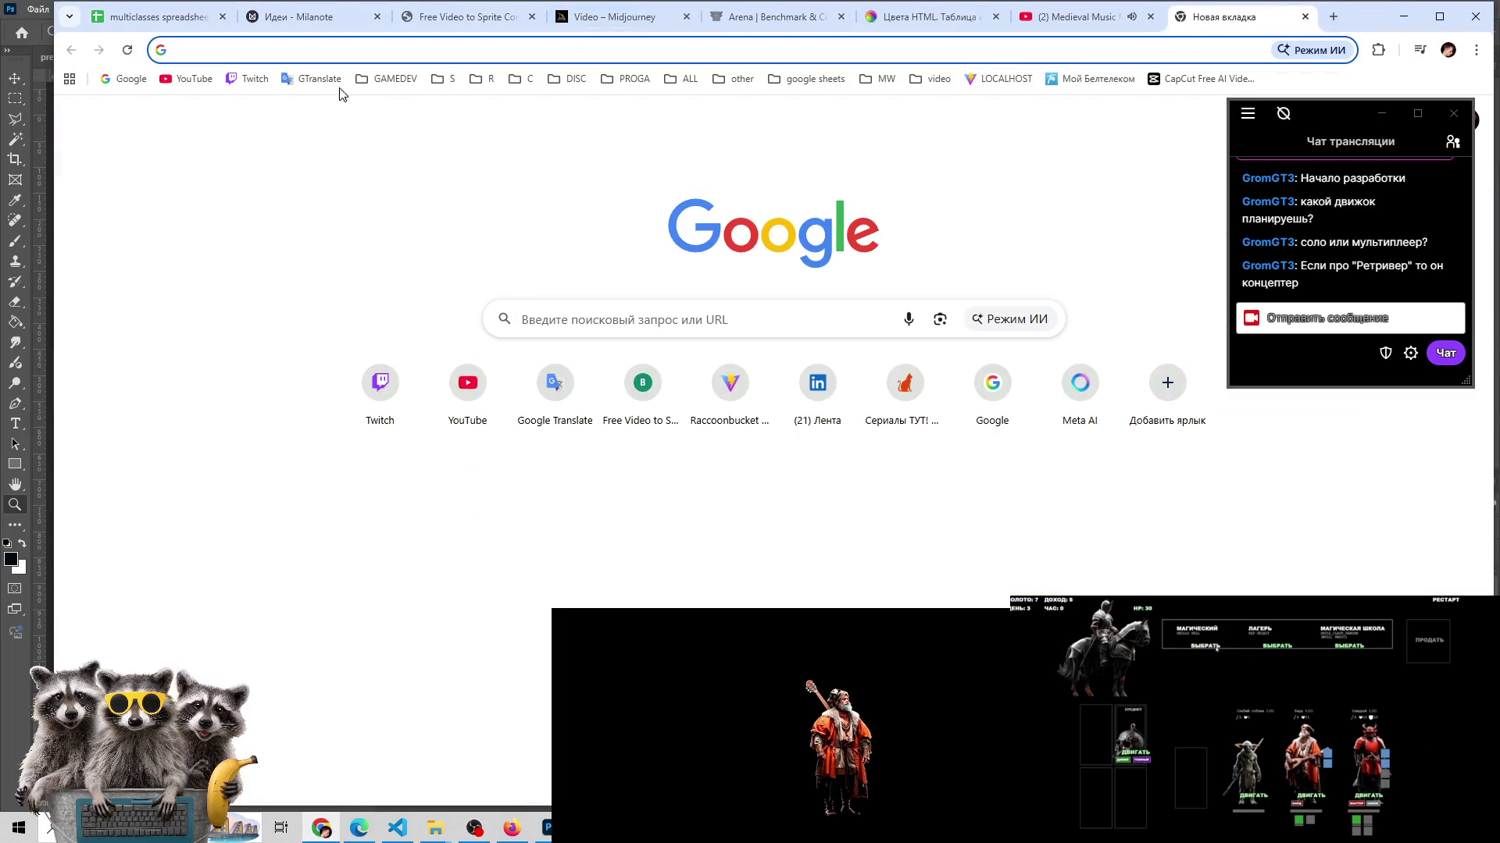
pyautogui.click(248, 82)
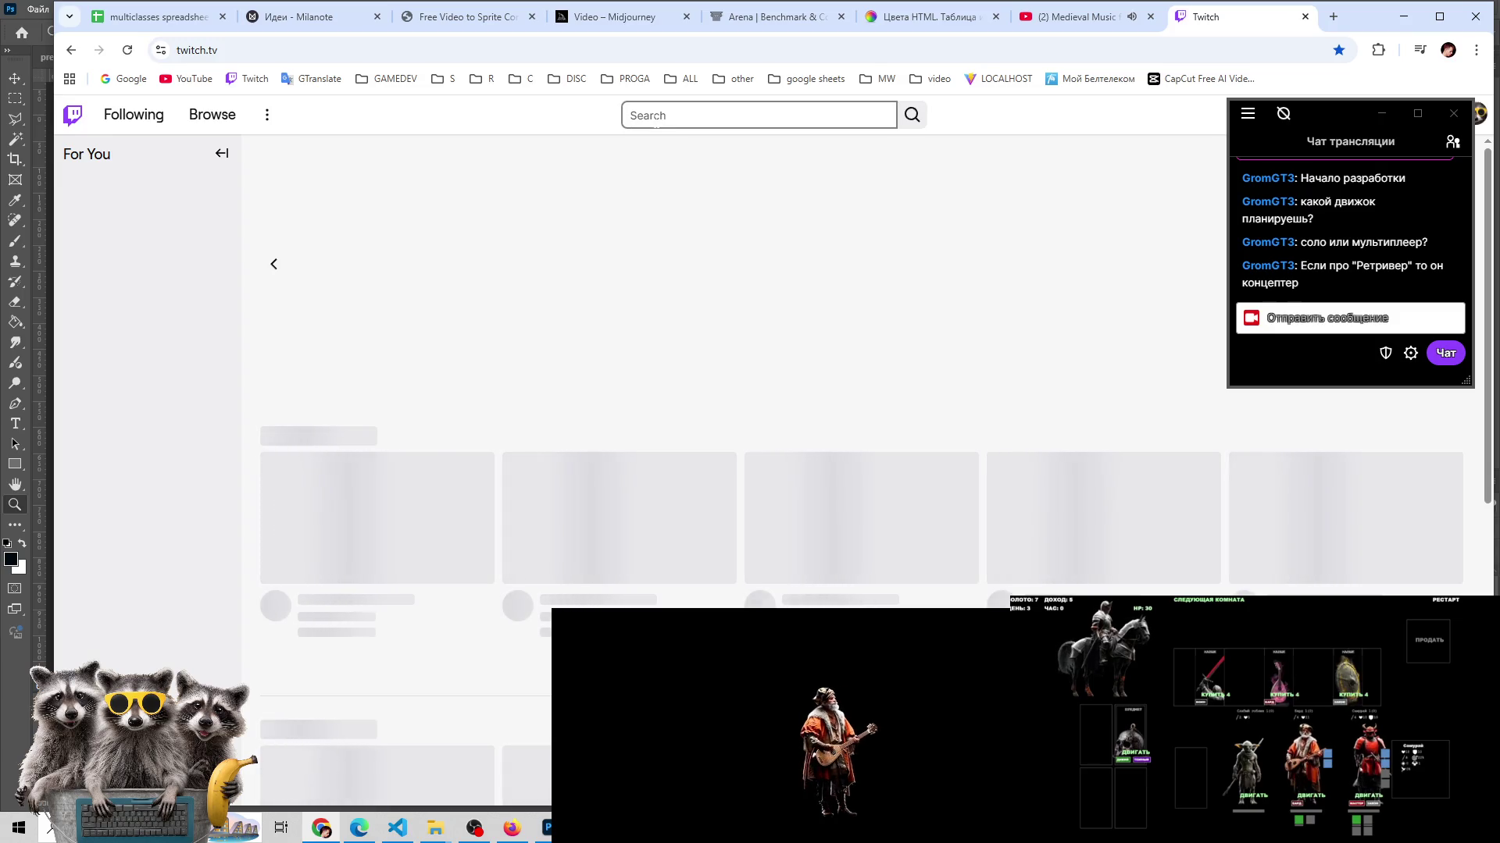
pyautogui.click(703, 114)
pyautogui.write('e')
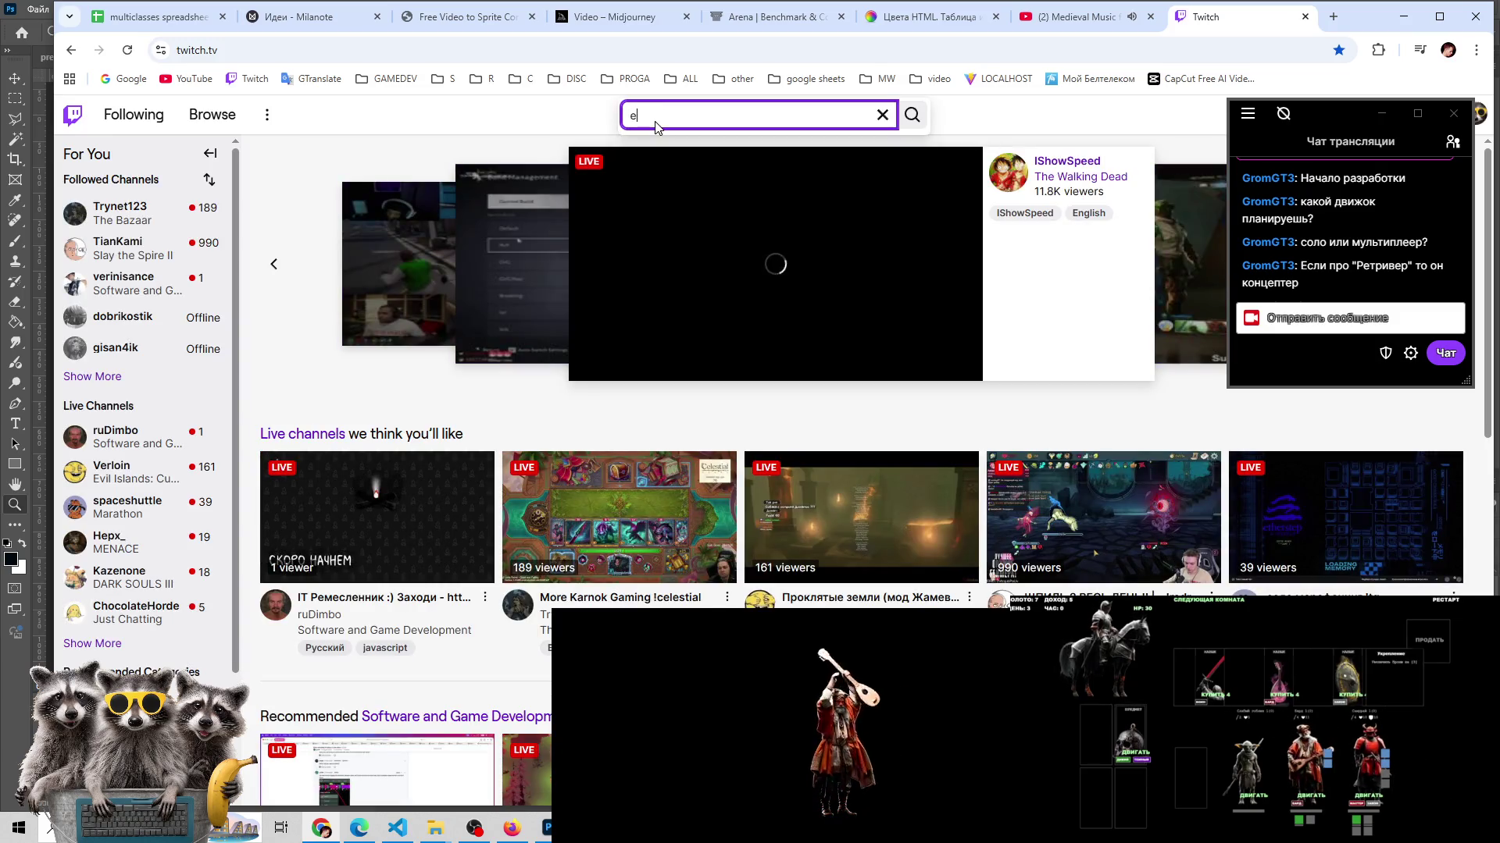
pyautogui.write('xcentr')
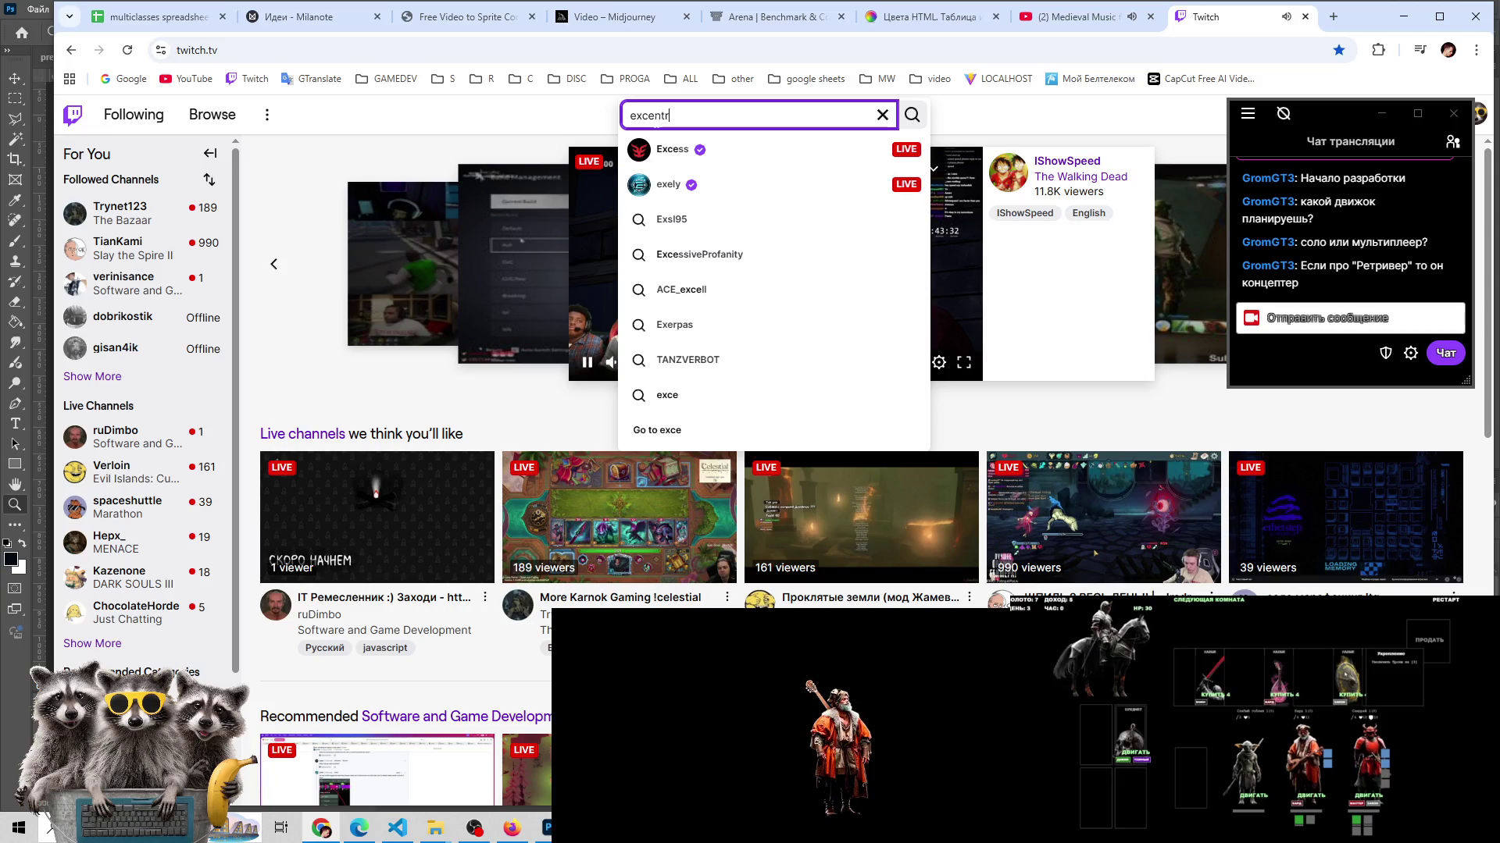
pyautogui.write('o')
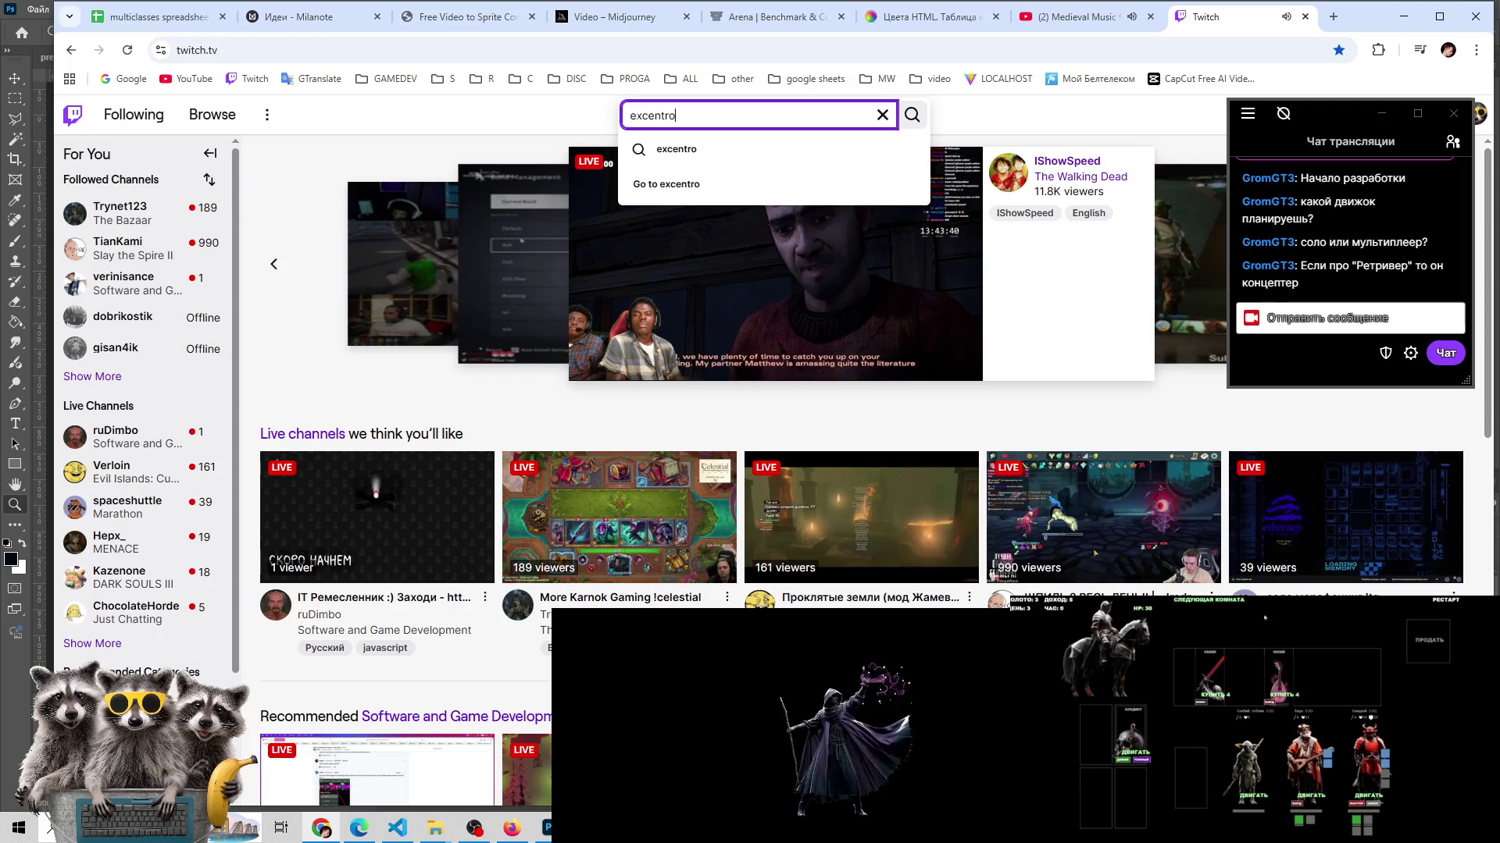
pyautogui.click(636, 116)
pyautogui.write('k')
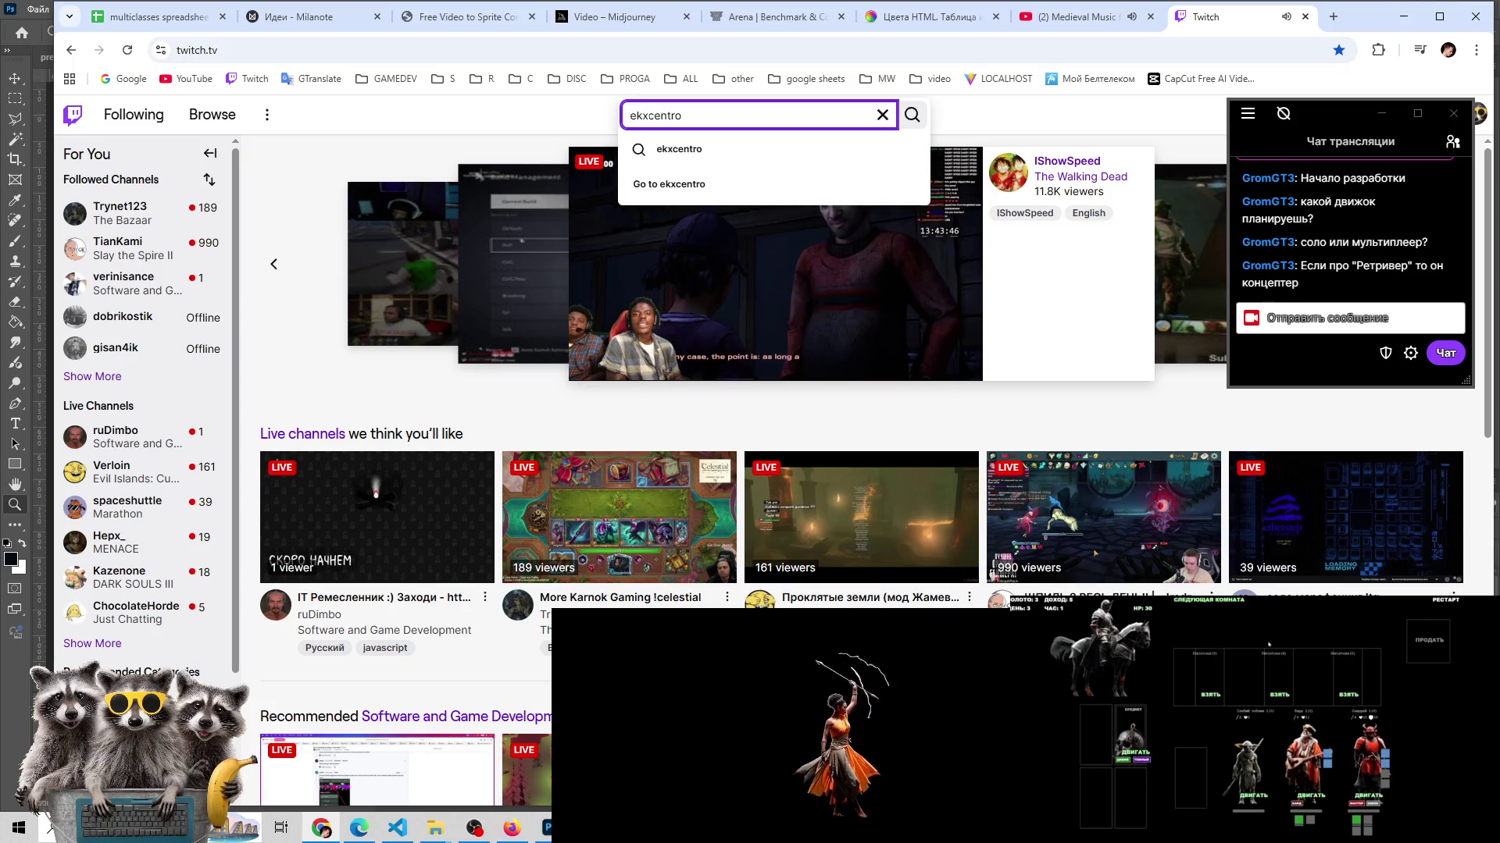
pyautogui.doubleClick(655, 115)
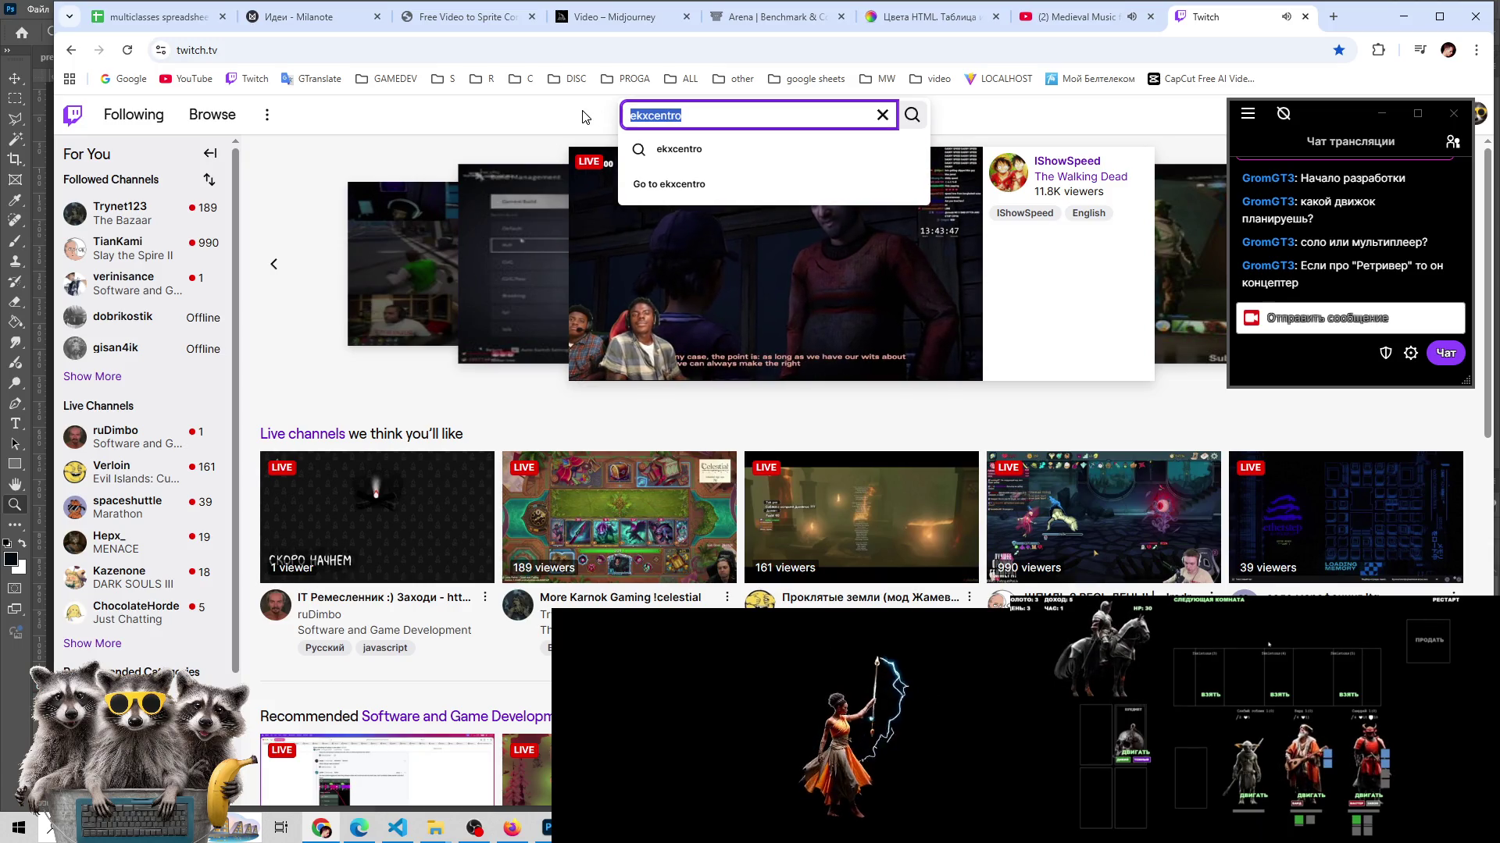
pyautogui.click(654, 116)
pyautogui.moveTo(635, 115); pyautogui.dragTo(642, 115)
pyautogui.write('c')
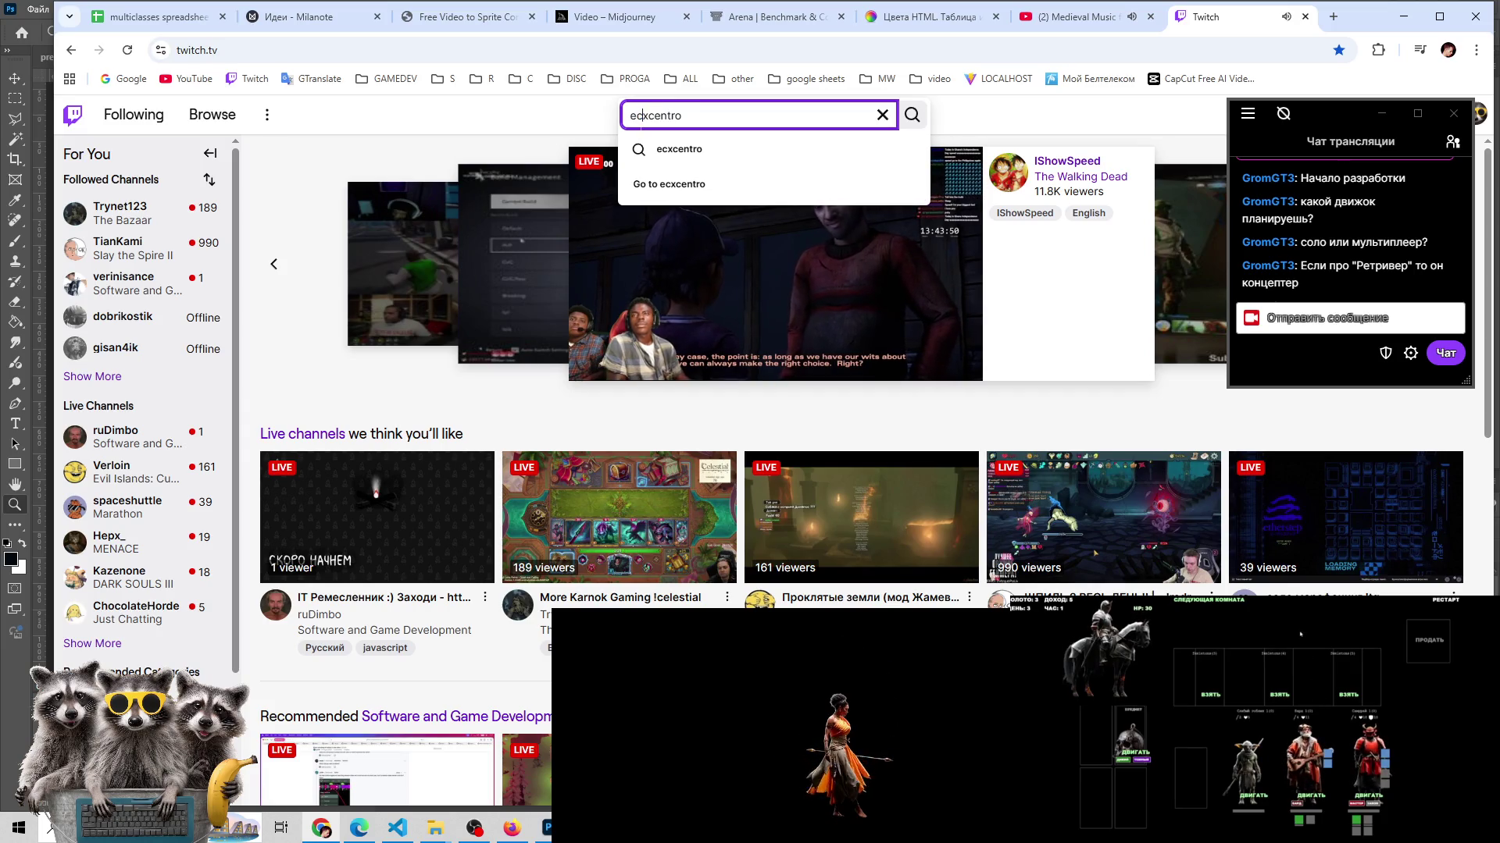
# - Check the channel name in the Discord direct message, then return to the Twitch search
pyautogui.press('super+shift+s')
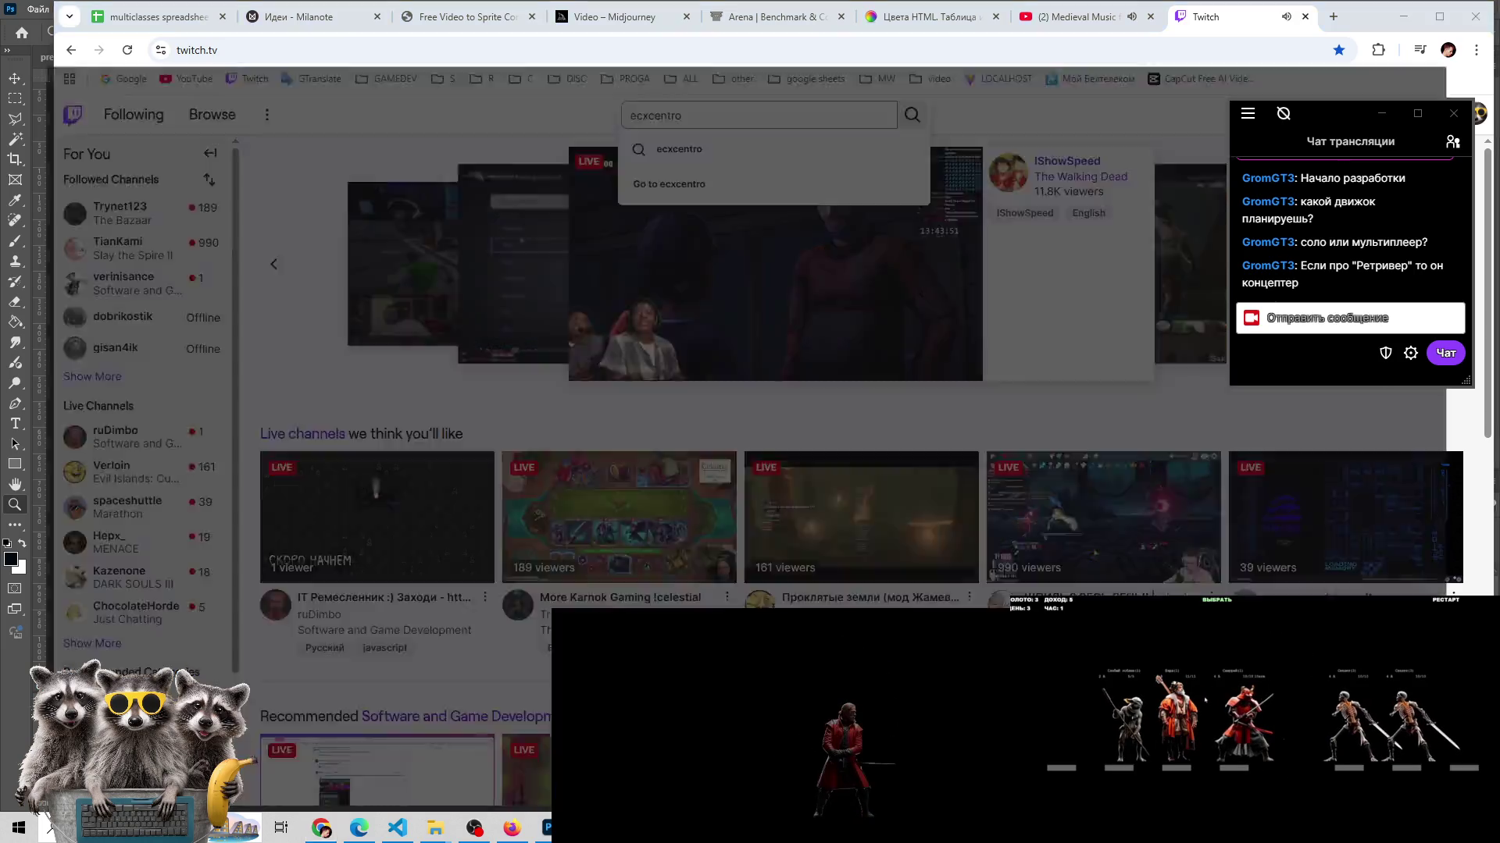
pyautogui.hotkey('alt', 'Tab')
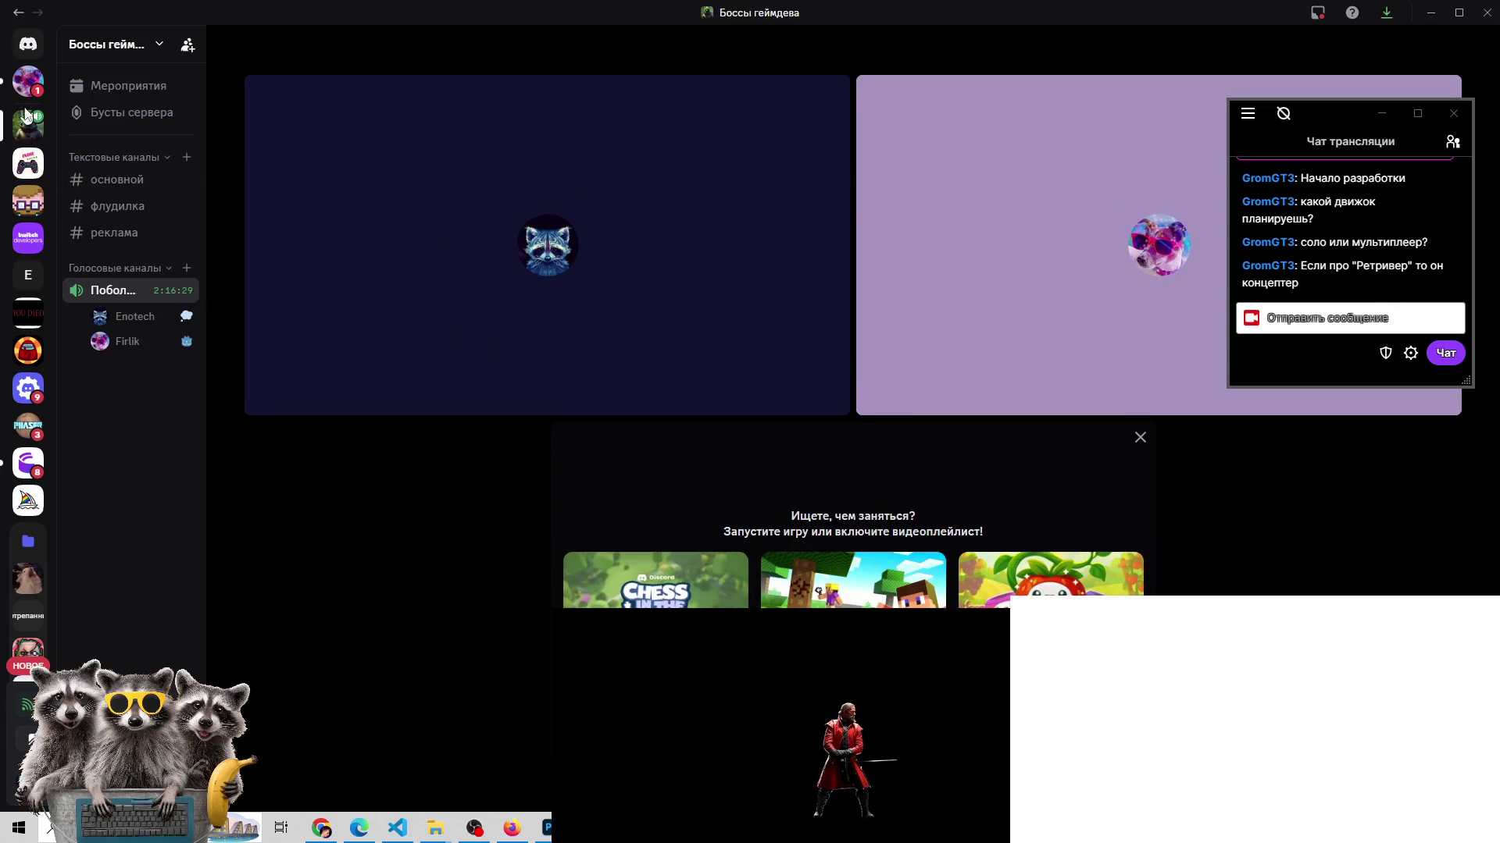
pyautogui.click(28, 80)
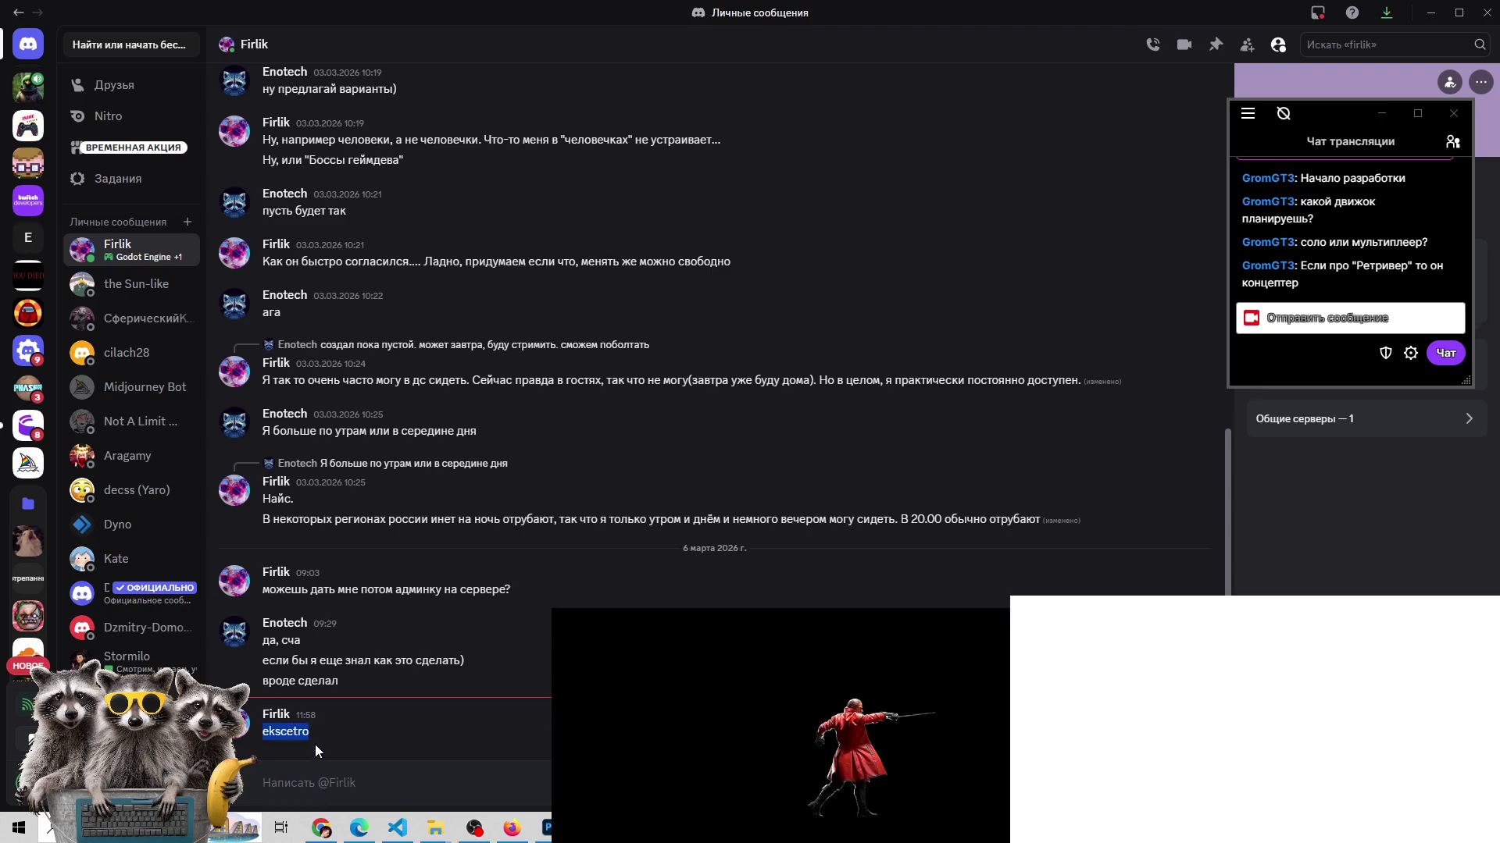
pyautogui.hotkey('alt', 'Tab')
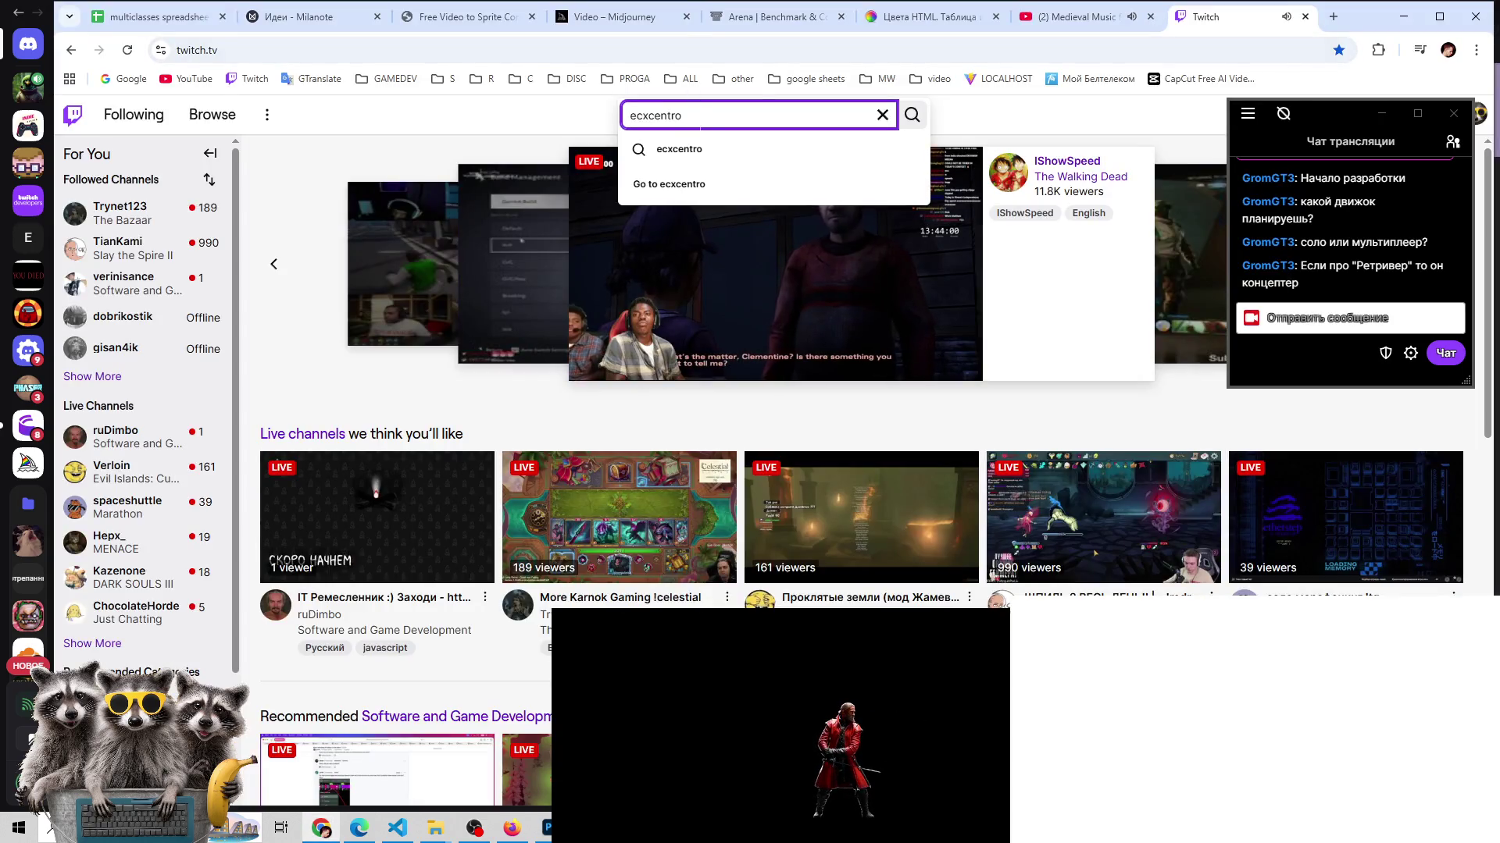
# - Search for 'ekscetro' and open the streamer's channel page
pyautogui.write('ekscetro')
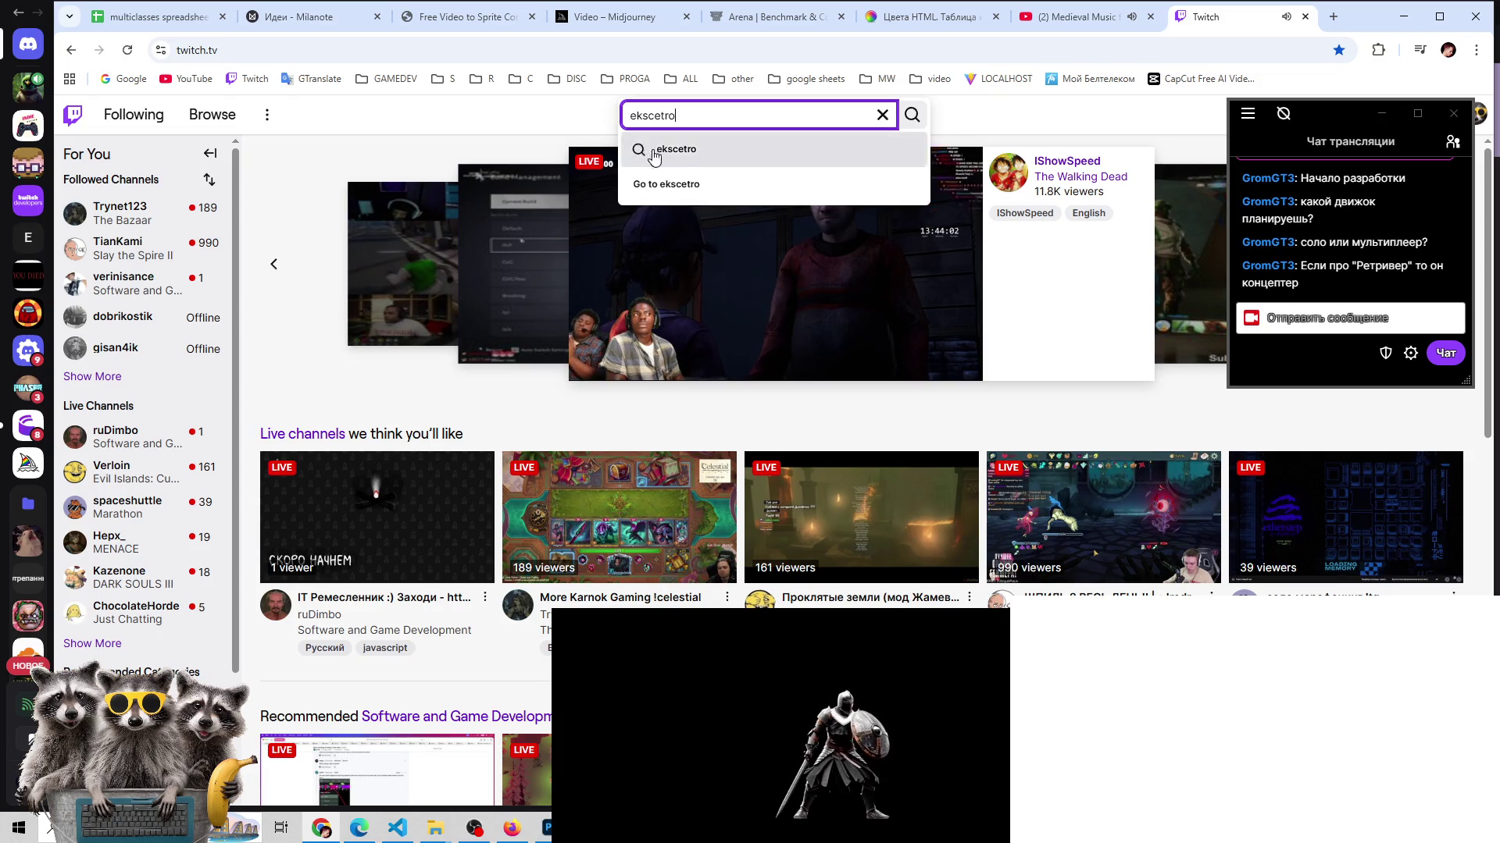
pyautogui.click(664, 150)
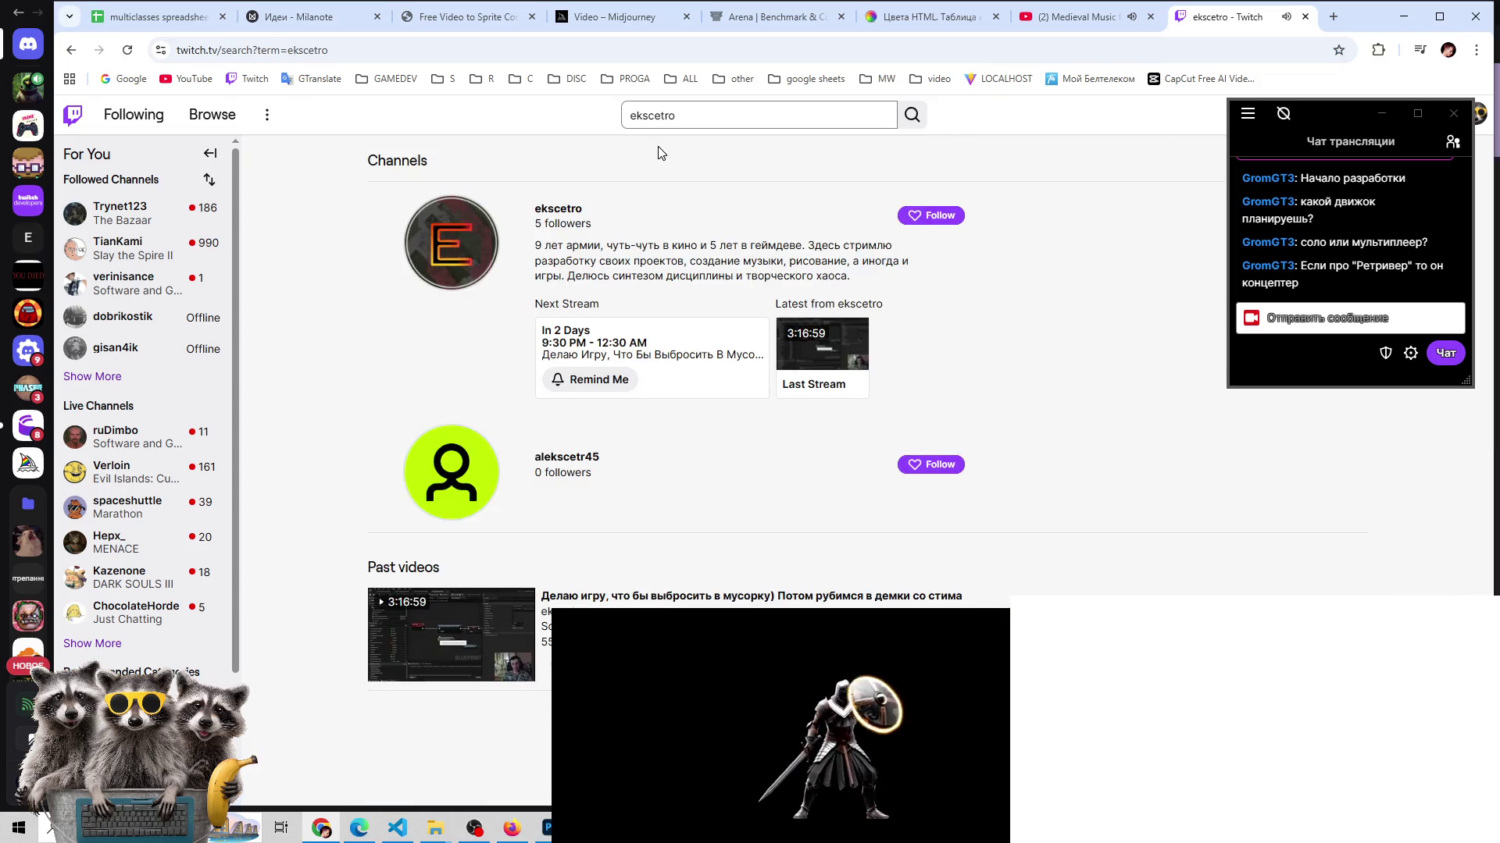
pyautogui.click(461, 240)
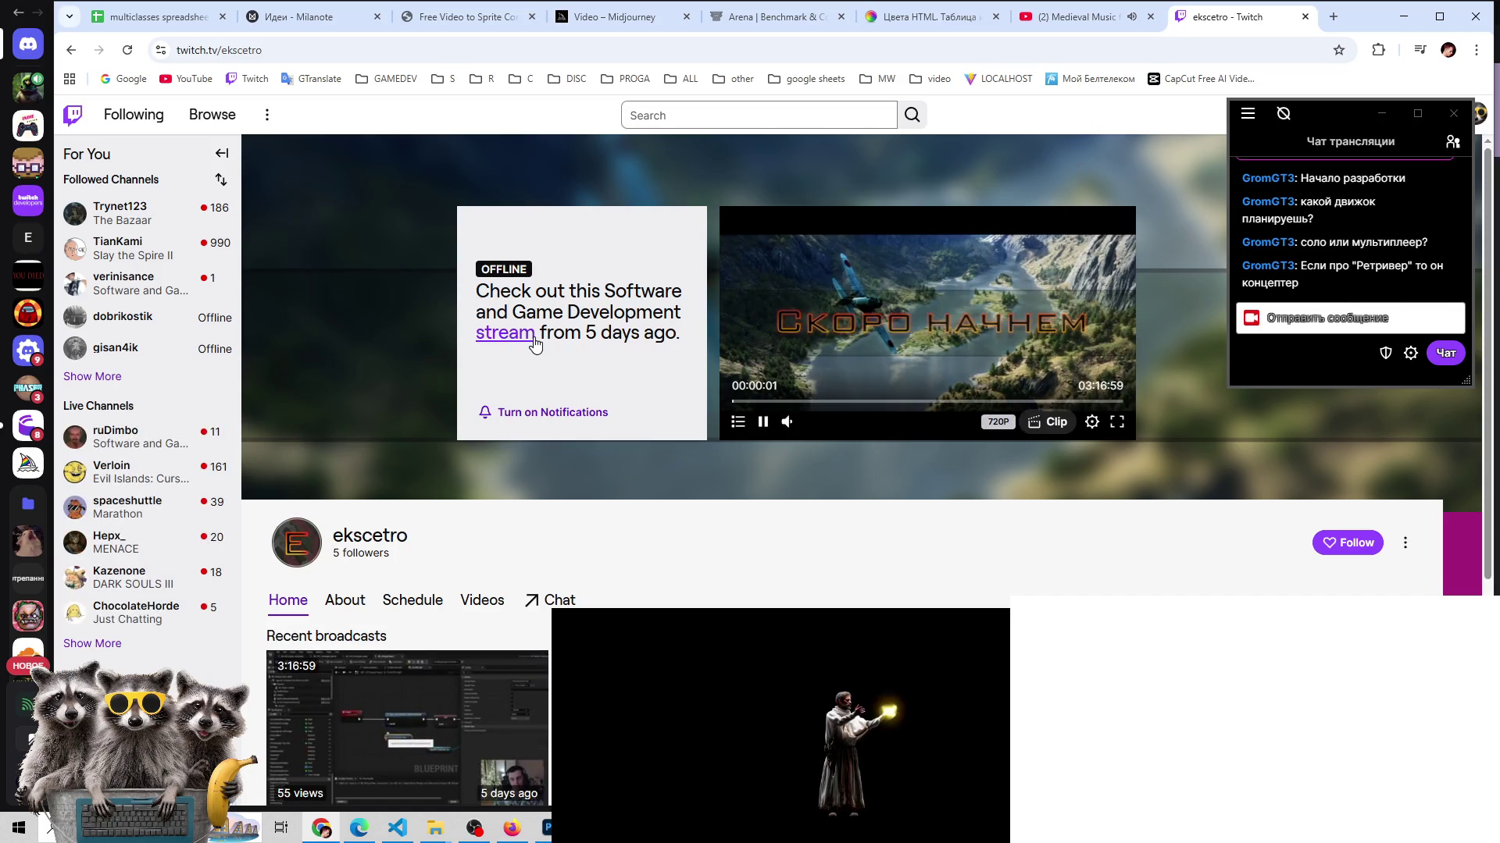
pyautogui.scroll(-2, 534, 344)
pyautogui.scroll(-2, 535, 344)
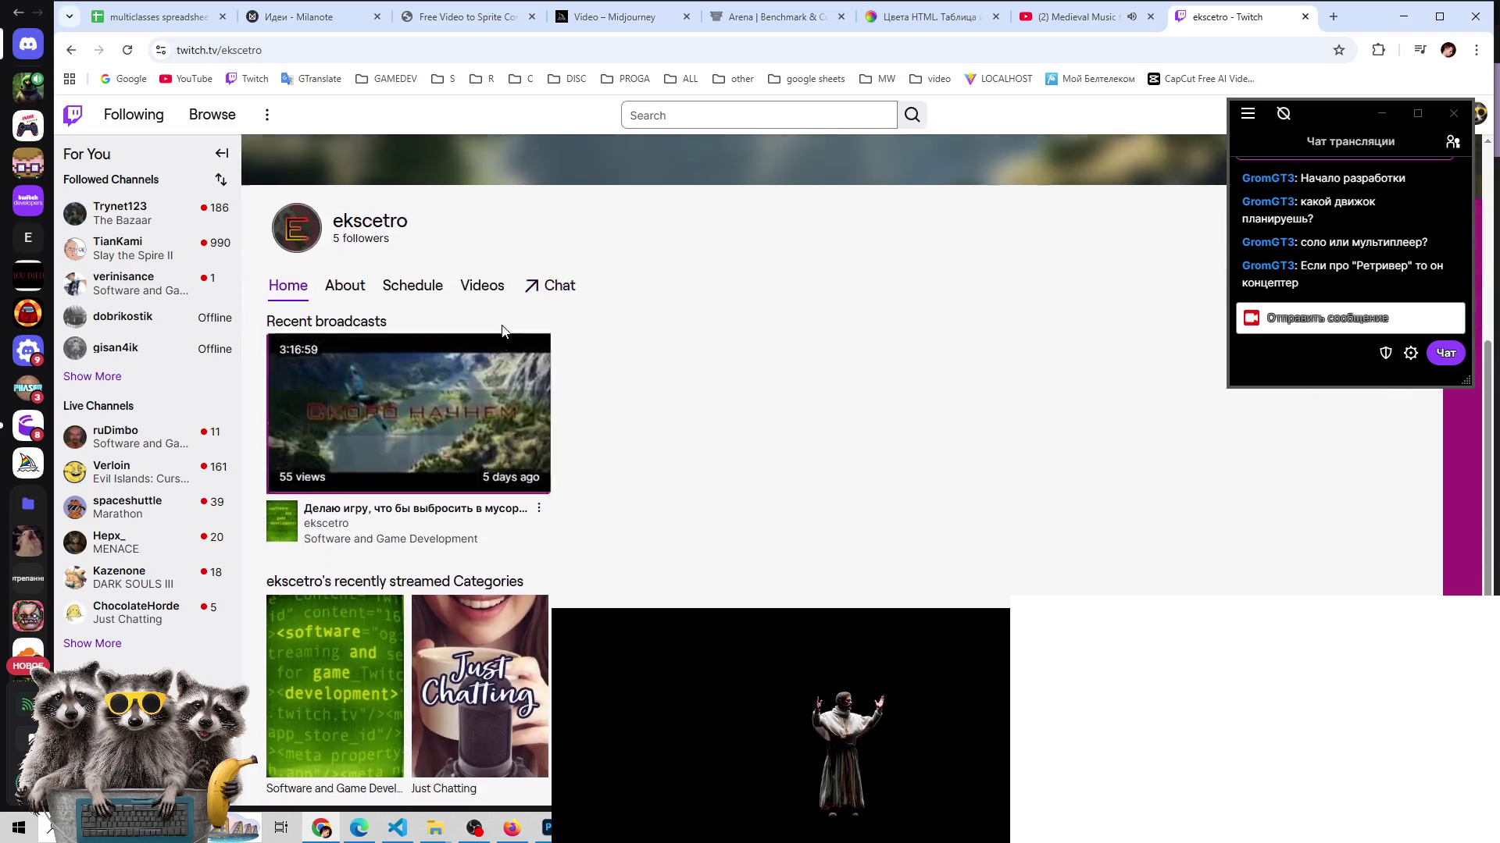
pyautogui.scroll(4, 348, 525)
# - Read the channel's About page and open the linked ArtStation portfolio
pyautogui.click(344, 504)
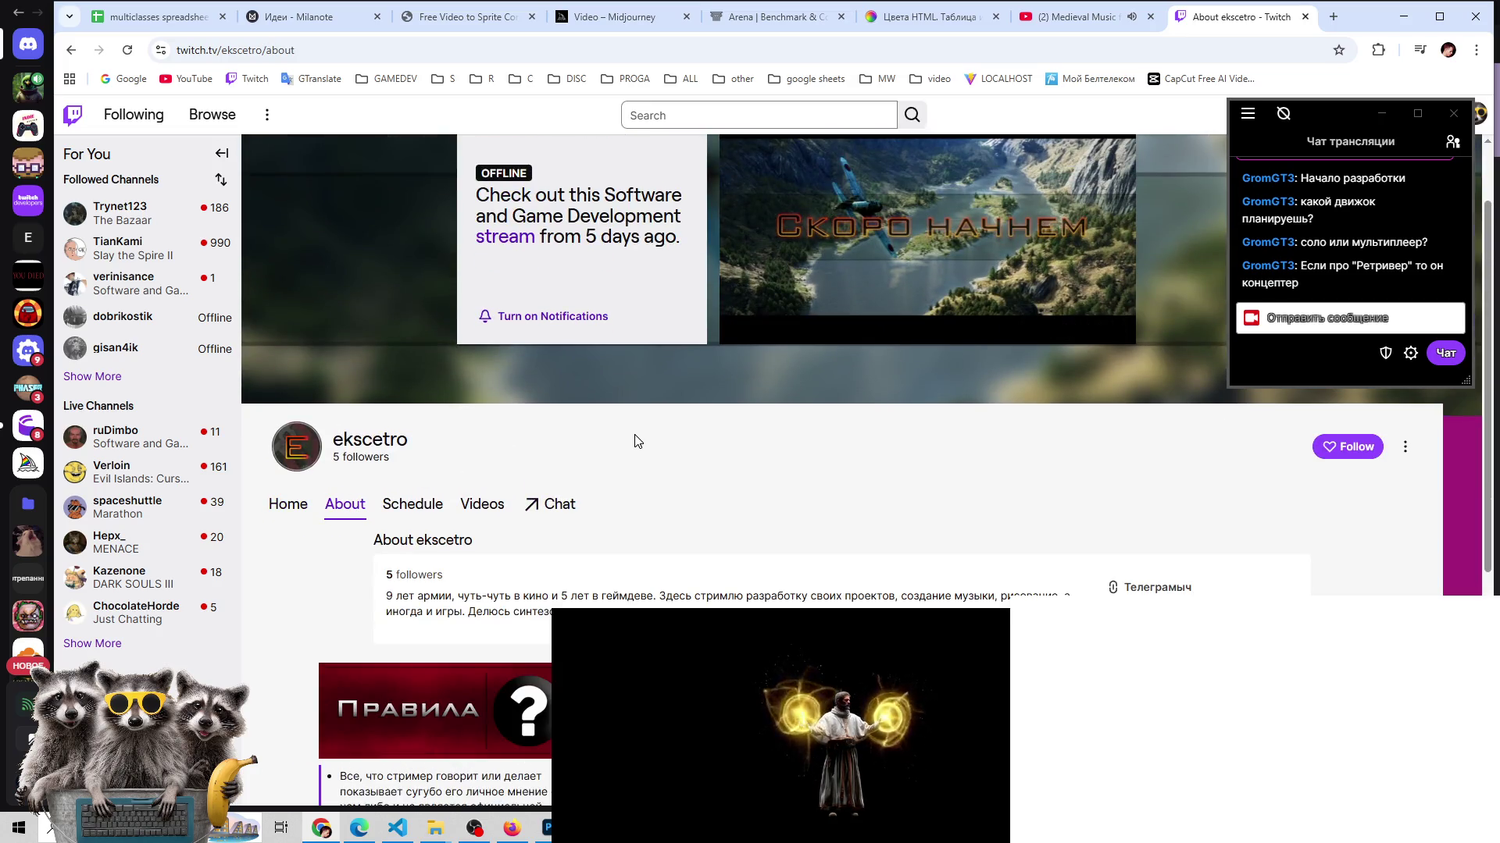
pyautogui.scroll(-2, 637, 441)
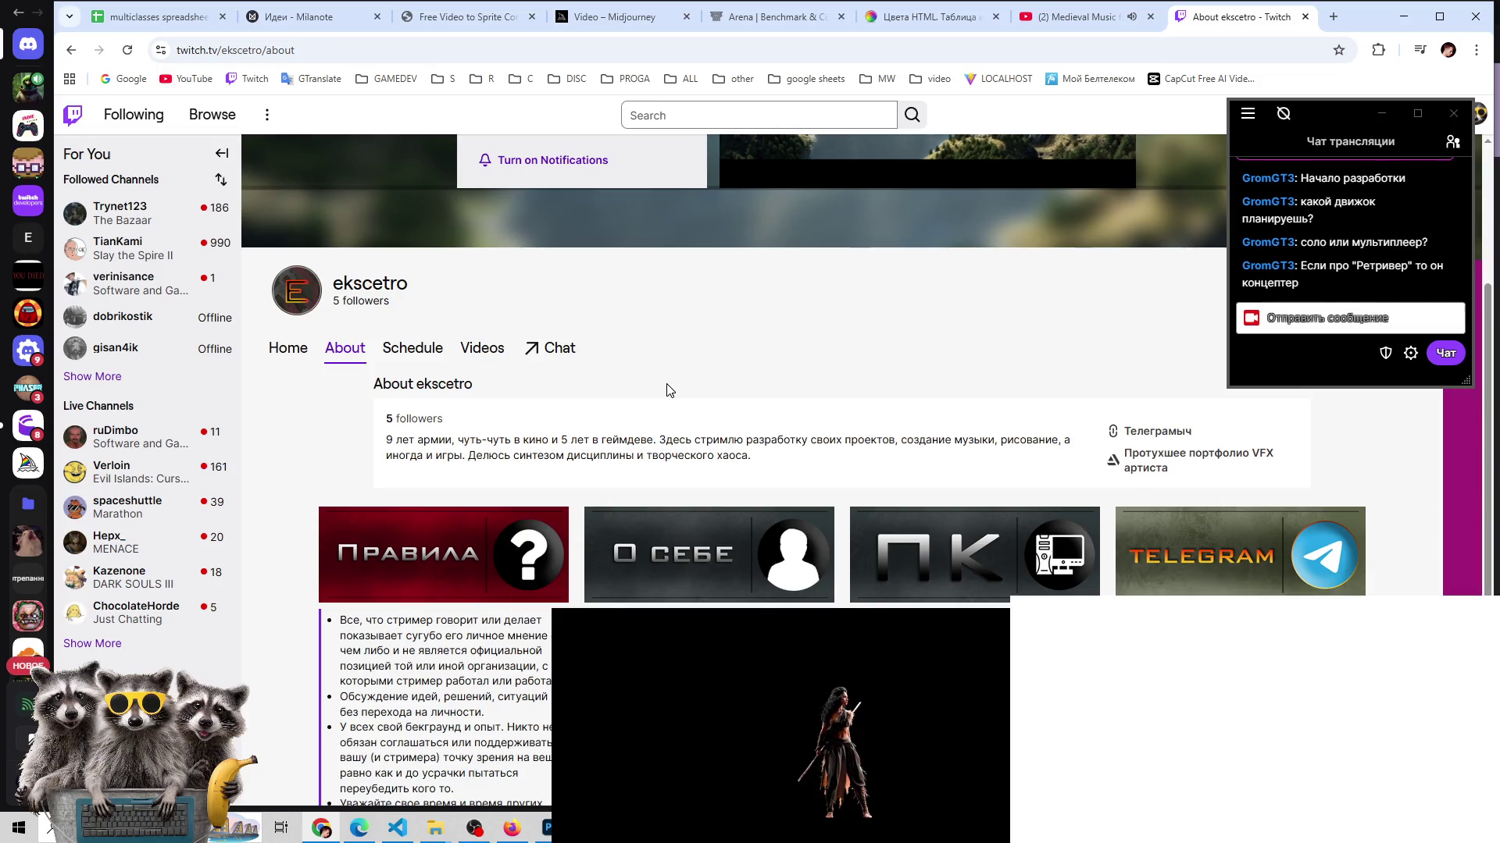
pyautogui.scroll(-2, 668, 390)
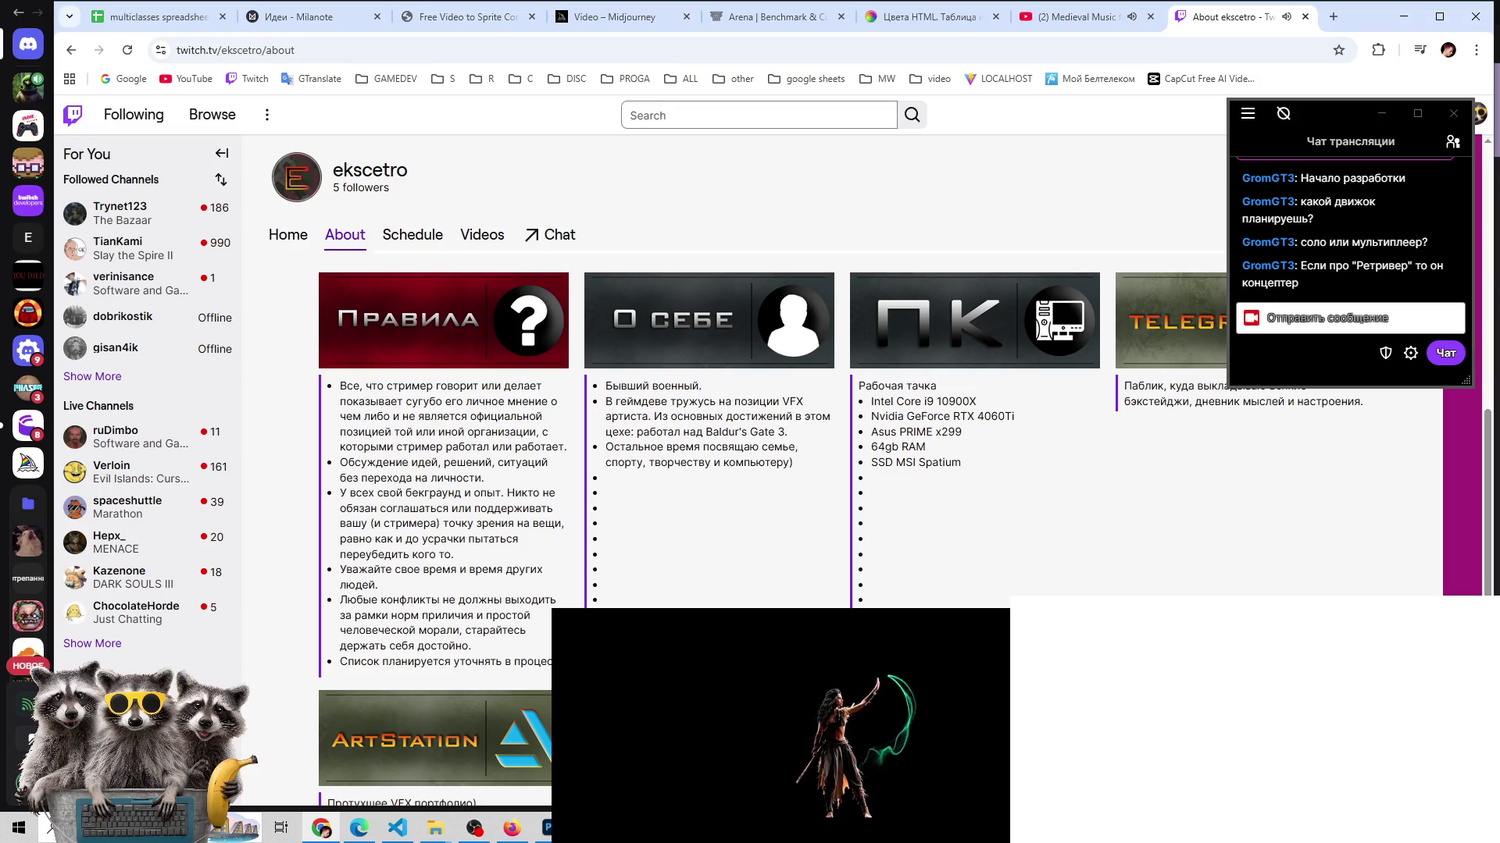
pyautogui.scroll(-1, 623, 362)
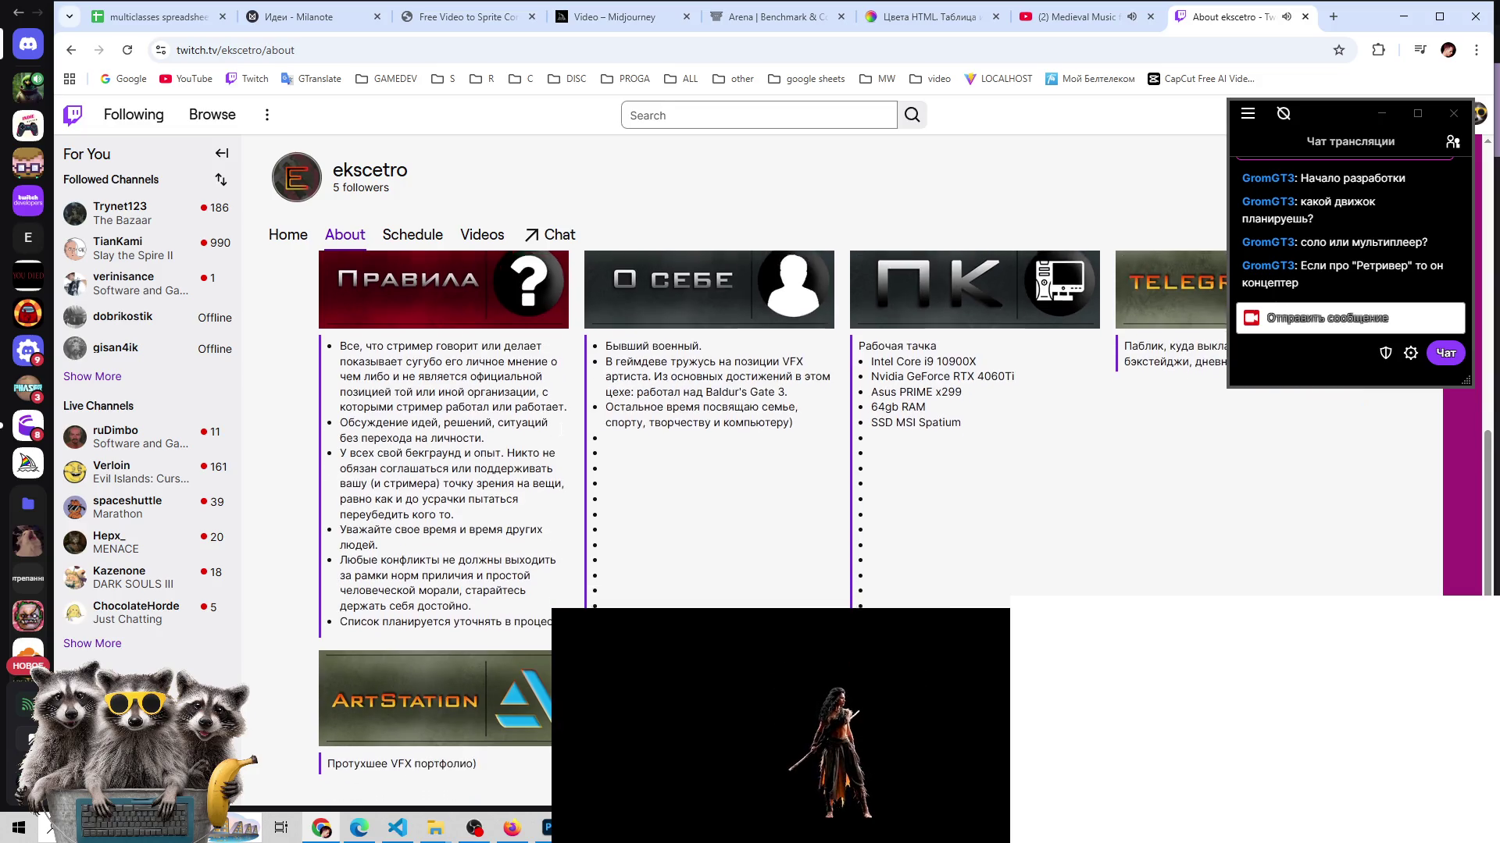
pyautogui.scroll(3, 562, 429)
pyautogui.scroll(-3, 563, 429)
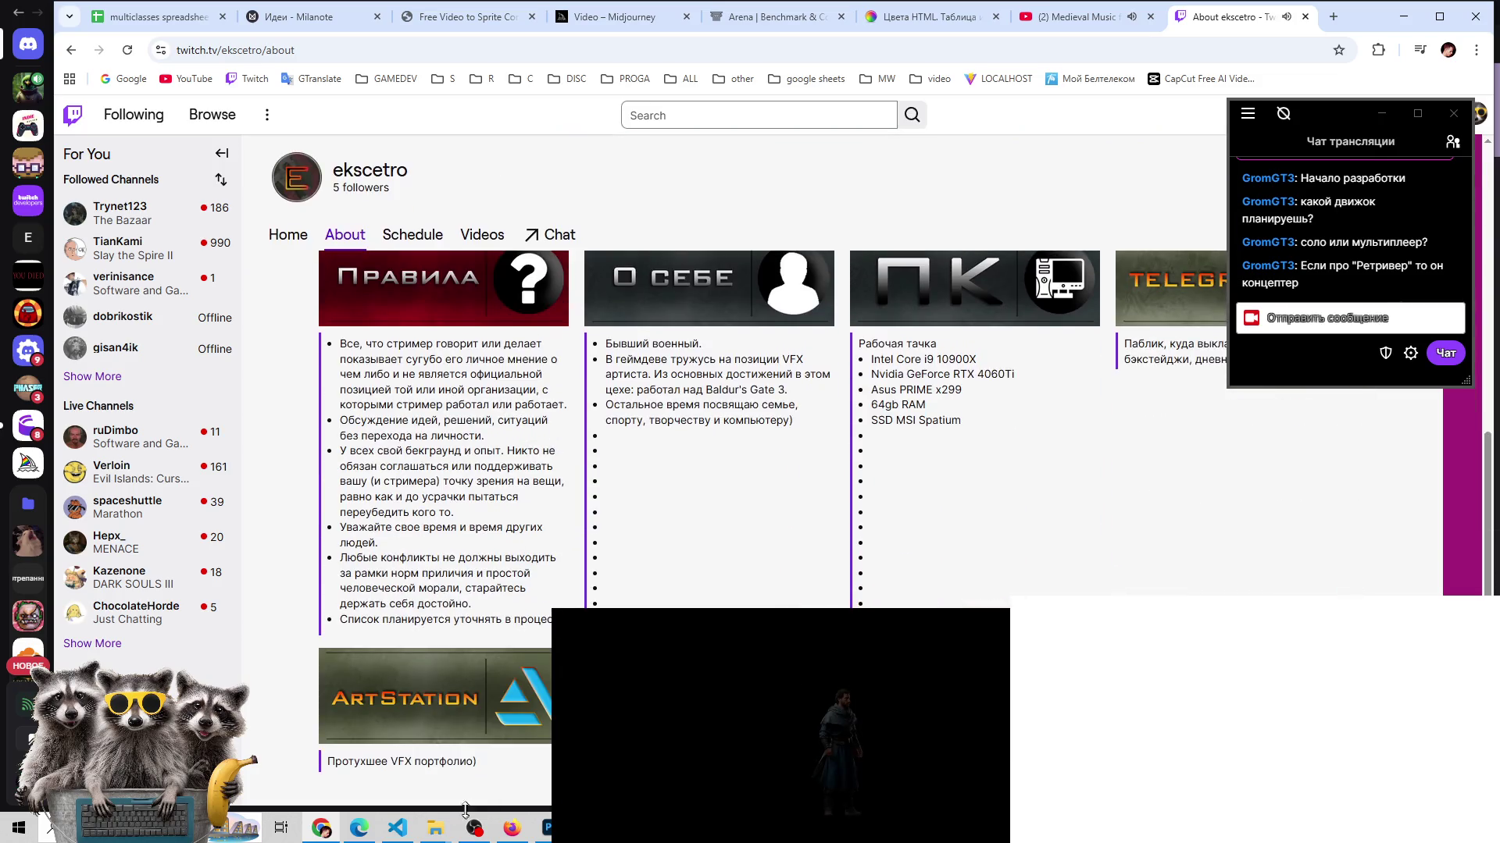
pyautogui.click(417, 701)
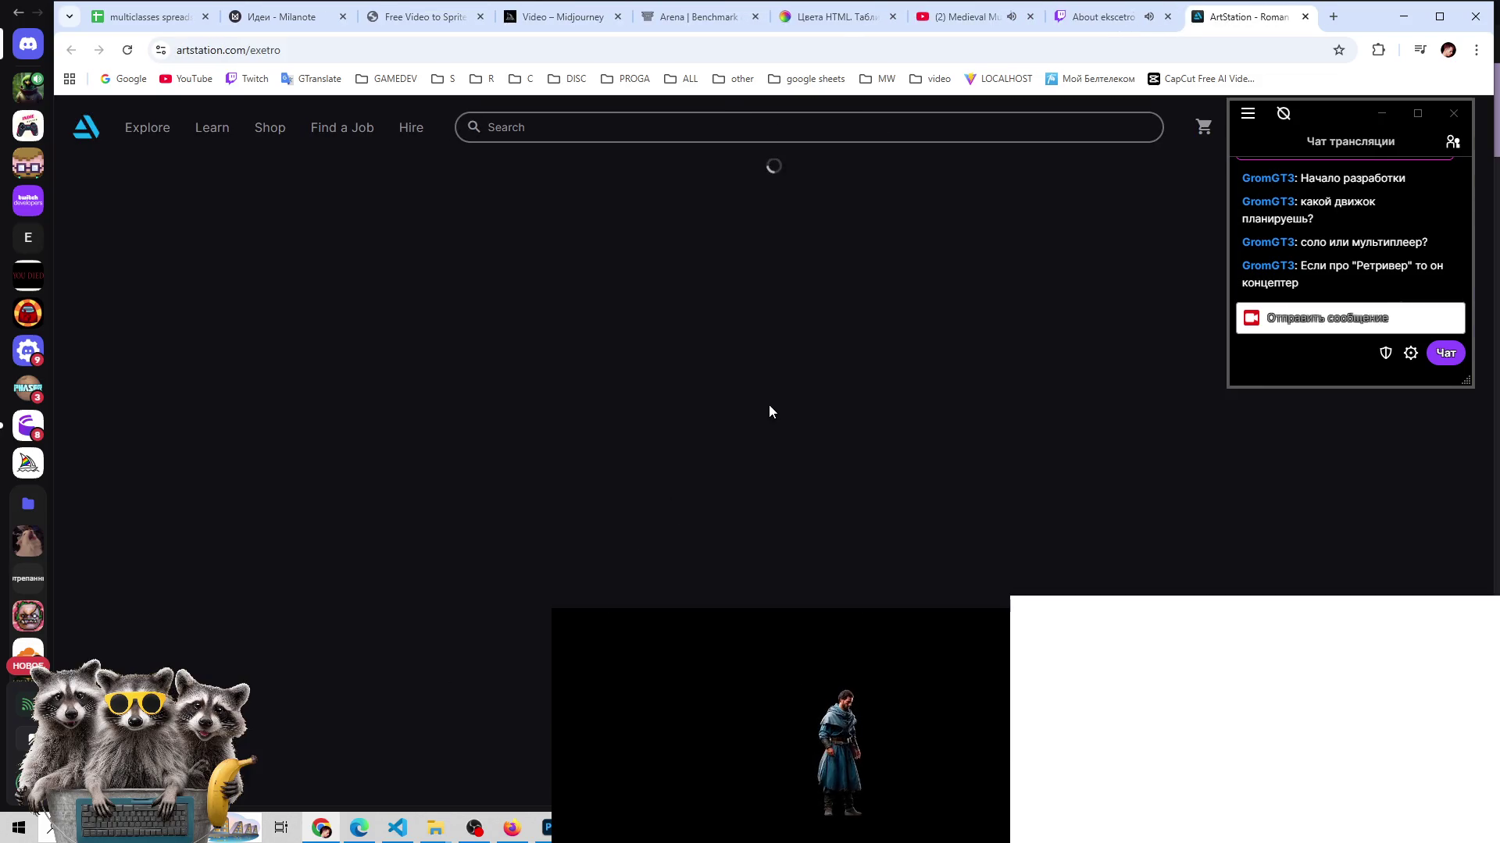
# - Scroll through the exetro ArtStation portfolio's 8 VFX artworks, then return to the Twitch About page
pyautogui.scroll(-2, 718, 336)
pyautogui.scroll(-2, 697, 303)
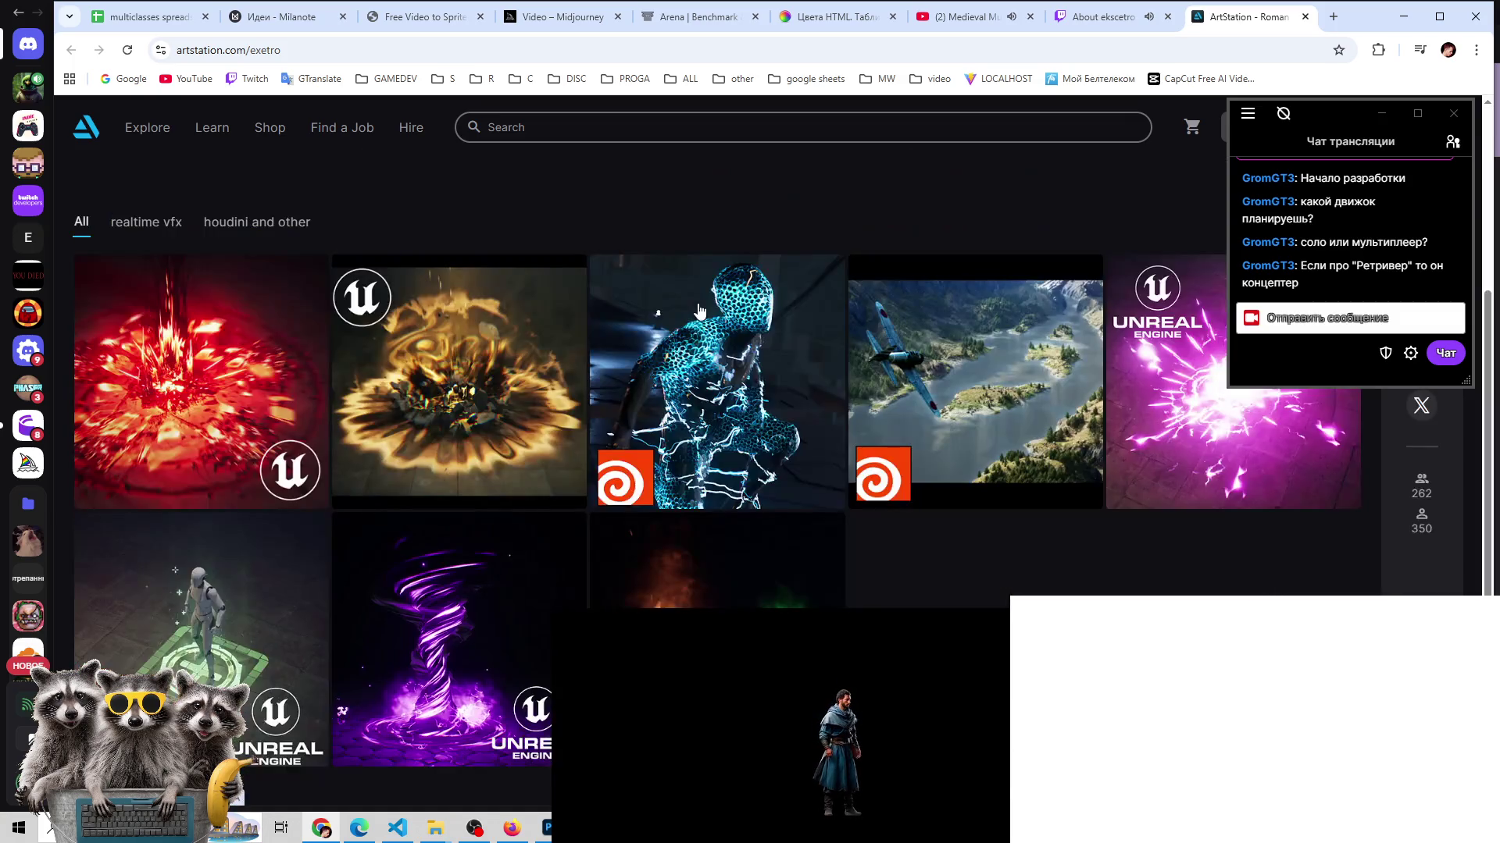
pyautogui.scroll(2, 700, 311)
pyautogui.scroll(-3, 700, 311)
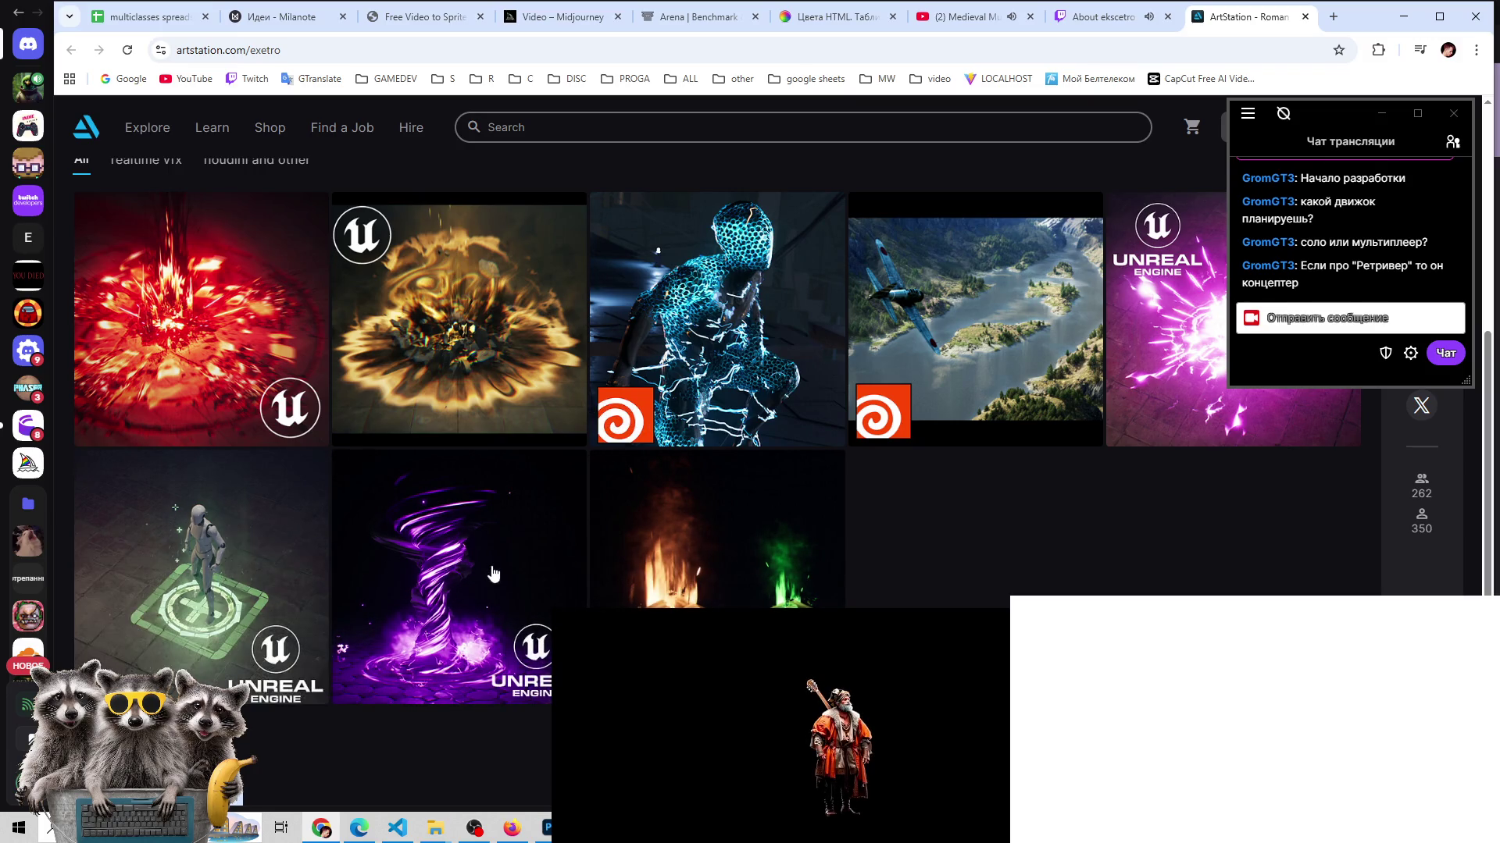
pyautogui.scroll(3, 351, 576)
pyautogui.scroll(-3, 469, 575)
pyautogui.scroll(1, 494, 574)
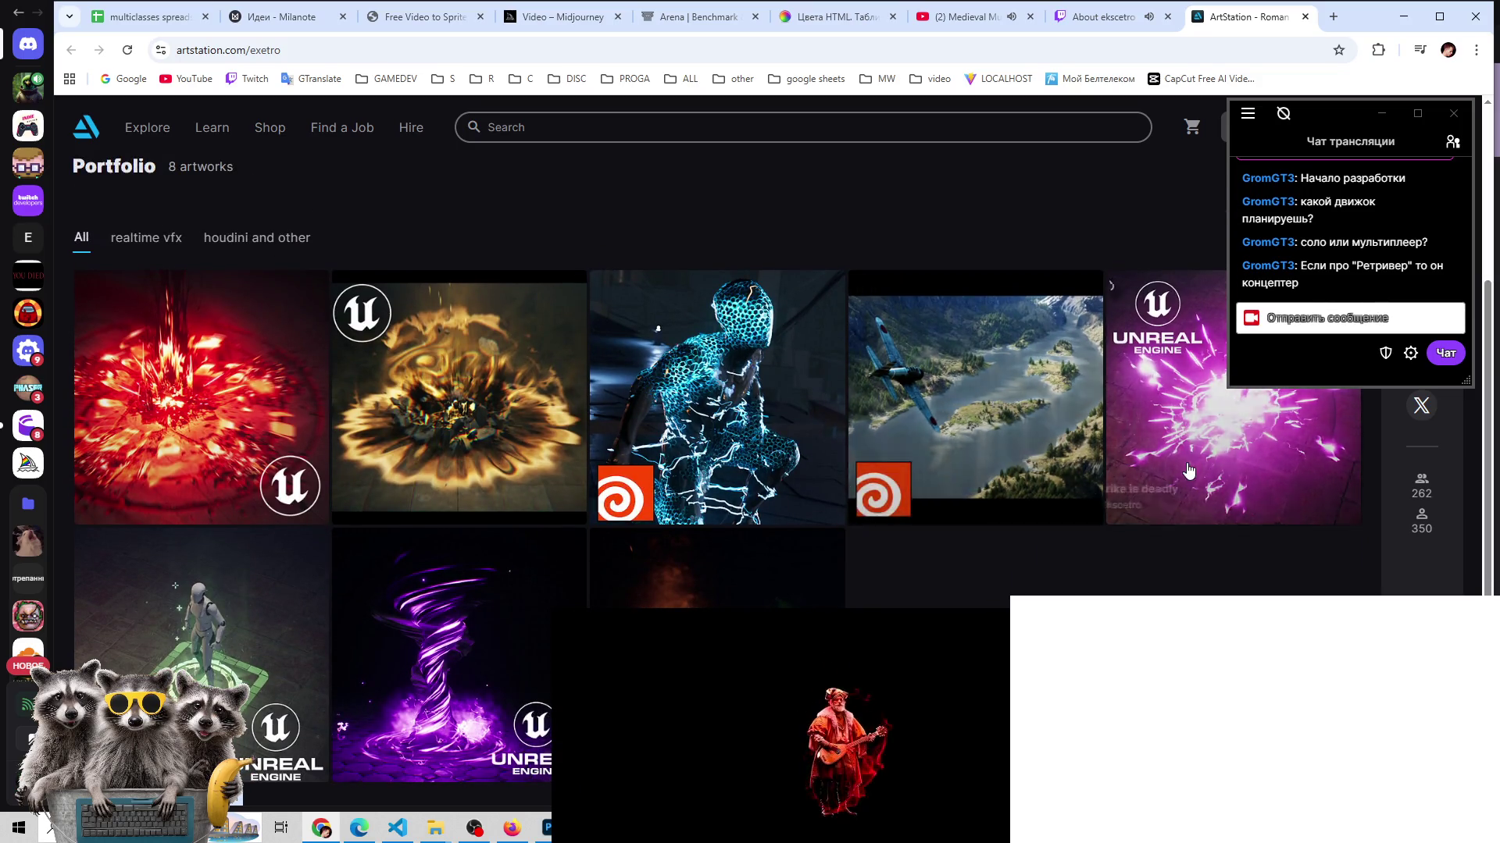
pyautogui.scroll(-1, 219, 425)
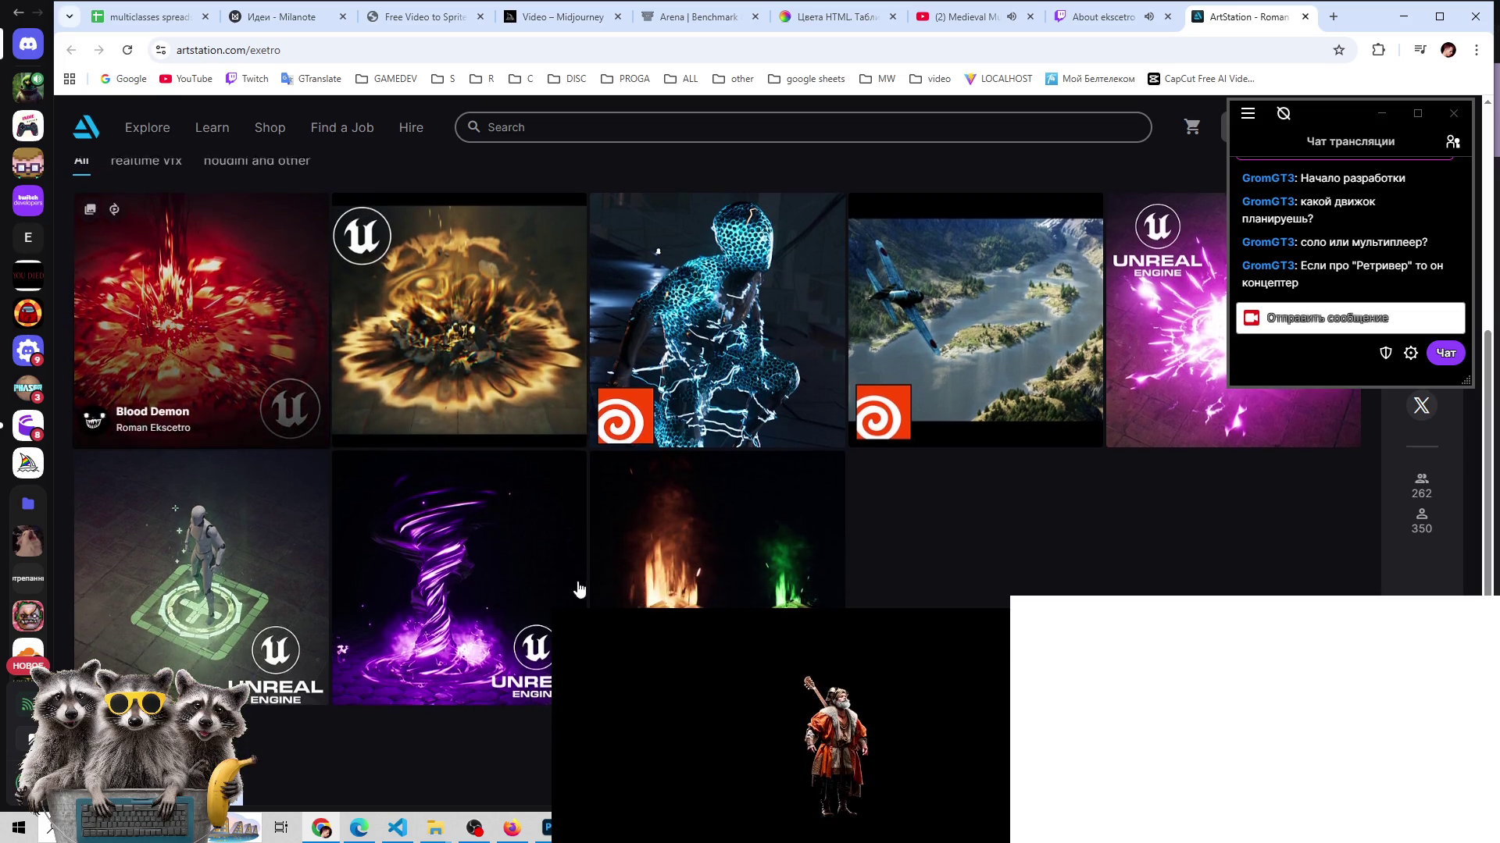
pyautogui.scroll(2, 575, 592)
pyautogui.click(1116, 24)
# - Play the channel's most recent past broadcast and skip ahead to the Blueprint editing footage
pyautogui.scroll(5, 480, 301)
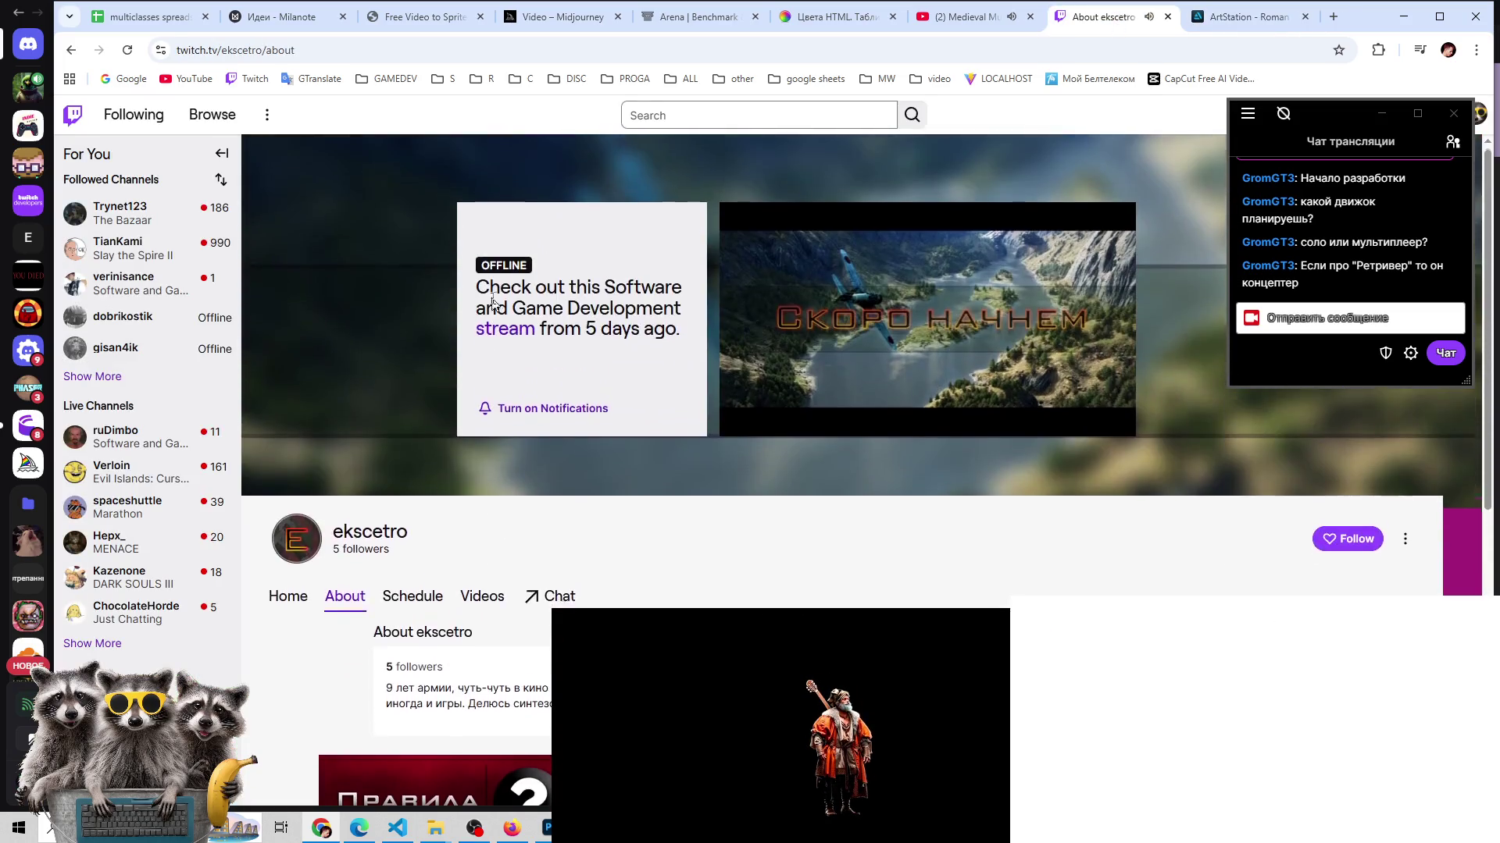
pyautogui.click(473, 601)
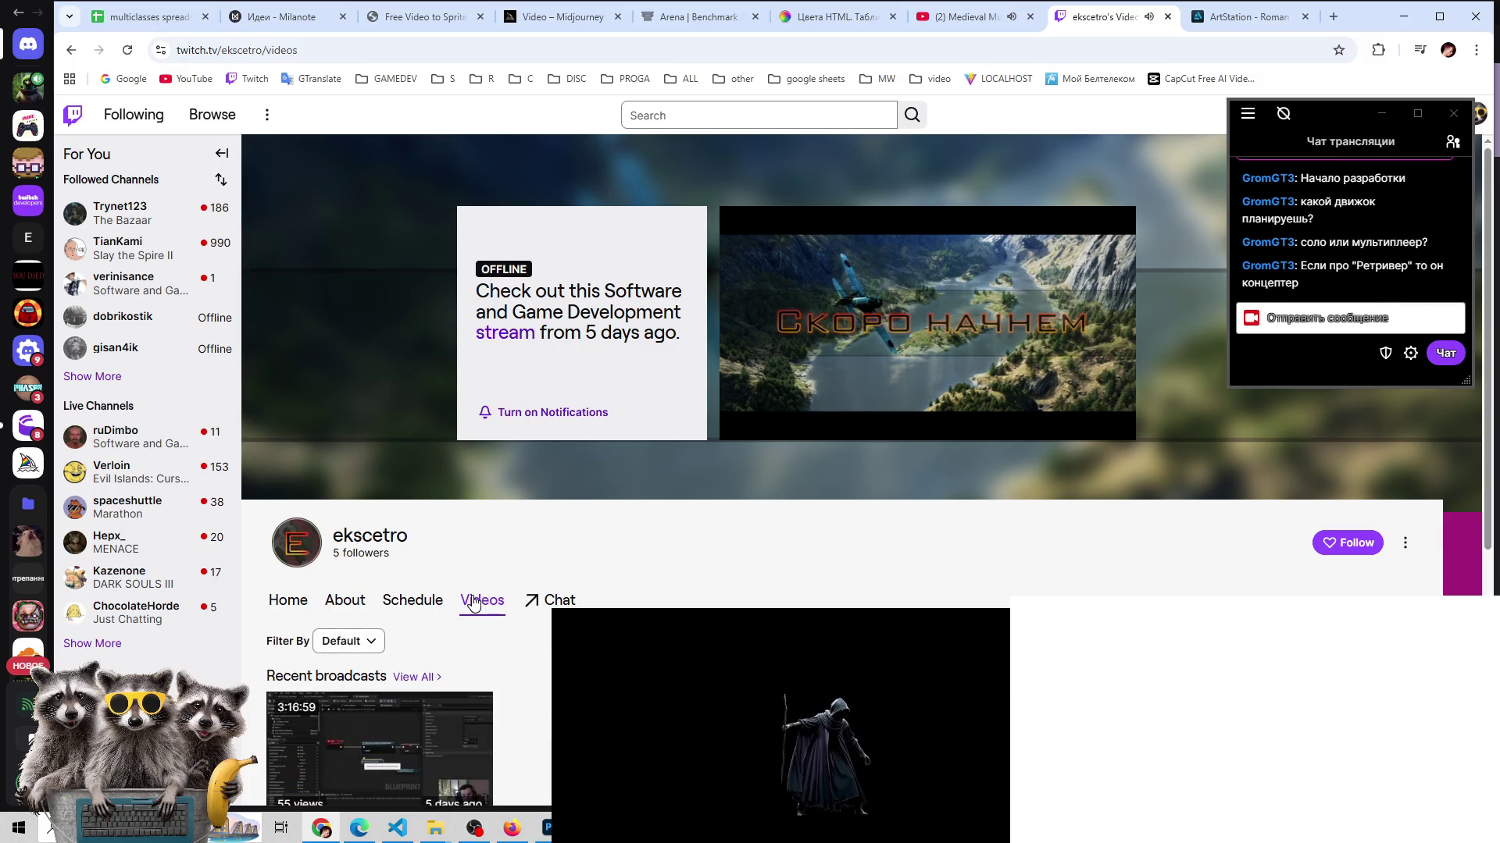
pyautogui.scroll(-3, 472, 603)
pyautogui.click(428, 539)
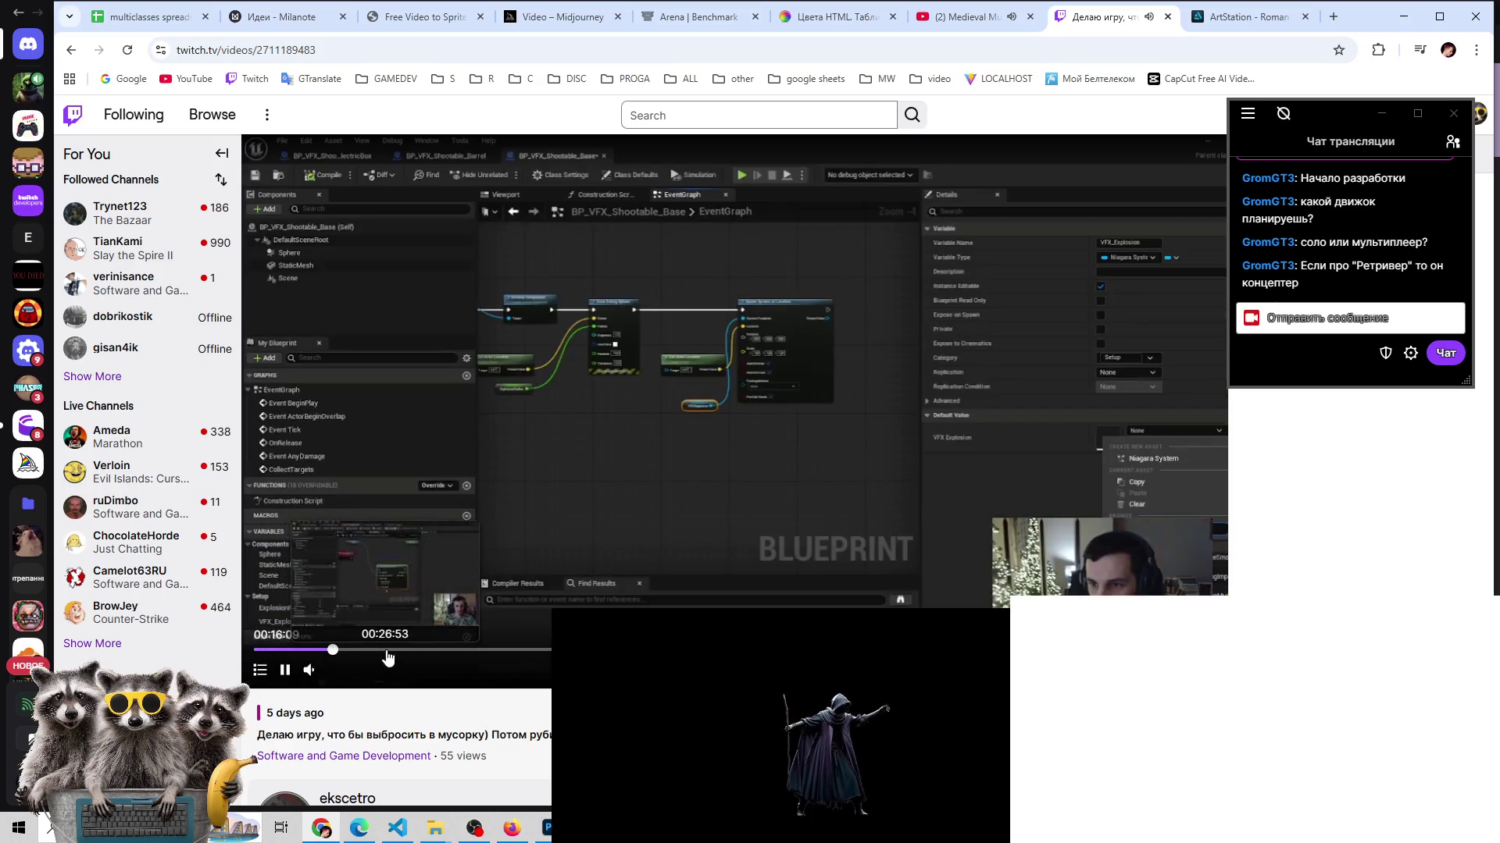
pyautogui.moveTo(334, 654); pyautogui.dragTo(462, 659)
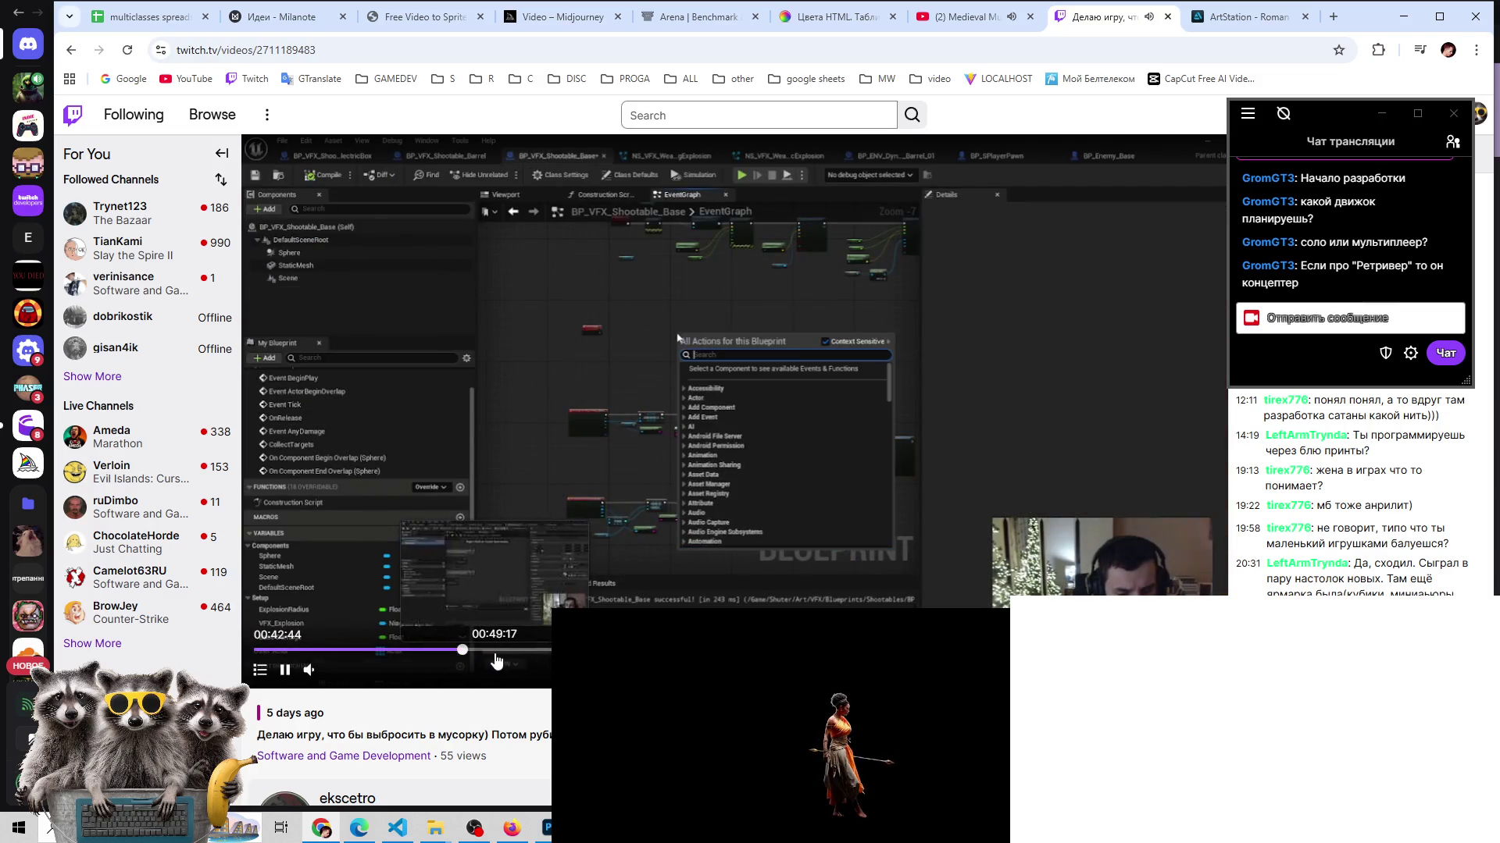
pyautogui.moveTo(496, 658); pyautogui.dragTo(546, 650)
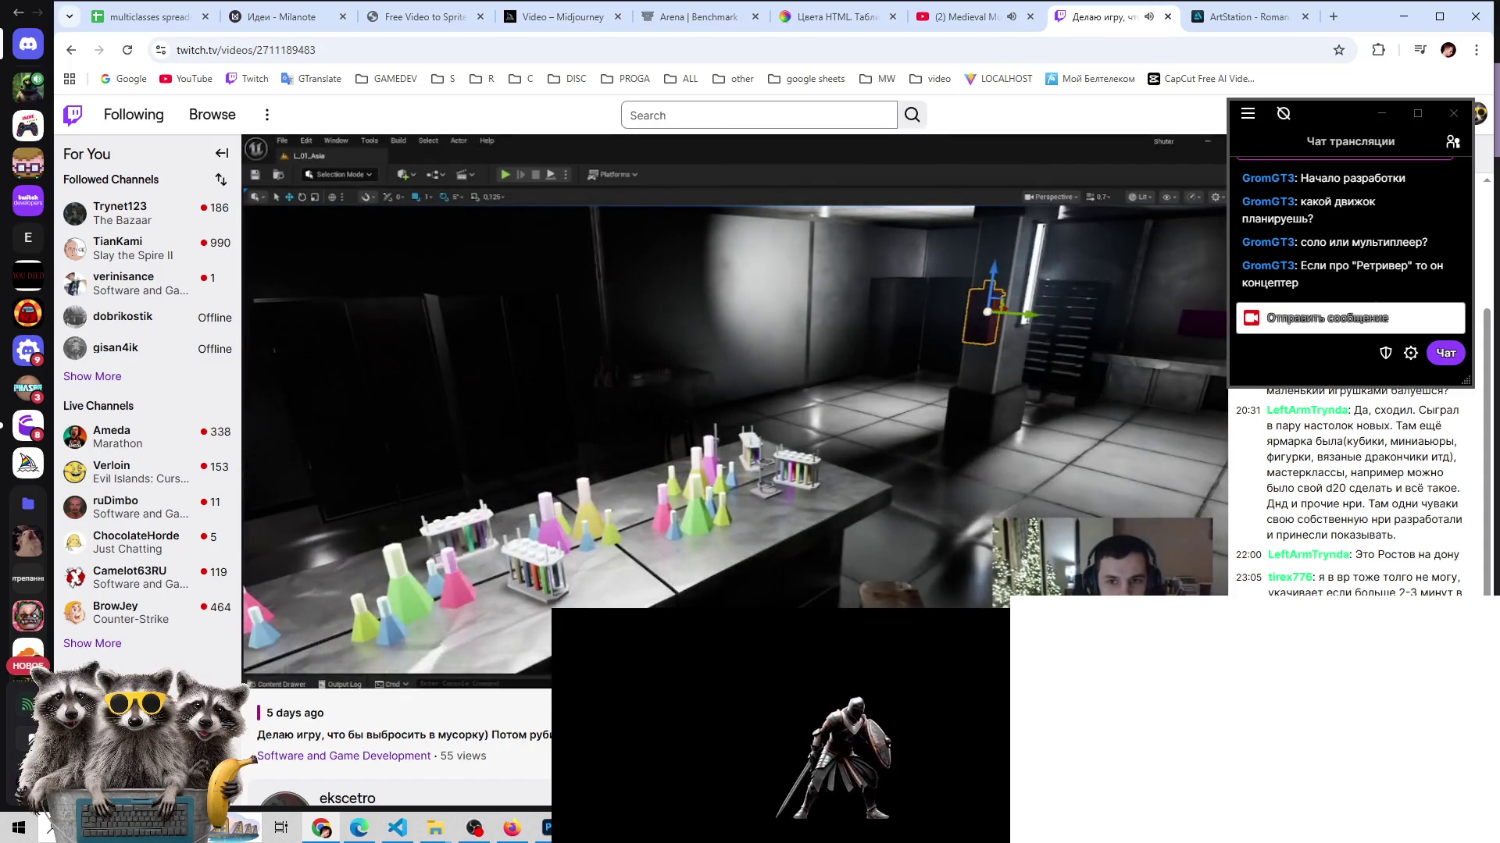
# - Jump through the replay between about 00:59 and 01:53 and beyond to sample scenes
pyautogui.click(603, 649)
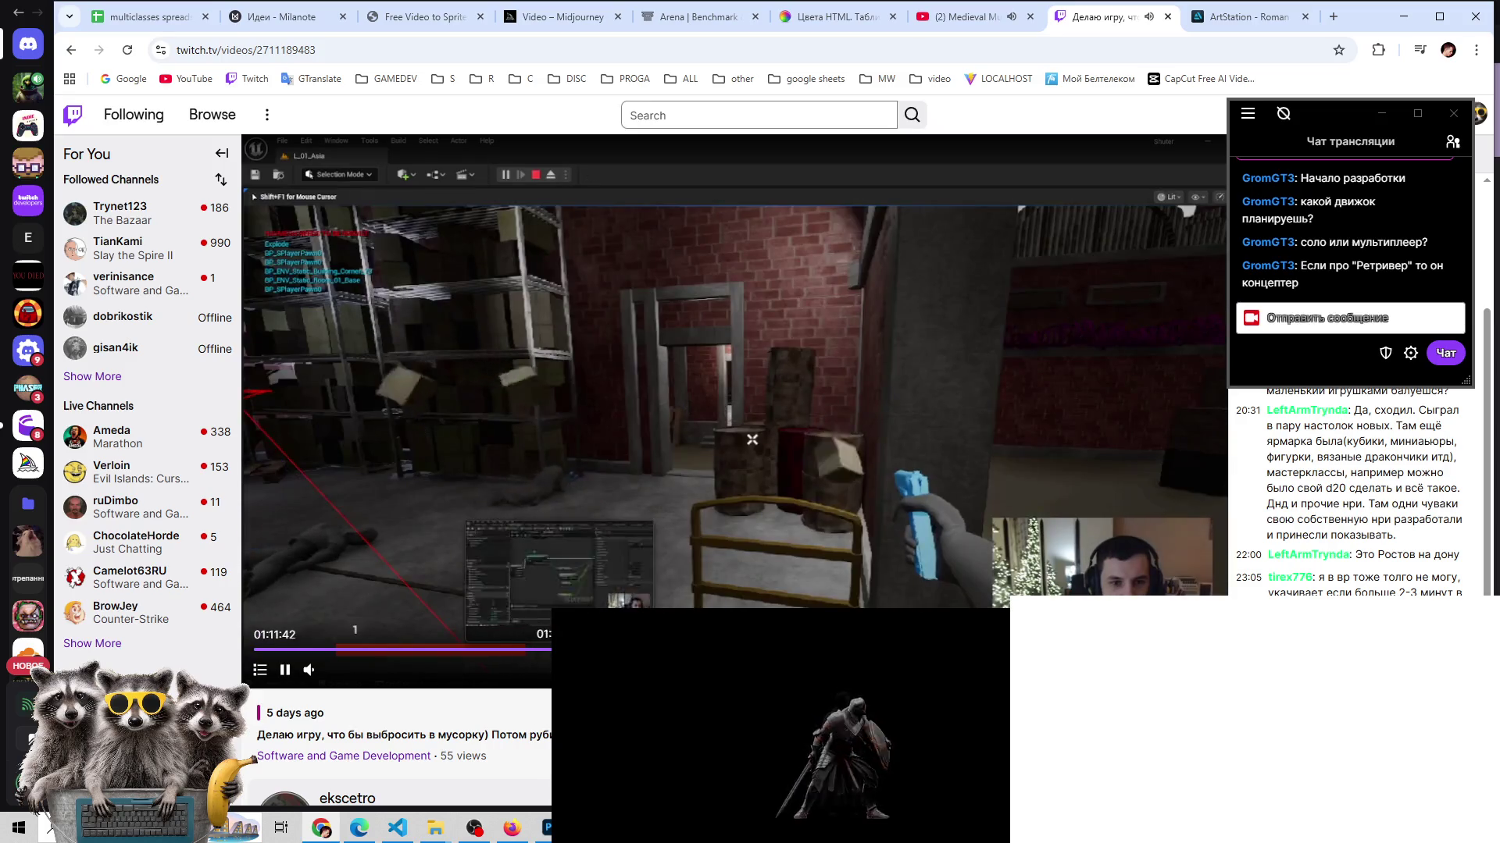
pyautogui.click(556, 649)
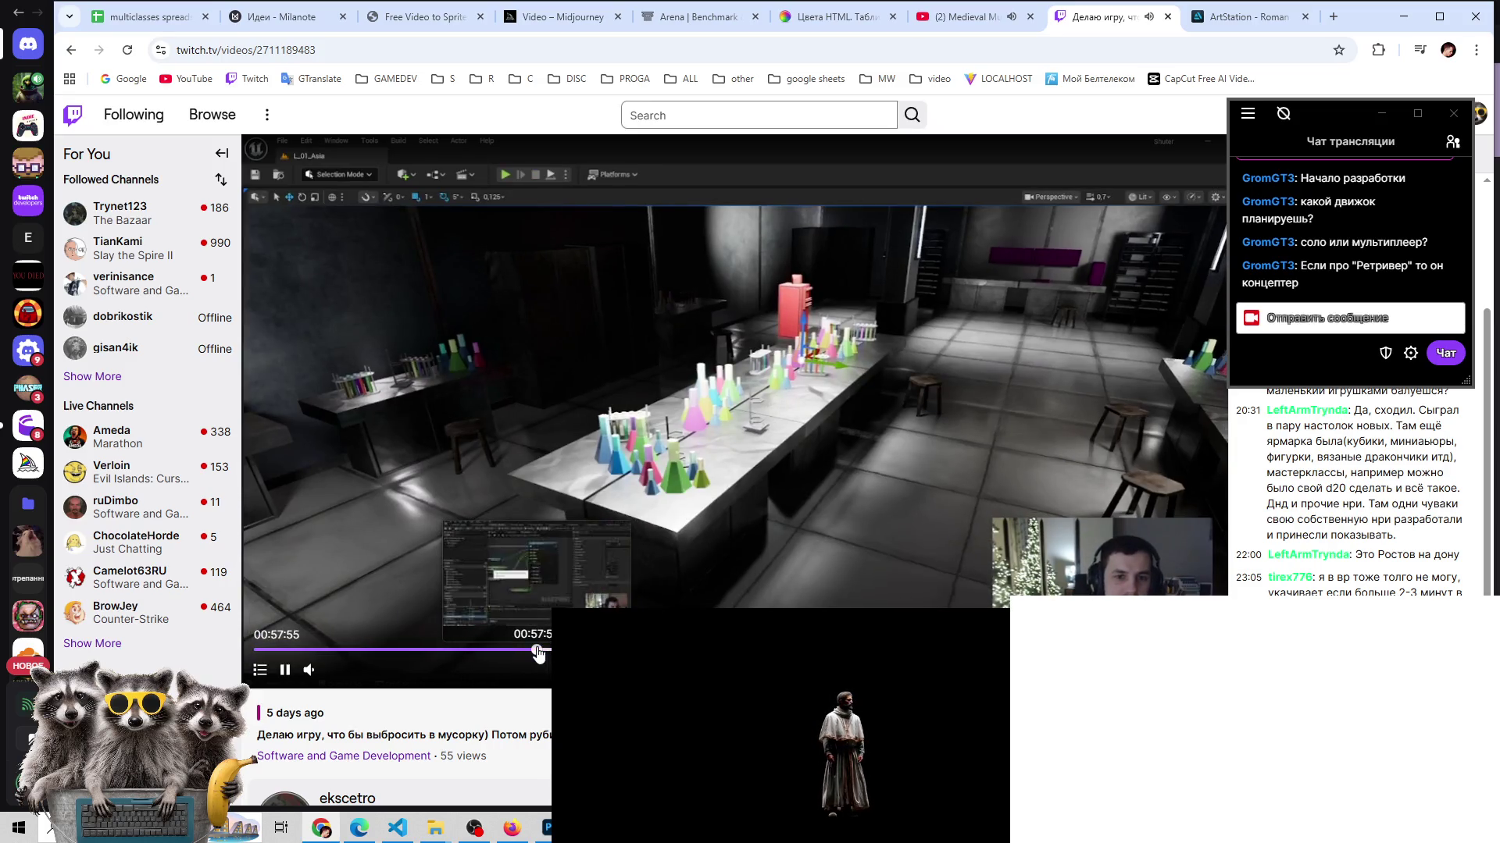
pyautogui.click(588, 649)
pyautogui.click(623, 649)
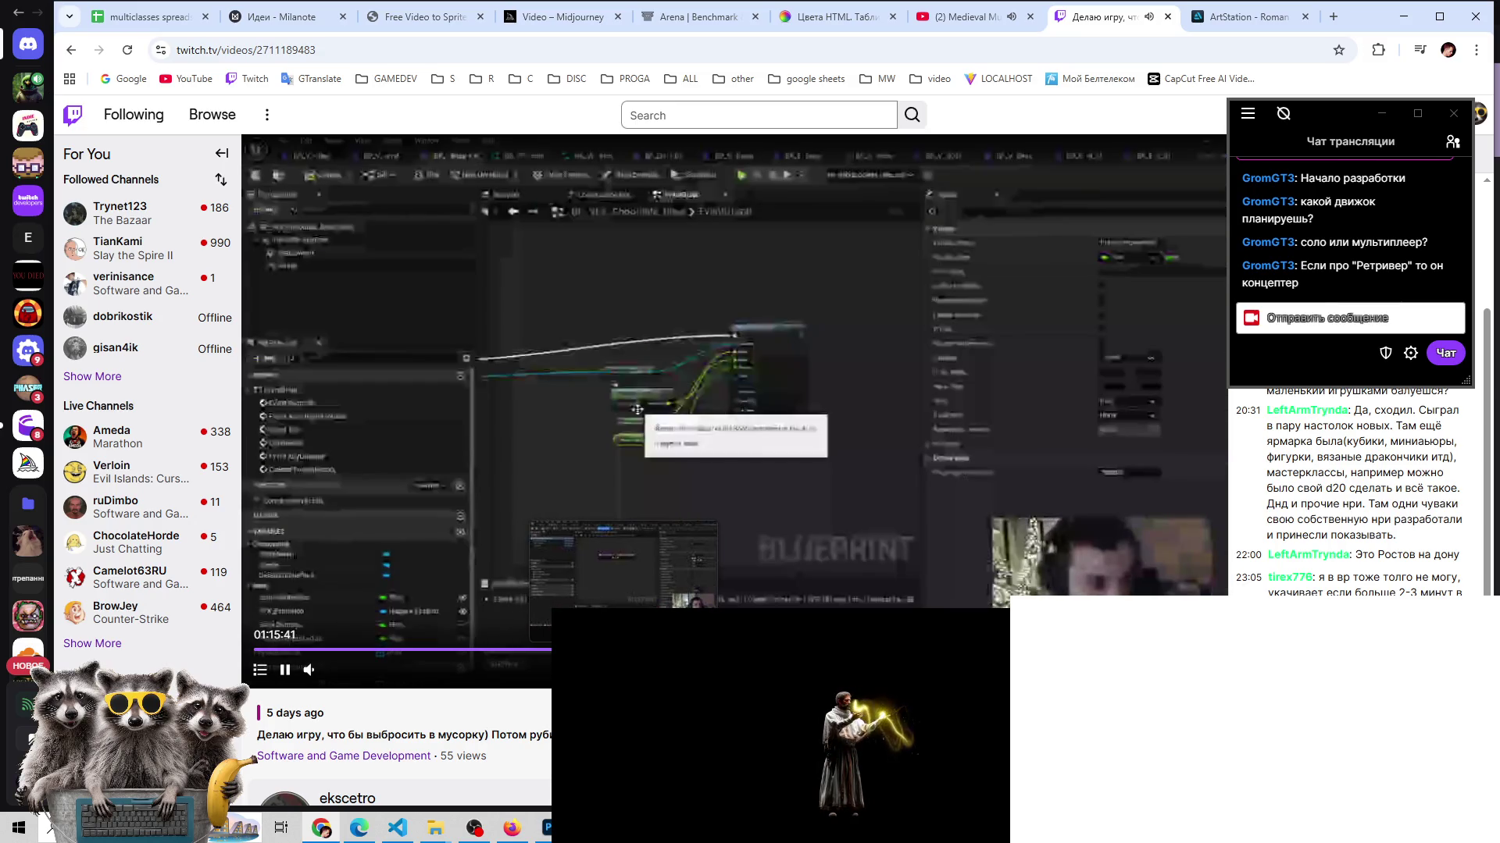
pyautogui.click(570, 649)
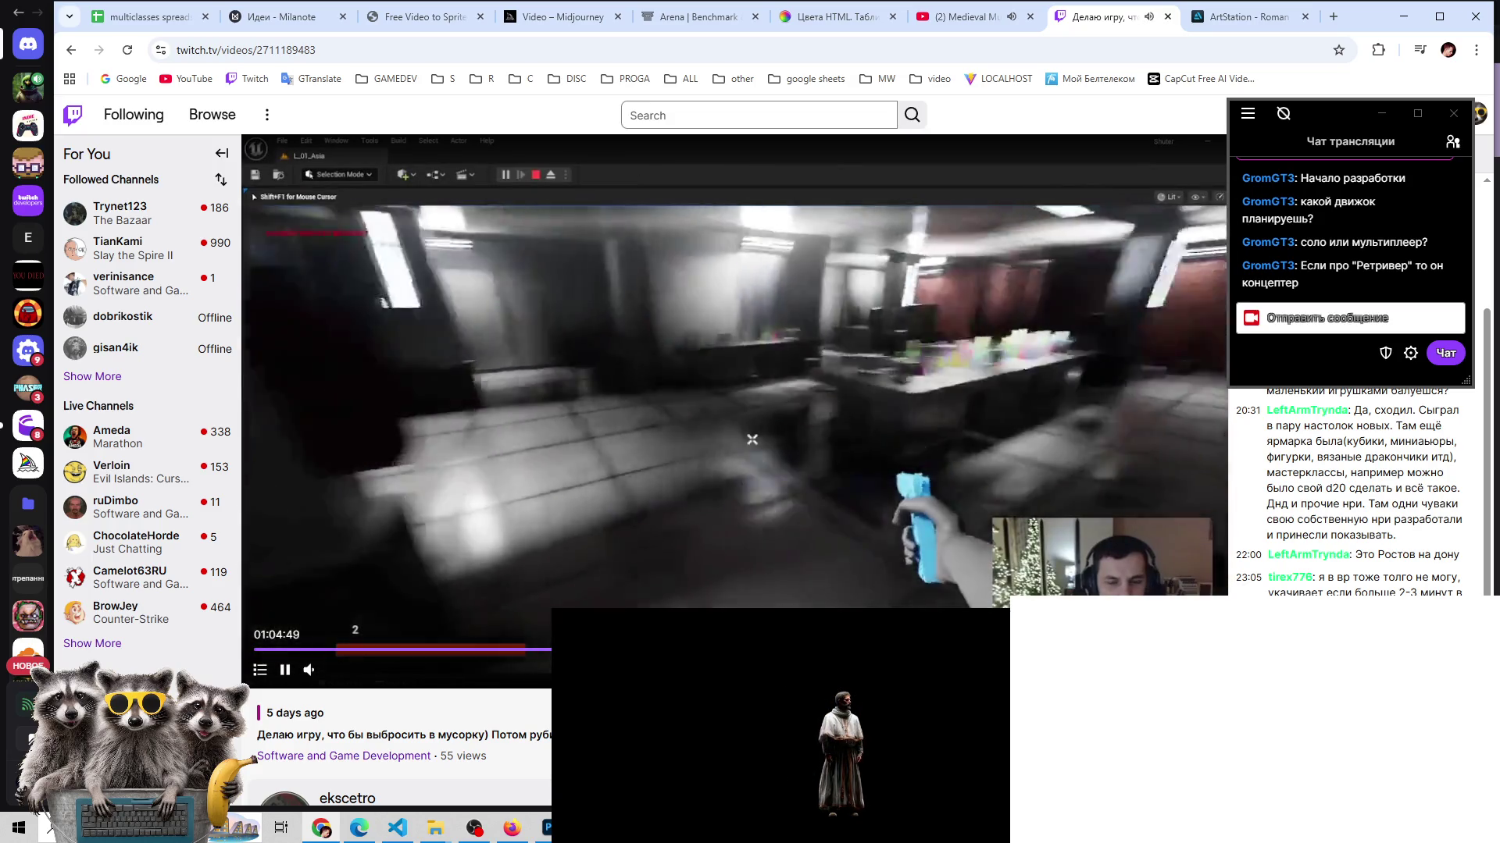
pyautogui.click(542, 649)
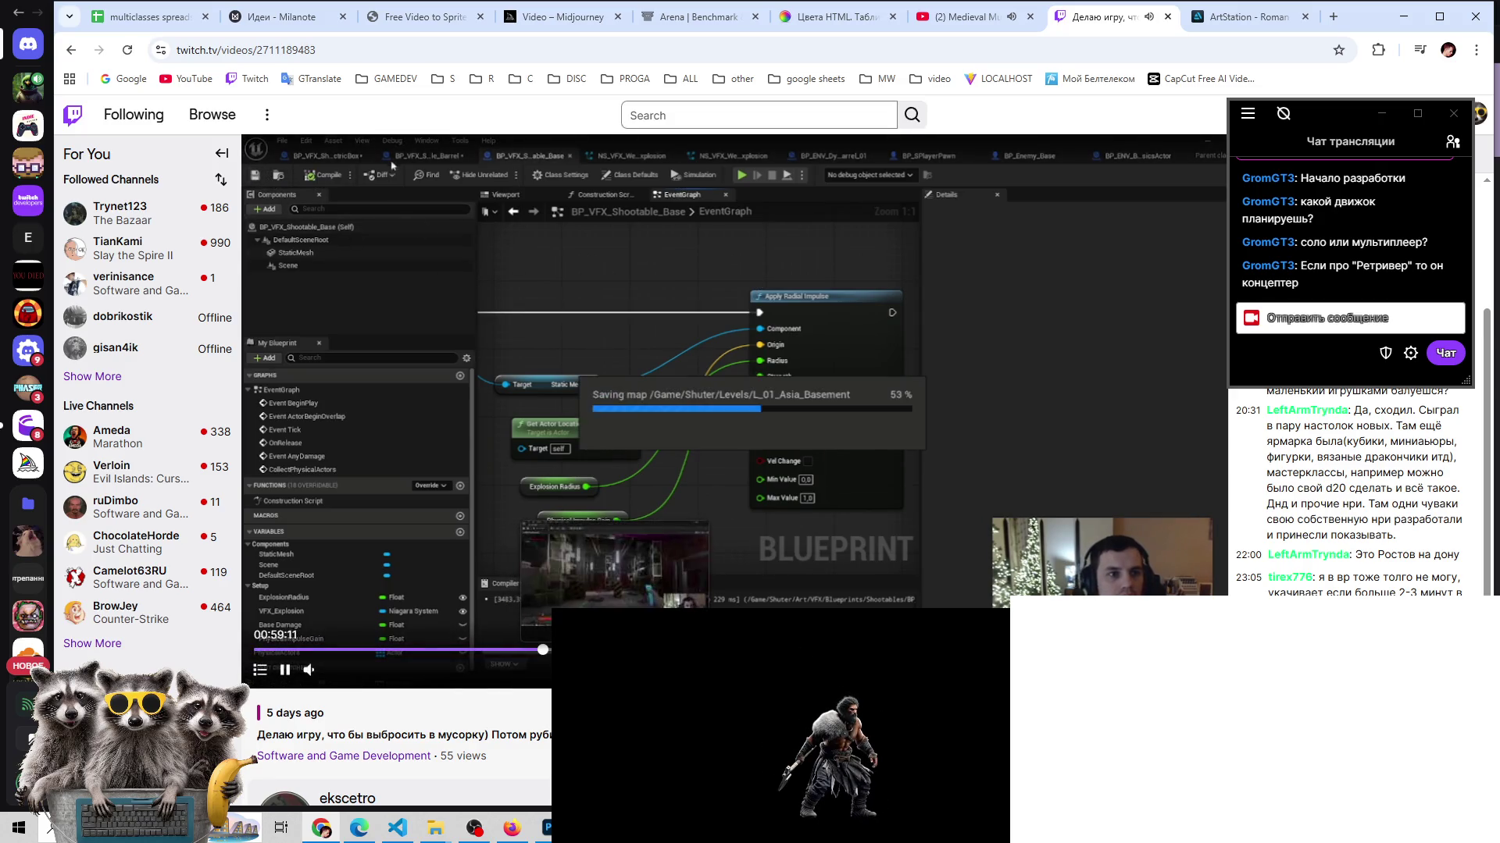
pyautogui.click(614, 650)
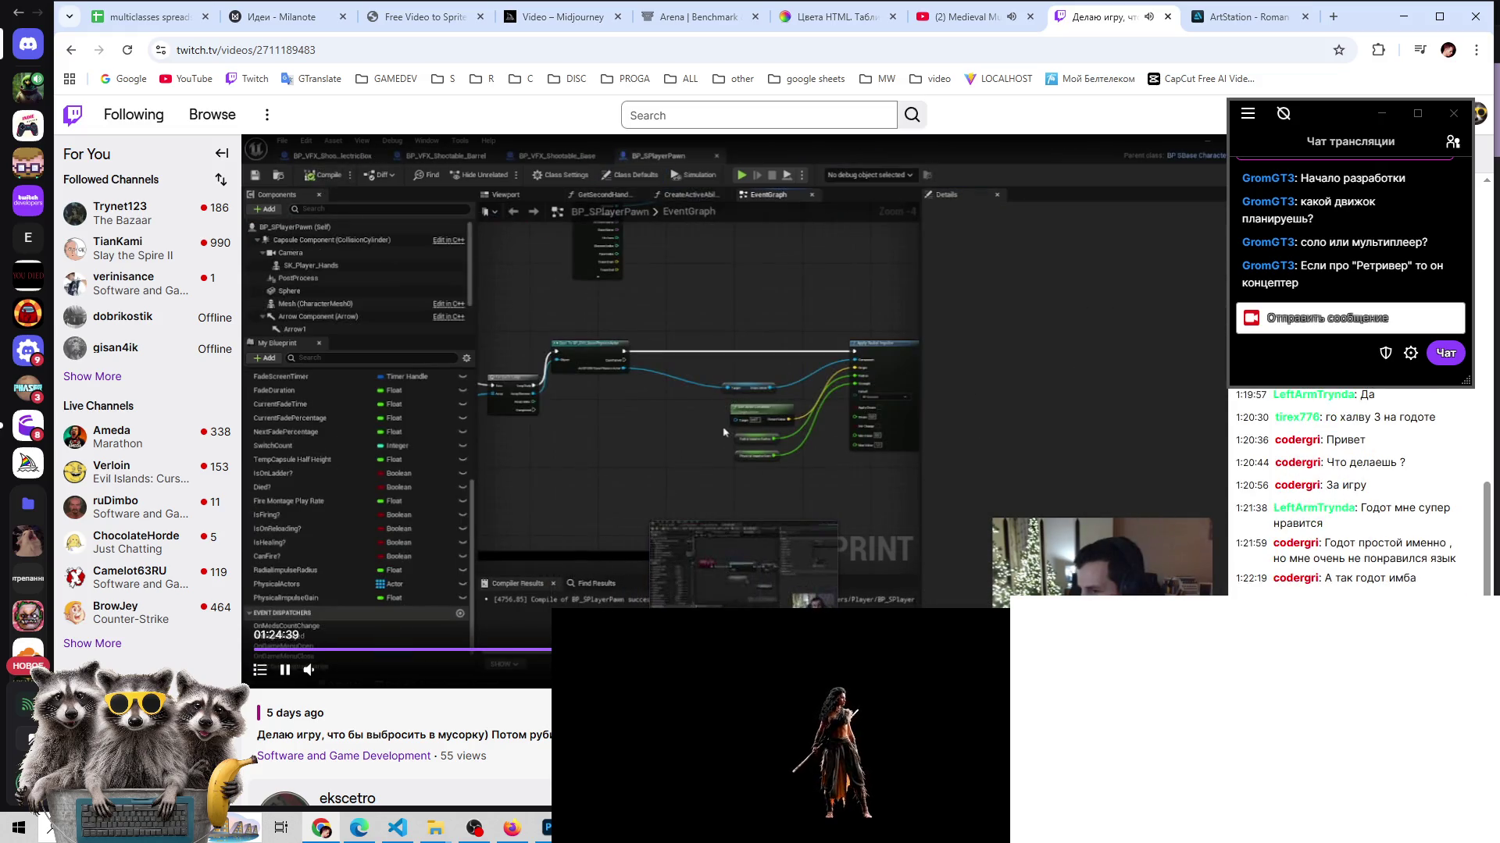
pyautogui.click(808, 650)
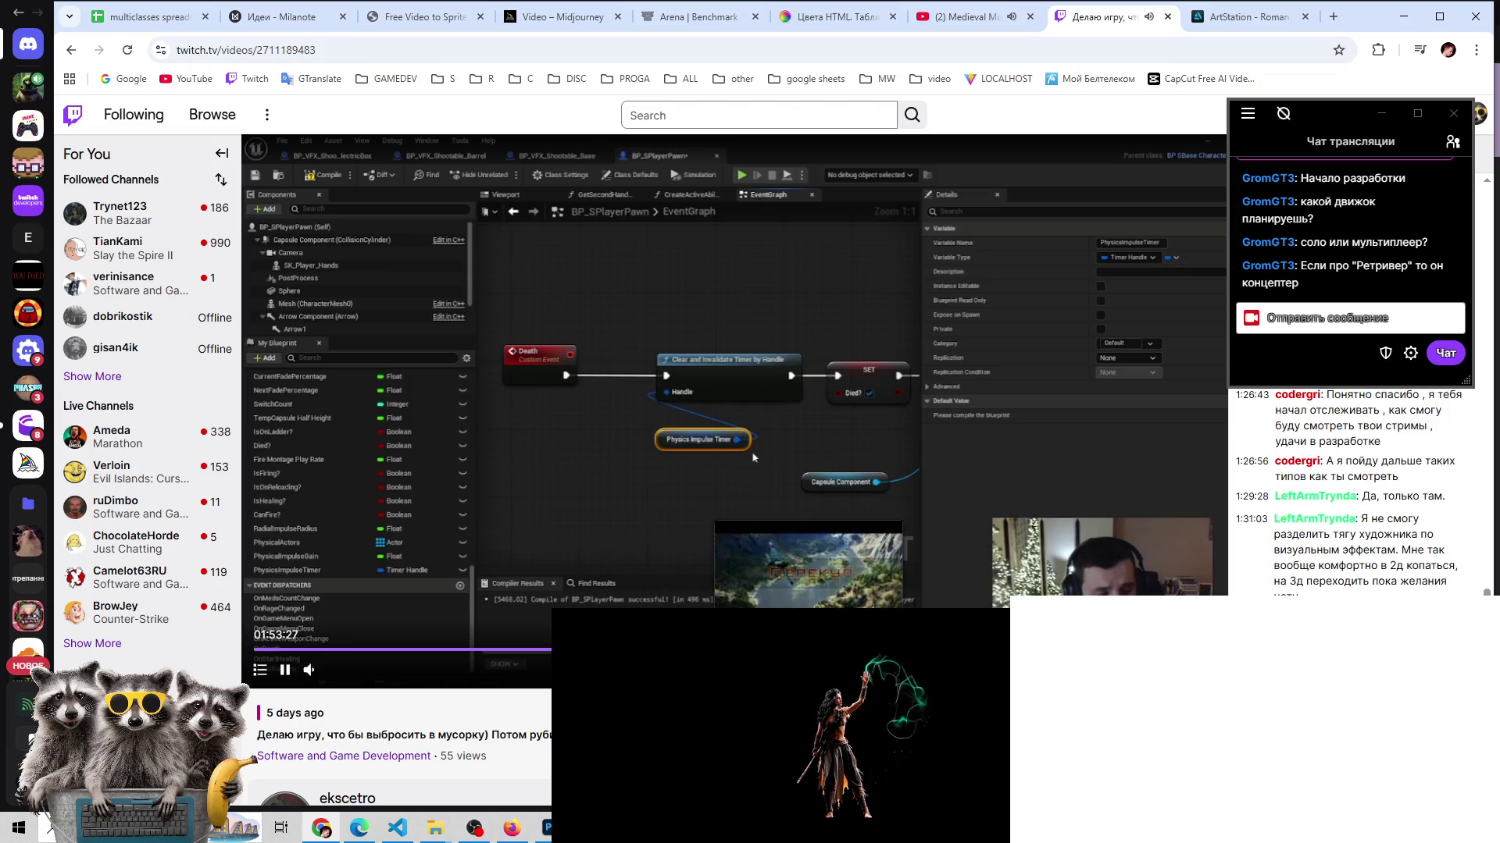
pyautogui.click(841, 650)
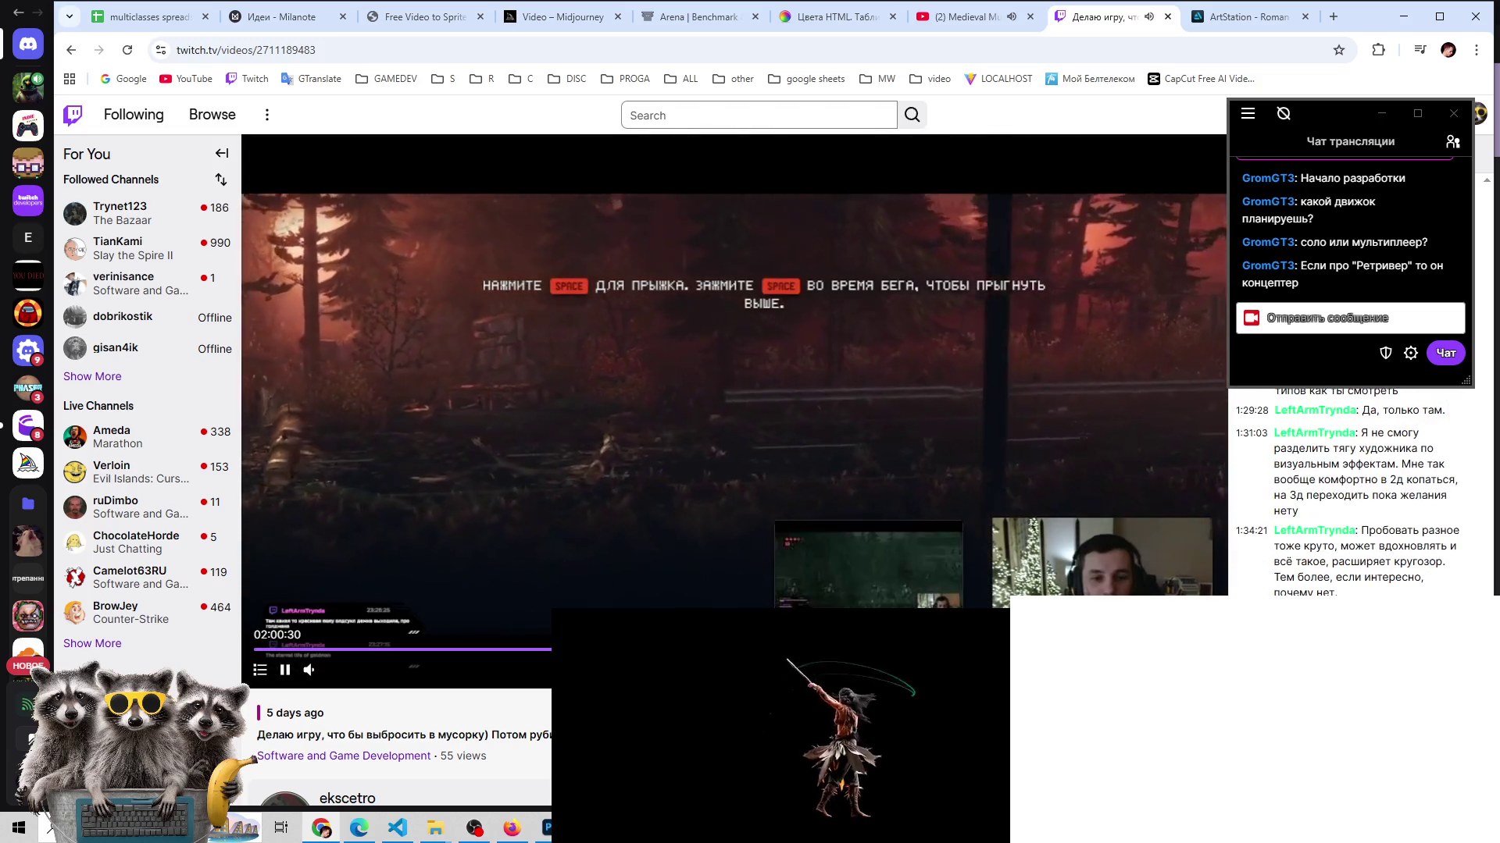
pyautogui.click(867, 650)
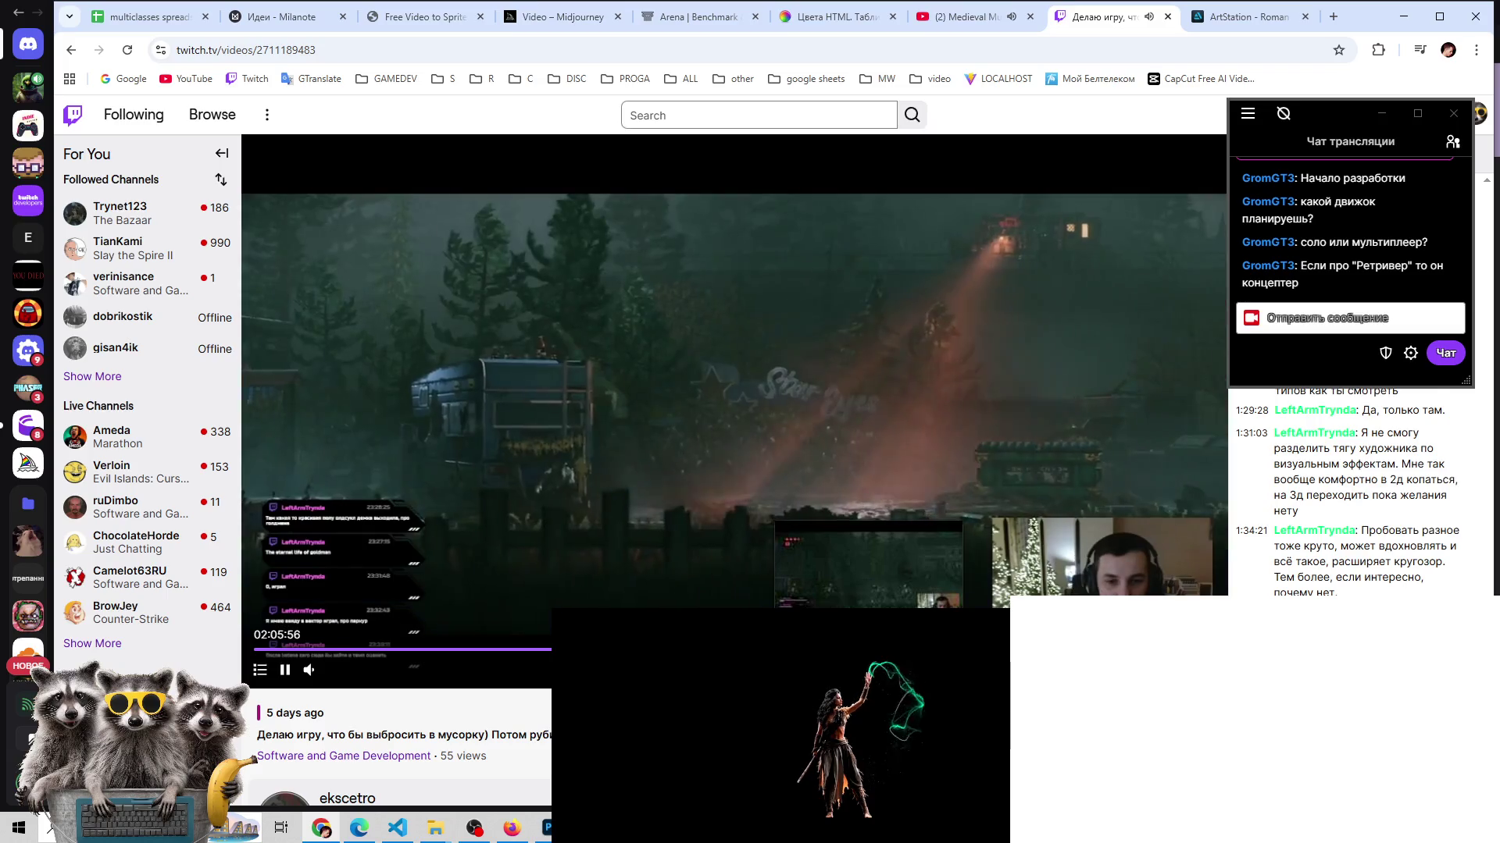
pyautogui.click(926, 650)
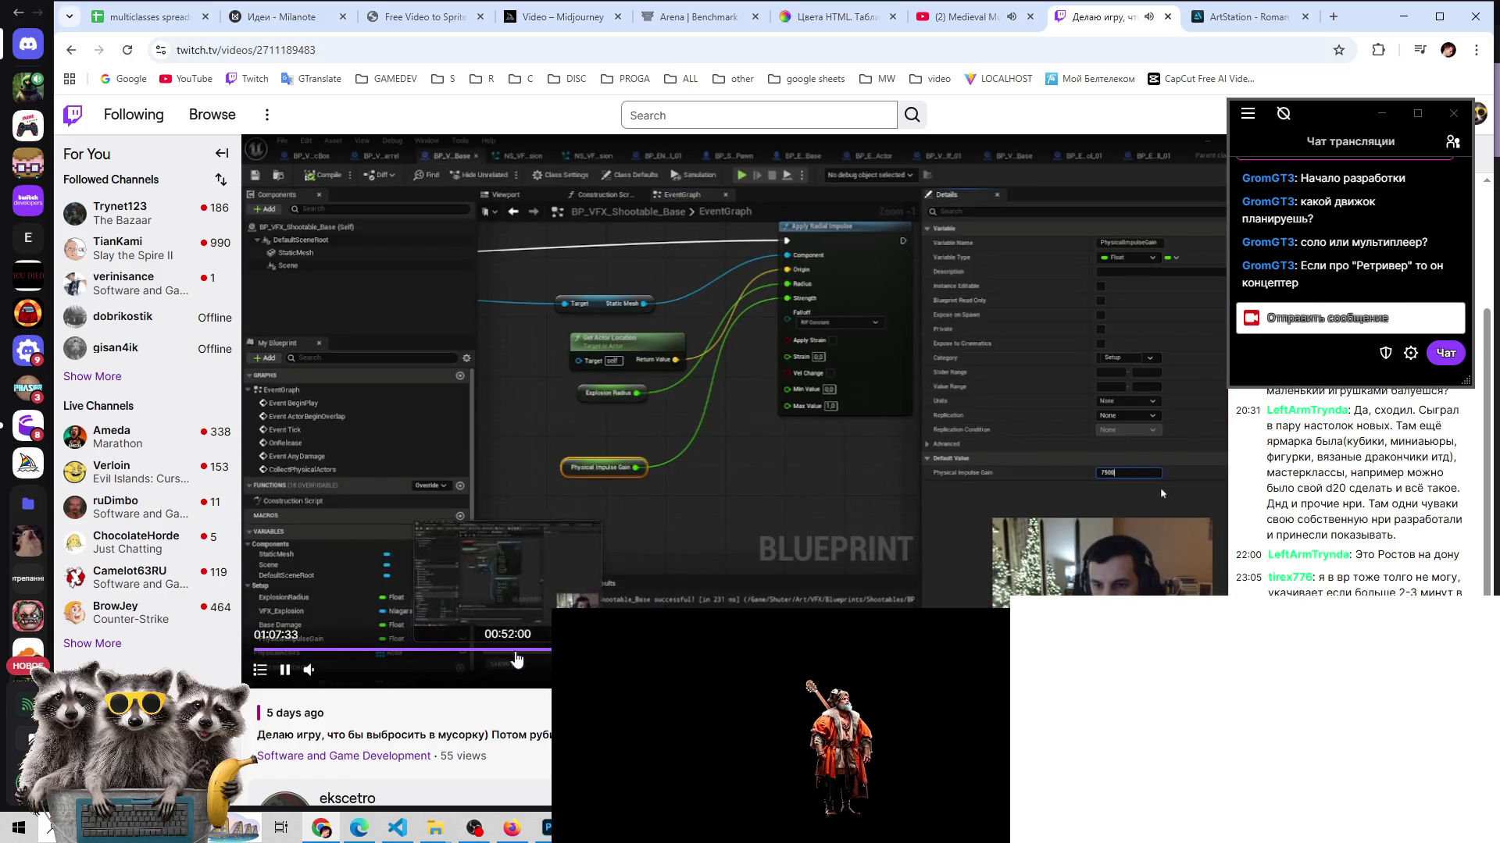
# - Jump back through the replay from 00:56 to 00:20, then forward to the Blueprint part
pyautogui.click(530, 656)
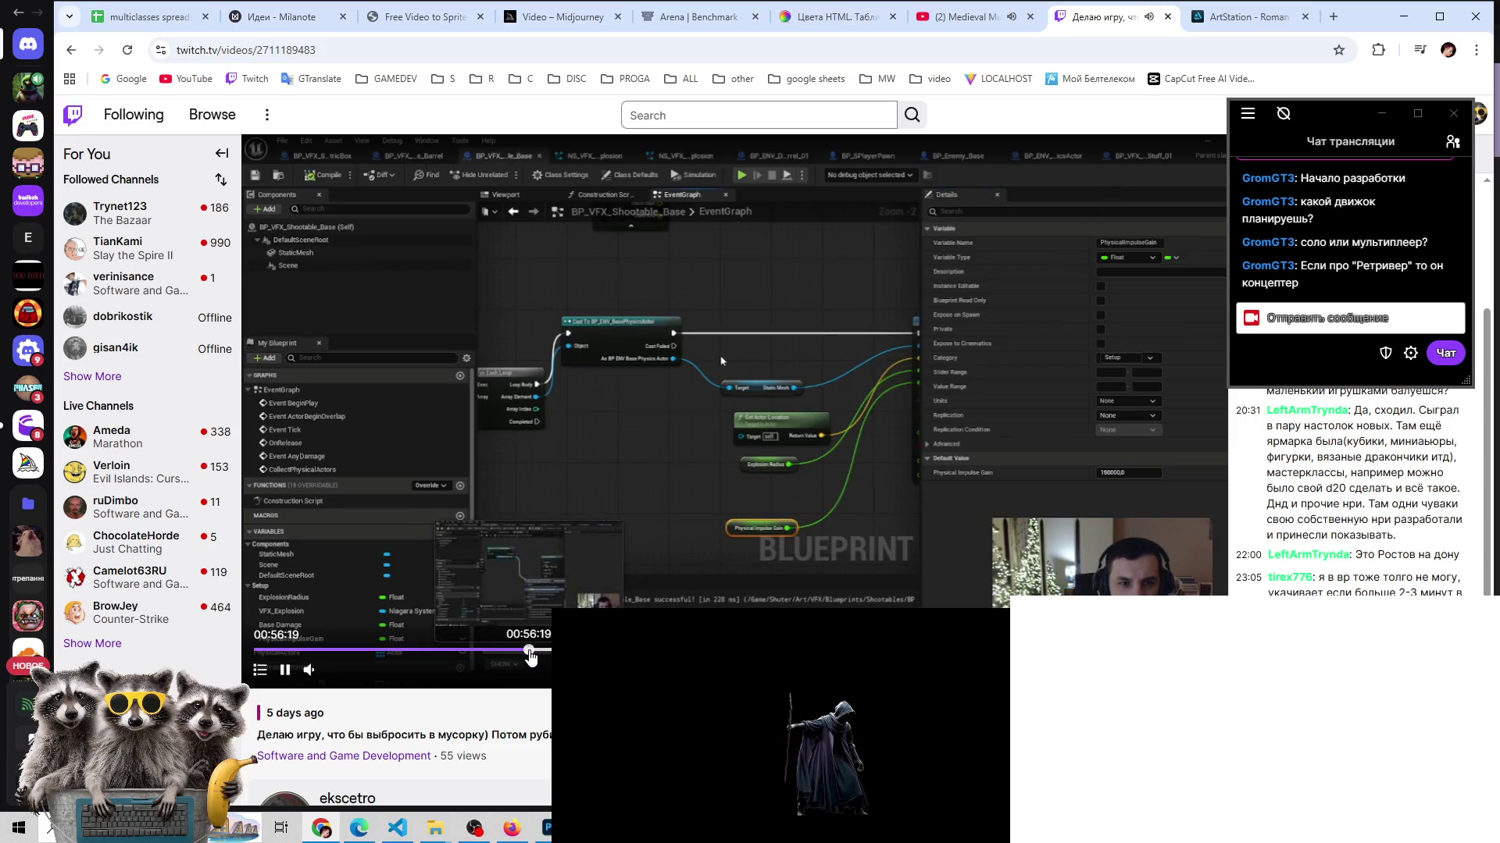
pyautogui.click(490, 656)
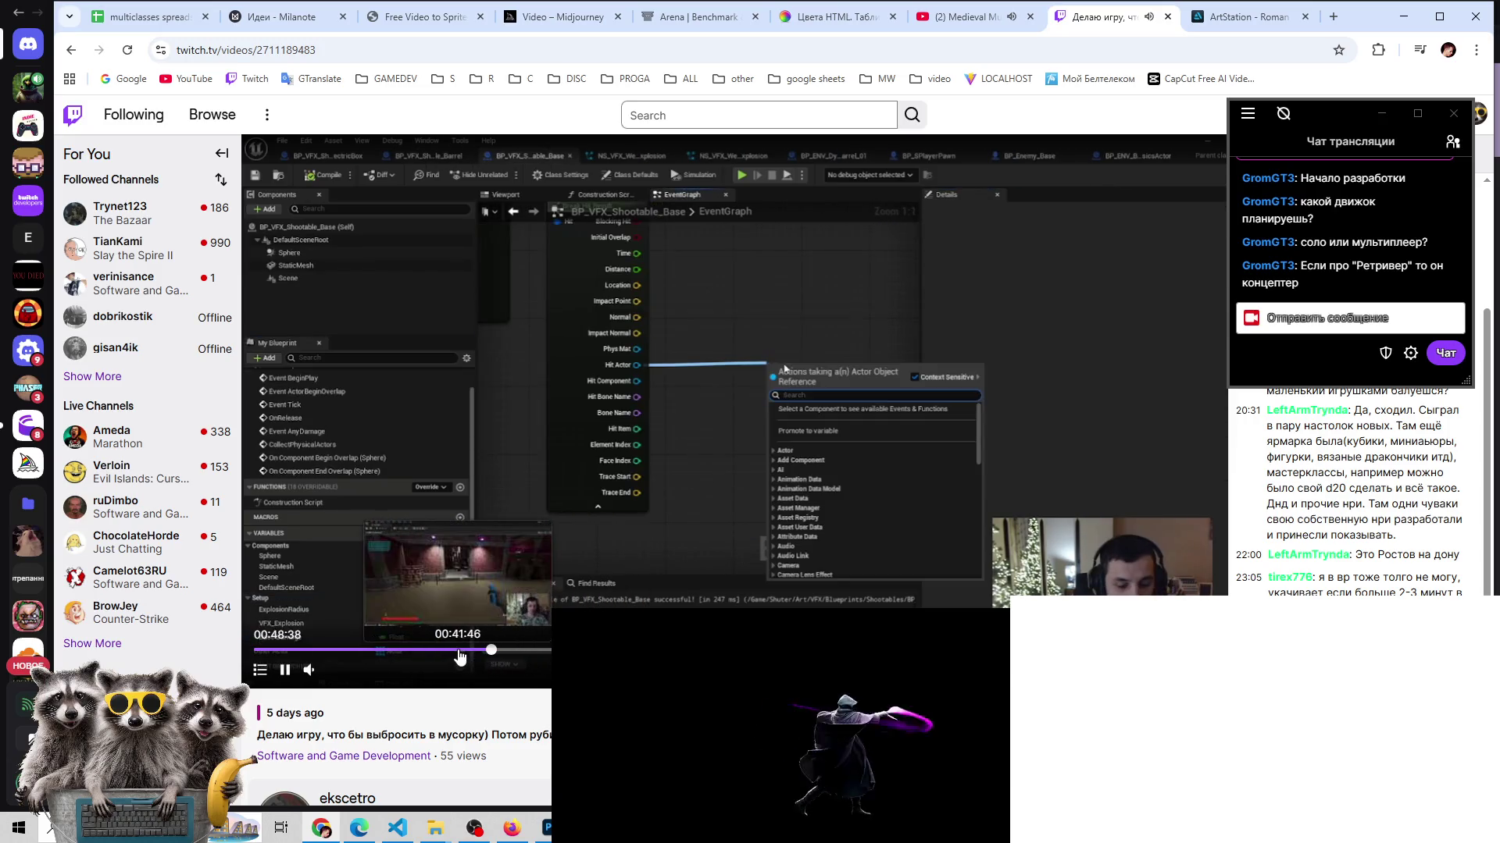
pyautogui.click(460, 655)
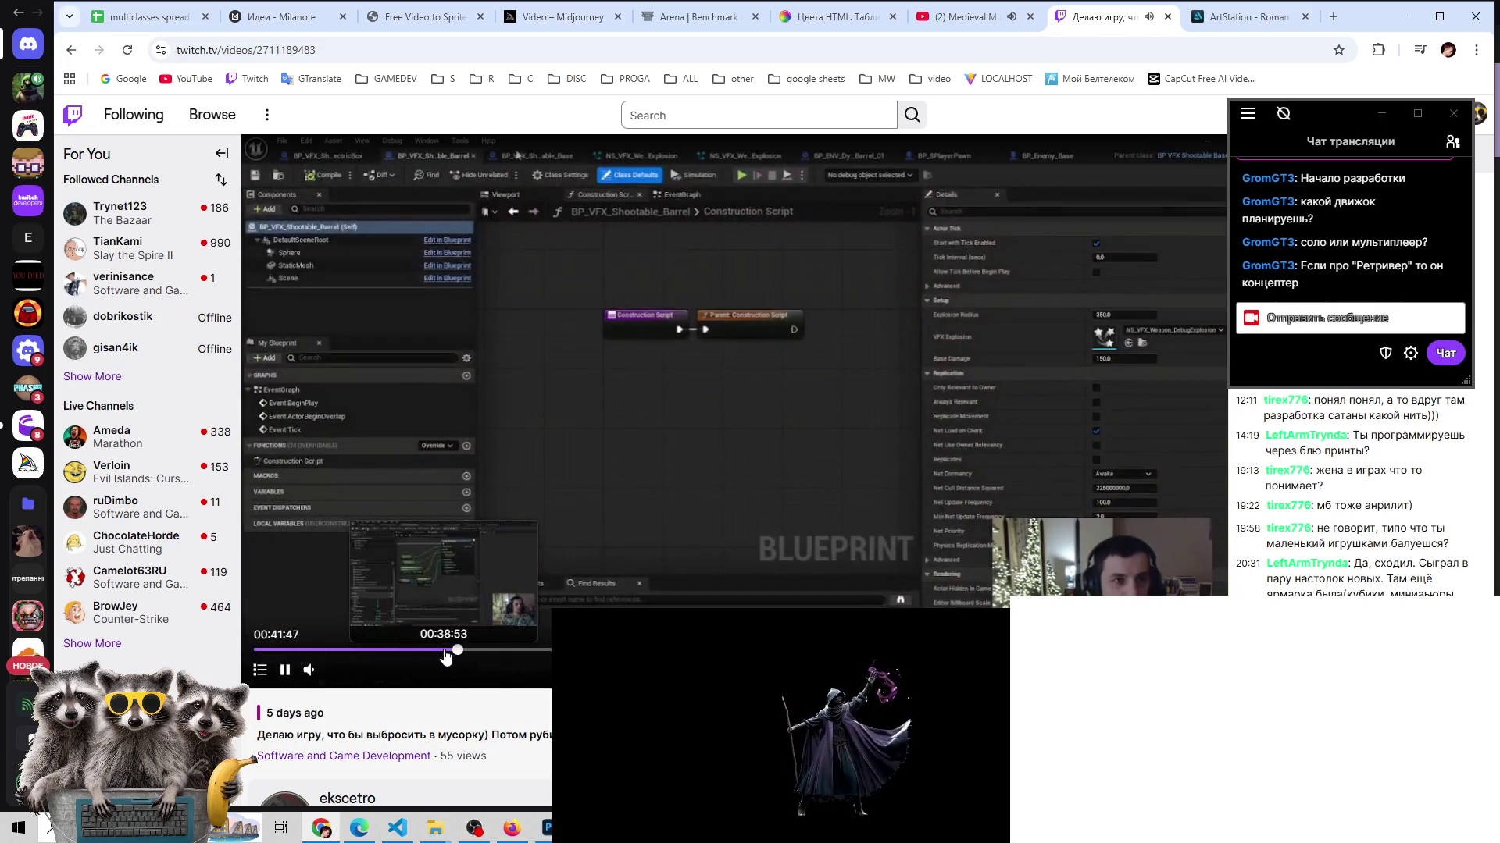
pyautogui.click(446, 656)
pyautogui.click(419, 655)
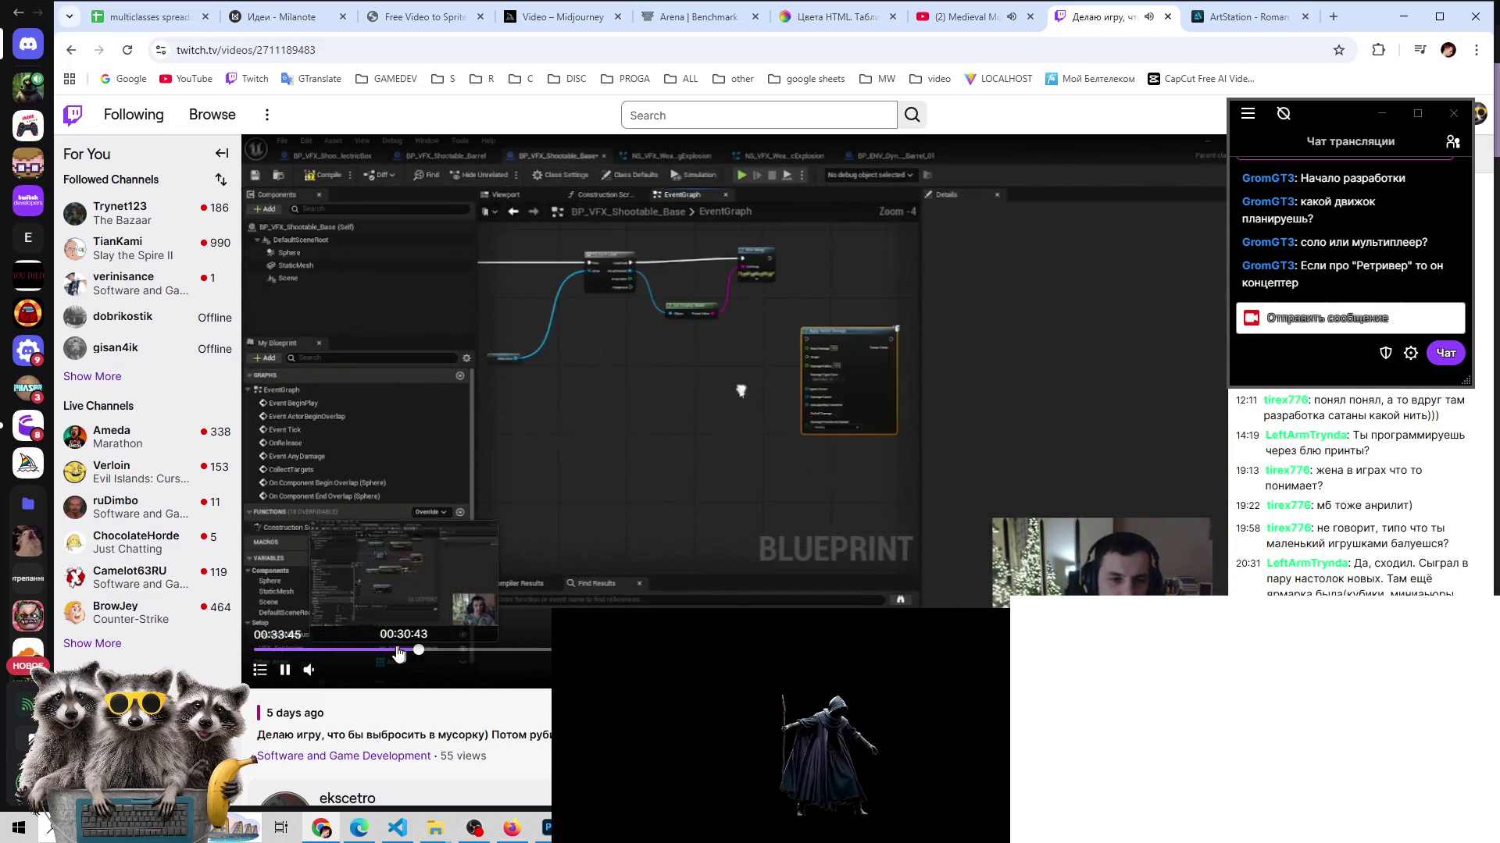
pyautogui.click(355, 654)
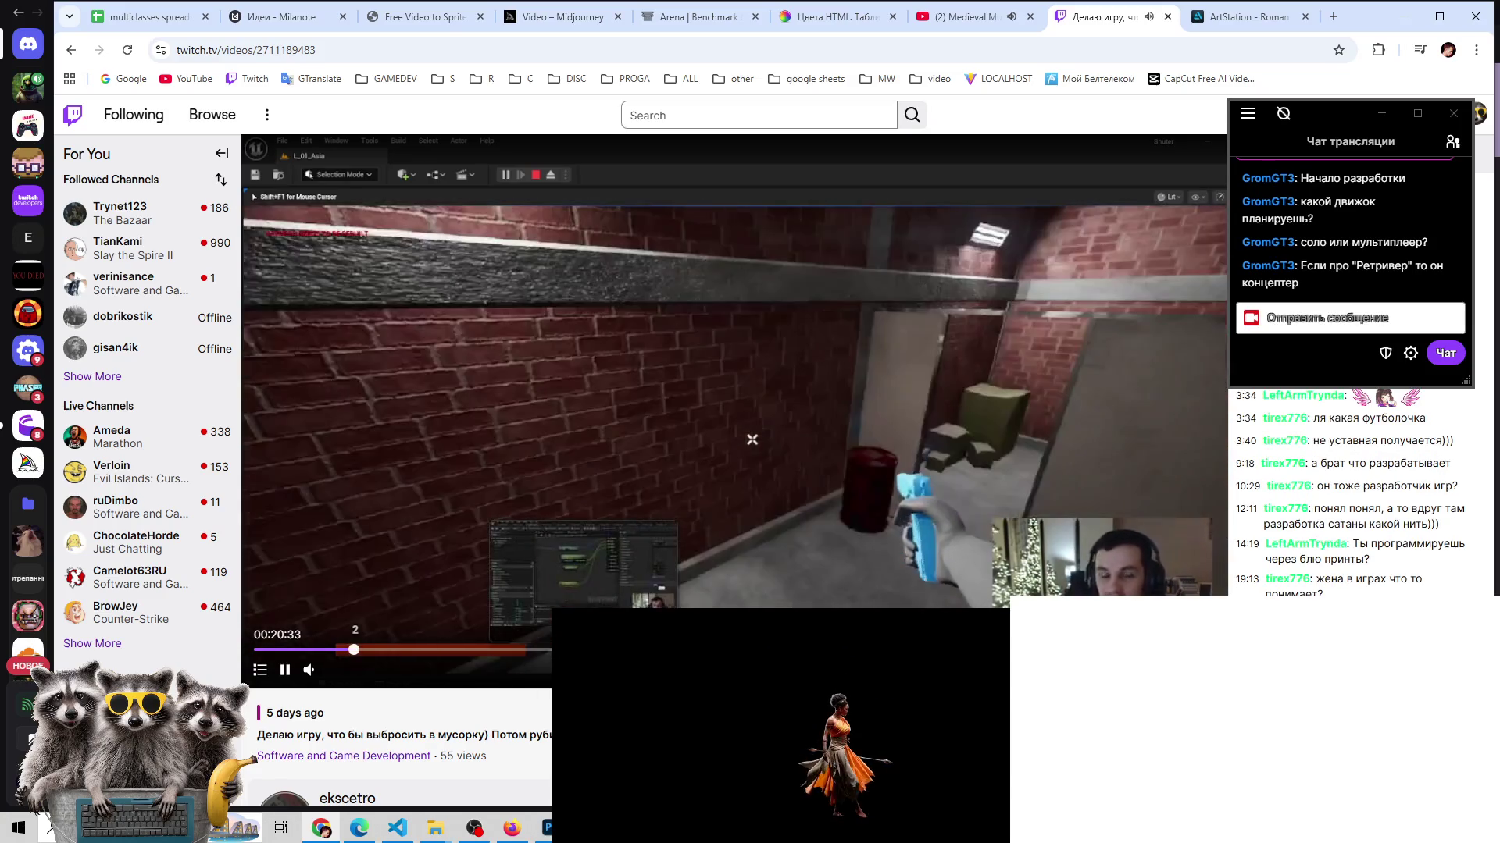
pyautogui.click(588, 649)
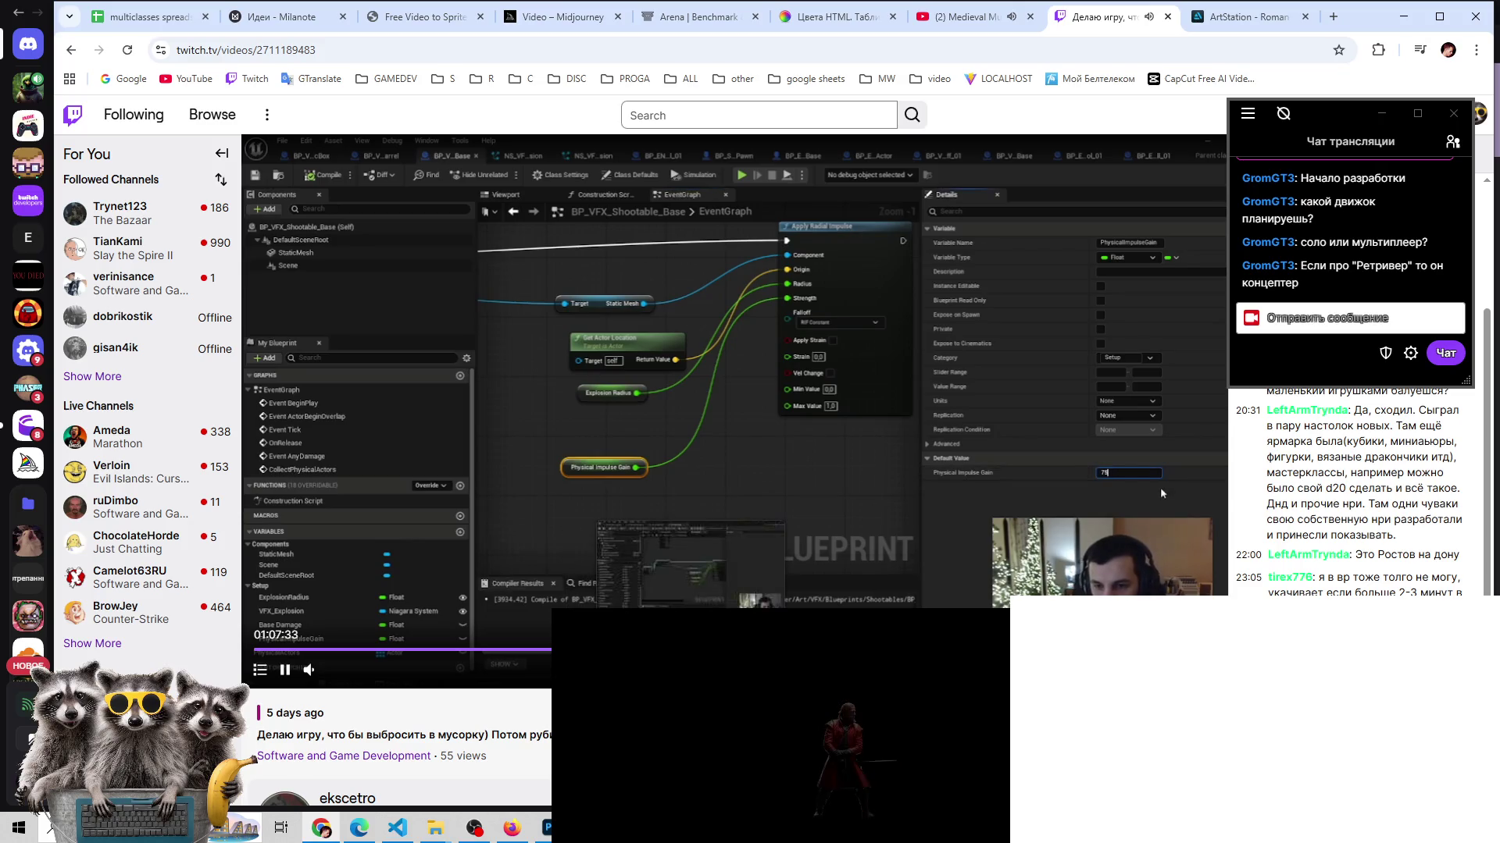
# - Follow the streamer's channel and close the Twitch broadcast tab
pyautogui.scroll(-3, 814, 581)
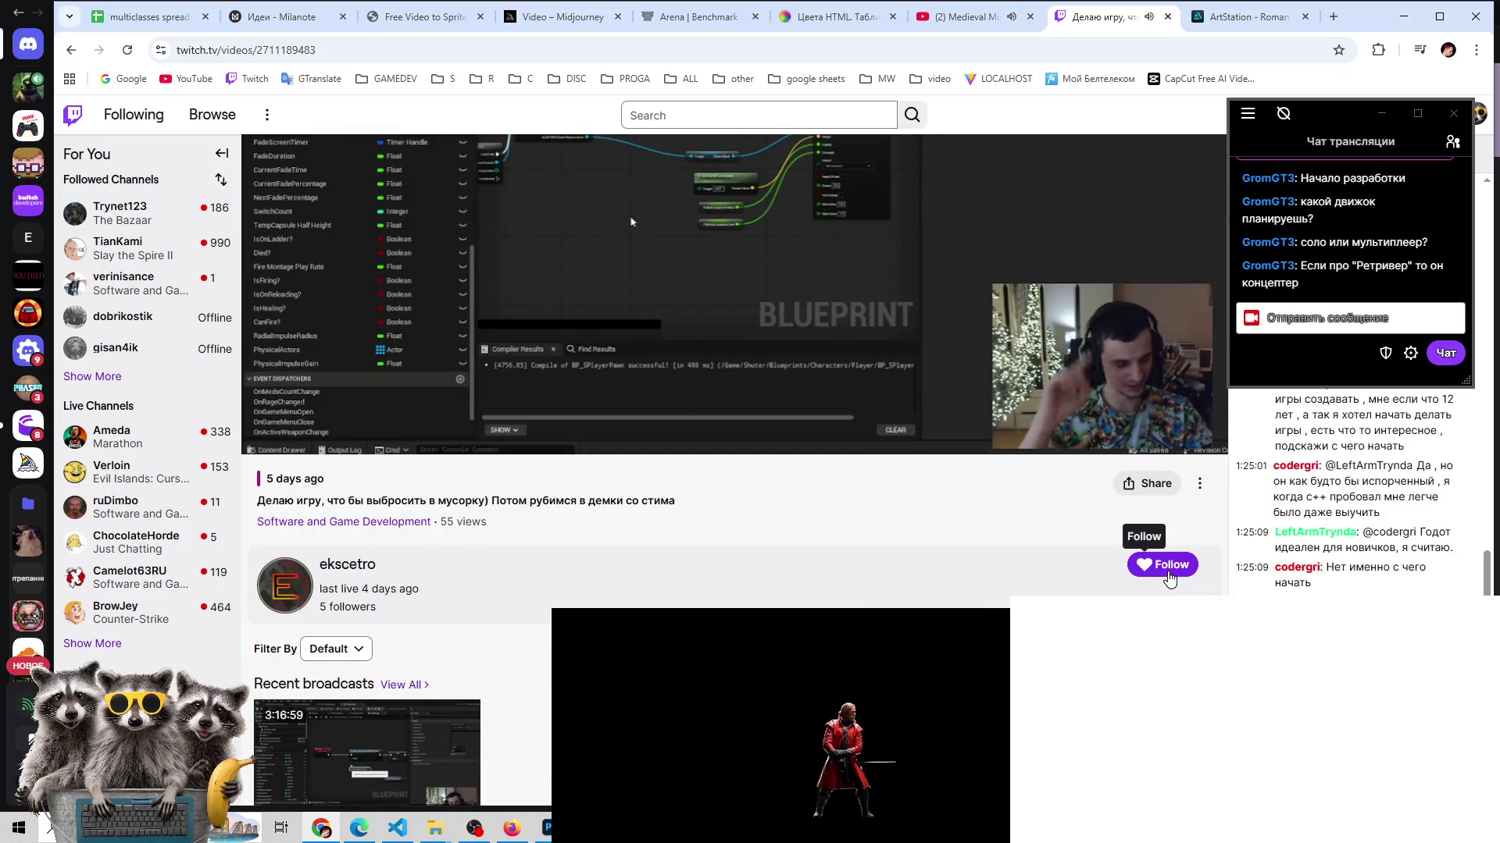
pyautogui.click(1162, 564)
pyautogui.scroll(3, 905, 592)
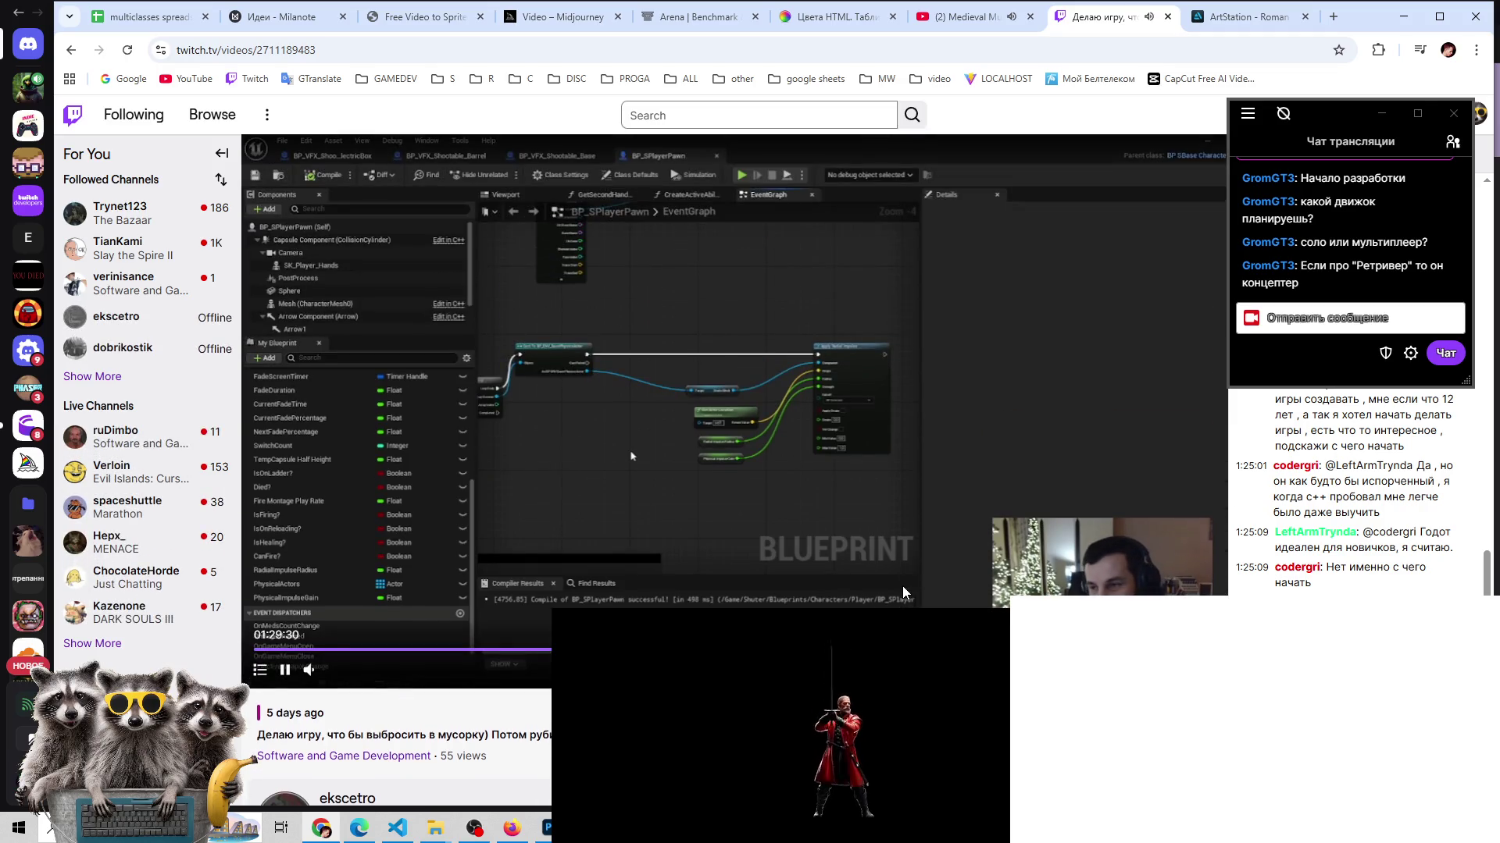
pyautogui.click(1165, 17)
# - Close the ArtStation tab and bring Photoshop back to the front
pyautogui.click(1167, 17)
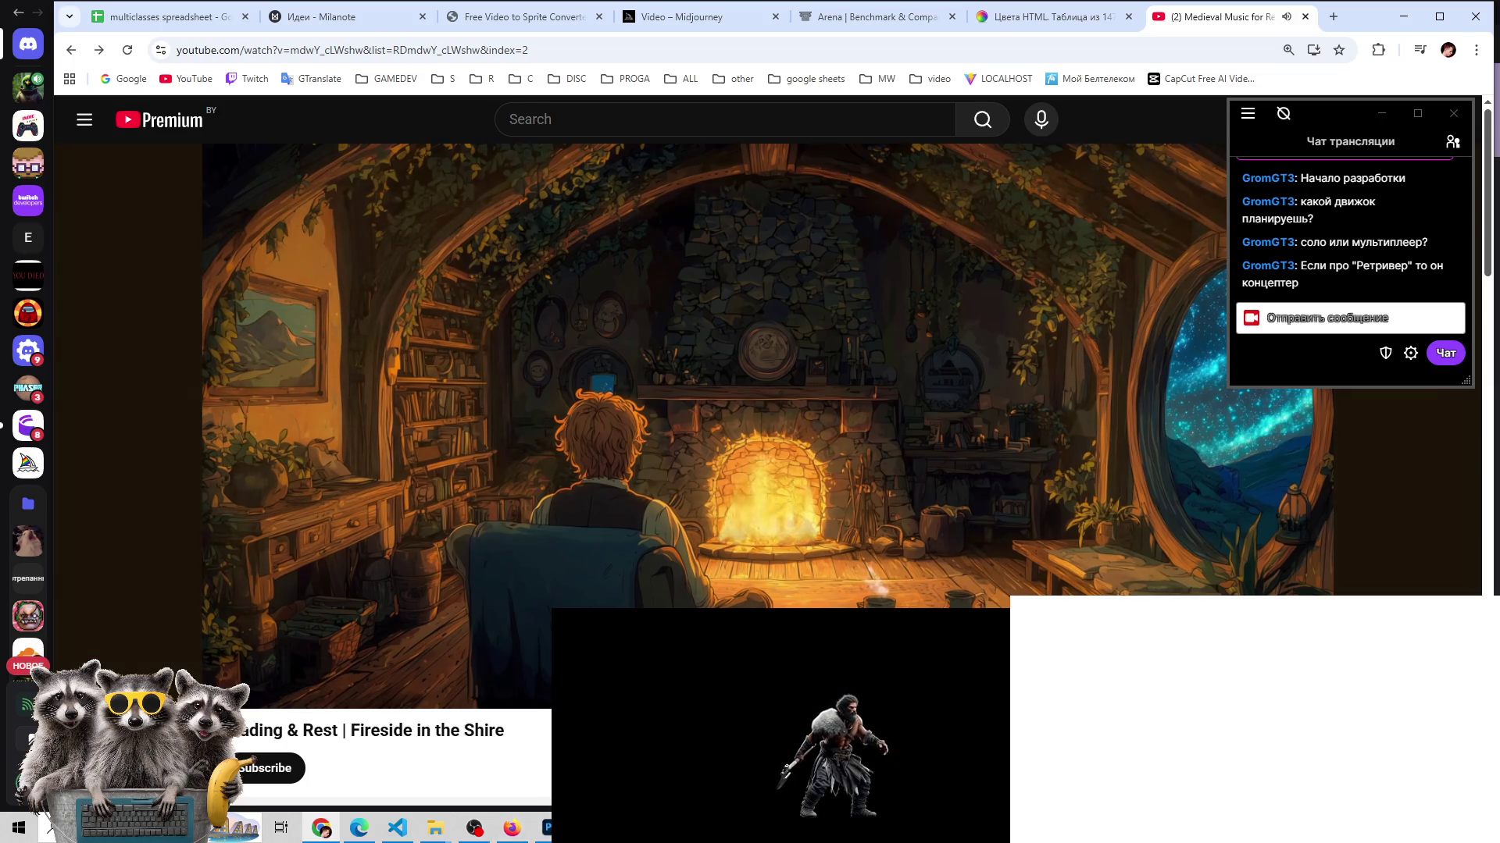
pyautogui.click(547, 827)
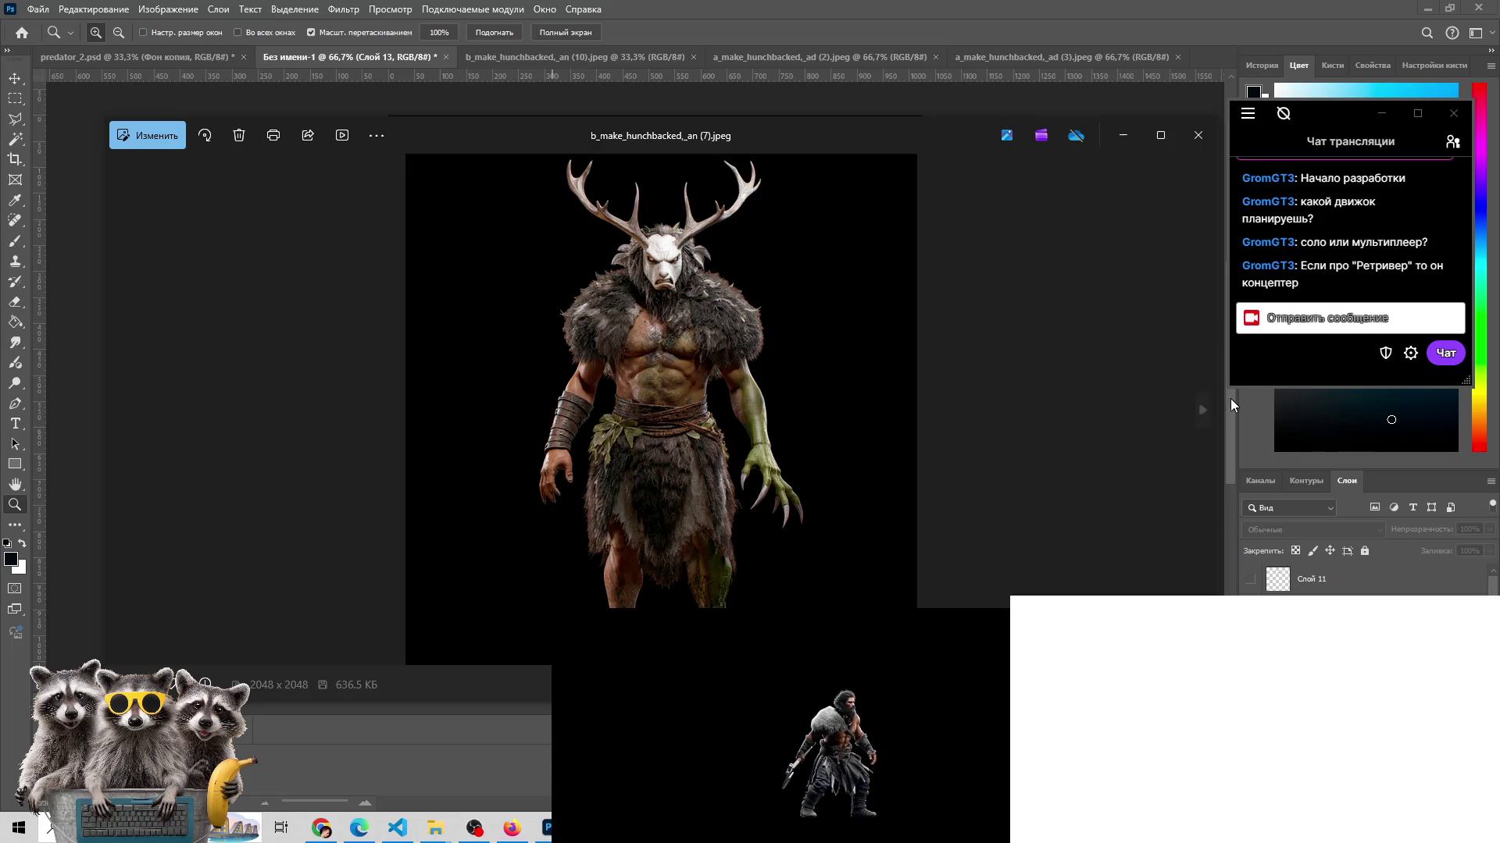
# - Browse the neighbouring antlered-figure variants, then put the image viewer away
pyautogui.click(1206, 403)
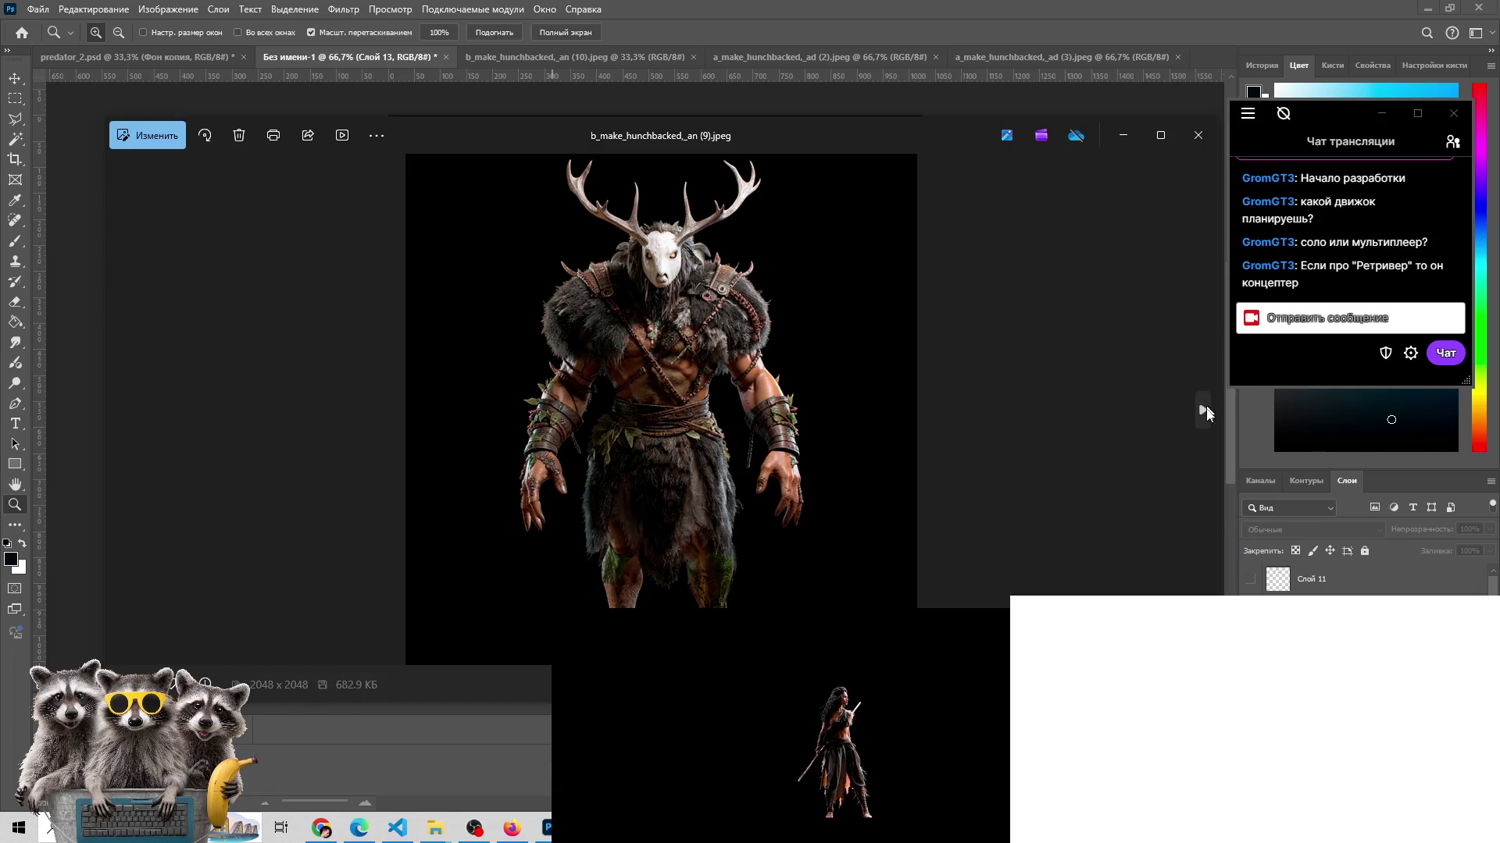
pyautogui.click(1203, 407)
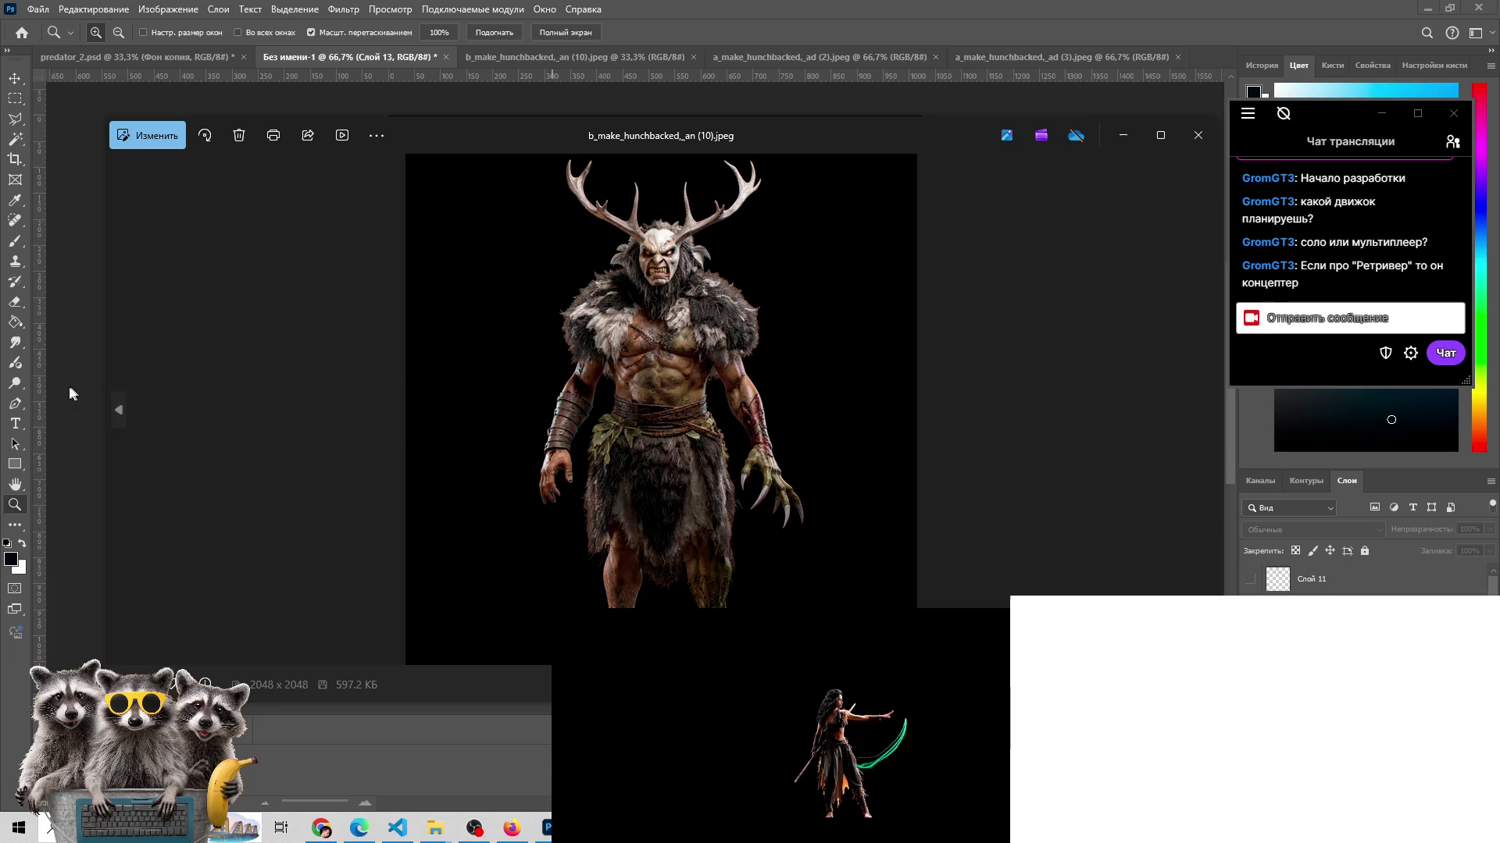
pyautogui.click(121, 407)
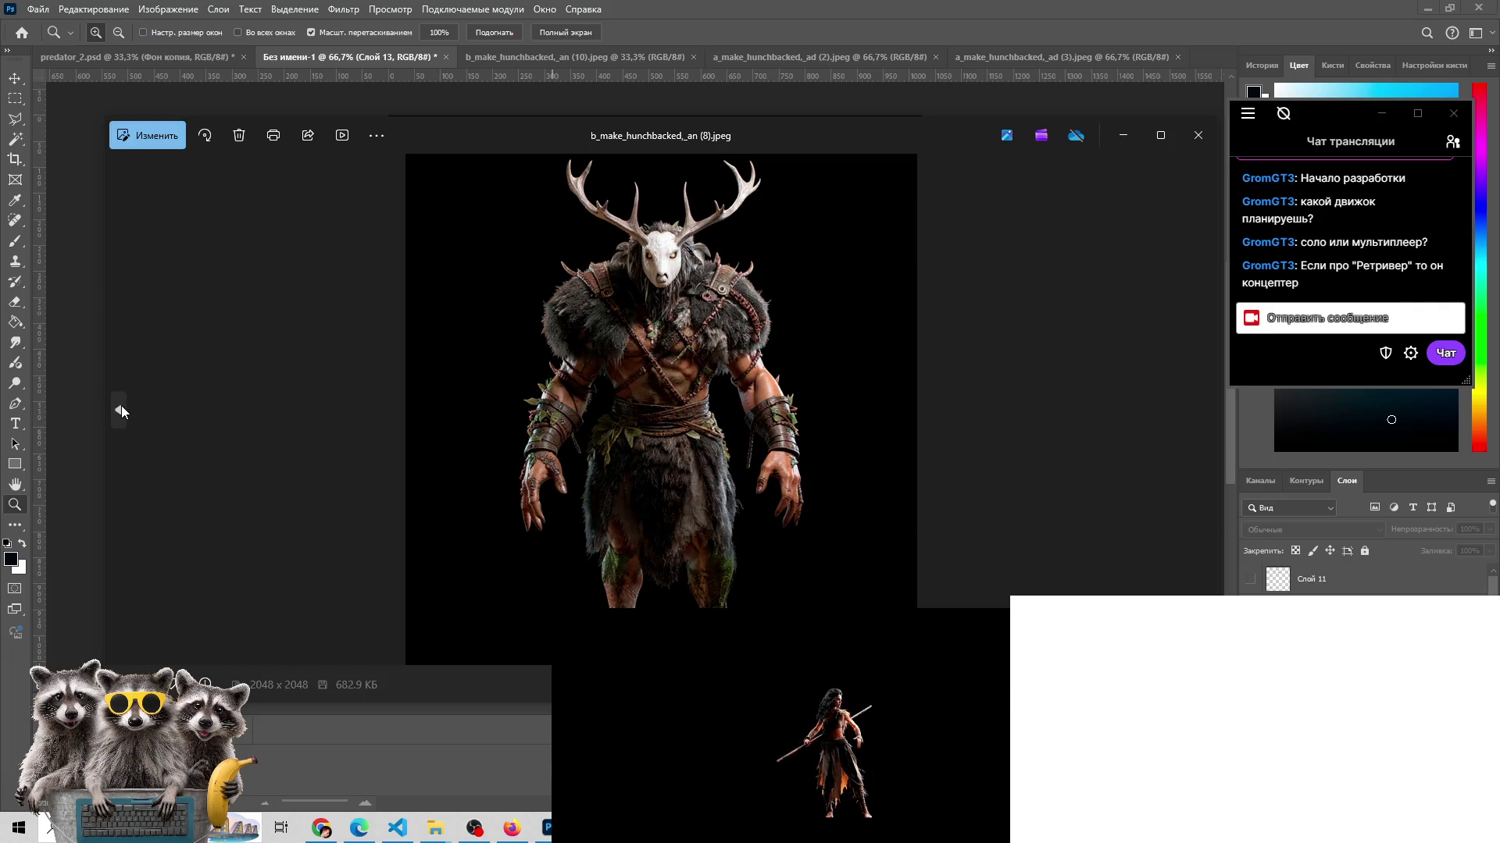
pyautogui.click(121, 407)
pyautogui.click(1119, 136)
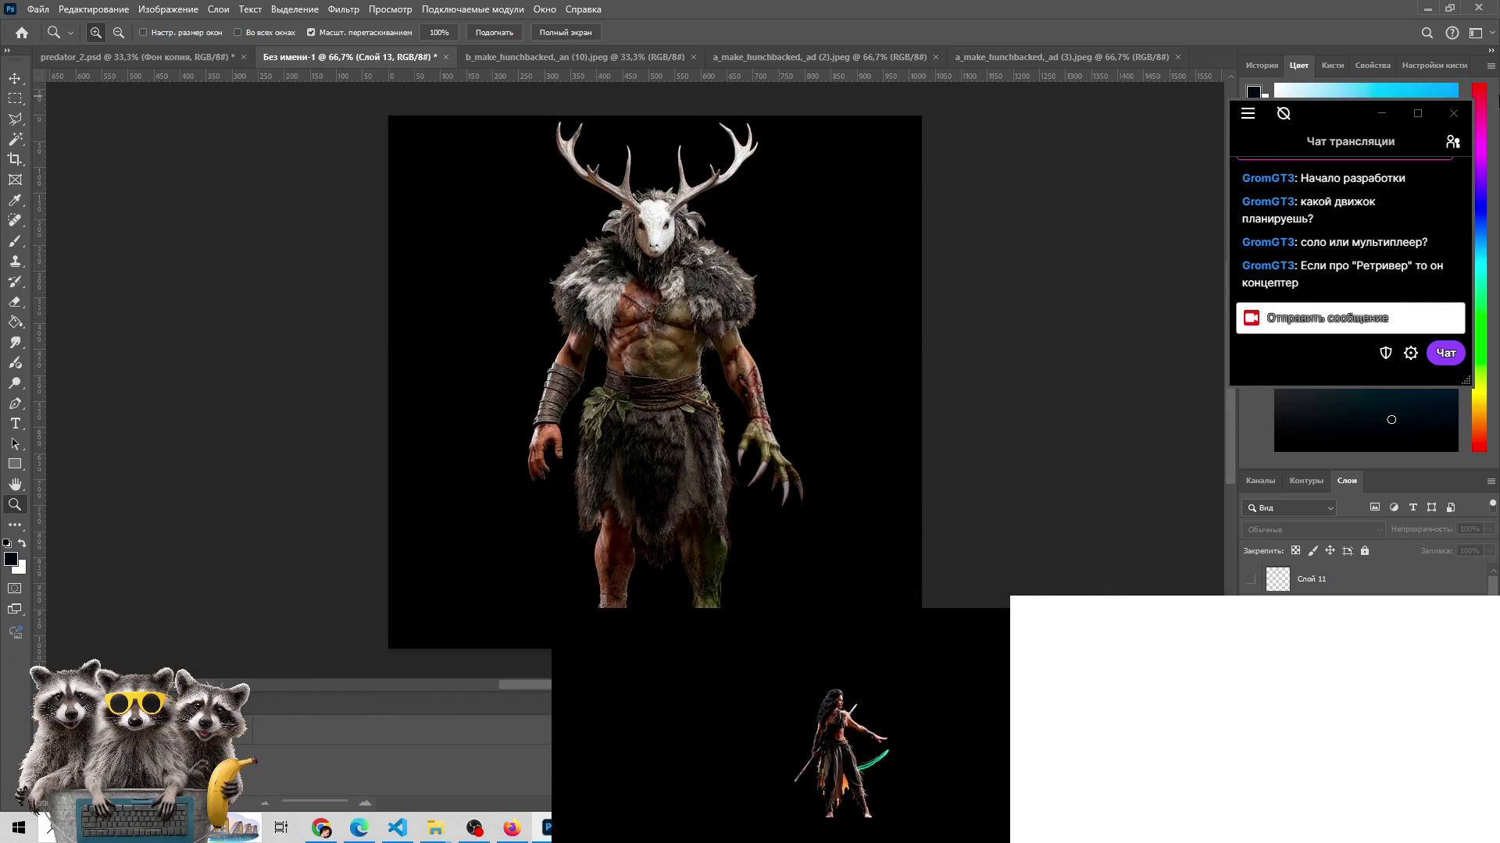
# - Switch to the predator_2.psd document after glancing at the chat user list
pyautogui.click(1452, 143)
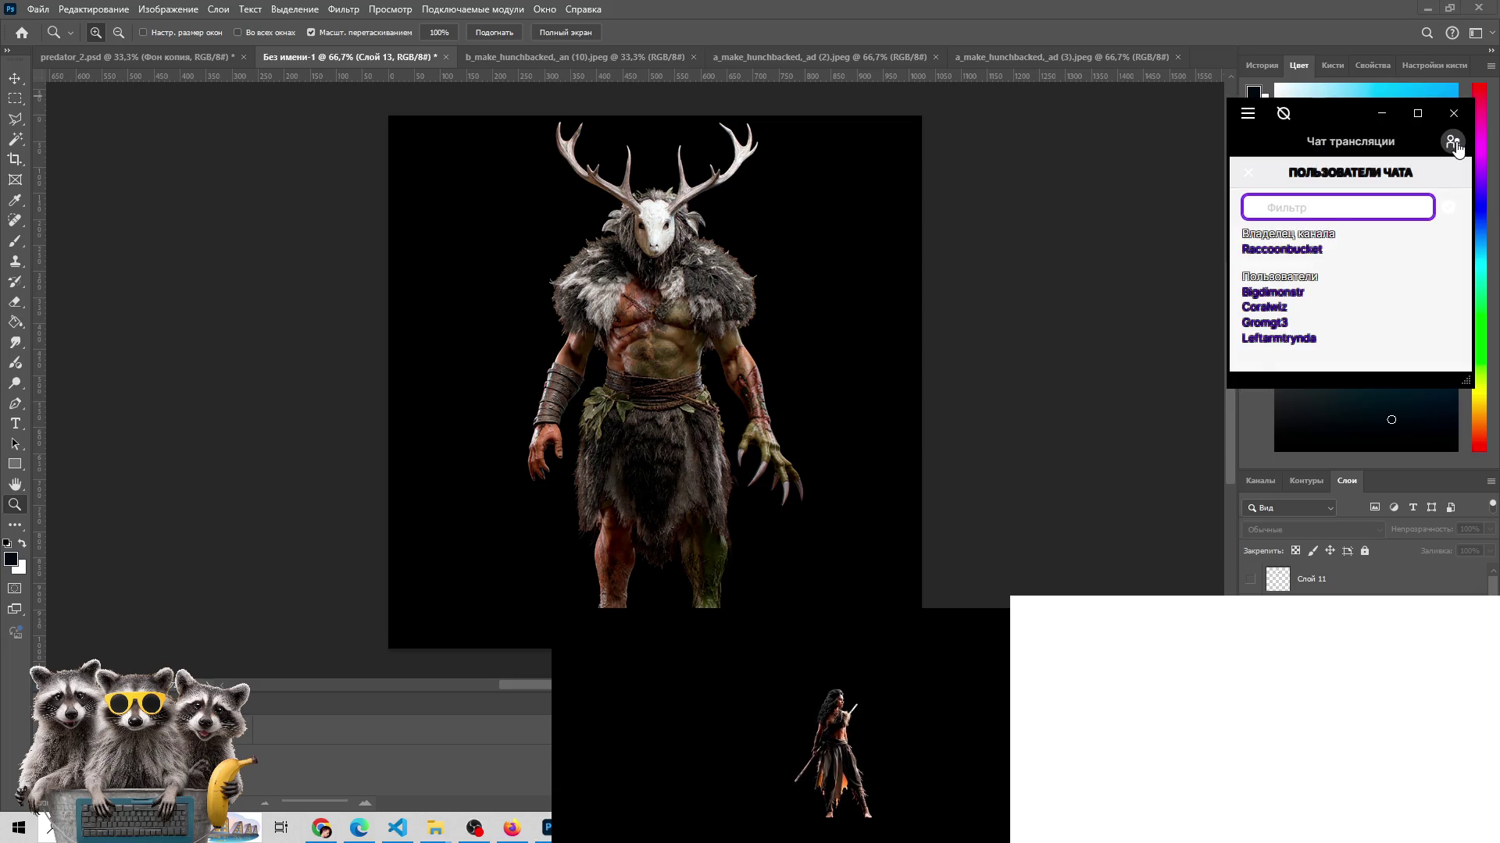
pyautogui.click(1453, 143)
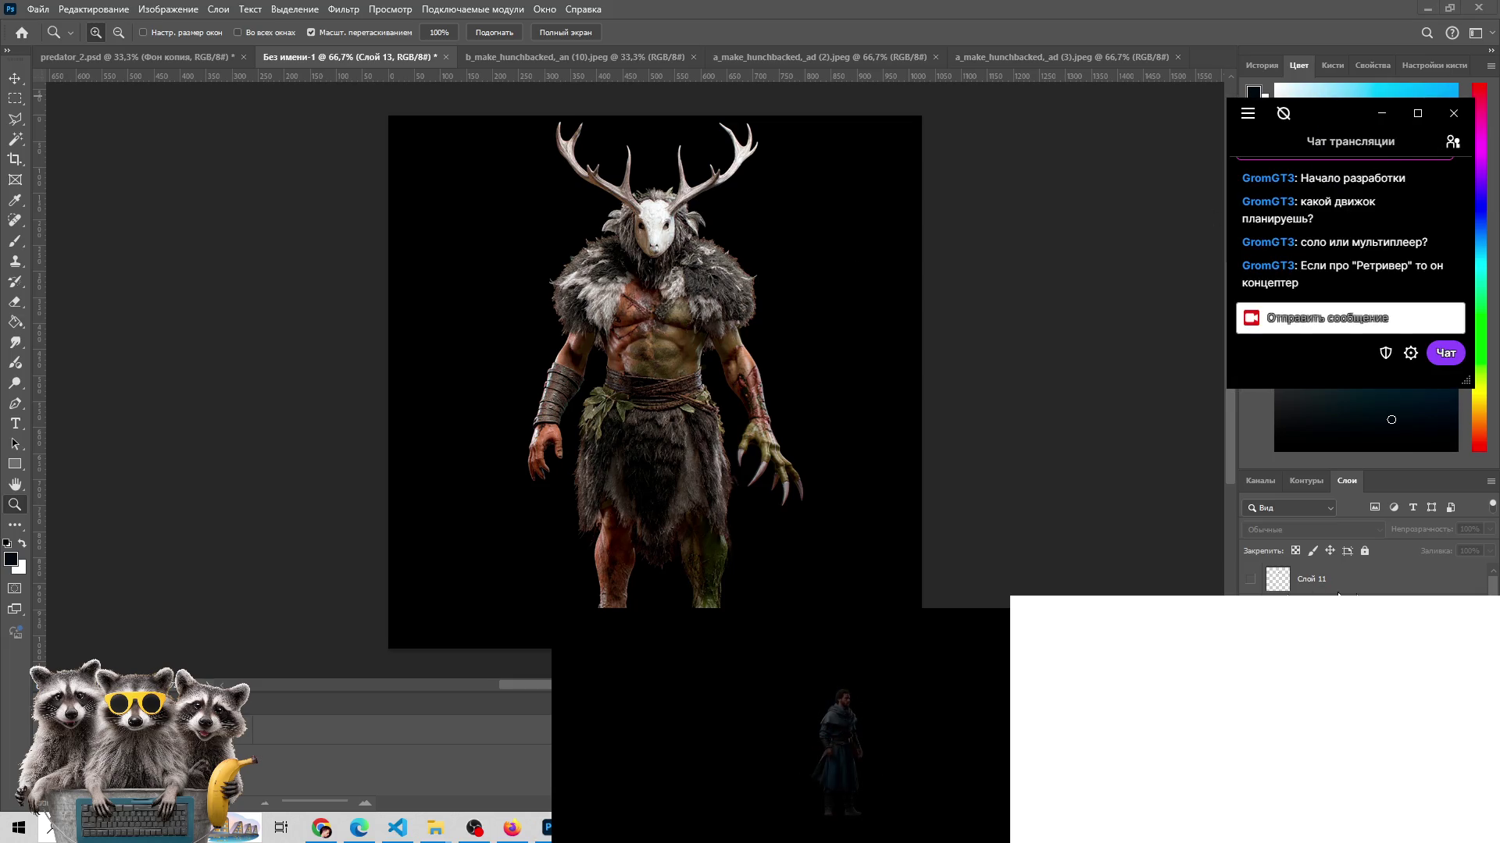
pyautogui.click(169, 56)
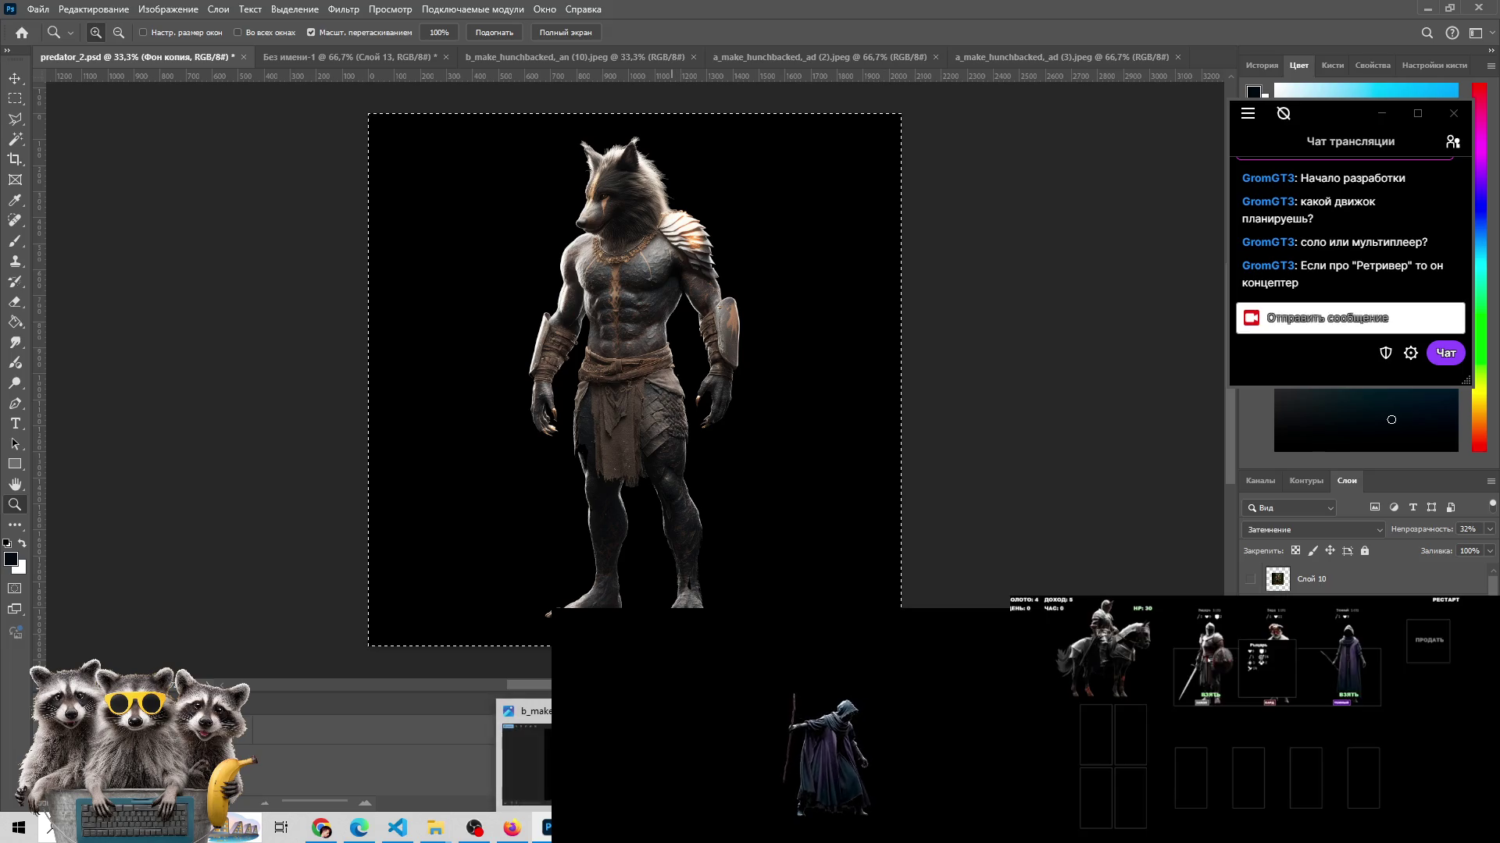
# - Flip repeatedly between the Без имени-1 and predator_2.psd tabs to compare the antlered figures
pyautogui.moveTo(525, 754)
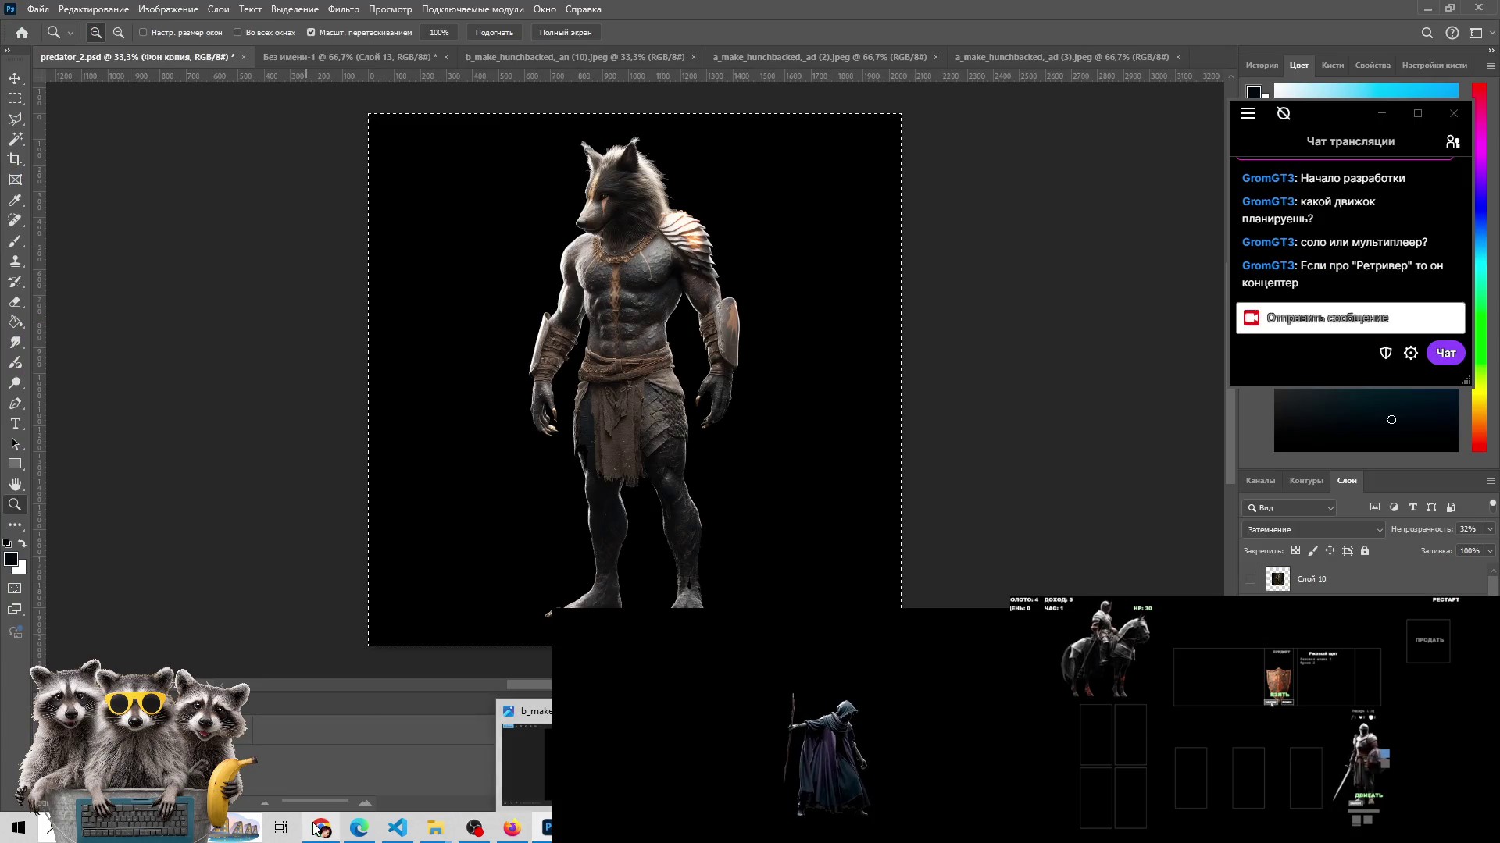
pyautogui.moveTo(547, 824)
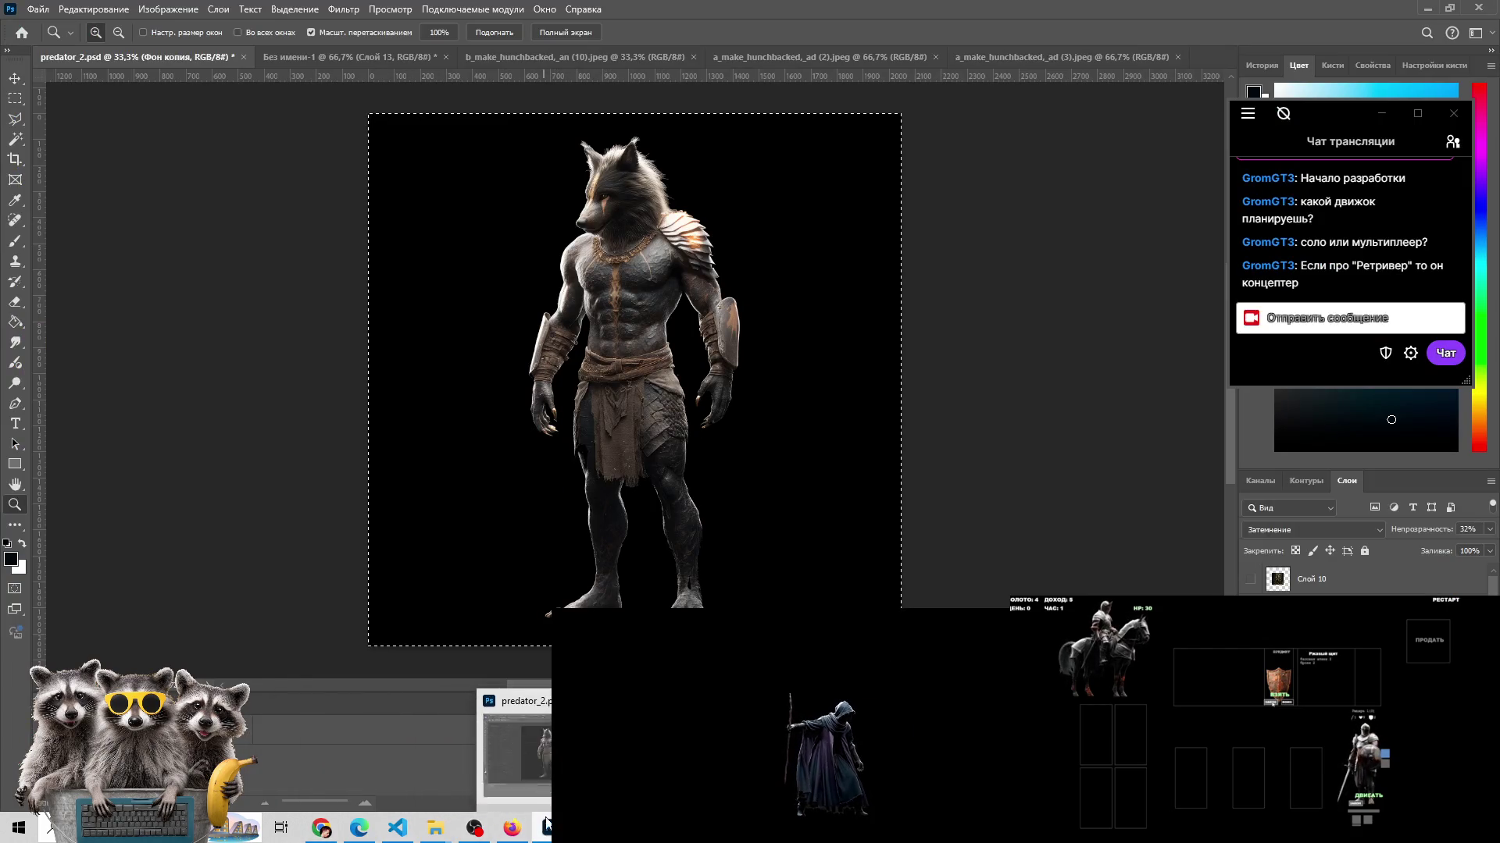
pyautogui.click(349, 57)
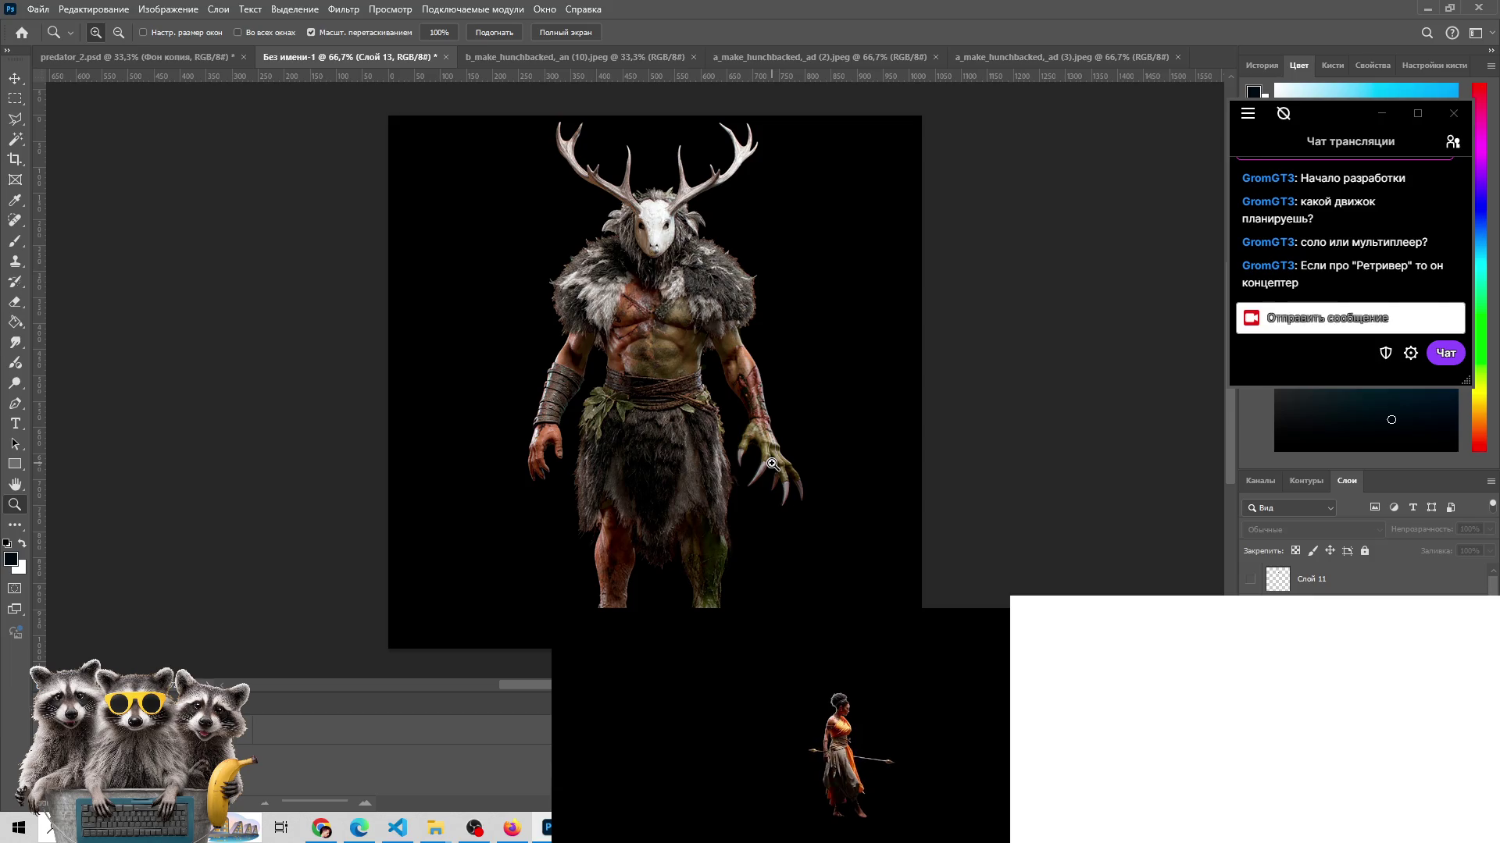
pyautogui.click(159, 57)
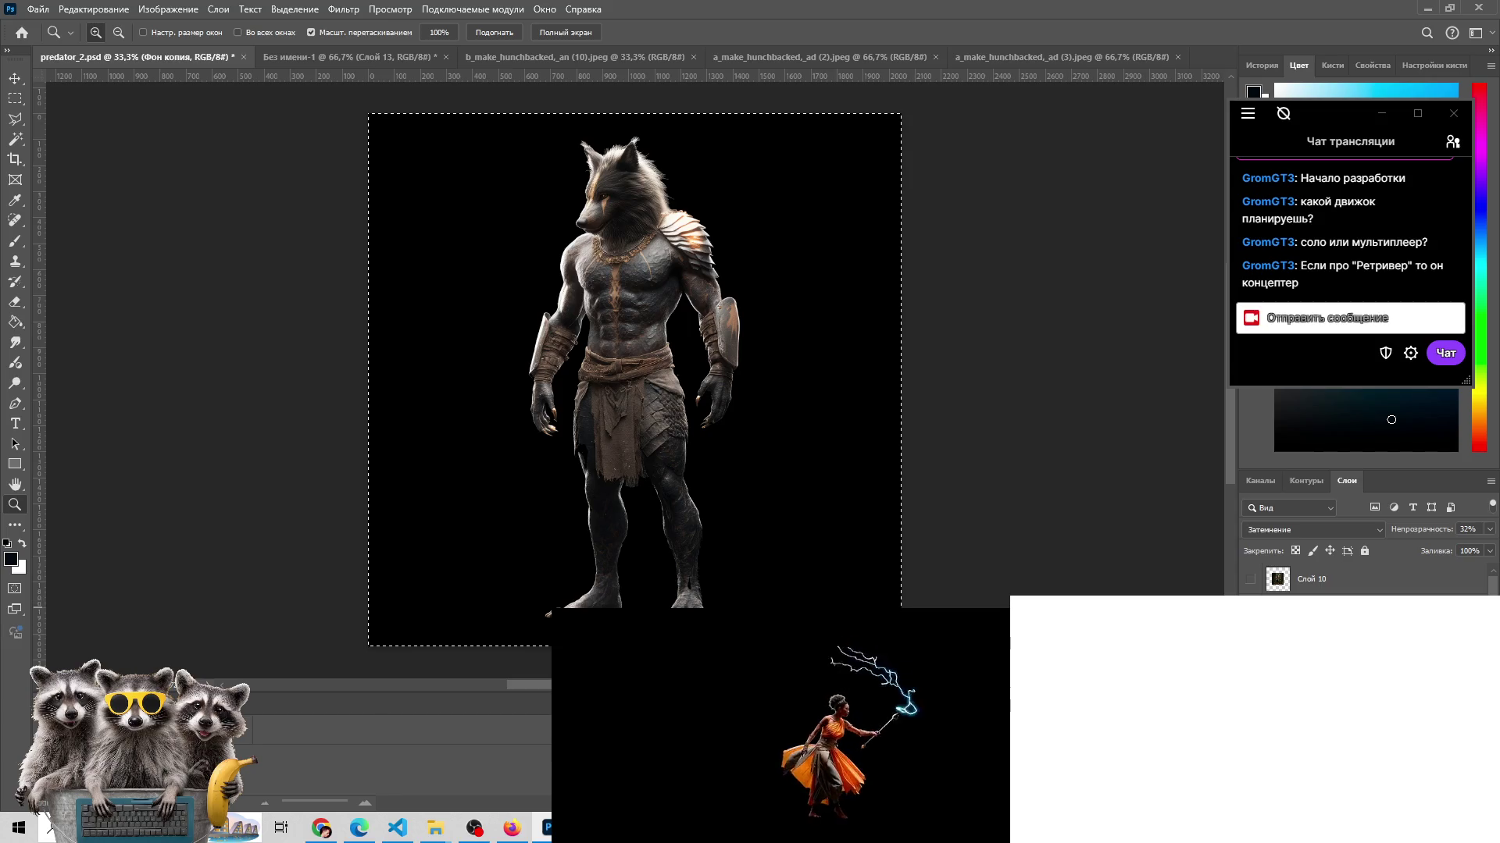
pyautogui.click(367, 60)
pyautogui.click(206, 55)
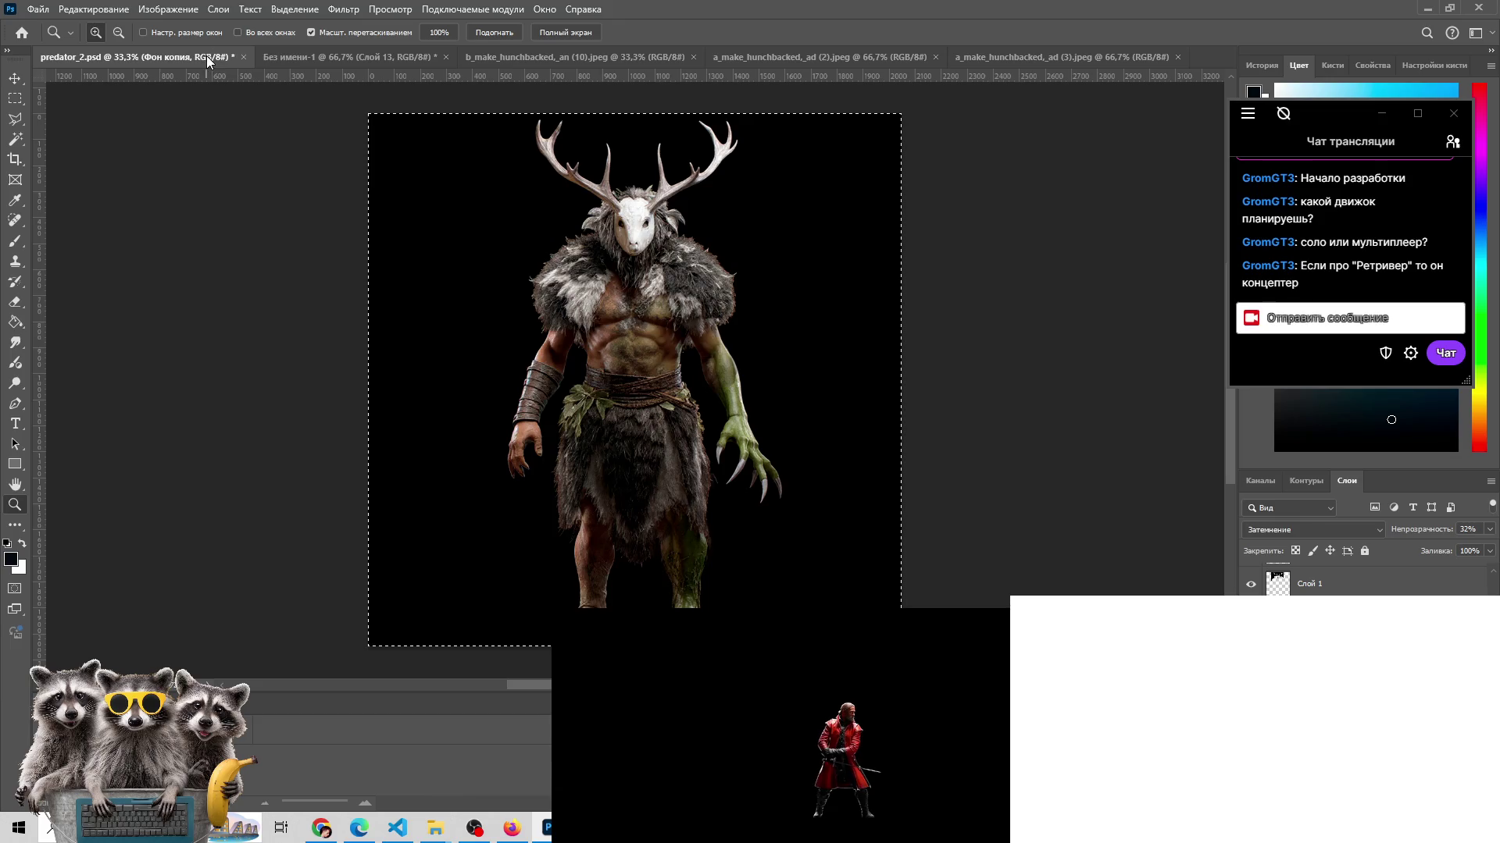
pyautogui.click(286, 53)
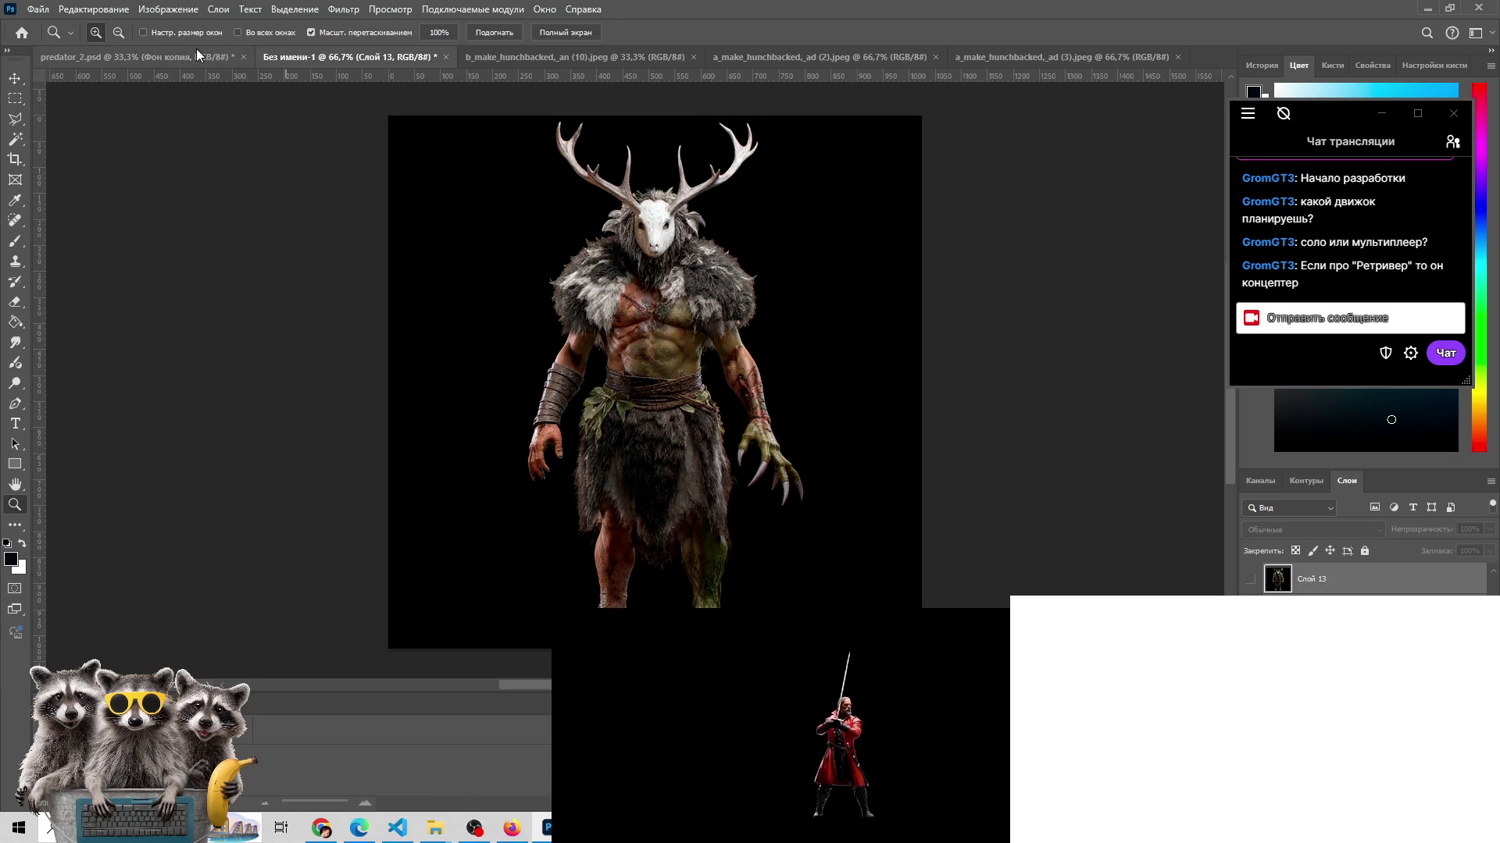
pyautogui.click(196, 49)
pyautogui.click(302, 58)
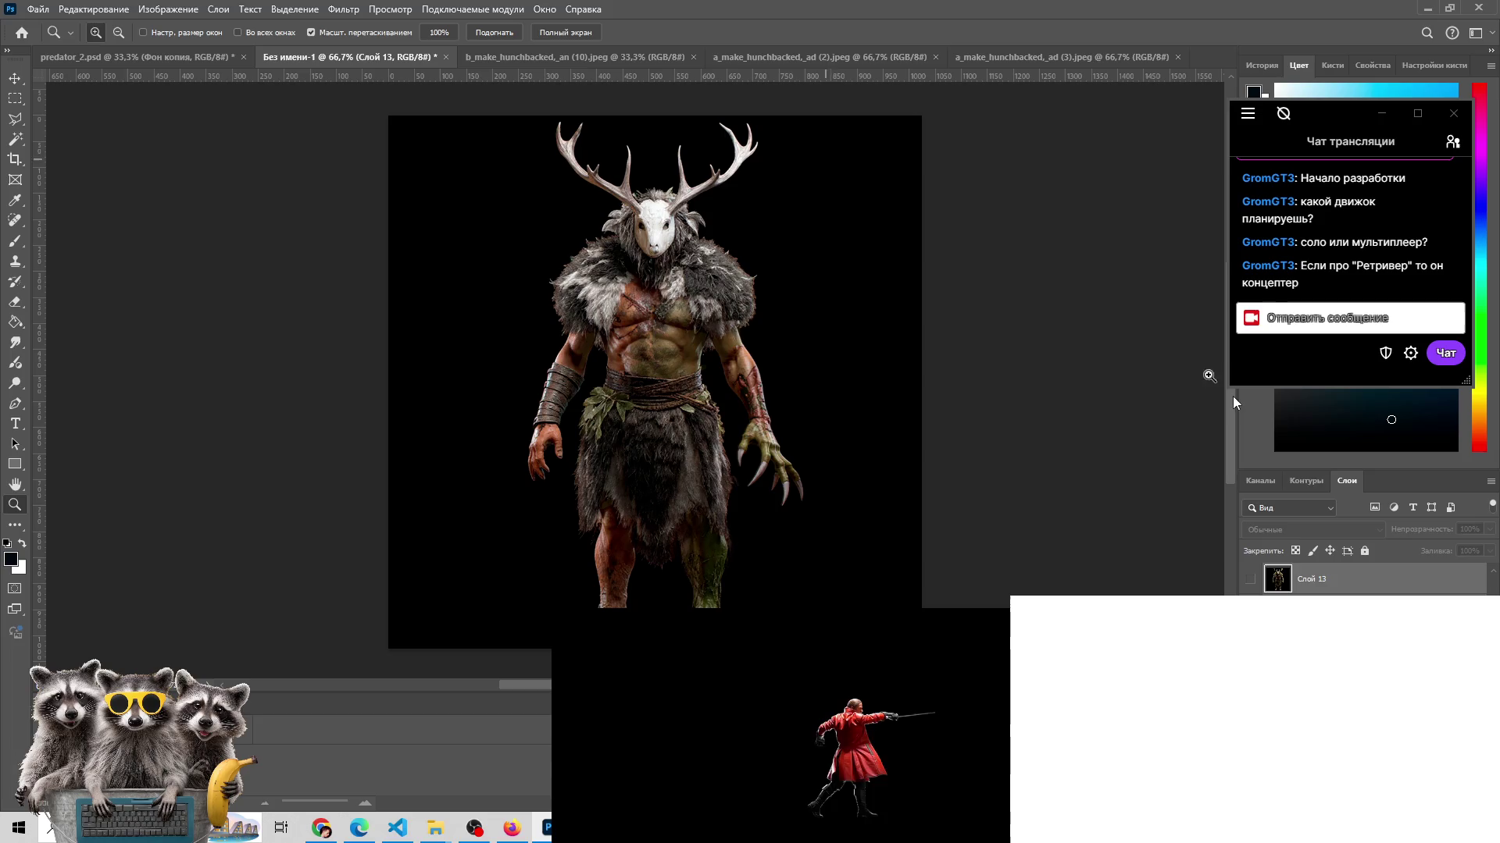
pyautogui.scroll(-2, 1362, 582)
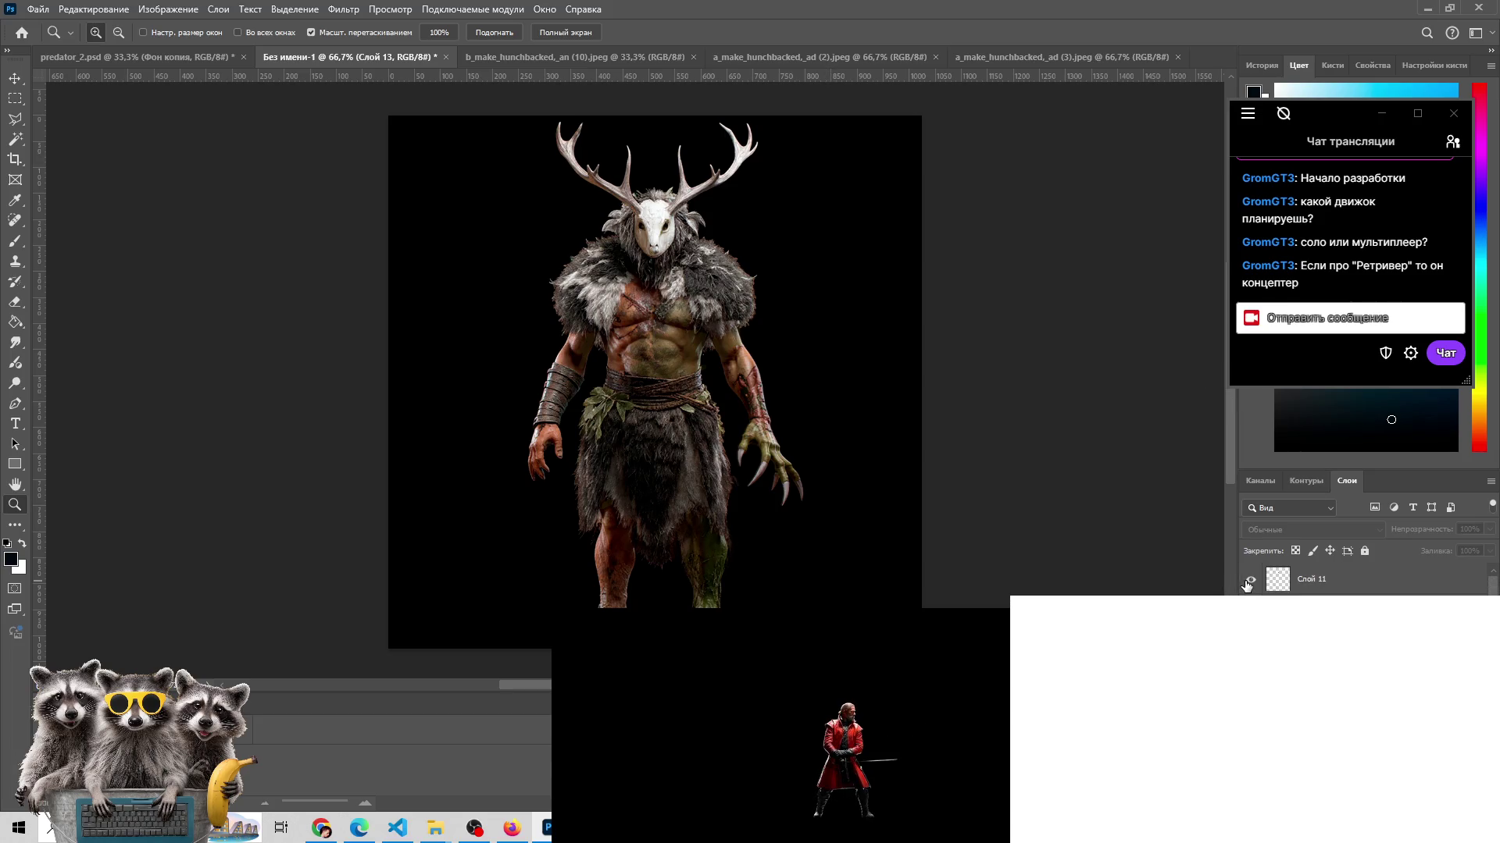
pyautogui.click(193, 60)
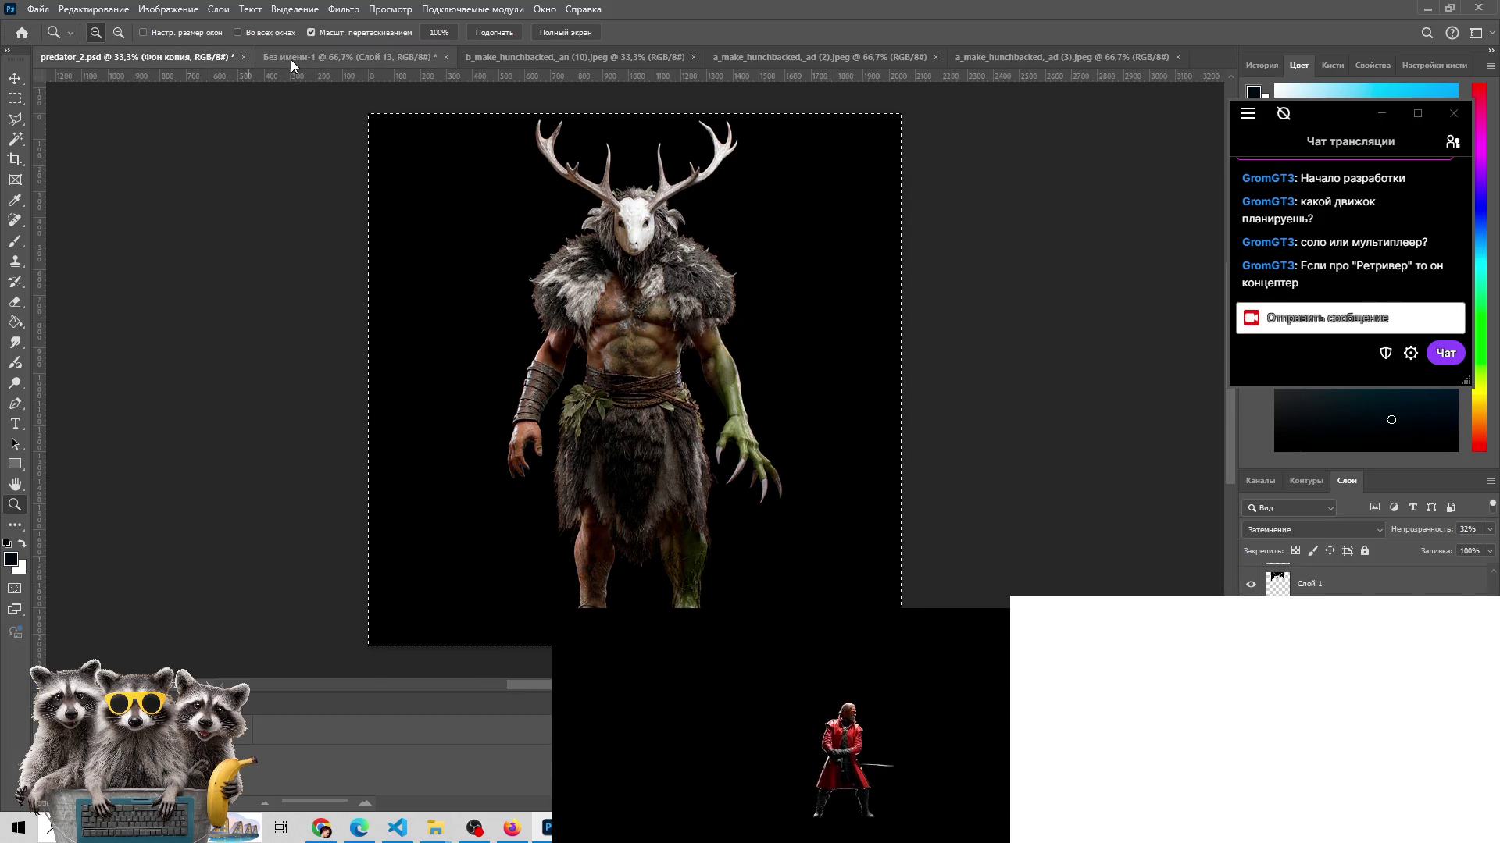
pyautogui.click(298, 58)
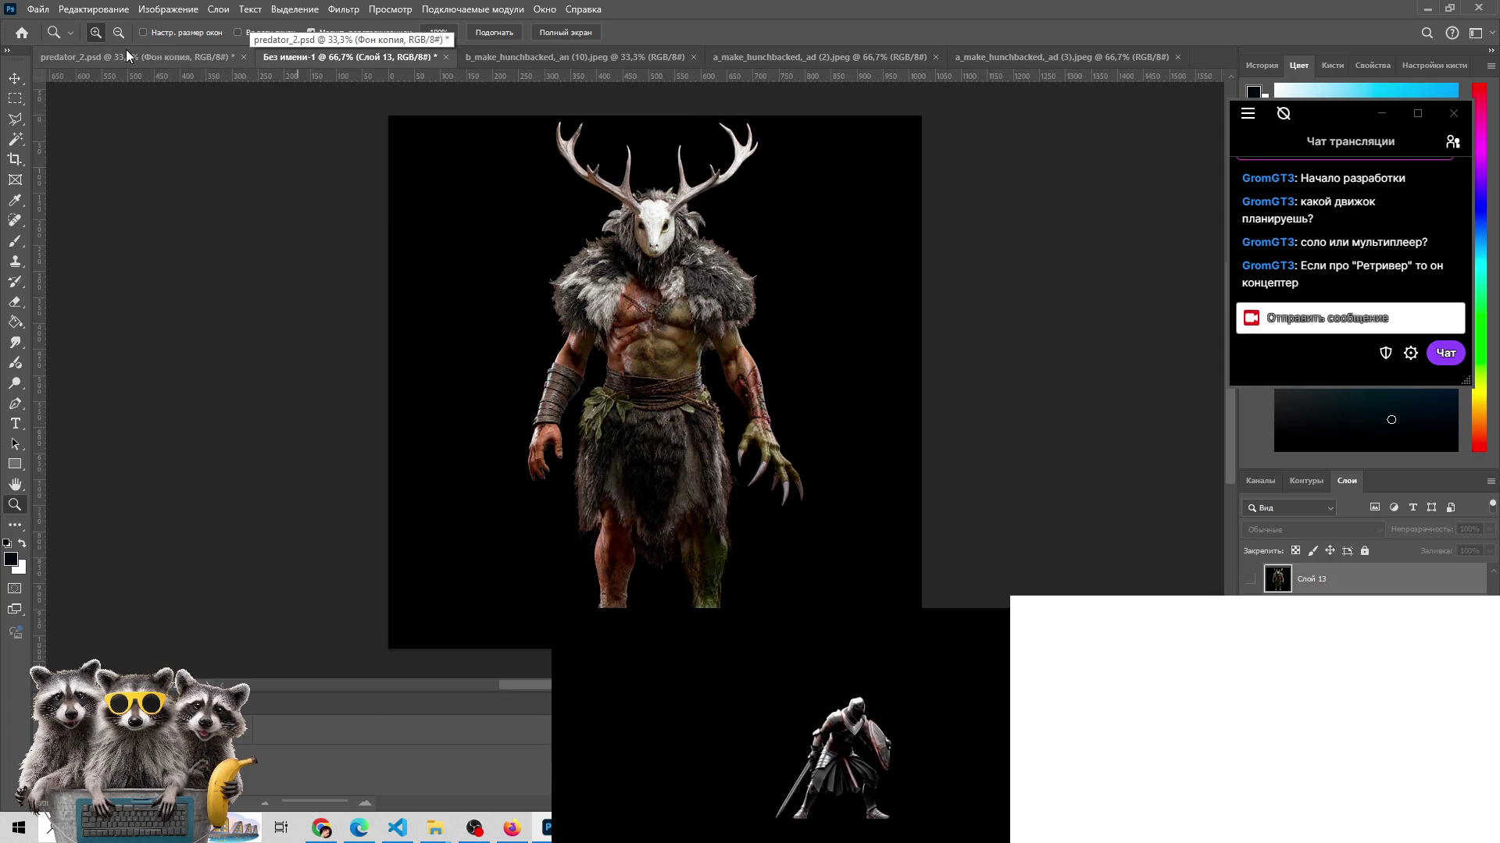
pyautogui.click(128, 57)
pyautogui.click(321, 58)
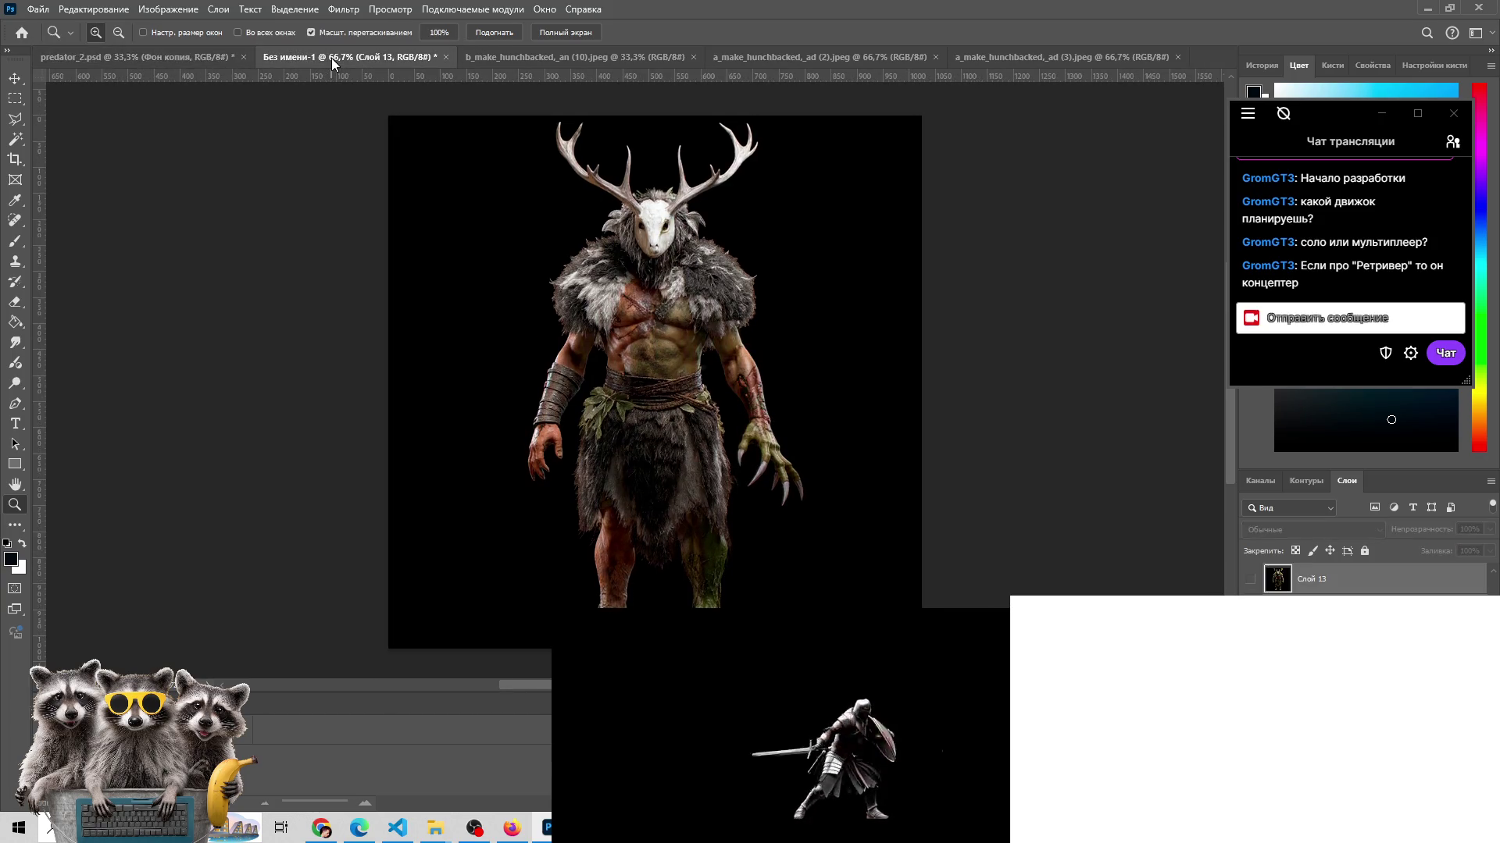
pyautogui.click(175, 49)
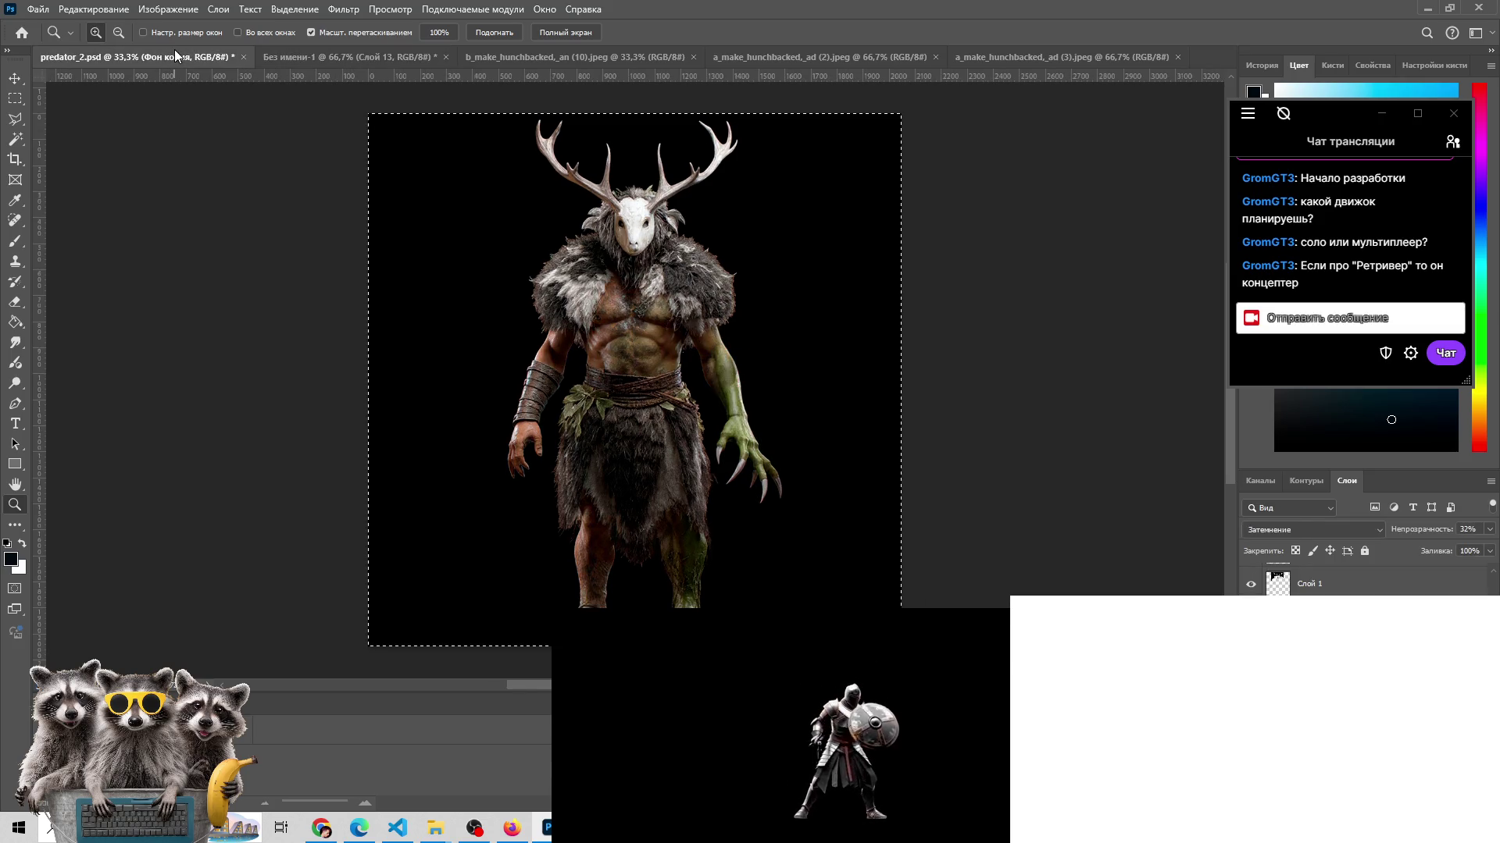
pyautogui.click(296, 52)
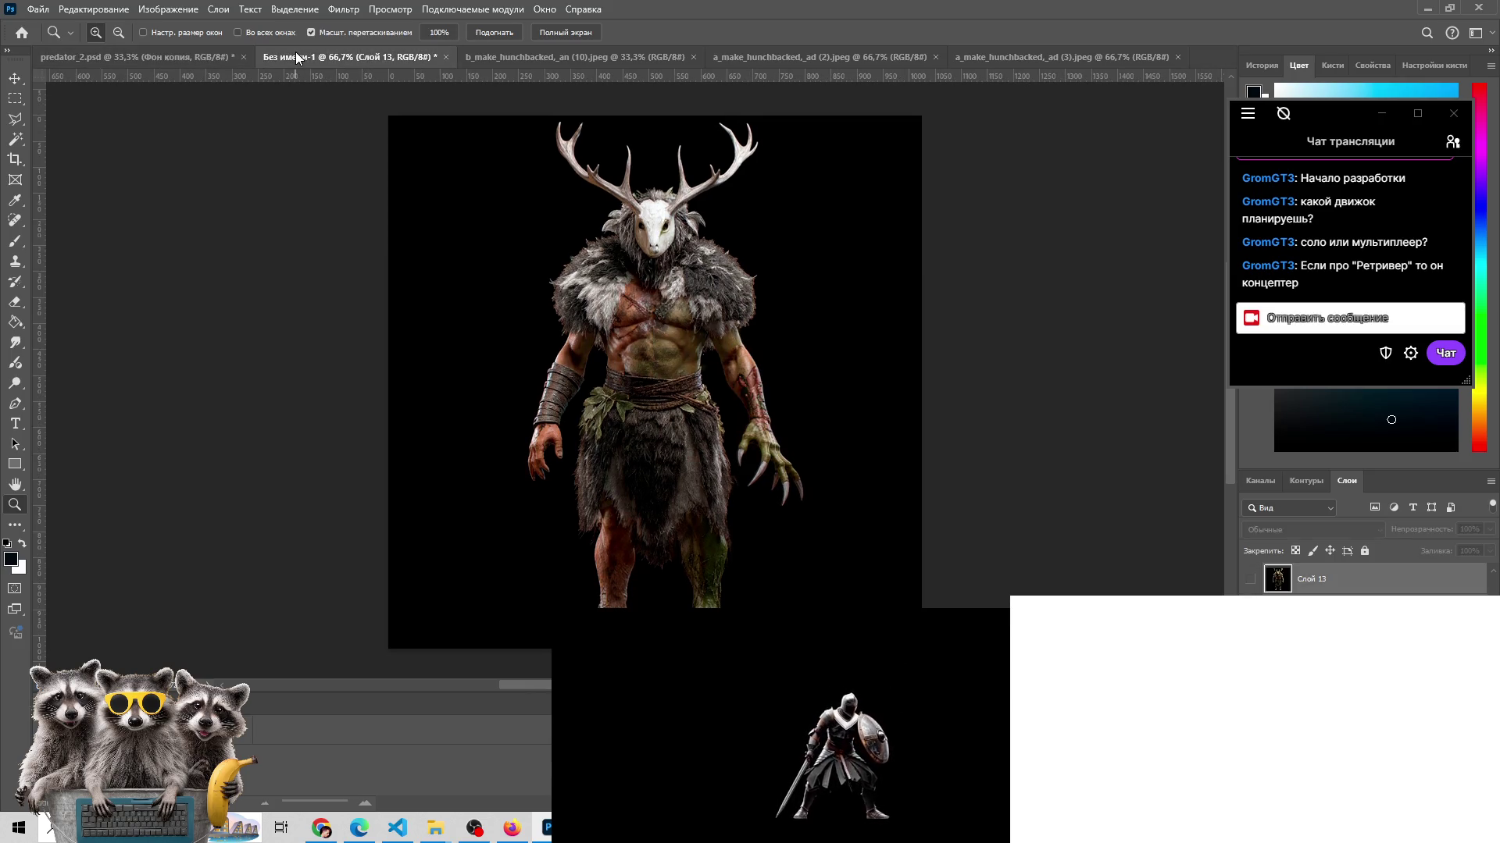
pyautogui.click(195, 54)
pyautogui.click(368, 60)
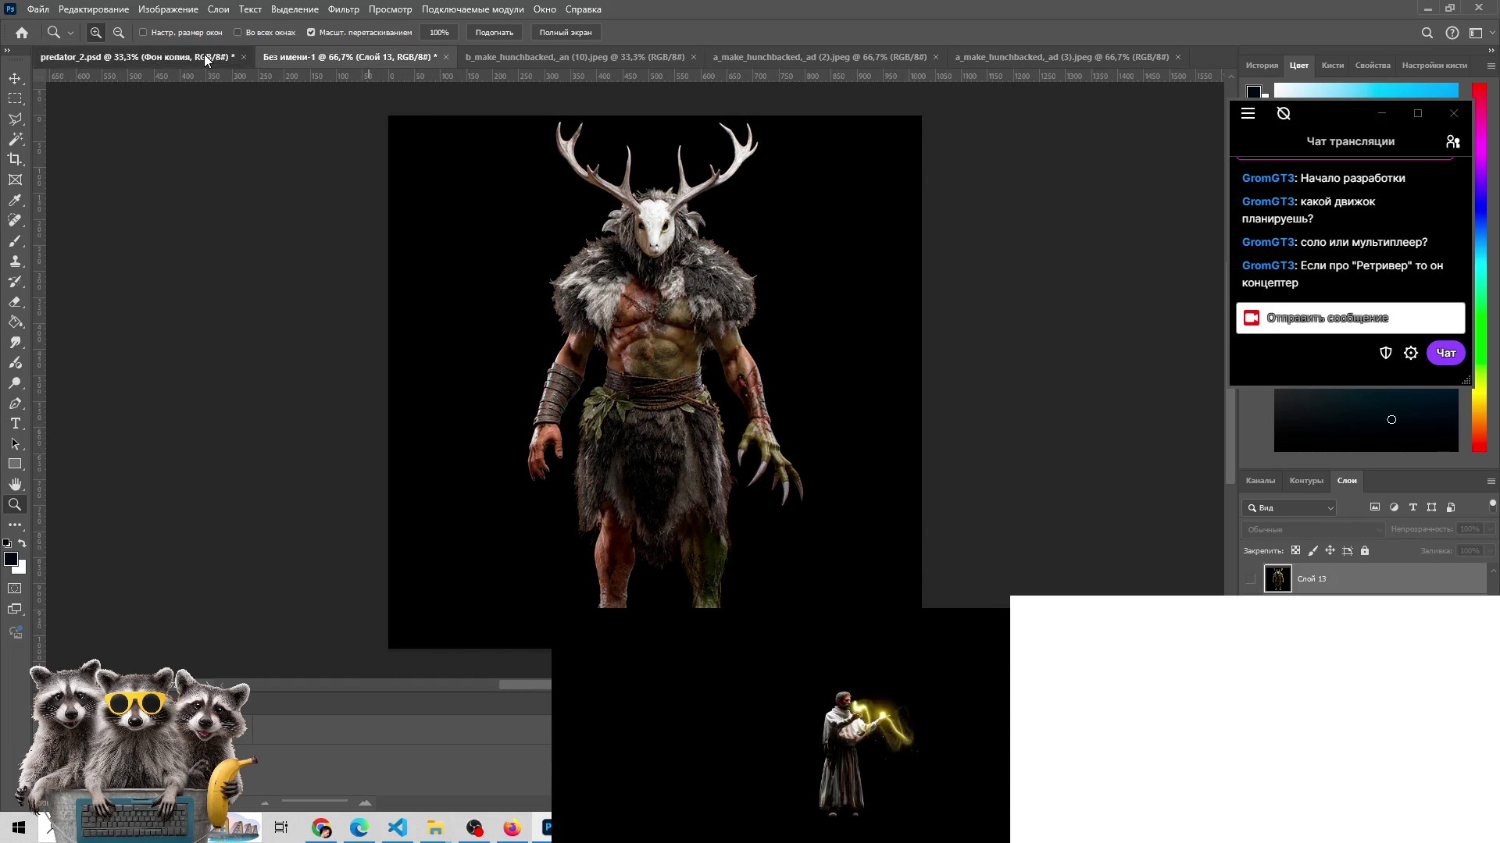
pyautogui.click(204, 54)
pyautogui.click(307, 55)
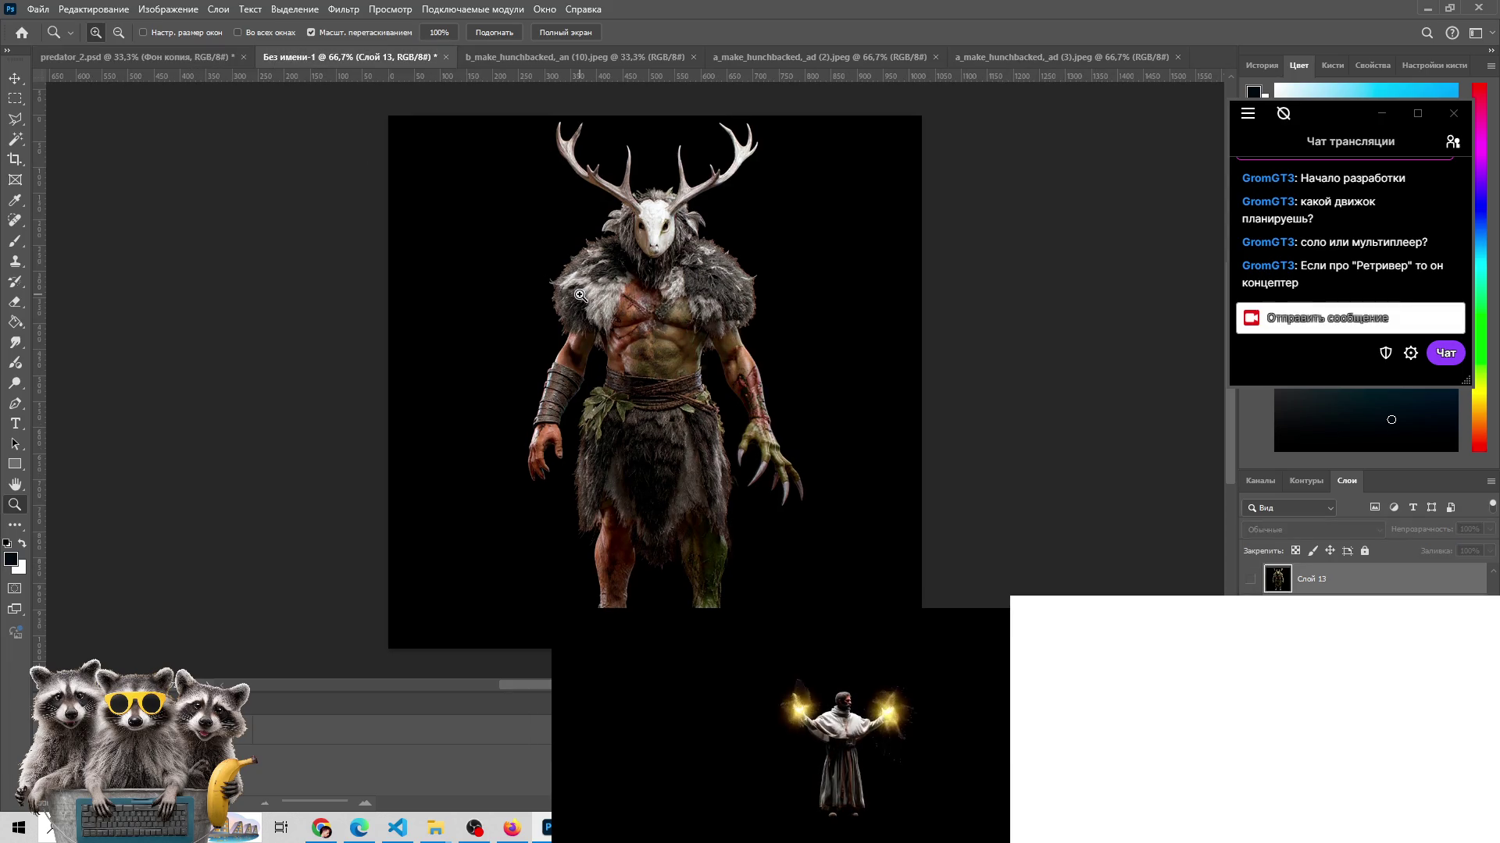
# - Save the untitled creature as predator_3.psd in the mc folder
pyautogui.hotkey('ctrl', 's')
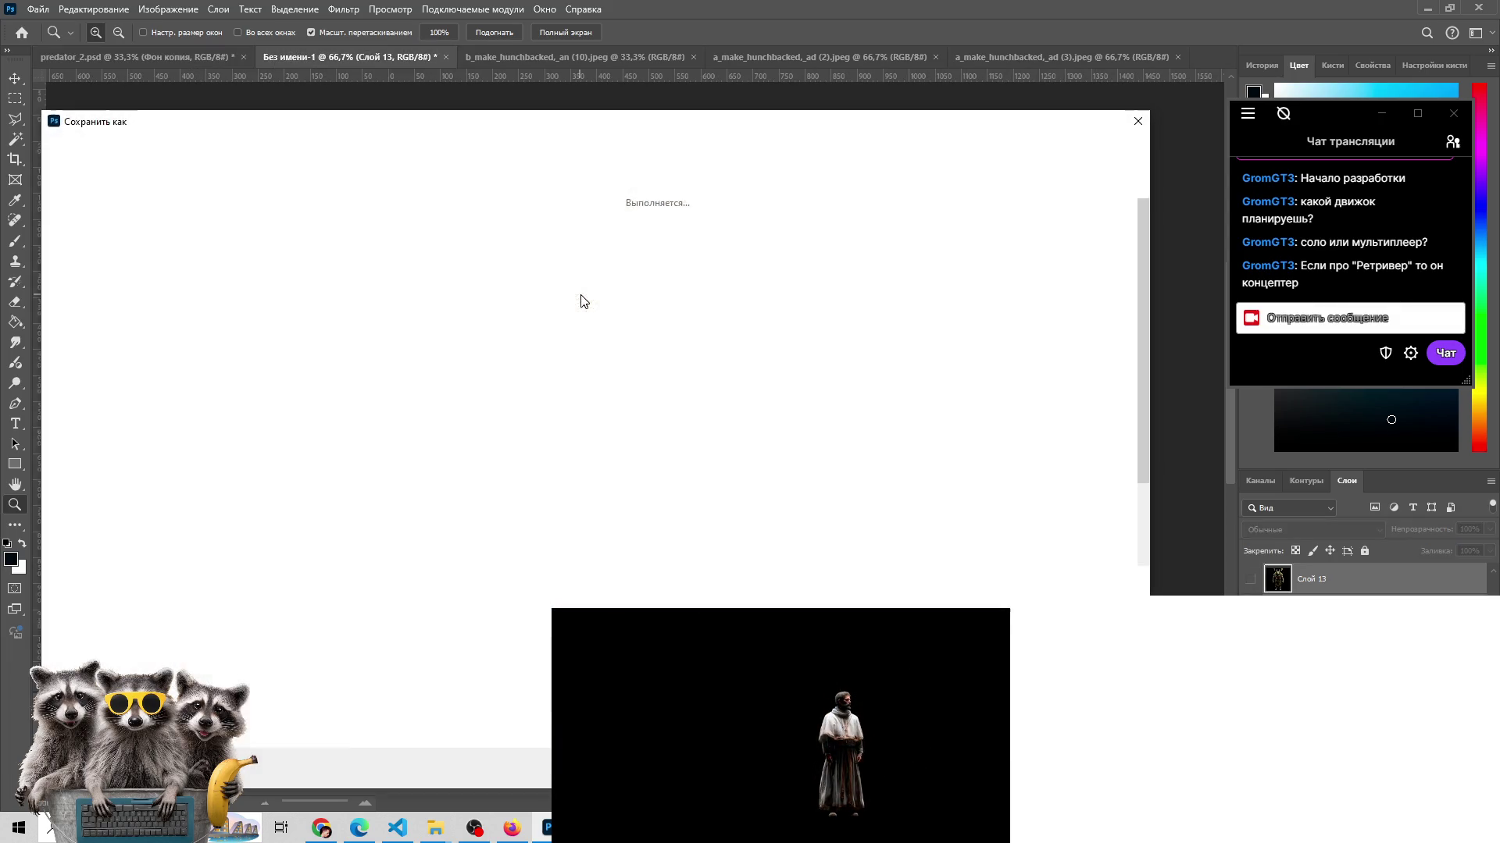
pyautogui.scroll(-2, 730, 518)
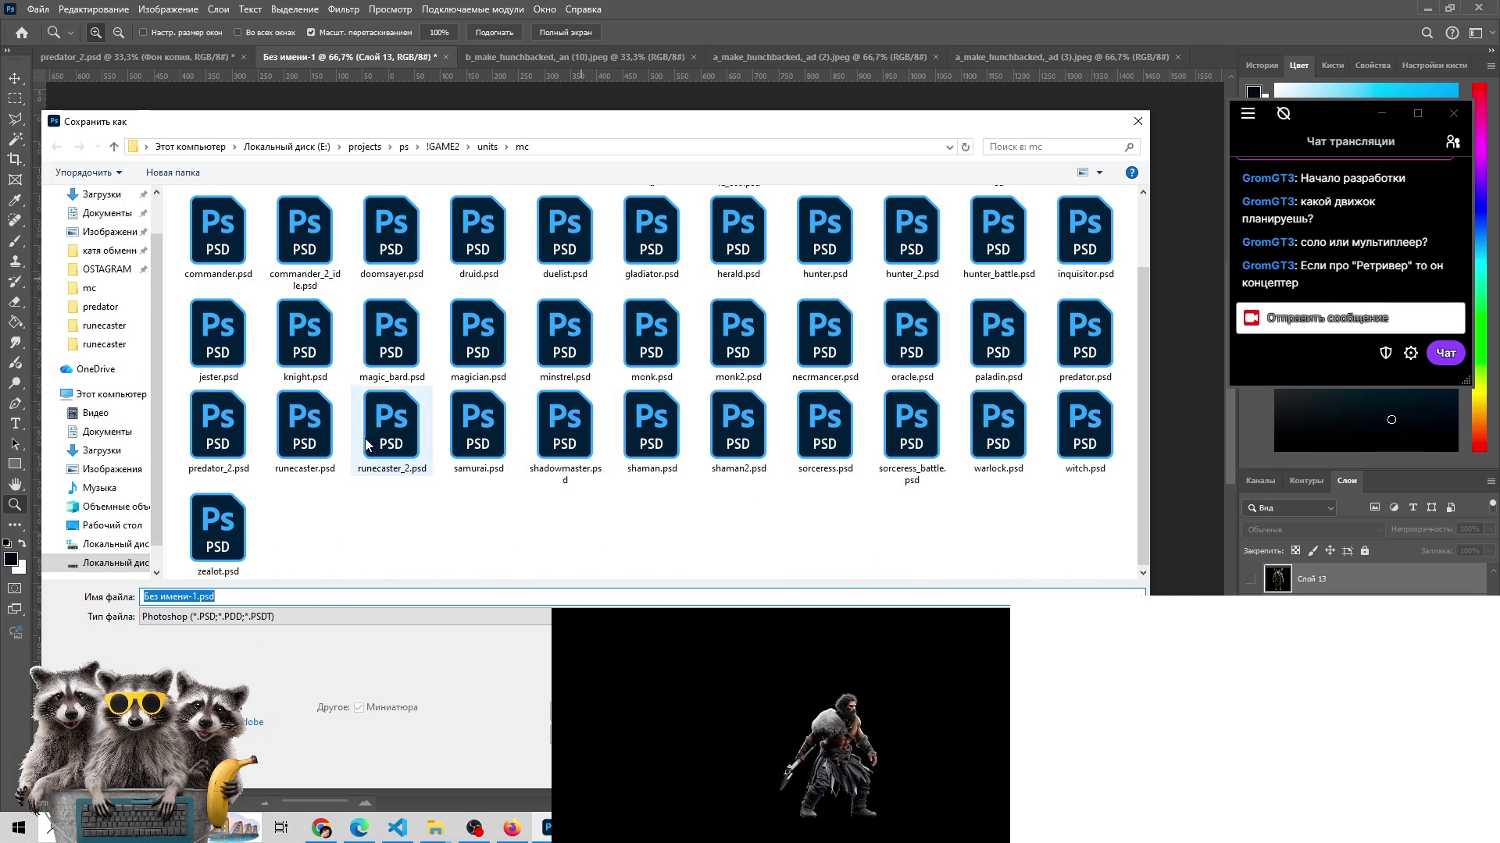
pyautogui.click(1085, 336)
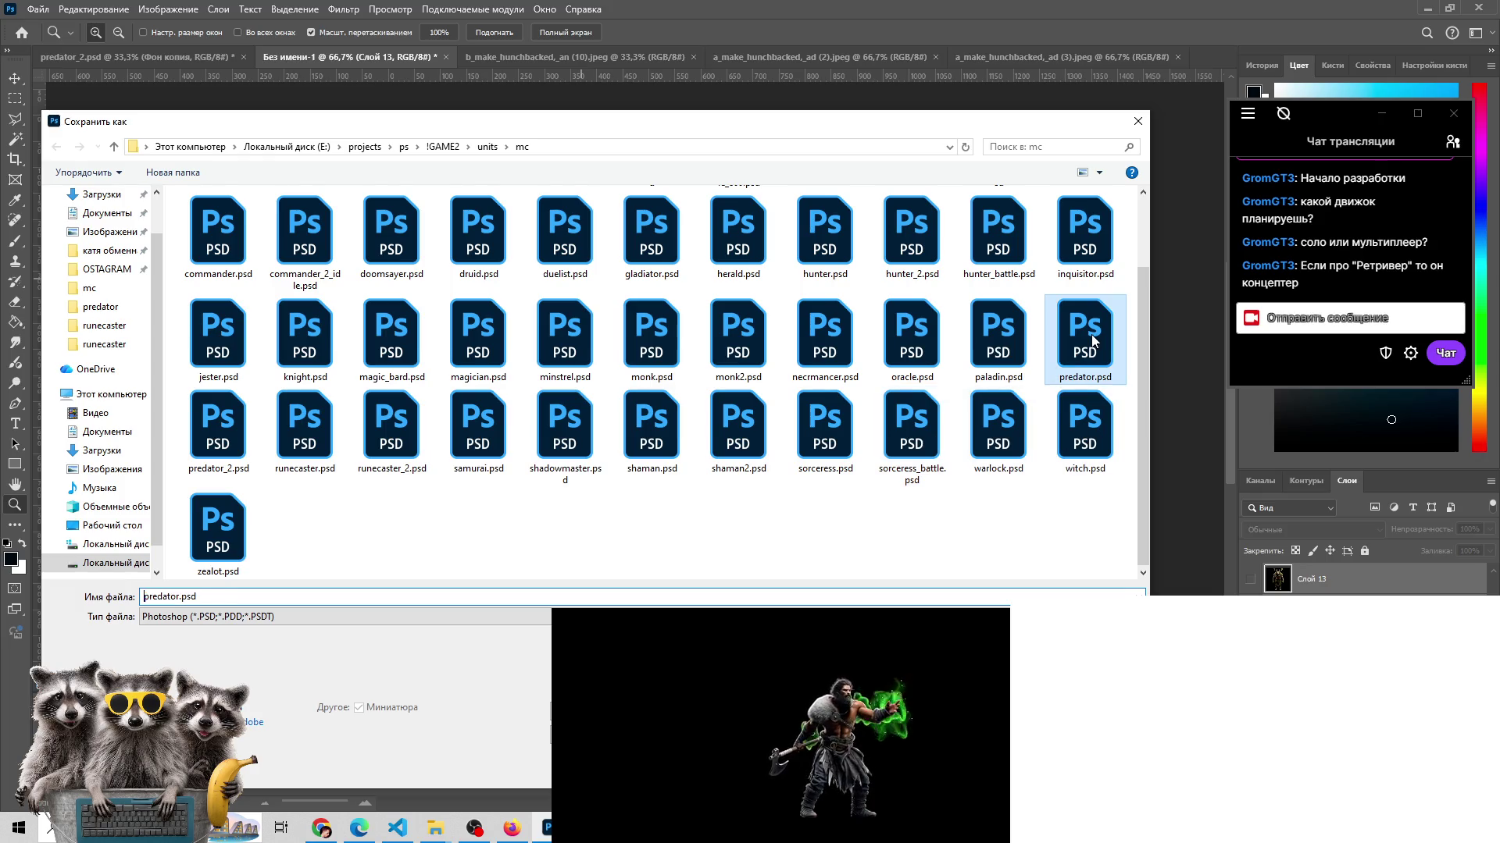
pyautogui.click(178, 596)
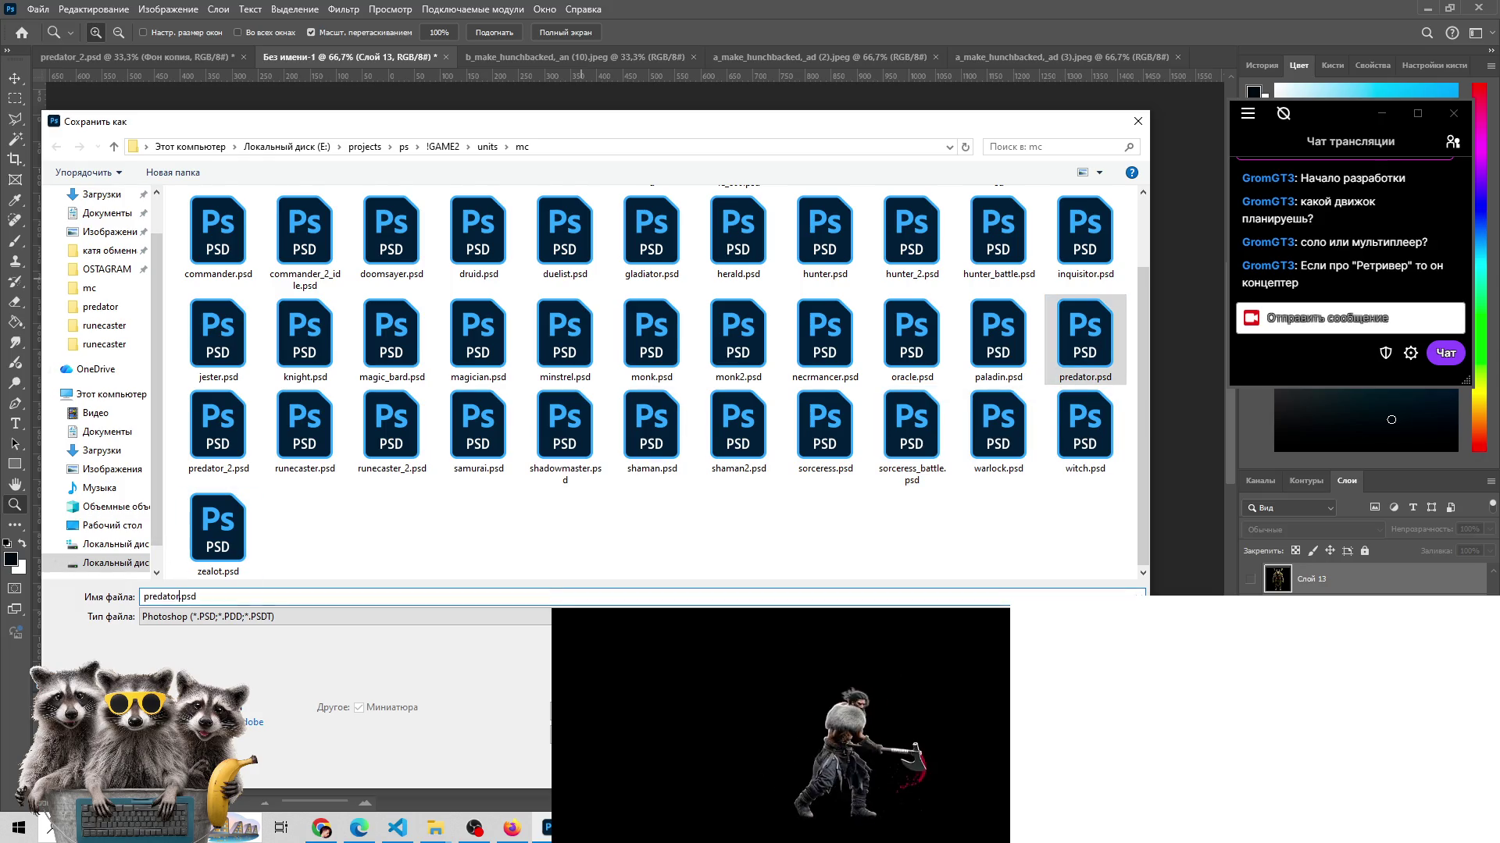
pyautogui.write('_3')
pyautogui.press('Return')
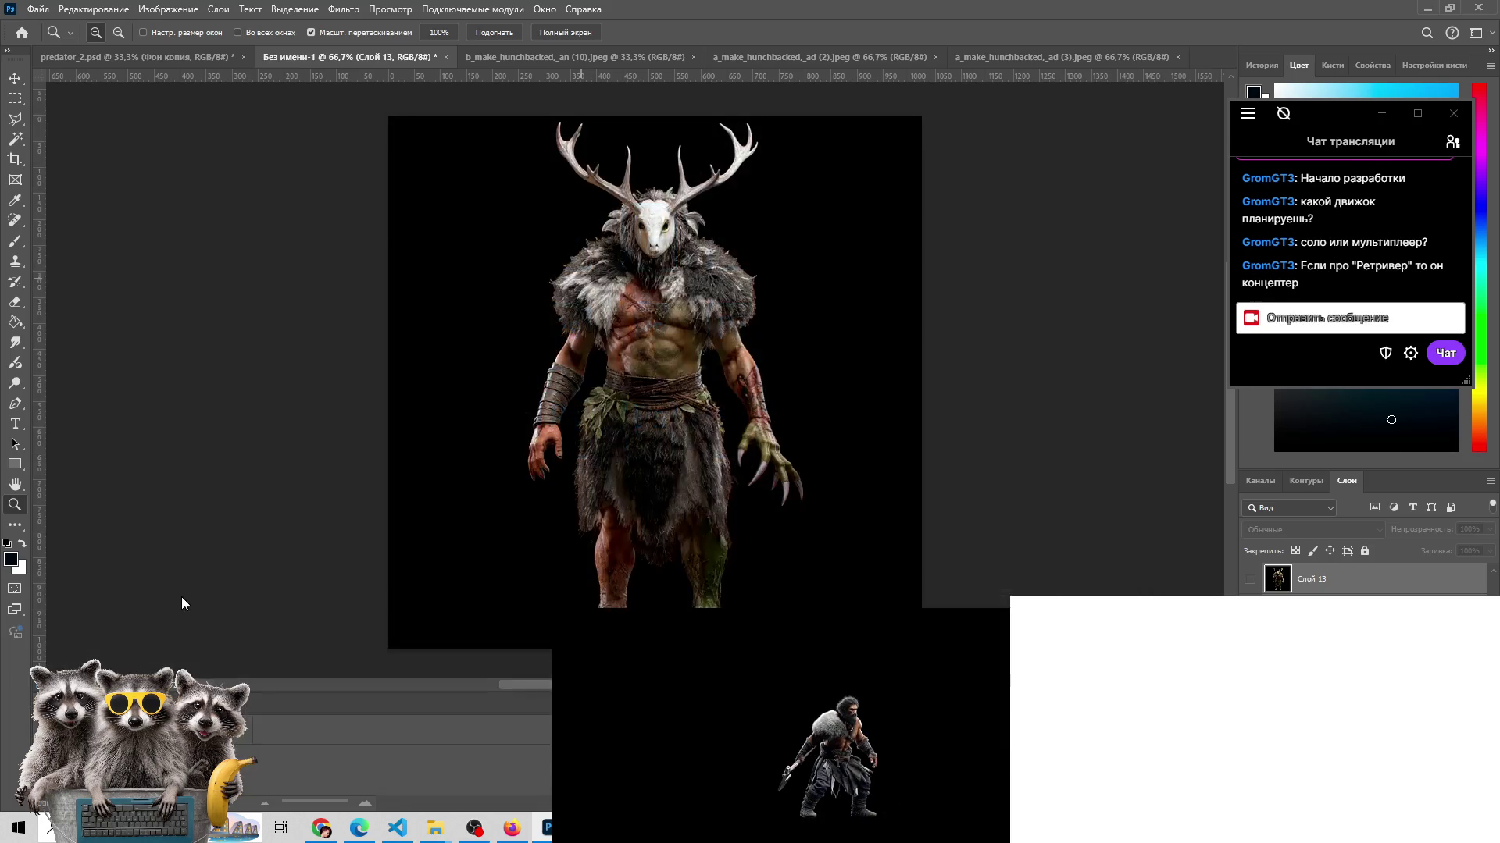
pyautogui.click(969, 242)
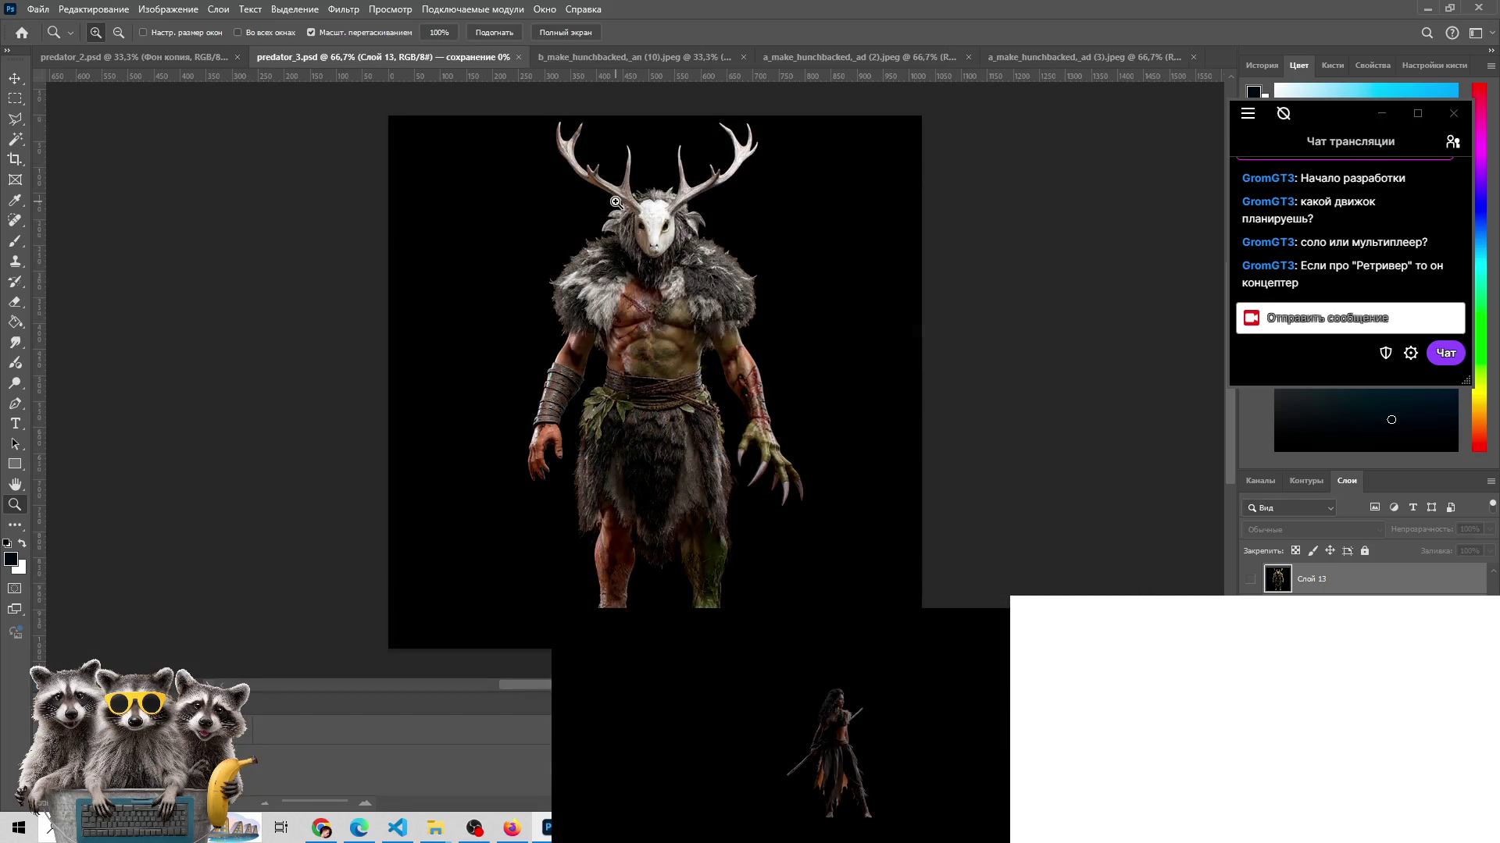
# - Open bladedancer.psd with colours left unmanaged, then view the b_make_hunchbacked_an (10).jpeg tab
pyautogui.click(38, 9)
pyautogui.click(47, 41)
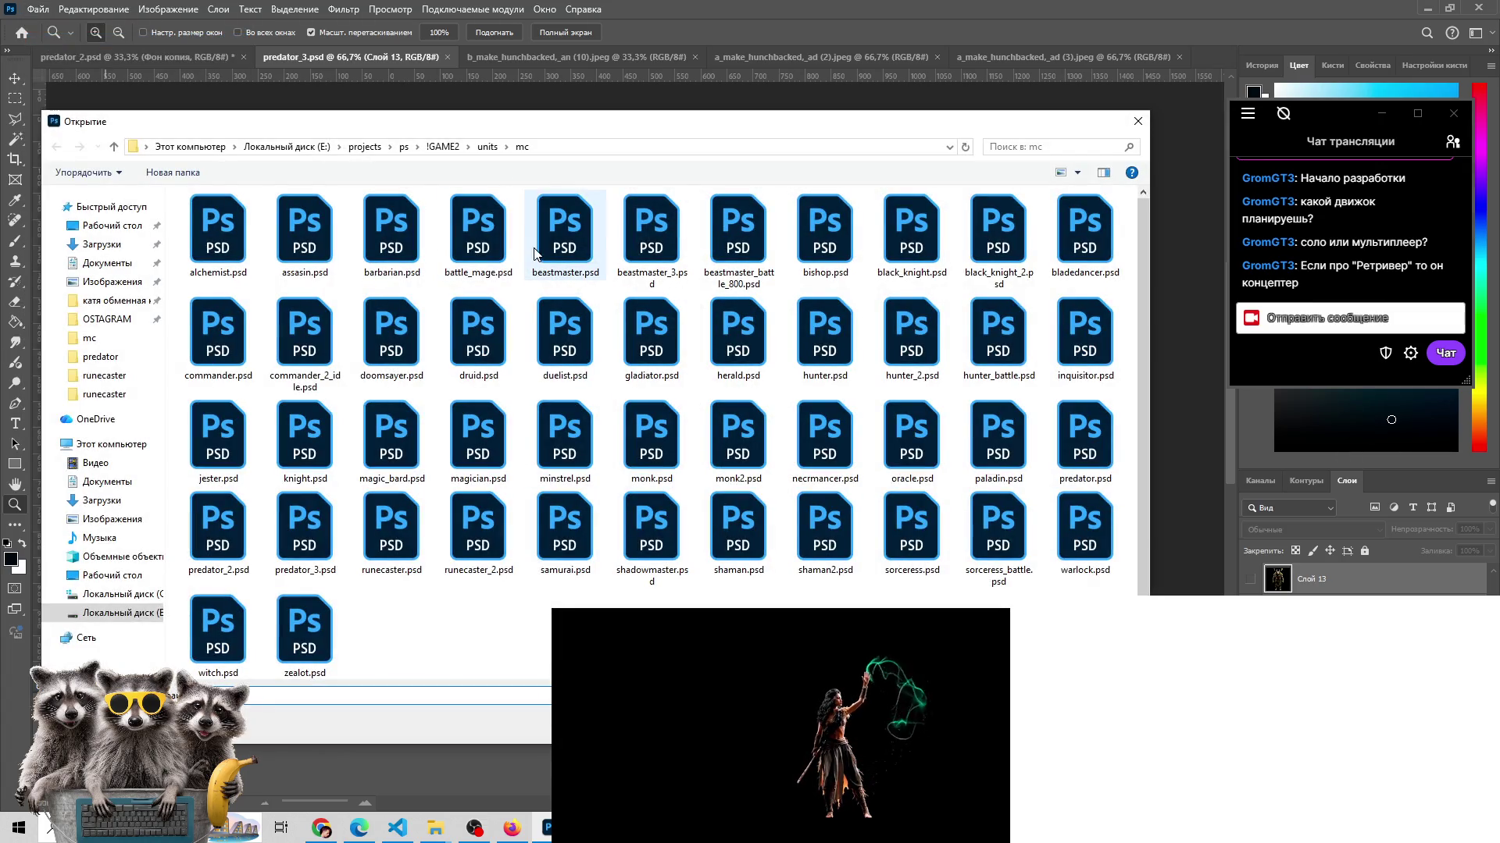
pyautogui.click(1063, 246)
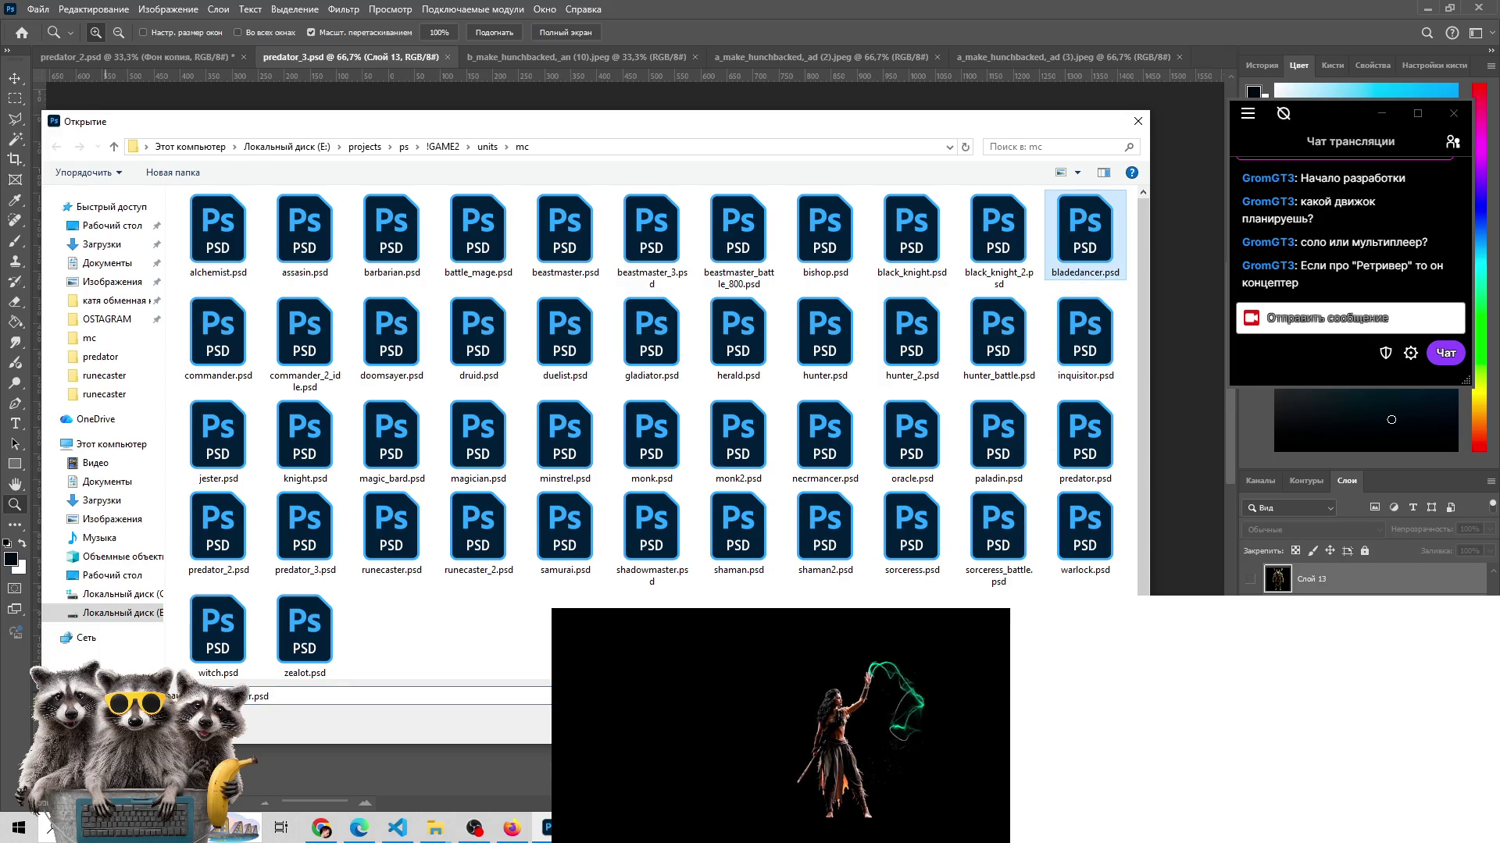
pyautogui.press('Return')
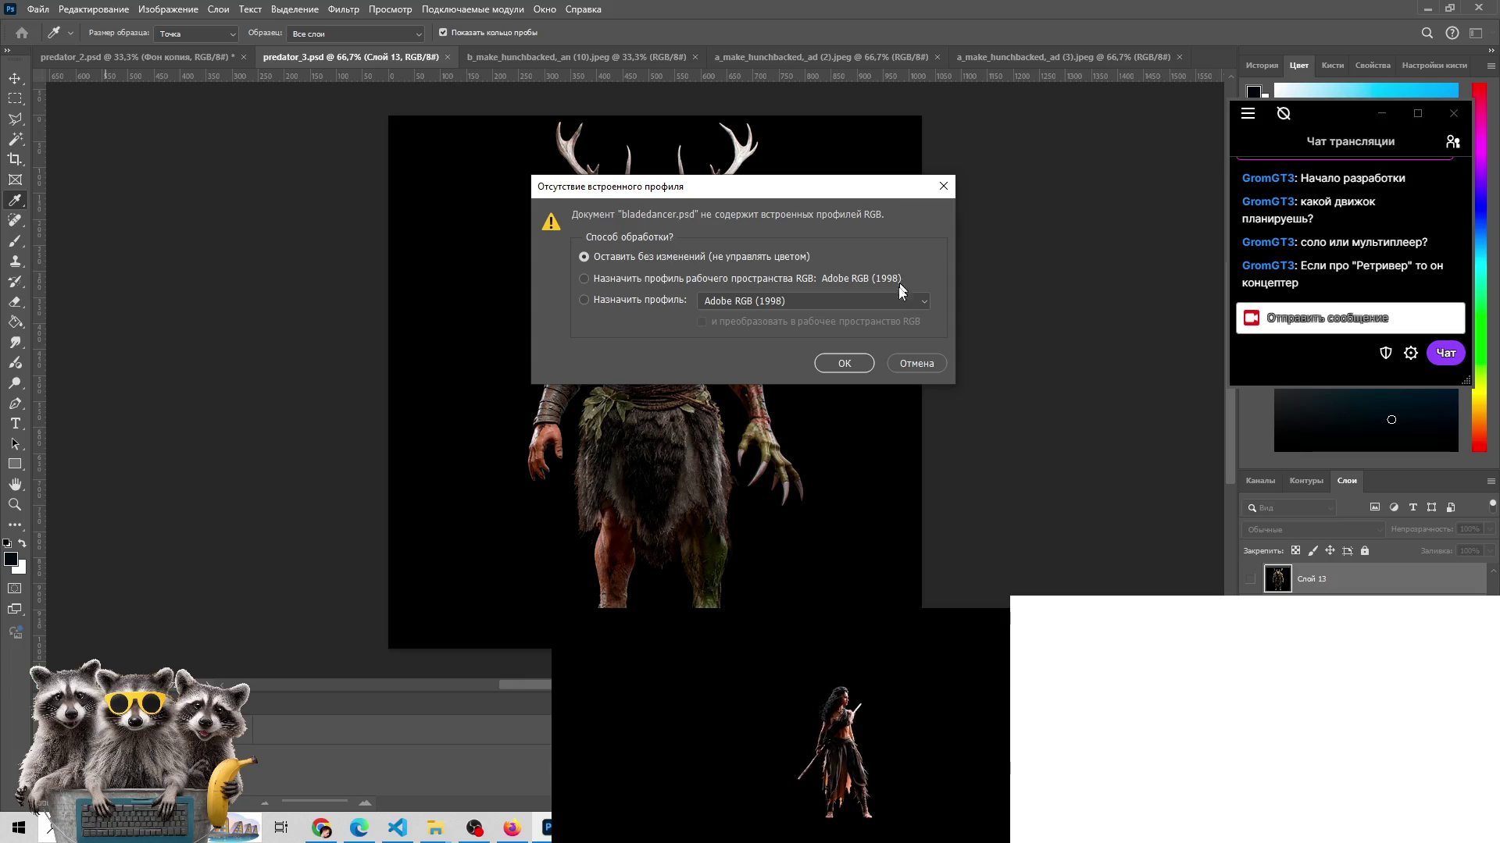
pyautogui.click(844, 363)
pyautogui.press('z')
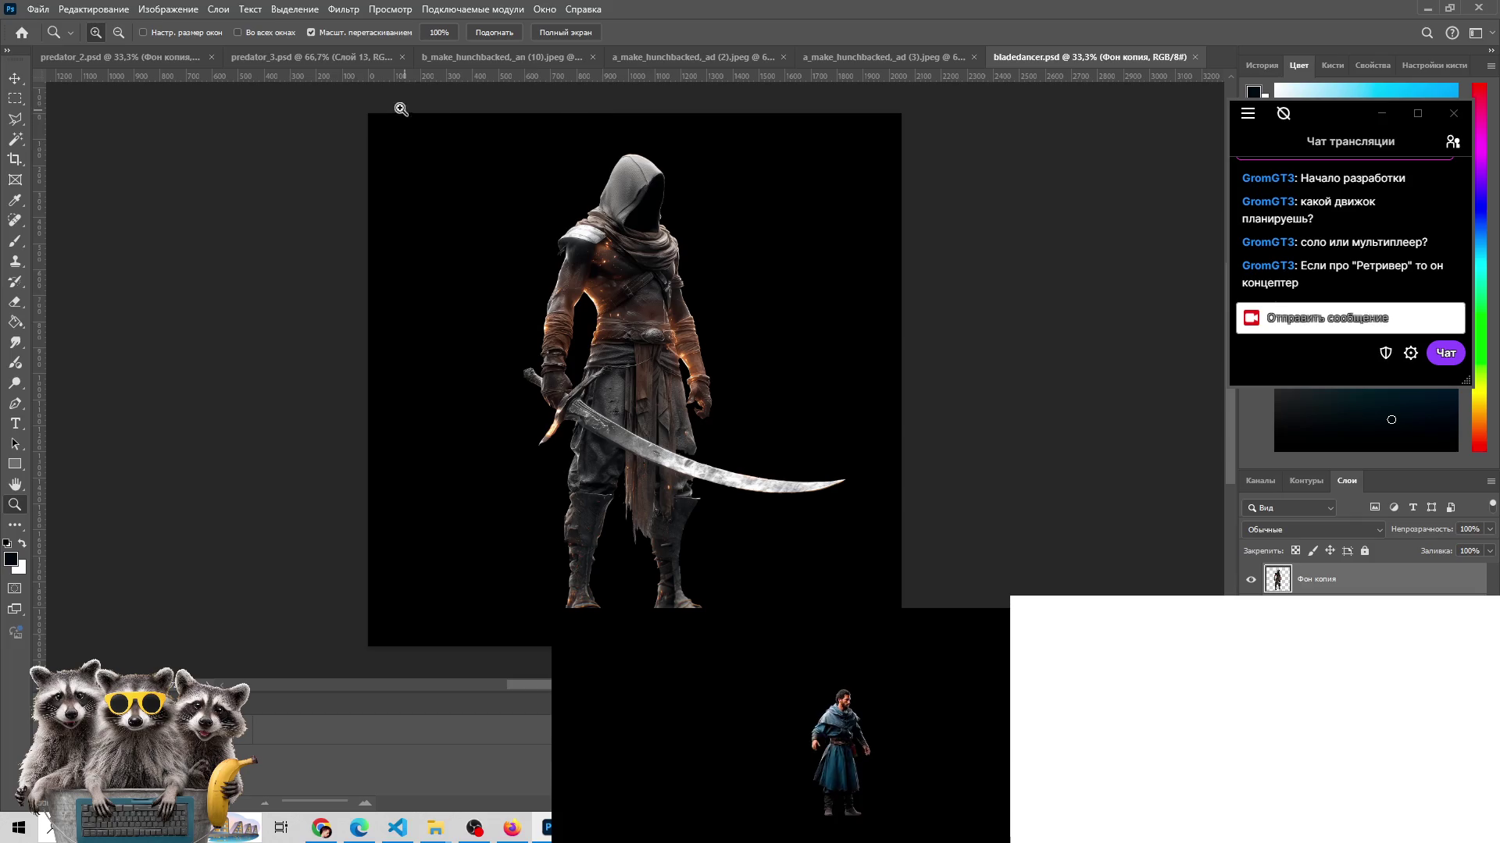
pyautogui.click(469, 57)
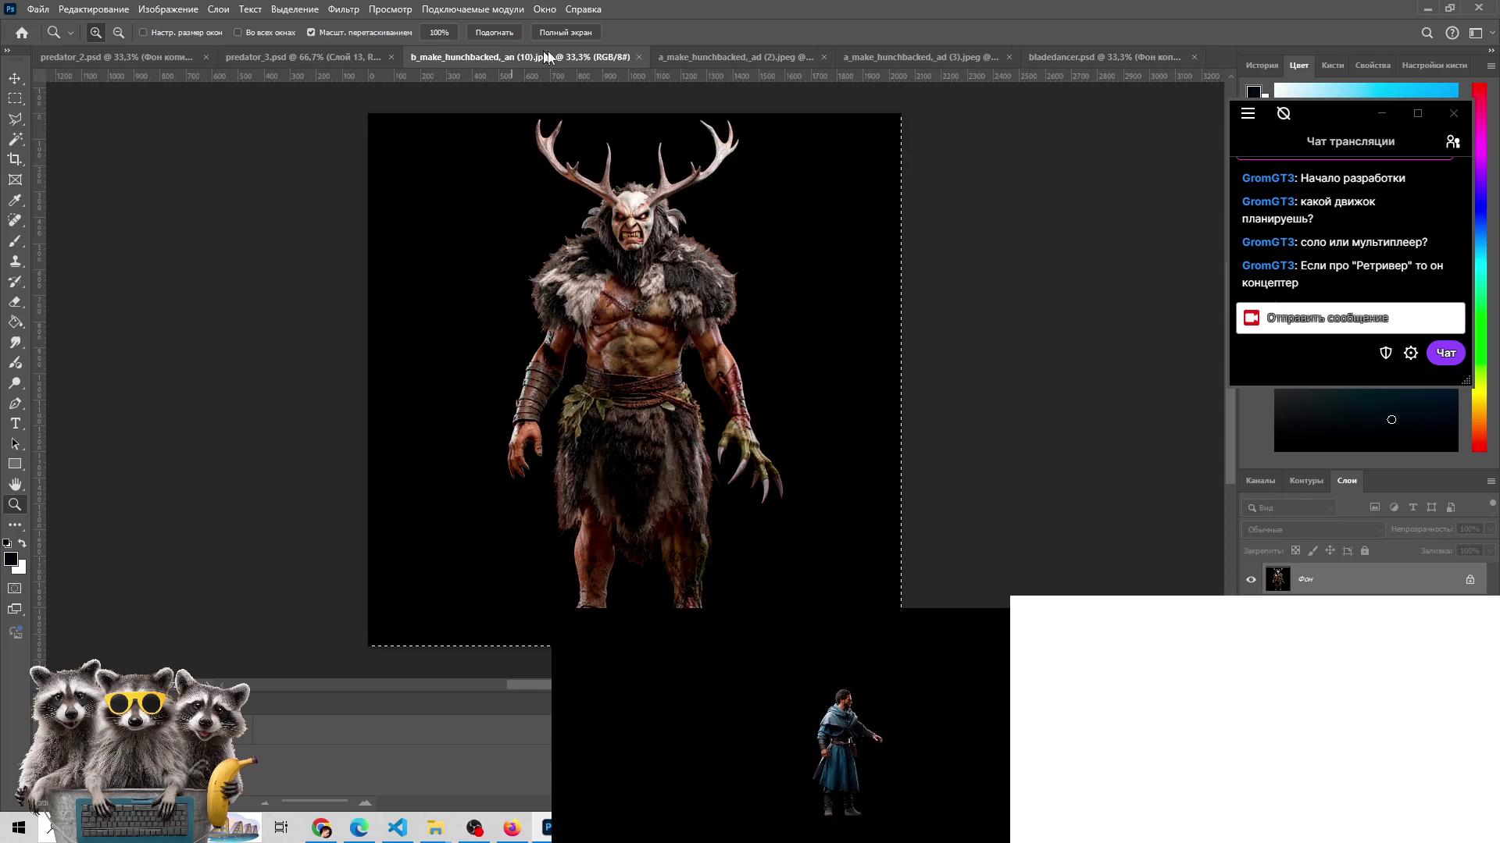
# - Close the b_make and a_make hunchbacked reference JPEGs
pyautogui.click(638, 57)
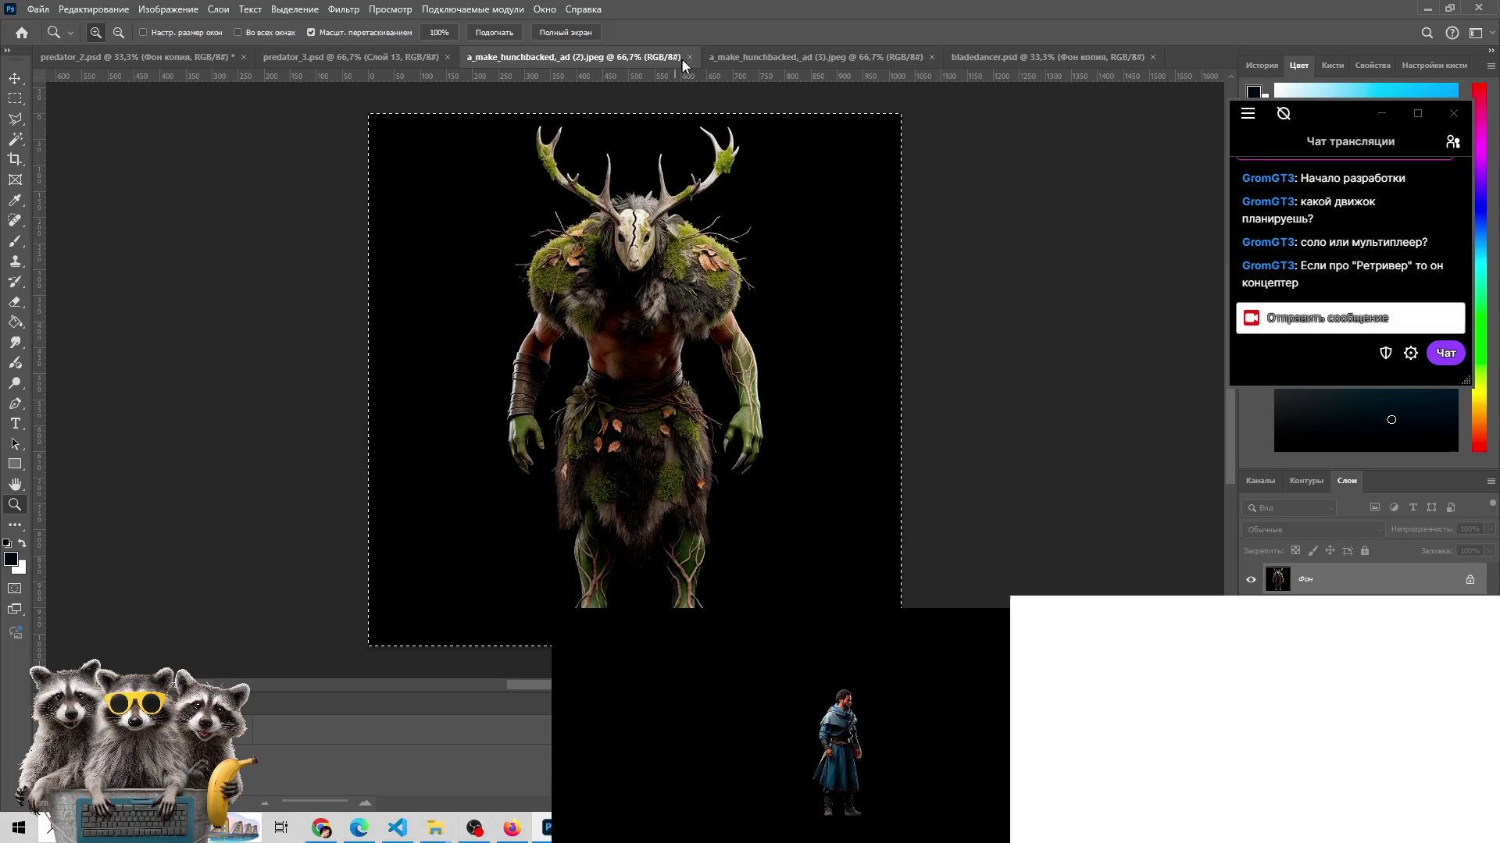
pyautogui.click(690, 57)
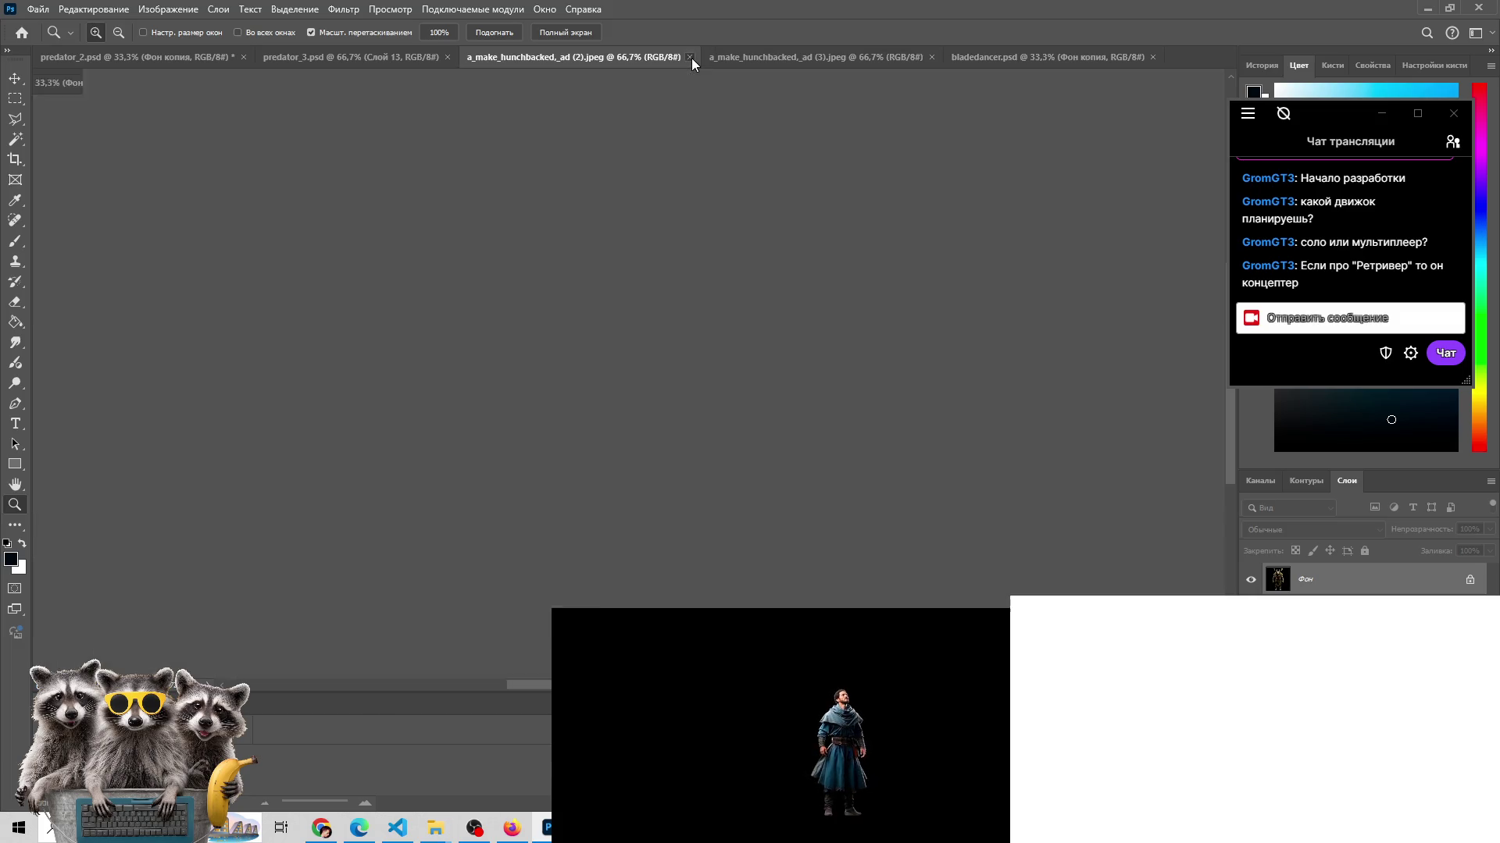
pyautogui.click(642, 57)
pyautogui.click(689, 57)
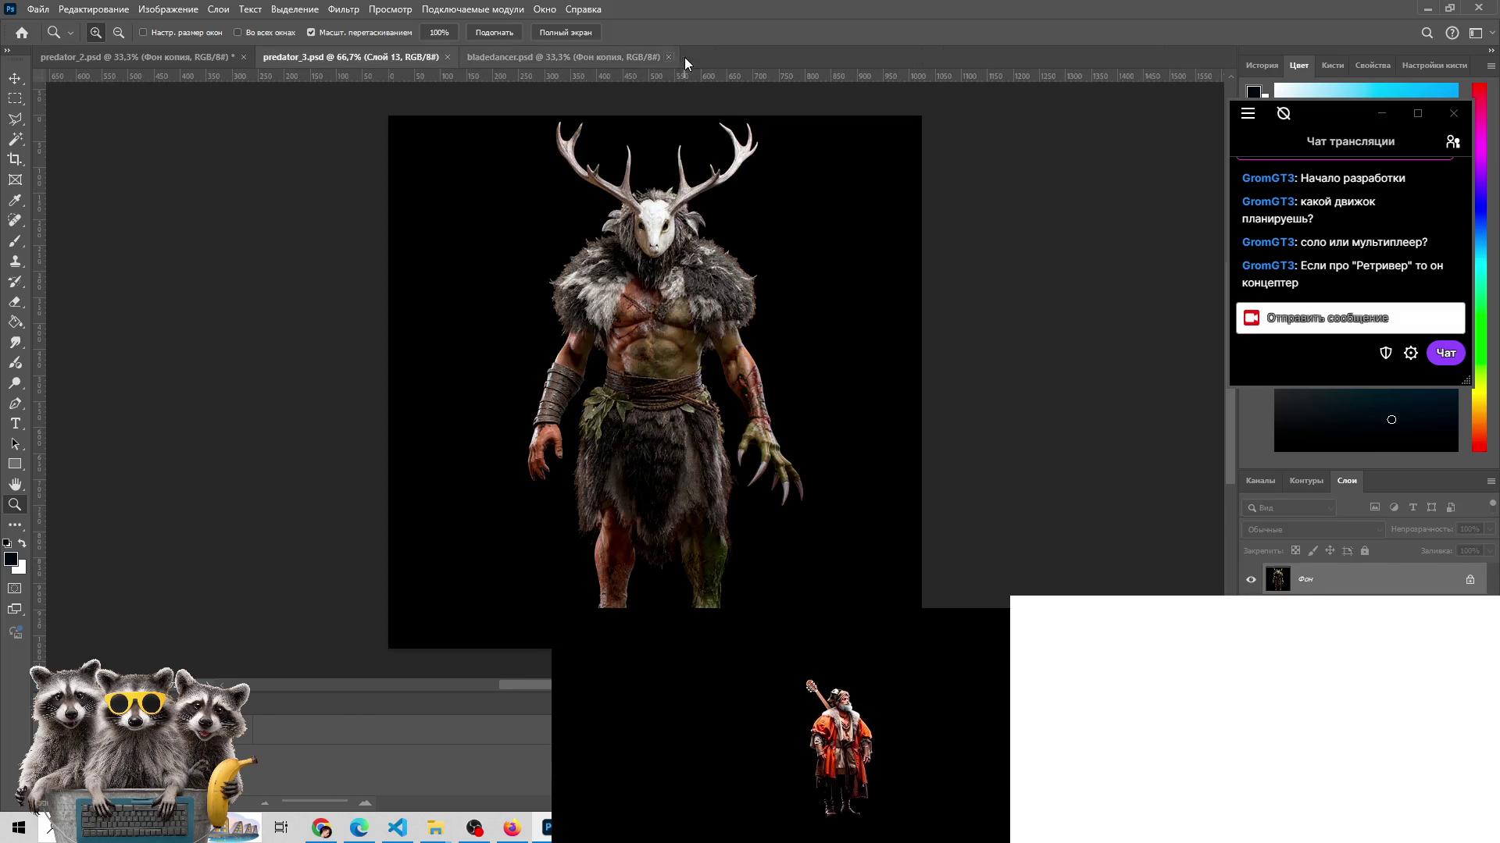
# - Close predator_2.psd without saving and bring bladedancer.psd to the front
pyautogui.click(615, 57)
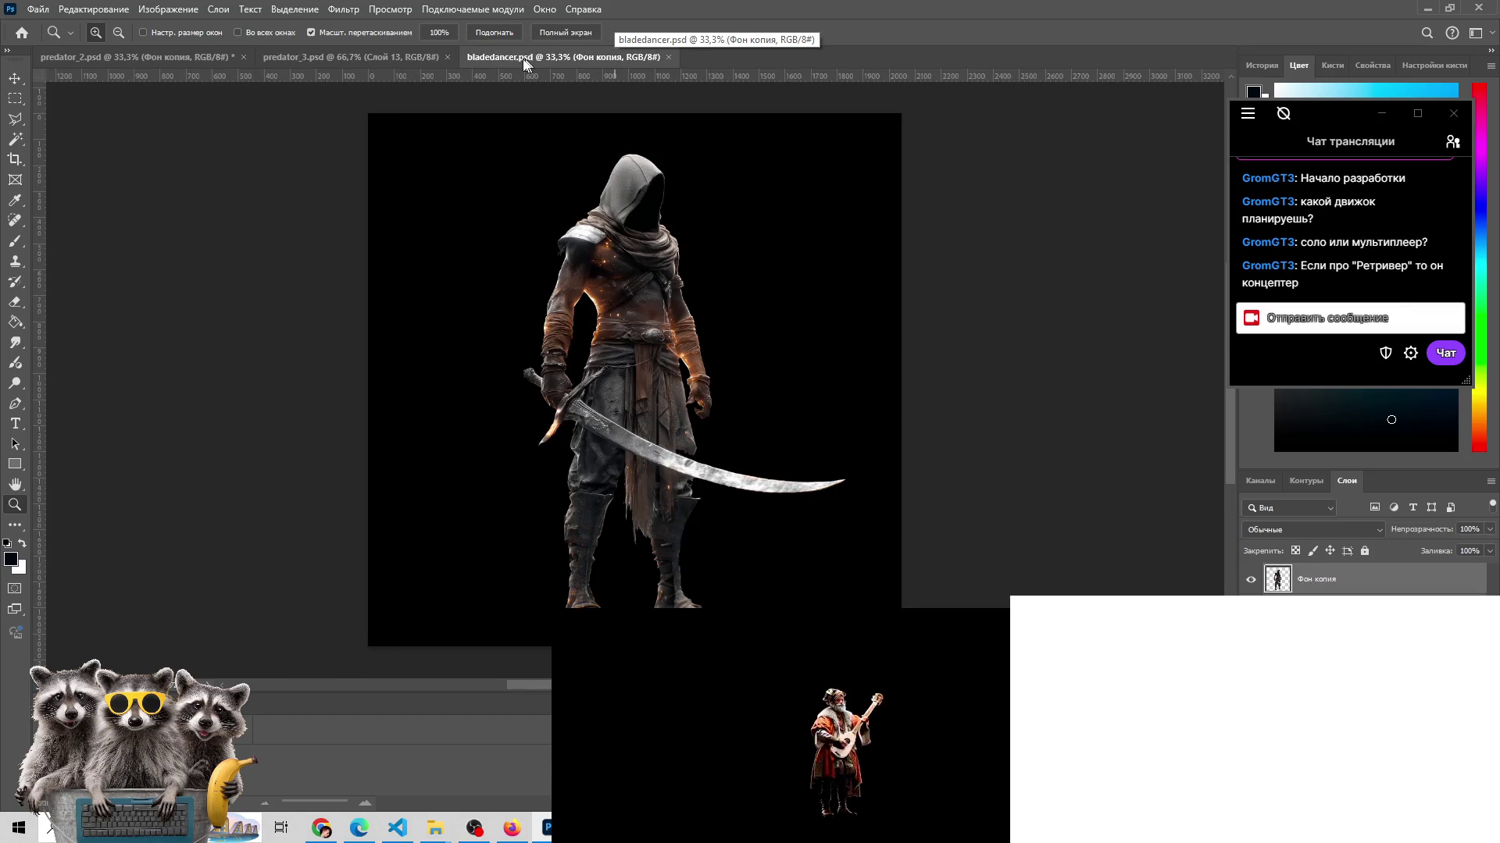
pyautogui.click(186, 57)
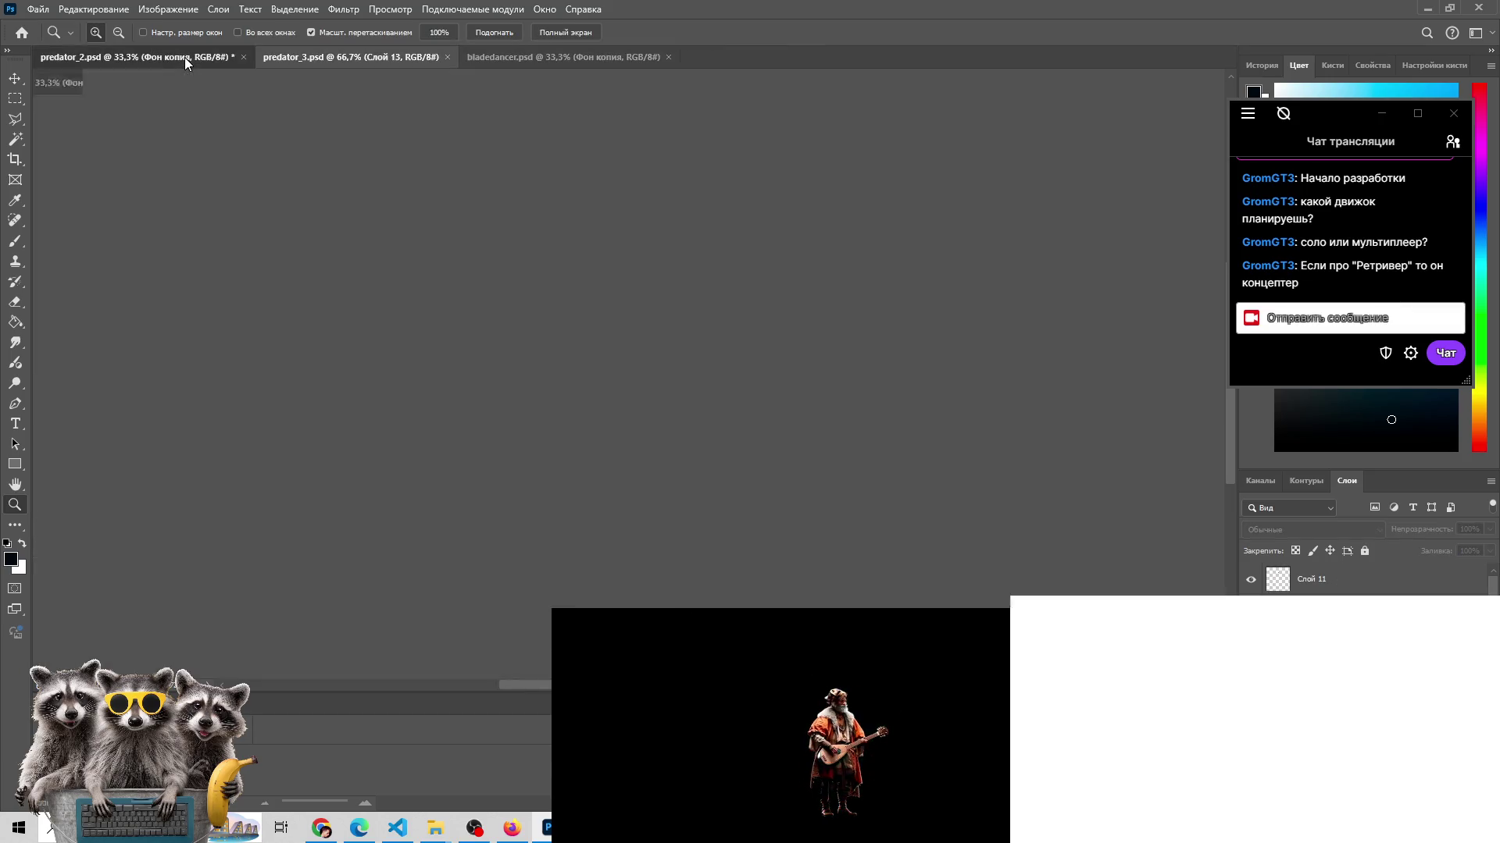
pyautogui.click(243, 59)
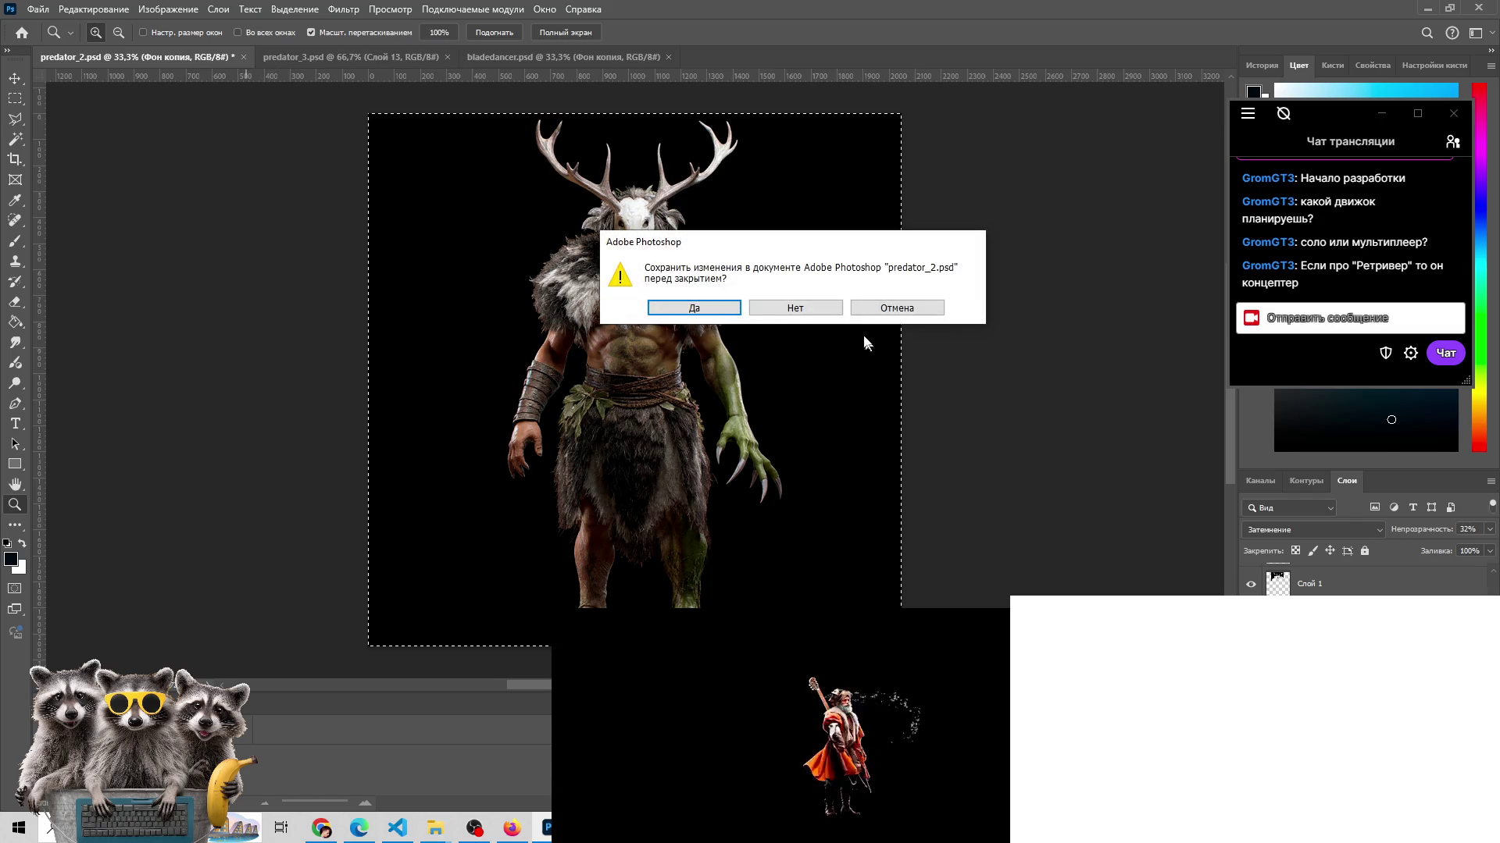
pyautogui.press('n')
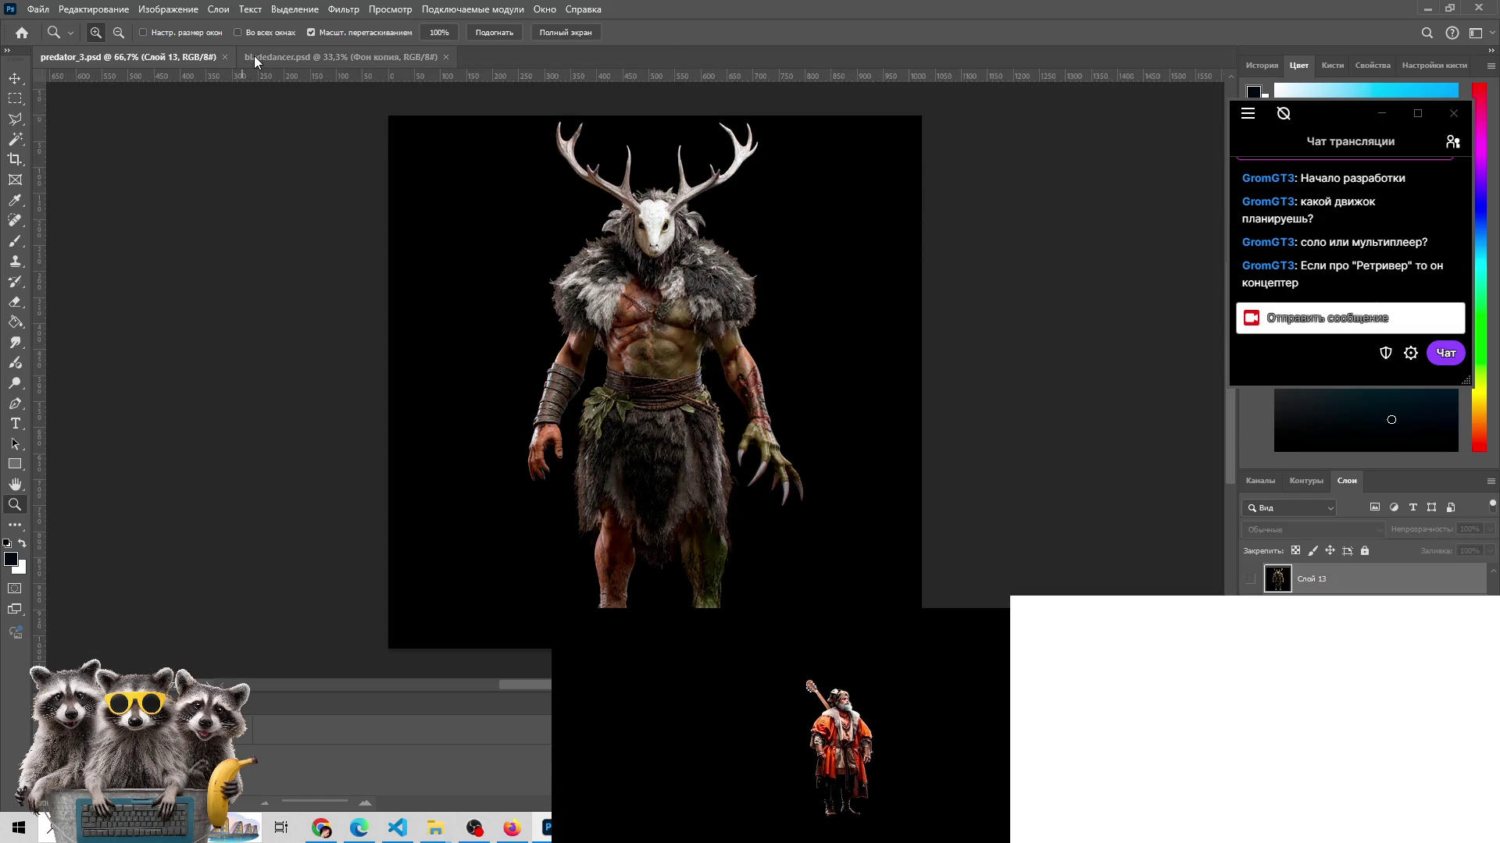
pyautogui.click(254, 56)
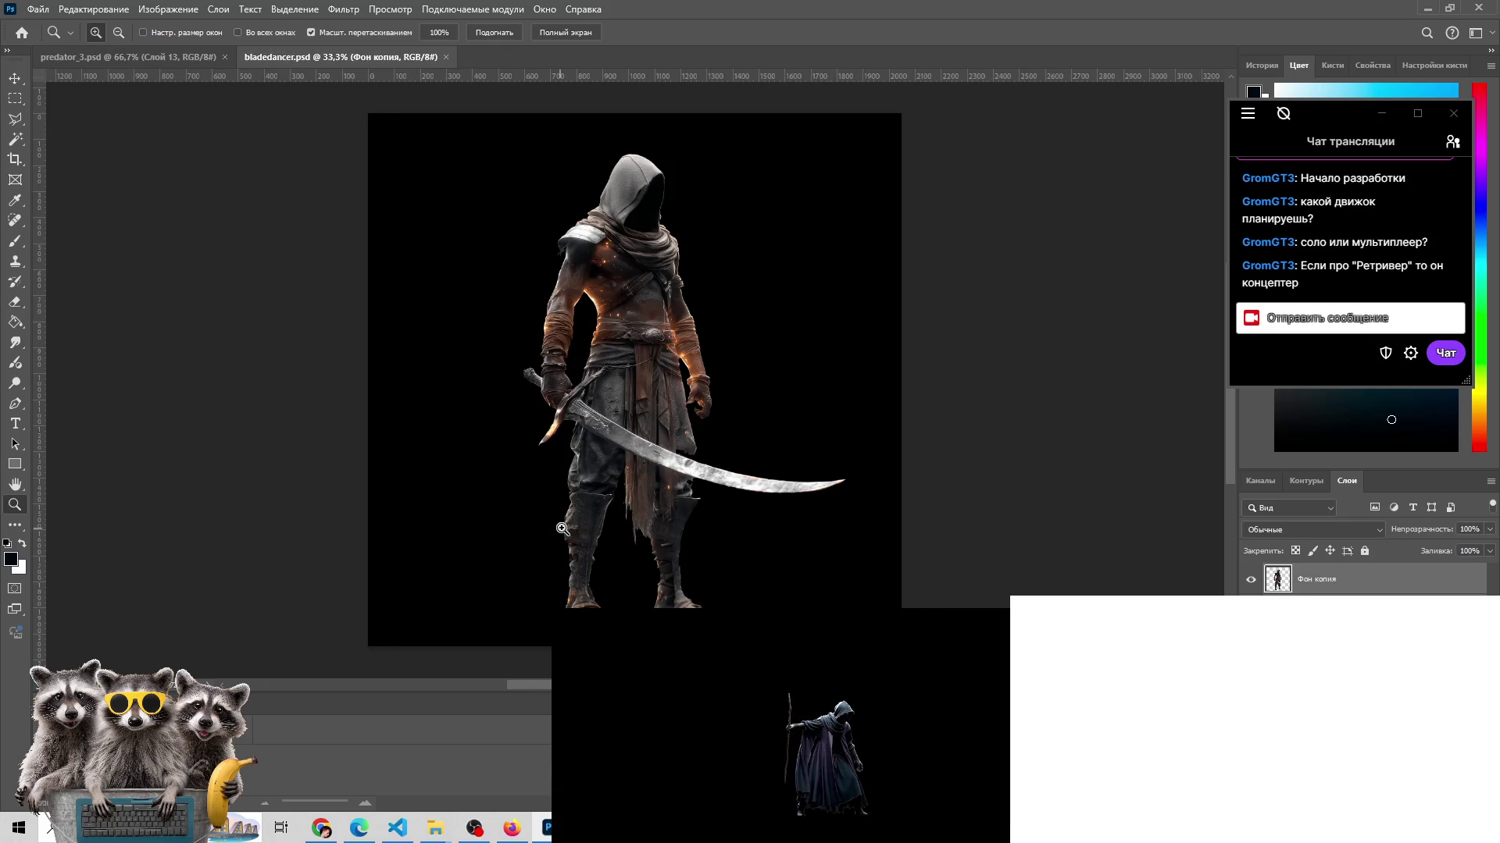
# - In Explorer, go up to mc_heroes and open the bladedancer folder of Whisk images
pyautogui.moveTo(435, 826)
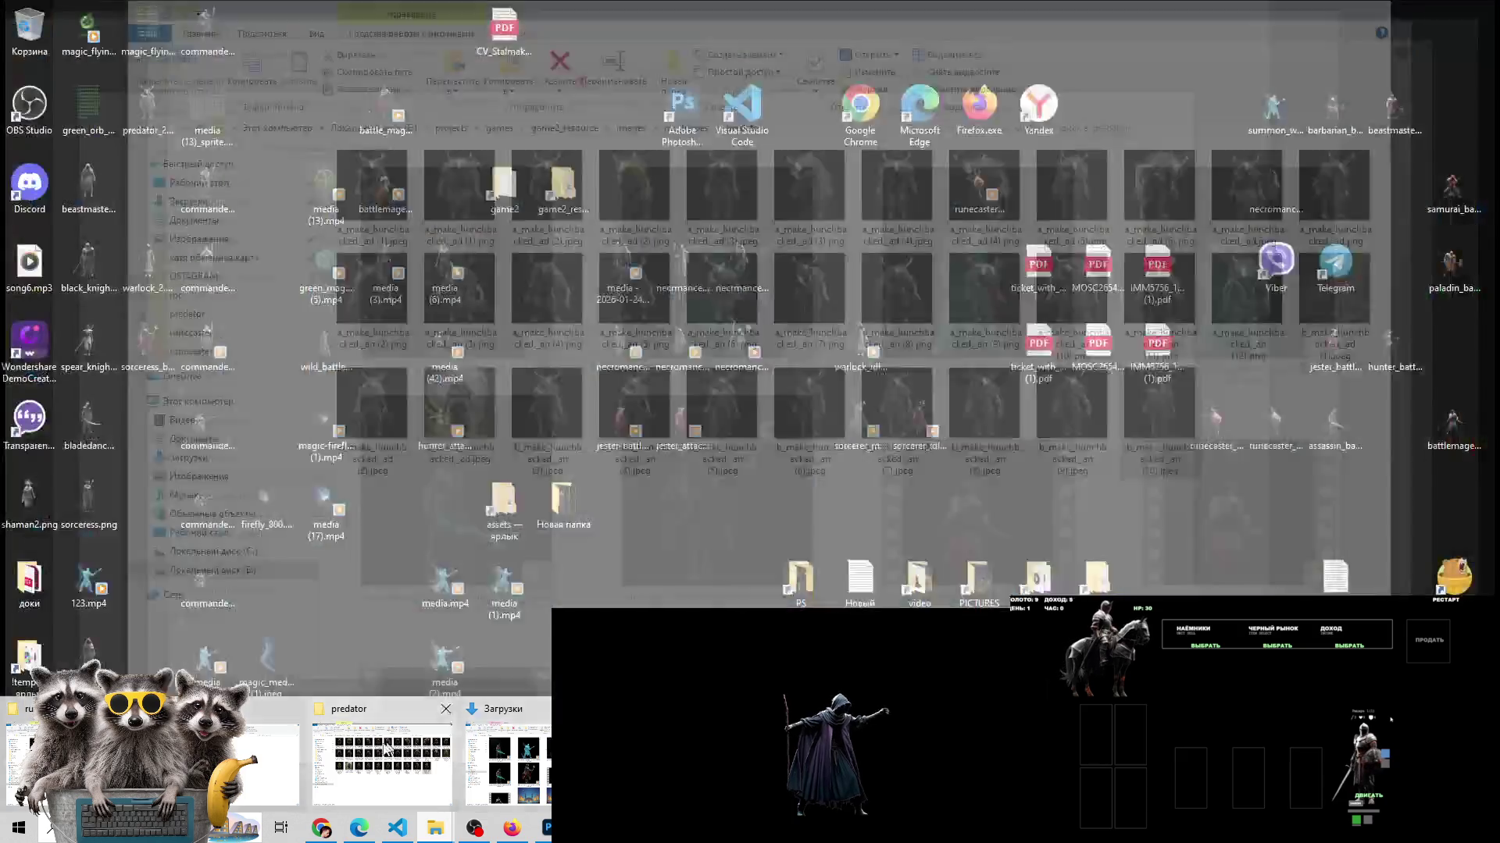
pyautogui.click(382, 761)
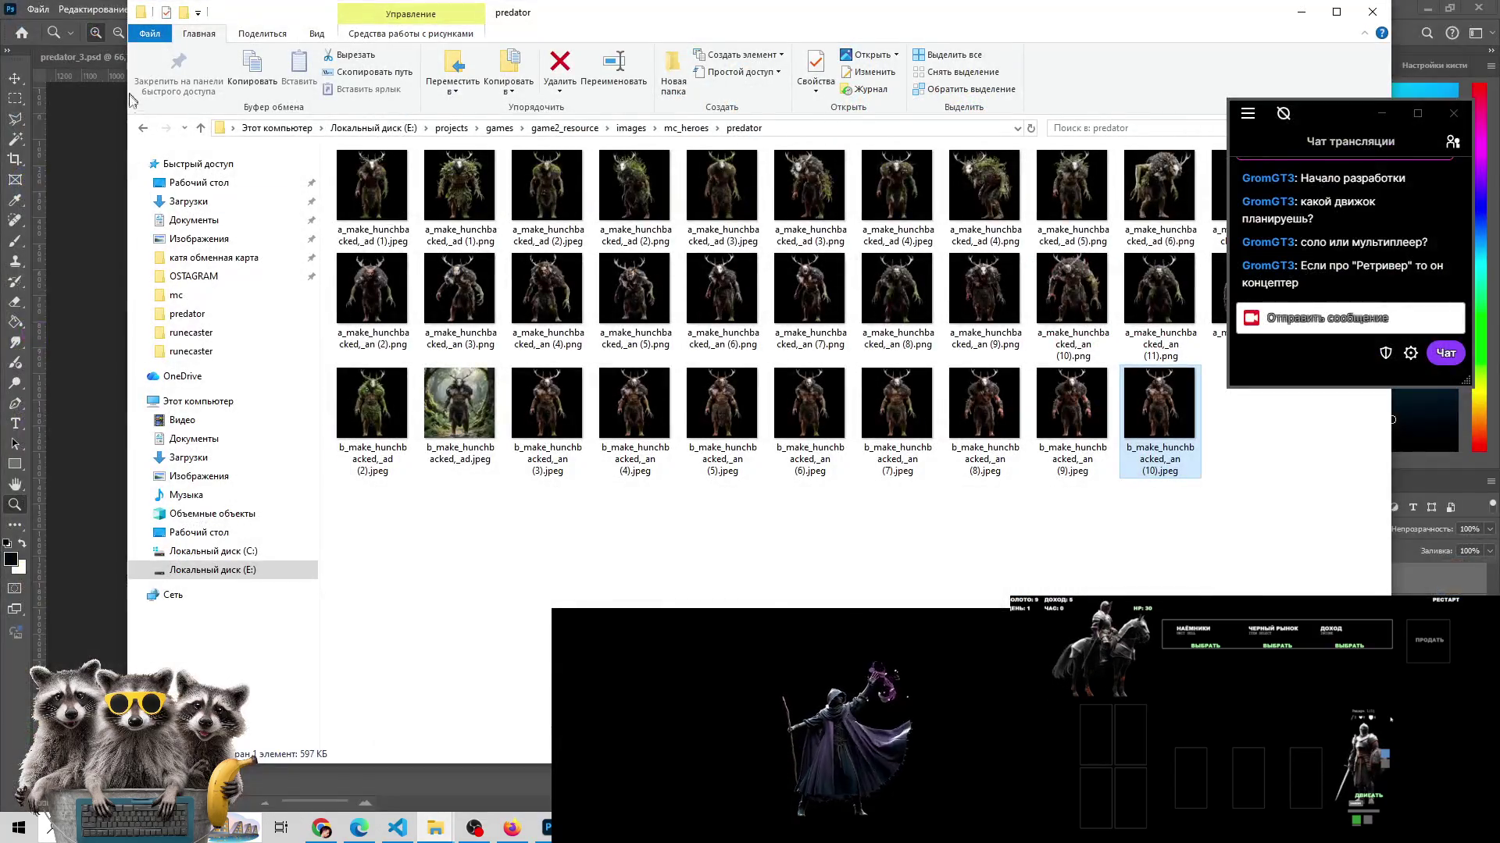
pyautogui.click(201, 128)
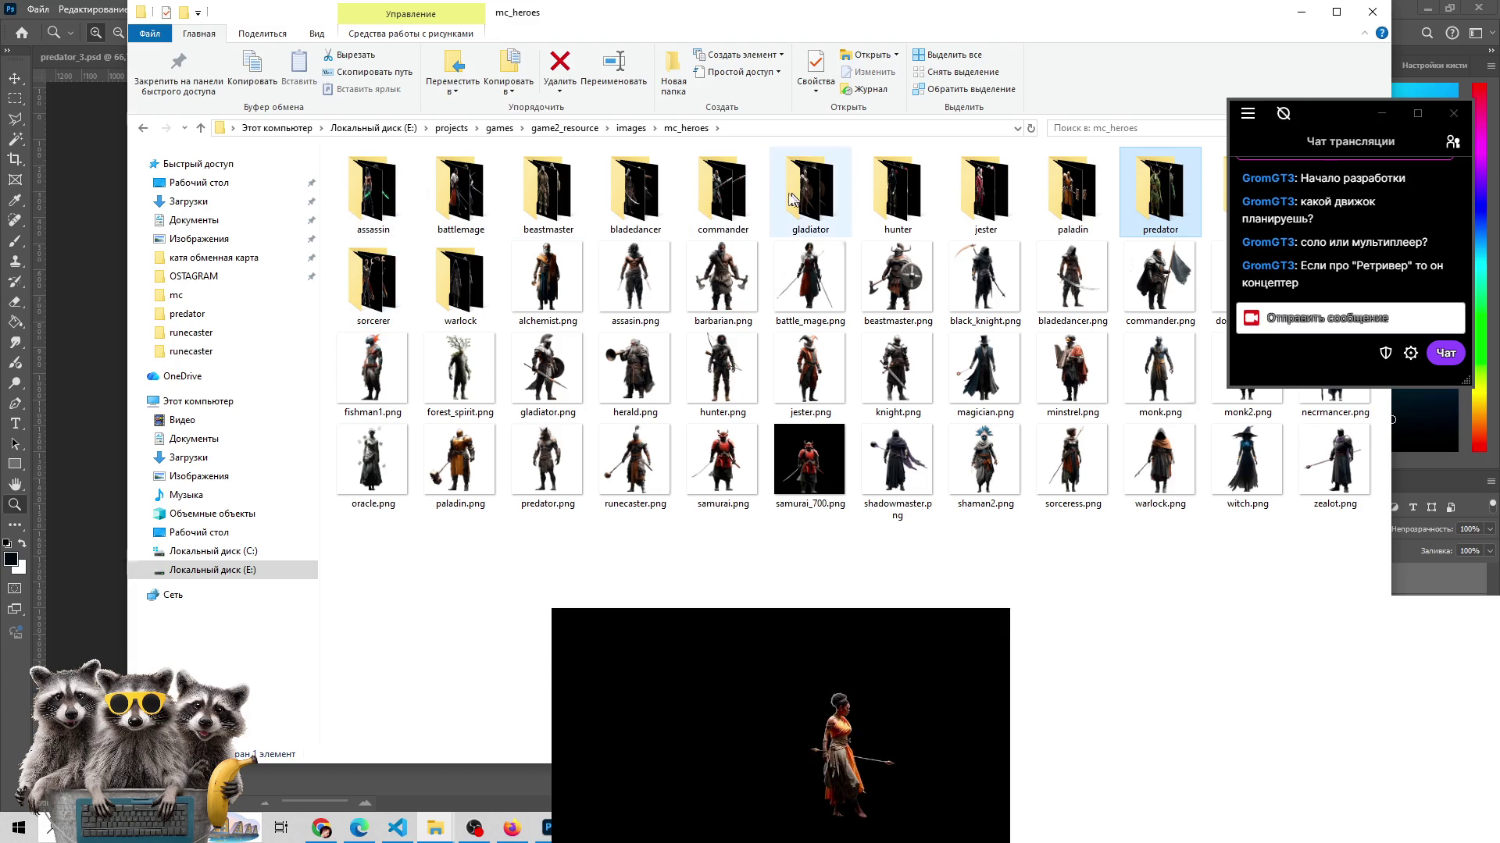
pyautogui.click(656, 198)
pyautogui.doubleClick(656, 198)
pyautogui.click(381, 205)
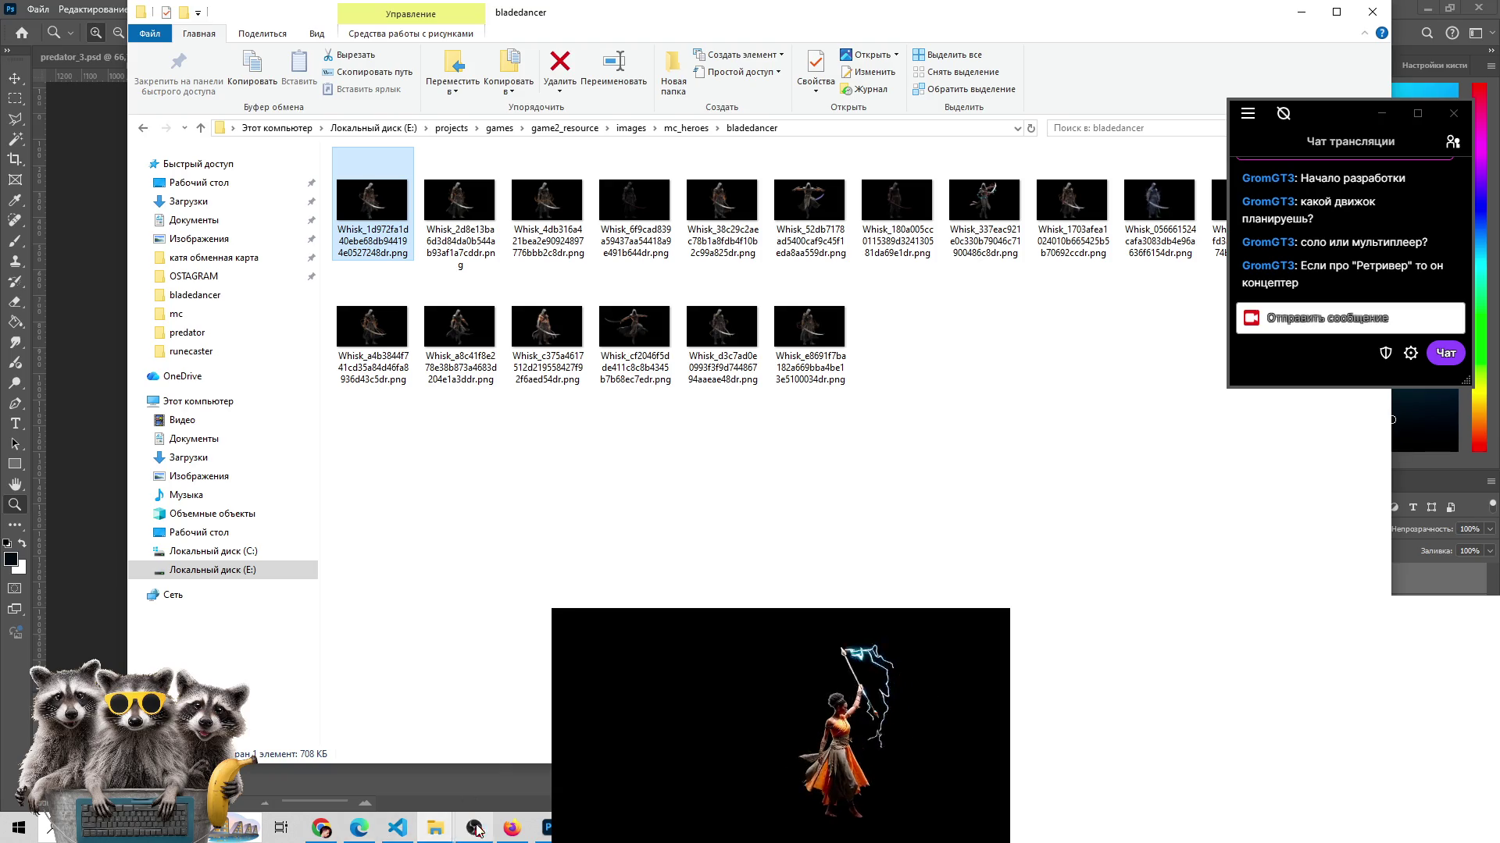
# - Bring up the Downloads folder and scroll through the generated grok-video thumbnails
pyautogui.moveTo(435, 828)
pyautogui.click(468, 762)
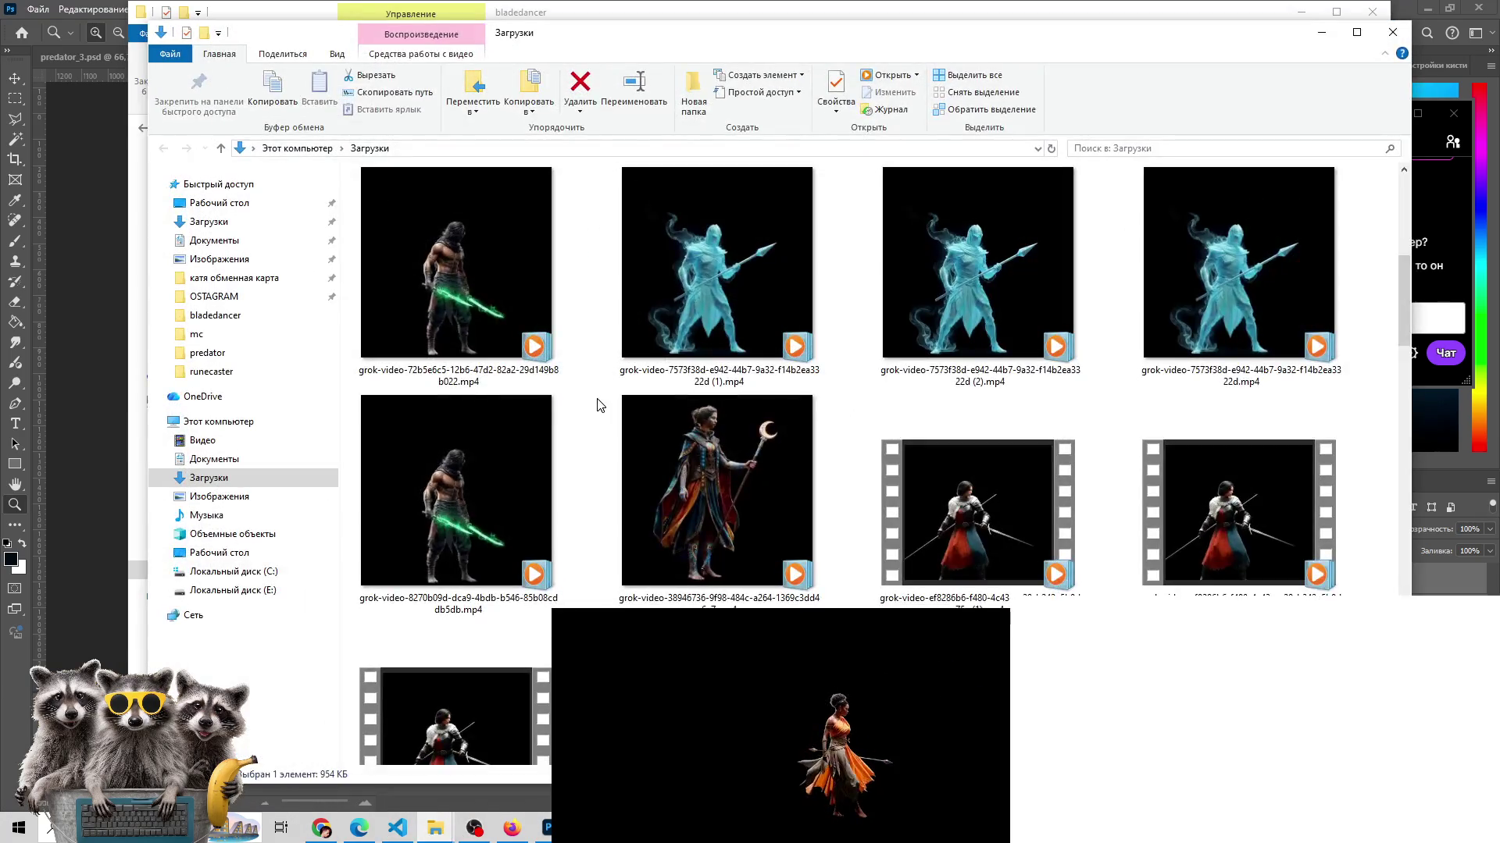
pyautogui.scroll(-2, 599, 404)
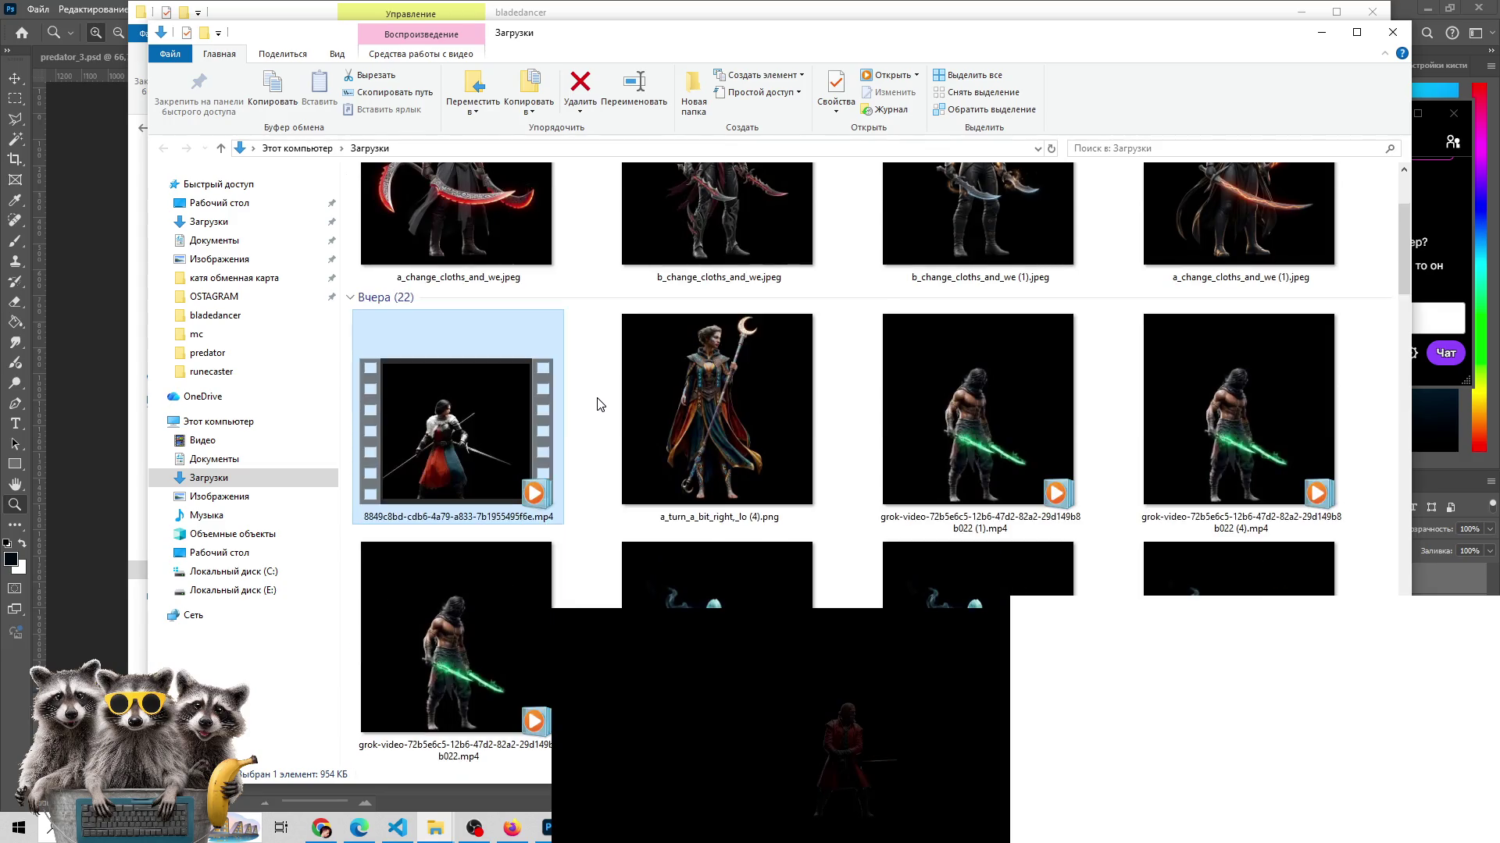
pyautogui.scroll(2, 599, 404)
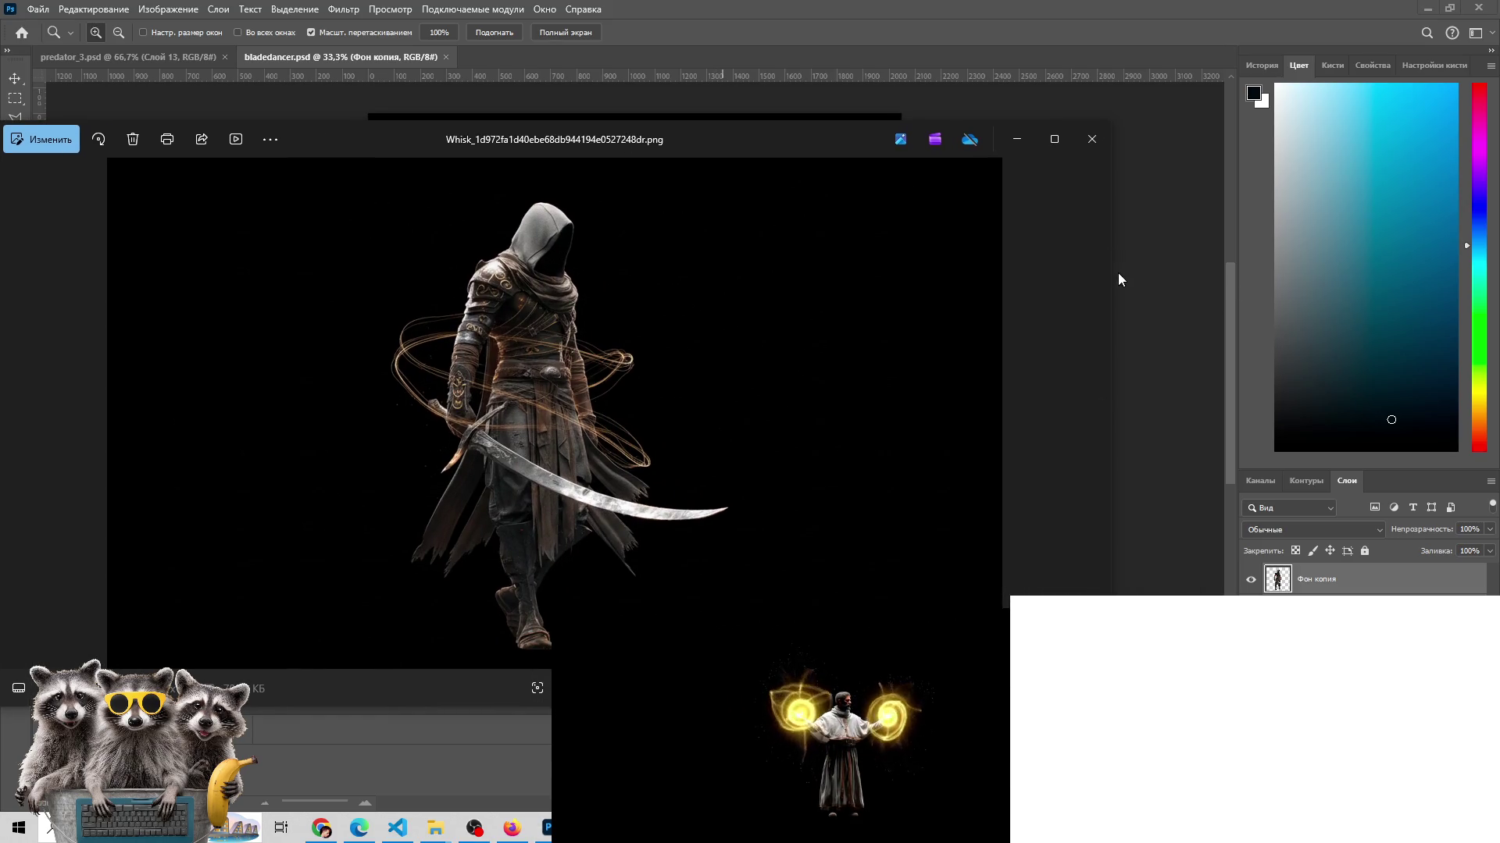
# - Position the Photos viewer left of the bladedancer canvas, pan the canvas, and enlarge the viewer
pyautogui.moveTo(1116, 272); pyautogui.dragTo(617, 273)
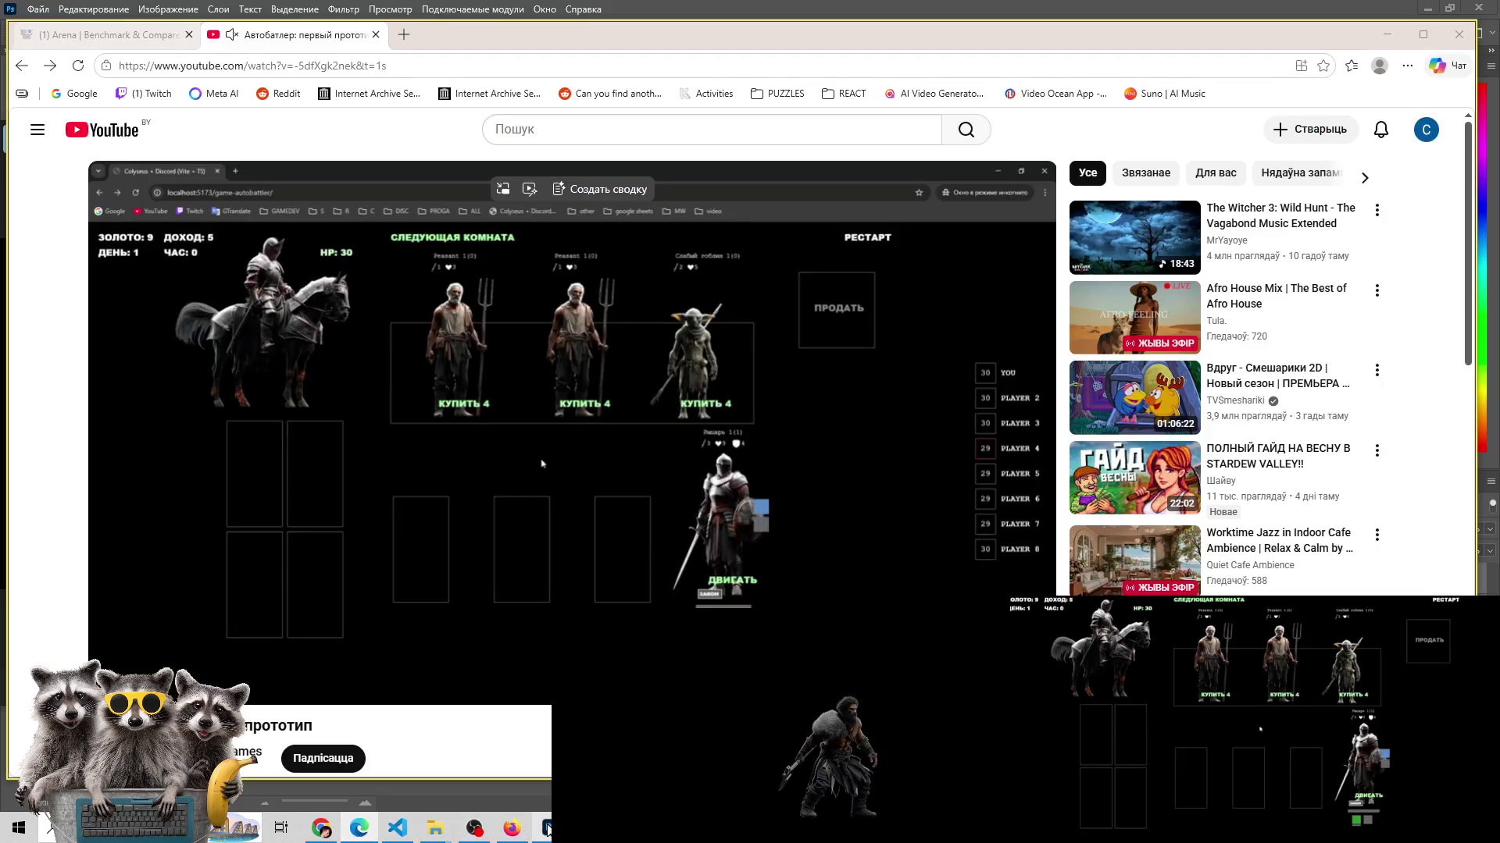
pyautogui.click(545, 827)
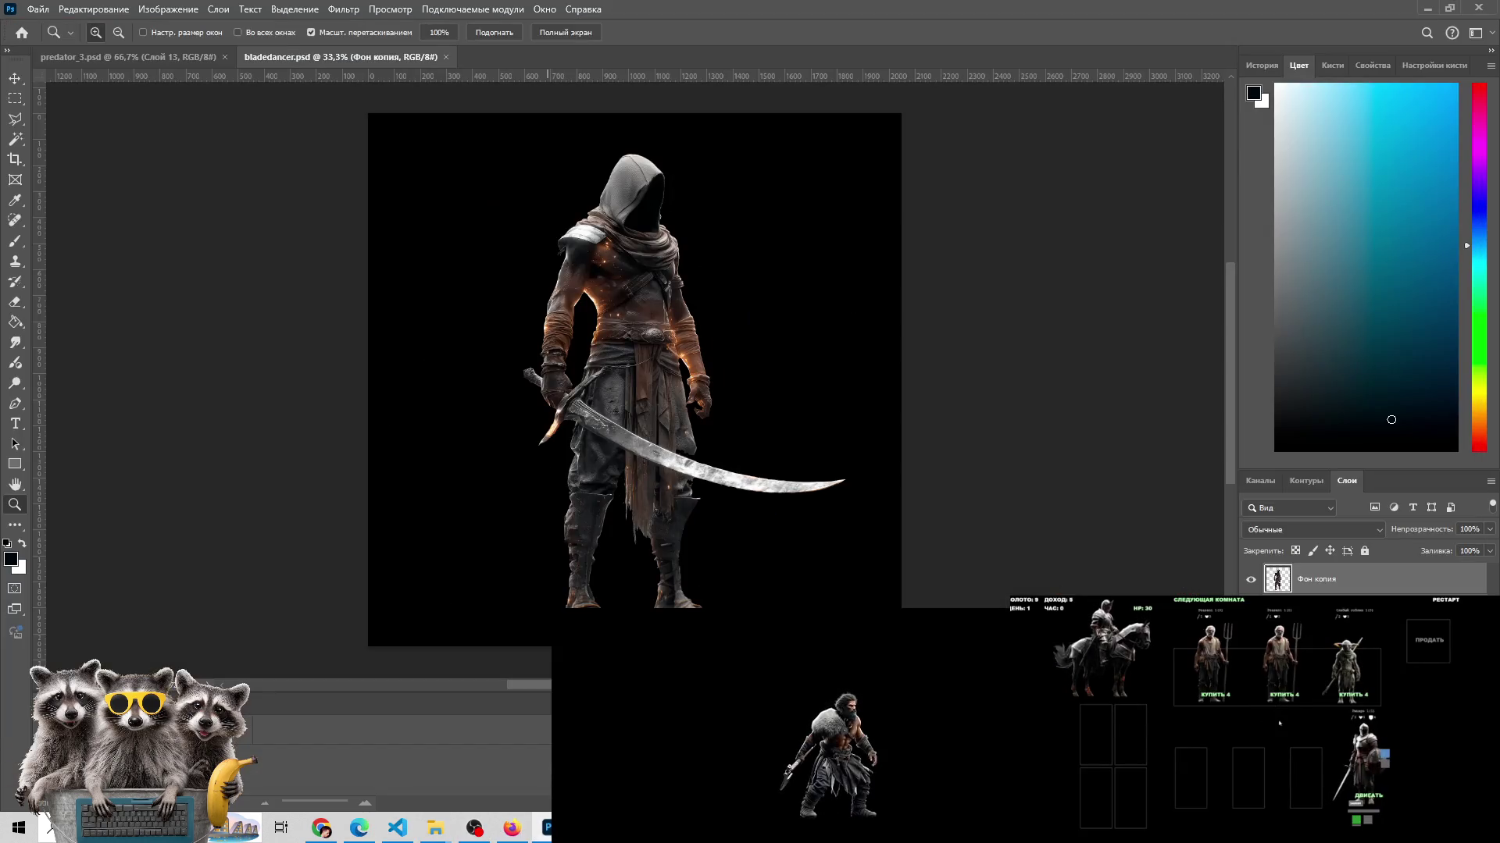
pyautogui.moveTo(349, 135); pyautogui.dragTo(418, 53)
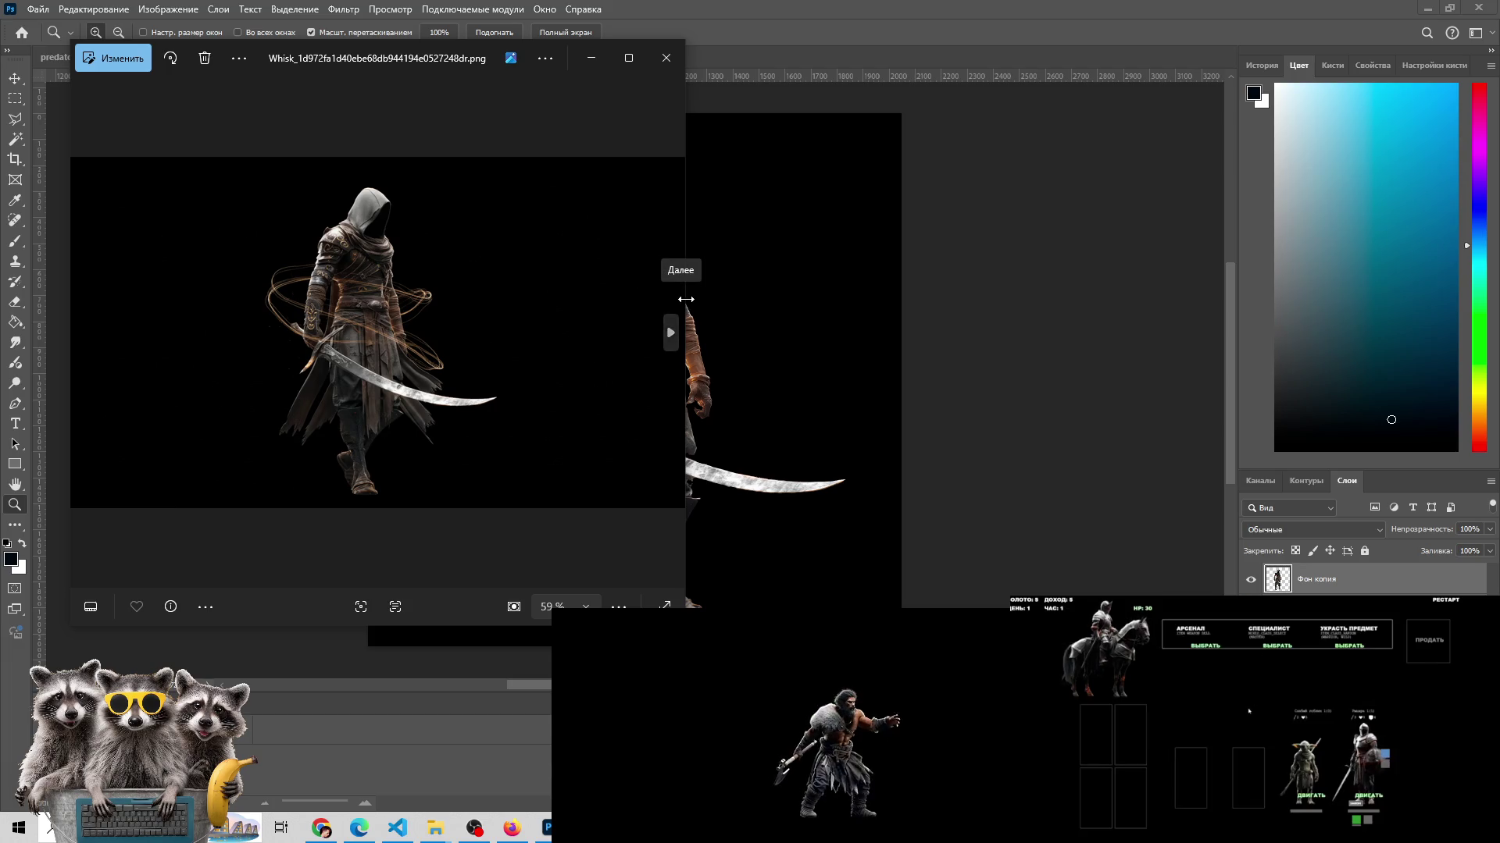
pyautogui.moveTo(684, 304); pyautogui.dragTo(503, 307)
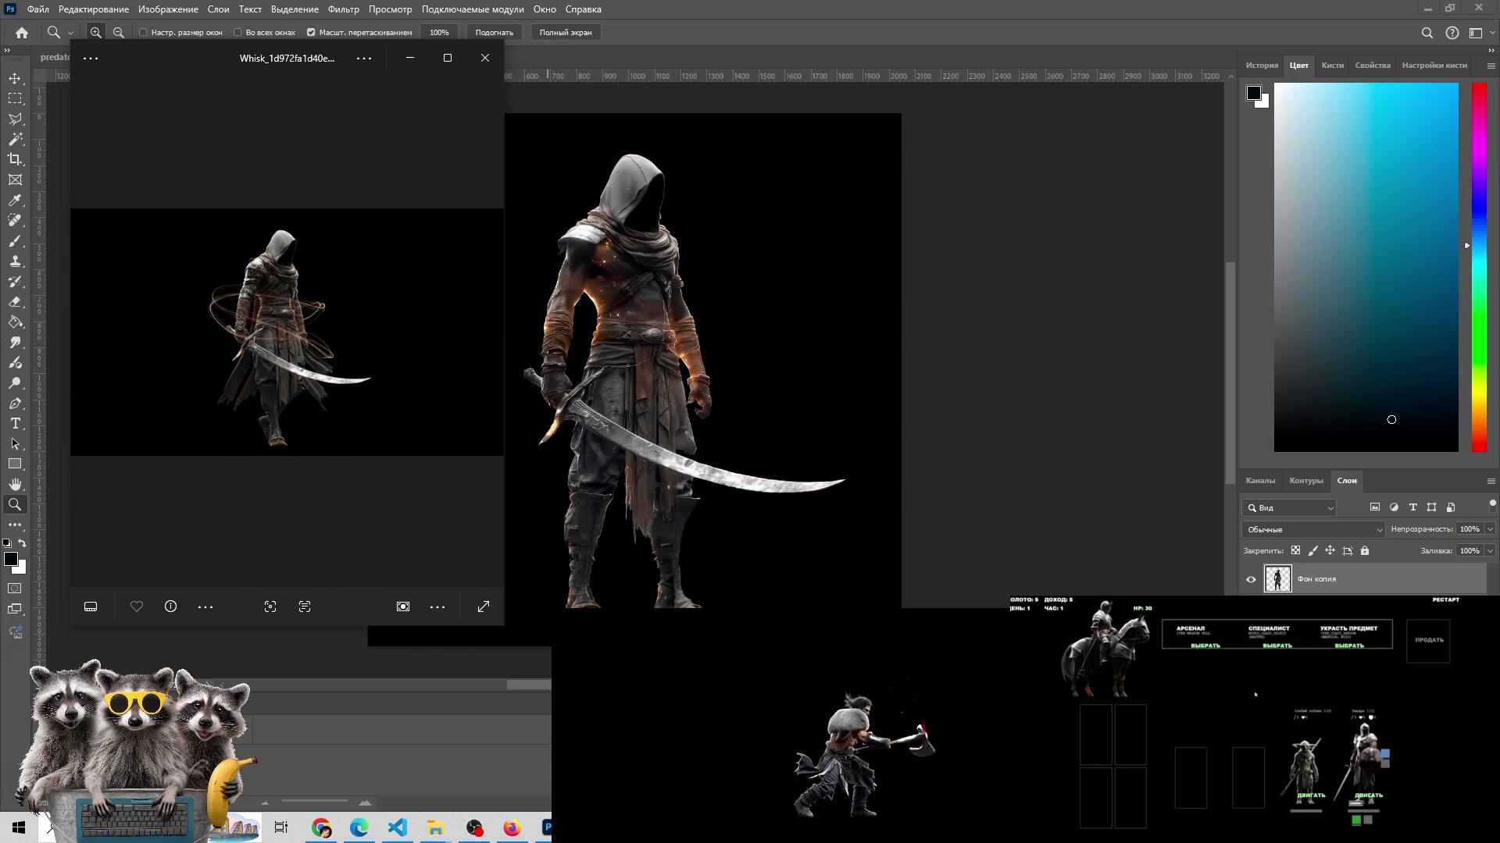
pyautogui.click(531, 308)
pyautogui.moveTo(531, 685); pyautogui.dragTo(494, 695)
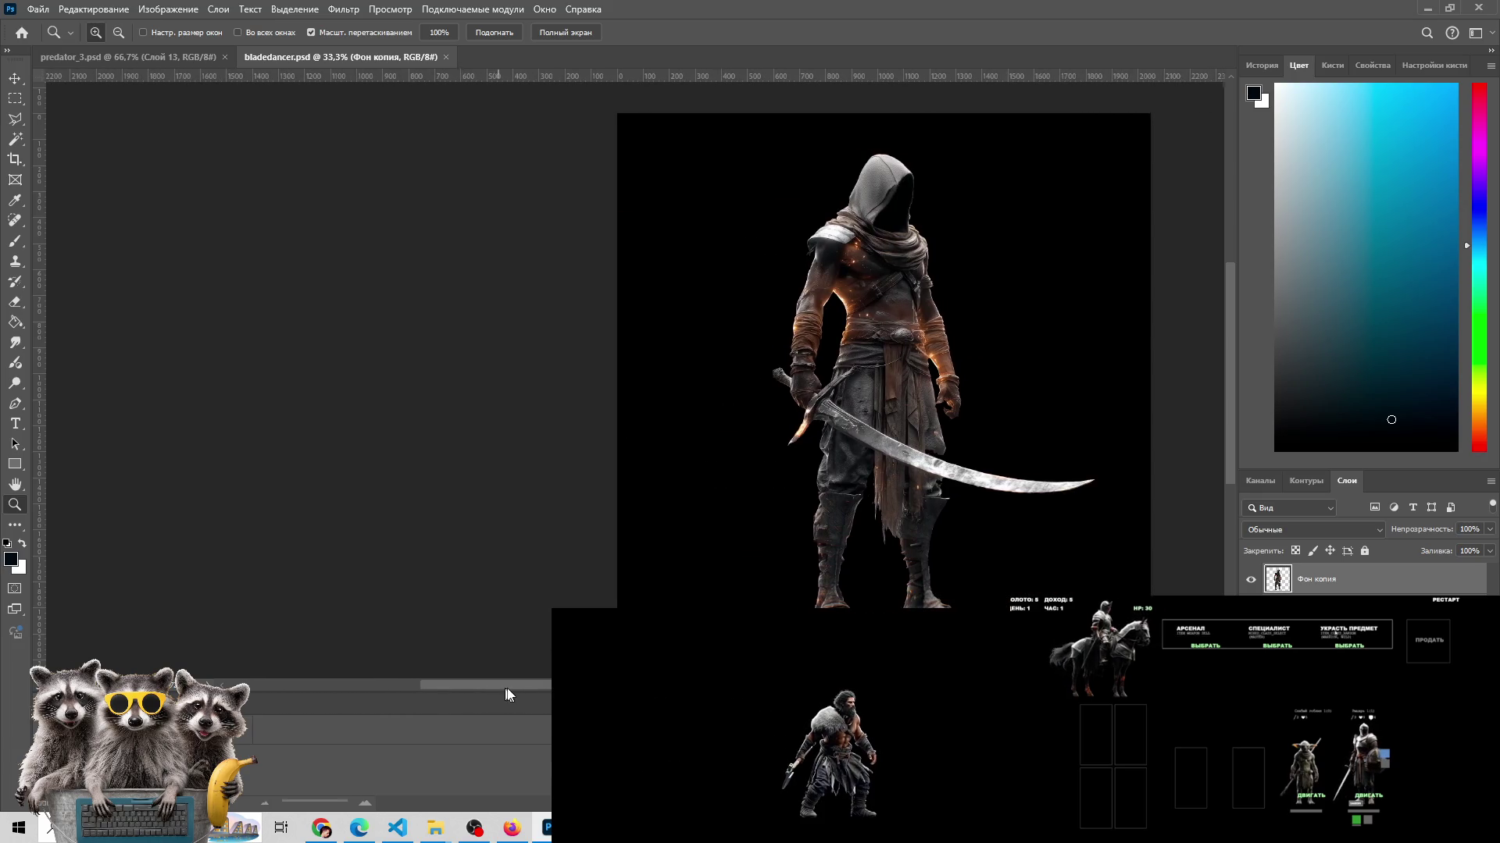
pyautogui.hotkey('alt', 'Tab')
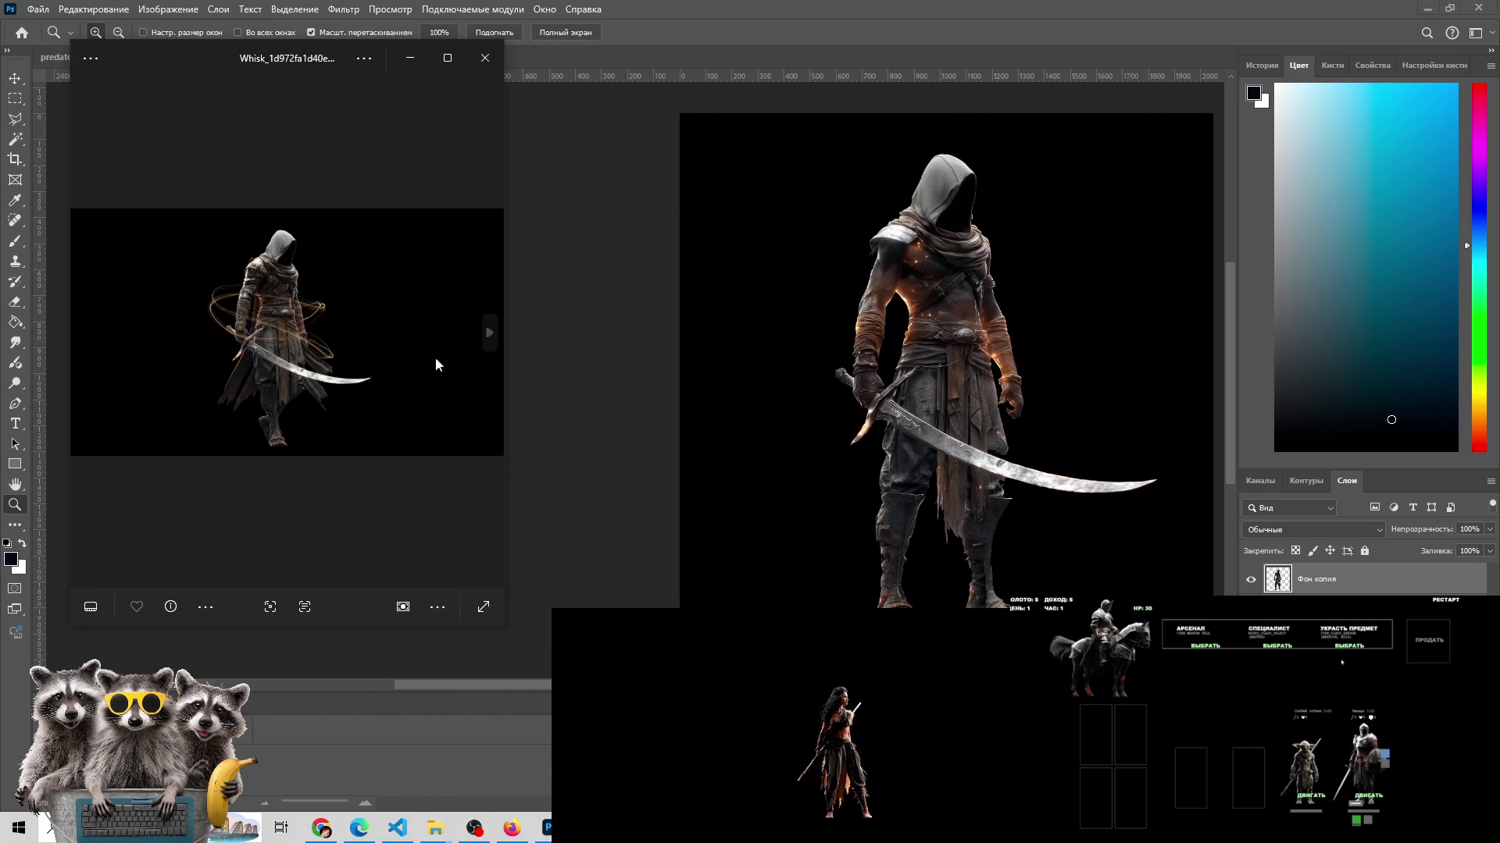
pyautogui.moveTo(503, 502); pyautogui.dragTo(802, 562)
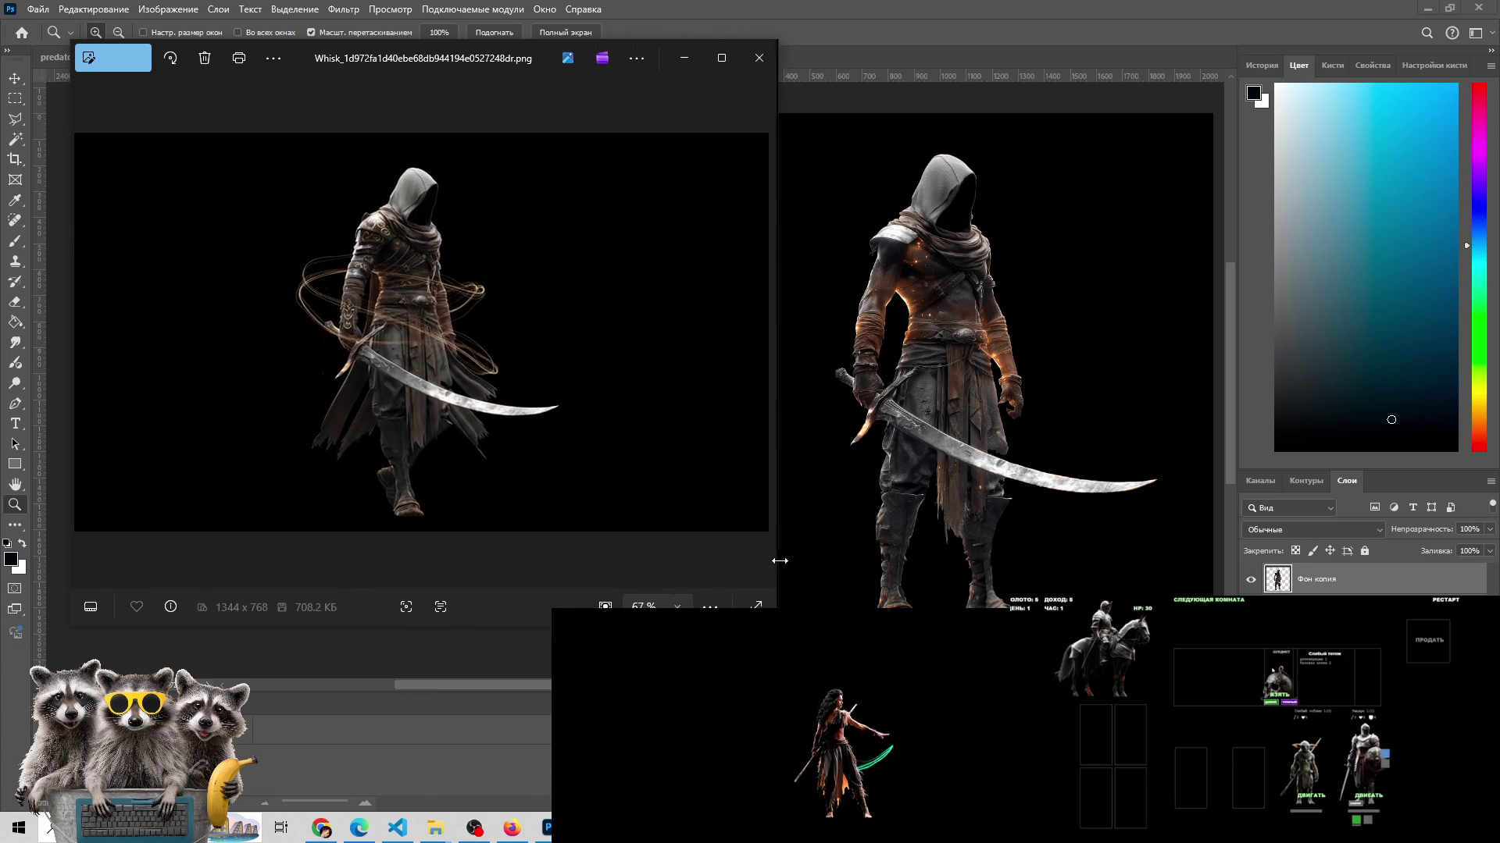
pyautogui.moveTo(508, 630); pyautogui.dragTo(509, 724)
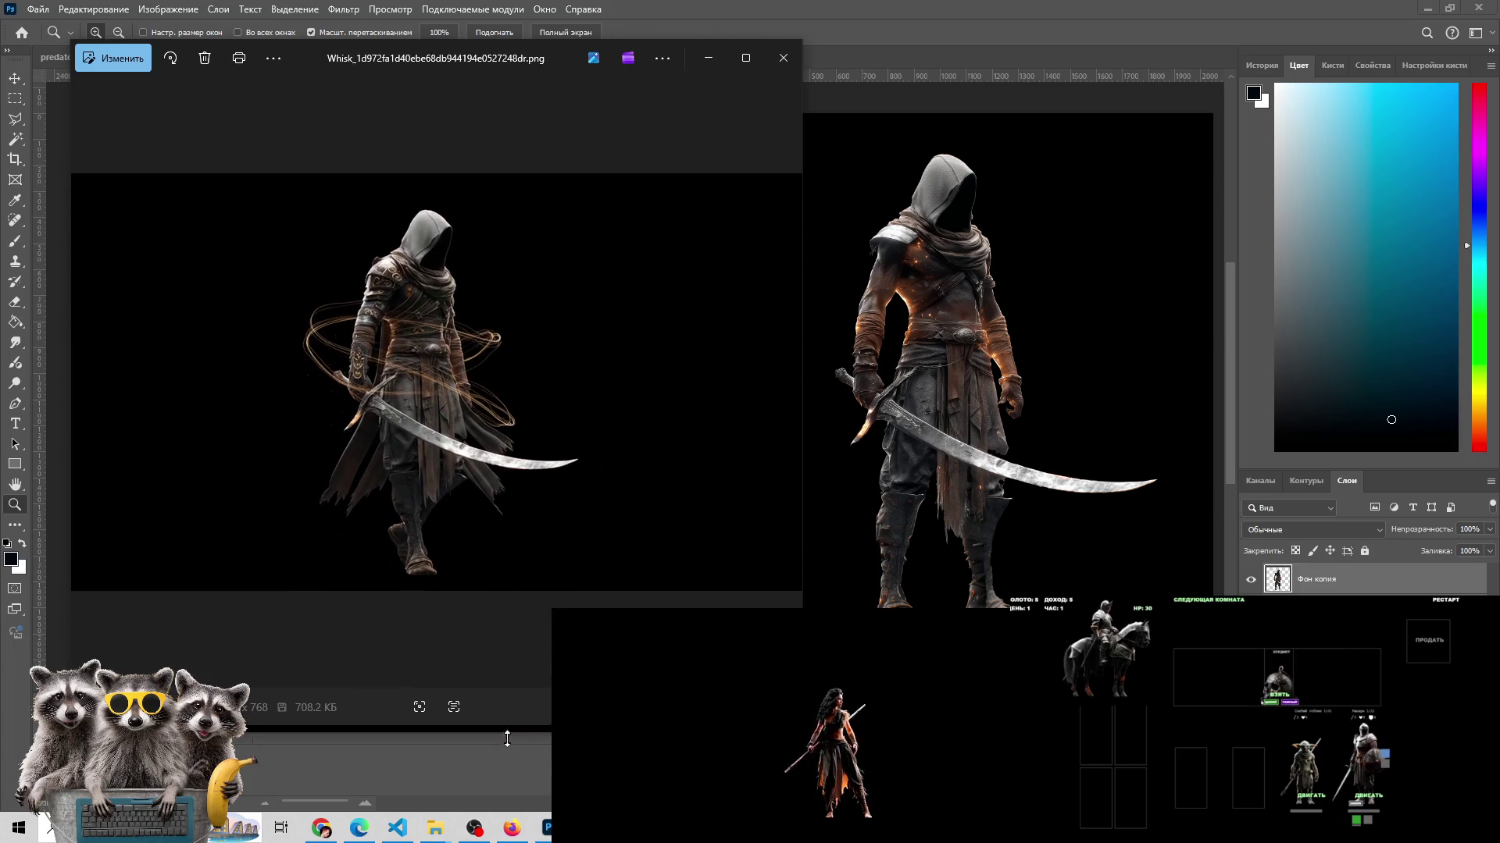
# - Page back and forth between adjacent hooded swordsman Whisk variants in Photos
pyautogui.click(791, 390)
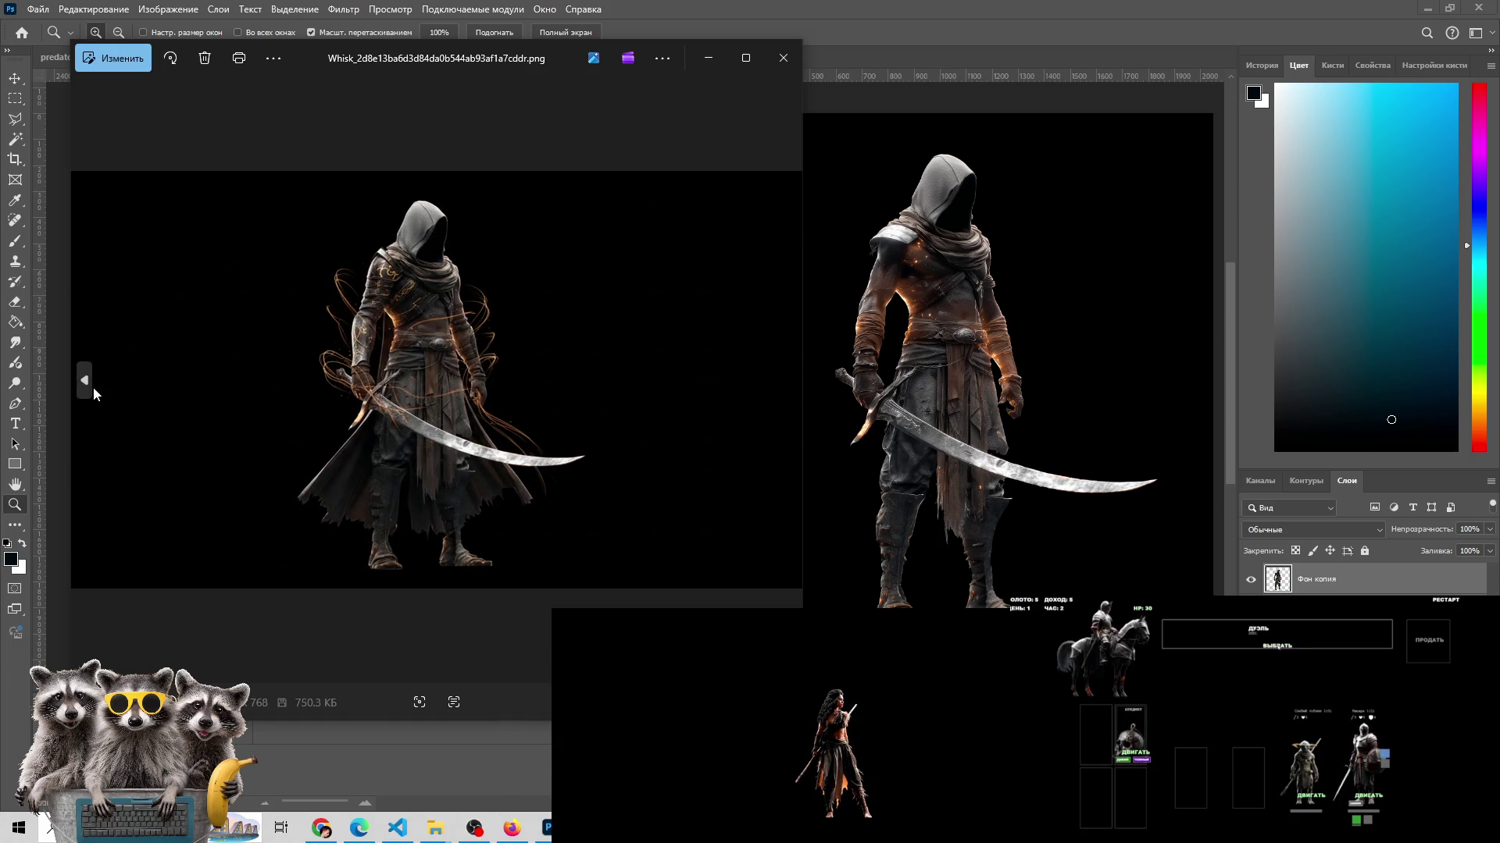
pyautogui.click(89, 386)
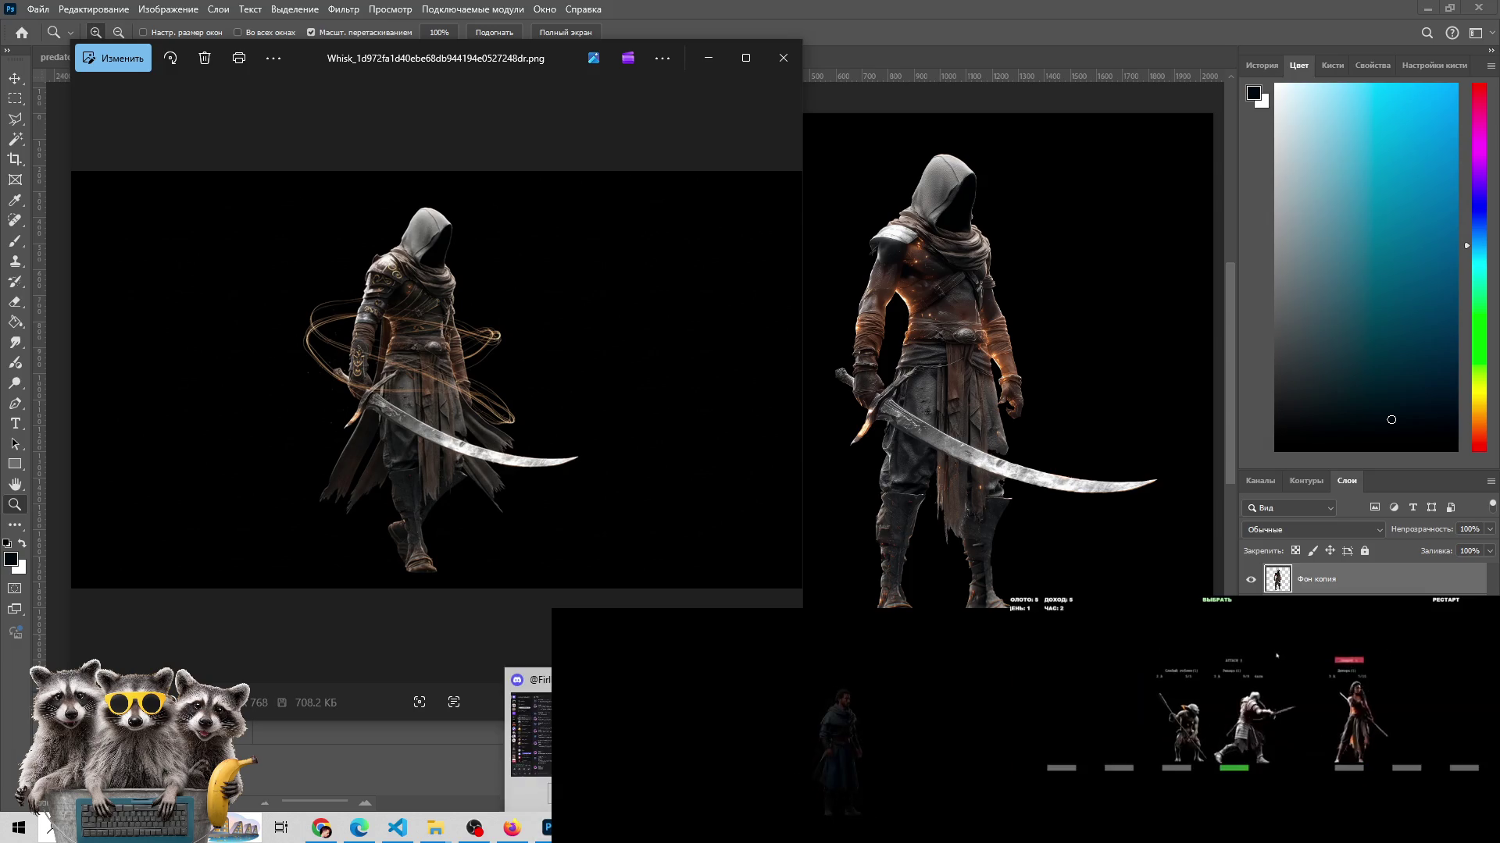
pyautogui.hotkey('alt', 'Tab')
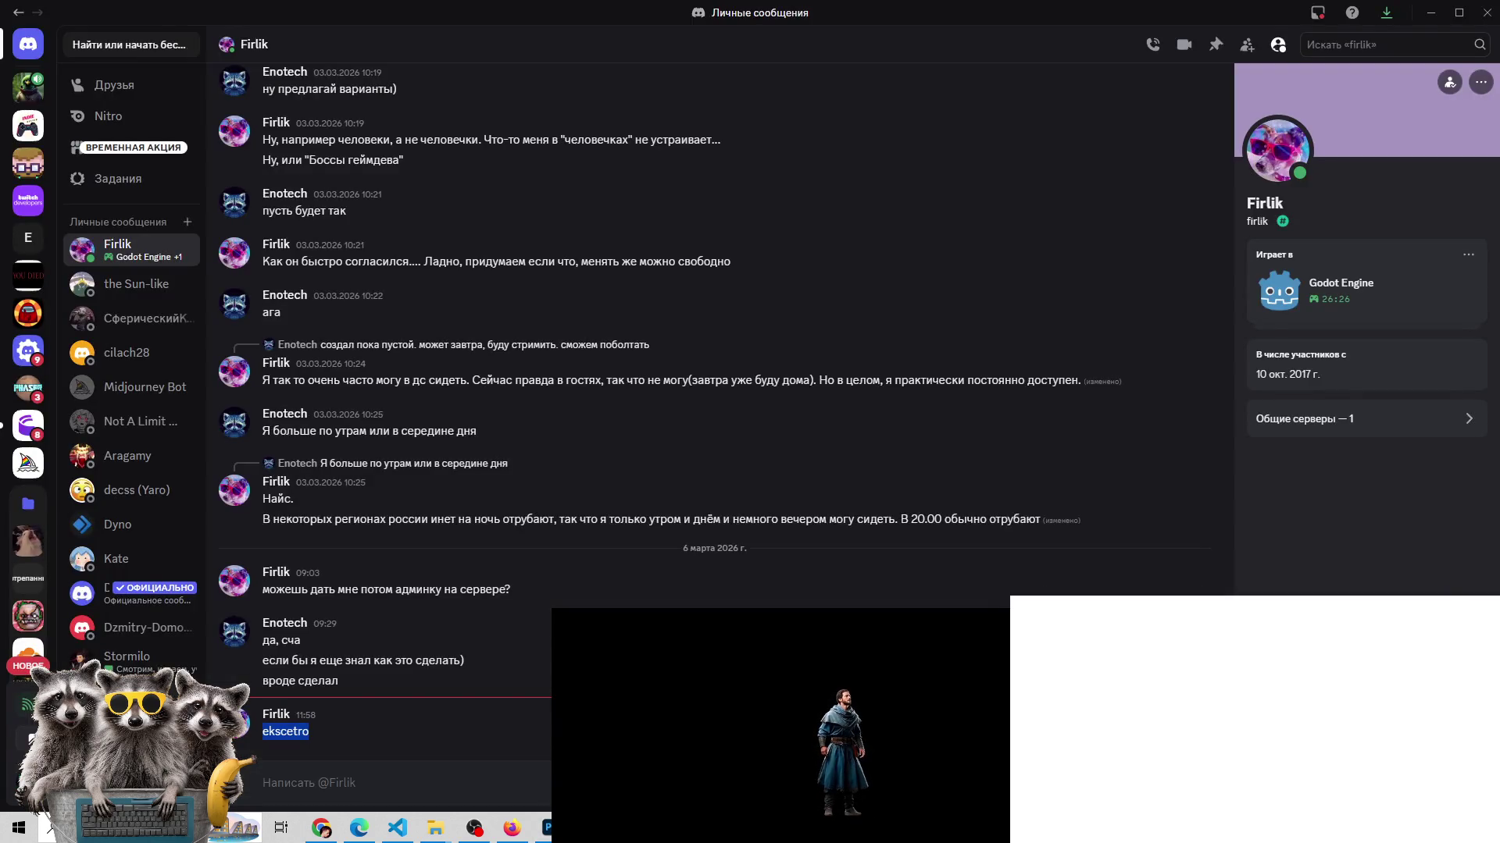
pyautogui.hotkey('alt', 'Tab')
pyautogui.click(789, 379)
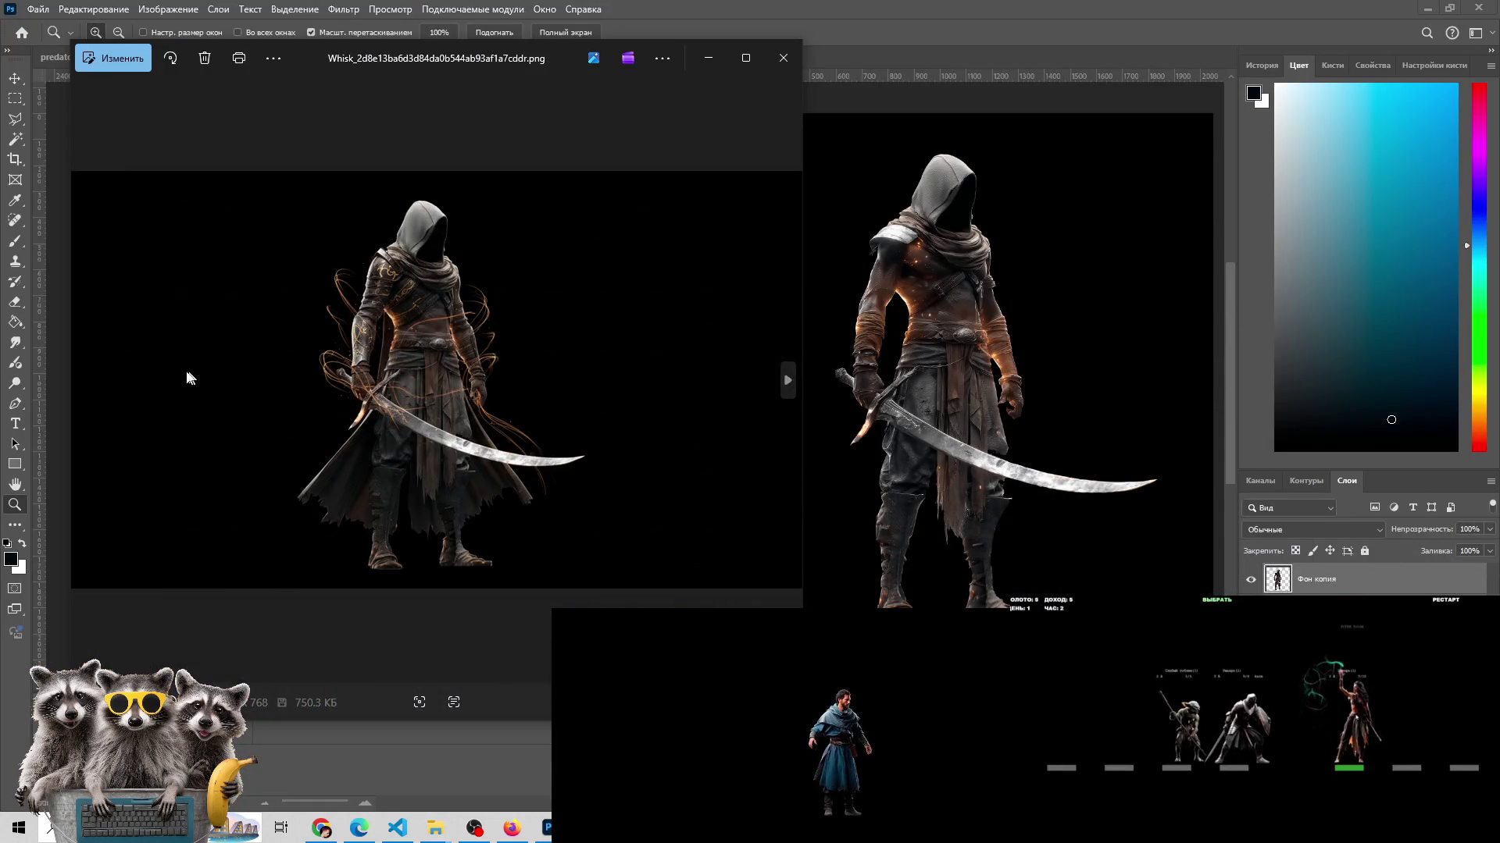
pyautogui.click(88, 382)
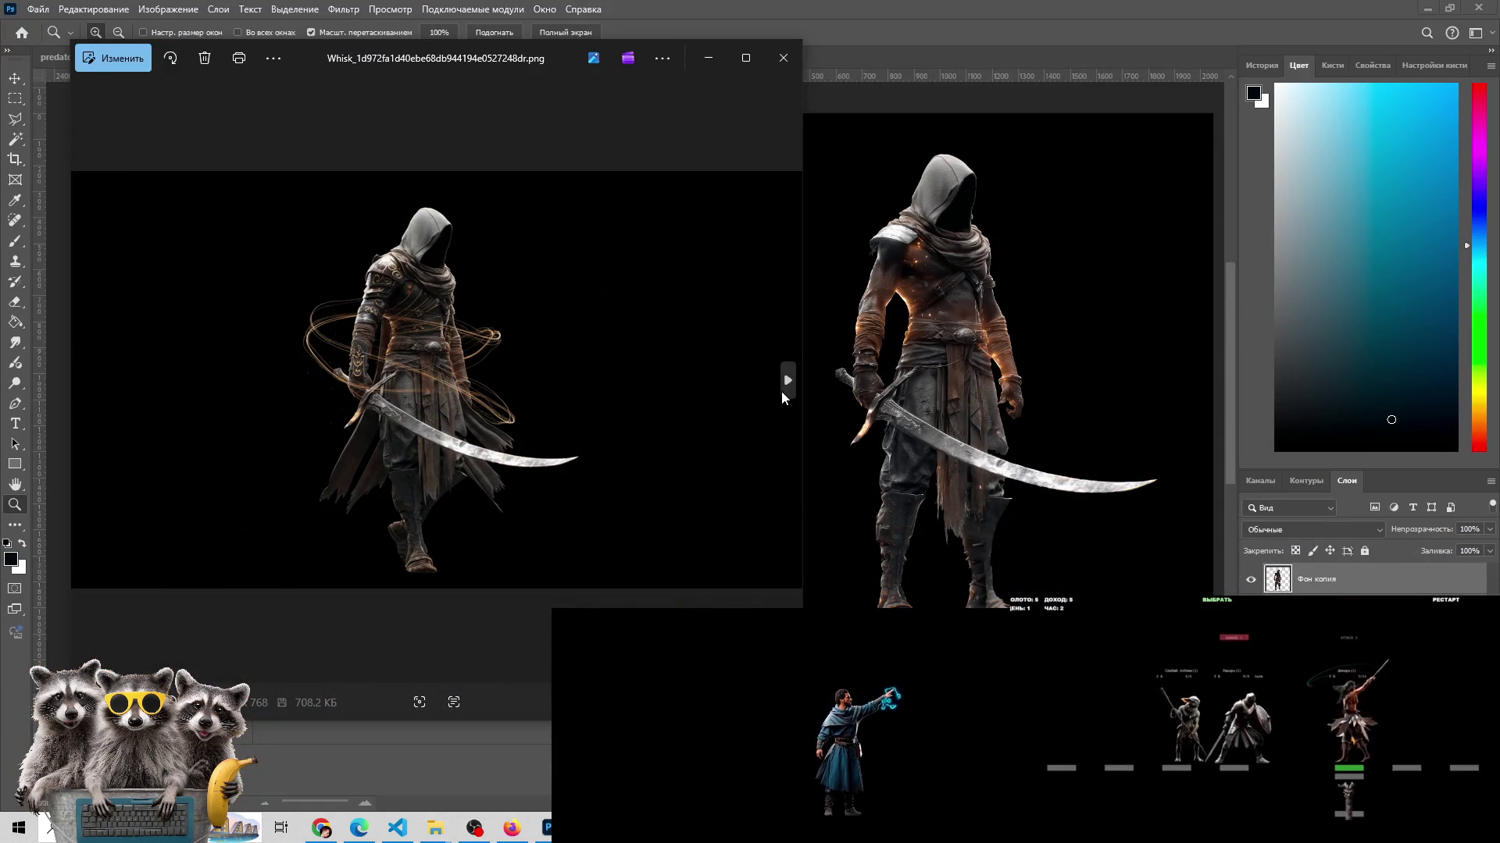
pyautogui.click(782, 390)
pyautogui.click(81, 378)
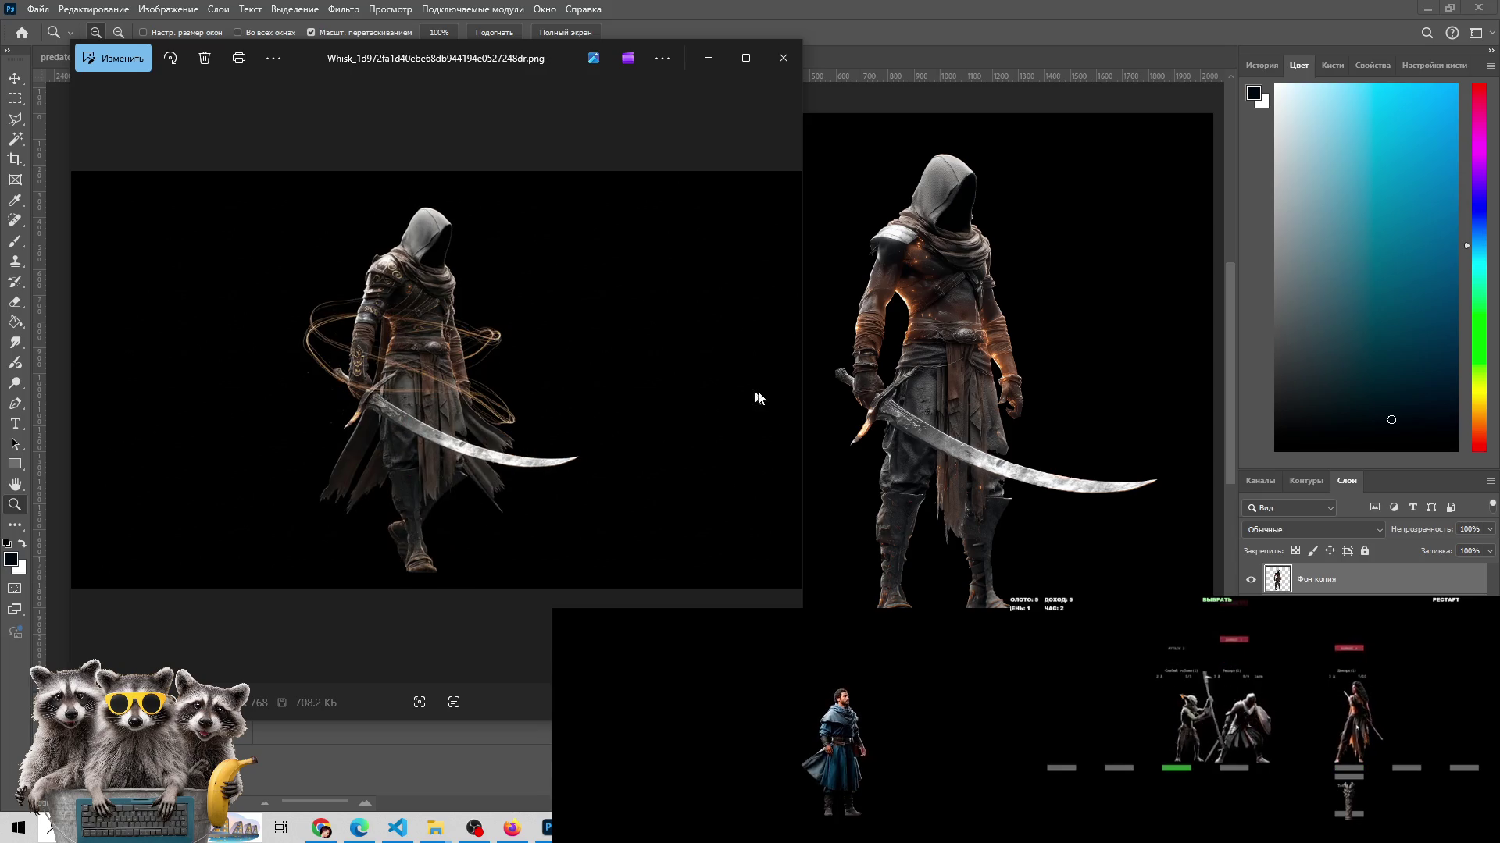
pyautogui.click(783, 390)
pyautogui.click(84, 380)
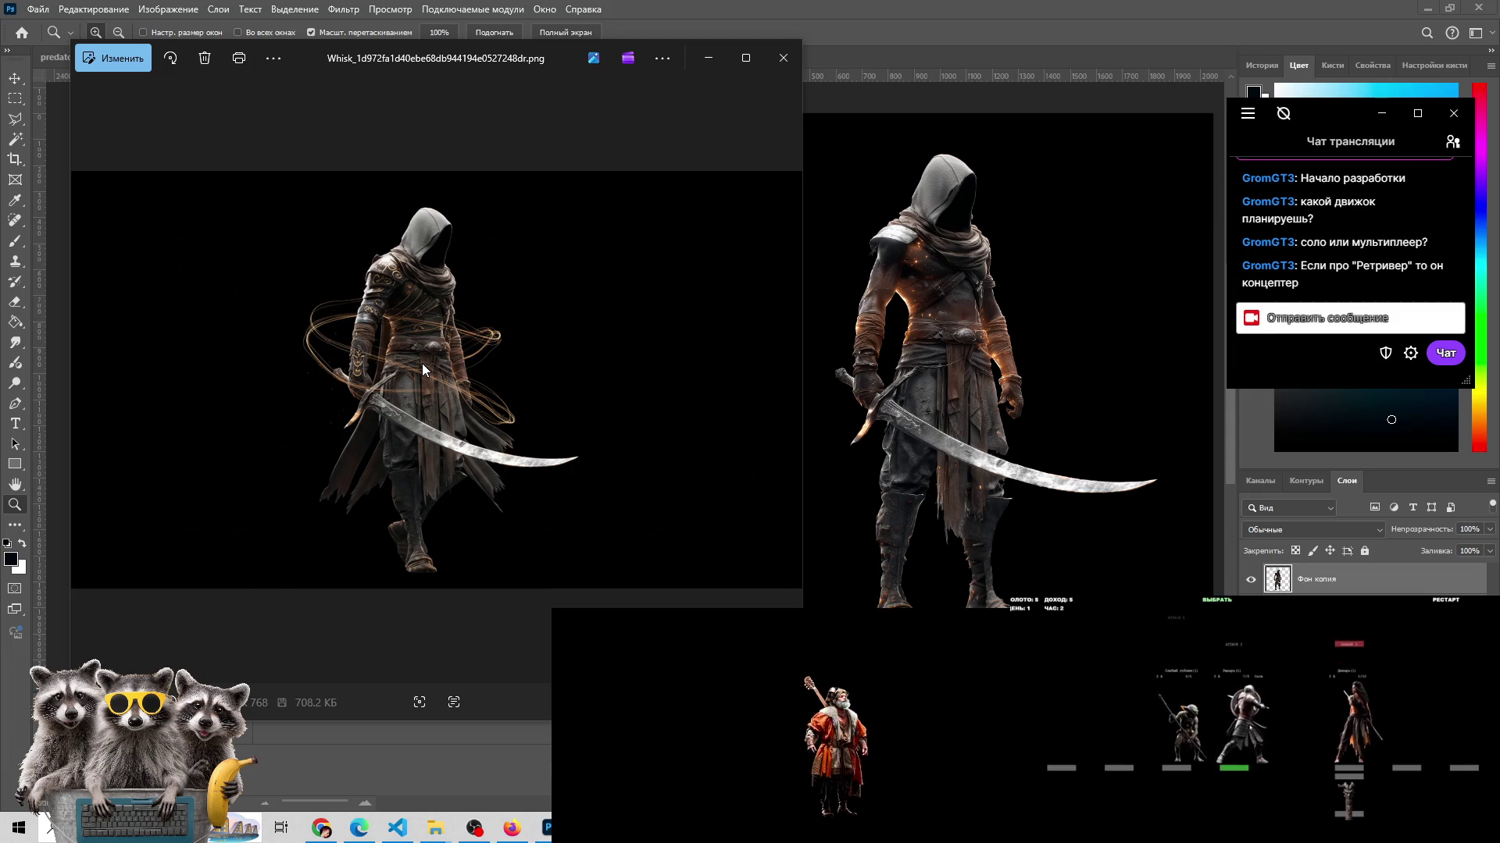
pyautogui.click(788, 380)
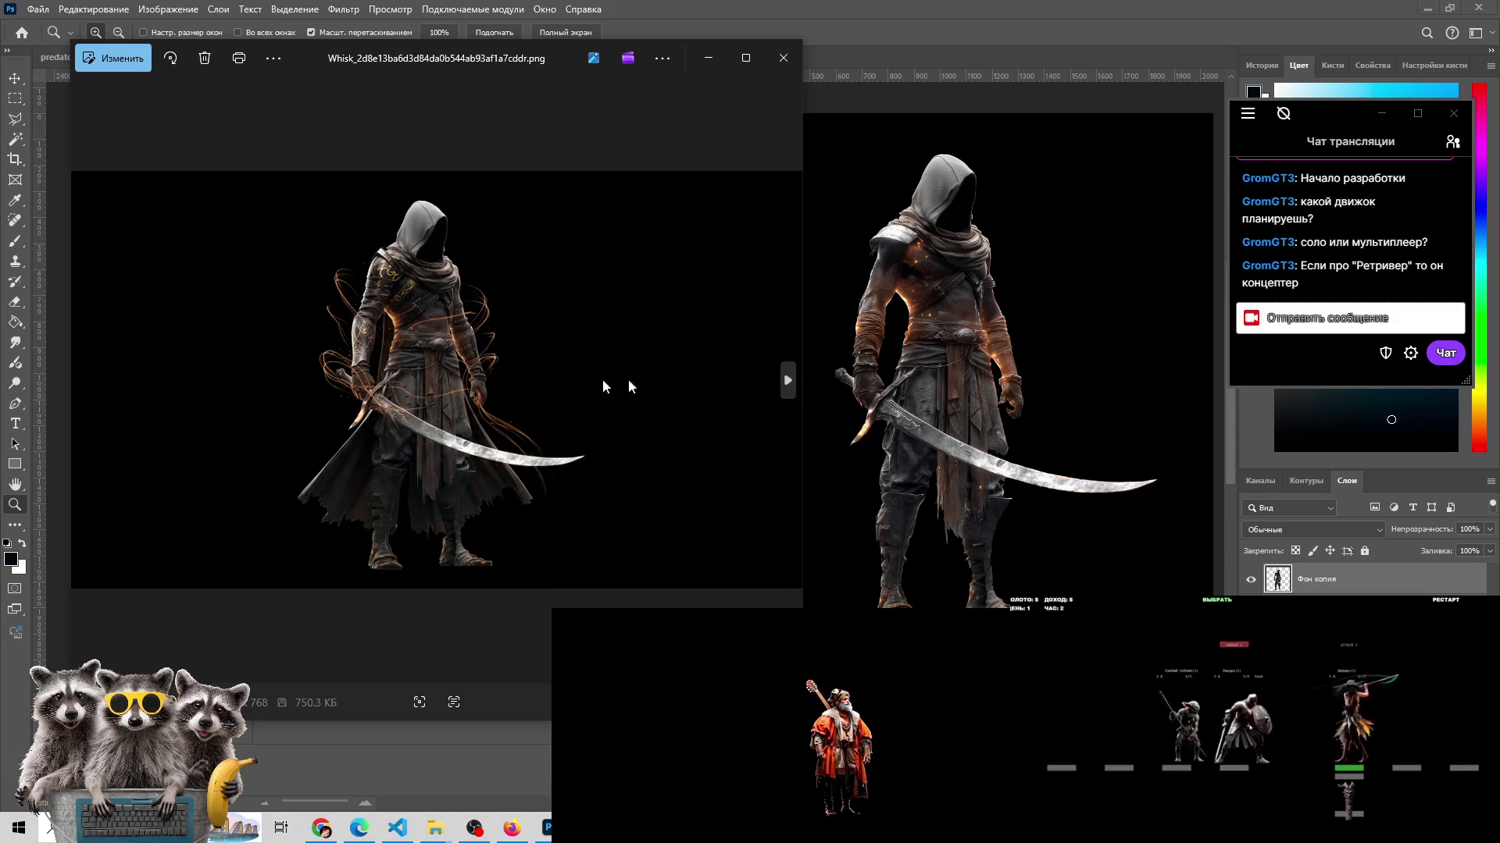
pyautogui.click(87, 381)
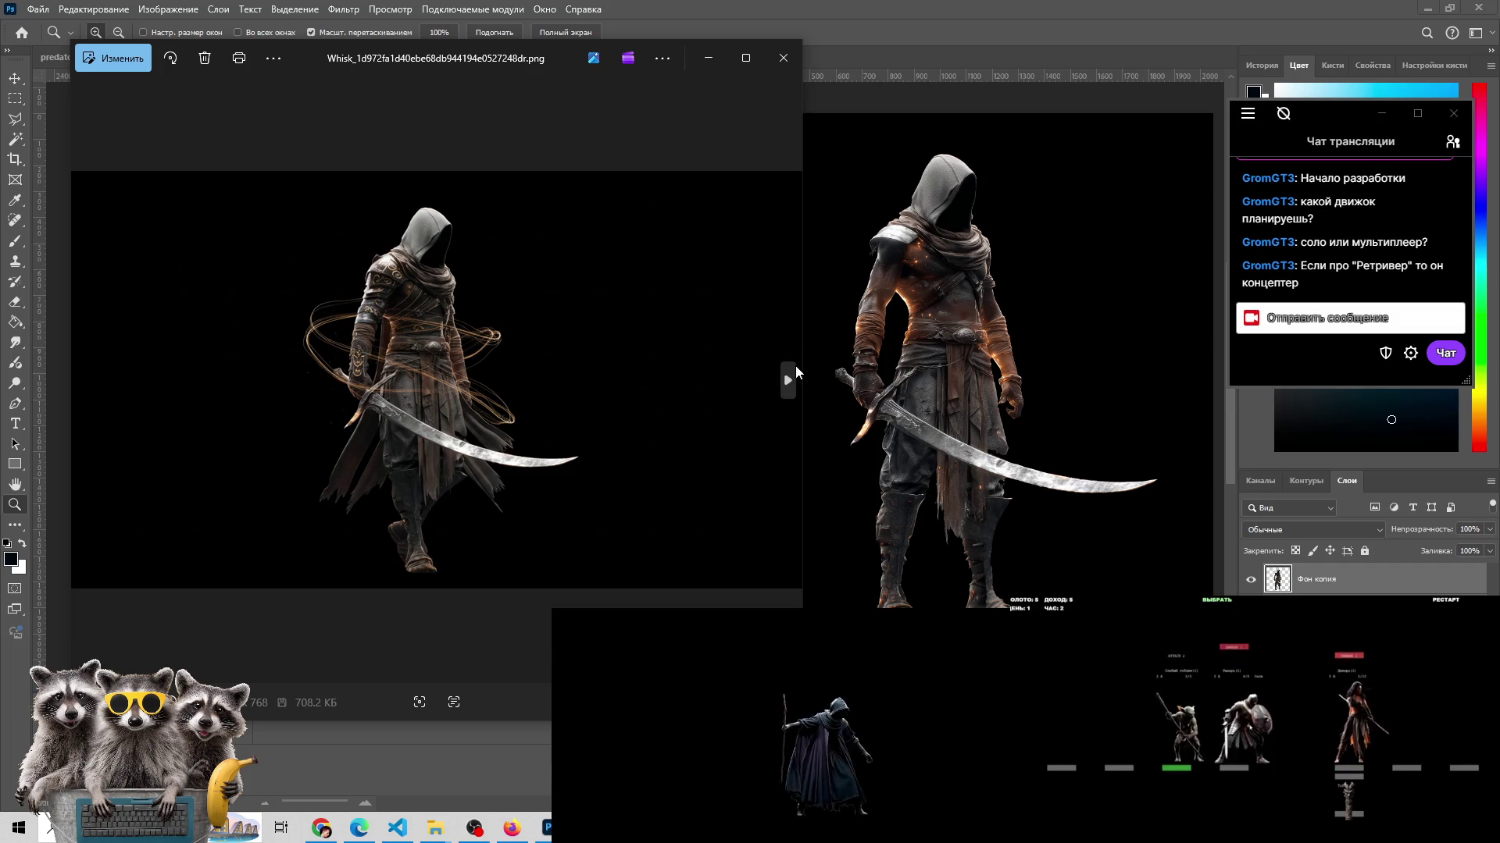
pyautogui.click(794, 367)
pyautogui.click(88, 398)
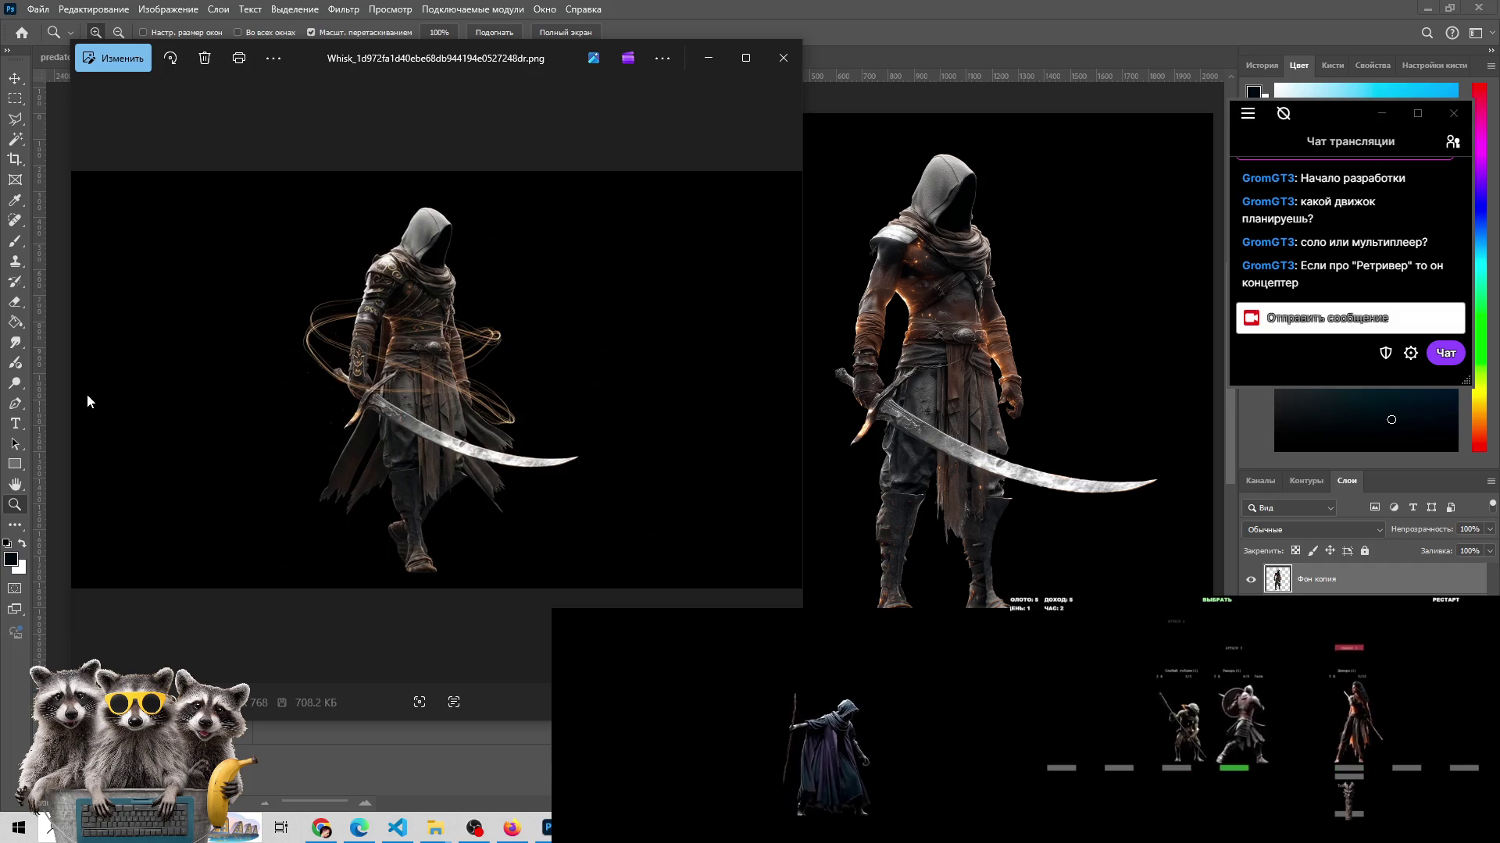
# - Cycle forward through further Whisk variants, including the one with swirling orange trails
pyautogui.click(785, 382)
pyautogui.click(785, 383)
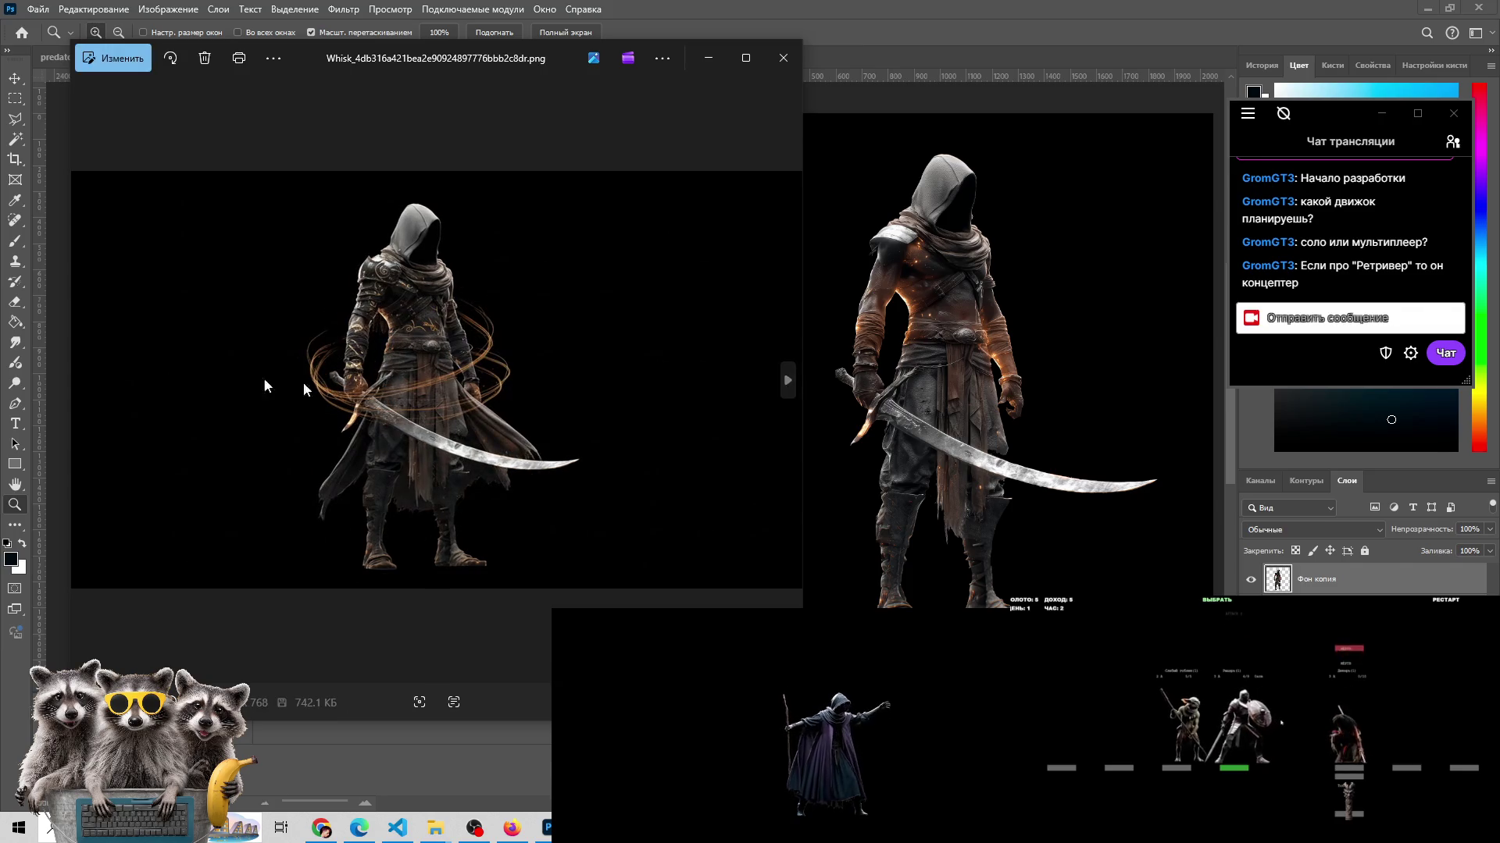
pyautogui.click(81, 383)
pyautogui.click(81, 387)
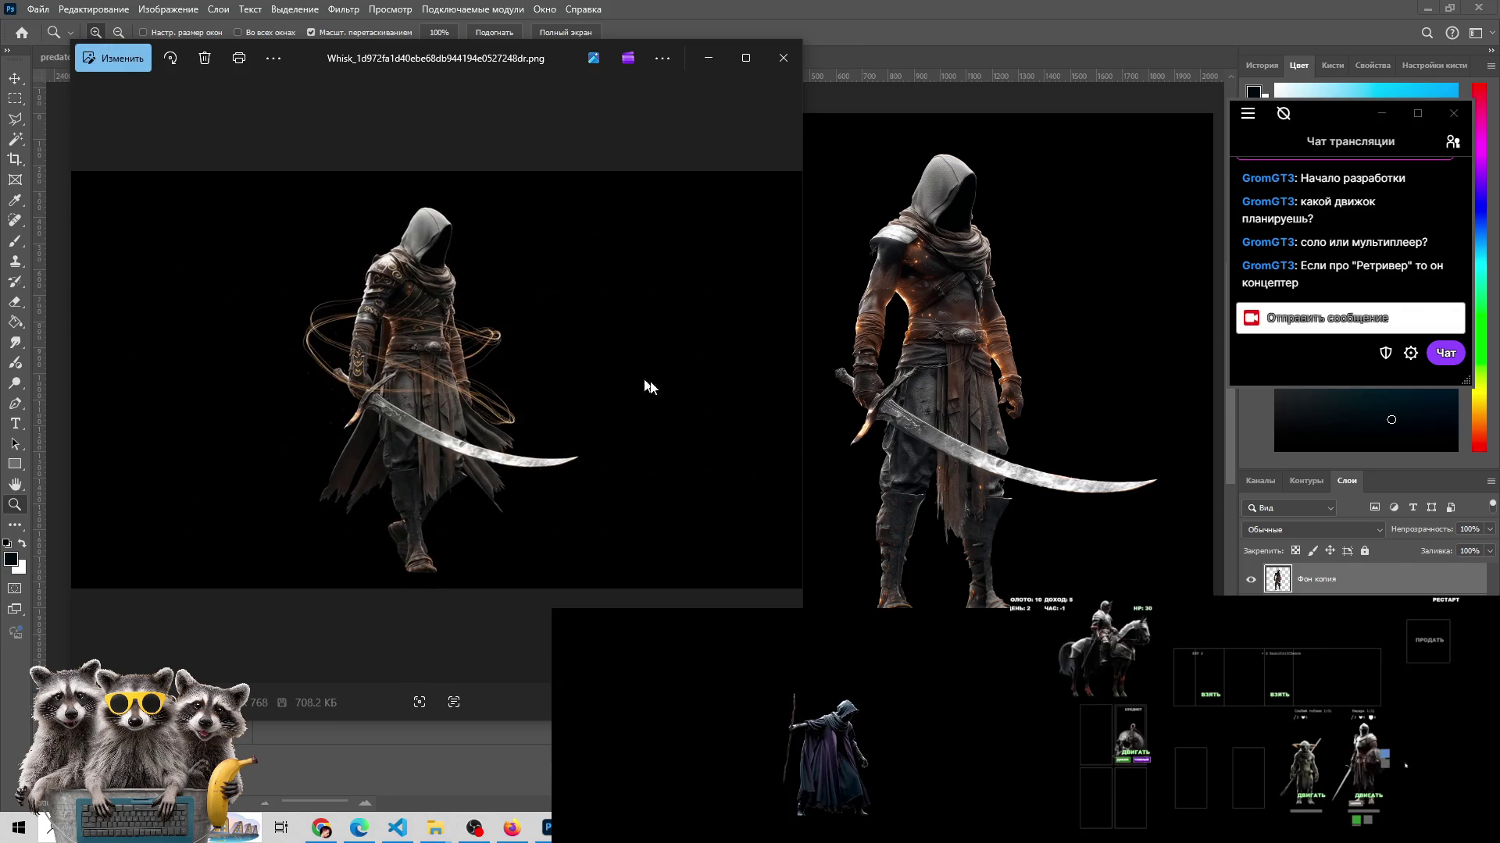
pyautogui.click(785, 378)
pyautogui.click(785, 378)
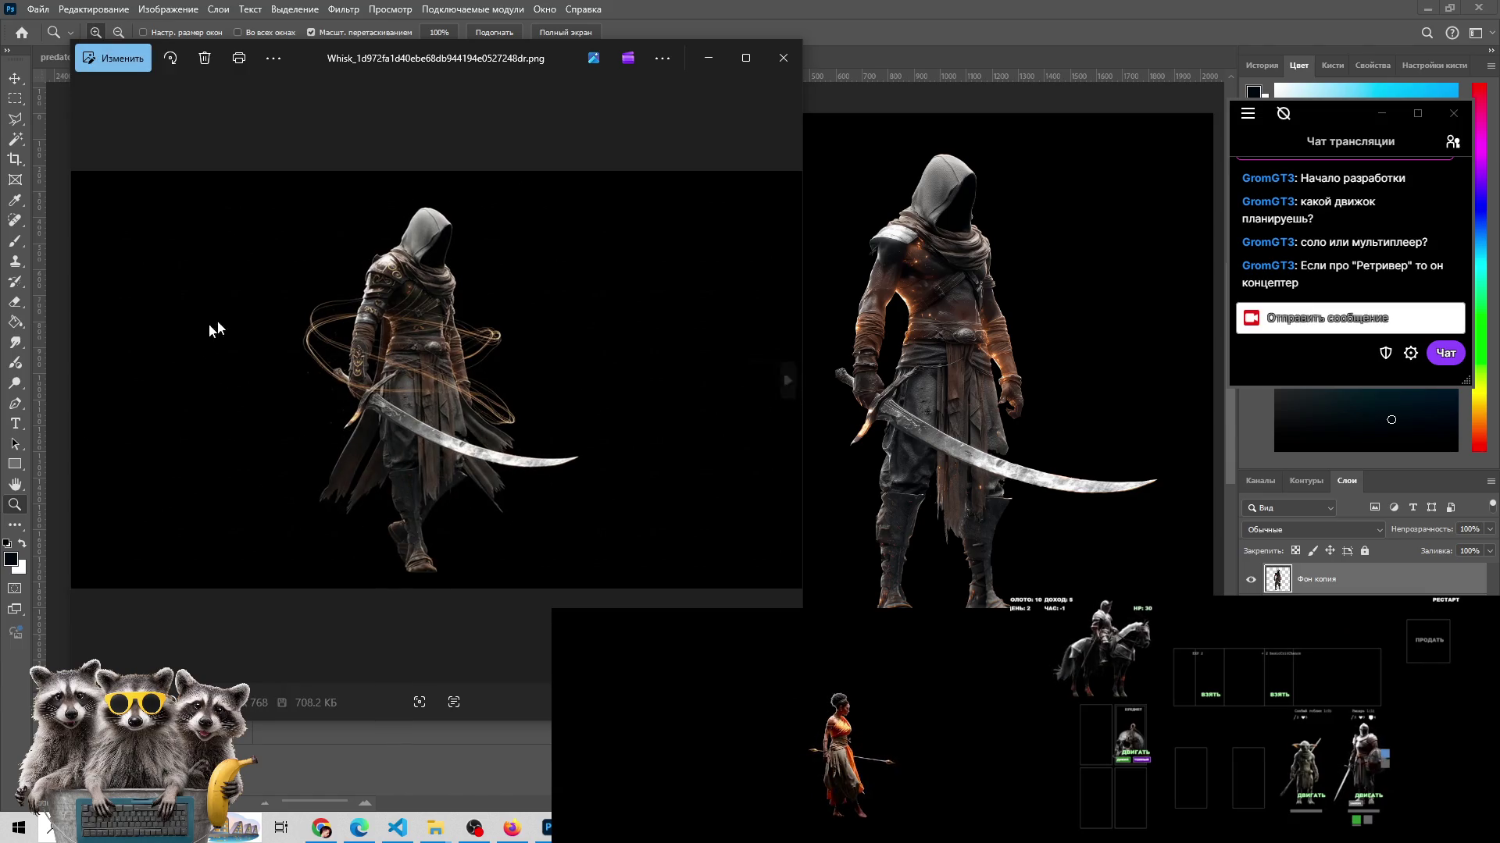
pyautogui.click(784, 382)
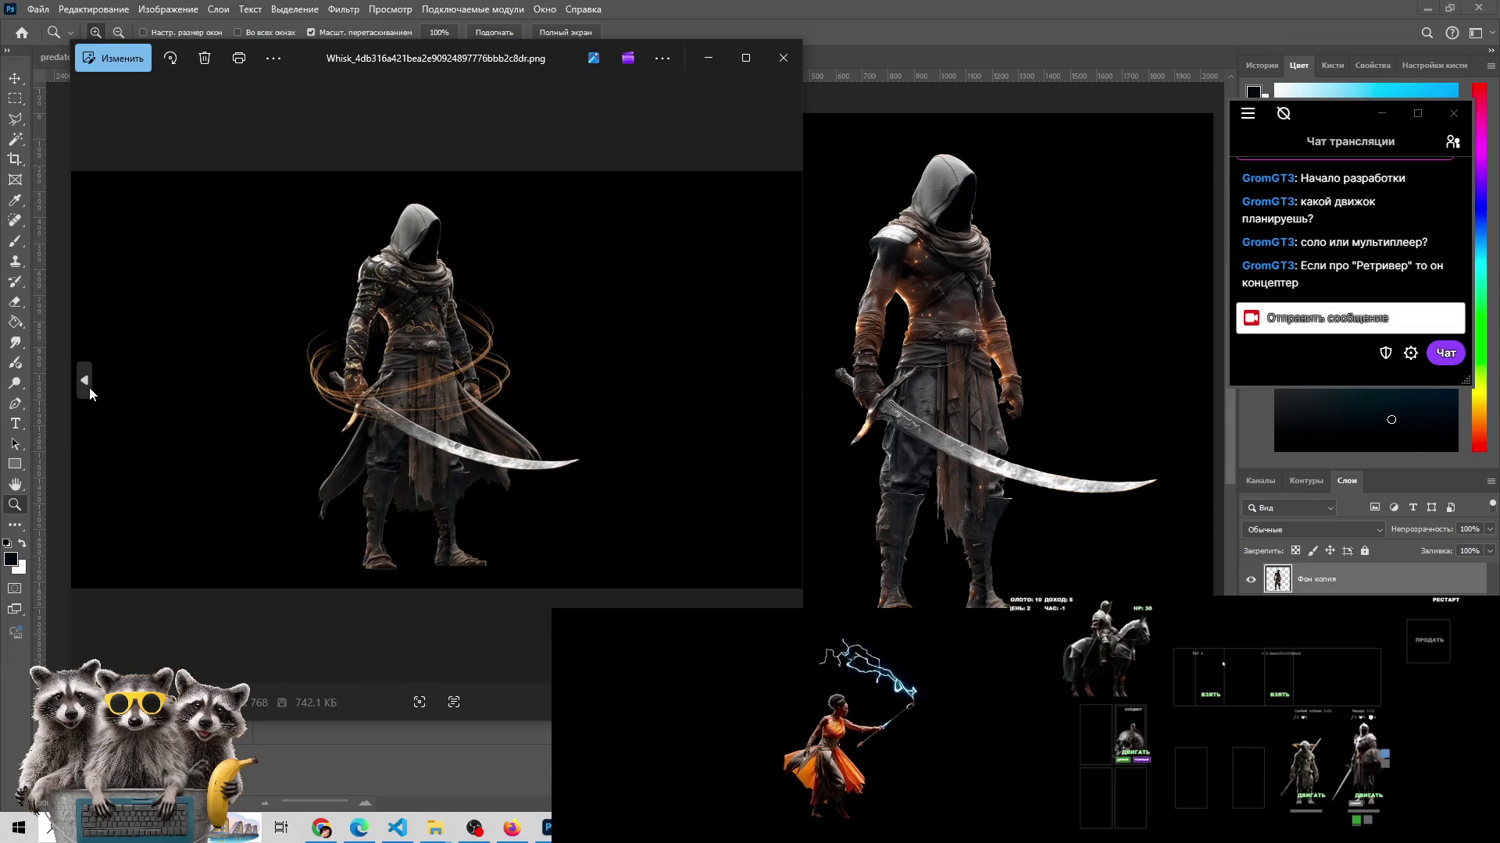
pyautogui.click(87, 386)
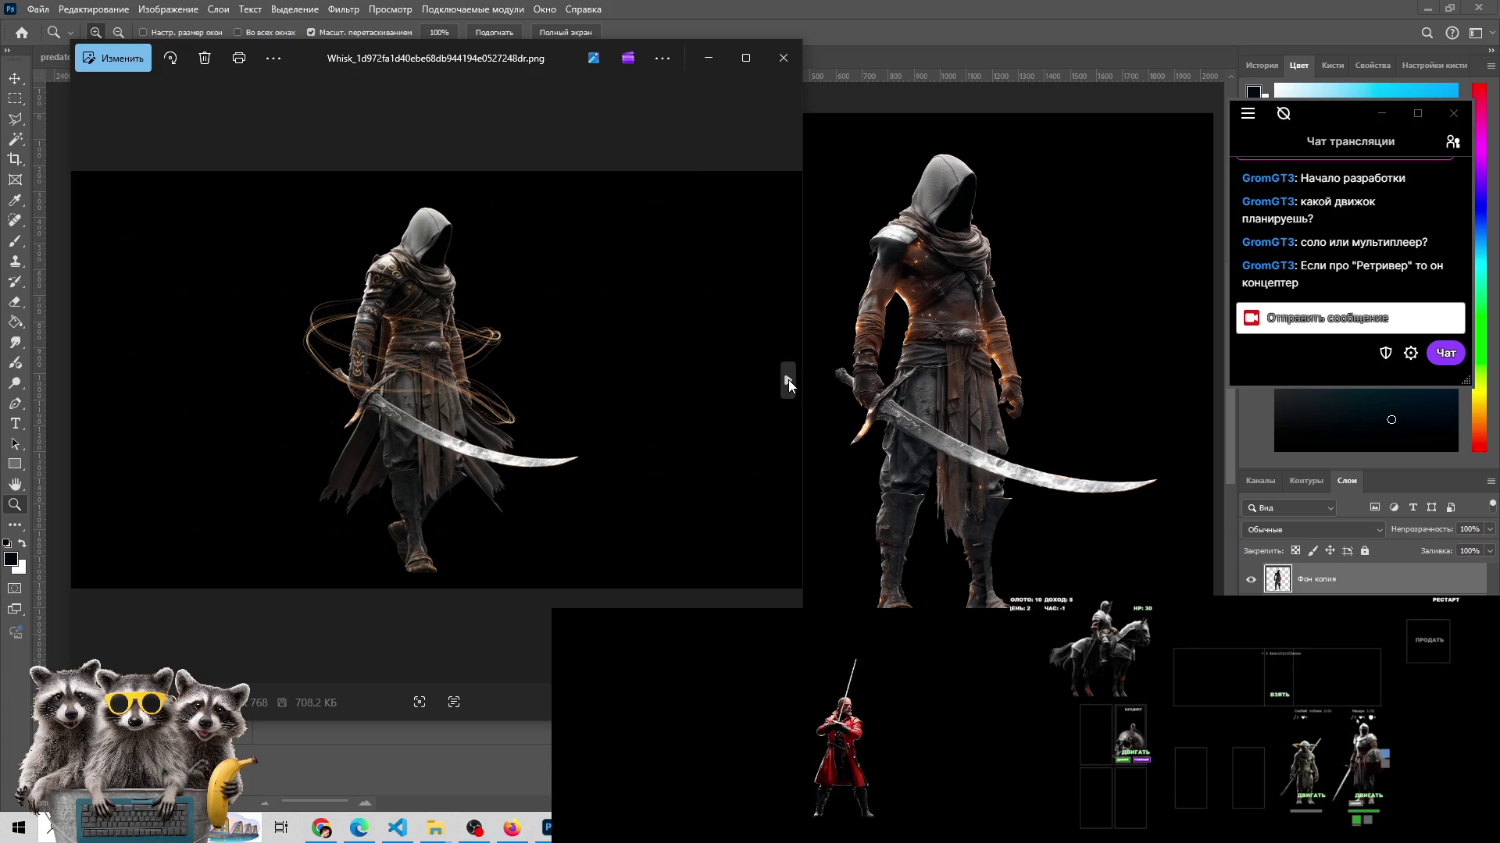
pyautogui.click(789, 383)
pyautogui.click(92, 384)
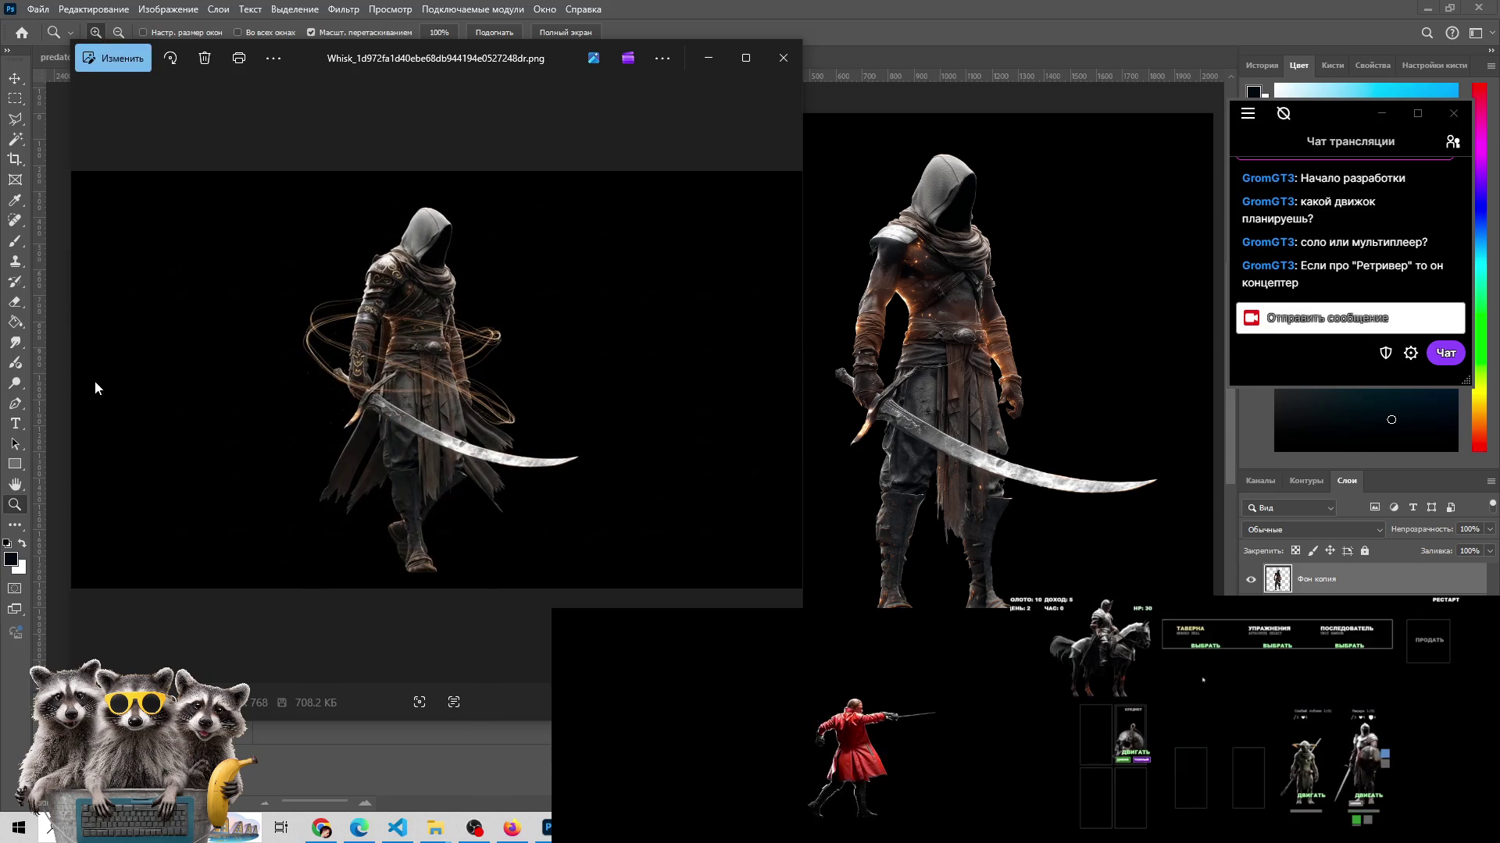
pyautogui.click(784, 385)
pyautogui.click(784, 384)
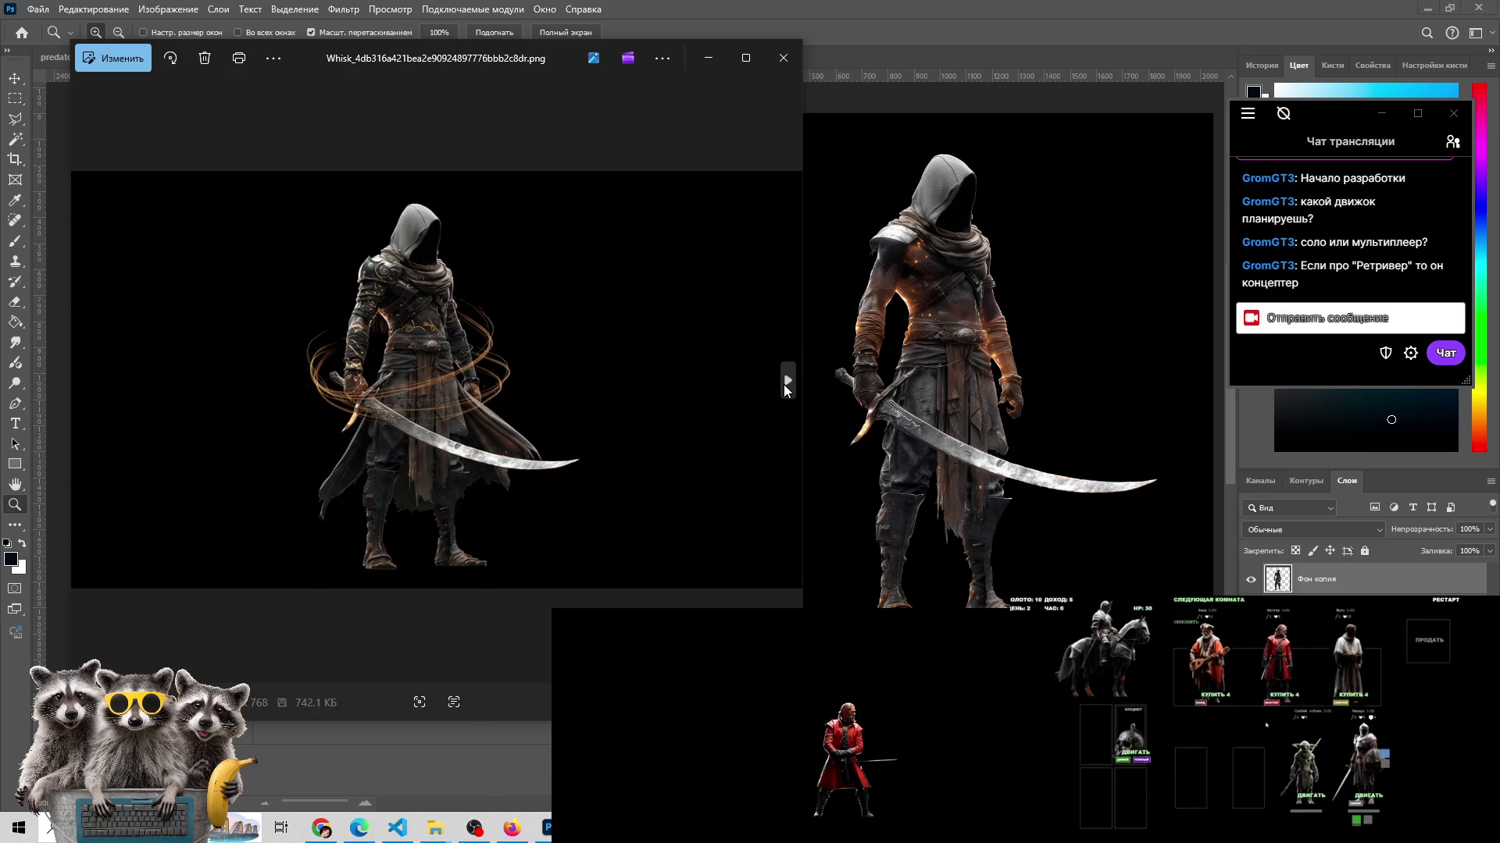
pyautogui.click(785, 384)
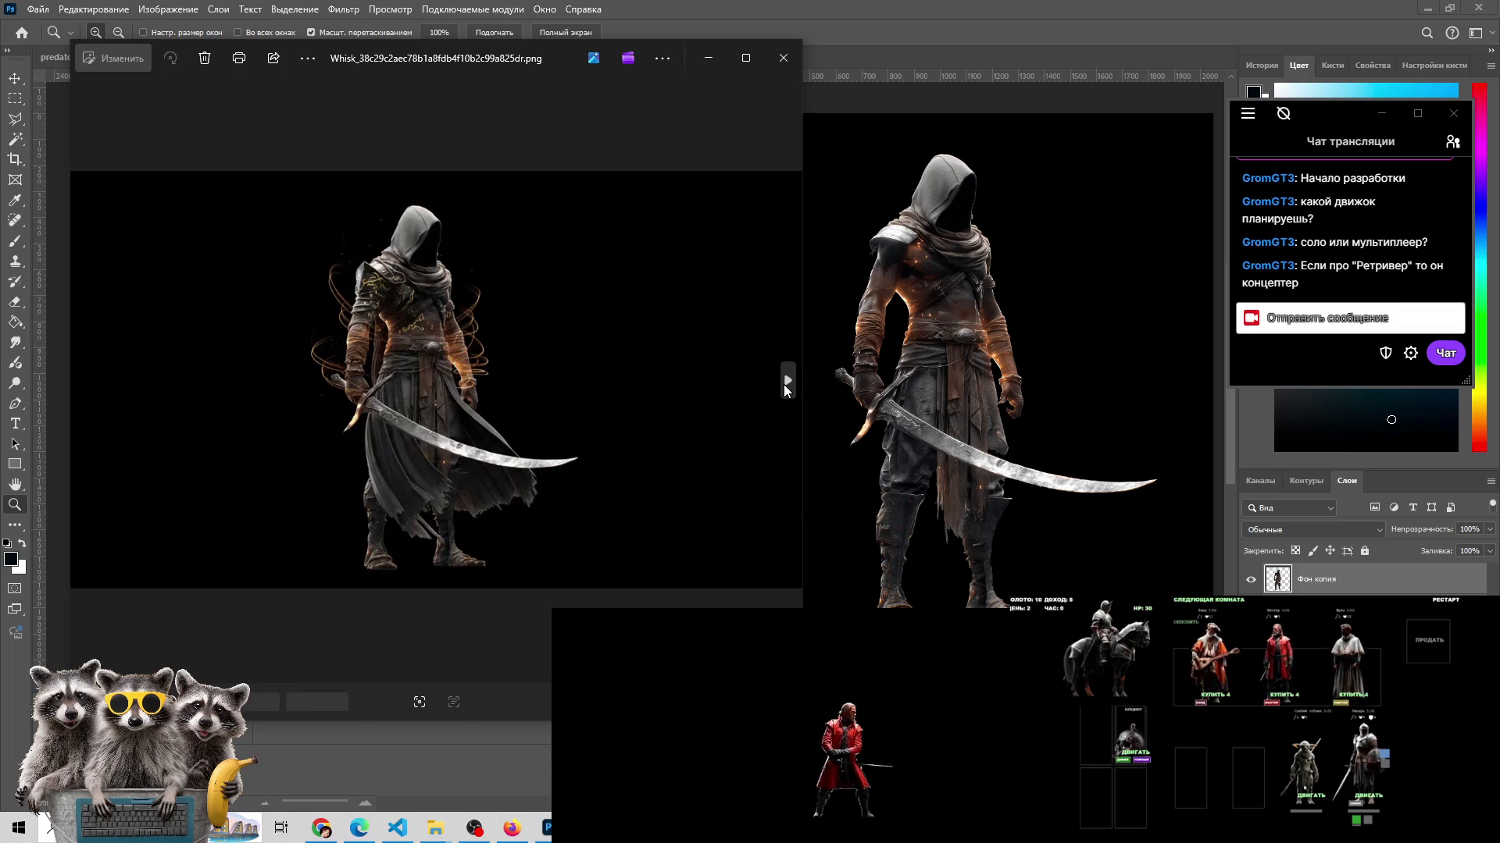
# - Check the Боссы геймдева server, view two more variants, then return to the Discord DM
pyautogui.hotkey('alt', 'Tab')
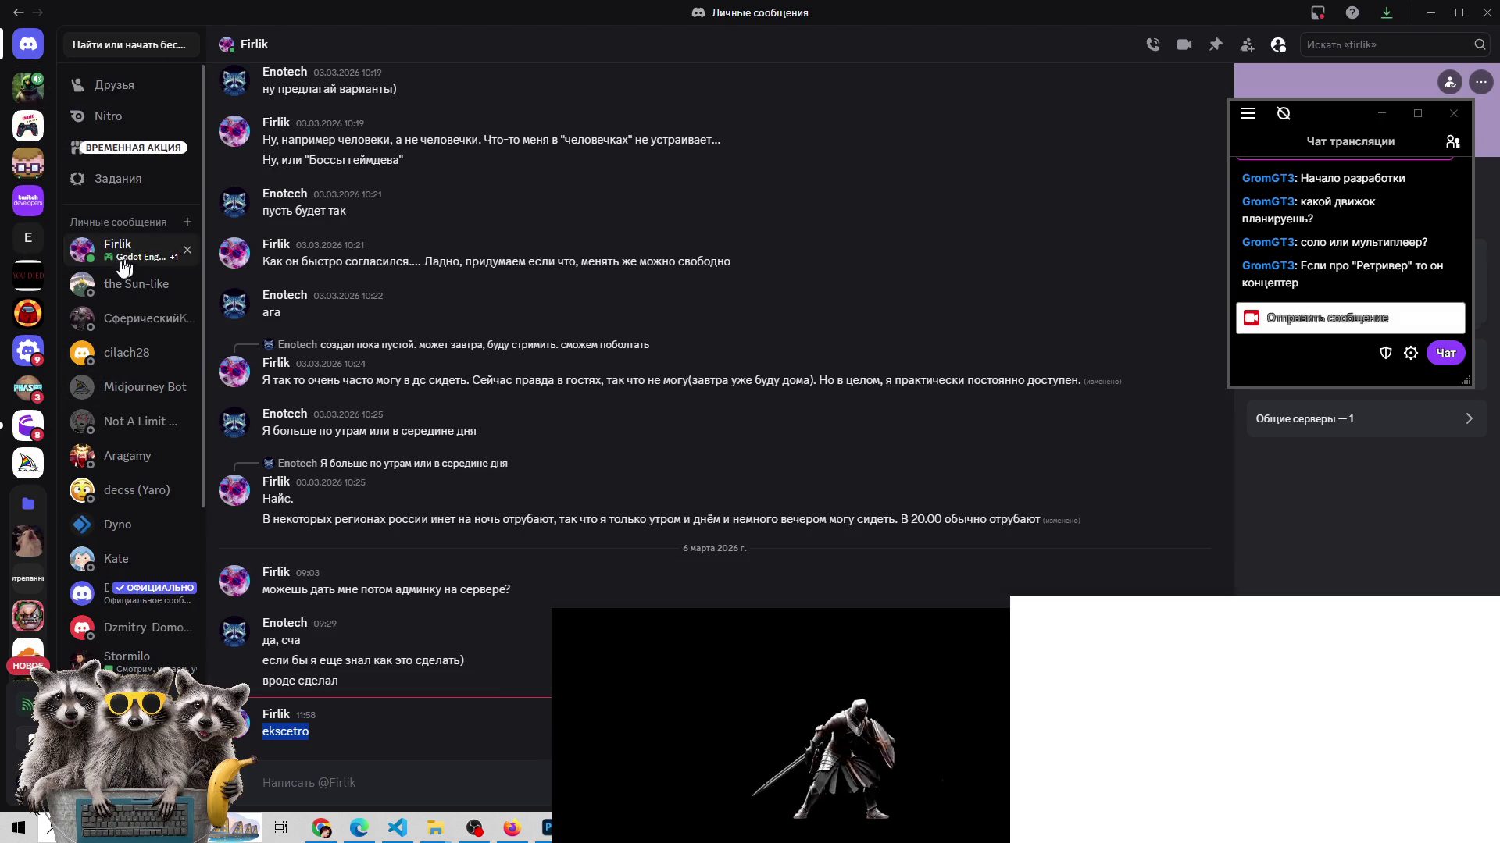
pyautogui.click(28, 86)
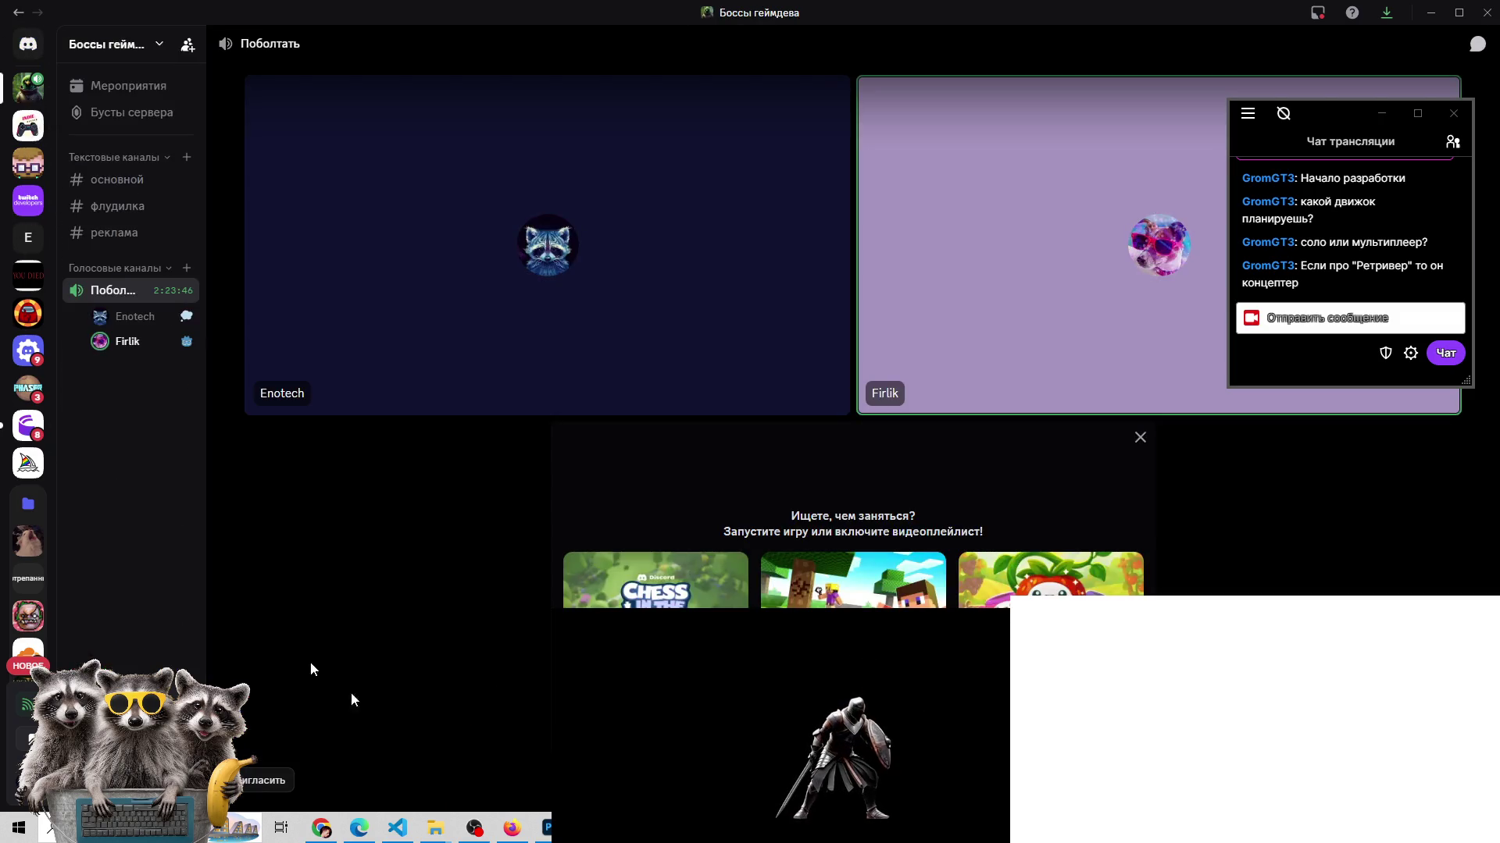
pyautogui.click(546, 828)
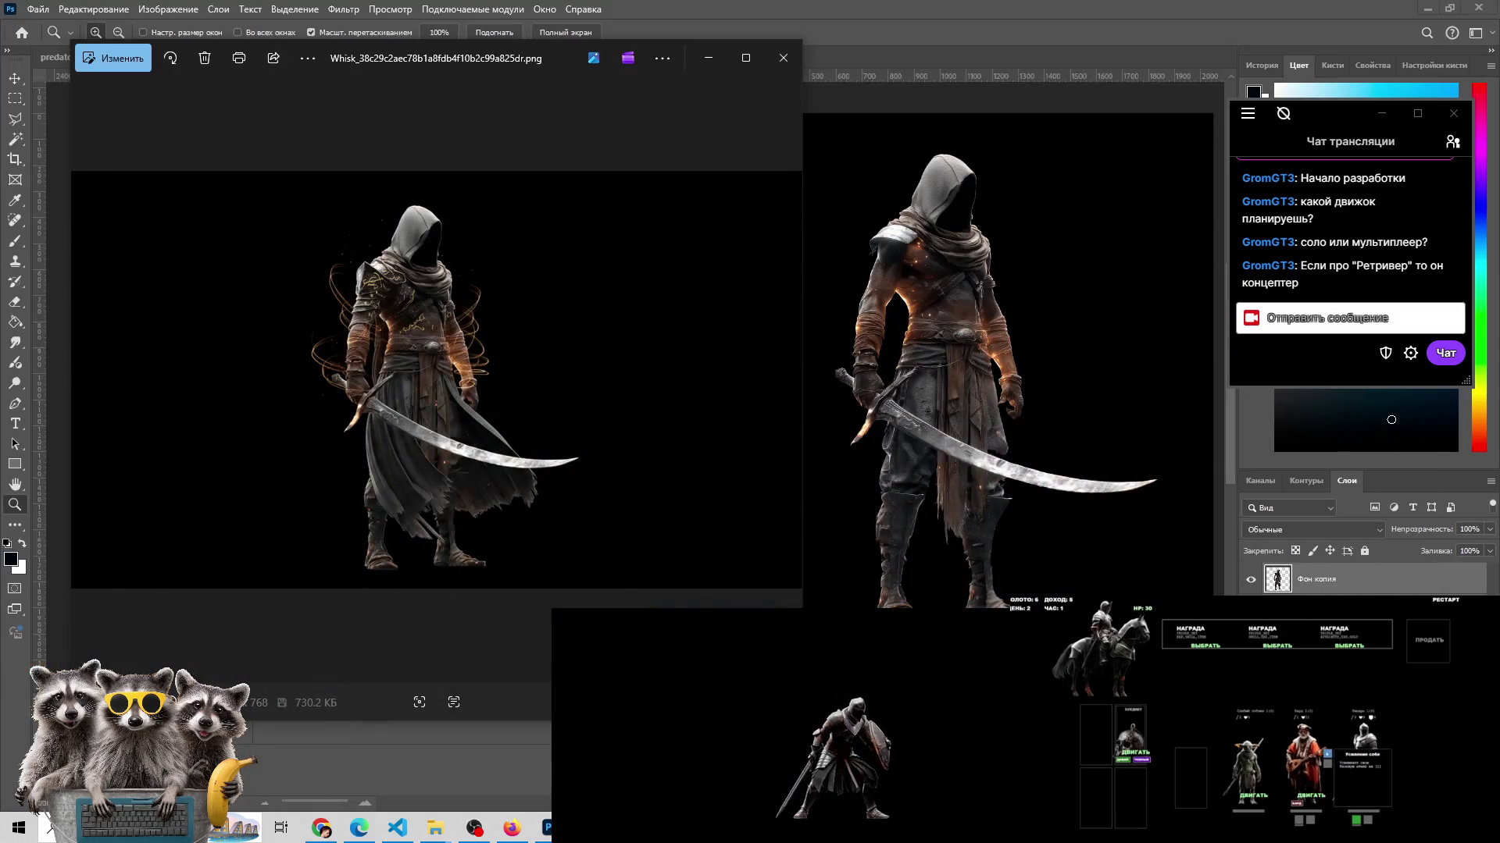
pyautogui.click(788, 381)
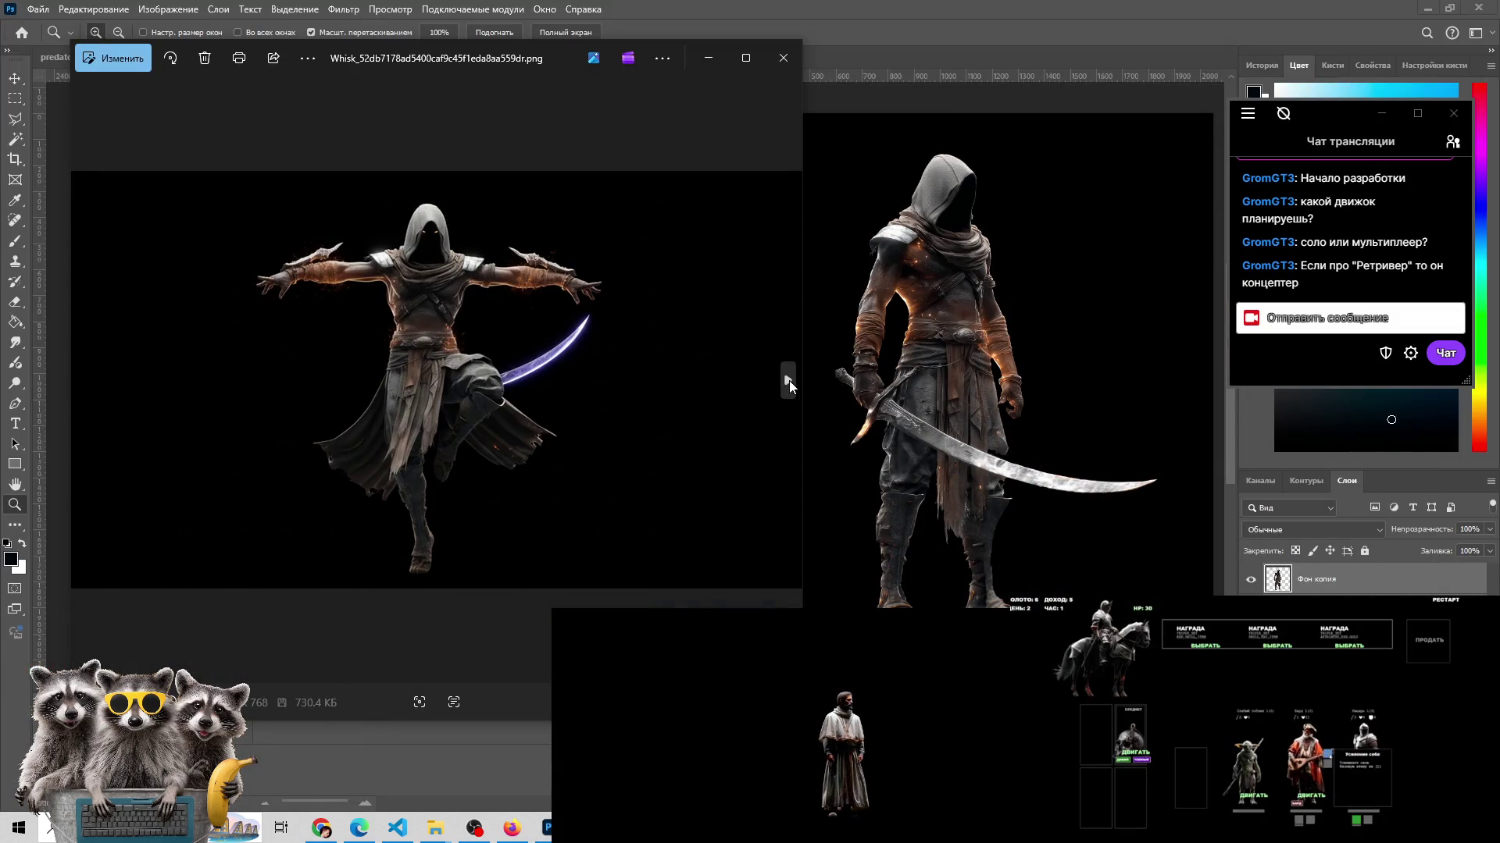
pyautogui.click(788, 381)
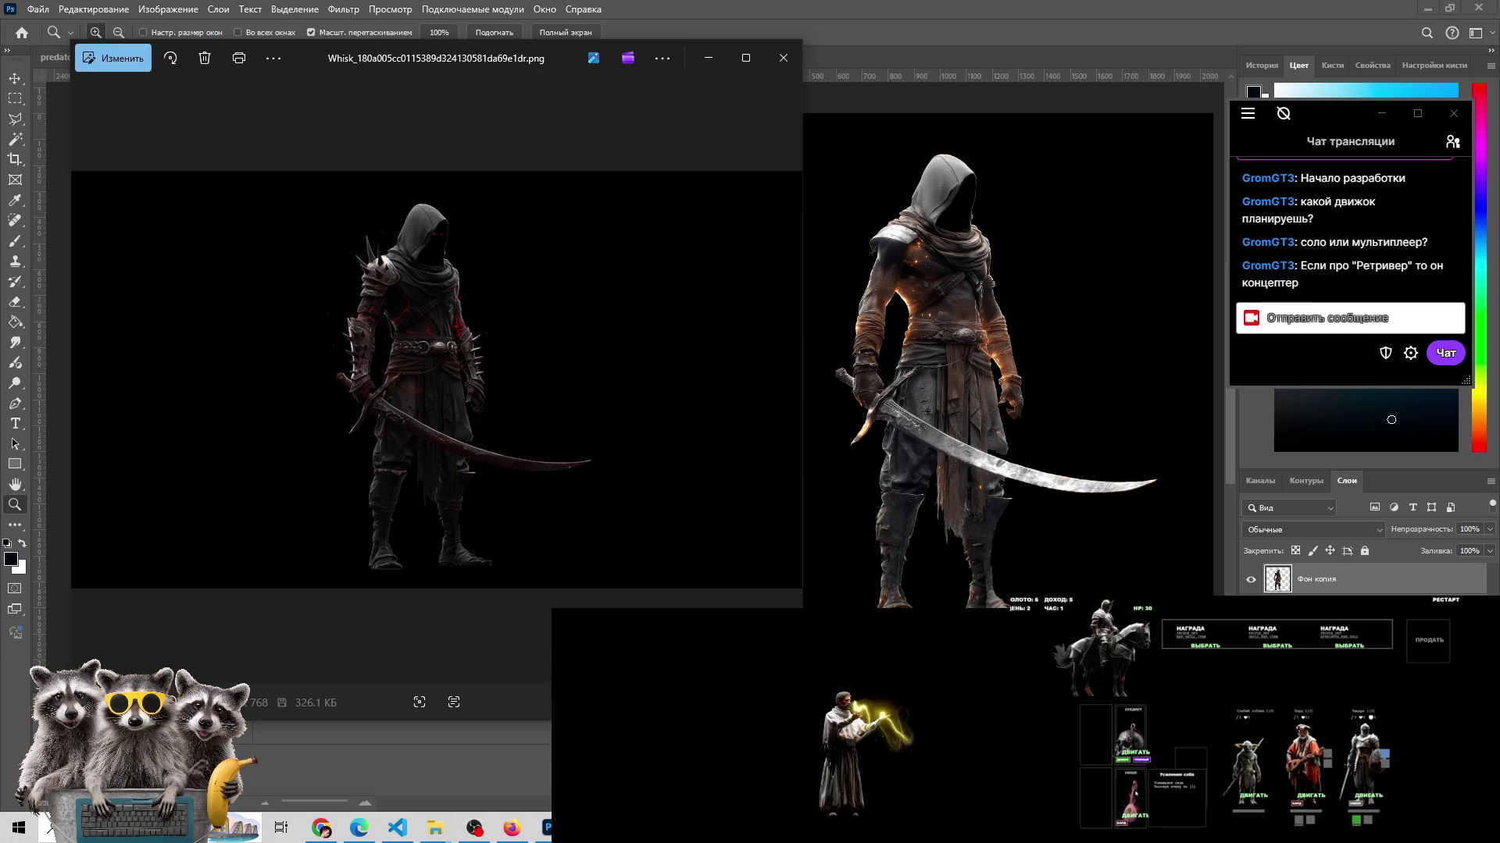
pyautogui.hotkey('alt', 'Tab')
pyautogui.click(28, 43)
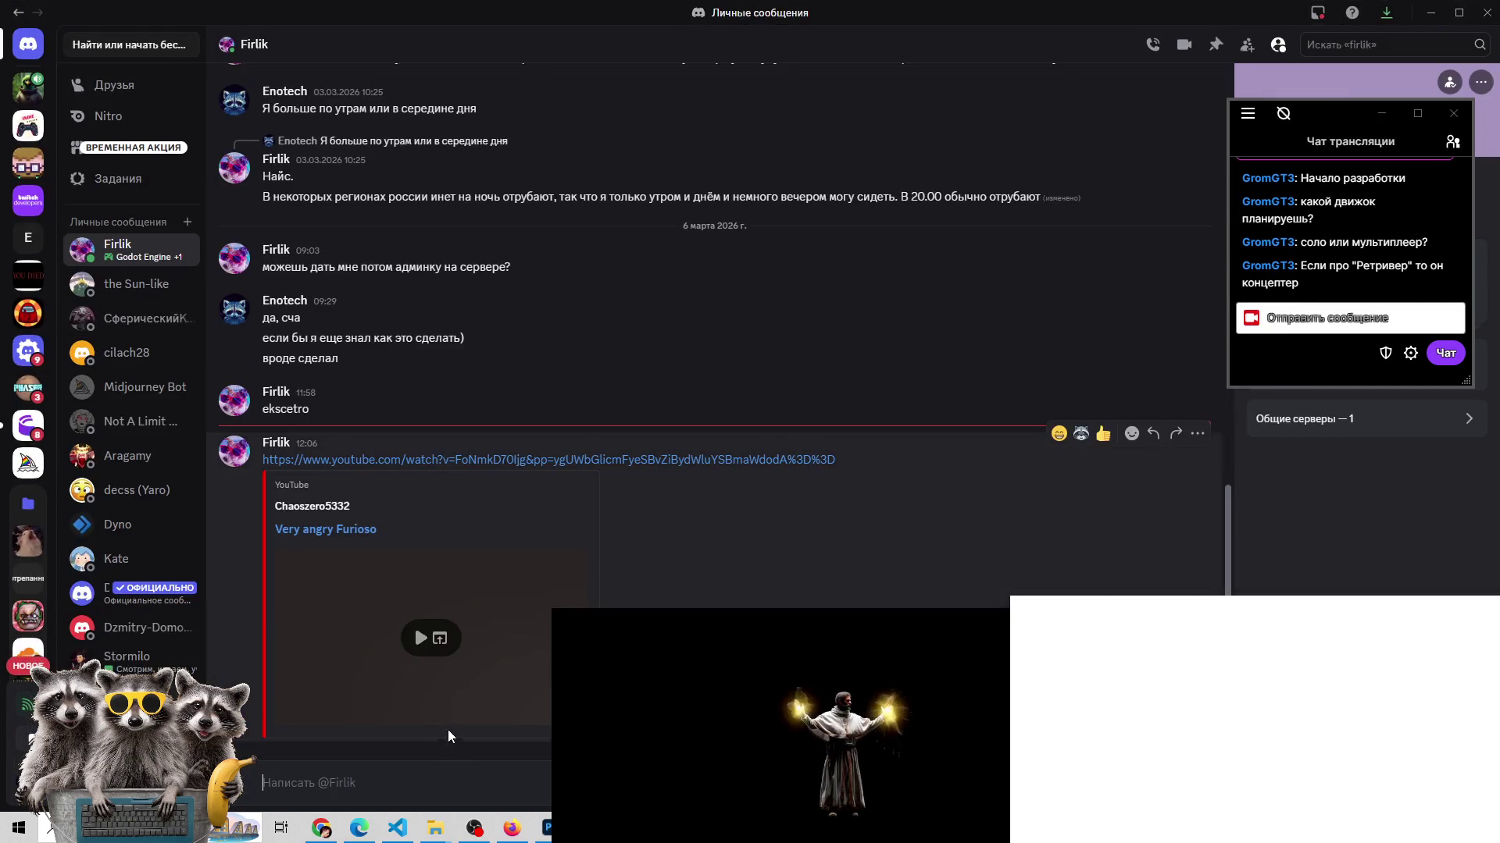
# - Play the "Very angry Furioso" embed and open it on YouTube in the browser
pyautogui.click(419, 639)
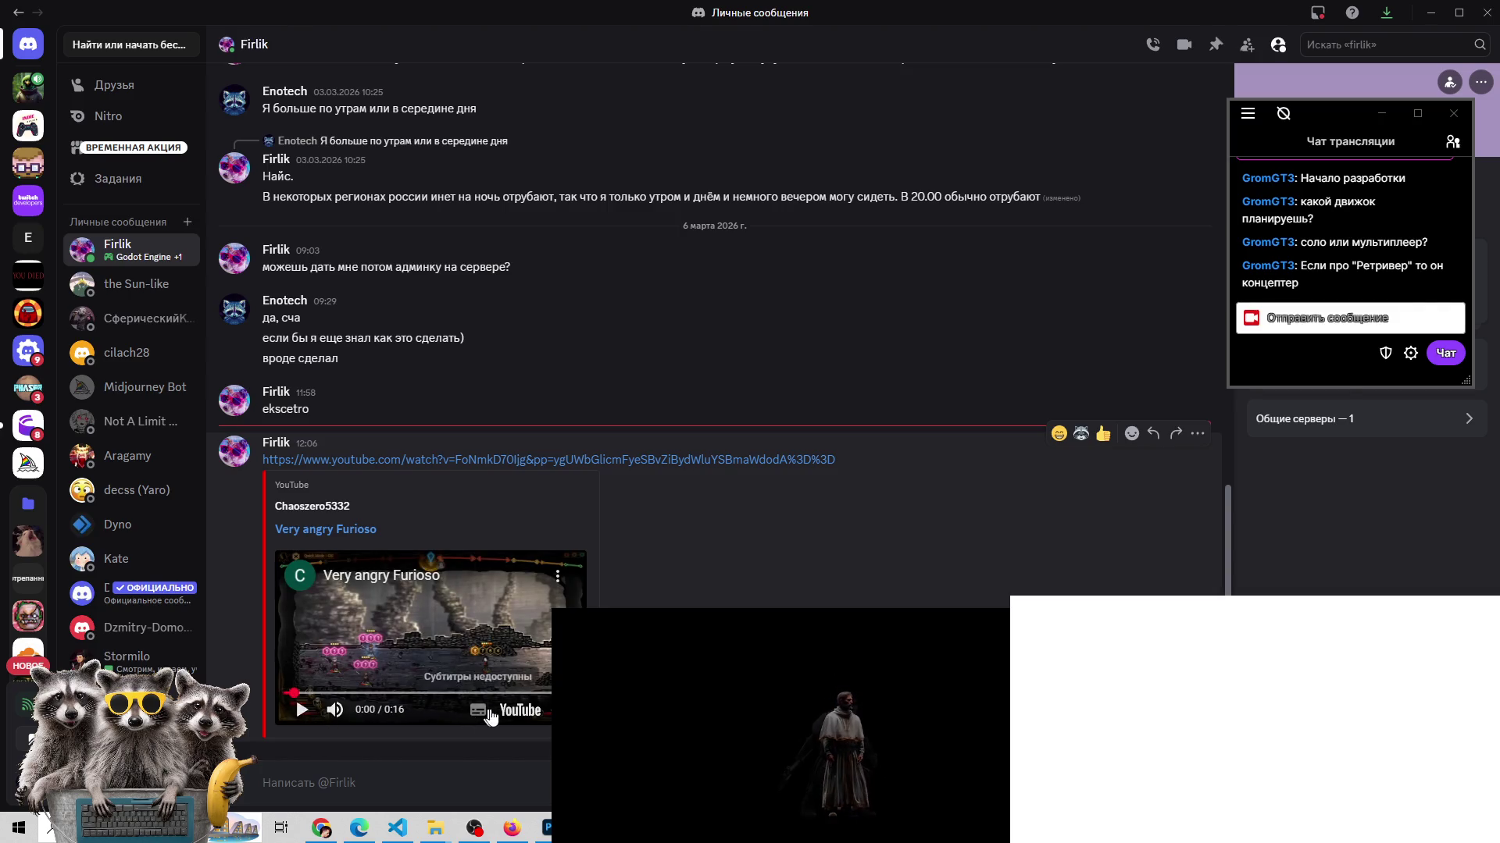
pyautogui.click(508, 711)
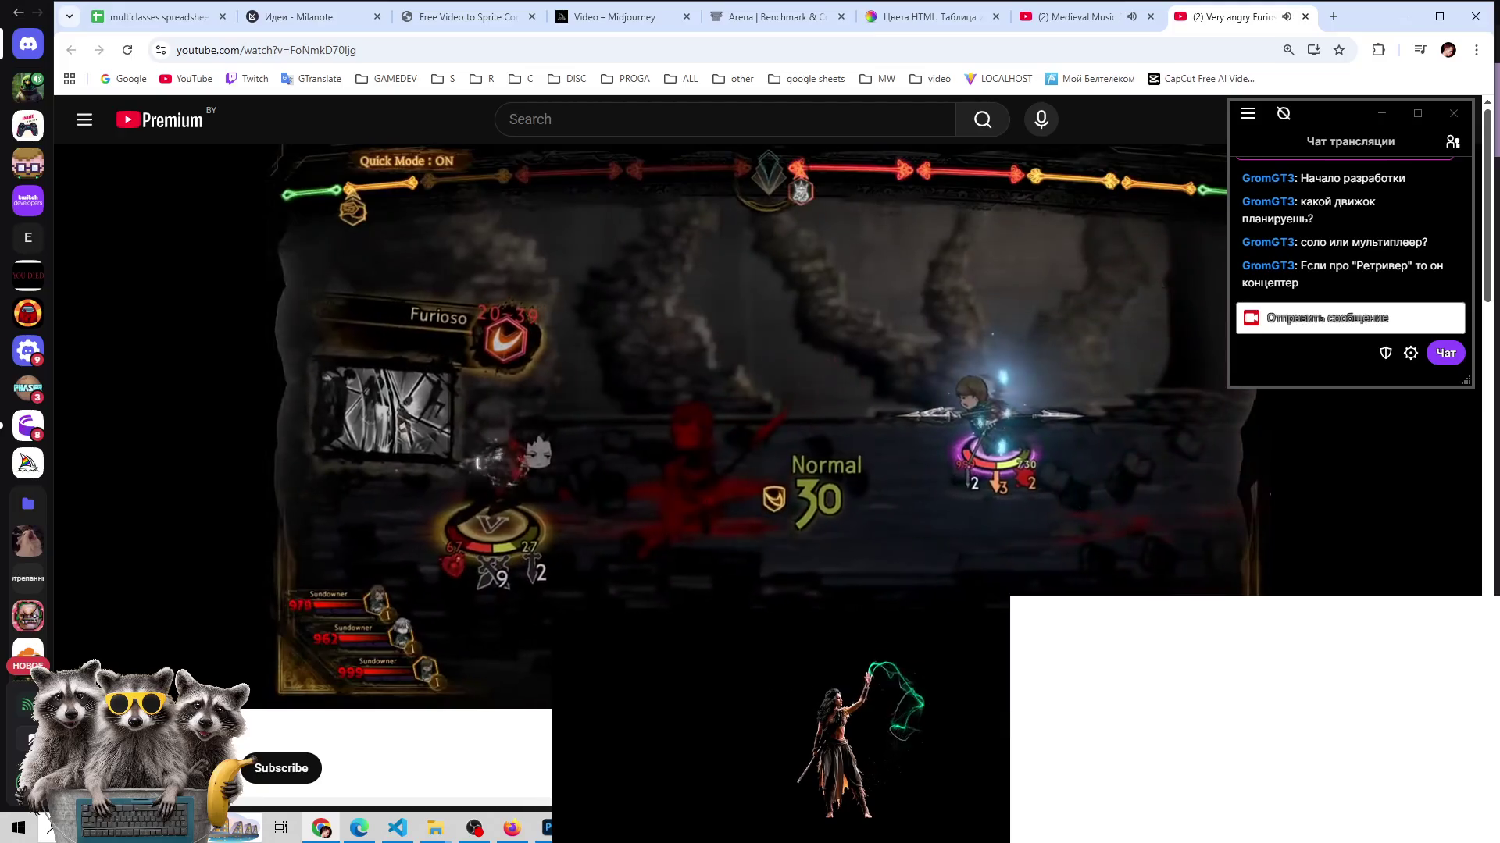
# - Replay the 16-second Furioso clip and let it run to the suggested-videos end screen
pyautogui.moveTo(213, 640)
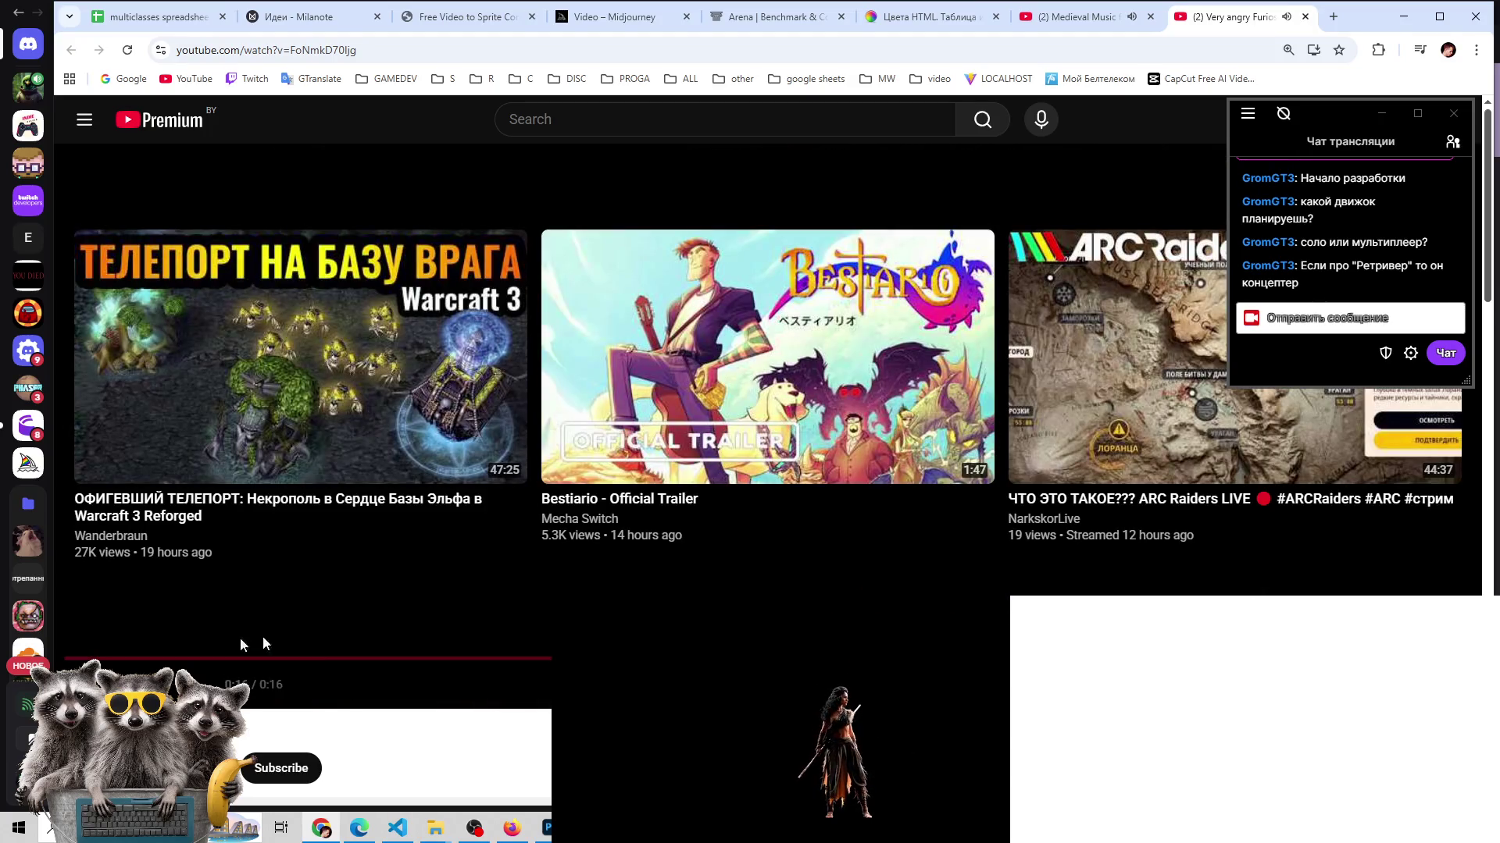
pyautogui.click(84, 685)
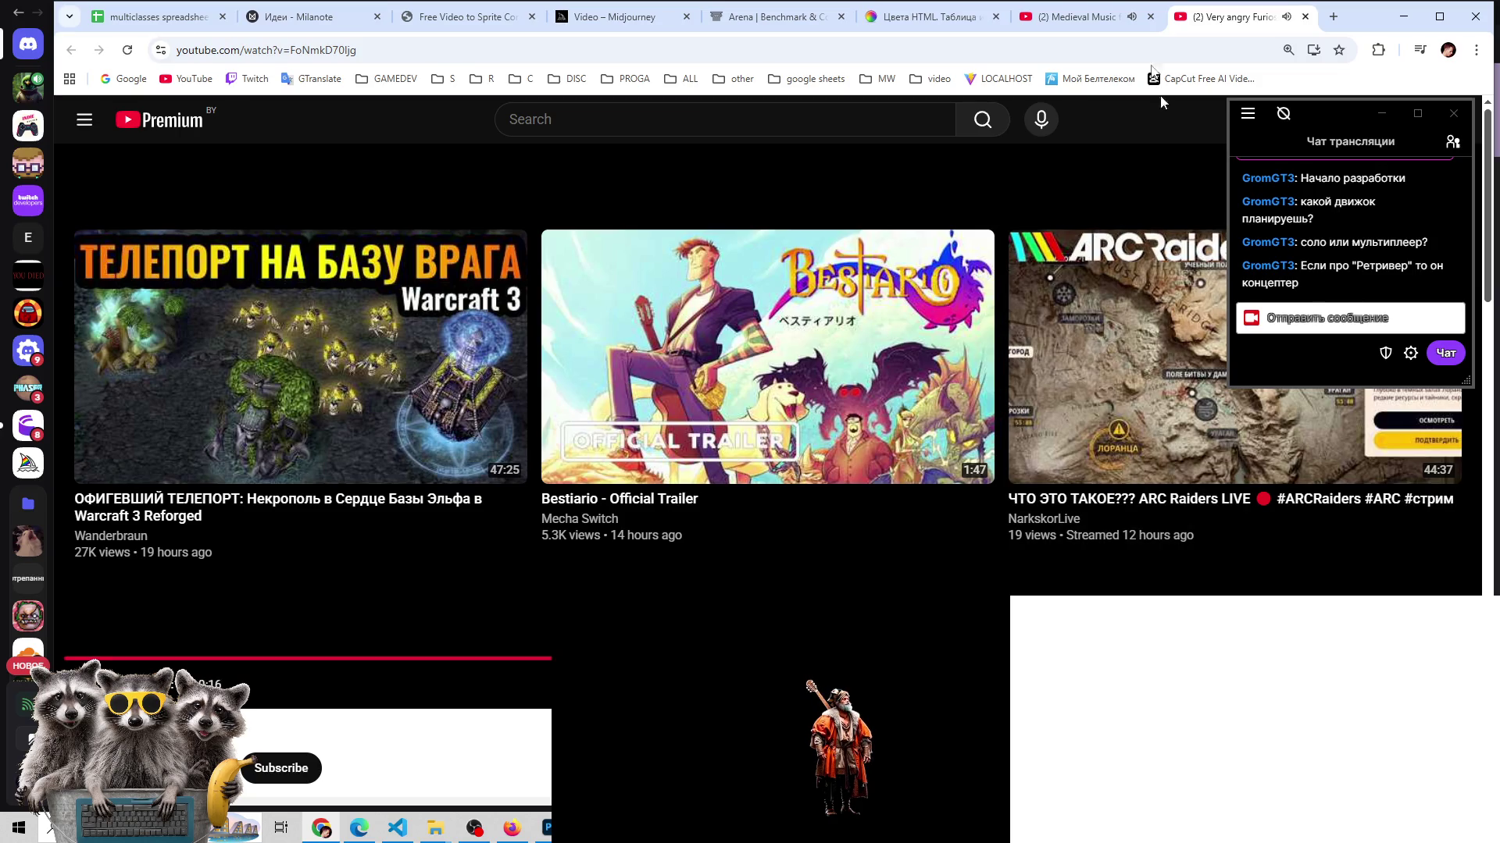
# - Replay the Furioso clip and drag the scrubber forward through the fight animations
pyautogui.click(82, 684)
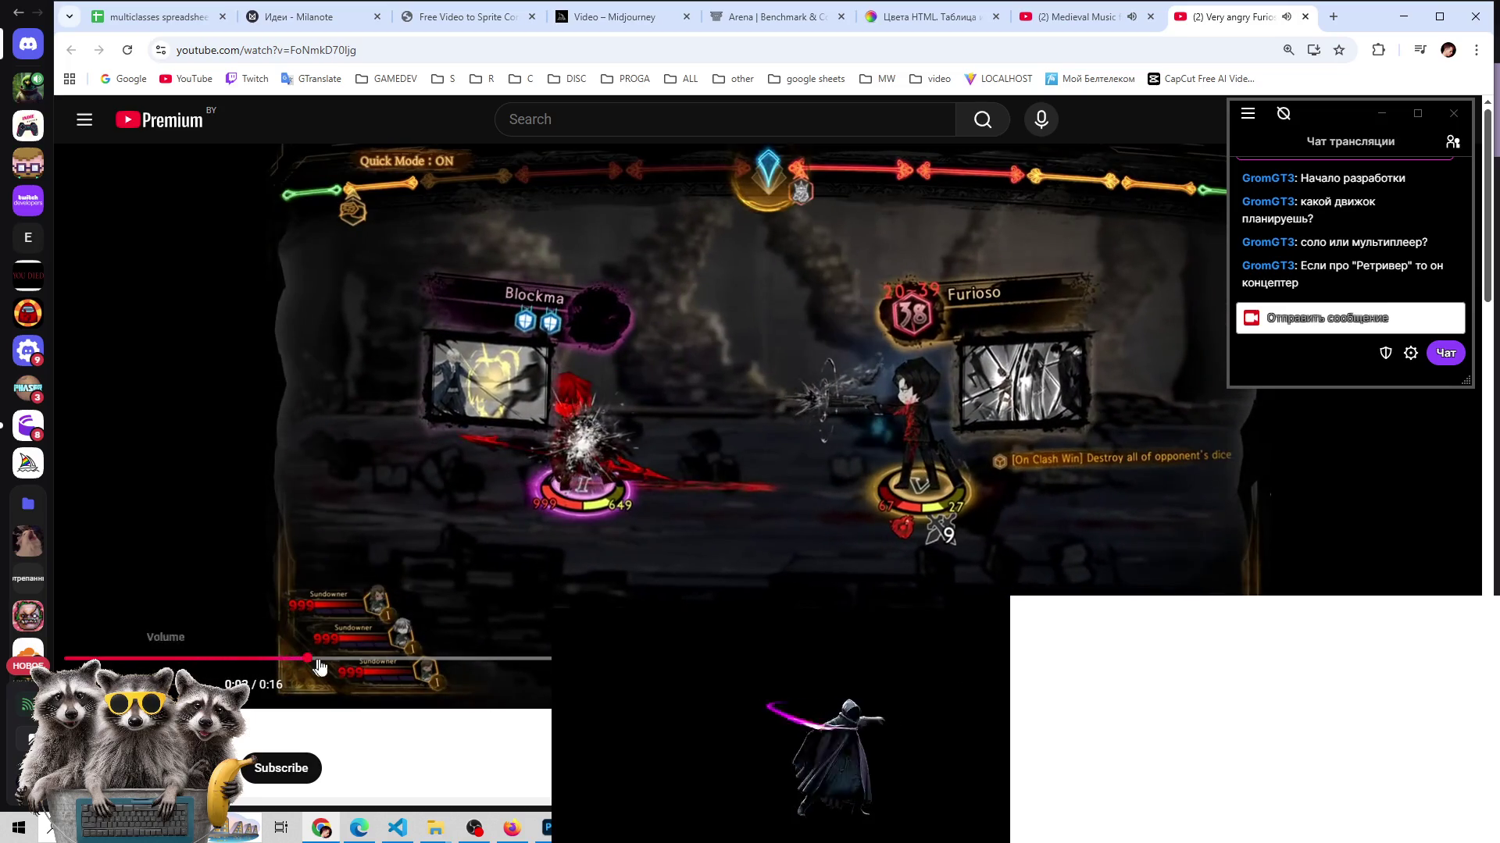
pyautogui.moveTo(308, 660); pyautogui.dragTo(734, 660)
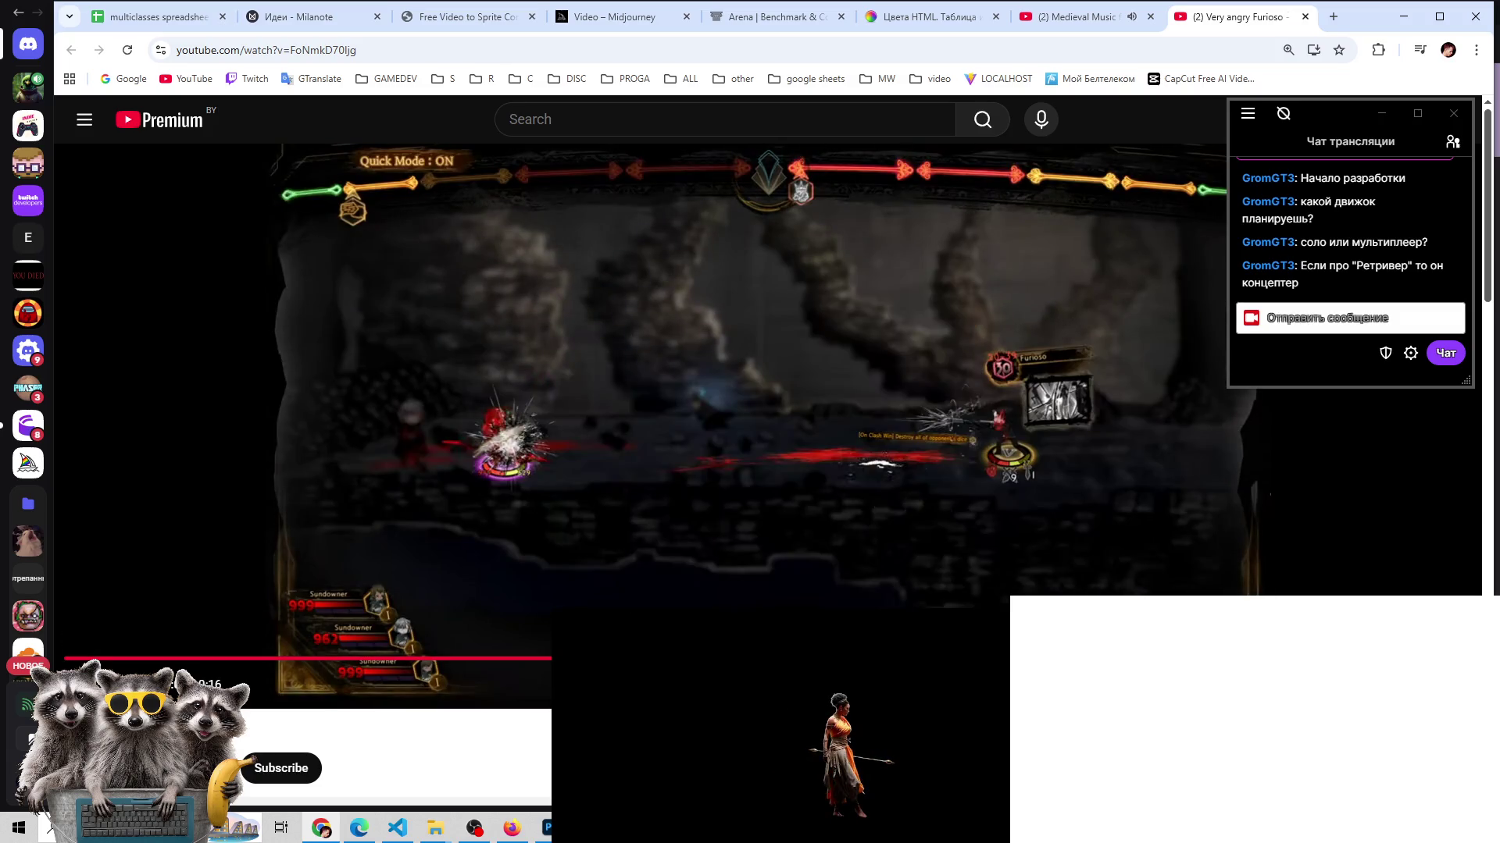
pyautogui.moveTo(883, 660); pyautogui.dragTo(1002, 660)
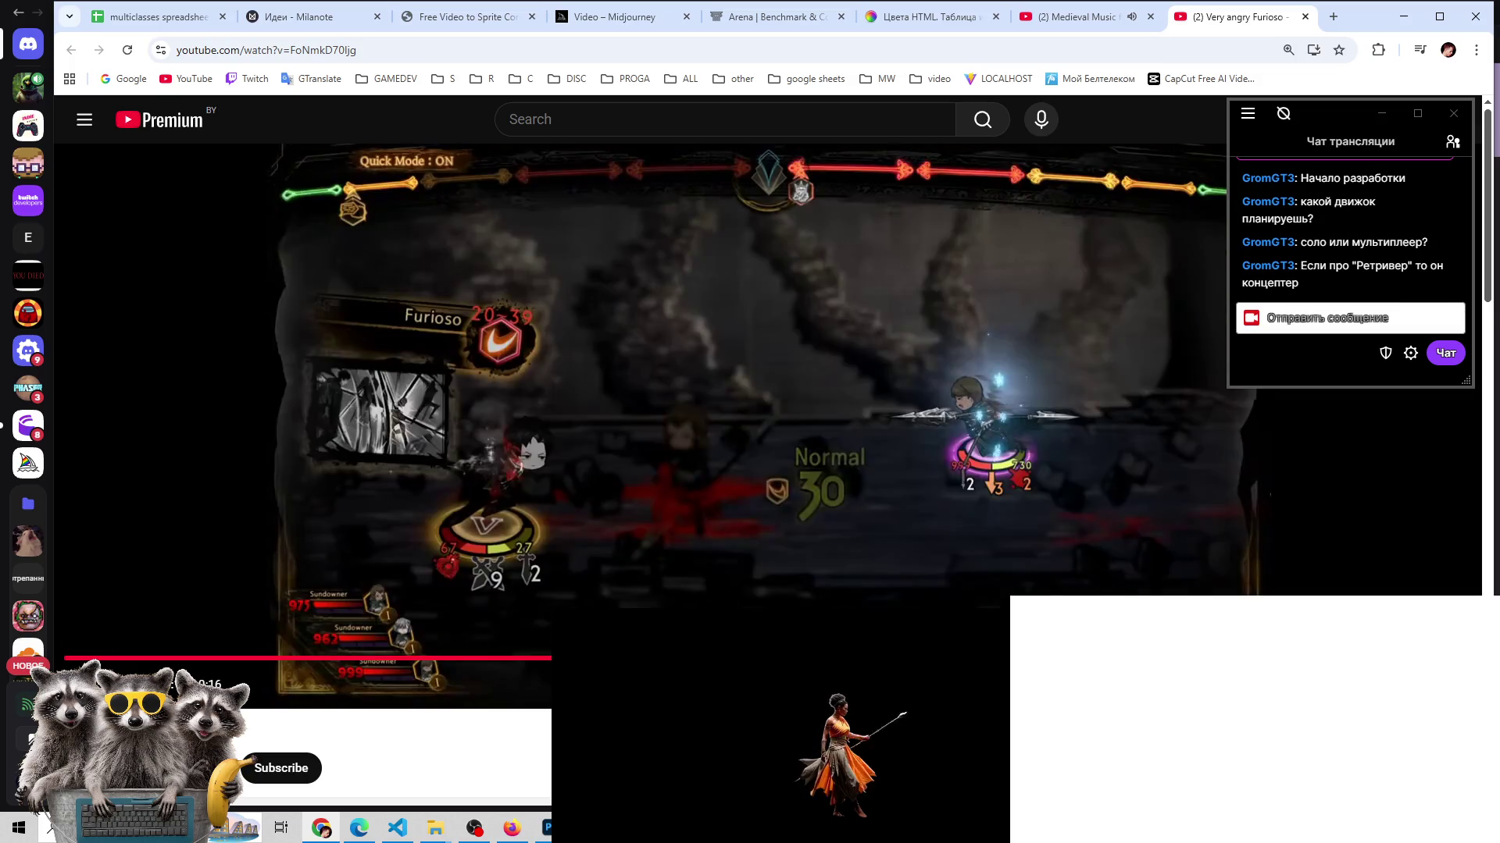
pyautogui.moveTo(1002, 660)
pyautogui.mouseDown()
pyautogui.moveTo(1272, 660)
pyautogui.moveTo(682, 659)
pyautogui.mouseUp()
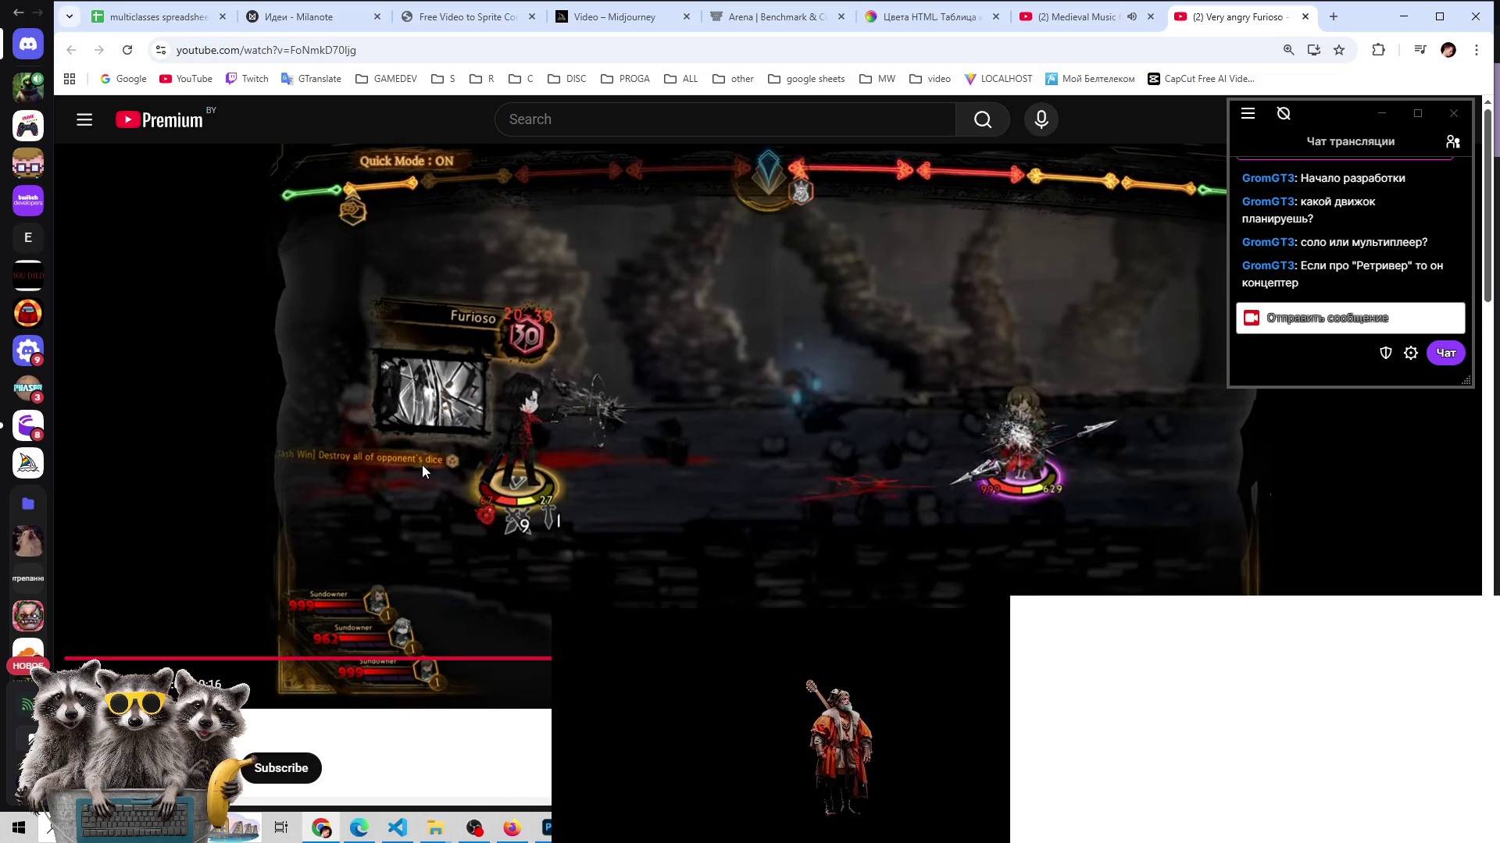
# - Scrub and replay the Furioso clip, pause on a combat frame, then open the Start menu
pyautogui.click(86, 685)
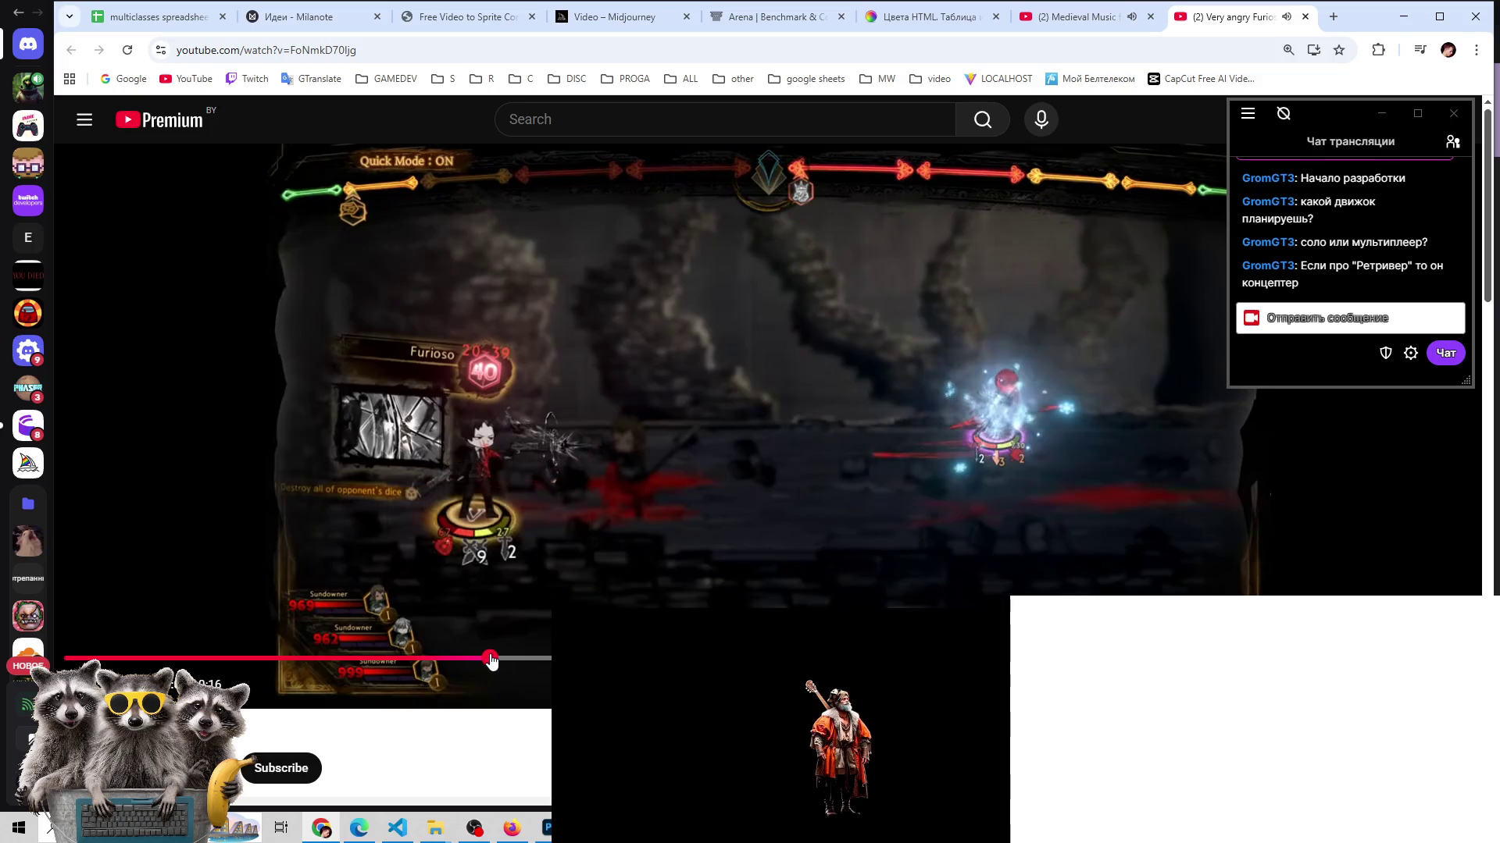
pyautogui.click(491, 658)
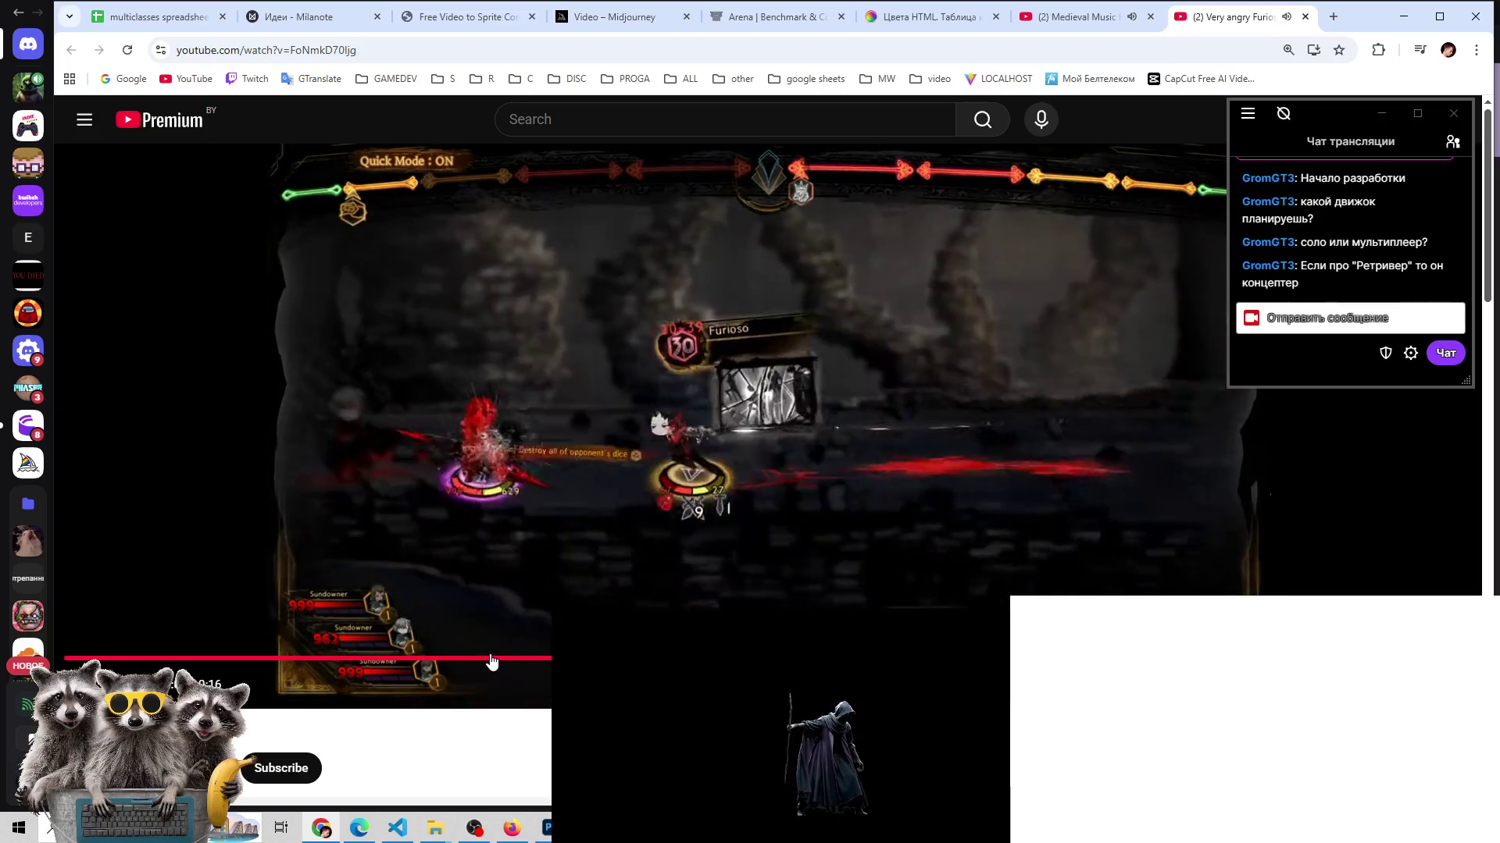
pyautogui.moveTo(491, 662); pyautogui.dragTo(488, 658)
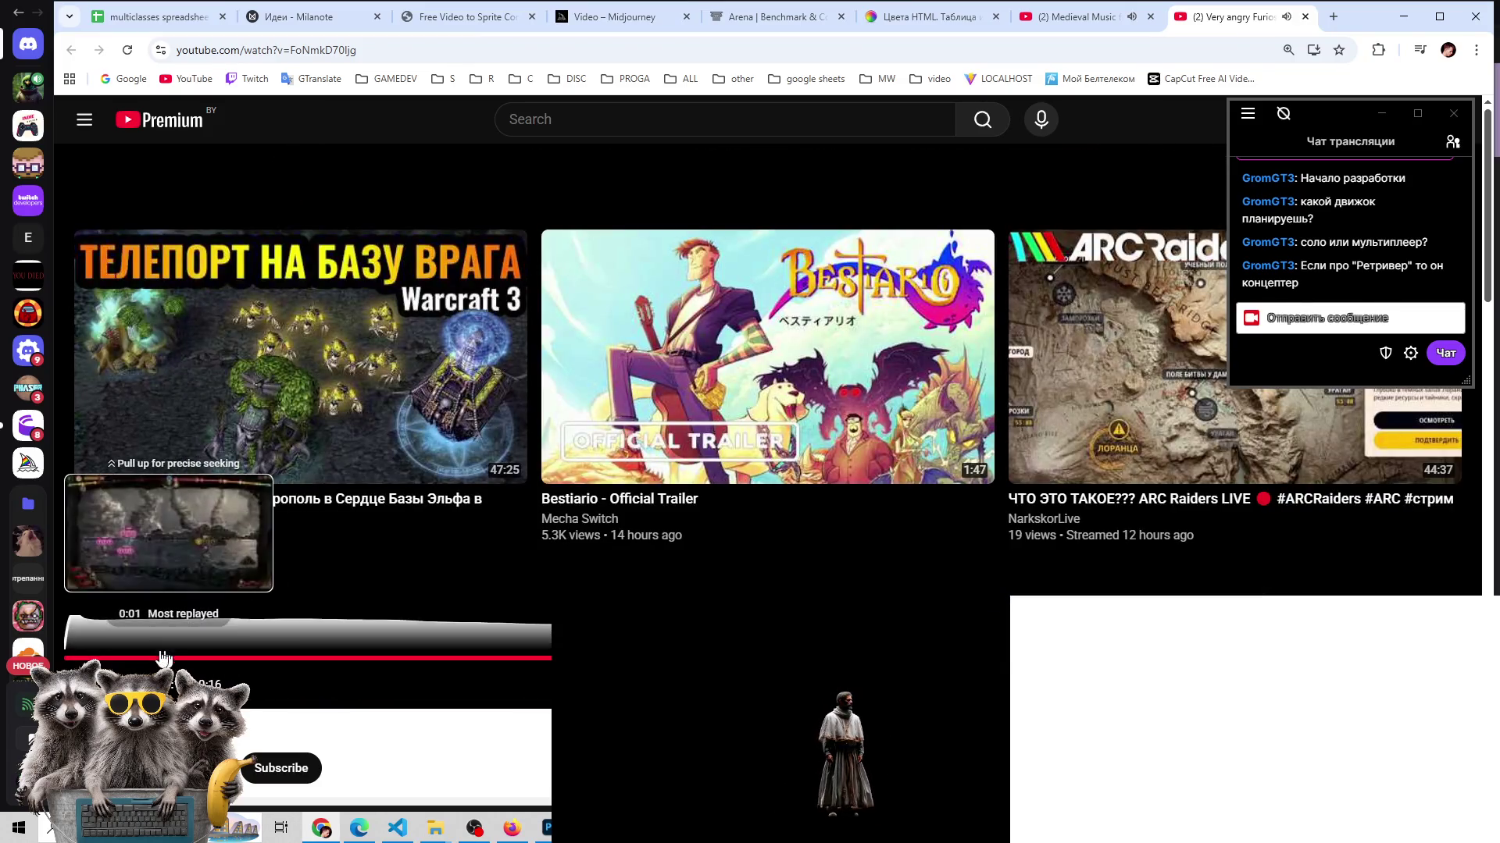
pyautogui.click(232, 658)
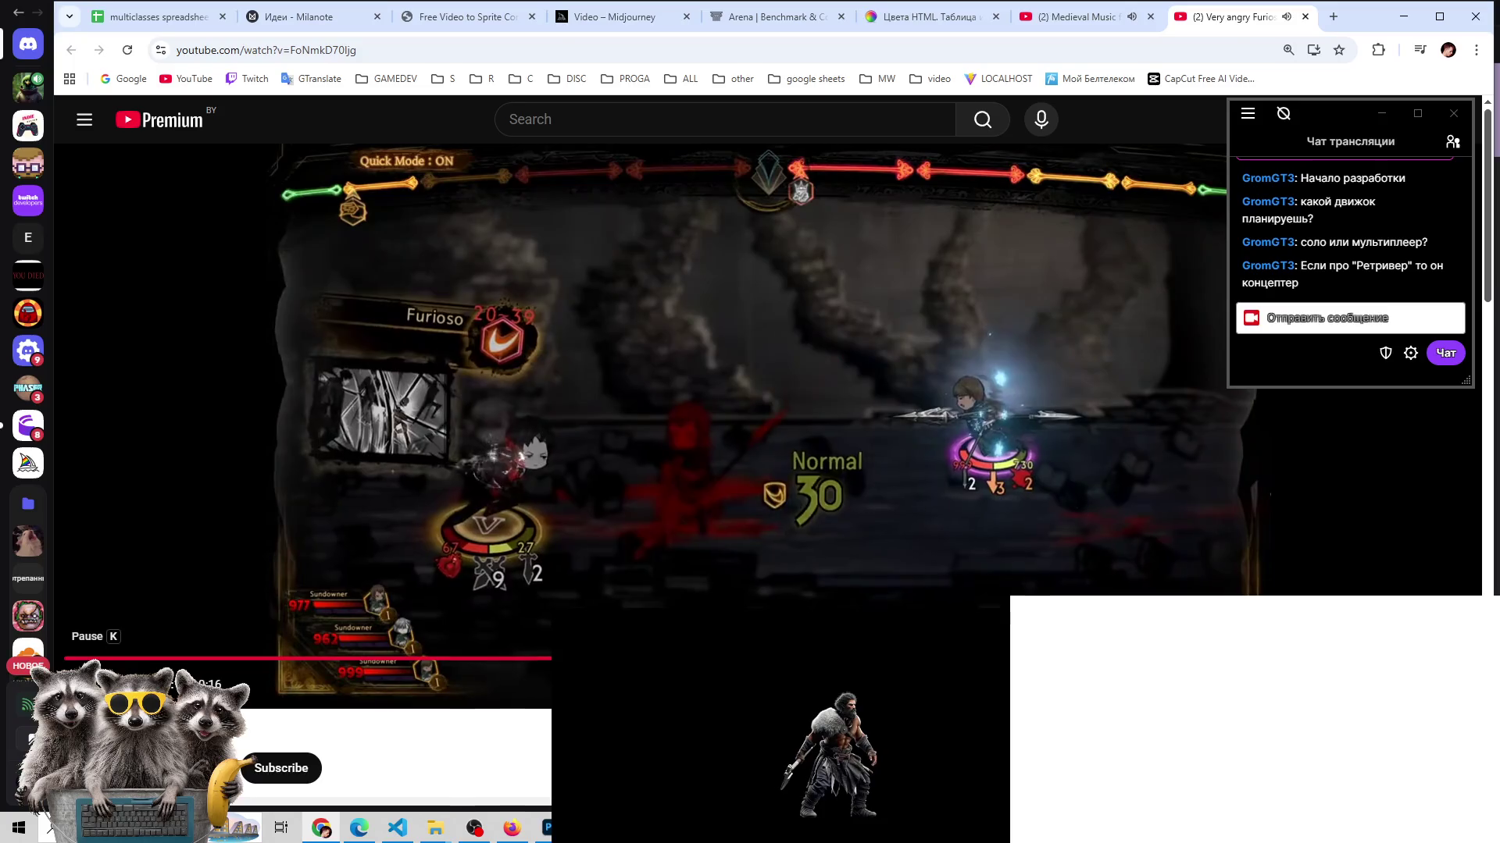
pyautogui.click(82, 685)
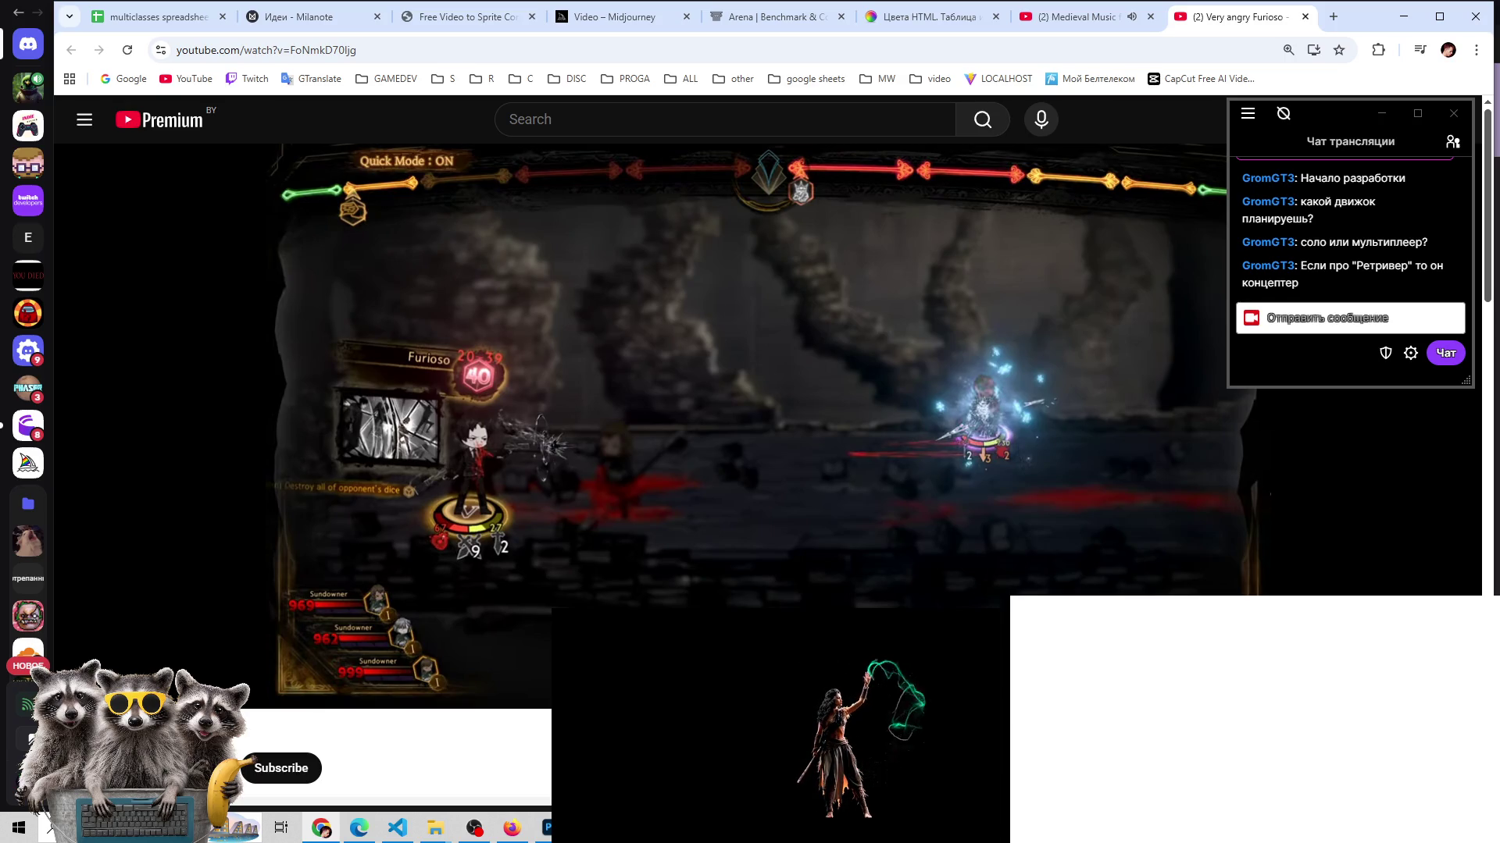
pyautogui.moveTo(513, 310)
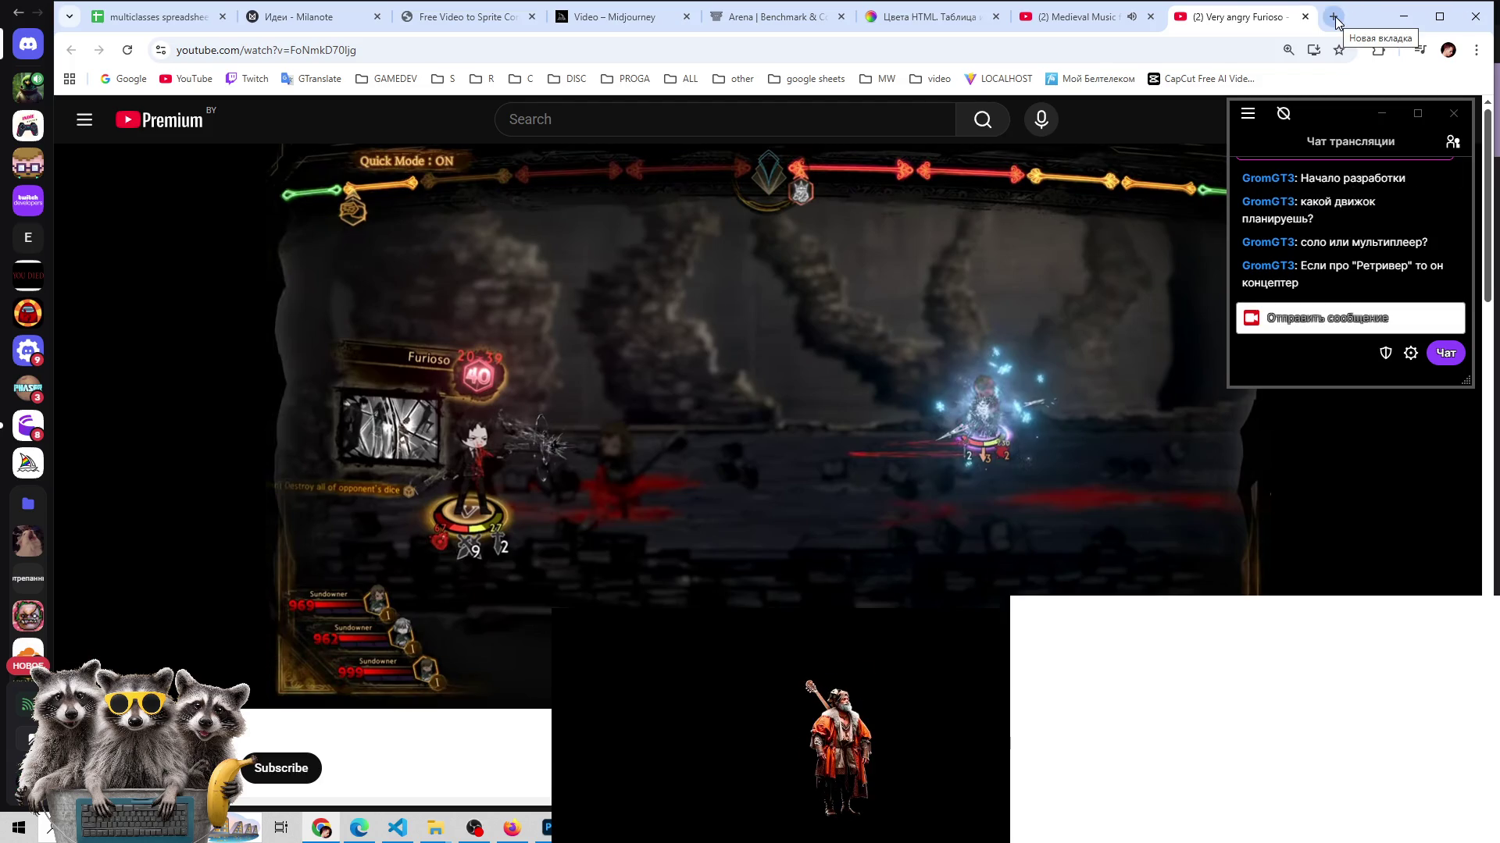
pyautogui.click(19, 827)
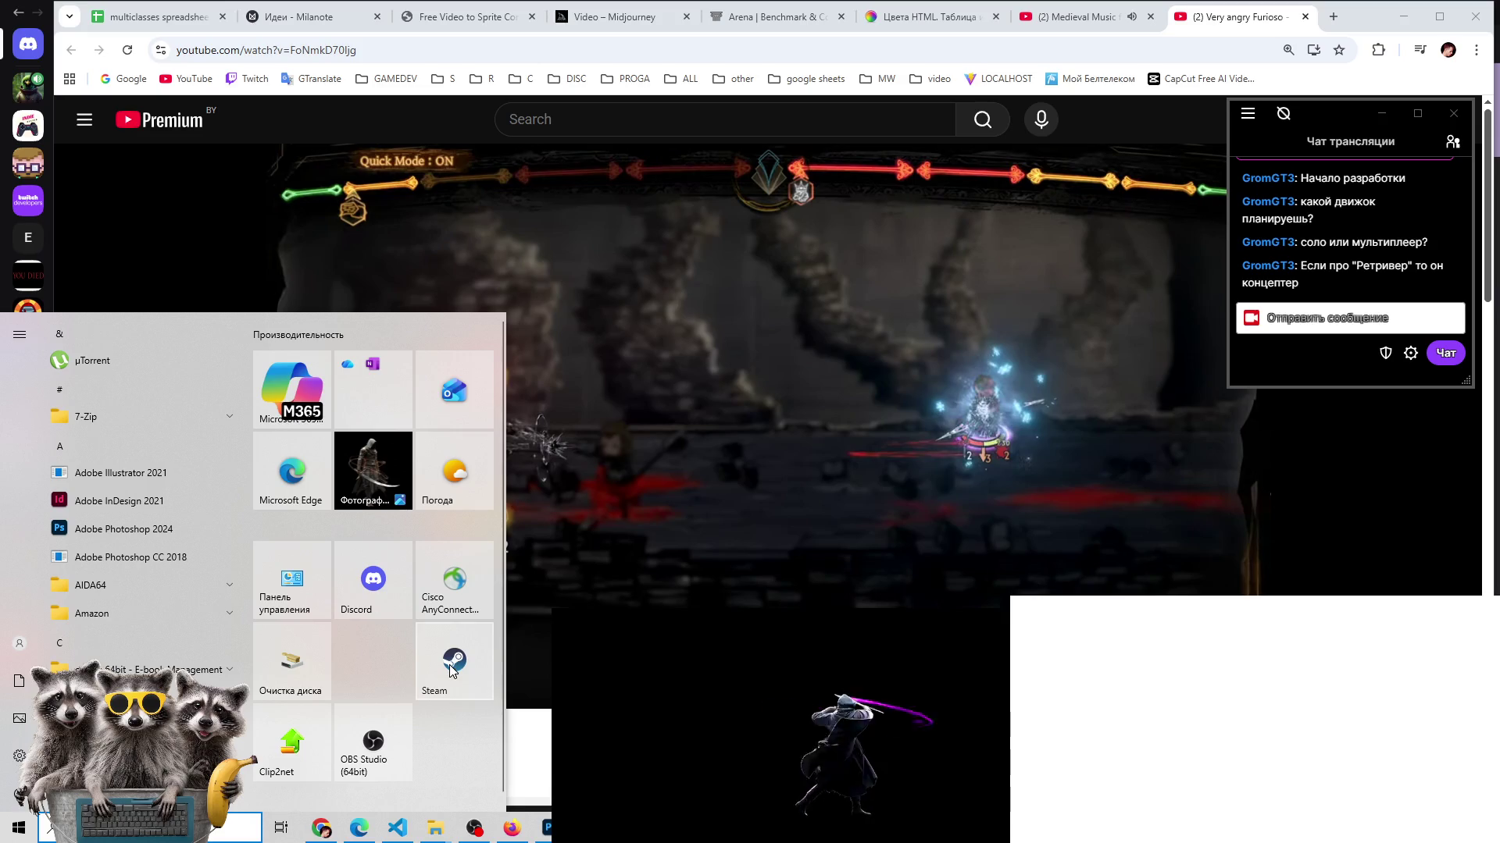
# - Close the Start menu and return to bladedancer.psd in Photoshop
pyautogui.press('Escape')
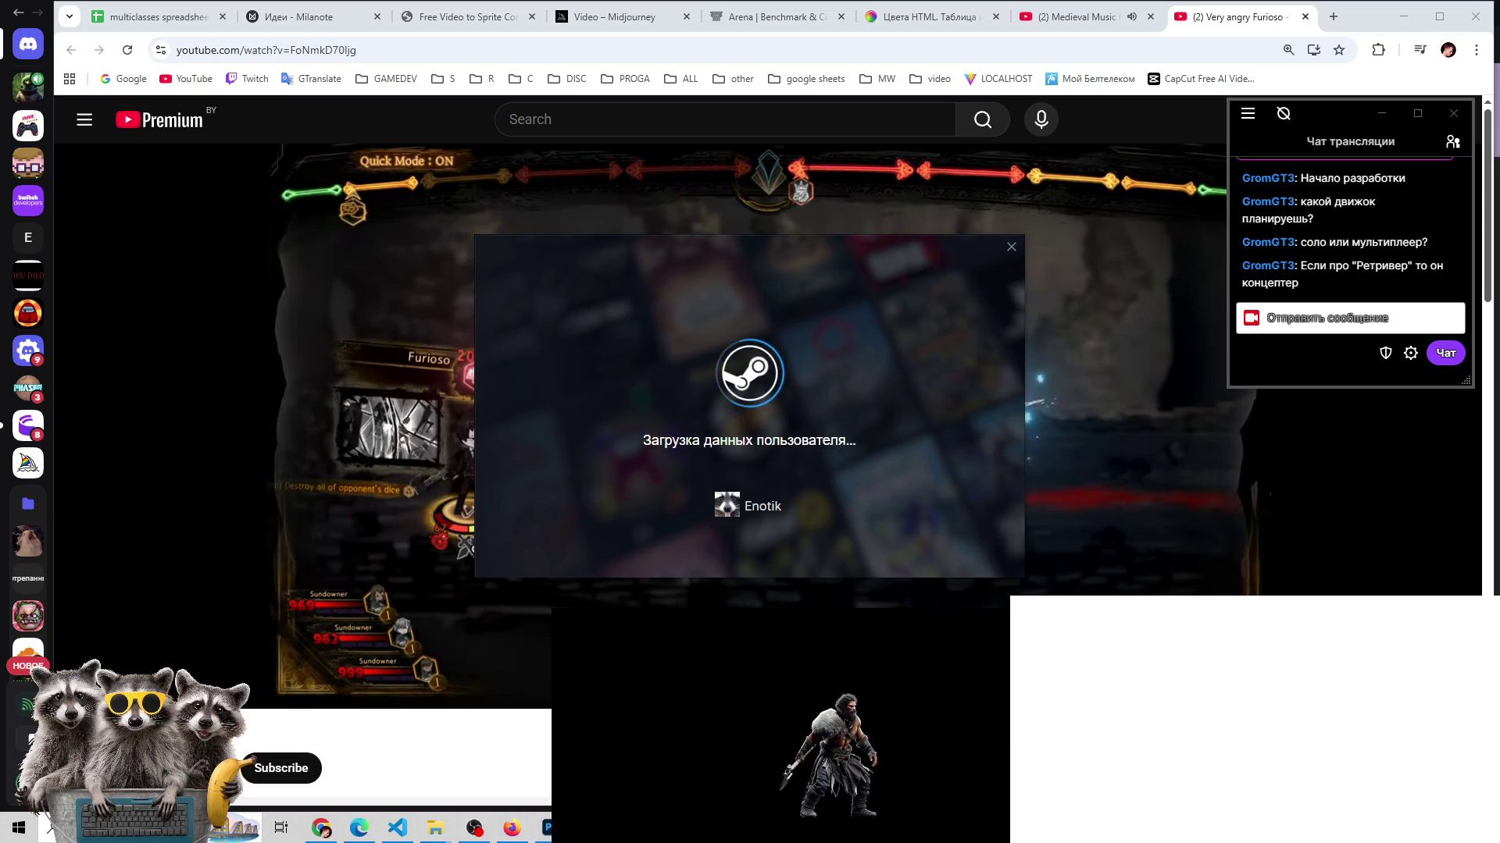
pyautogui.click(546, 826)
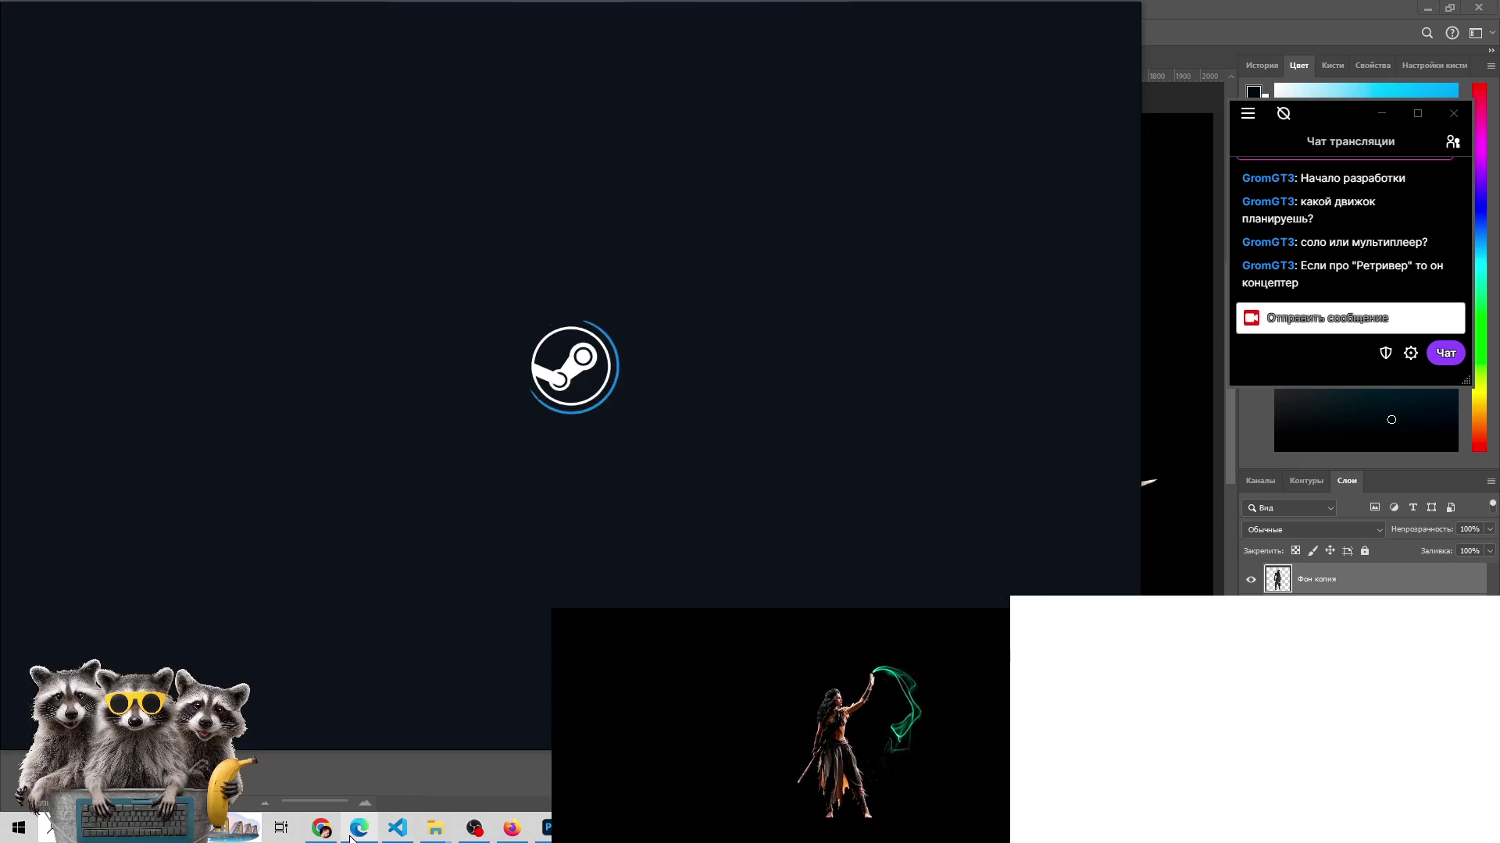
# - Check the auto-battler prototype video in Edge, then switch to the Photos viewer
pyautogui.click(351, 834)
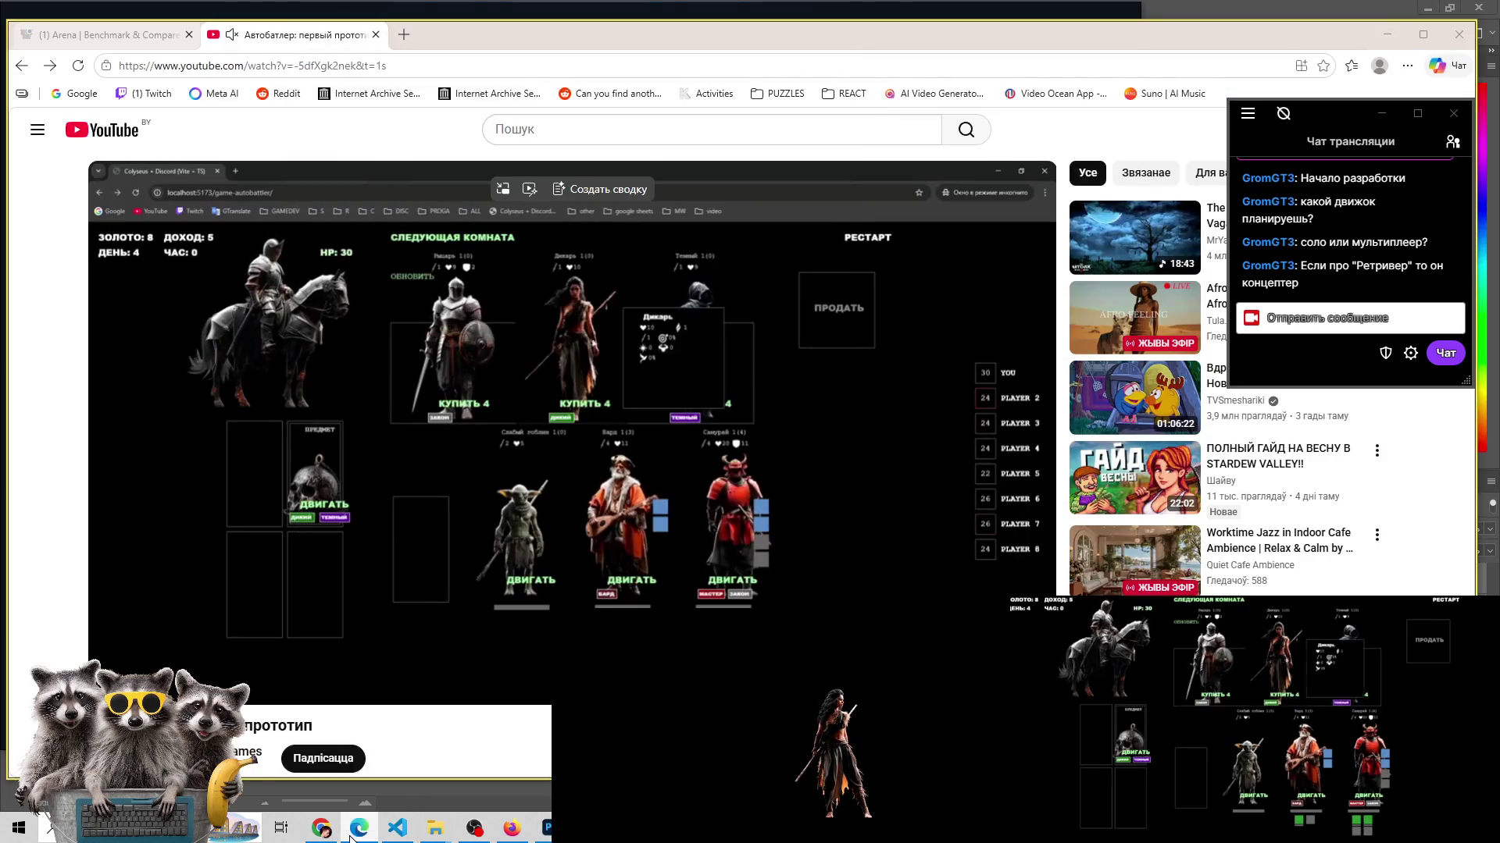
pyautogui.click(350, 835)
pyautogui.click(350, 834)
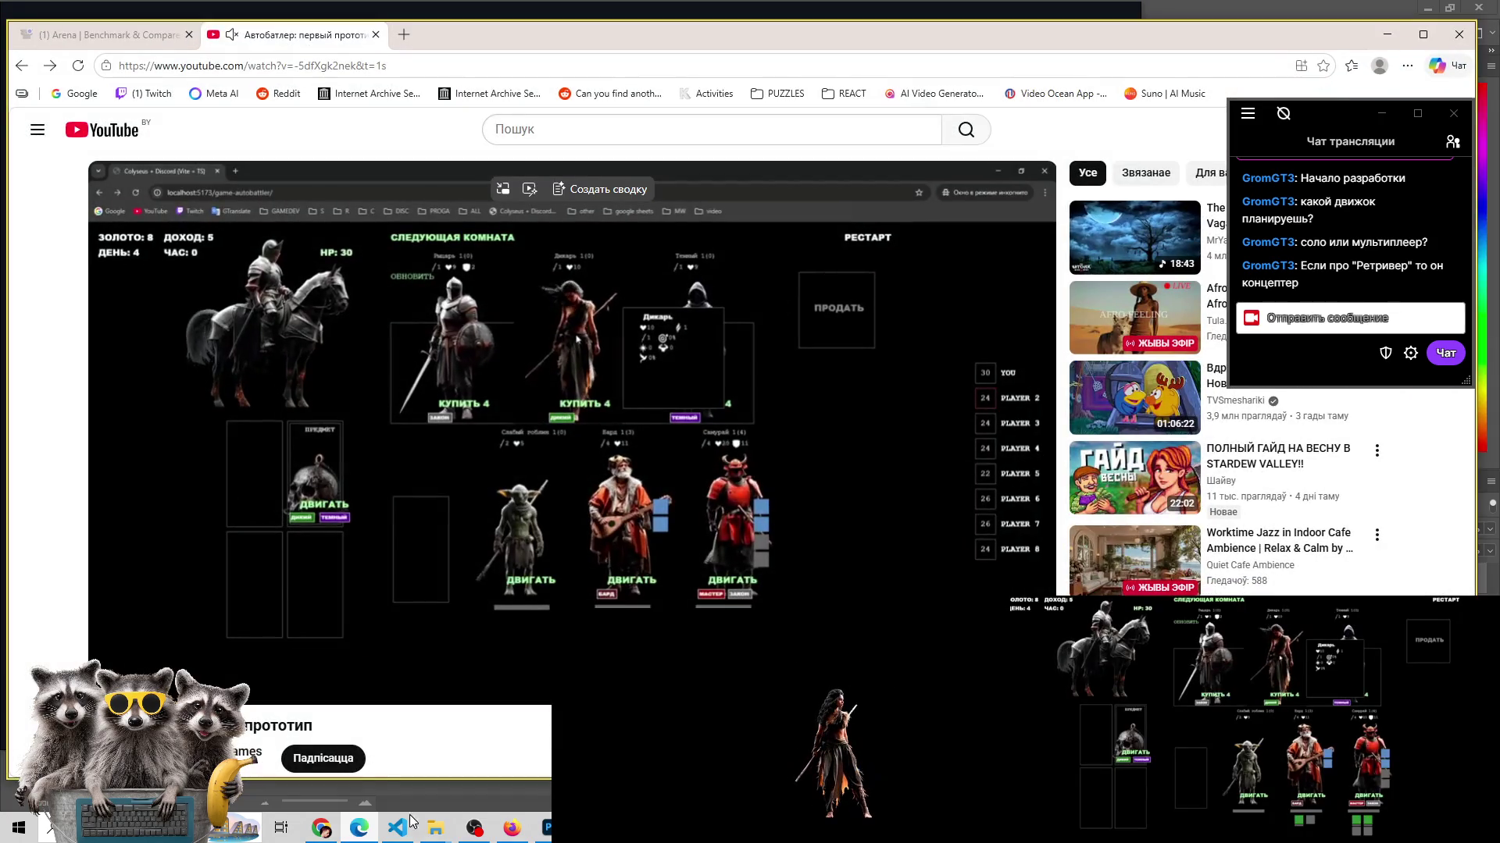
pyautogui.click(585, 828)
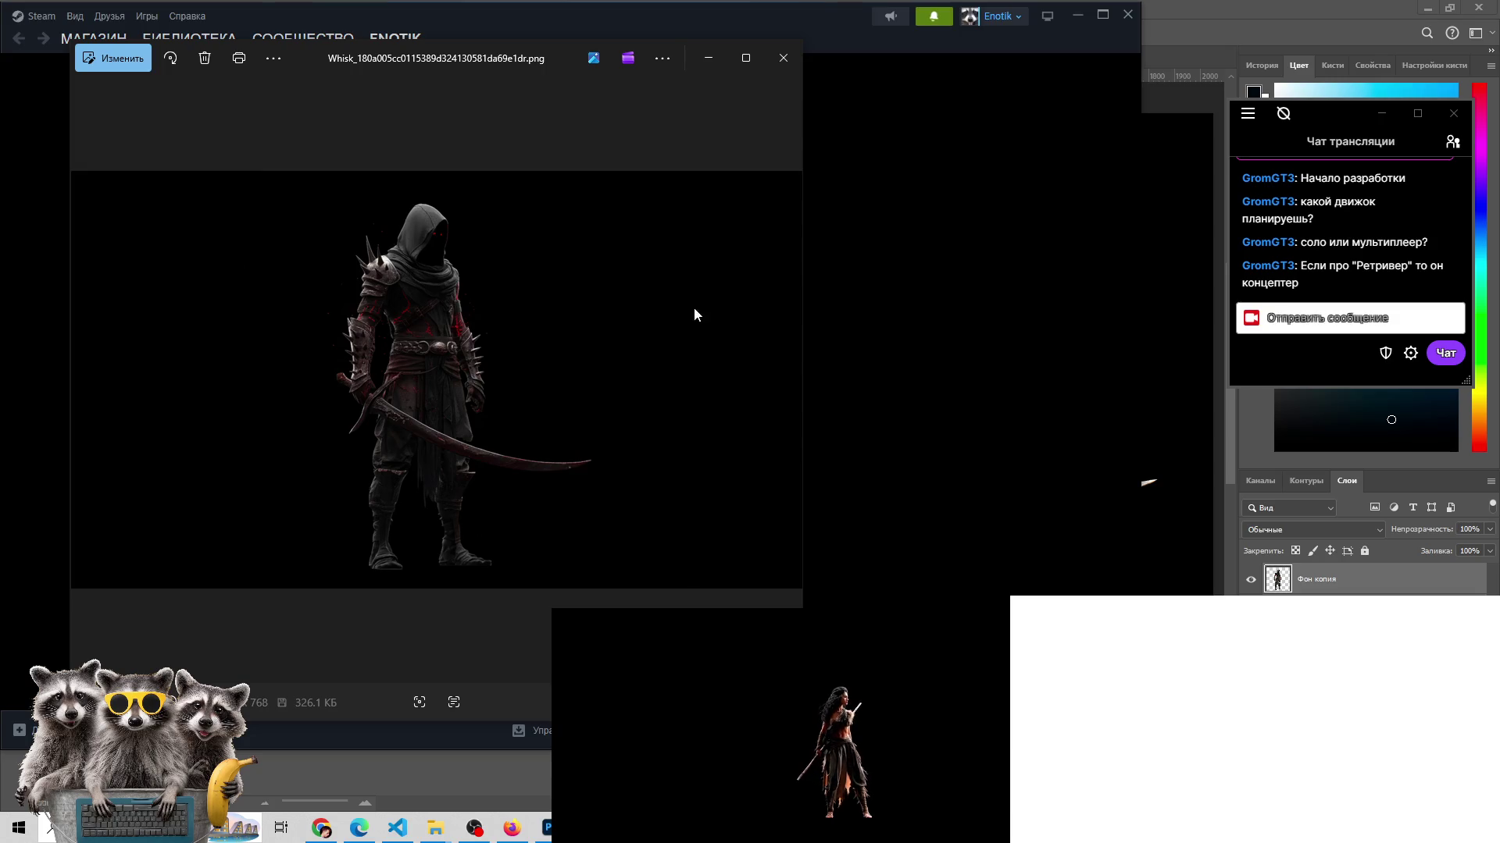
# - Advance two Whisk swordsman variants in Photos, then open Steam's БИБЛИОТЕКА (Library) page
pyautogui.click(785, 381)
pyautogui.click(784, 382)
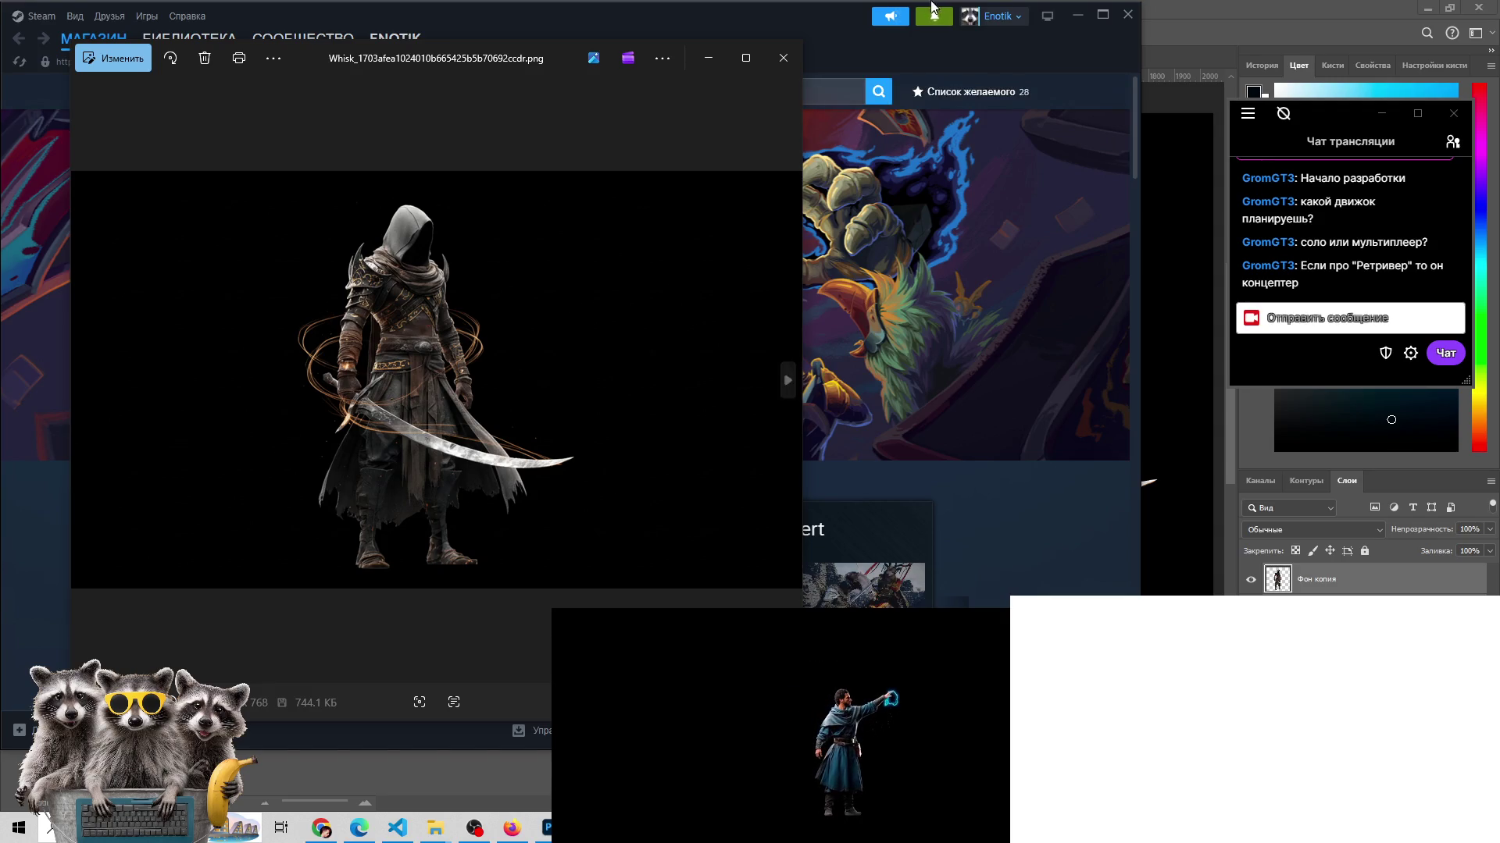
pyautogui.click(839, 45)
pyautogui.click(229, 39)
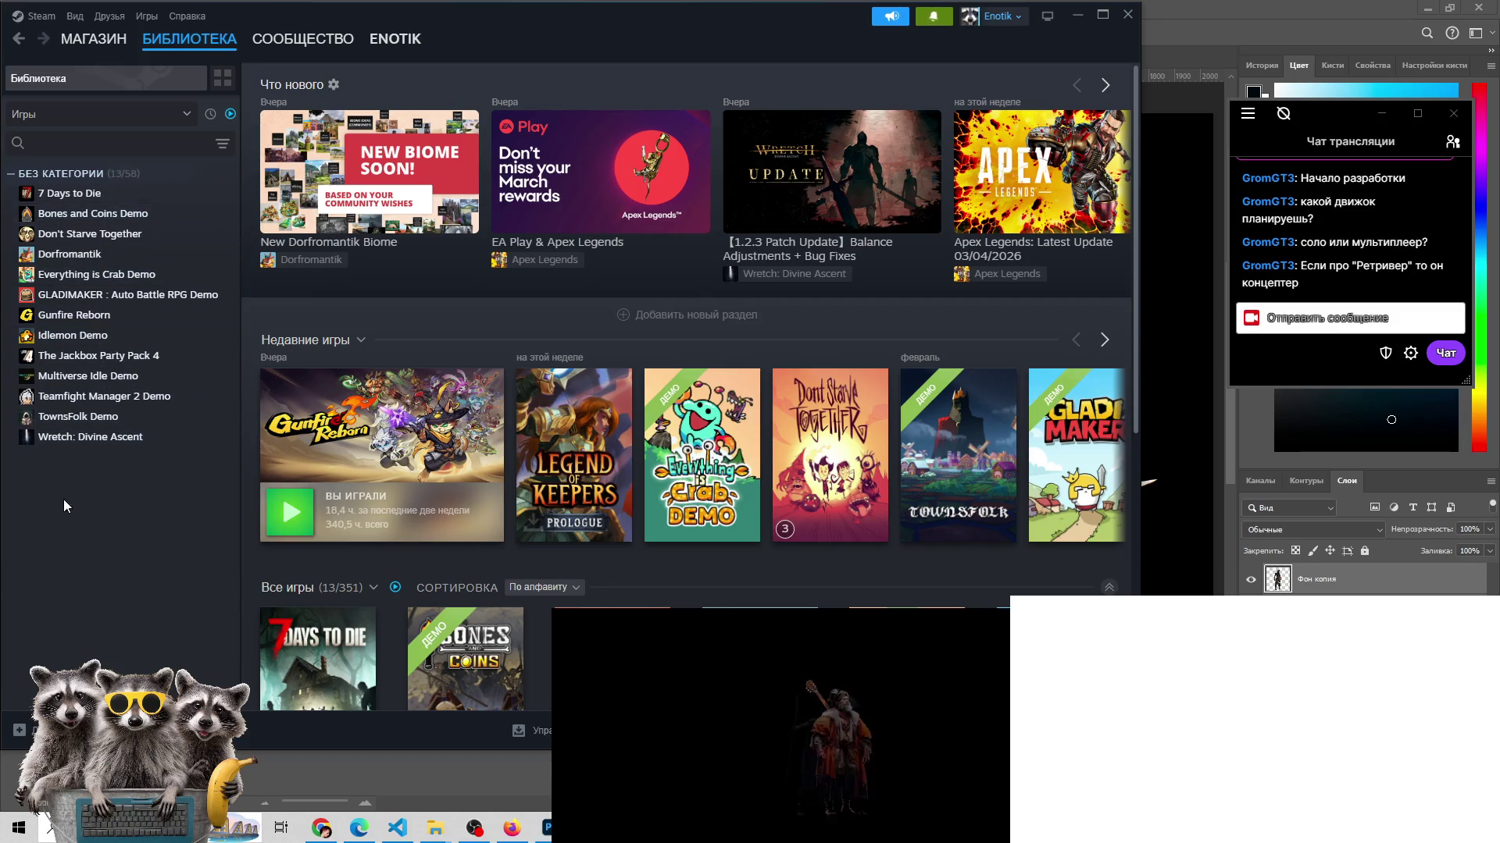
# - Open Steam's Wretch: Divine Ascent page, then bring the browser's Furioso video forward
pyautogui.click(73, 442)
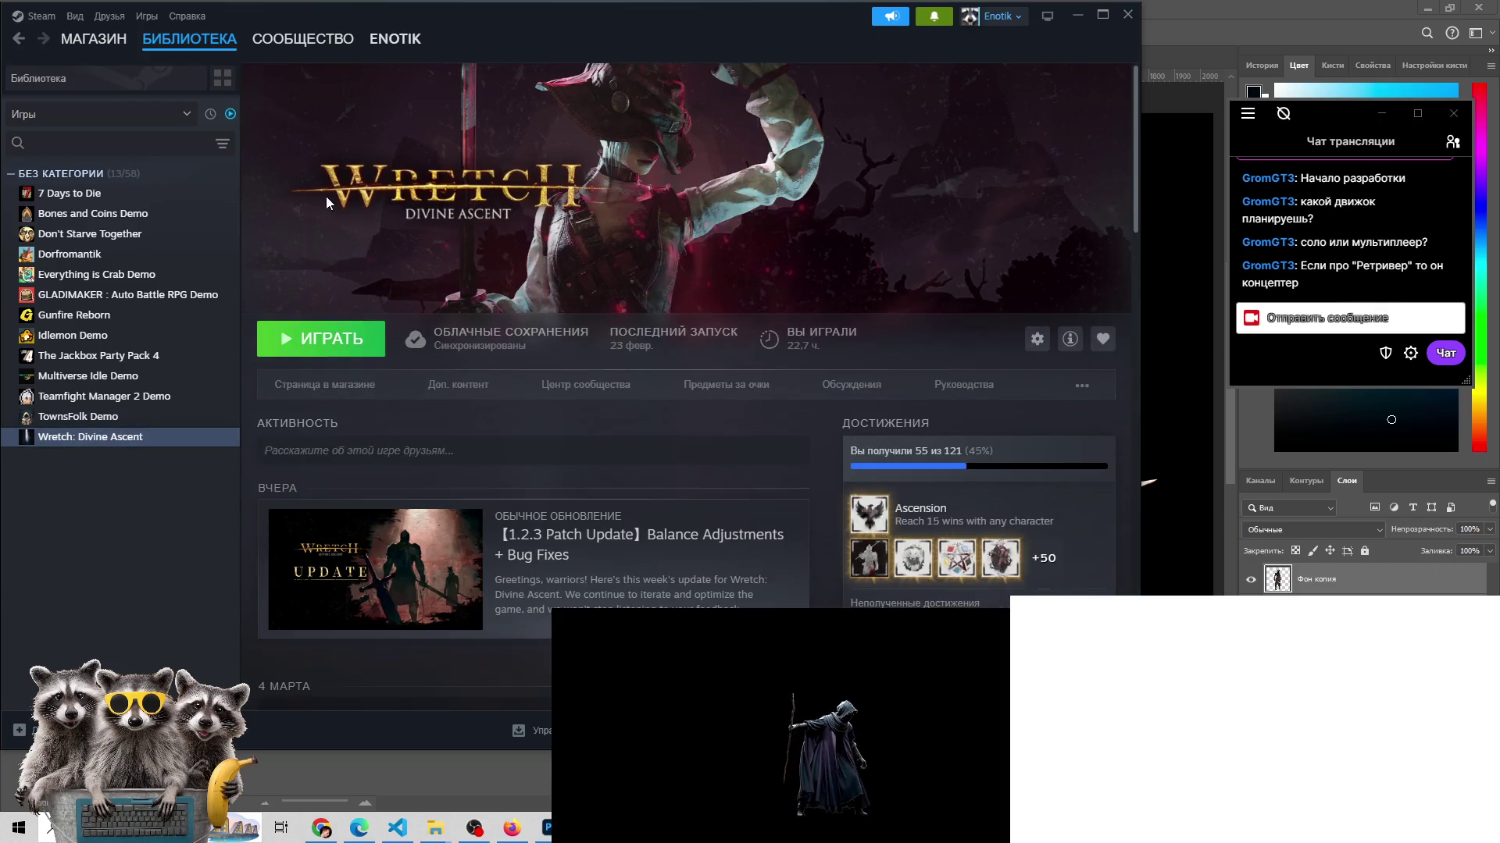
pyautogui.moveTo(333, 829)
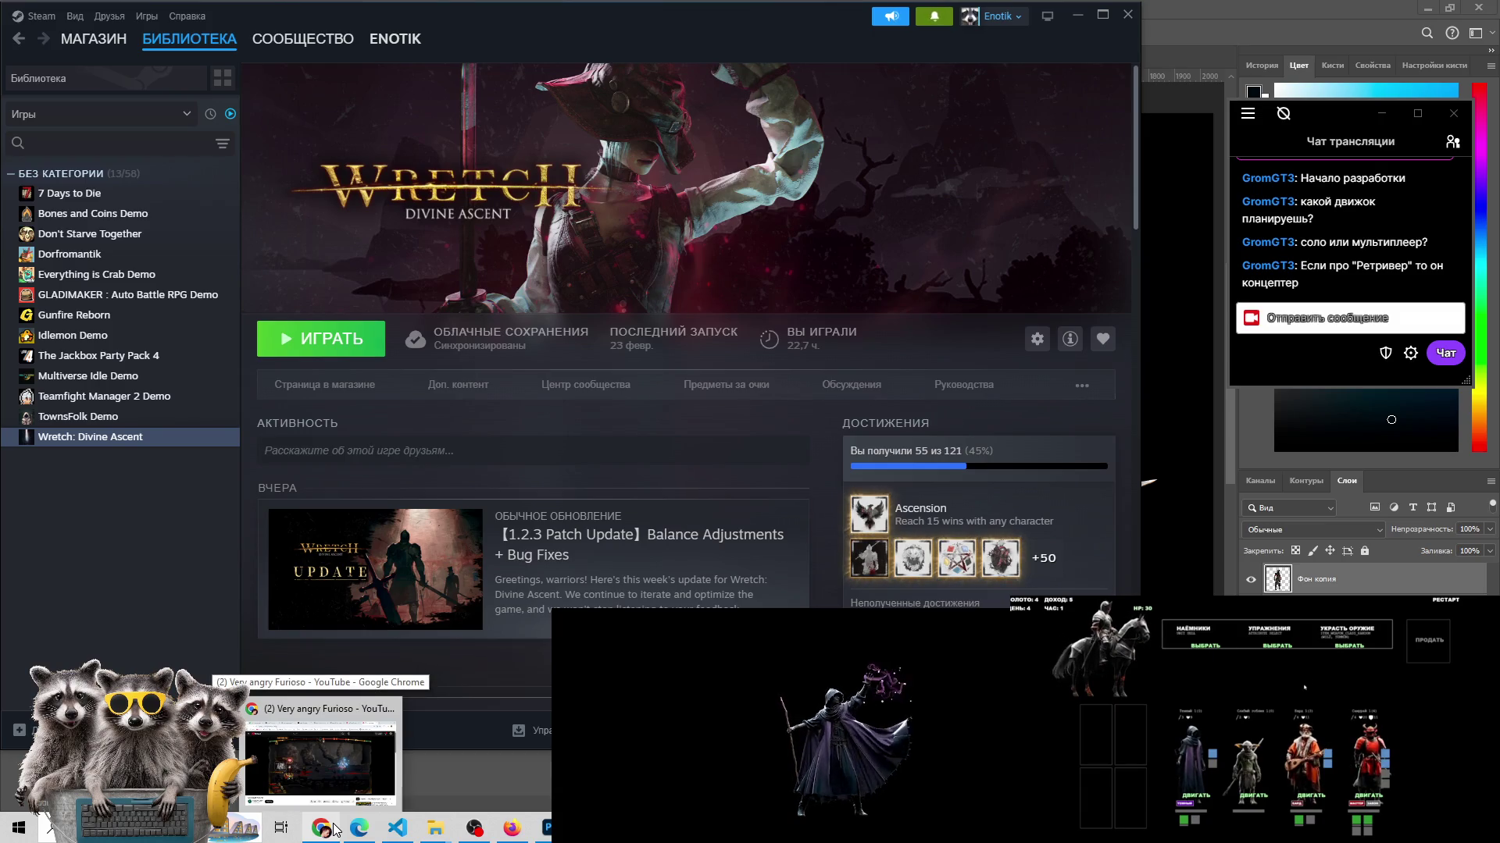
pyautogui.click(333, 829)
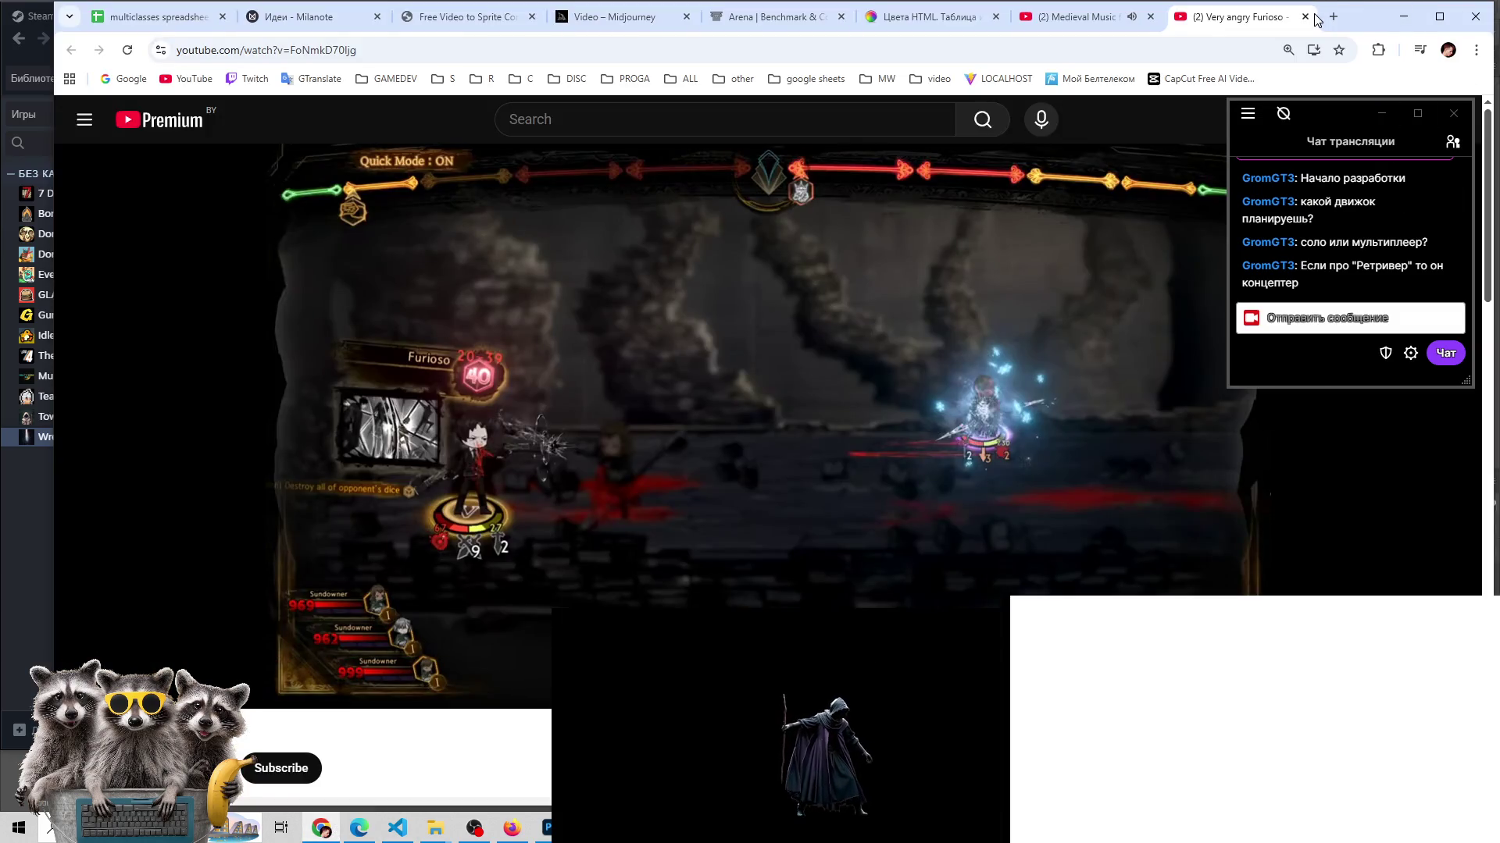
# - Search 'wretch' in a new Chrome tab and pick the Wretch: Divine Ascent suggestion
pyautogui.click(1333, 17)
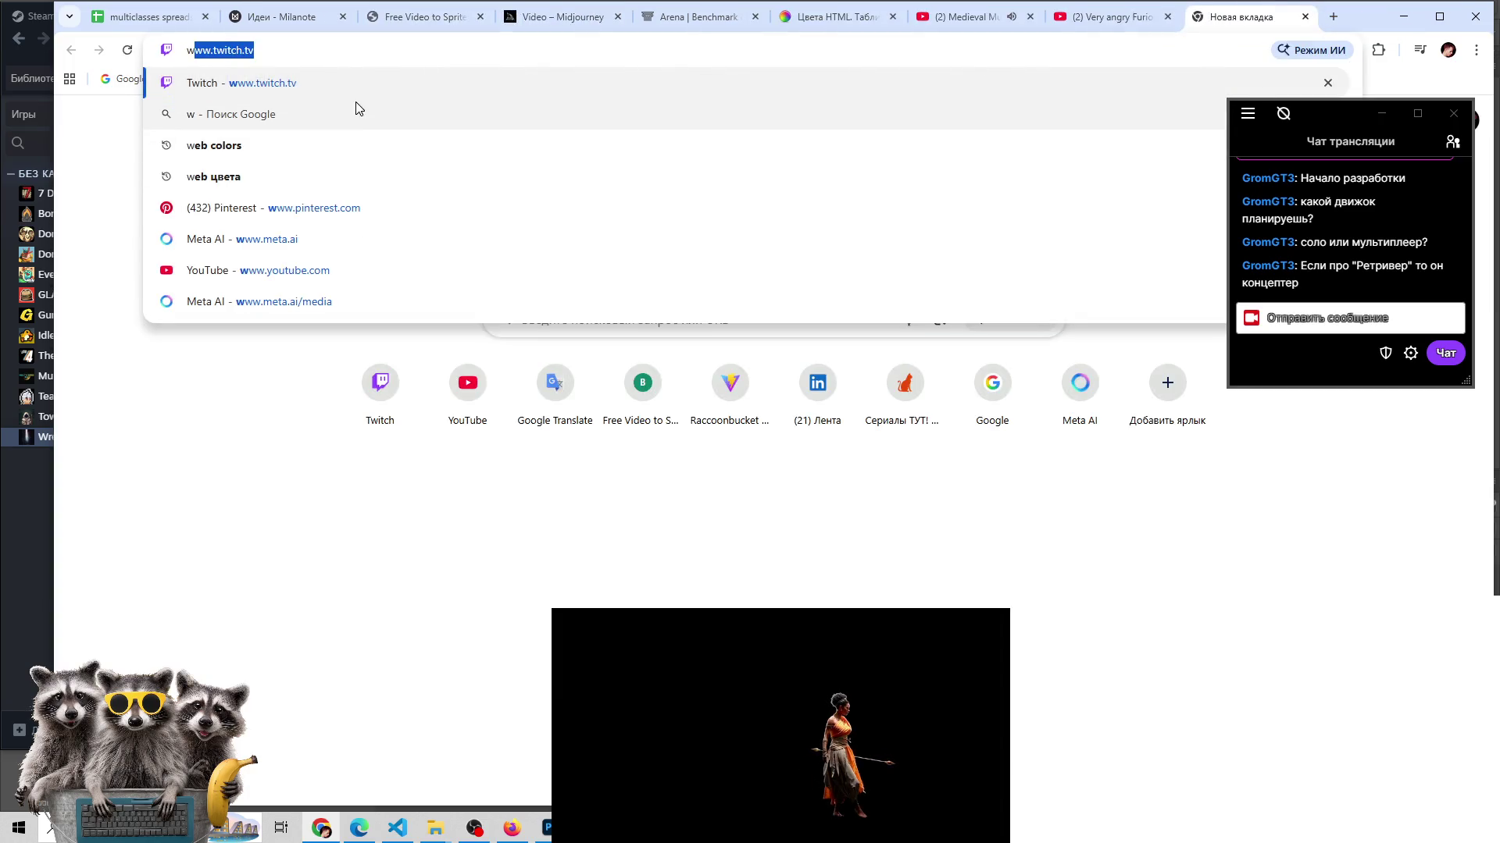
pyautogui.write('wretch')
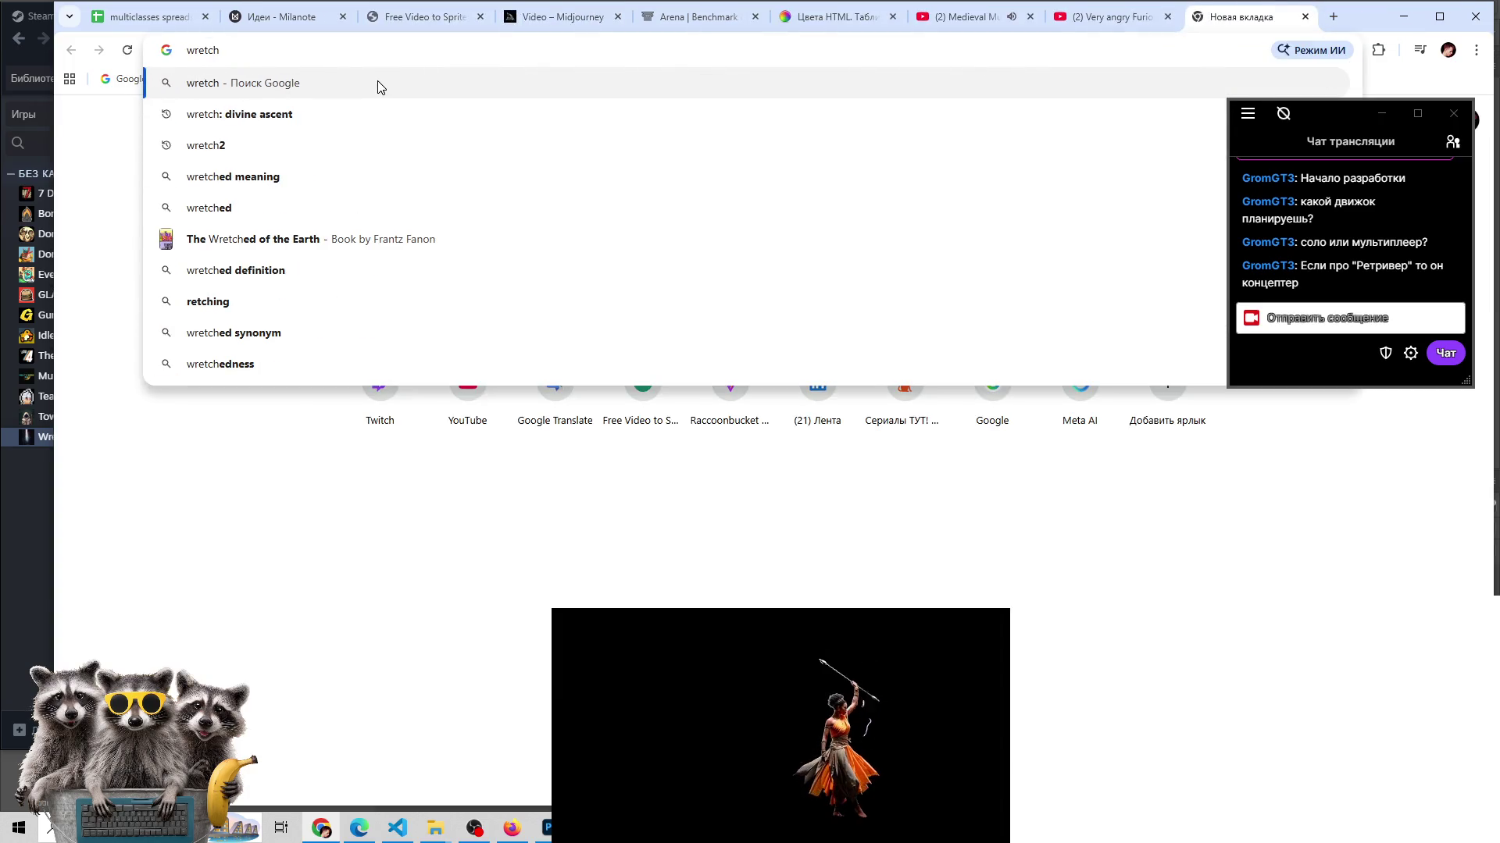
pyautogui.click(285, 116)
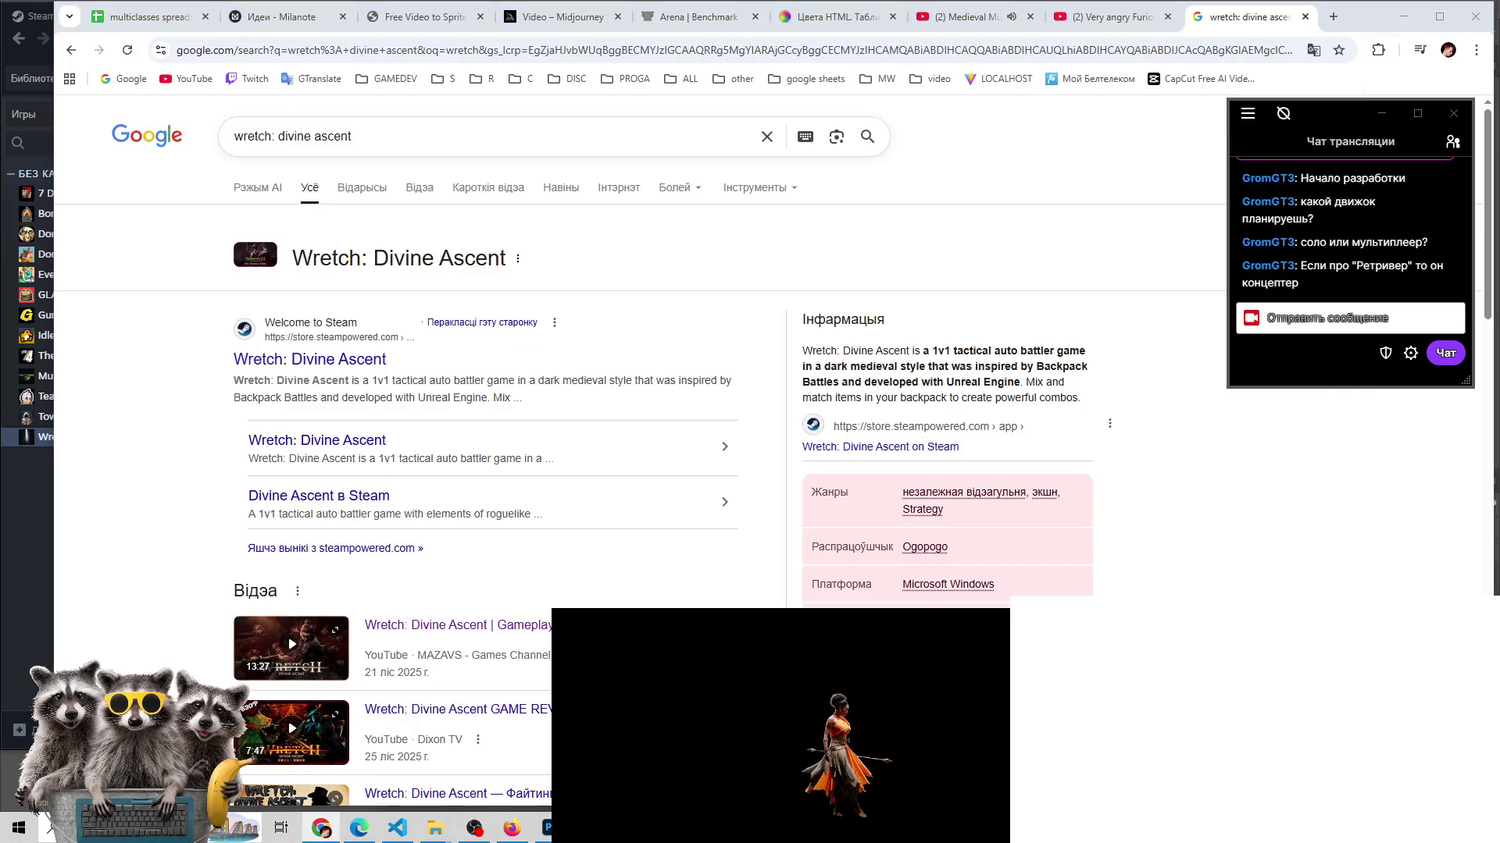
pyautogui.rightClick(1148, 596)
pyautogui.click(1190, 555)
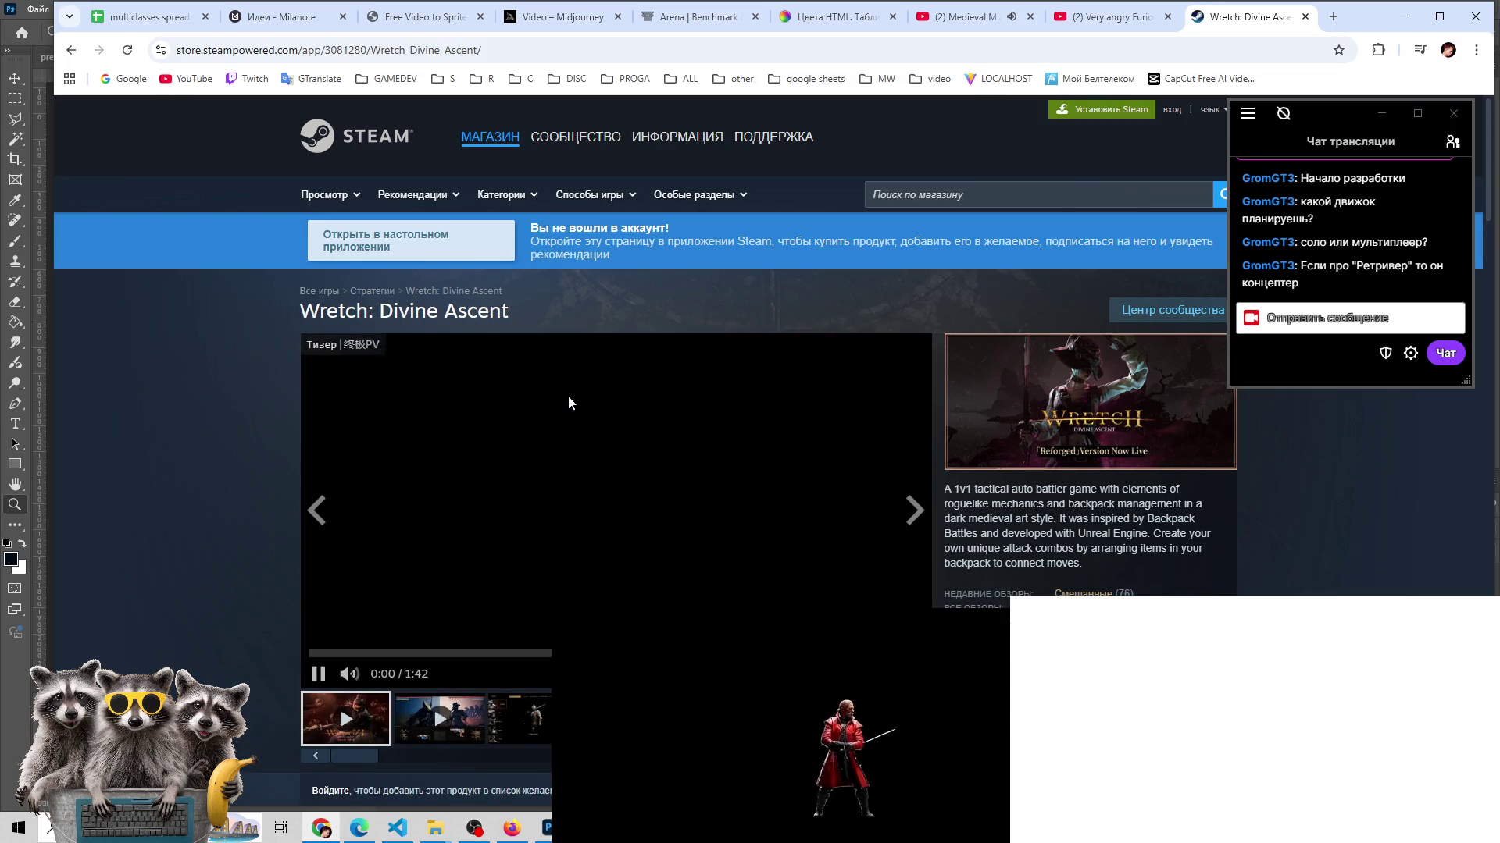
# - Seek the Wretch trailer to about 0:33, back to the Drag/Rotate scene, and raise volume
pyautogui.scroll(-1, 569, 403)
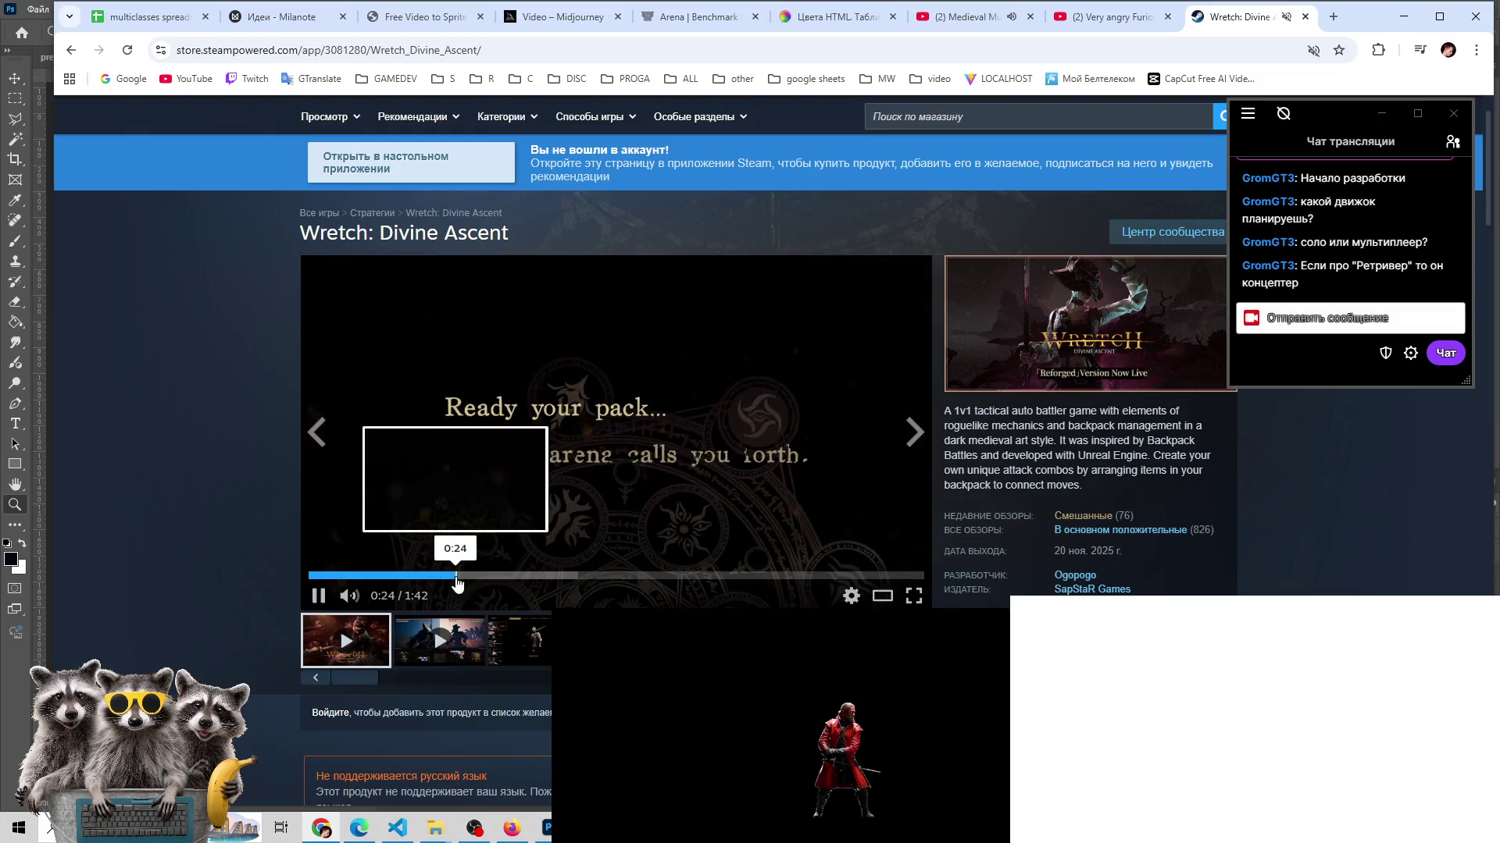
pyautogui.click(502, 578)
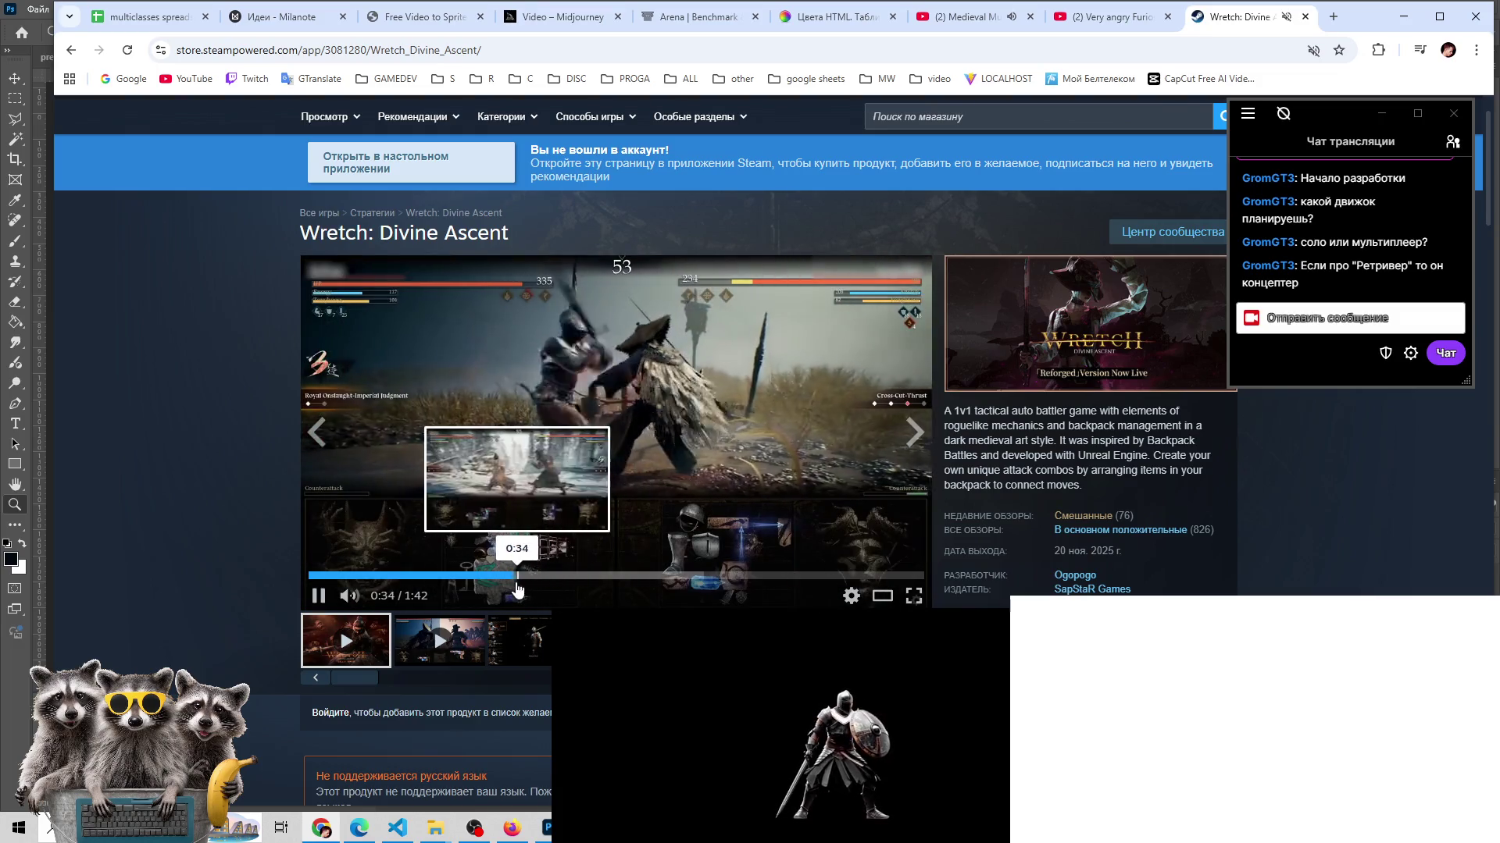
pyautogui.click(471, 578)
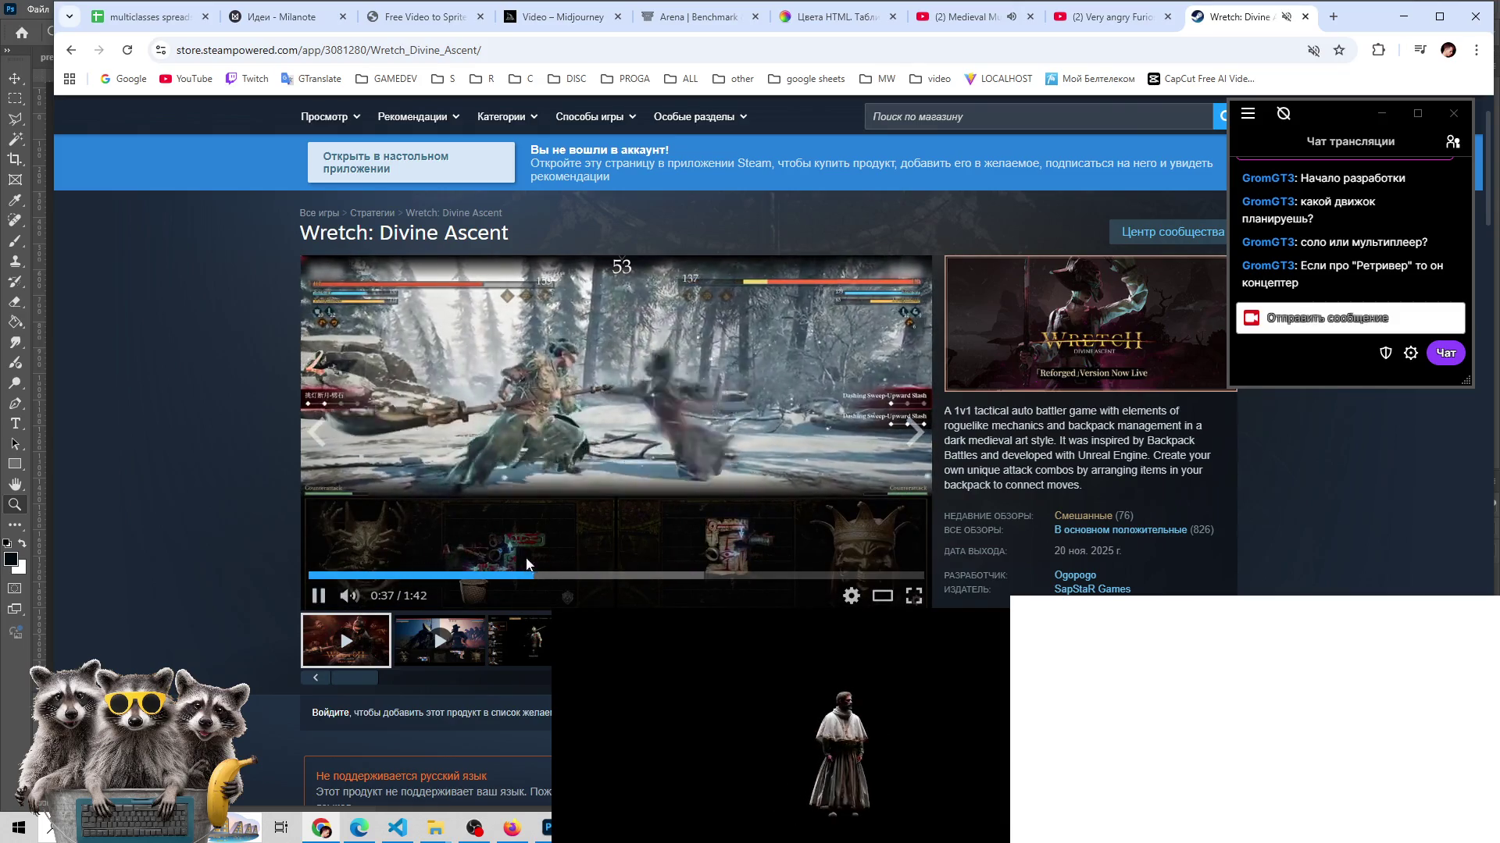
pyautogui.moveTo(404, 598)
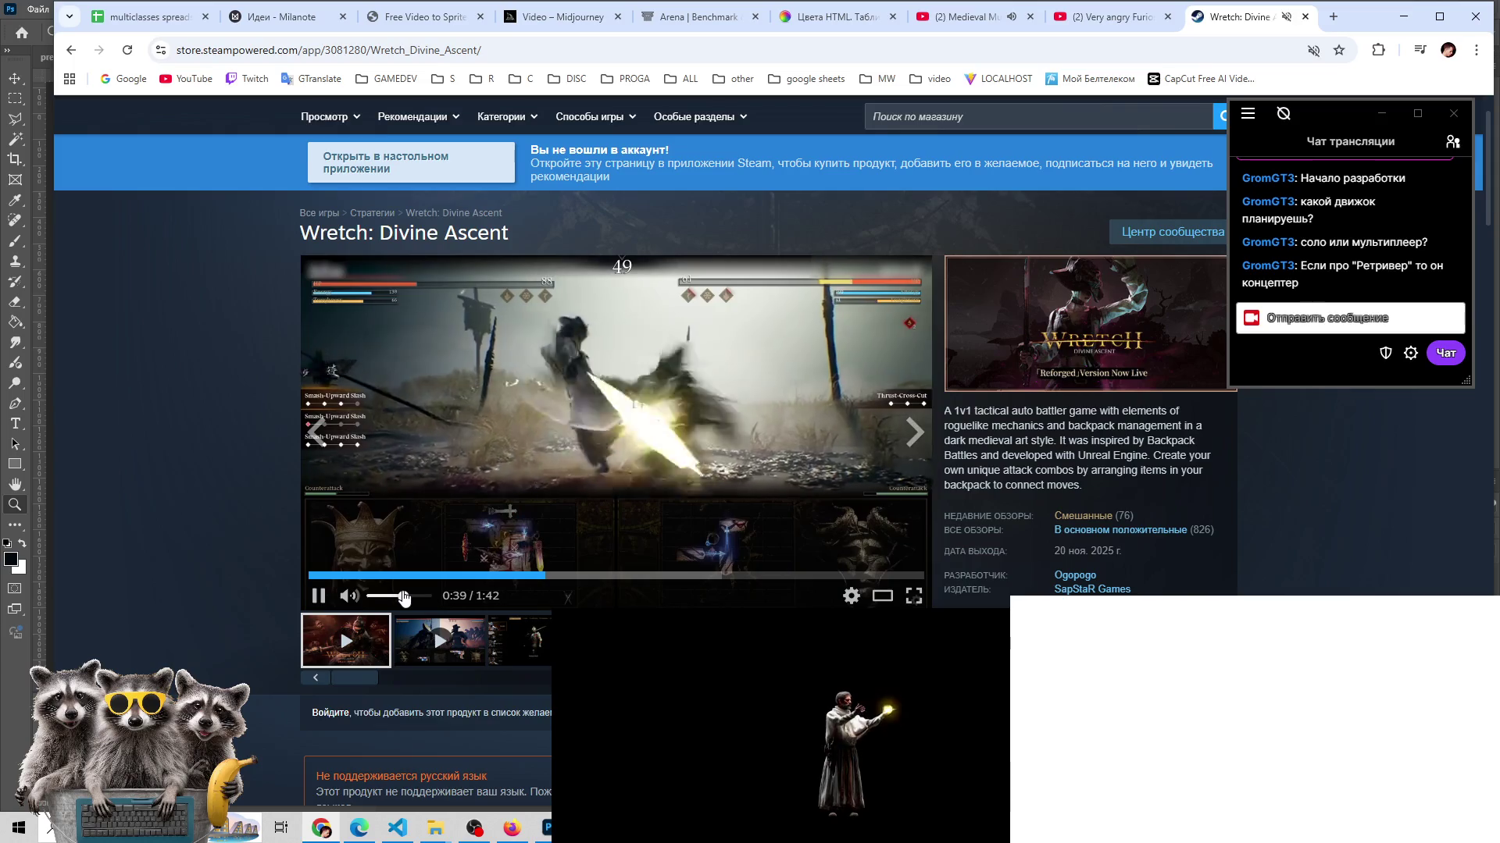
pyautogui.moveTo(404, 598); pyautogui.dragTo(425, 596)
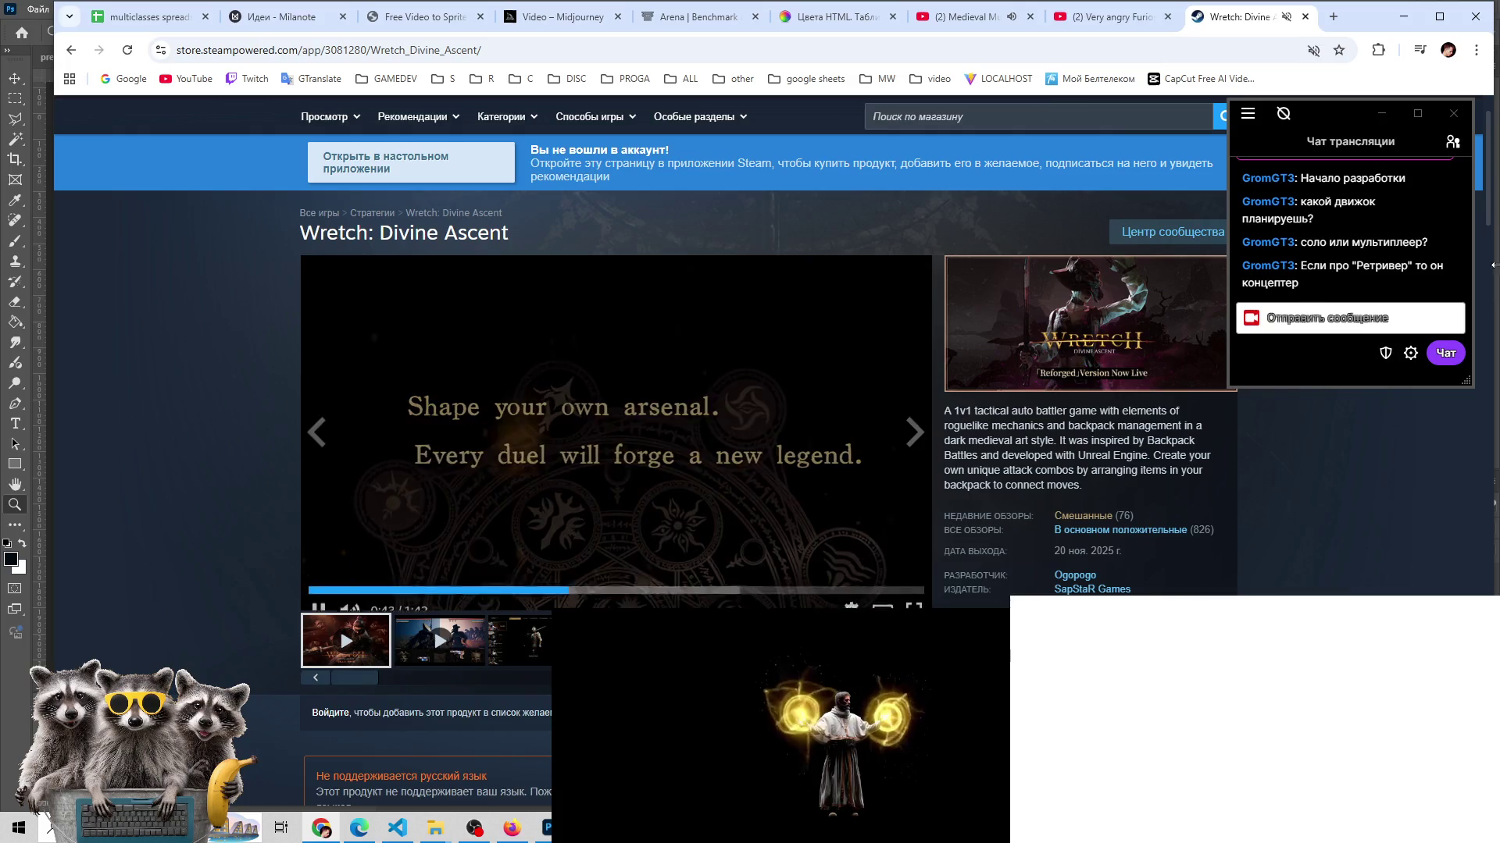
# - Unmute the Wretch store site, replay the Drag/Rotate part, and lower the volume slightly
pyautogui.rightClick(1220, 19)
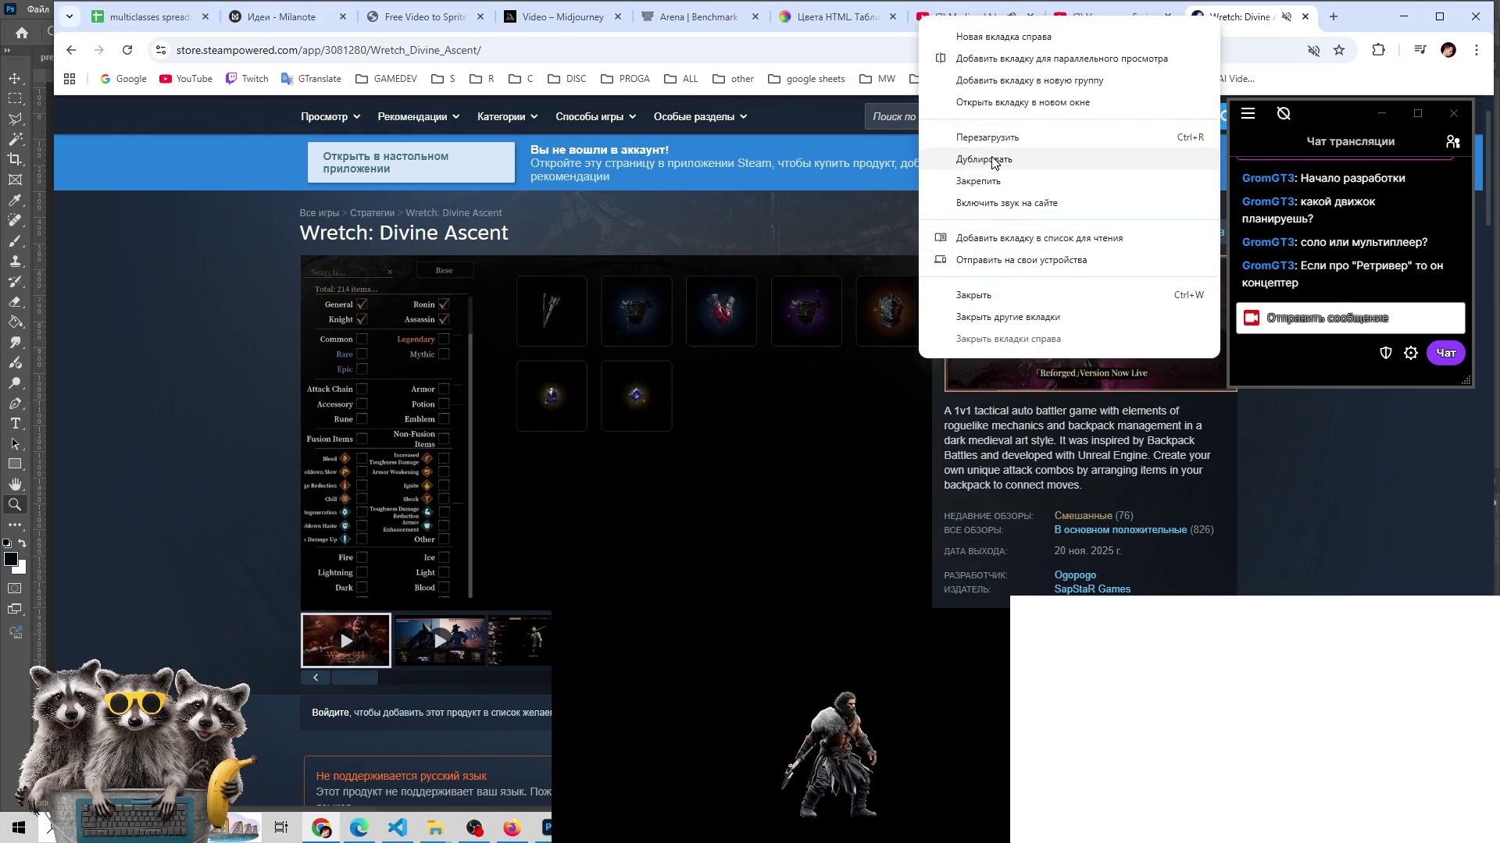
pyautogui.click(985, 203)
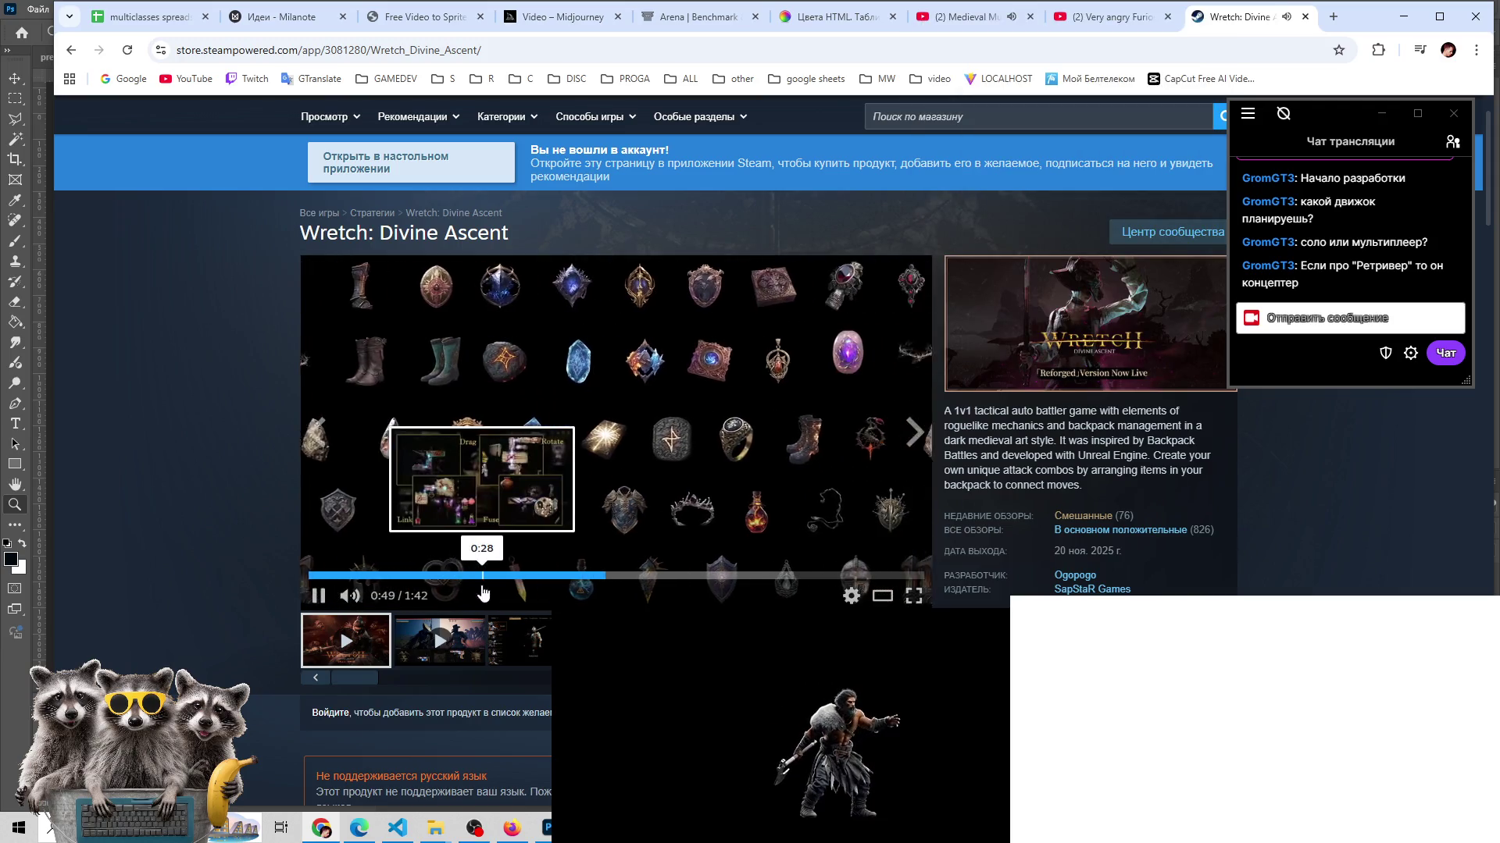
pyautogui.click(487, 578)
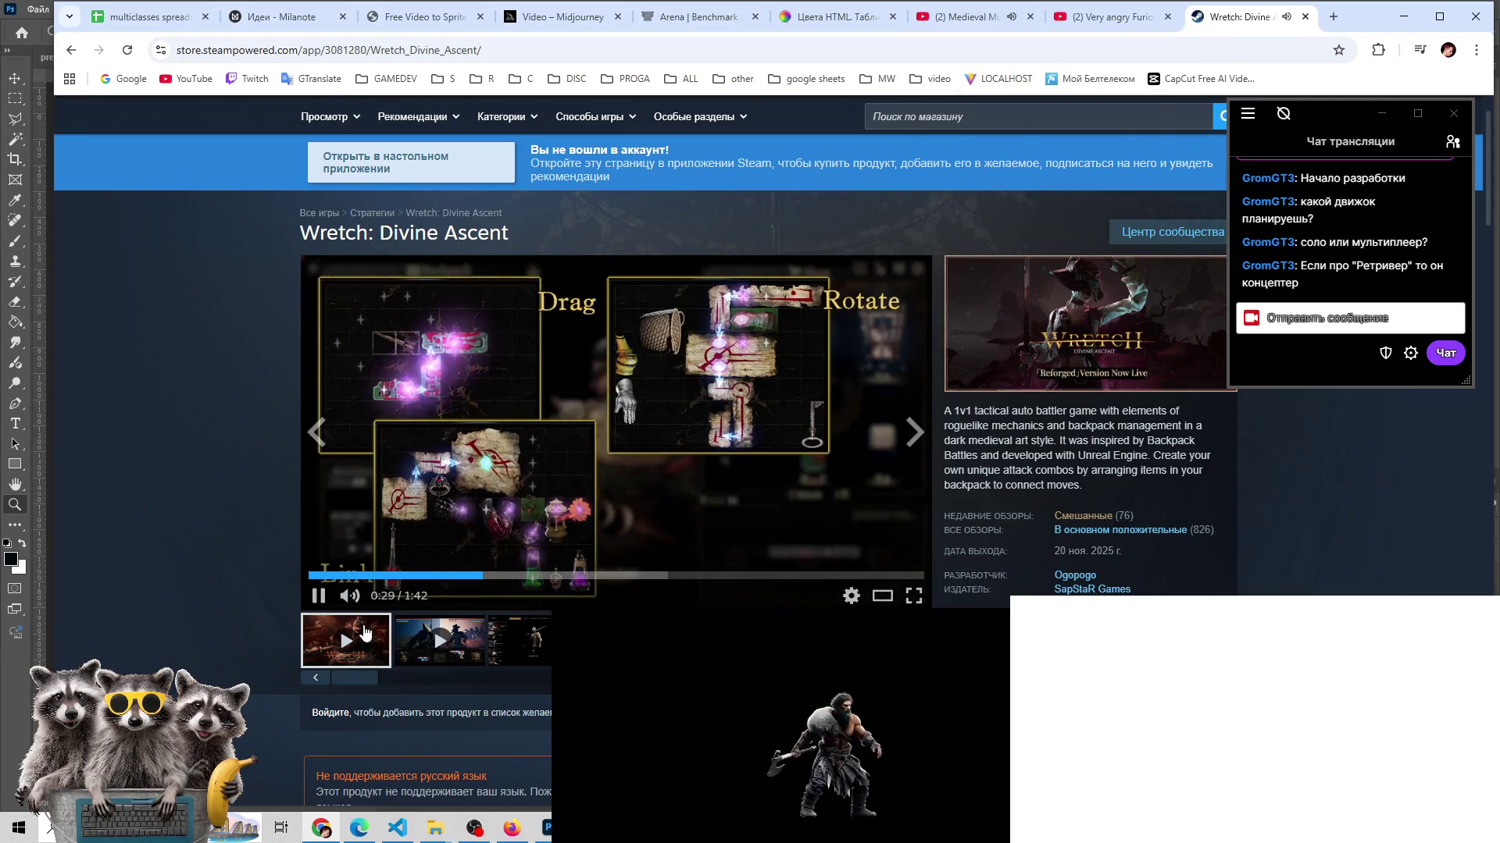
pyautogui.moveTo(388, 596); pyautogui.dragTo(381, 596)
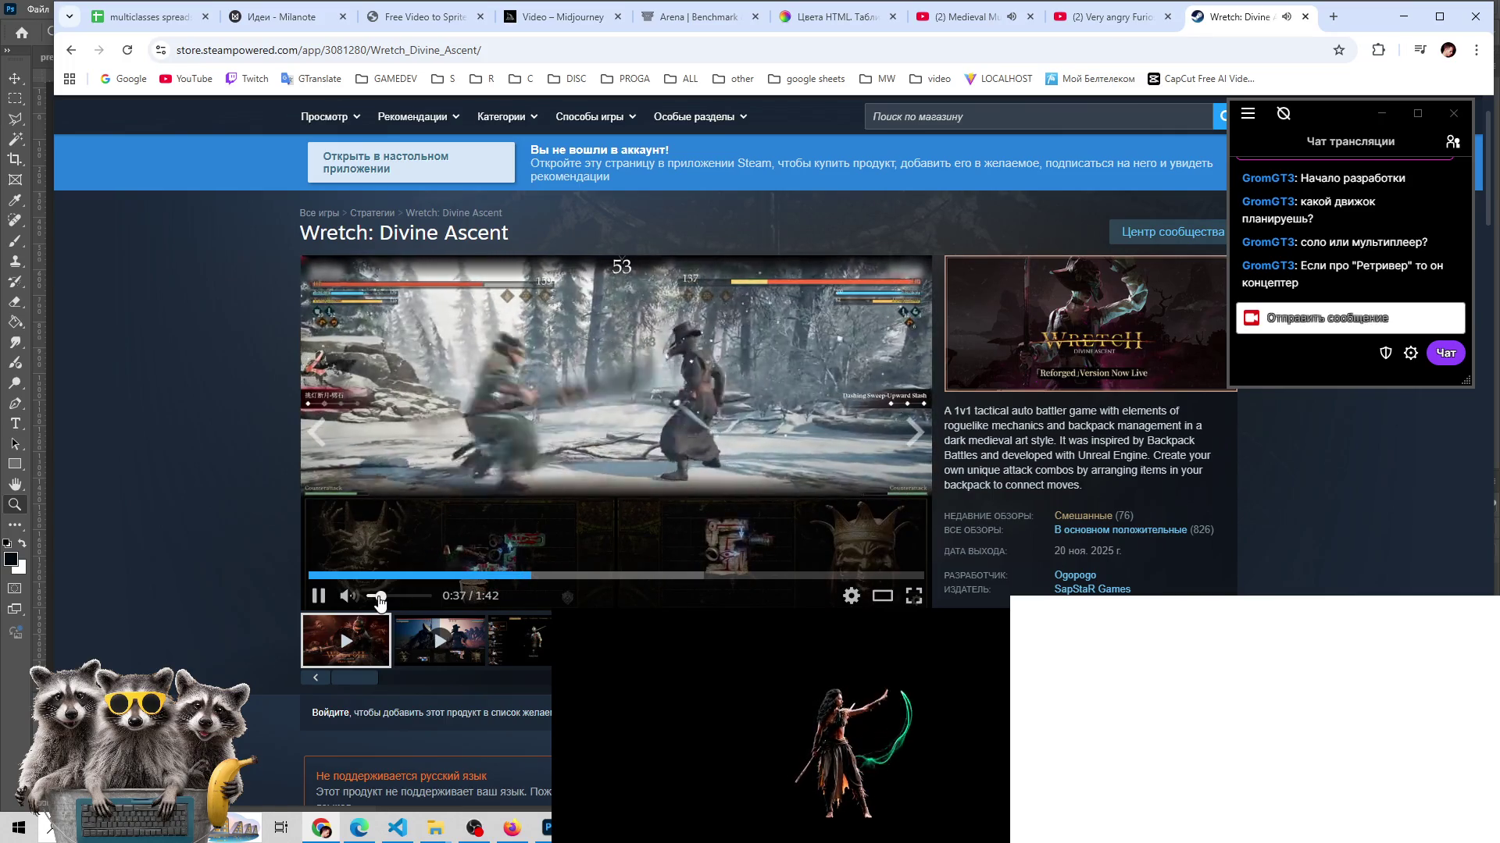
pyautogui.moveTo(379, 598); pyautogui.dragTo(377, 599)
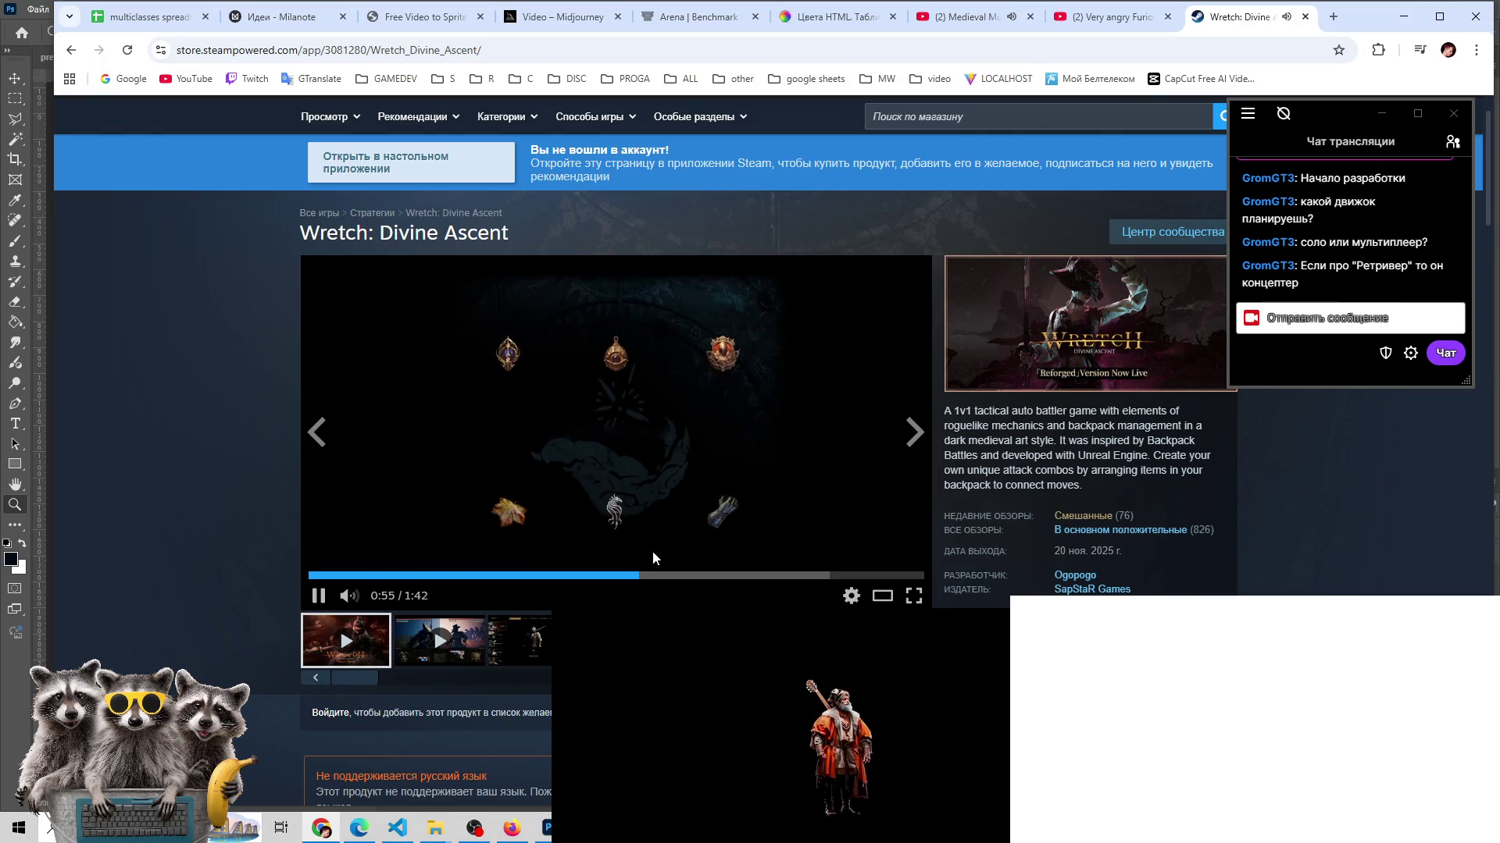
# - Review the trailer around 0:59, 1:14, 1:12 and 1:07, then rewind to 0:55 and pause
pyautogui.click(663, 579)
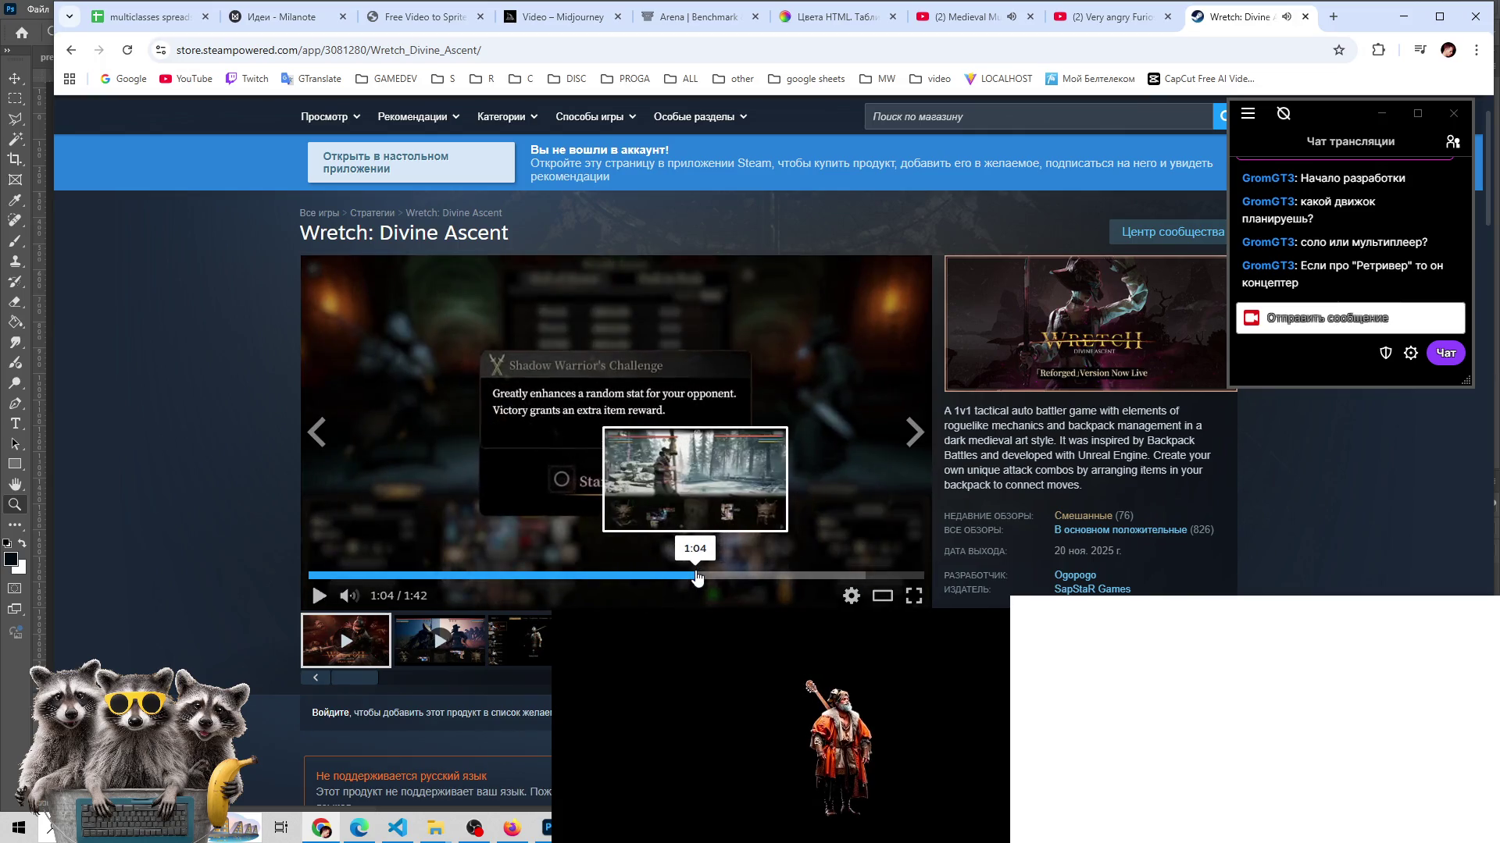
pyautogui.moveTo(697, 578); pyautogui.dragTo(755, 584)
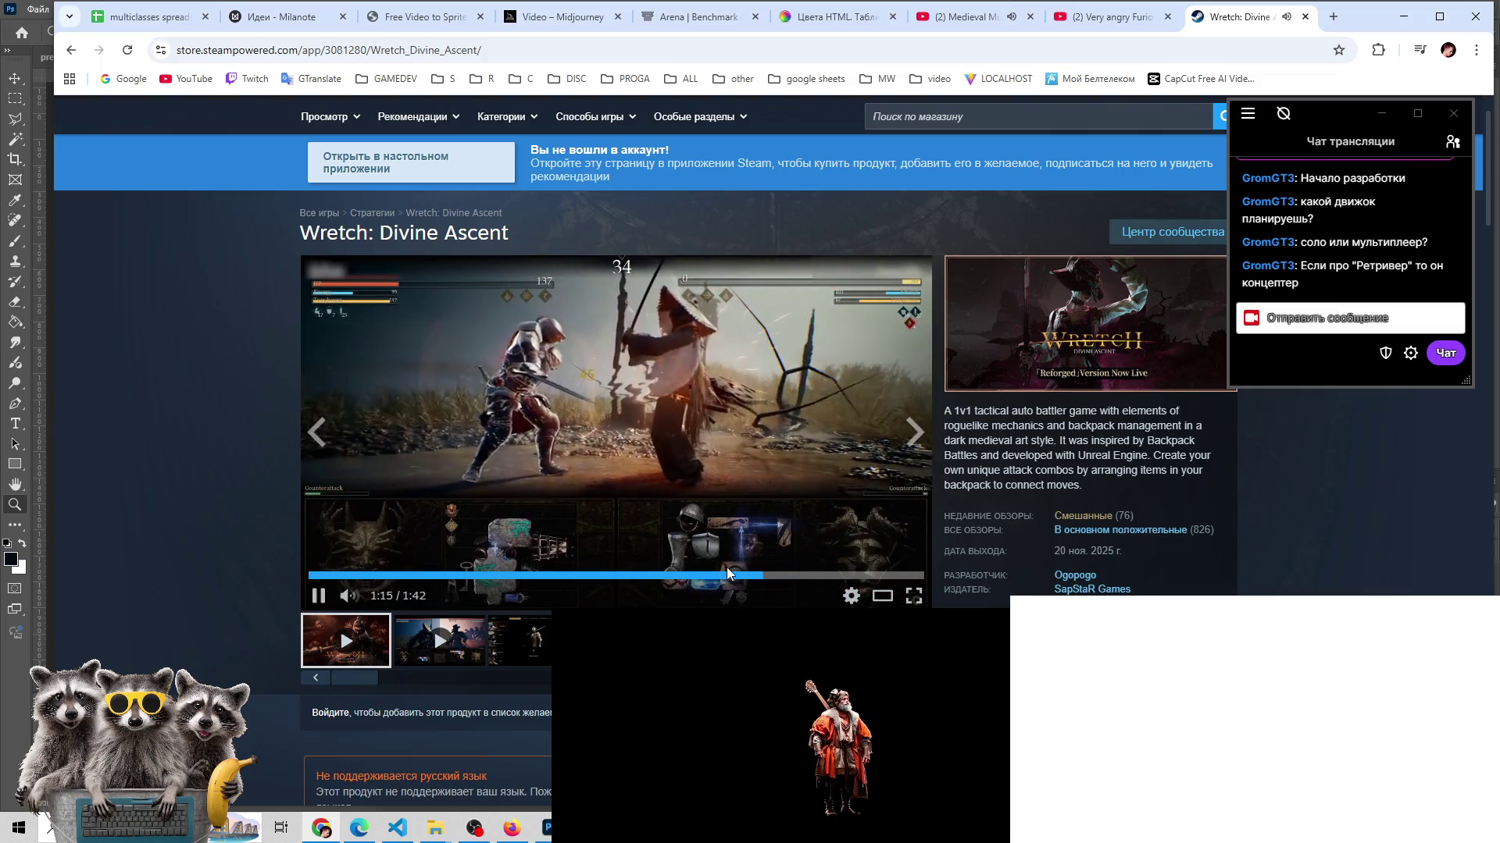
pyautogui.click(742, 577)
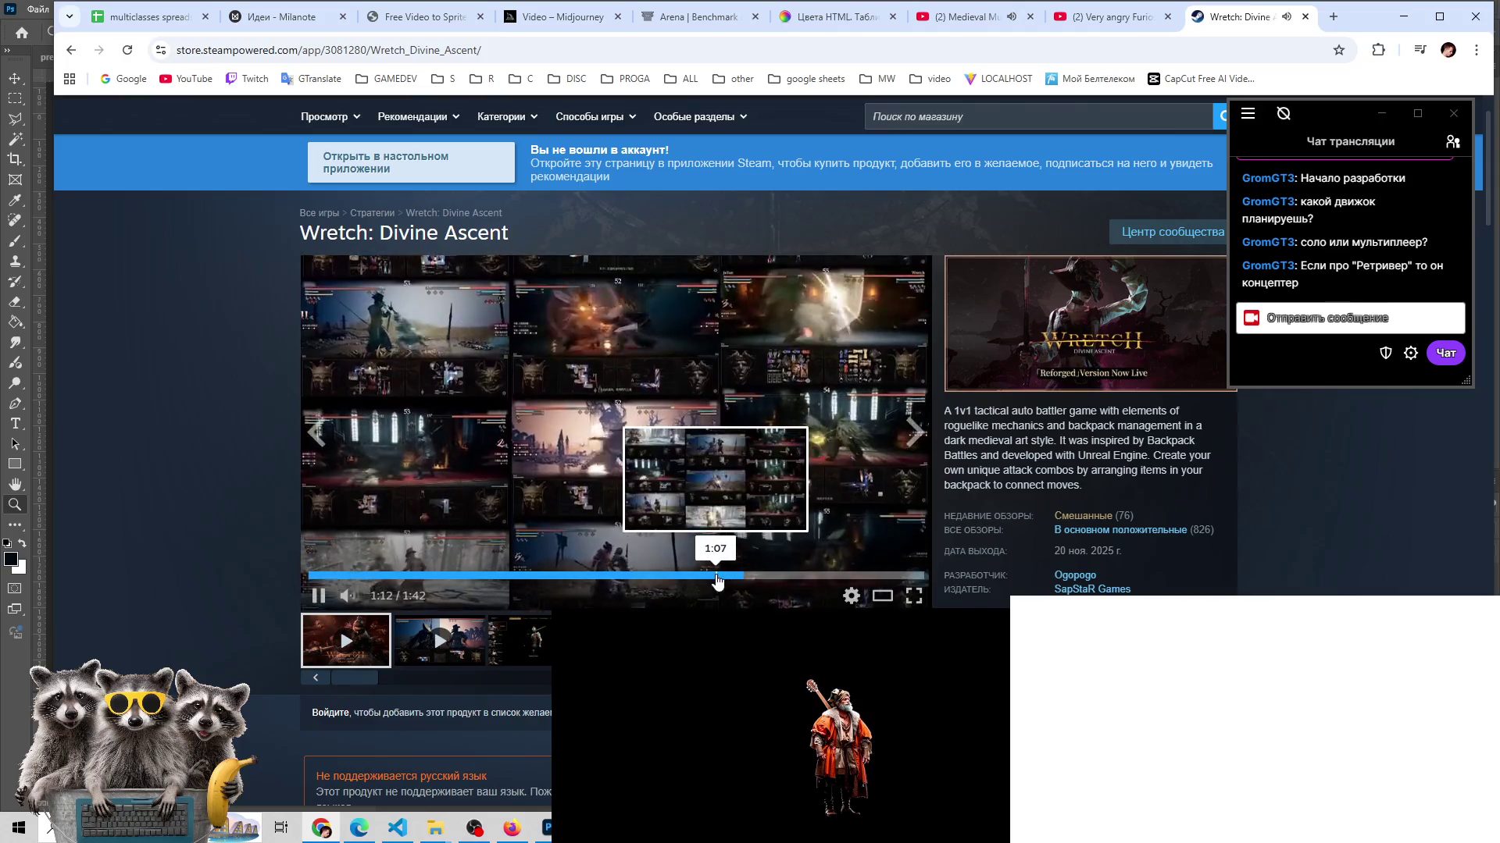
pyautogui.click(717, 578)
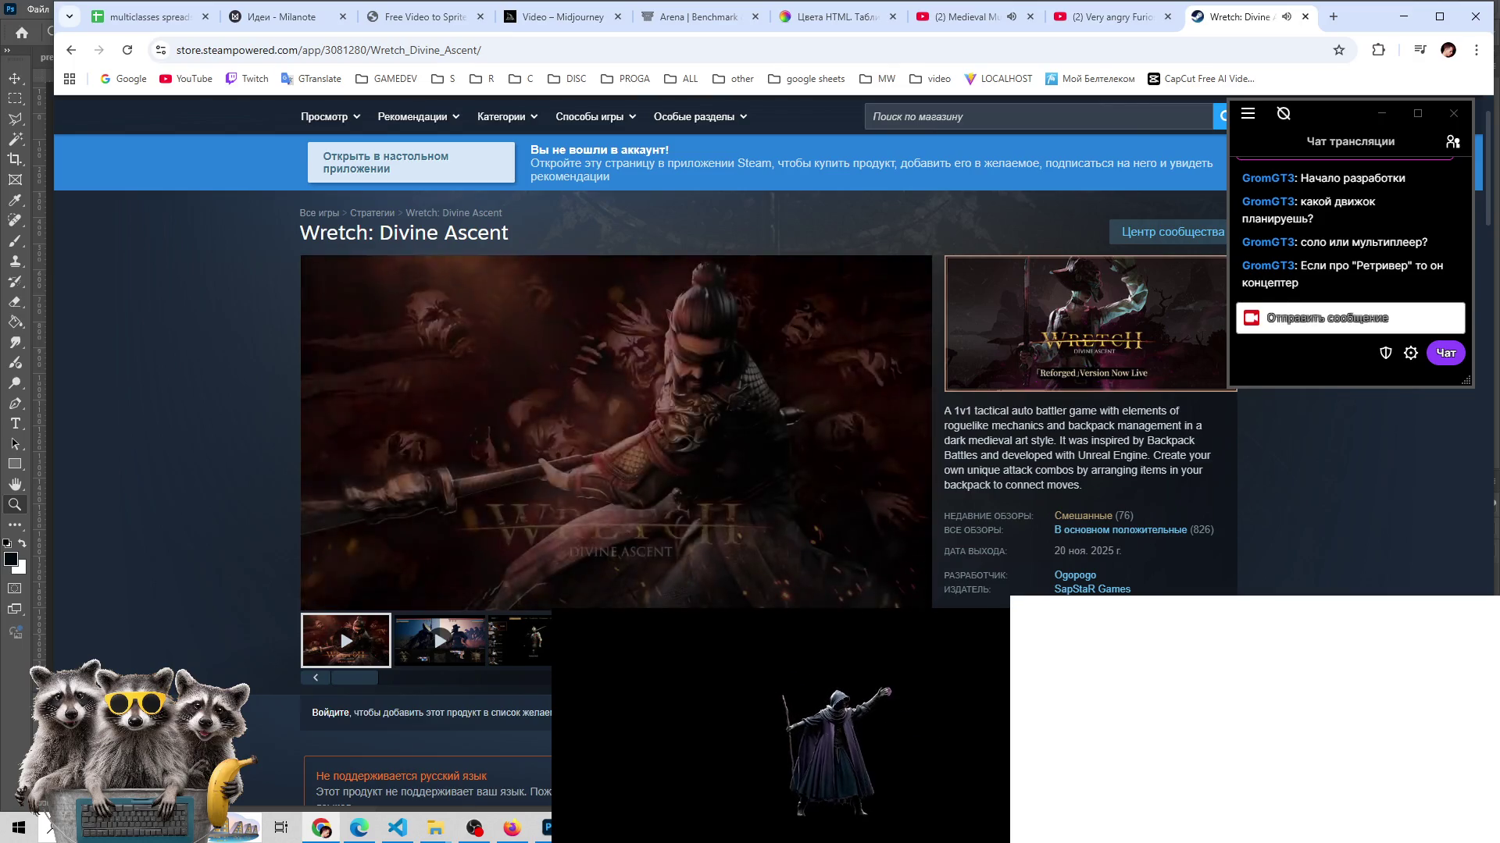
pyautogui.moveTo(843, 576); pyautogui.dragTo(436, 579)
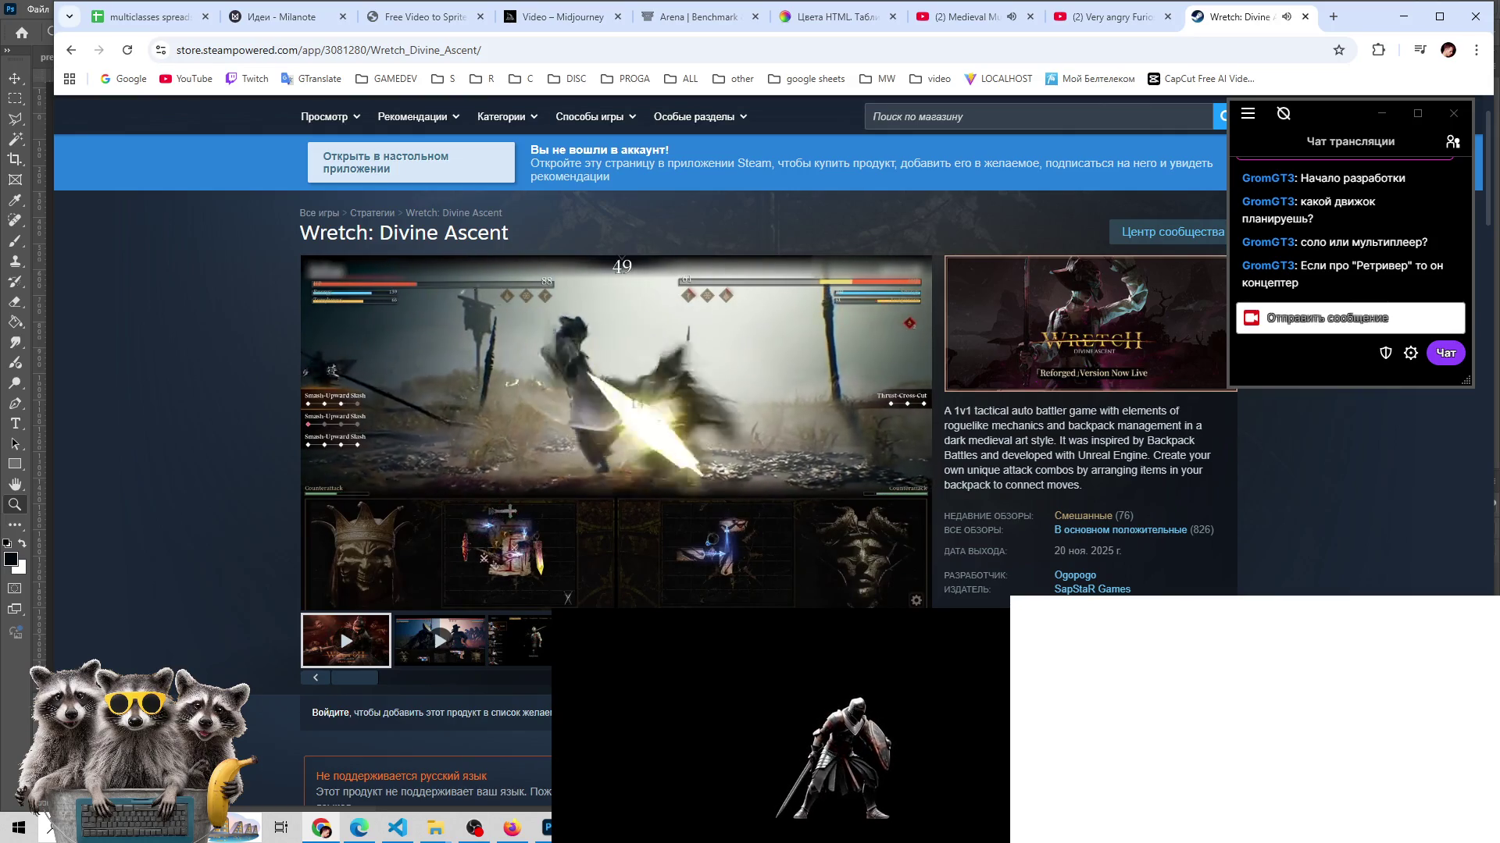
pyautogui.moveTo(486, 362)
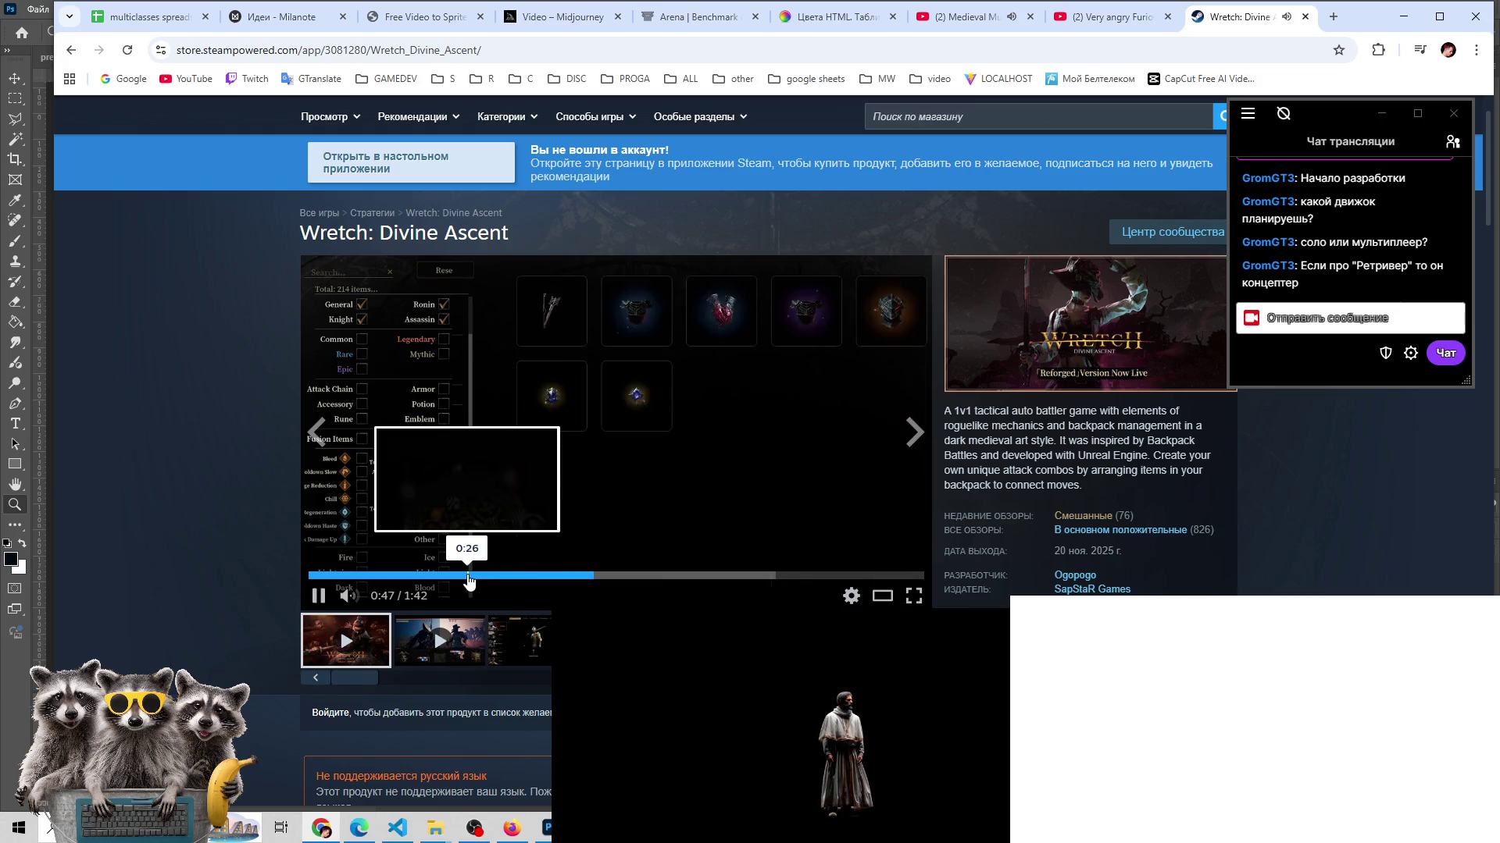
# - Close the Wretch store tab and flip through Whisk variants back to the dancing swordsman
pyautogui.click(1305, 17)
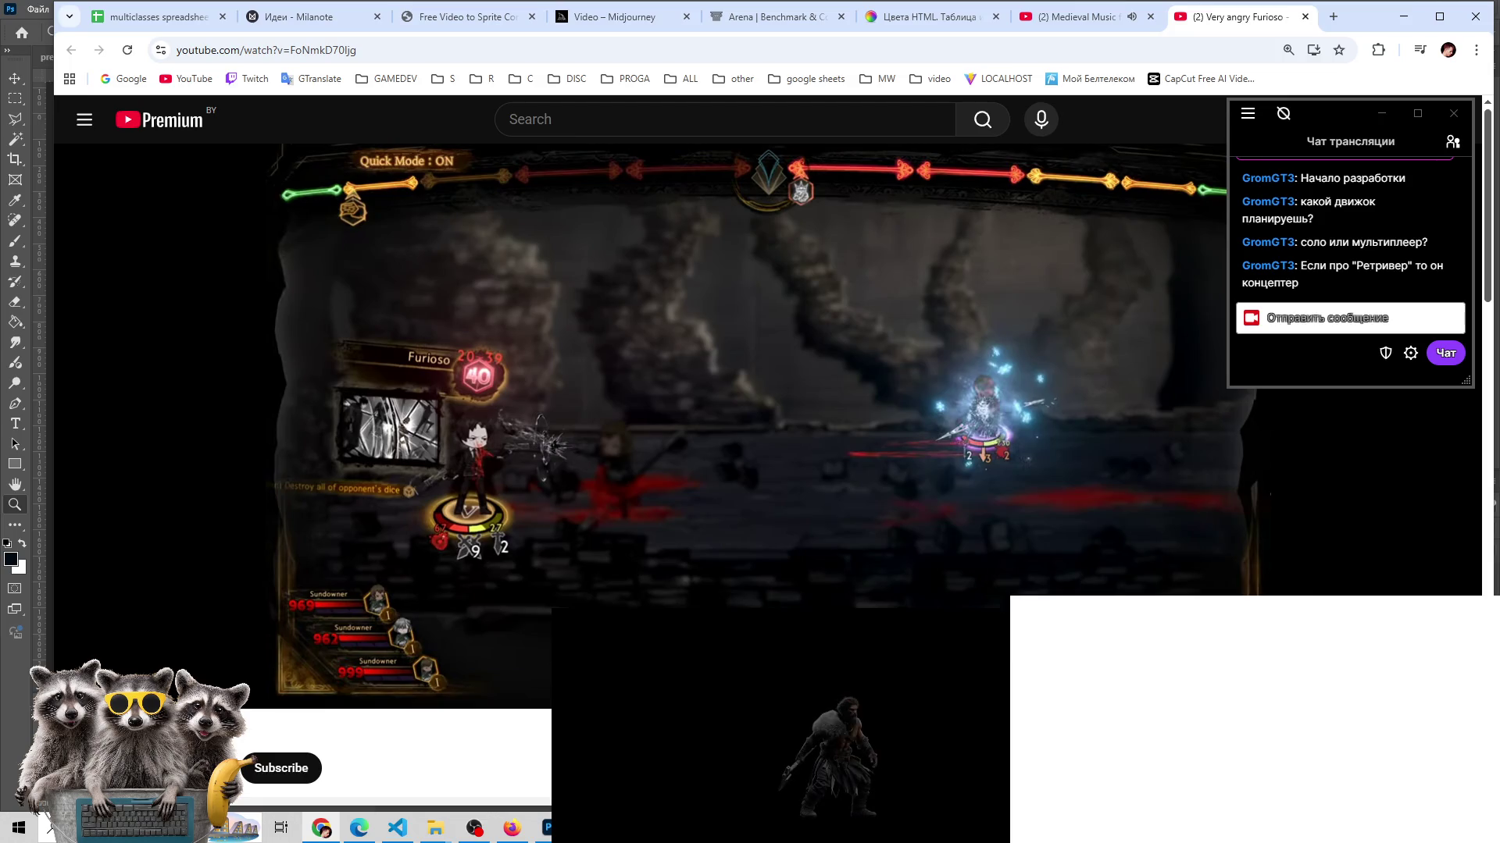
pyautogui.click(548, 826)
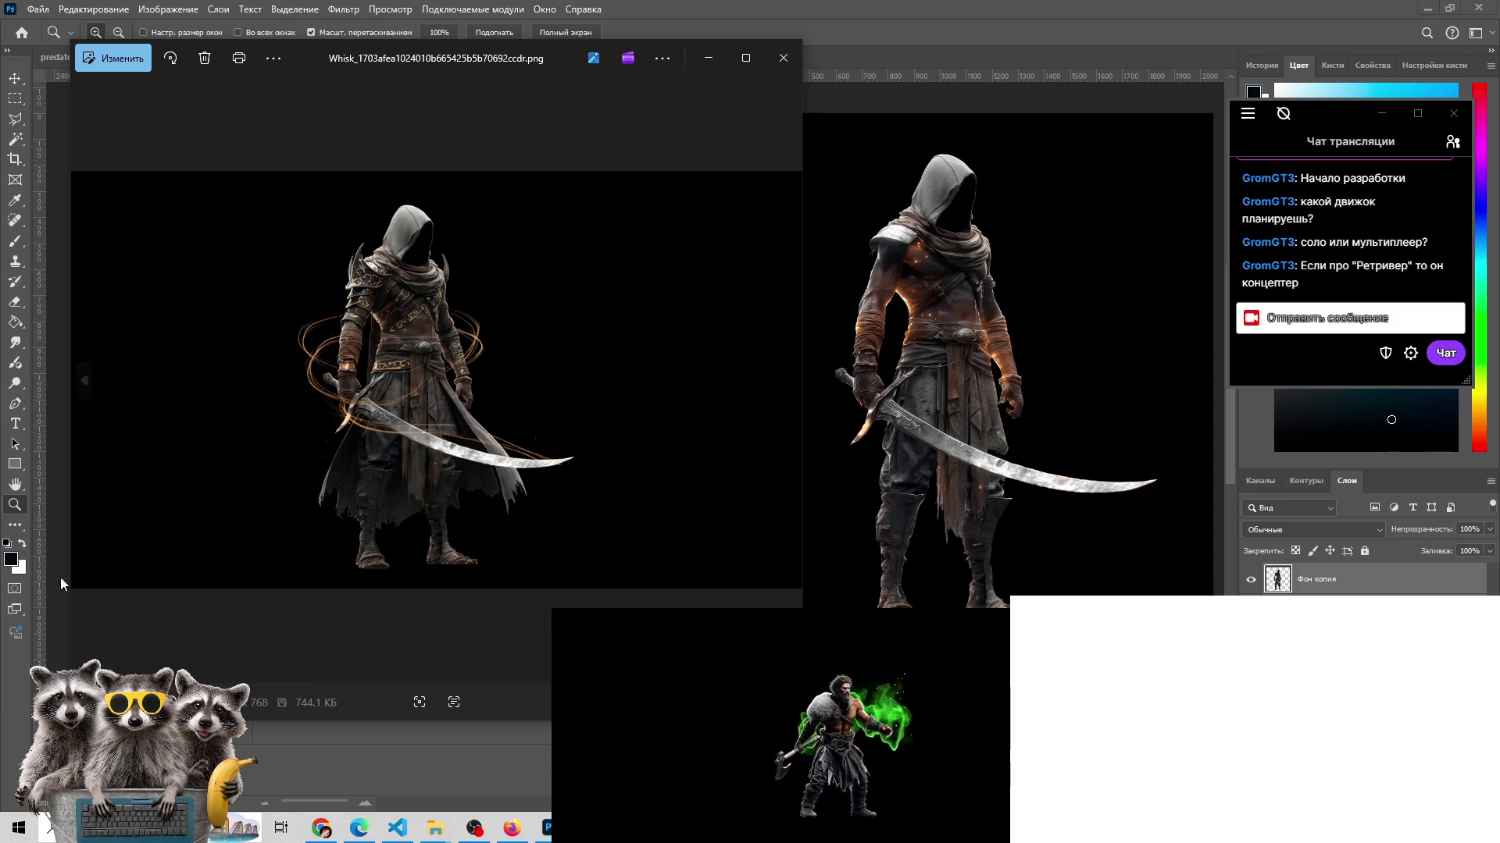
pyautogui.click(788, 378)
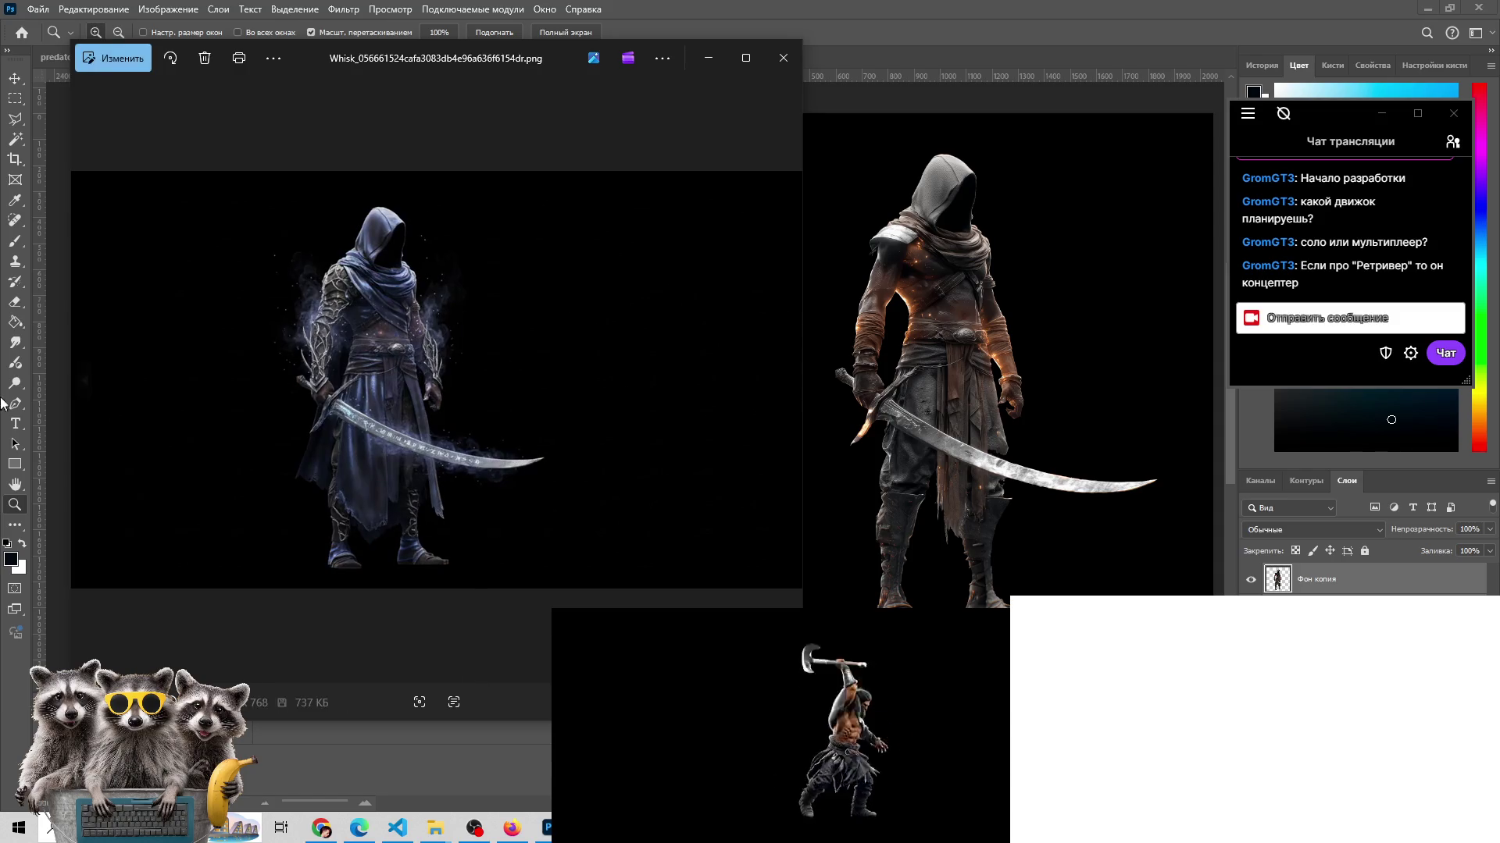
pyautogui.click(83, 383)
pyautogui.click(83, 382)
pyautogui.click(83, 382)
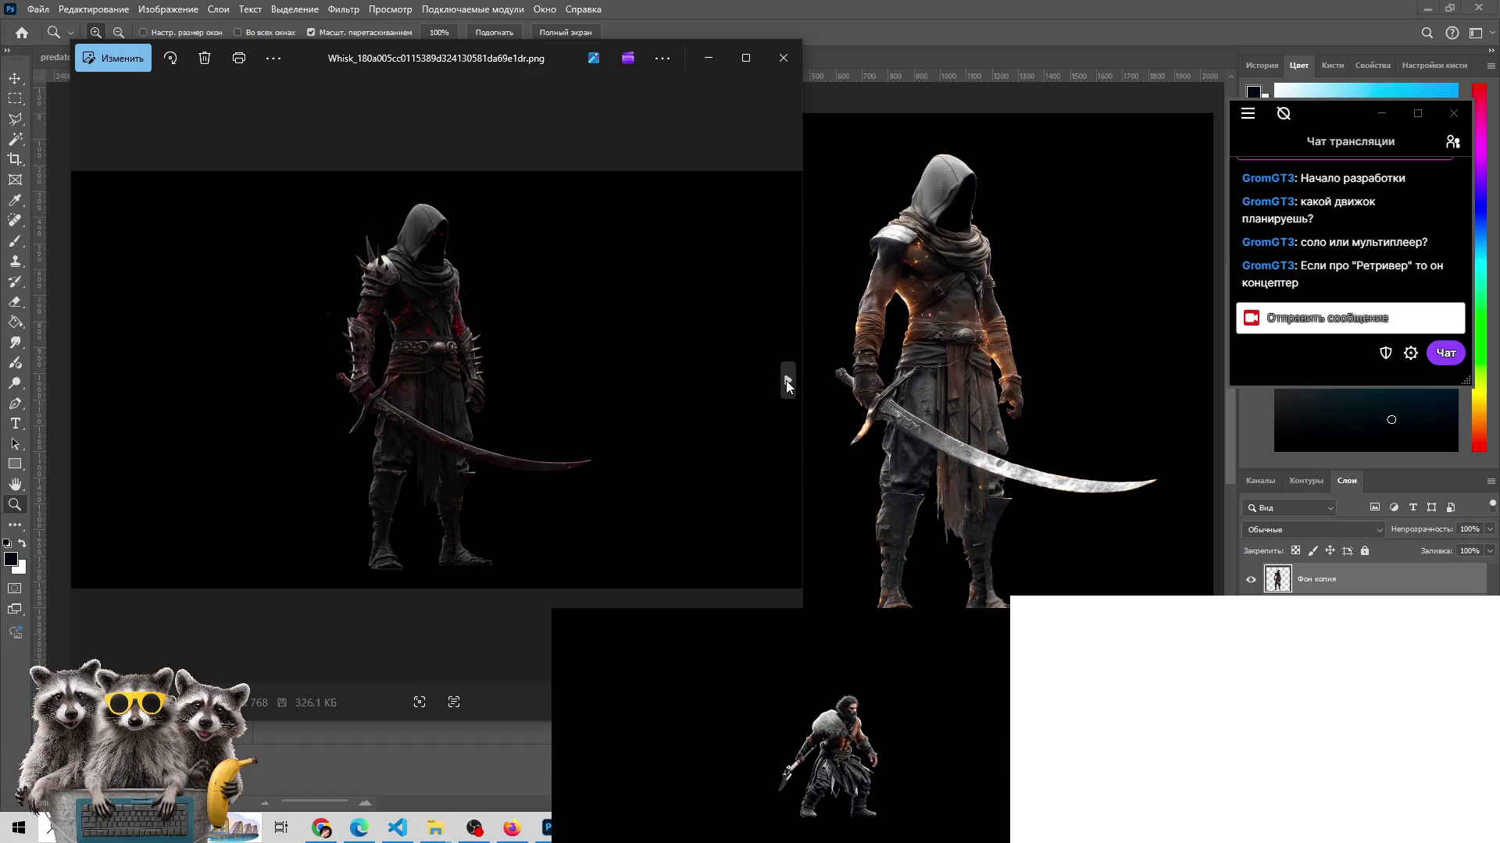
pyautogui.click(787, 381)
pyautogui.click(787, 381)
pyautogui.click(788, 382)
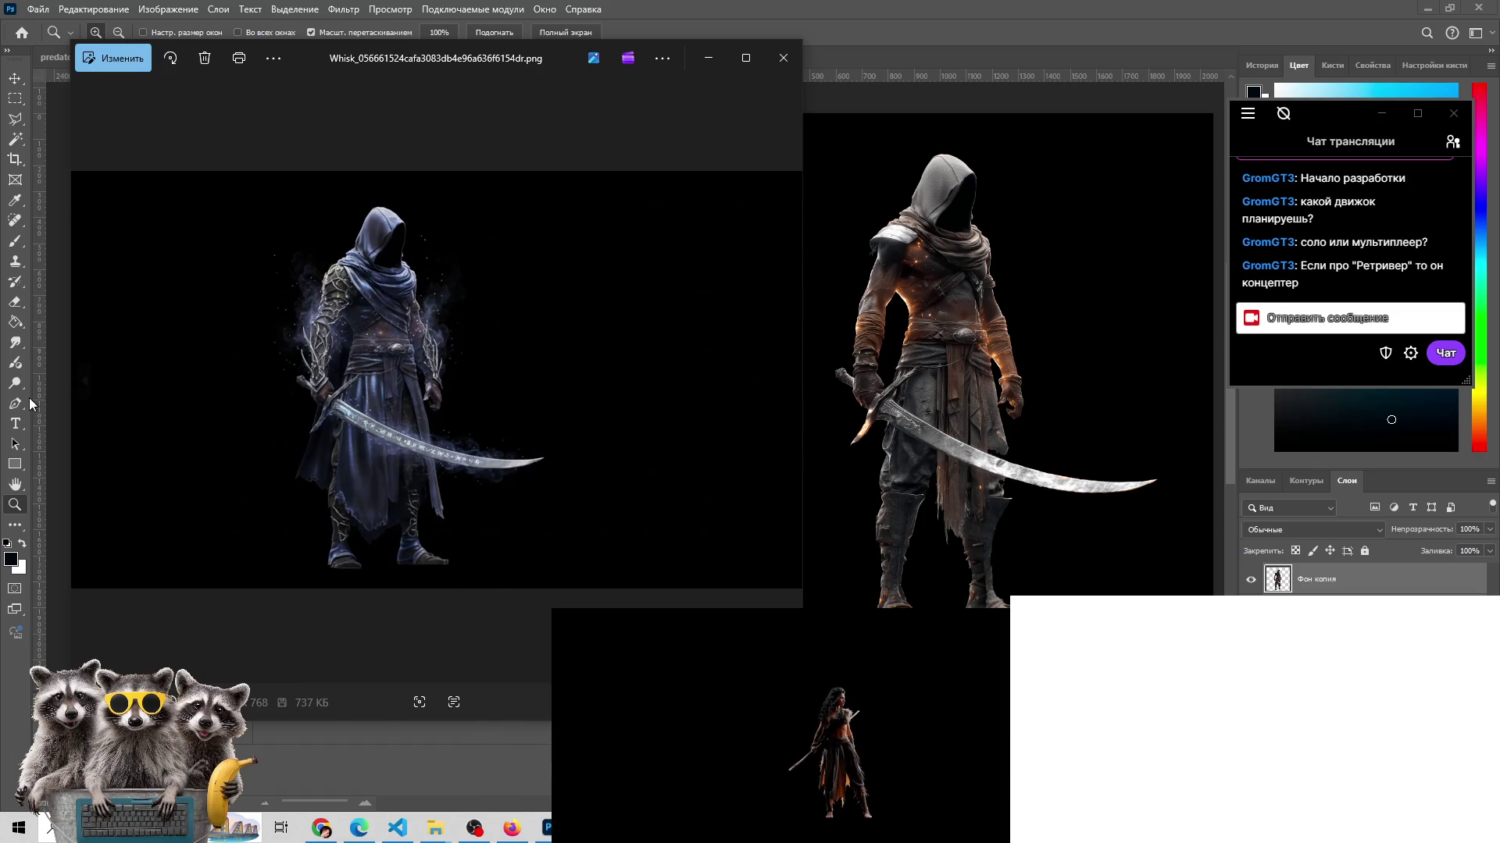
pyautogui.click(83, 379)
pyautogui.click(83, 380)
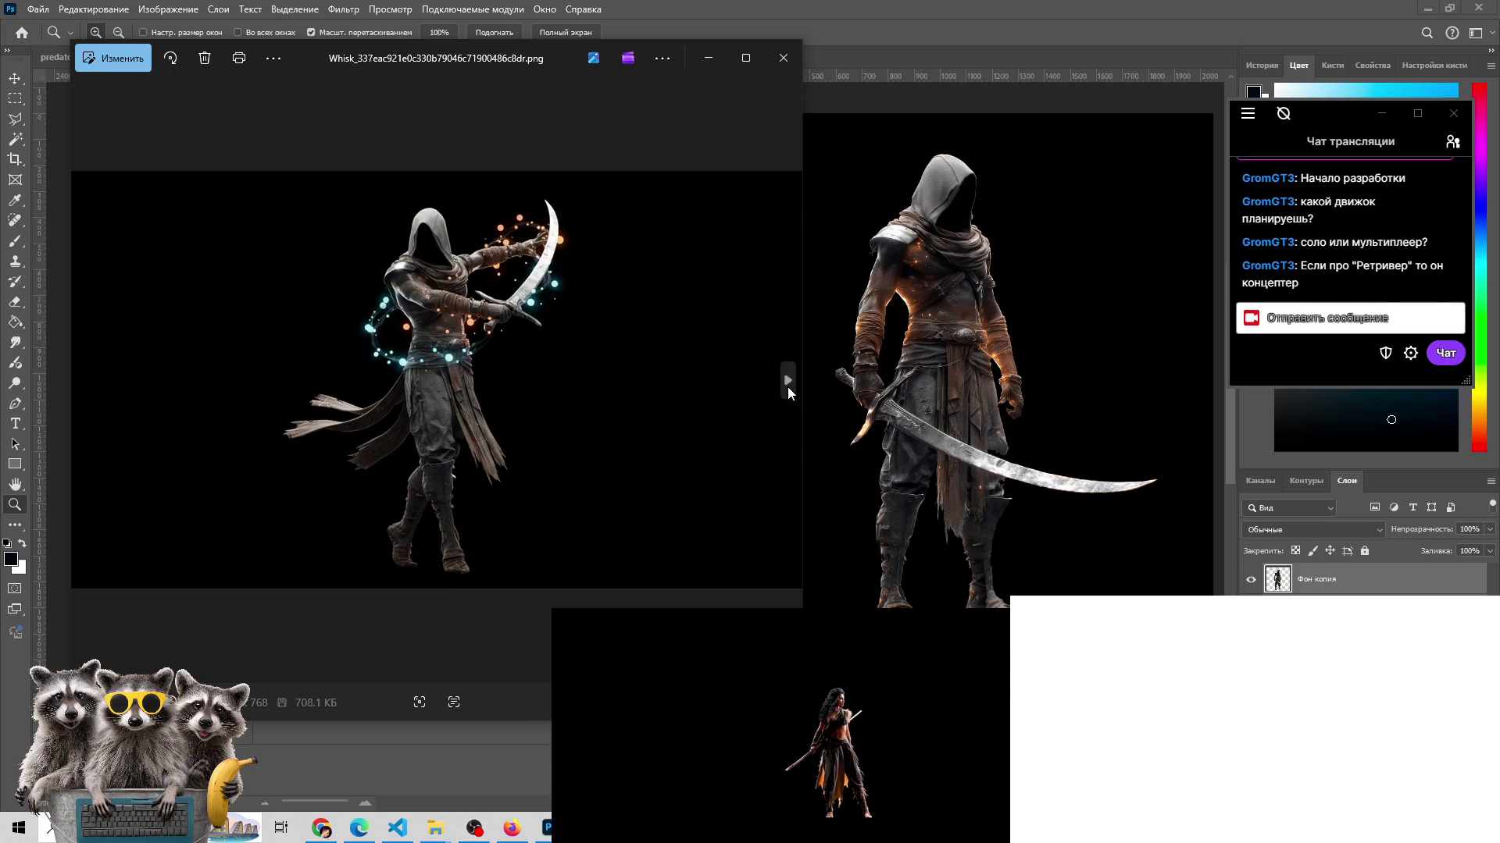
# - Browse forward through the orange-ring and reddish hooded variants to the fiery-armed swordsman
pyautogui.click(786, 385)
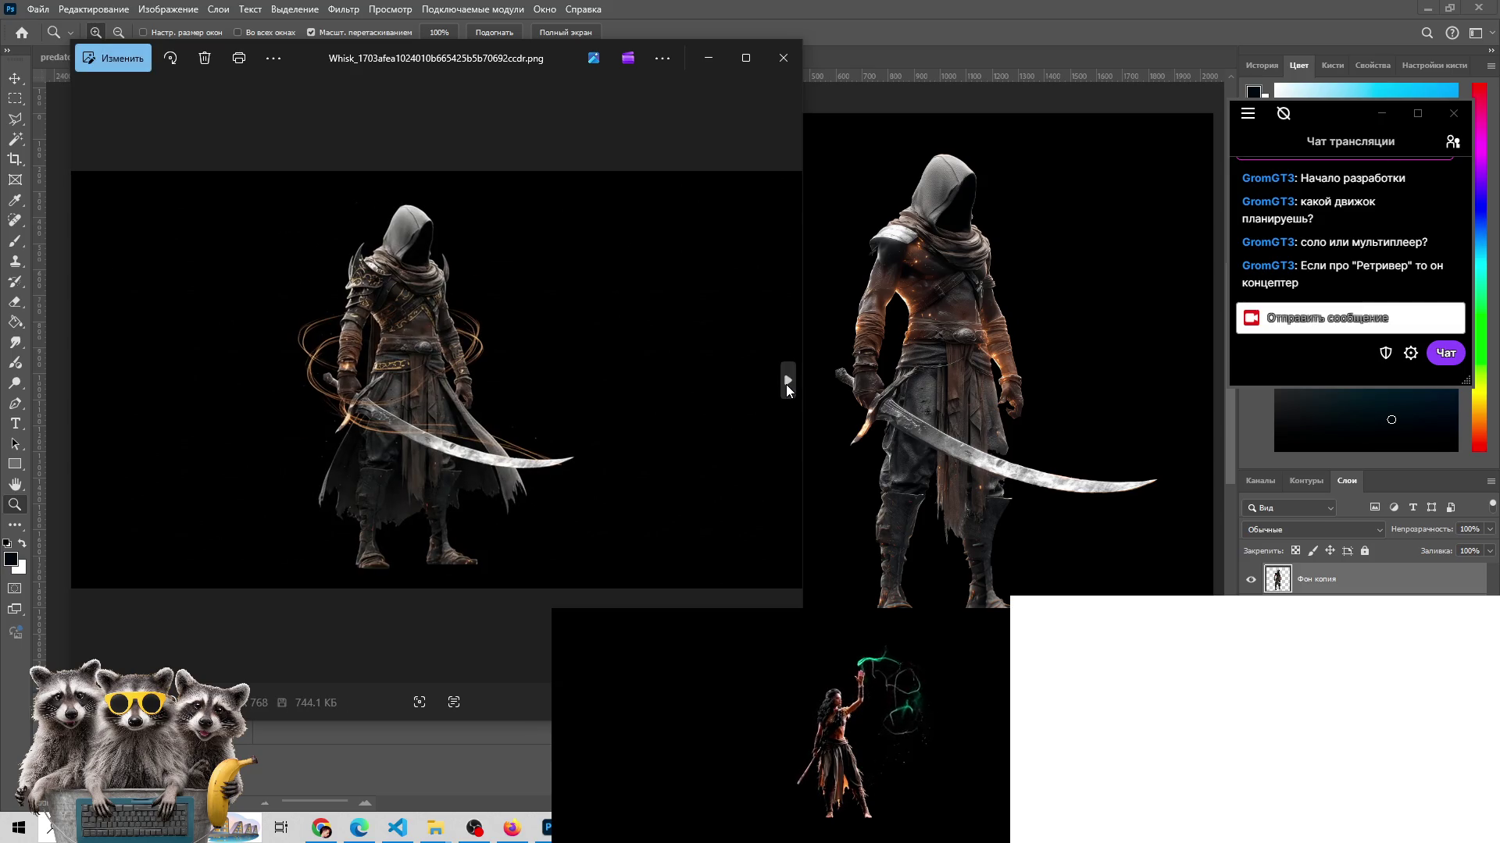
pyautogui.click(786, 383)
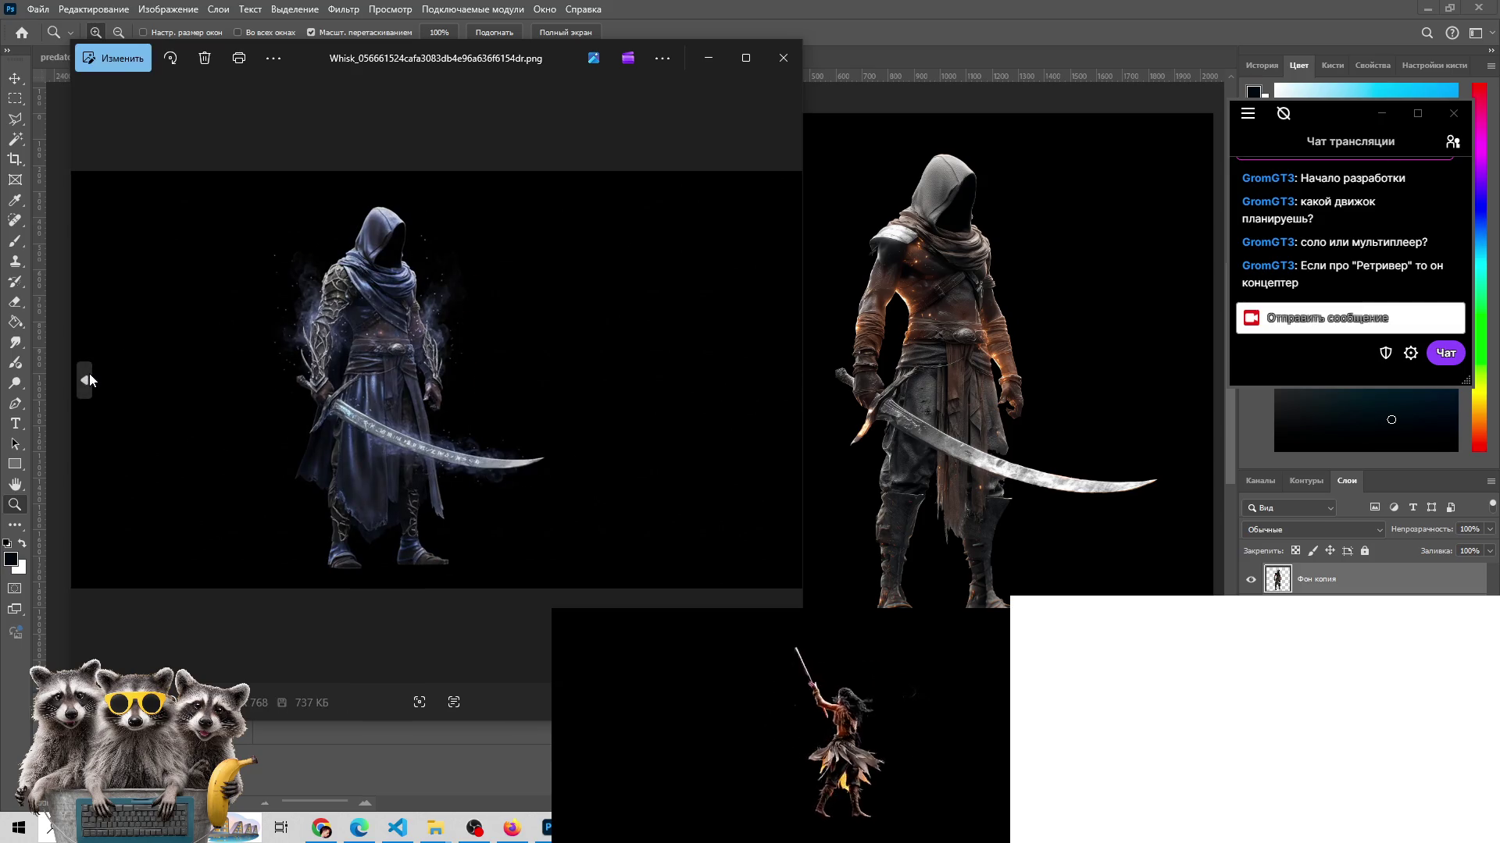
pyautogui.click(86, 378)
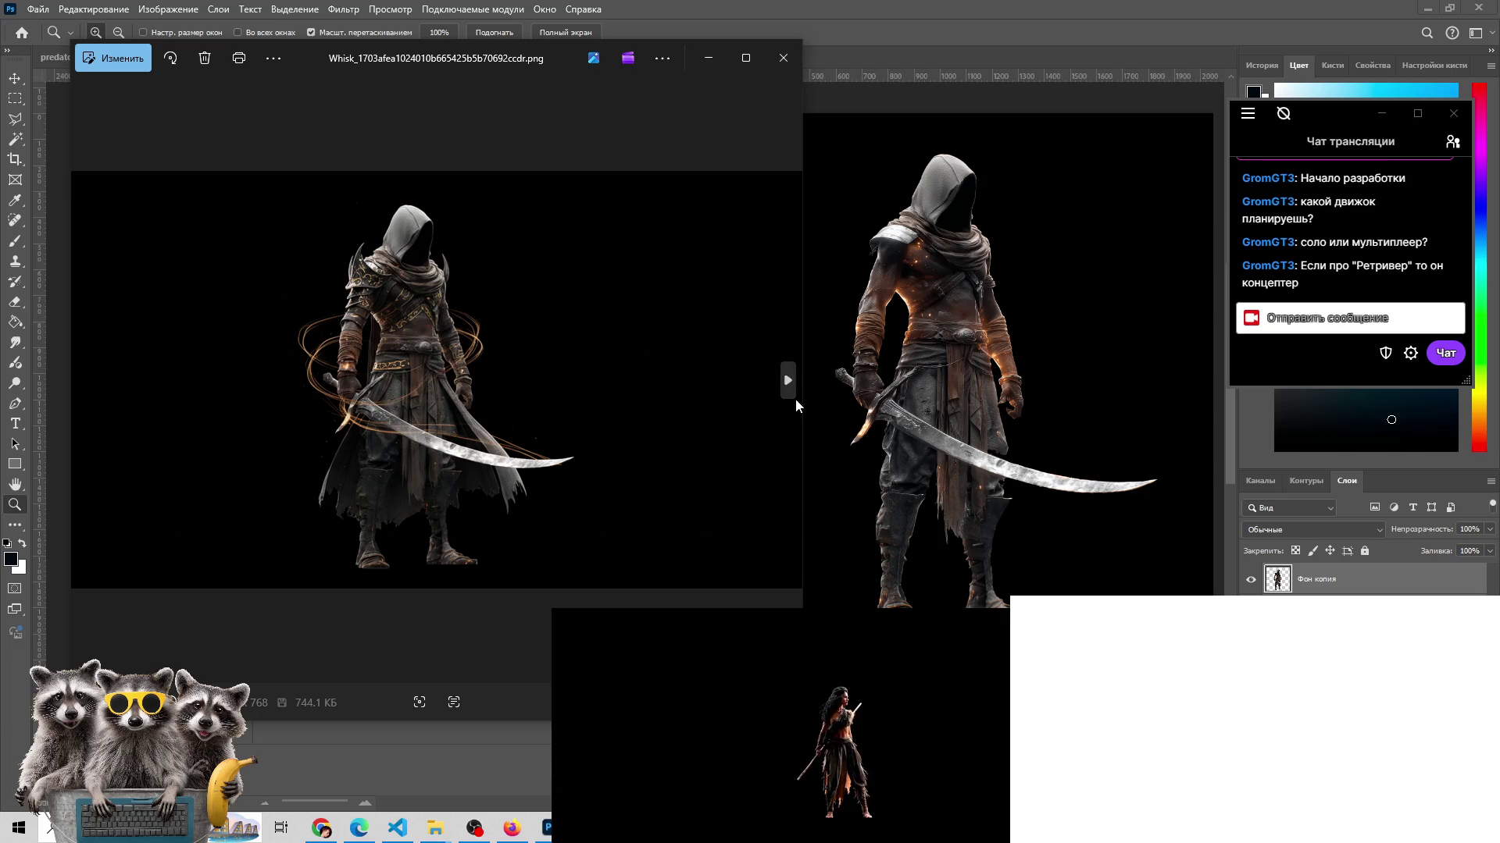
pyautogui.click(790, 395)
pyautogui.click(789, 394)
pyautogui.click(789, 392)
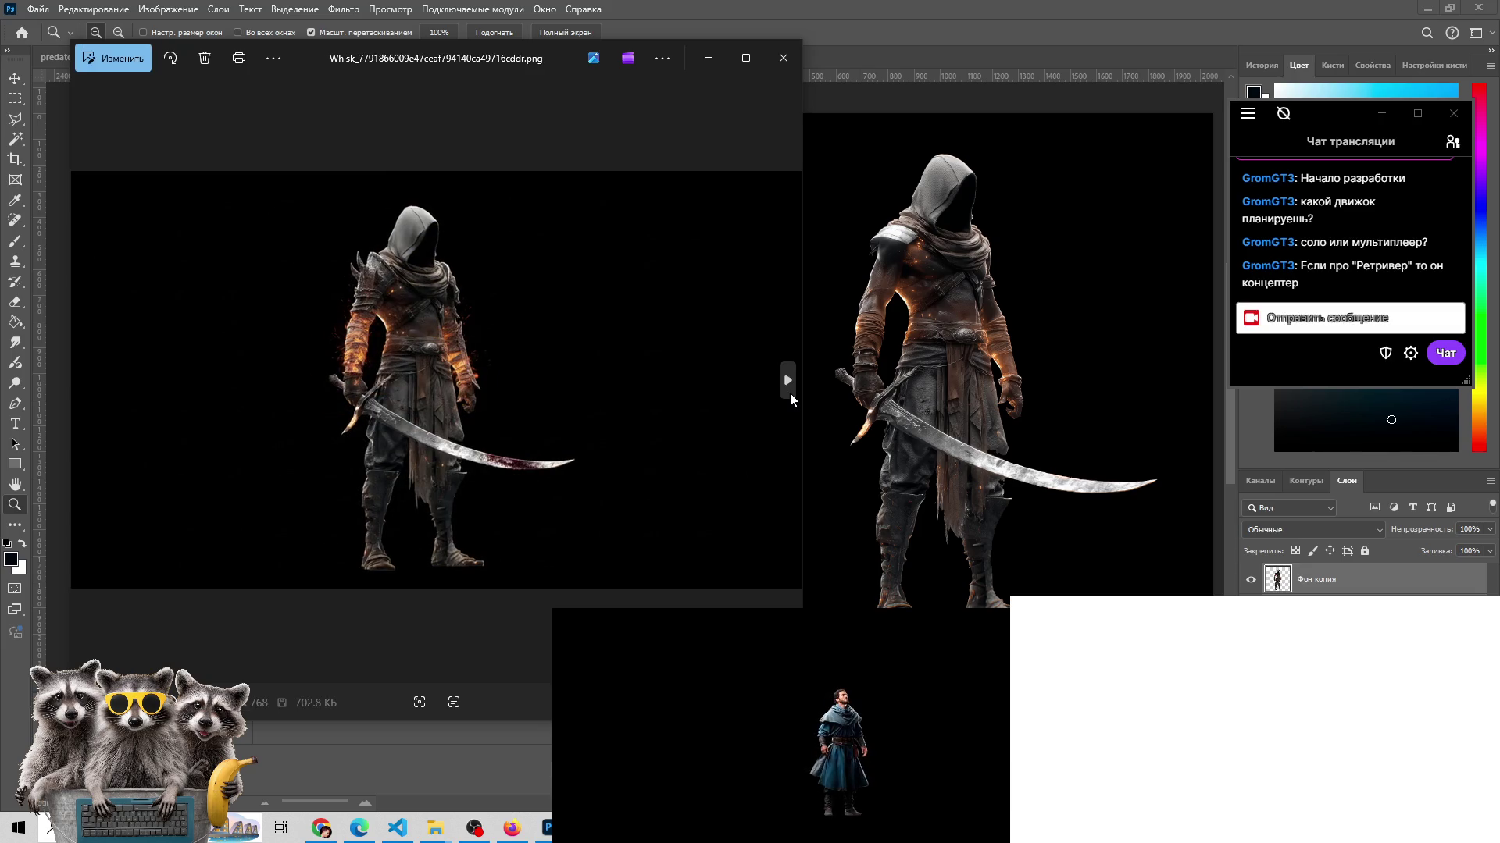
pyautogui.click(789, 392)
pyautogui.click(96, 374)
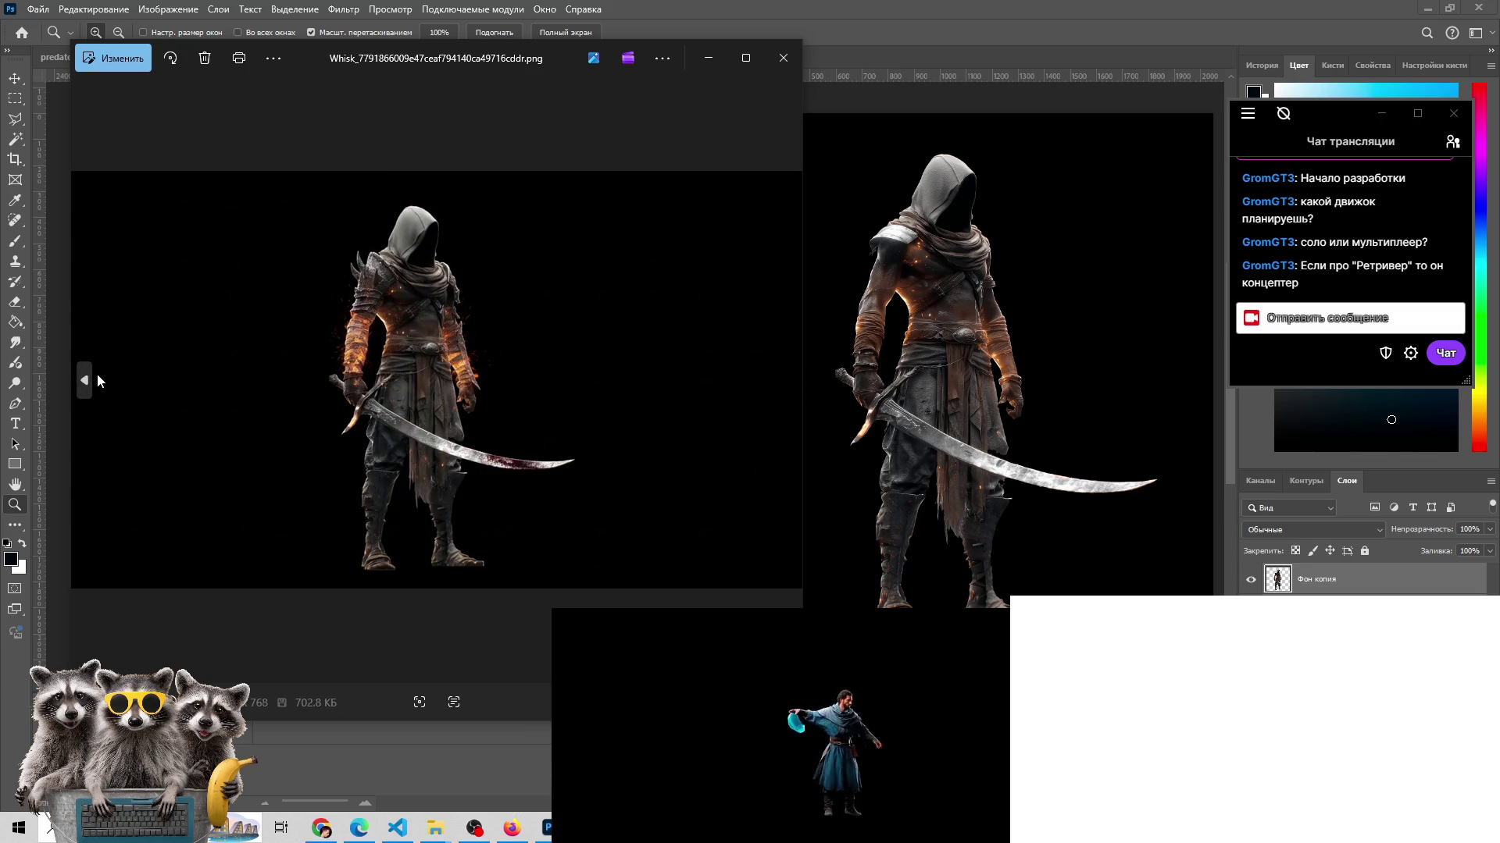
pyautogui.click(97, 375)
pyautogui.click(792, 392)
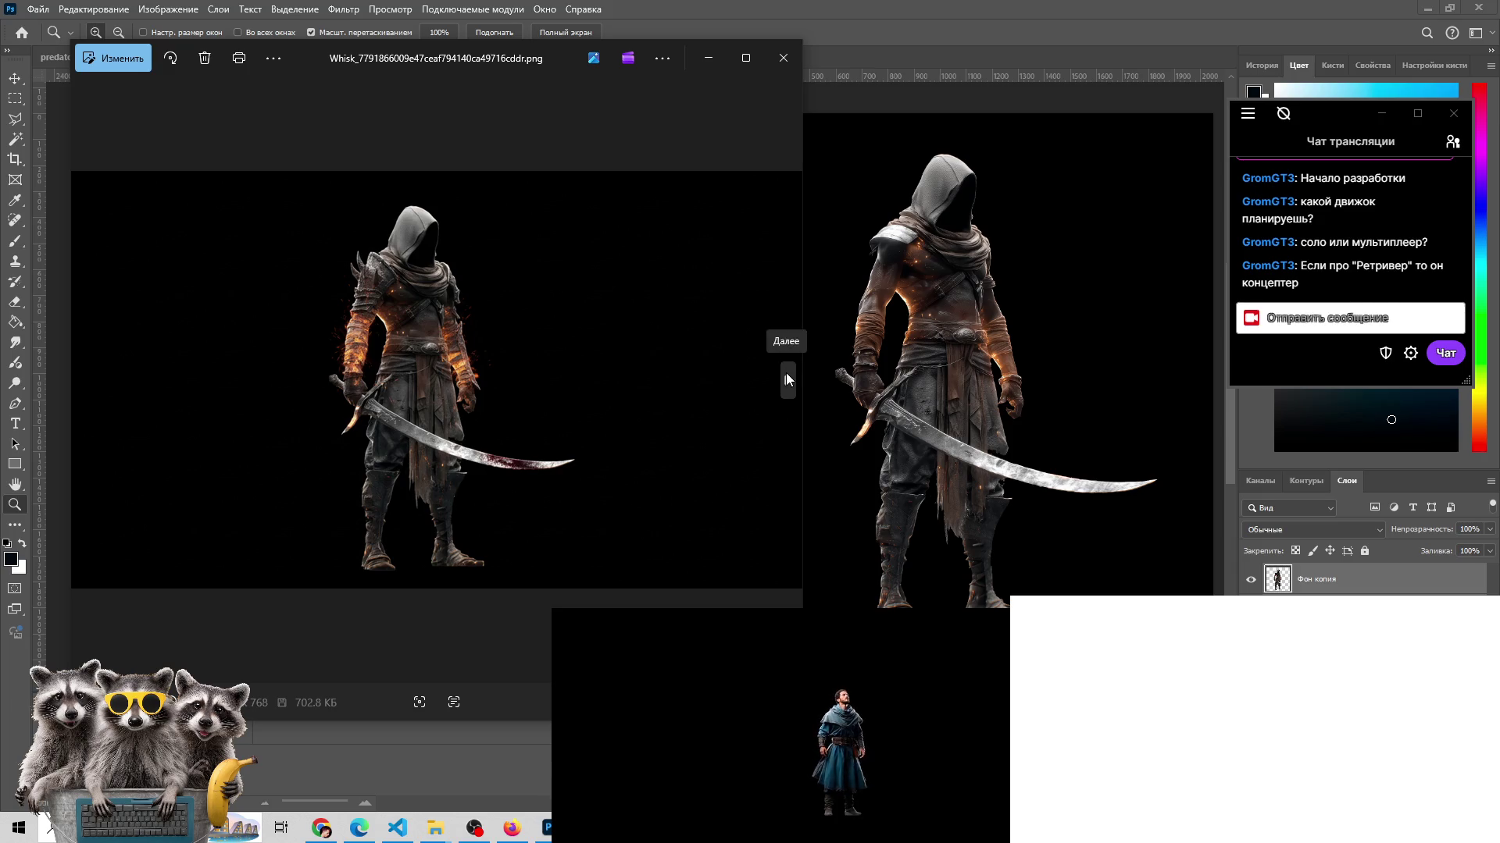
# - Page past the crouching and leaping variants, settling back on the orange-swirl swordsman
pyautogui.click(787, 377)
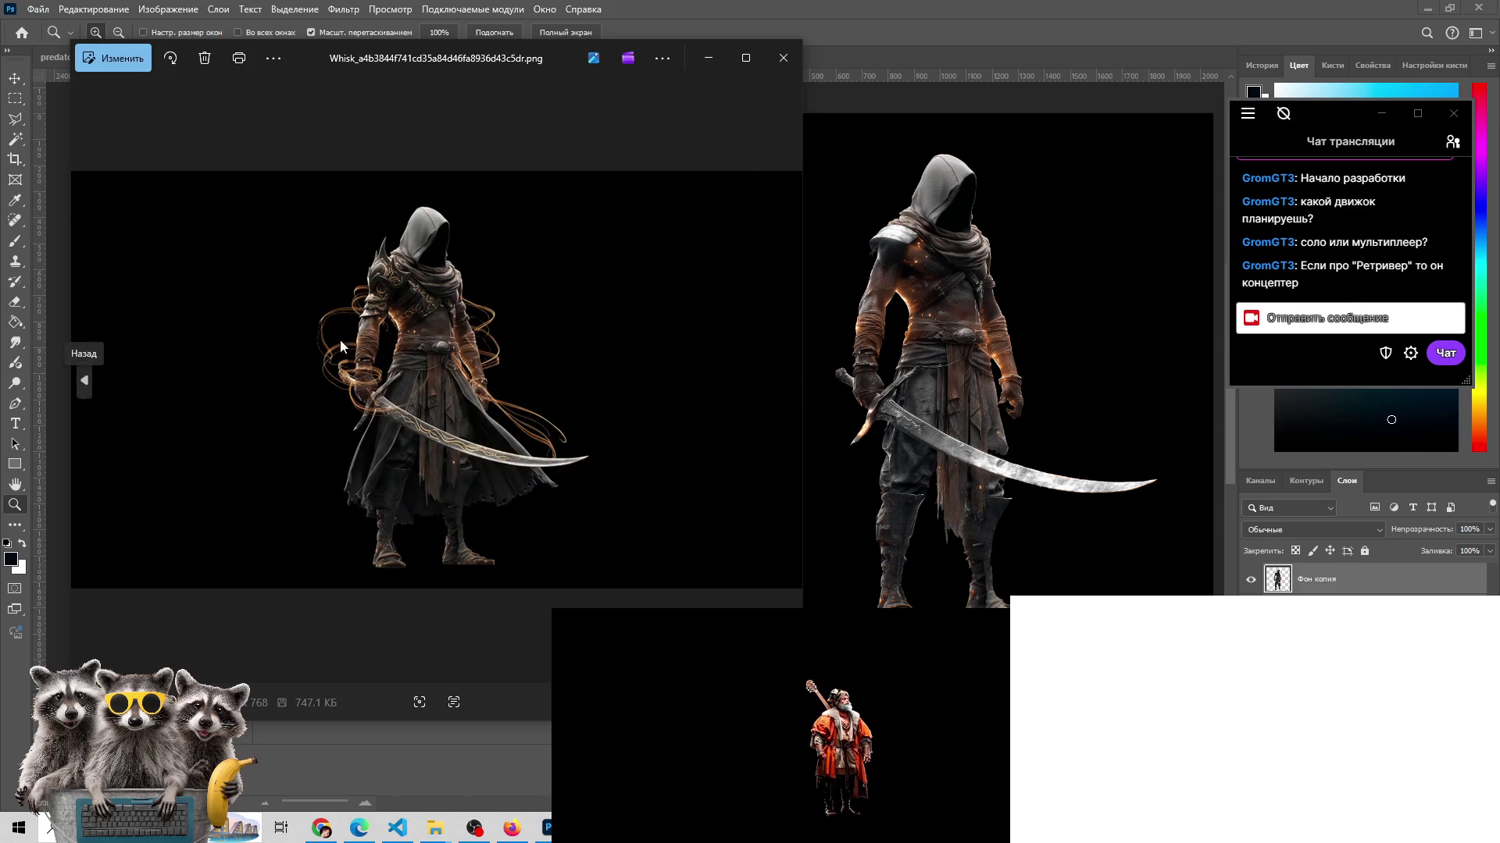
pyautogui.click(791, 391)
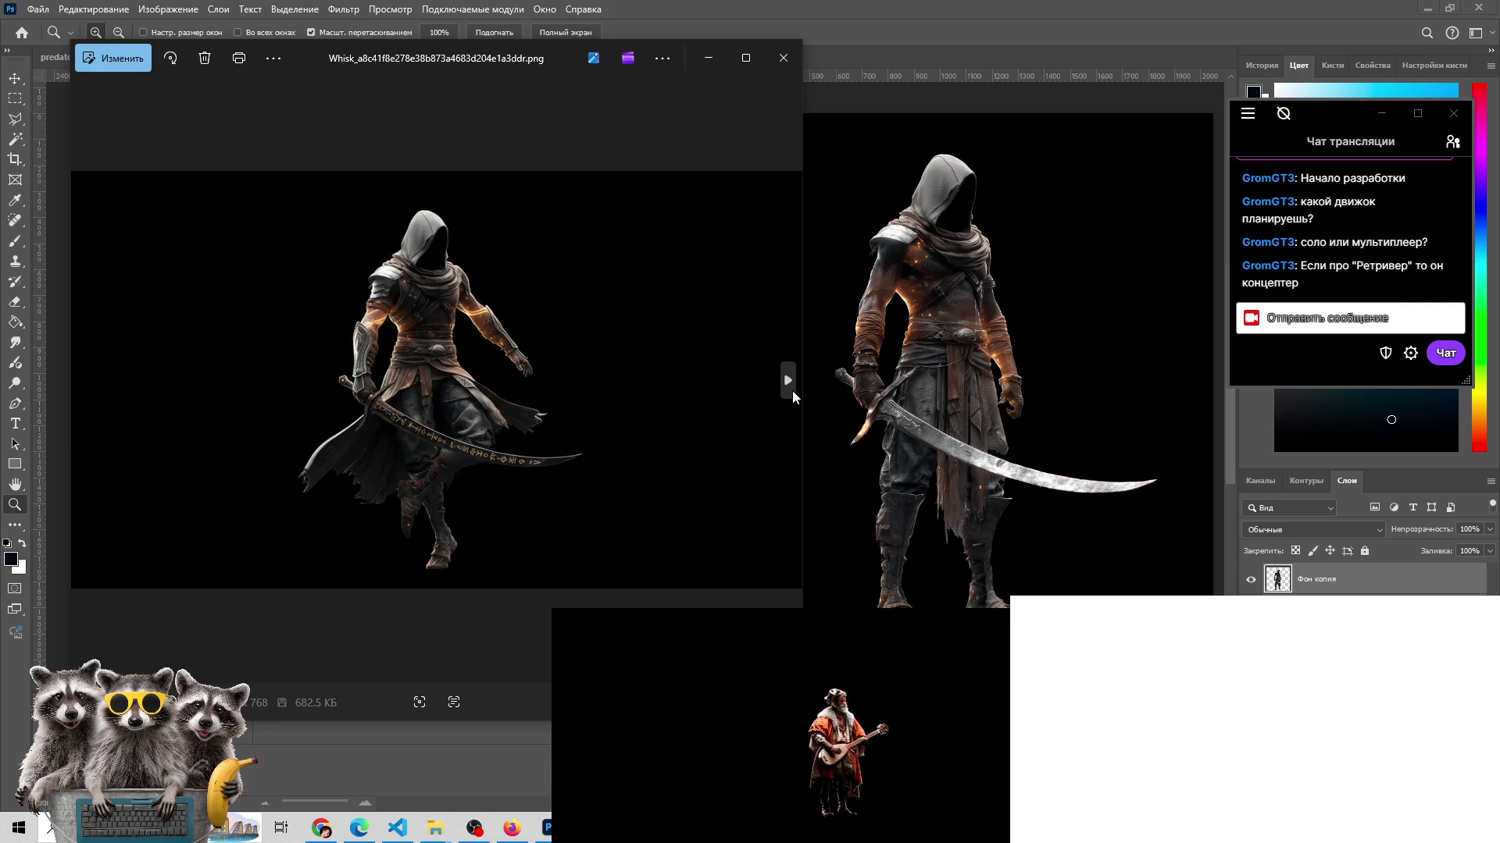
pyautogui.click(790, 390)
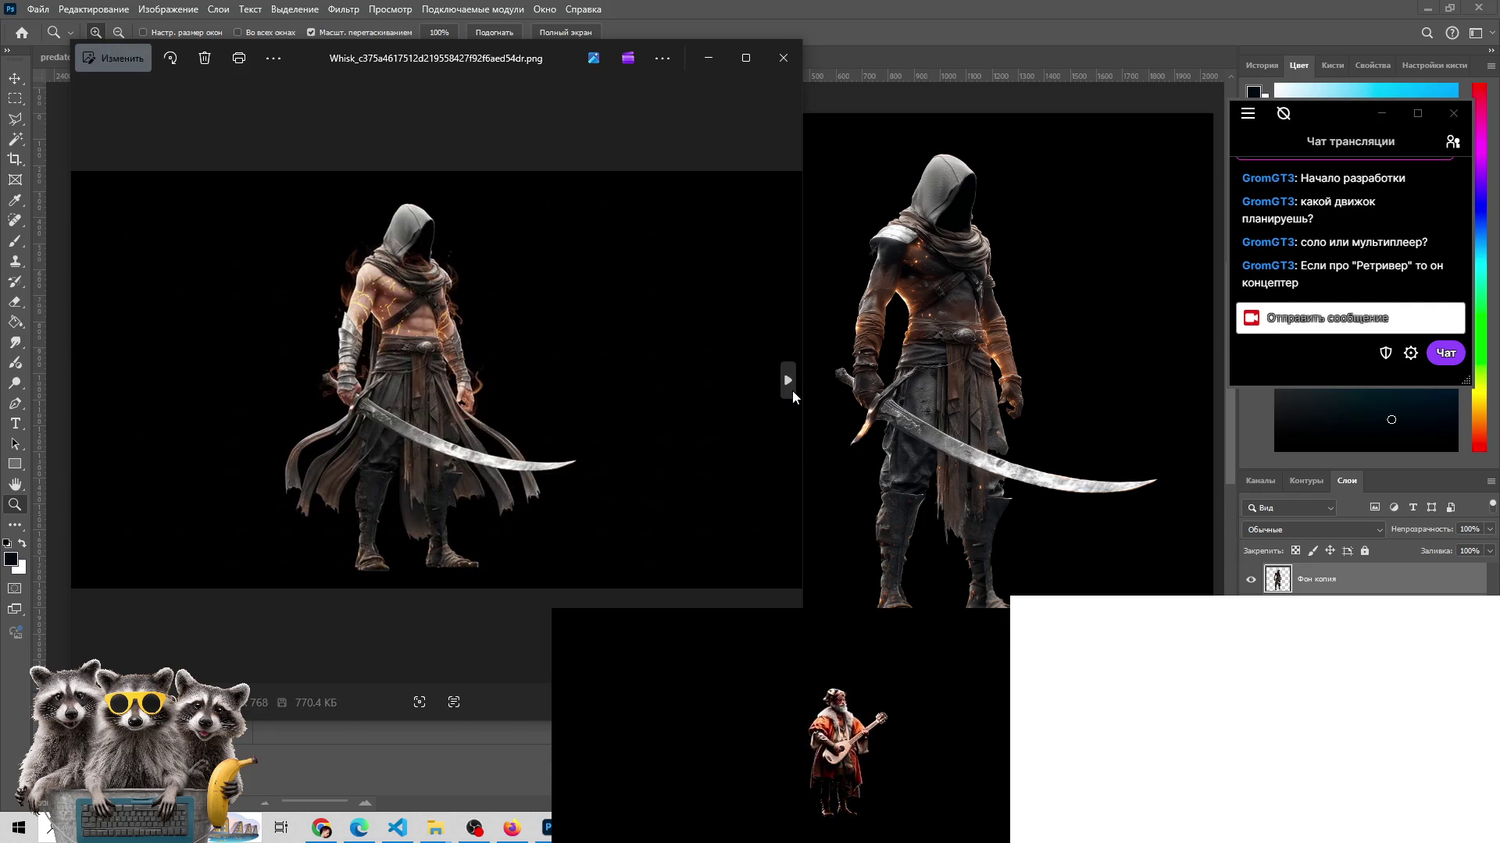
pyautogui.click(790, 391)
pyautogui.click(790, 390)
pyautogui.click(790, 391)
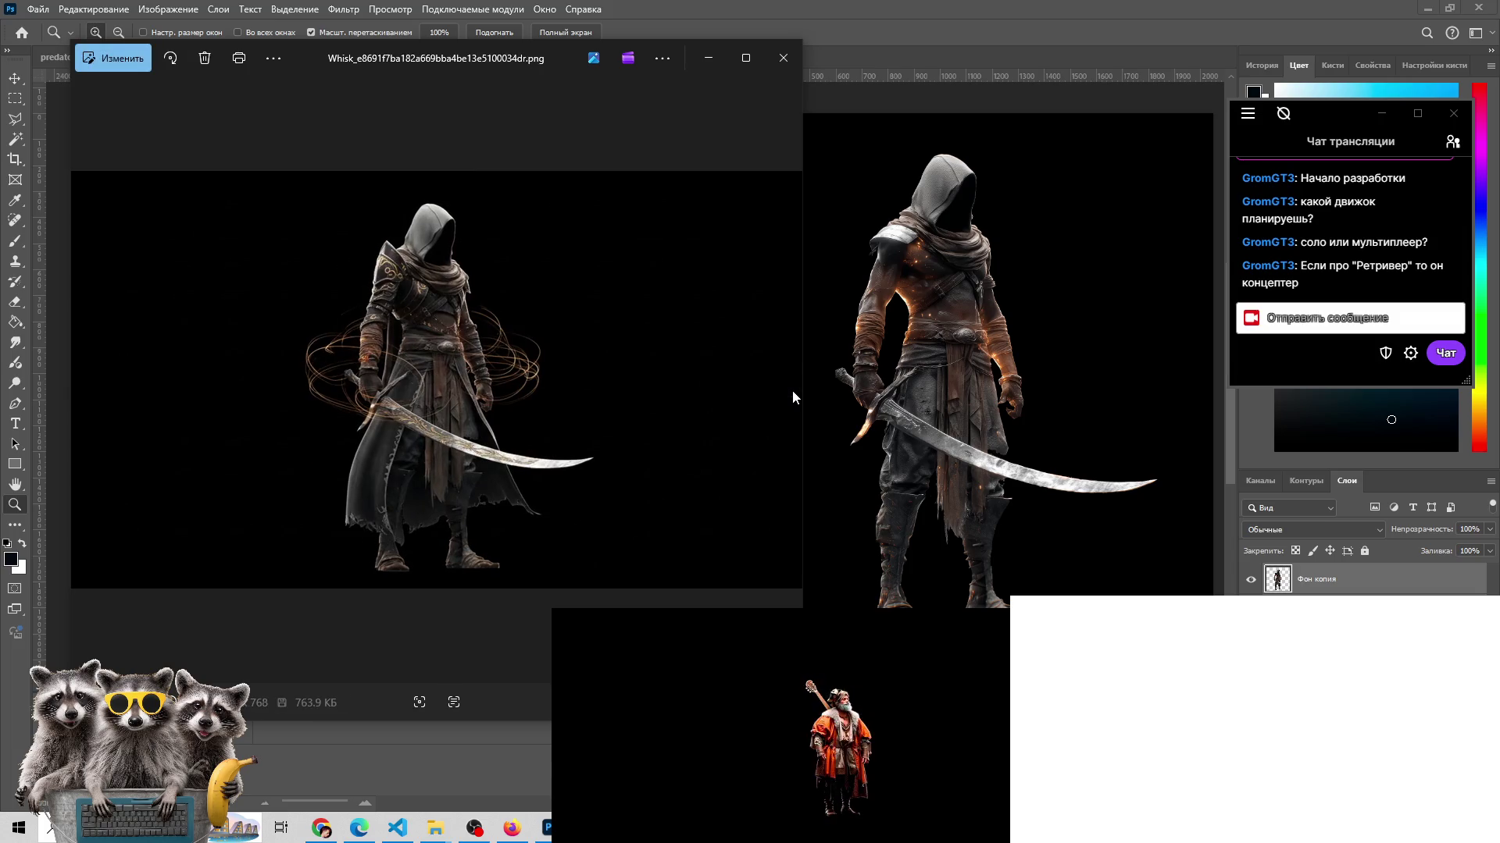
pyautogui.click(81, 375)
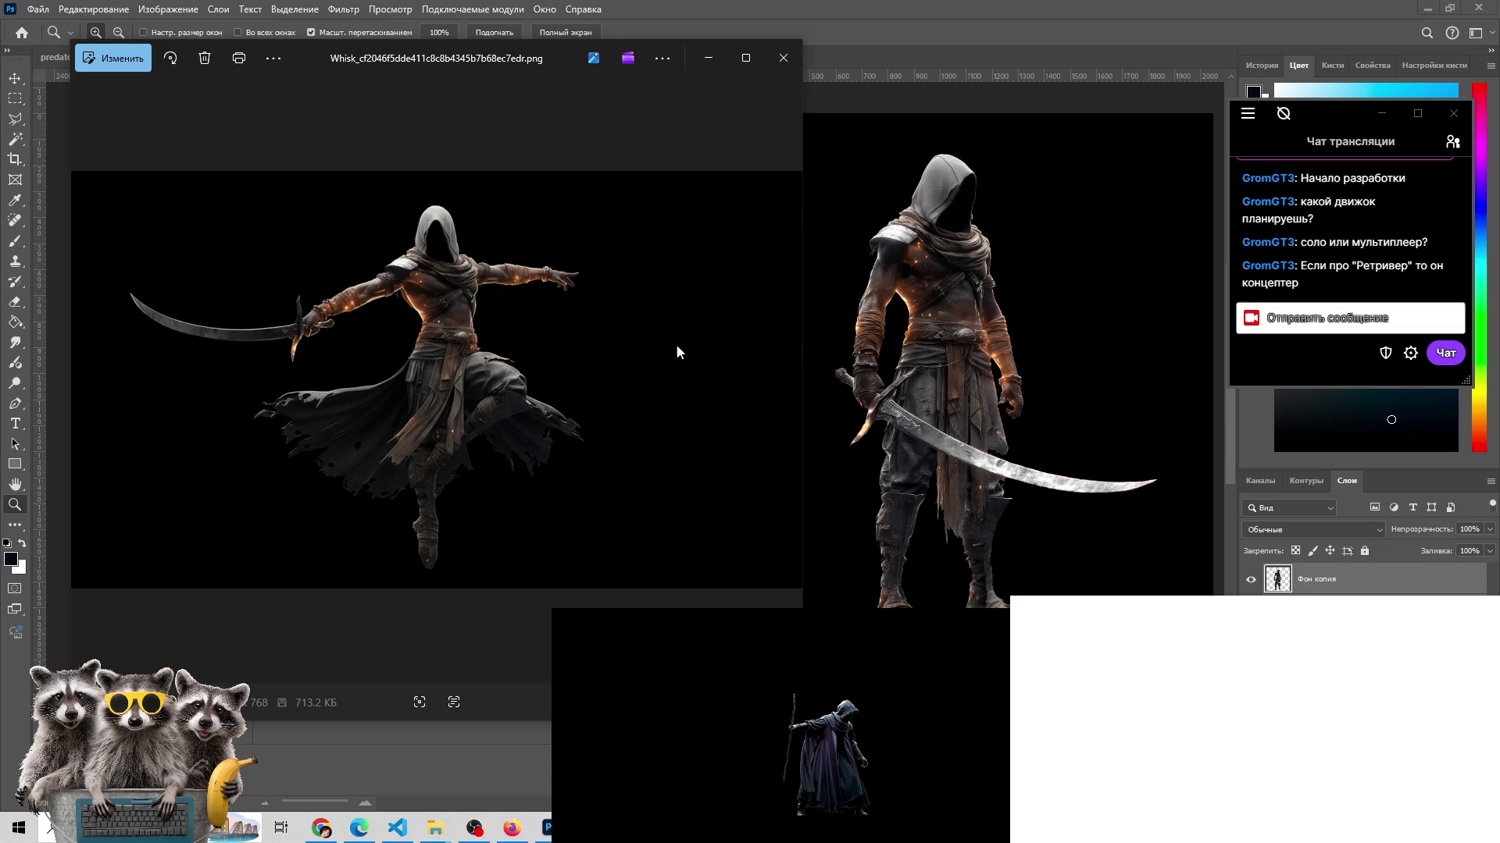
pyautogui.click(79, 381)
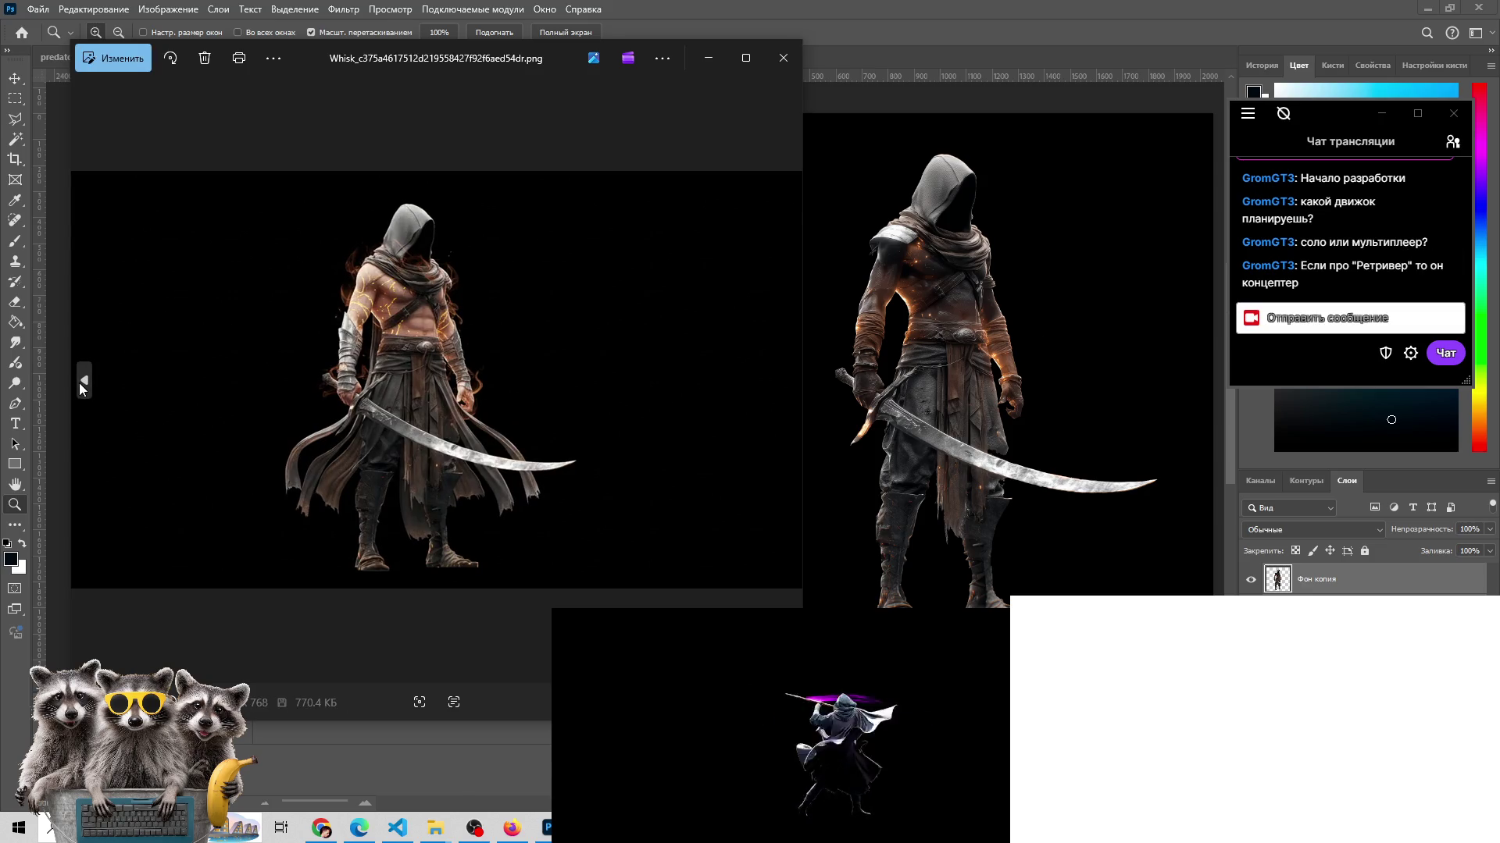
pyautogui.click(80, 385)
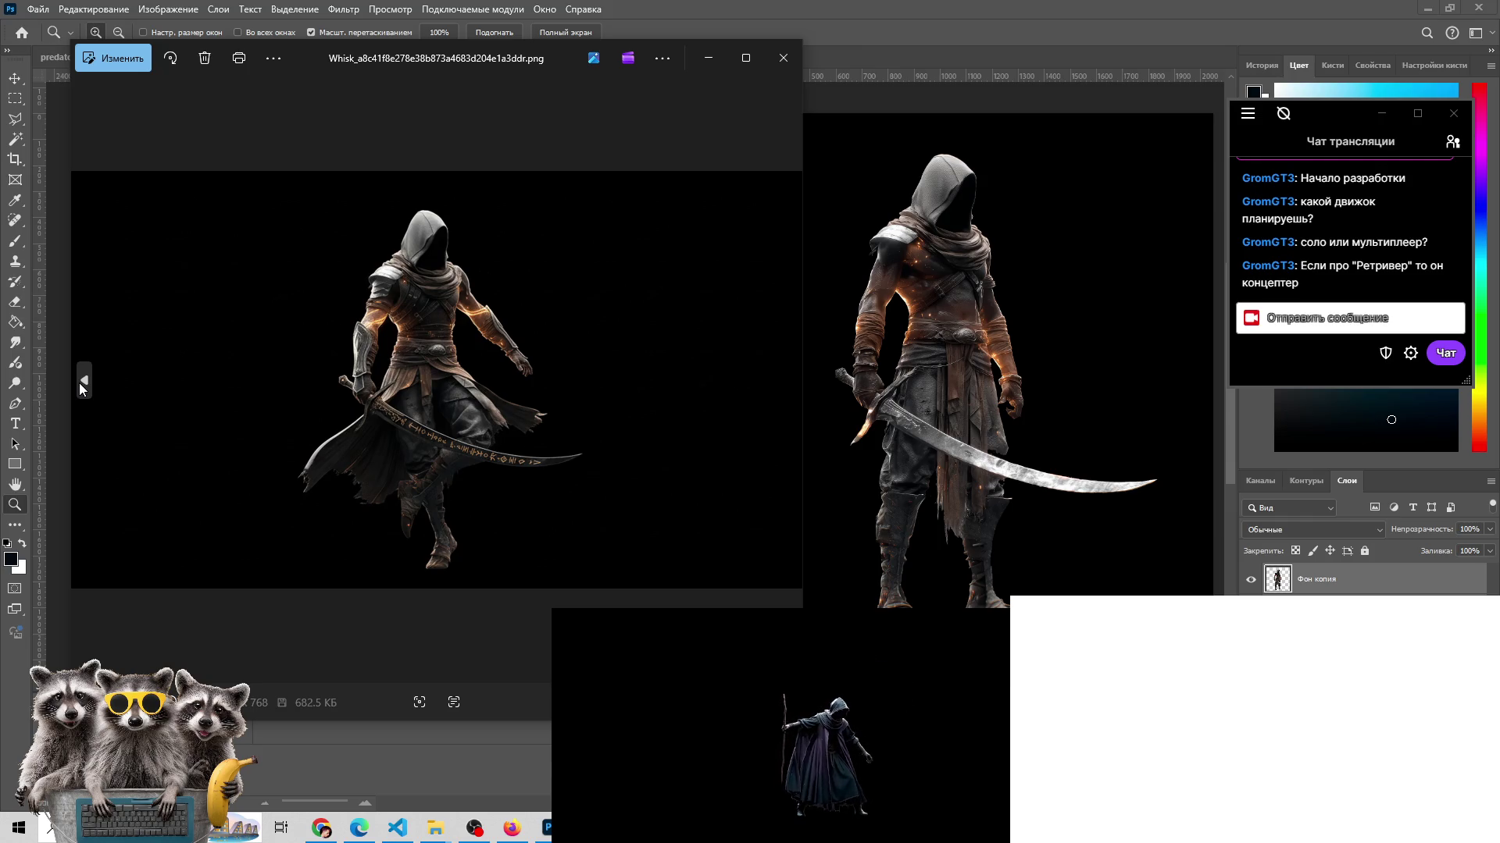
pyautogui.click(81, 386)
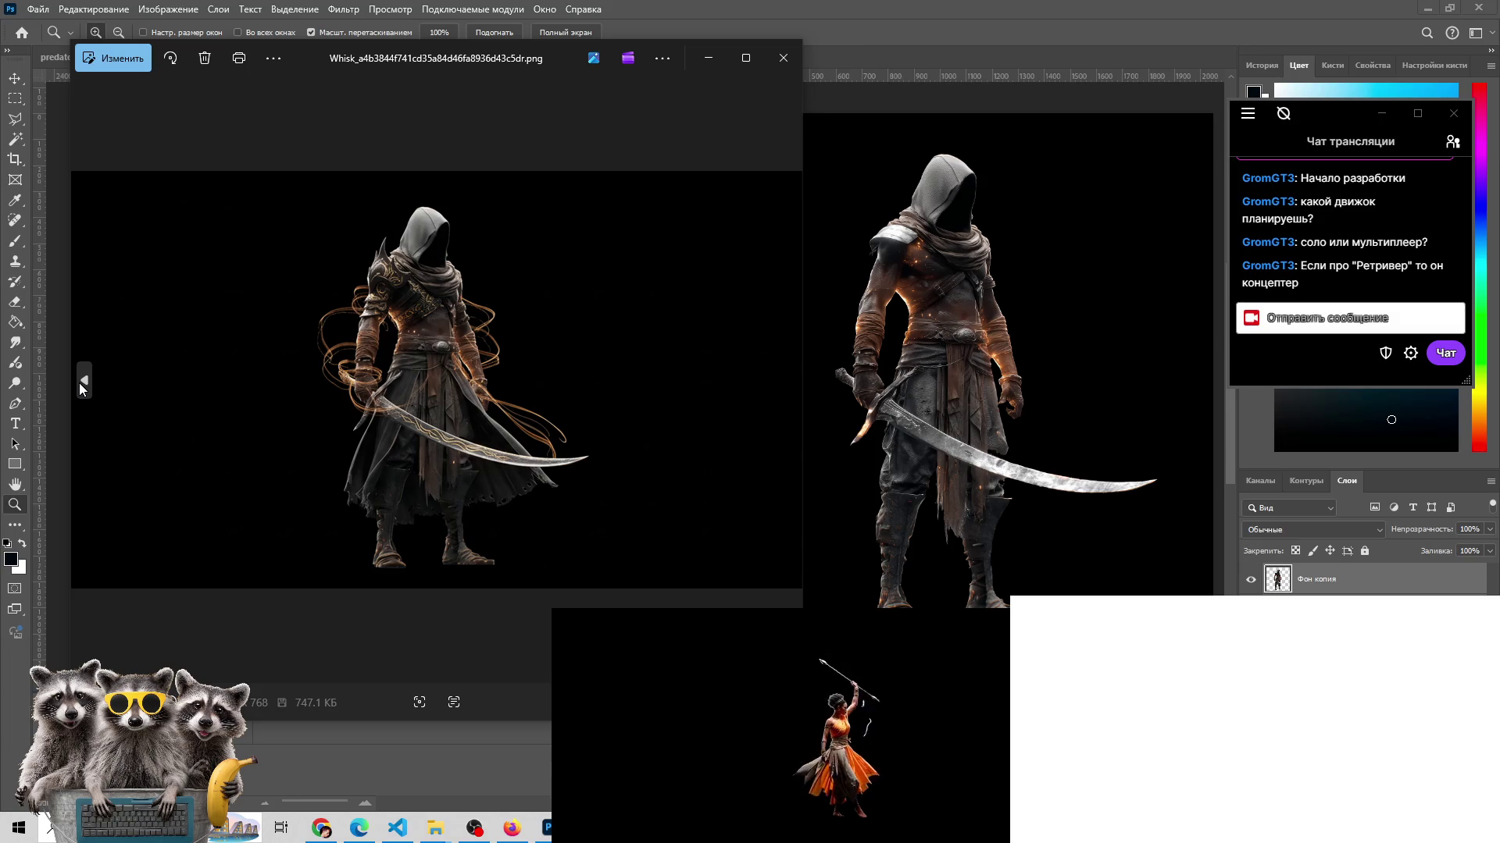
# - Step back through the fiery-armed, blue-hooded, brown-hooded and arms-spread swordsman variants
pyautogui.click(81, 386)
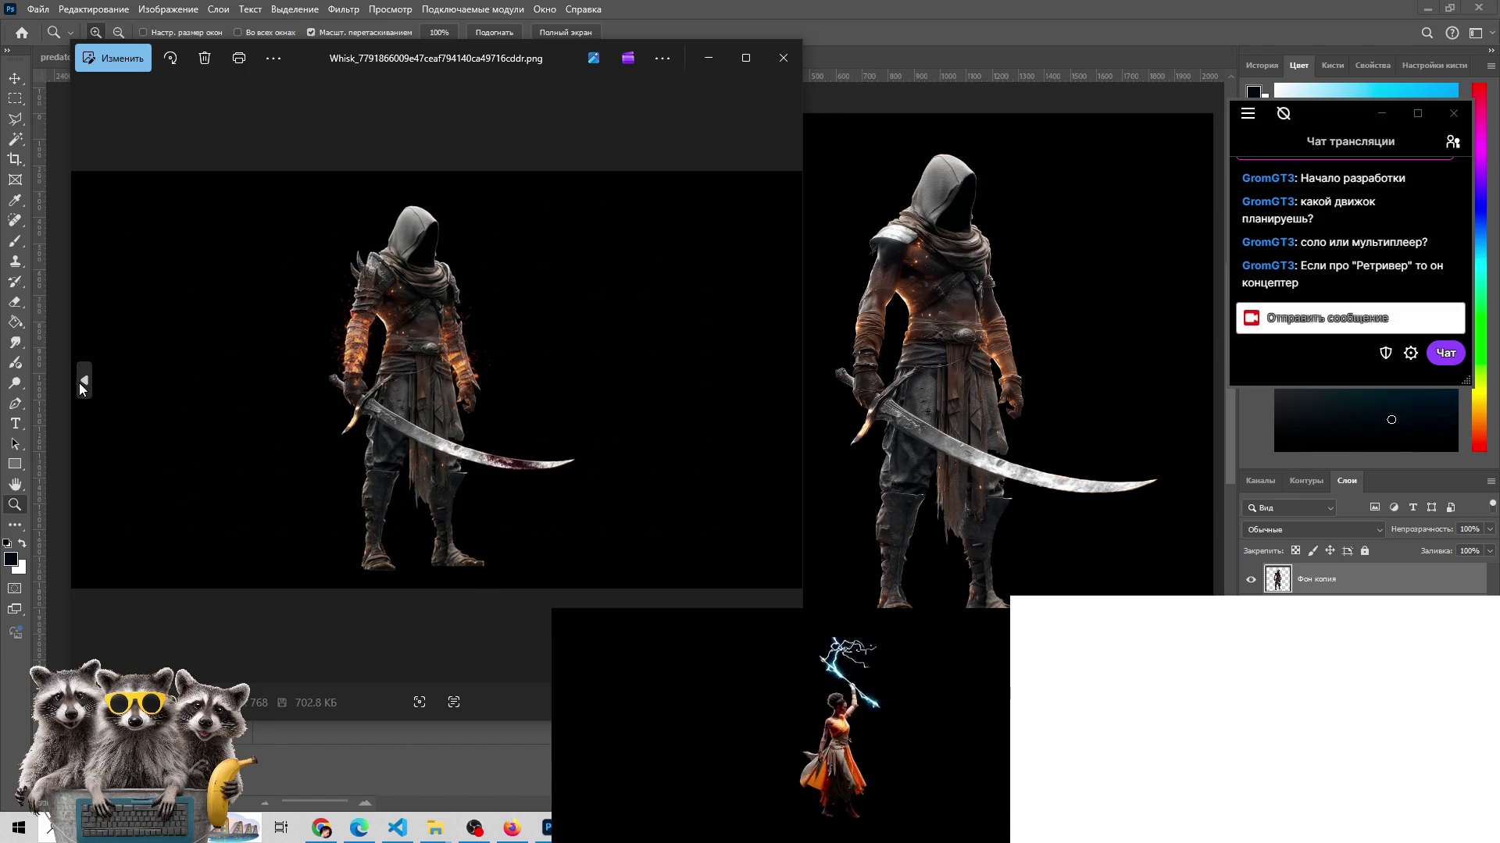
pyautogui.click(81, 386)
pyautogui.click(80, 386)
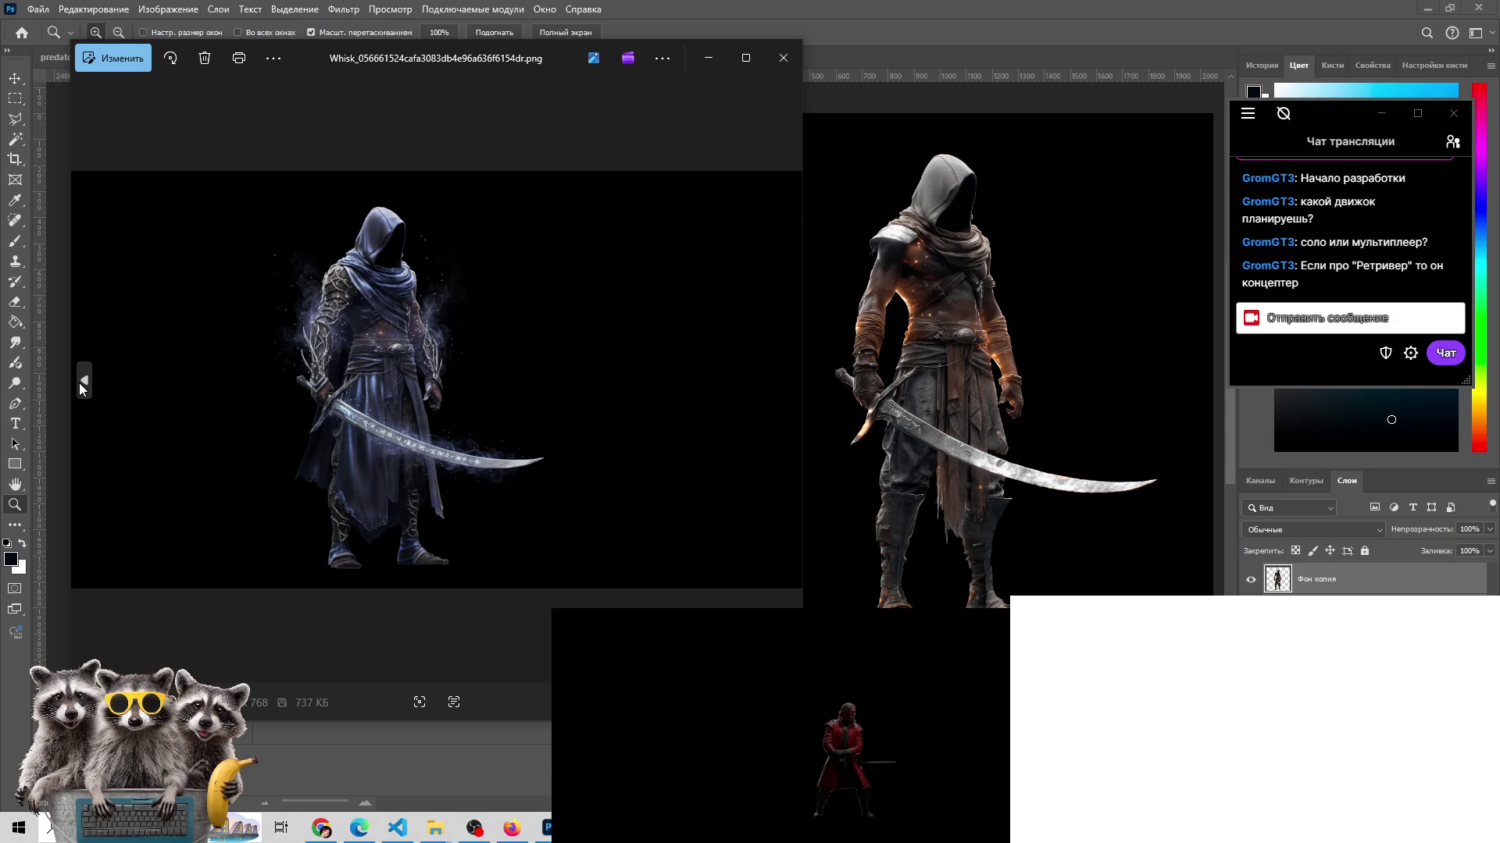
pyautogui.click(81, 386)
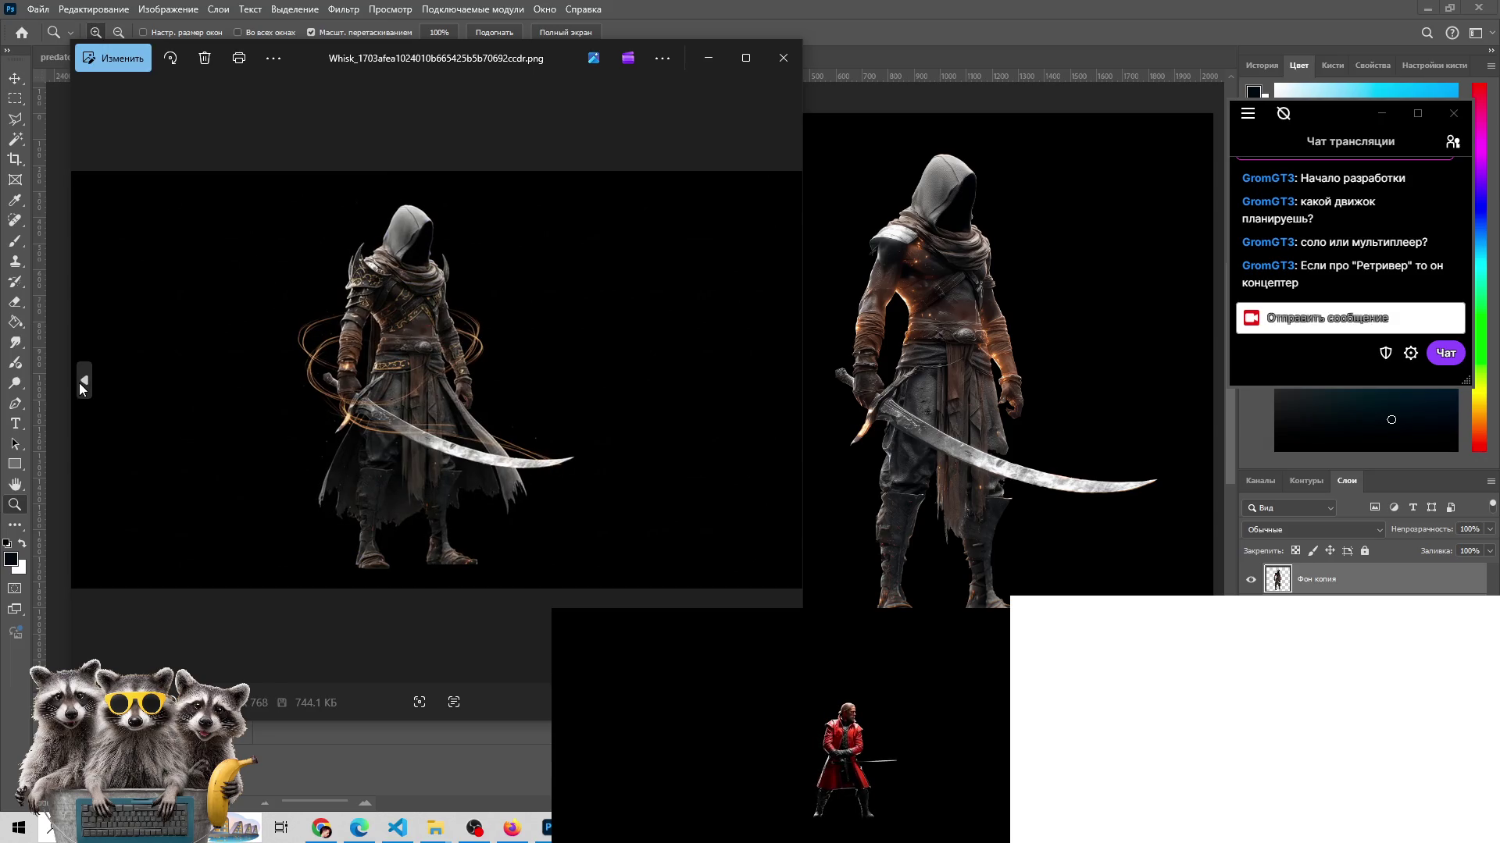
pyautogui.click(83, 381)
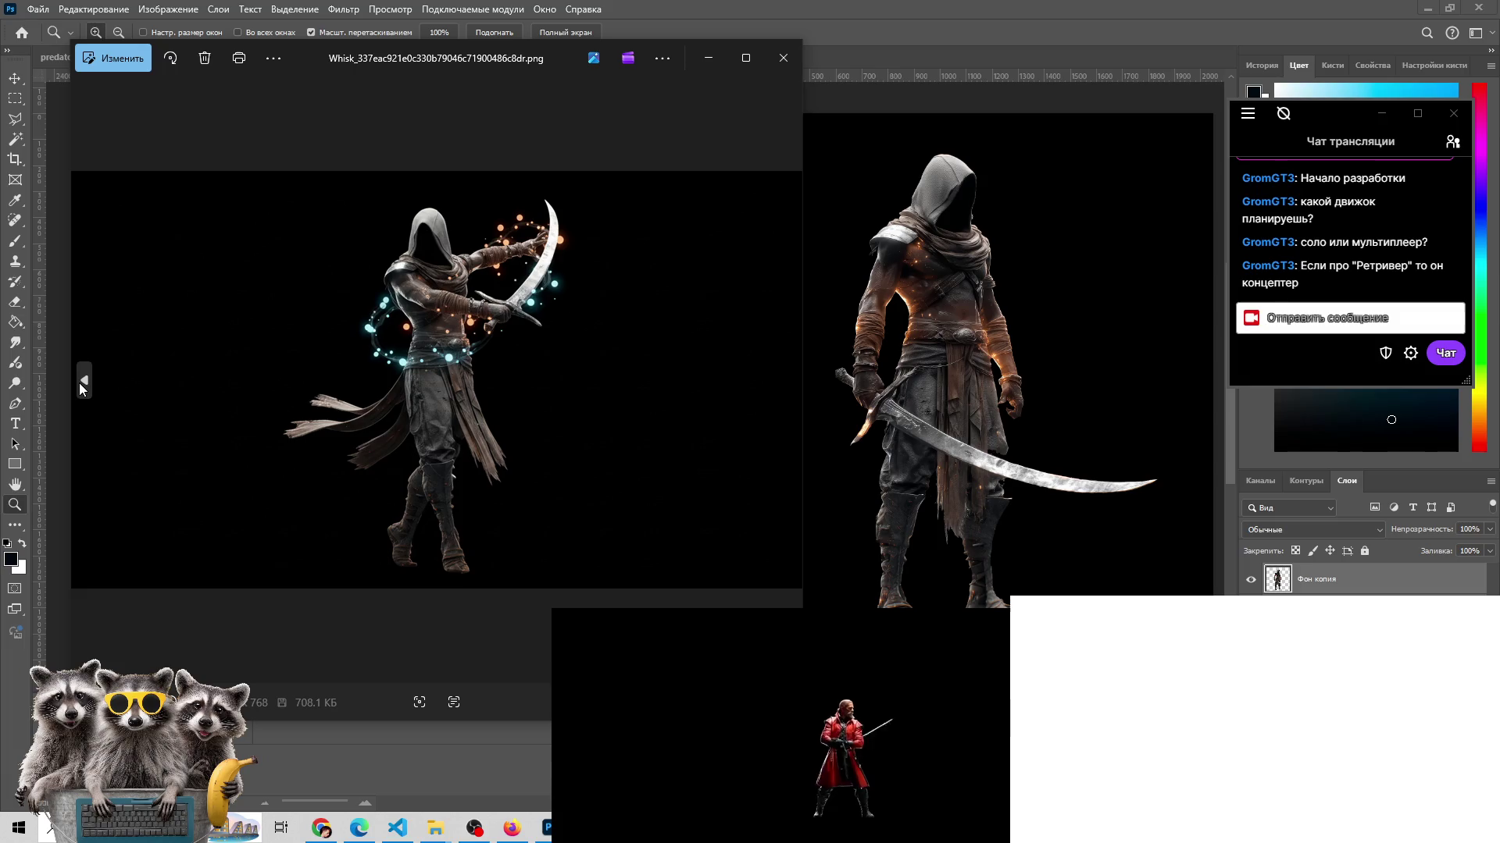
pyautogui.click(82, 381)
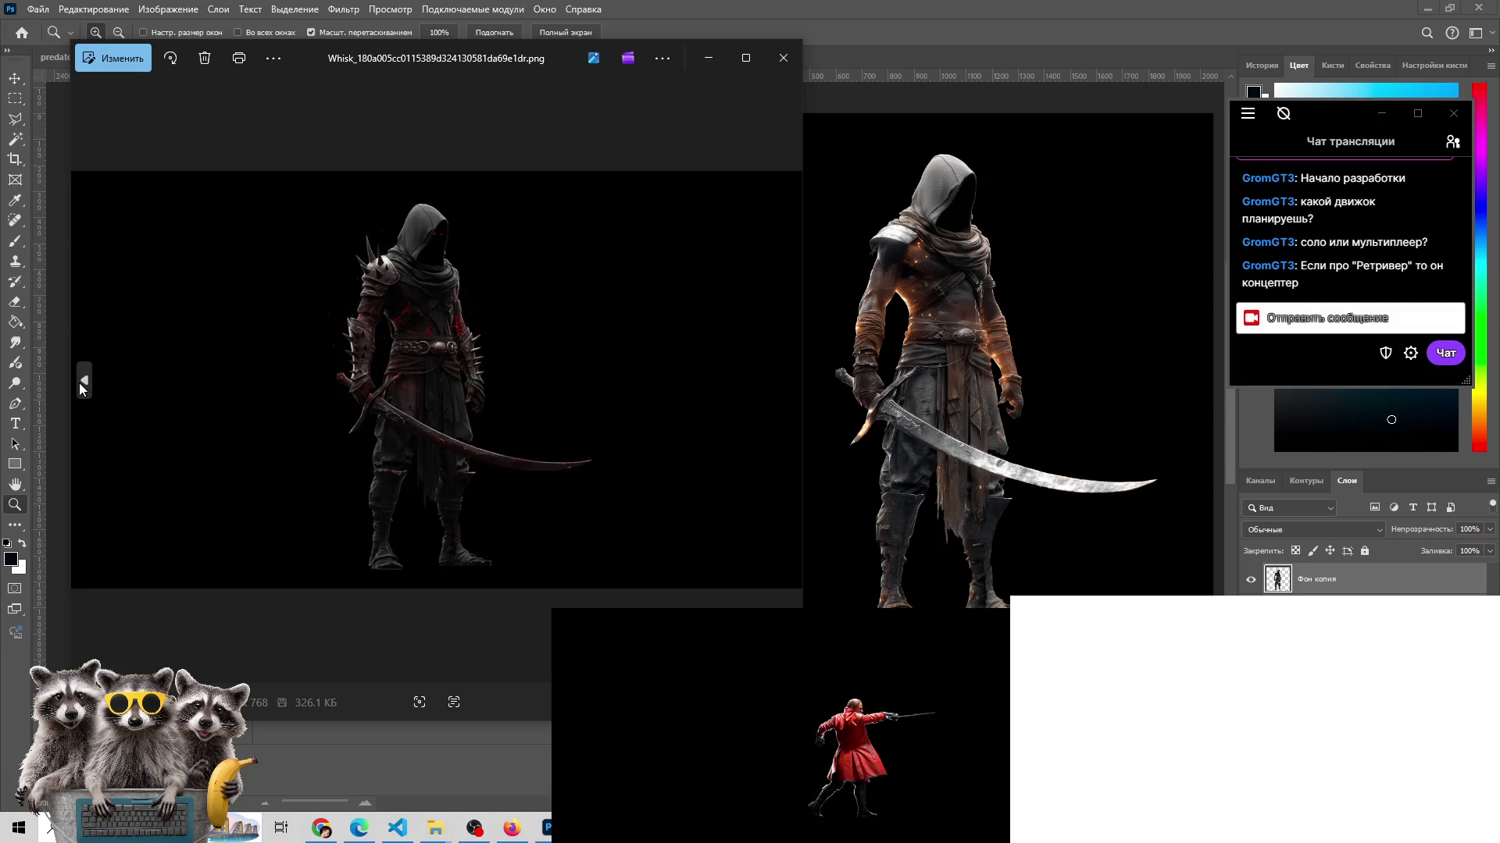
pyautogui.click(83, 382)
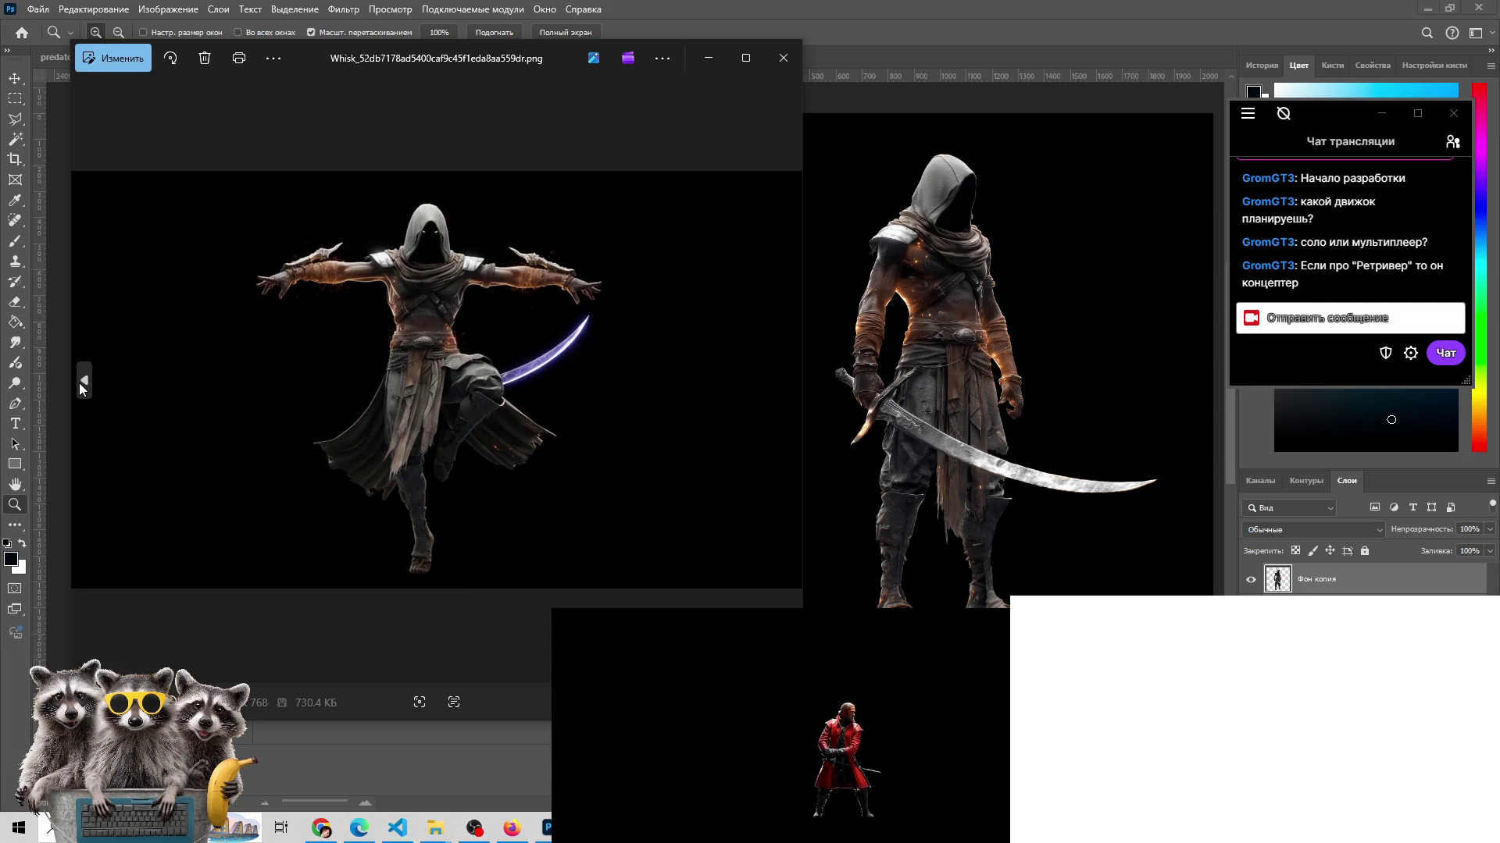
pyautogui.click(82, 384)
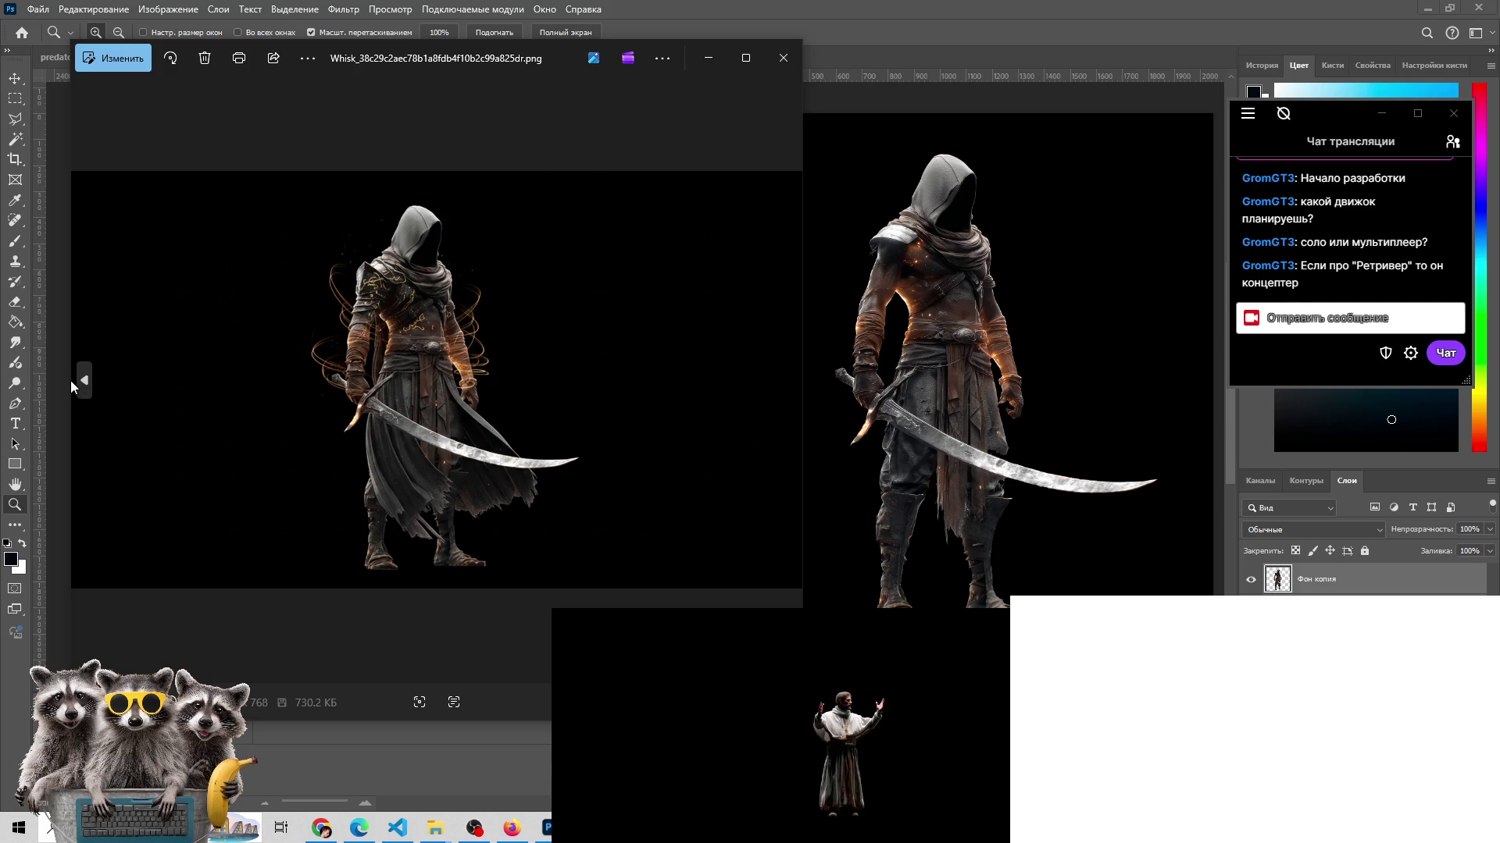
# - Go back a few more variants, then return forward to the orange-ring swordsman
pyautogui.click(85, 382)
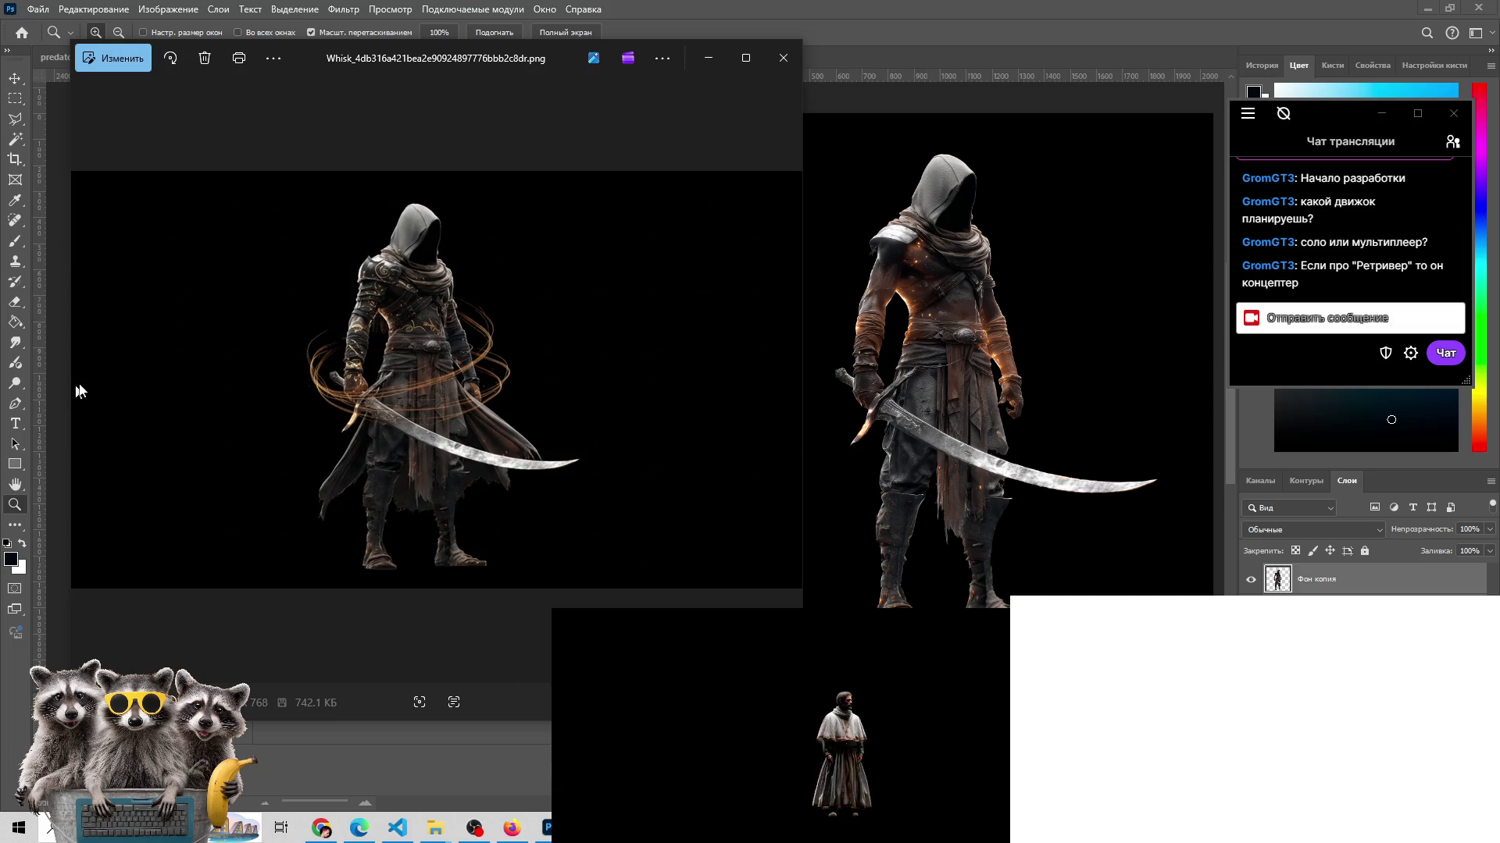
pyautogui.click(97, 382)
pyautogui.click(96, 376)
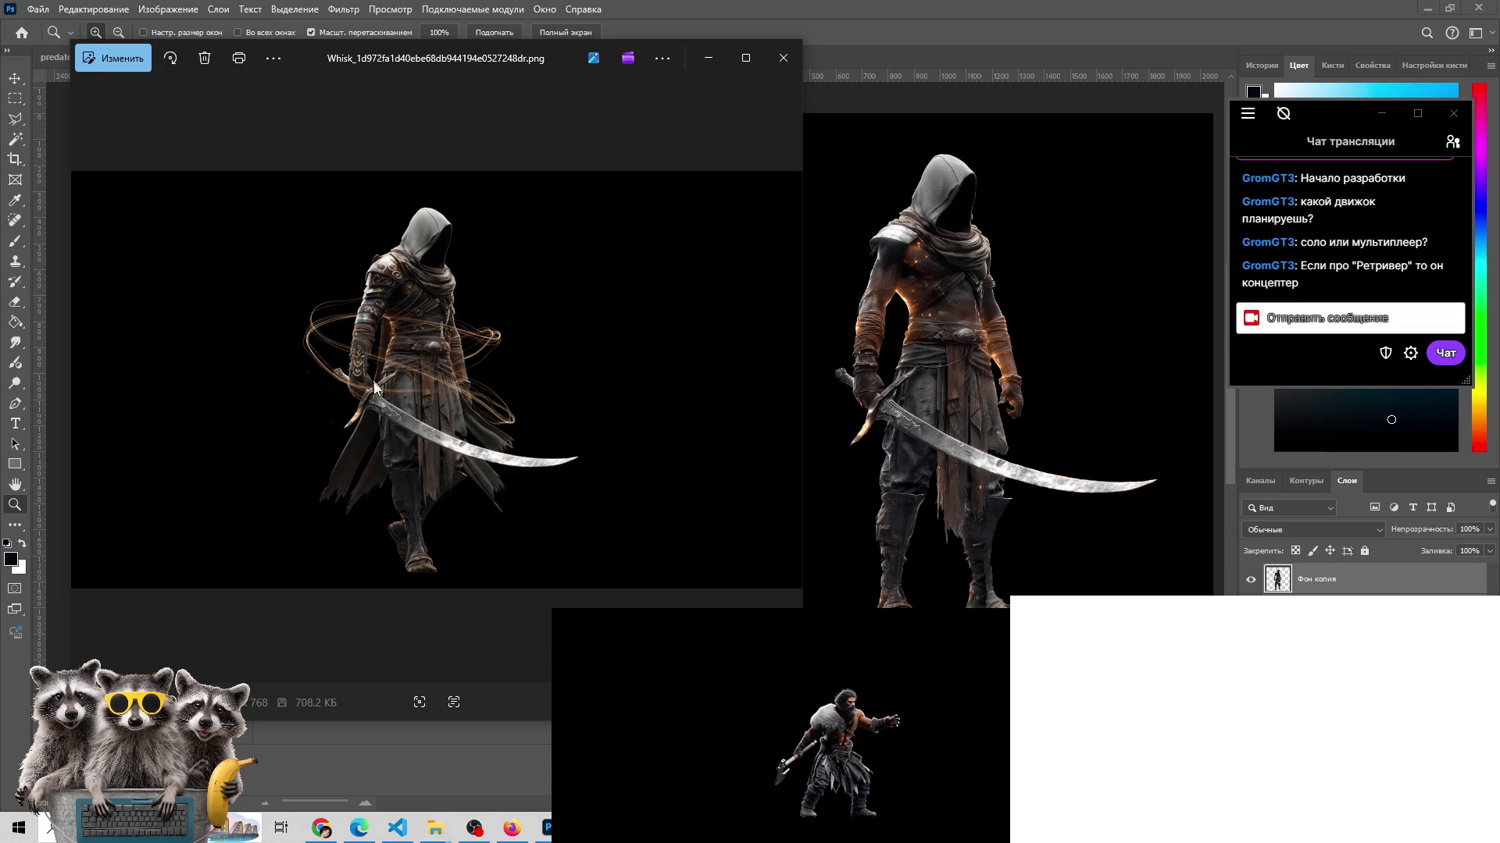
pyautogui.click(796, 374)
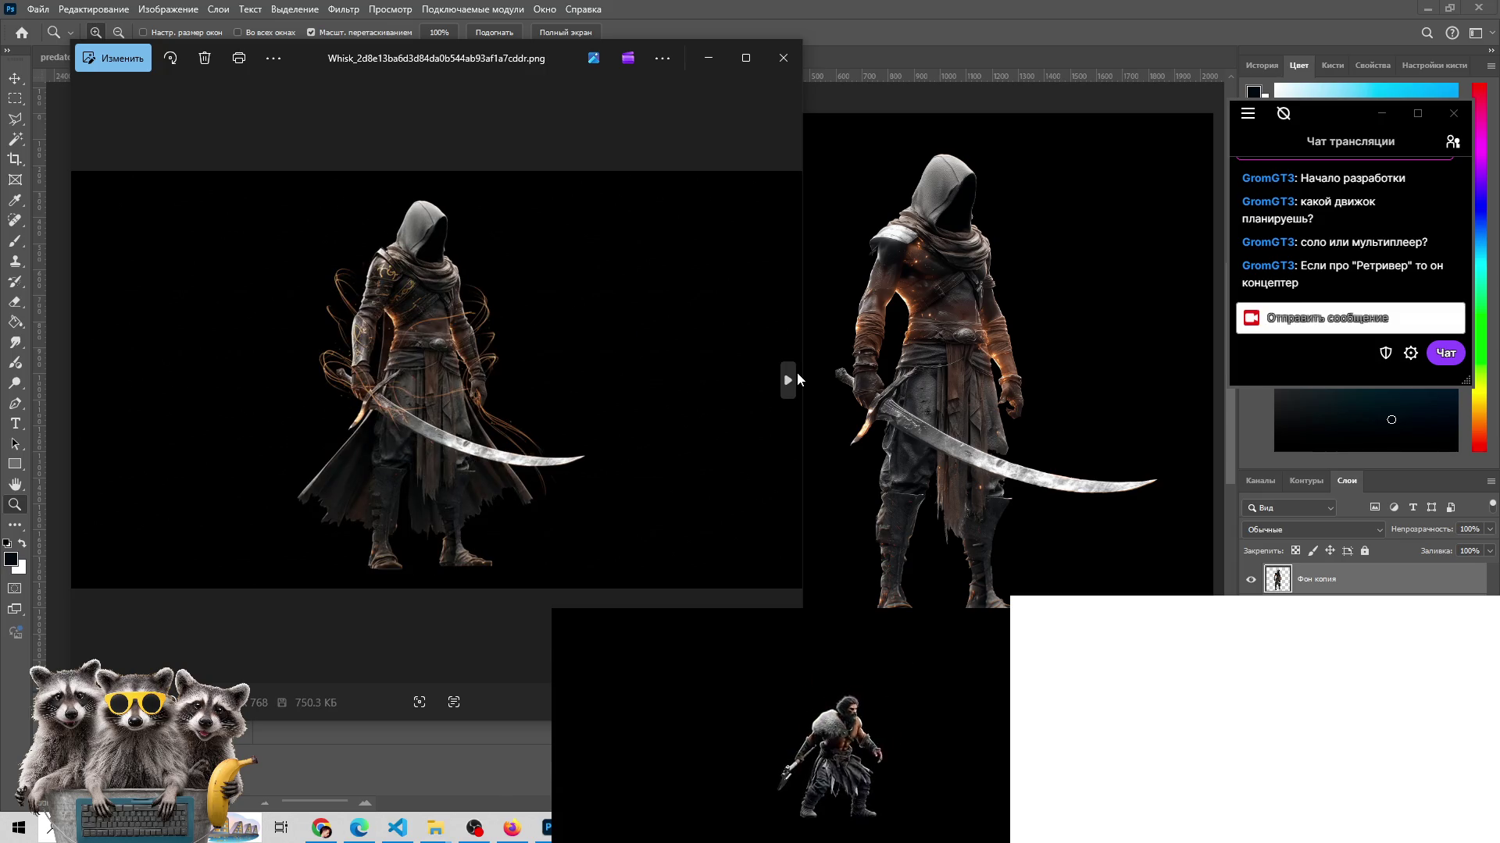
pyautogui.click(797, 376)
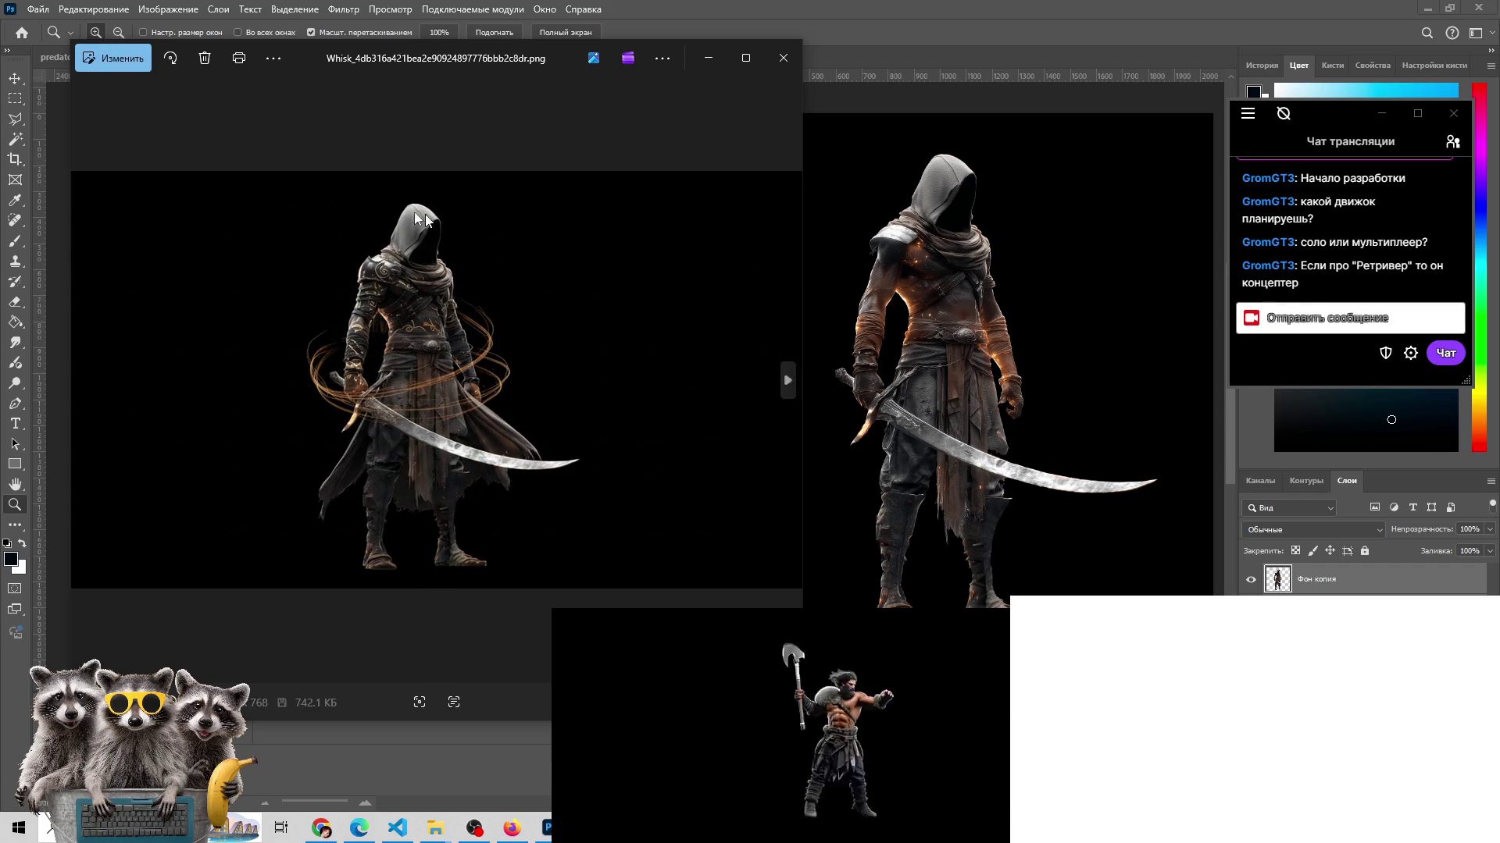
pyautogui.click(787, 383)
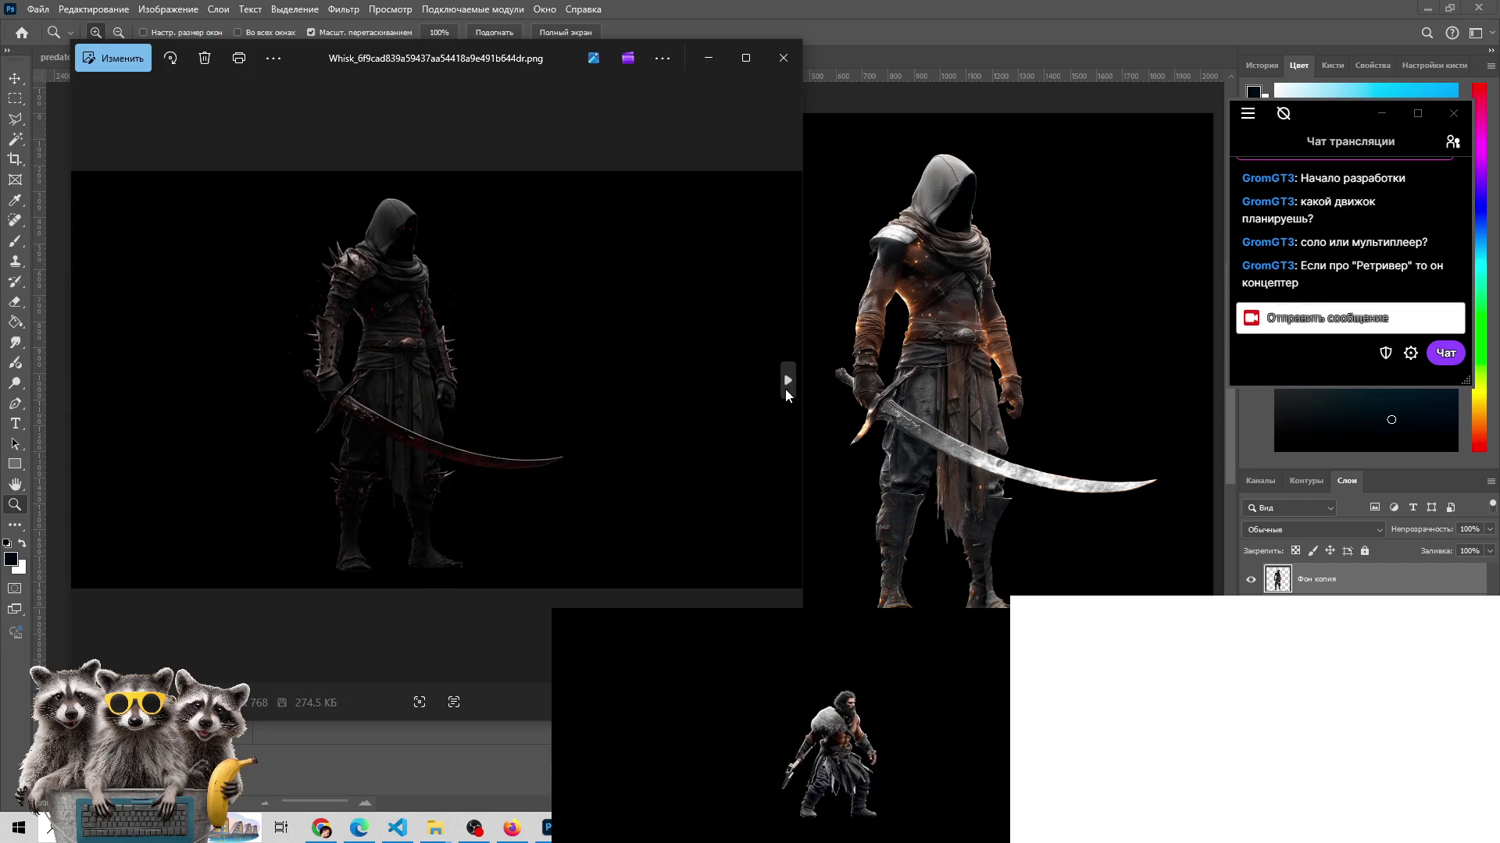
pyautogui.click(94, 385)
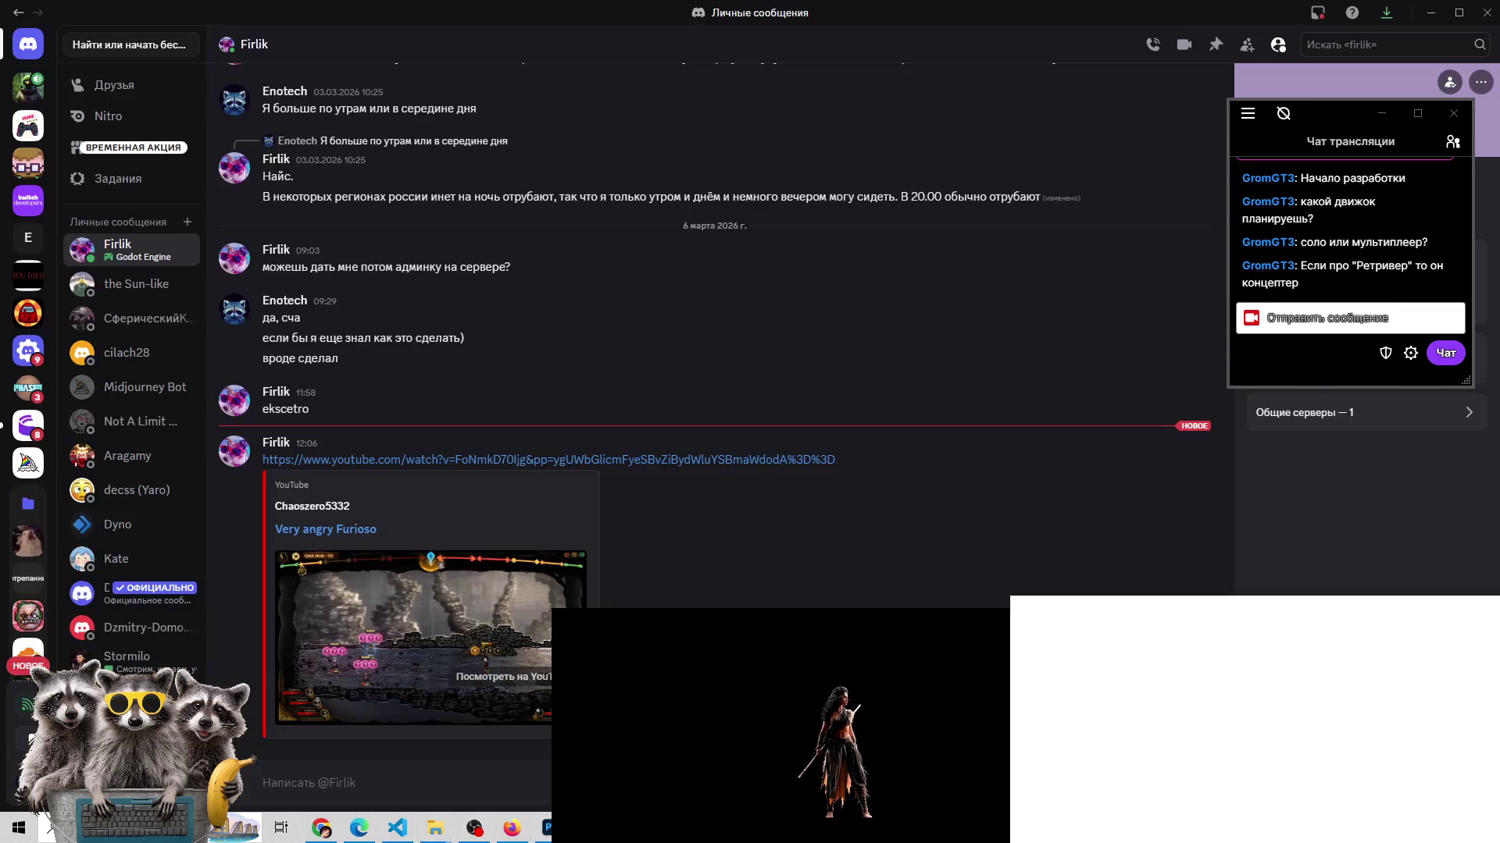
# - Check the Боссы геймдева server in Discord, then return to bladedancer.psd in Photoshop
pyautogui.click(344, 828)
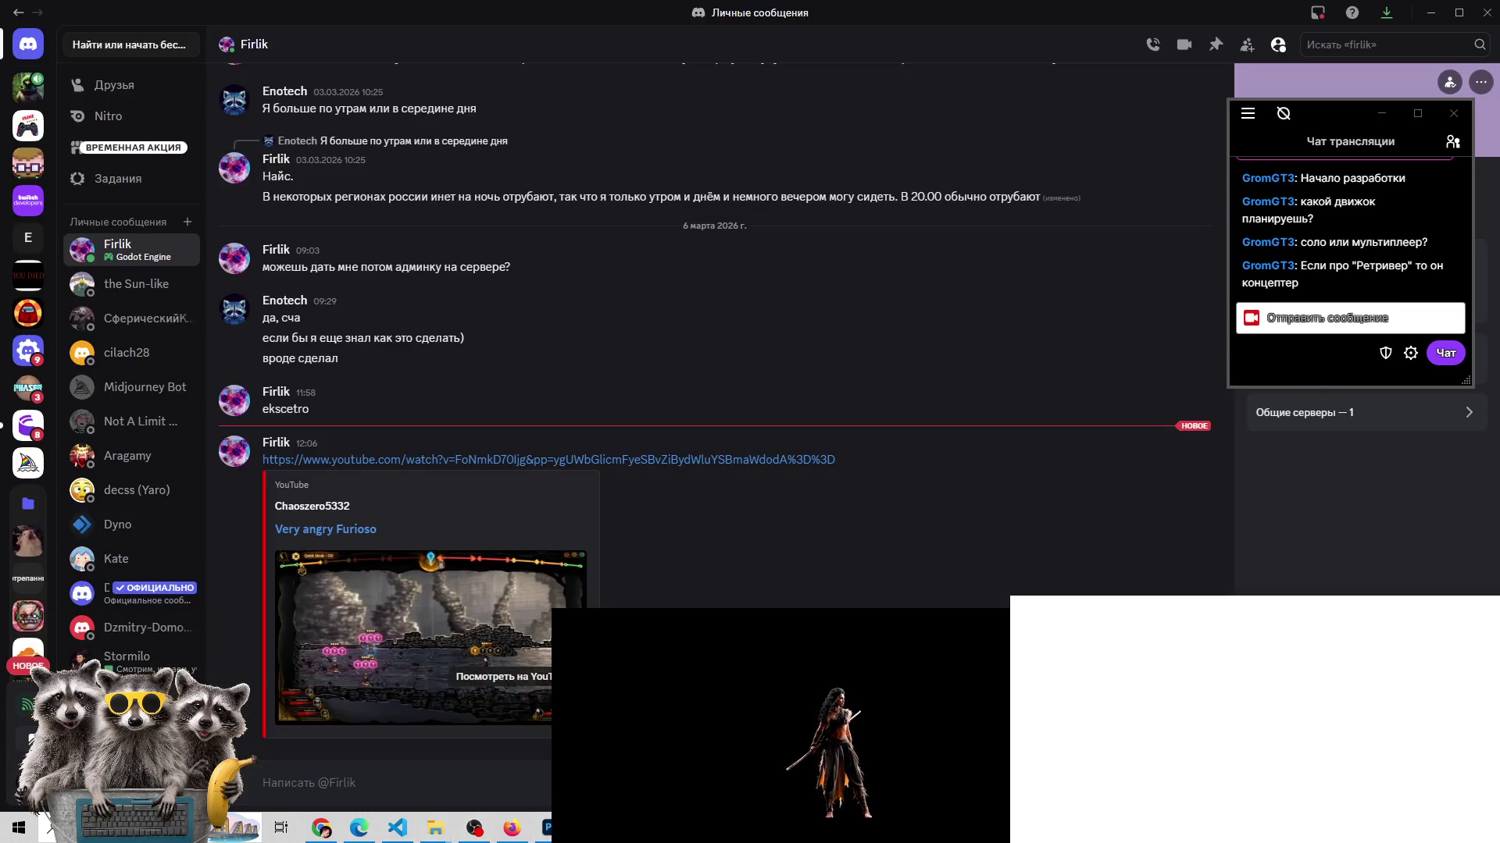
pyautogui.click(28, 88)
pyautogui.click(545, 827)
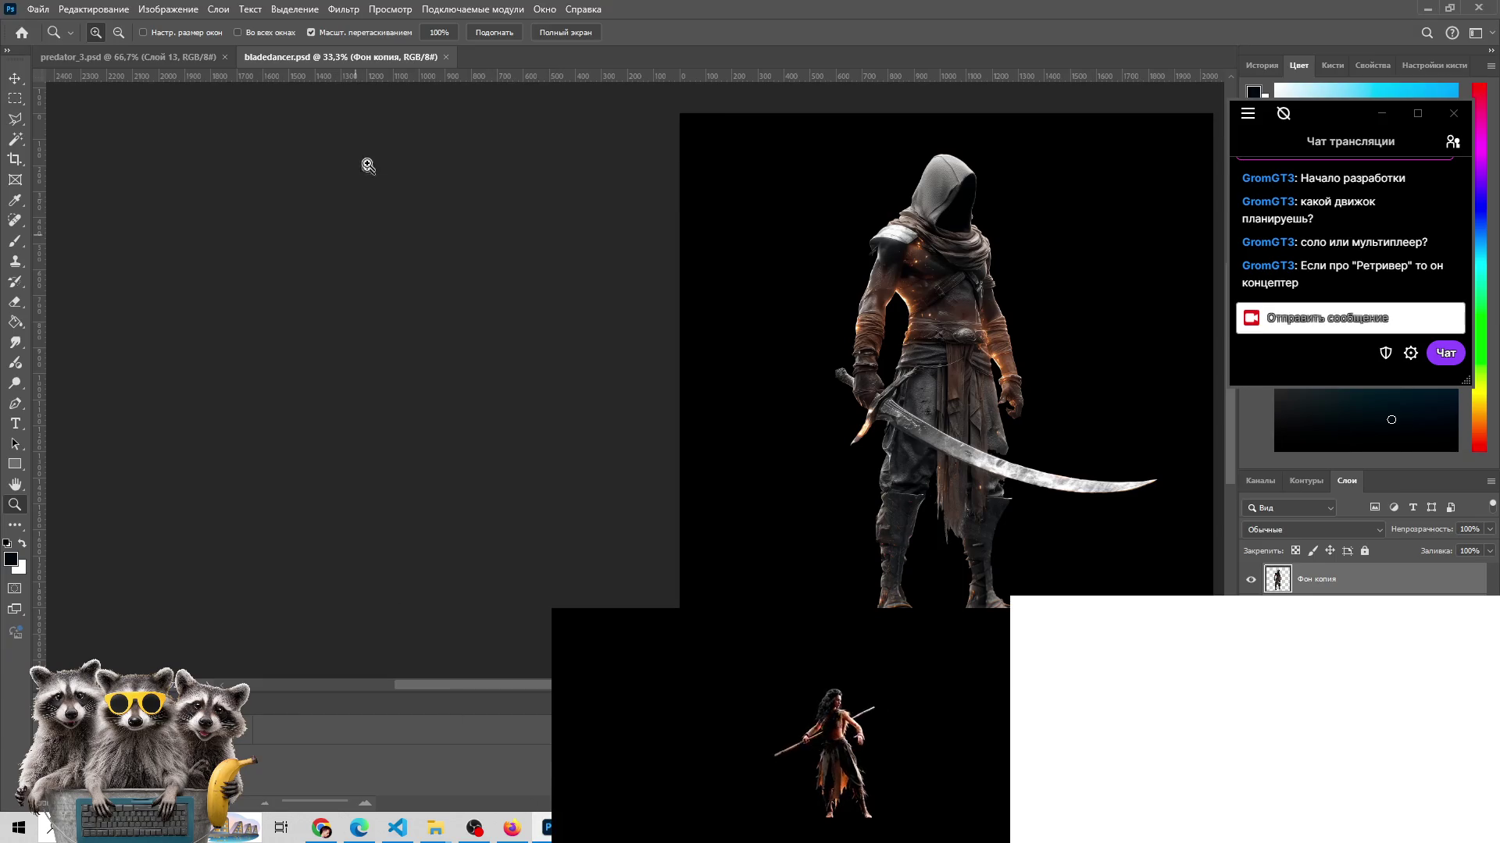